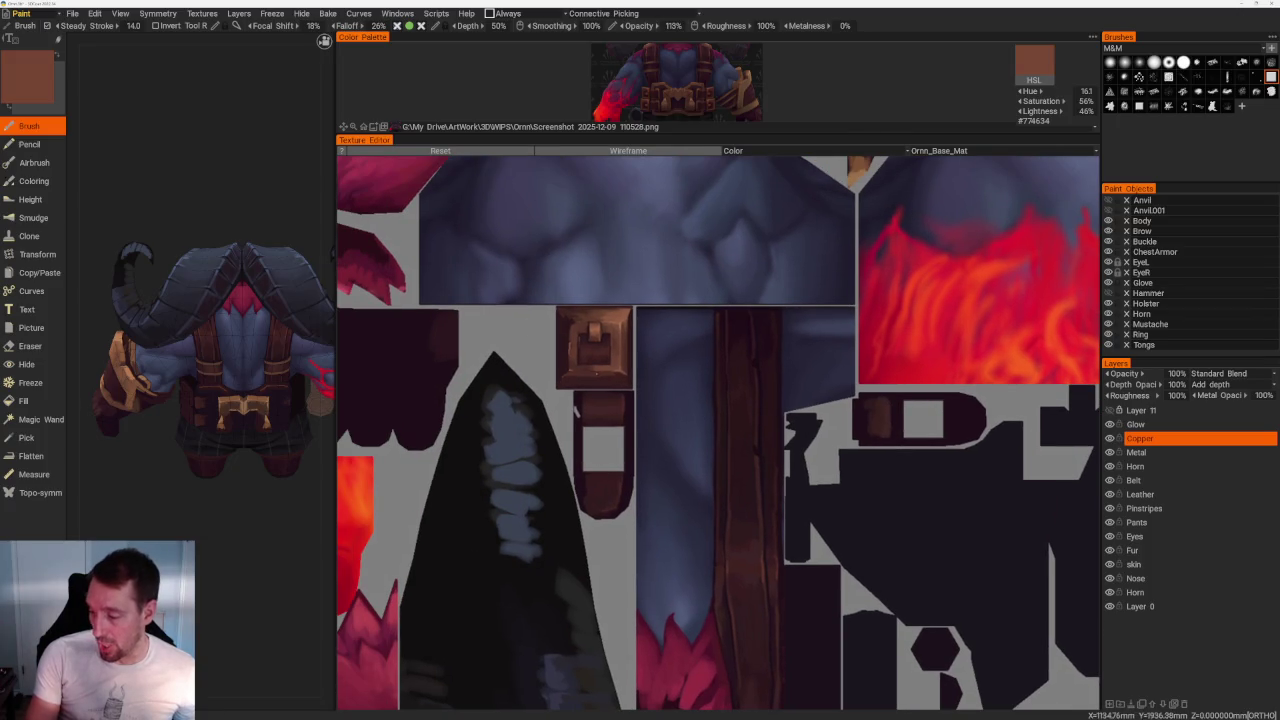
# Orbit and zoom the model to reframe the hand and belt.
pyautogui.moveTo(209, 477); pyautogui.dragTo(222, 472, button='middle')
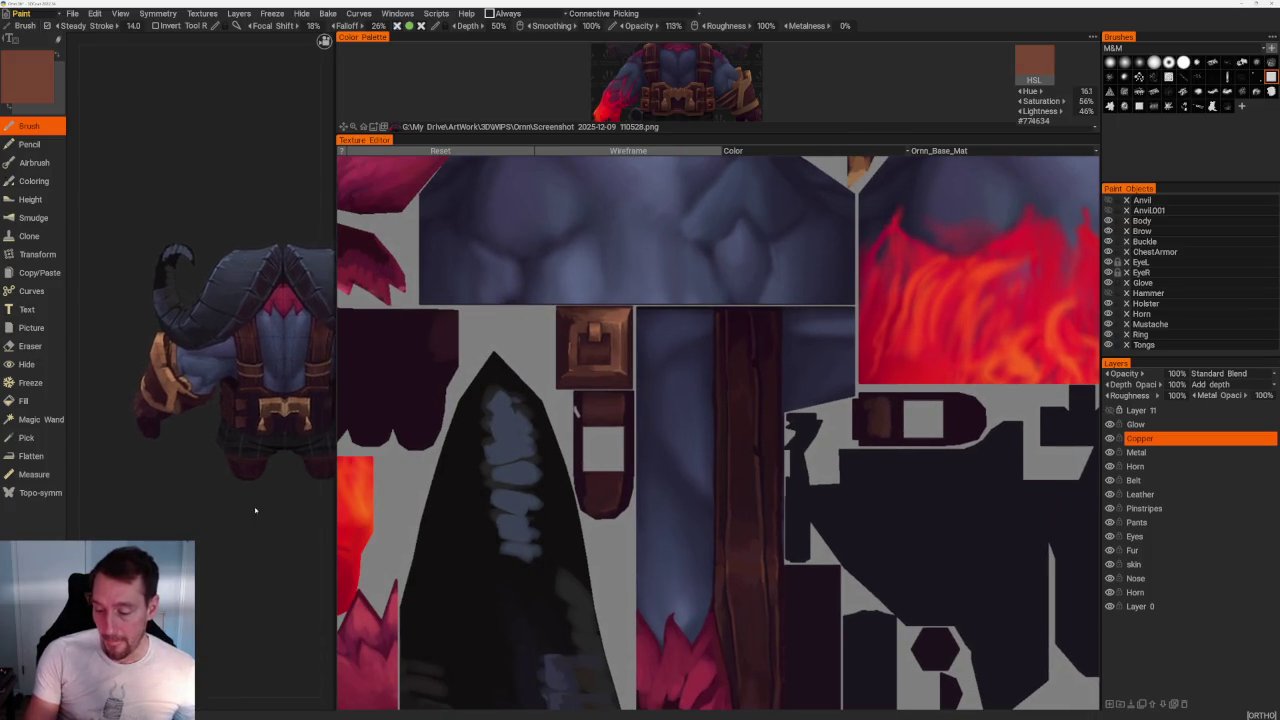
pyautogui.scroll(2, 222, 472)
pyautogui.scroll(3, 240, 450)
pyautogui.scroll(2, 260, 430)
pyautogui.scroll(2, 292, 395)
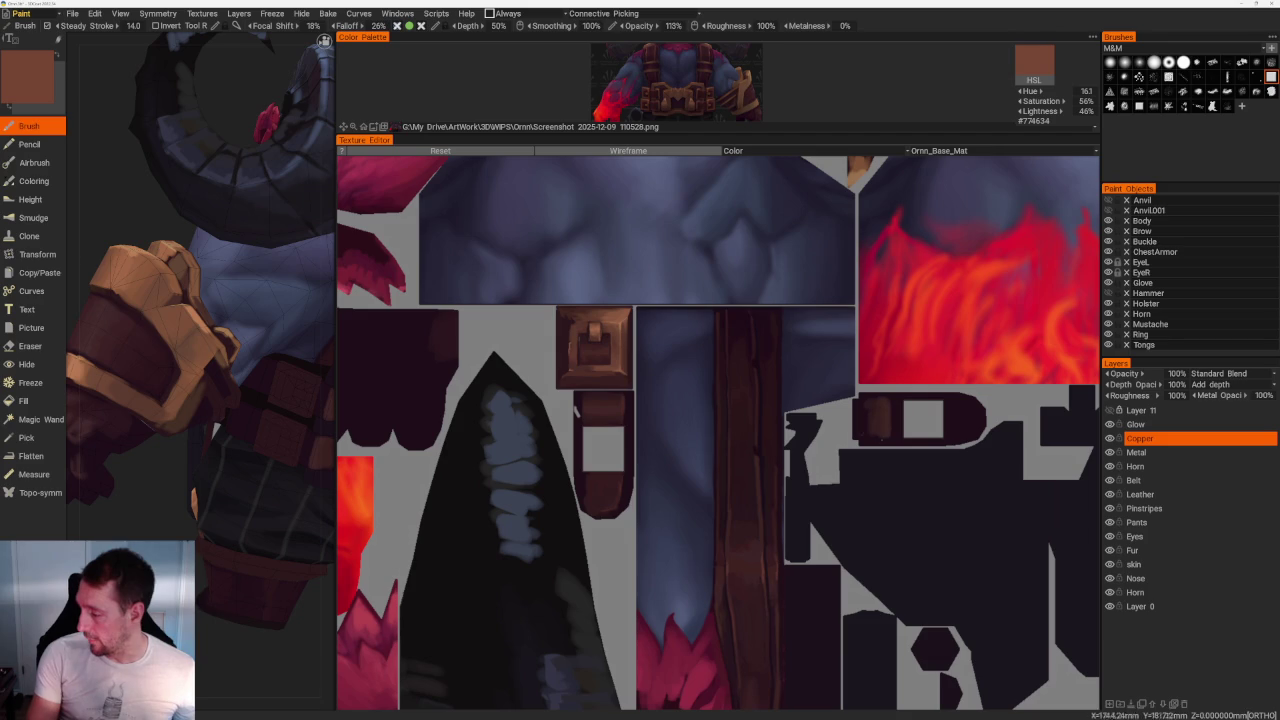
pyautogui.moveTo(210, 445); pyautogui.dragTo(226, 440, button='middle')
pyautogui.scroll(-5, 120, 246)
# Orbit around to a close-up of the model's other side.
pyautogui.moveTo(120, 246); pyautogui.dragTo(306, 323, button='middle')
pyautogui.scroll(5, 271, 531)
pyautogui.moveTo(271, 531); pyautogui.dragTo(259, 601, button='middle')
pyautogui.scroll(3, 259, 601)
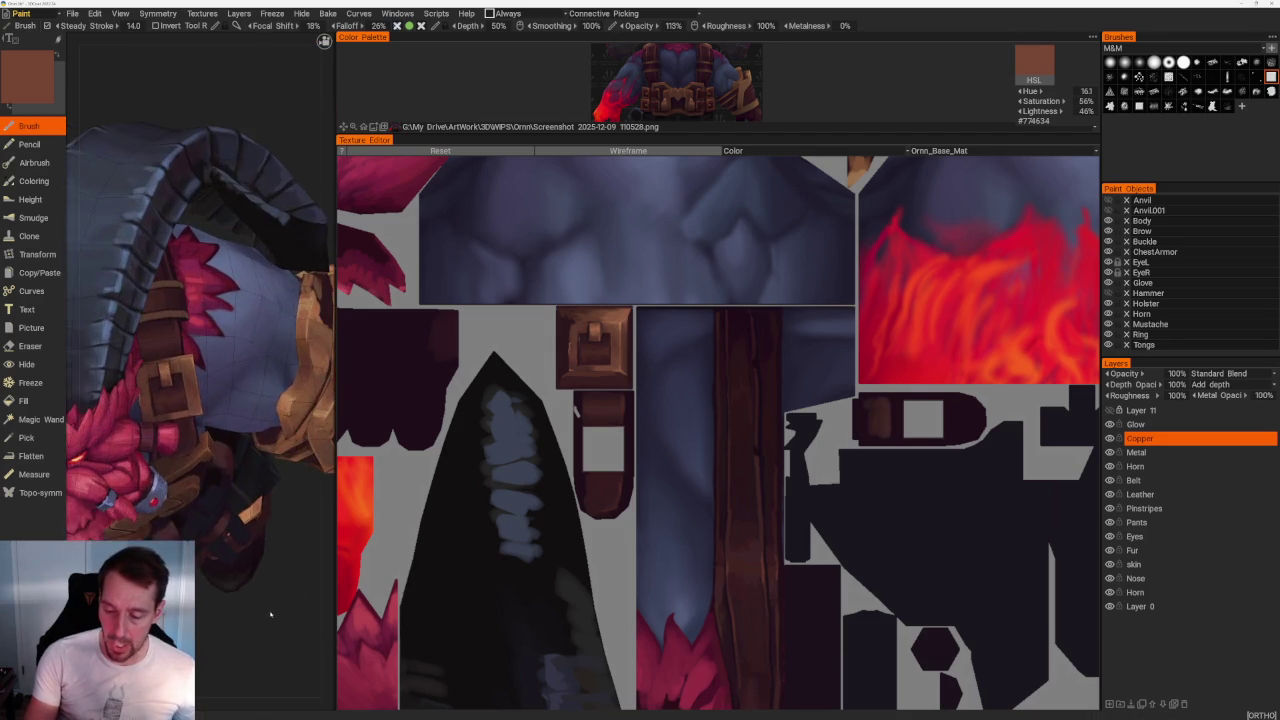
pyautogui.scroll(2, 250, 450)
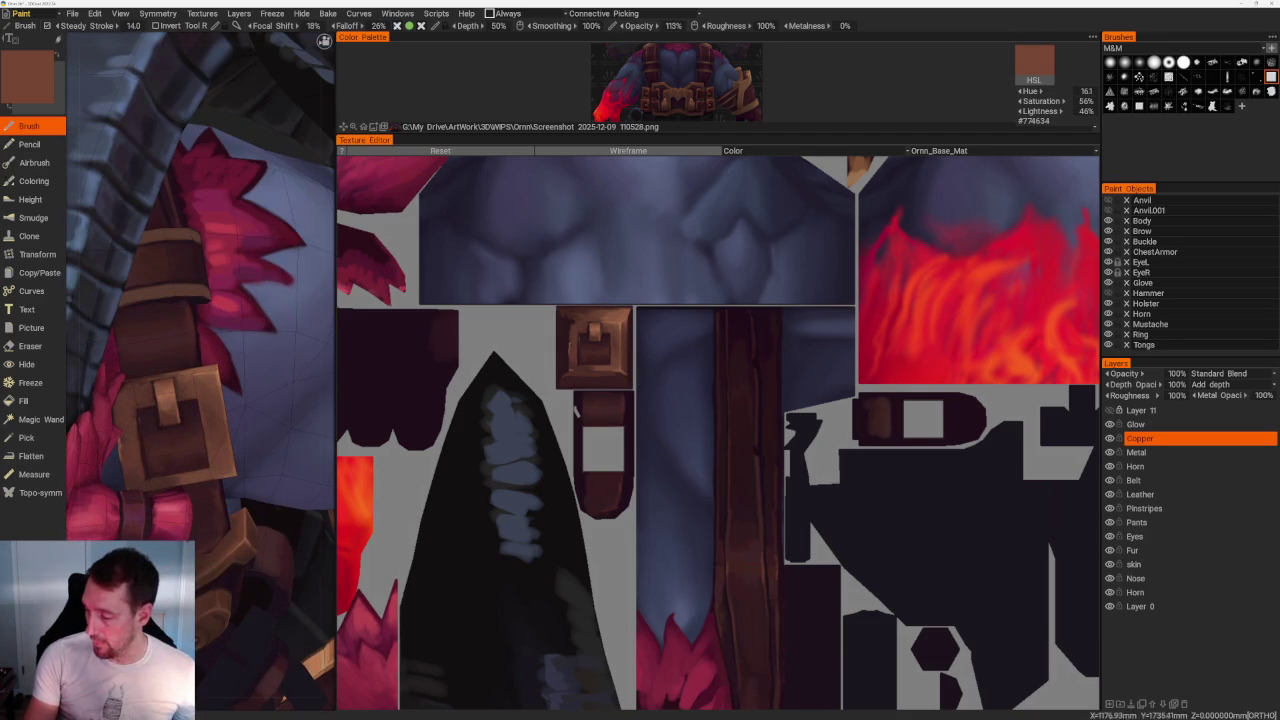
pyautogui.scroll(-2, 575, 410)
pyautogui.scroll(-2, 600, 400)
pyautogui.scroll(3, 650, 395)
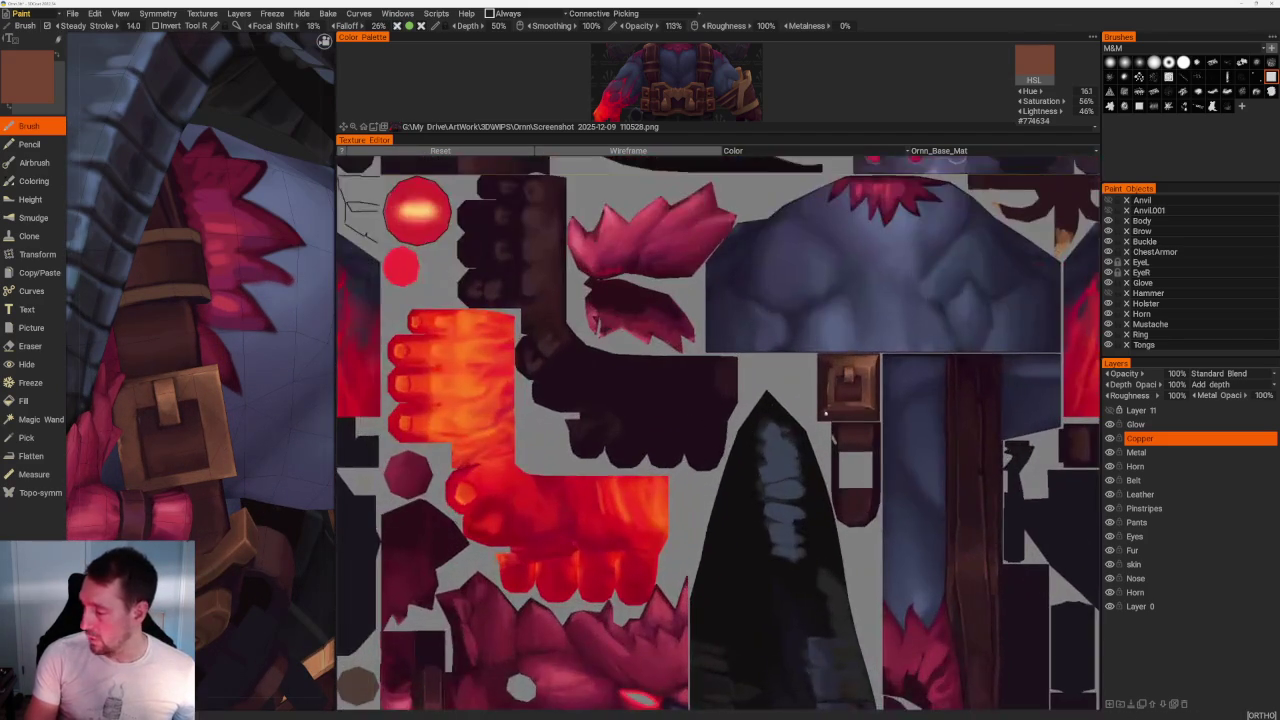
pyautogui.scroll(1, 707, 388)
# Shift the texture layout up and left and switch to the Eraser with E.
pyautogui.moveTo(707, 388)
pyautogui.mouseDown(button='middle')
pyautogui.moveTo(725, 455)
pyautogui.moveTo(802, 411)
pyautogui.mouseUp(button='middle')
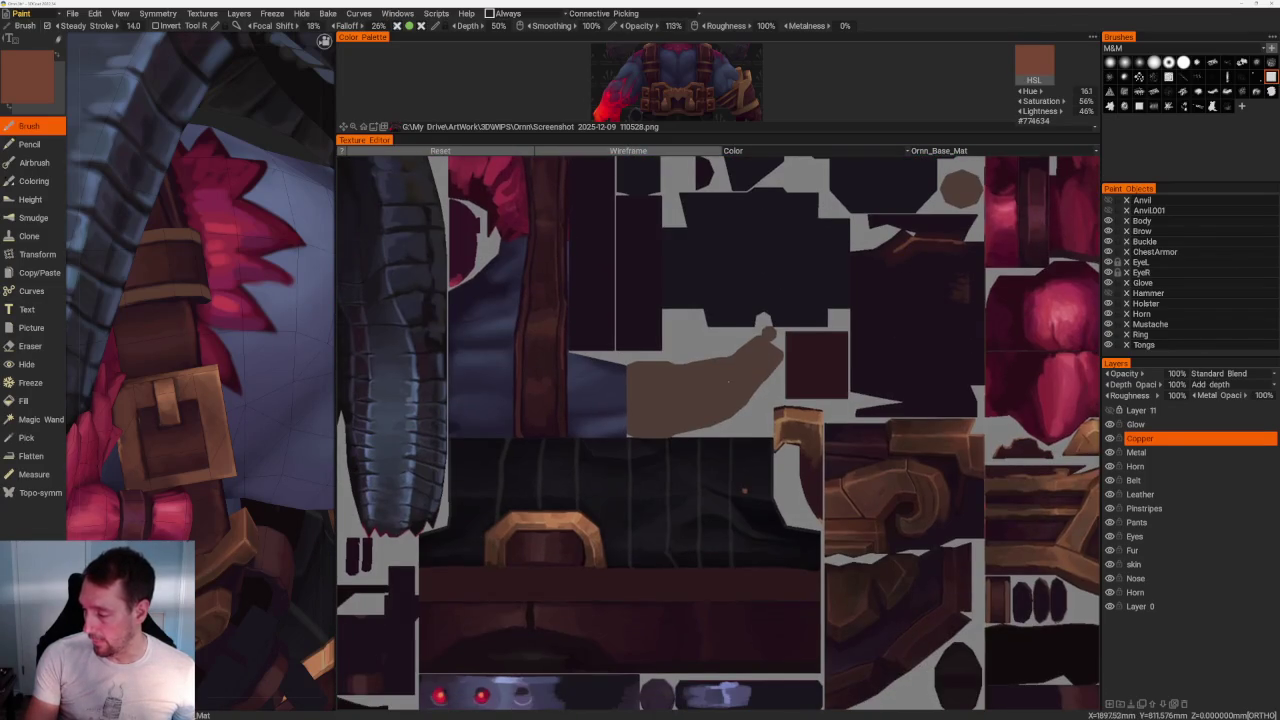
pyautogui.moveTo(802, 411); pyautogui.dragTo(688, 418, button='middle')
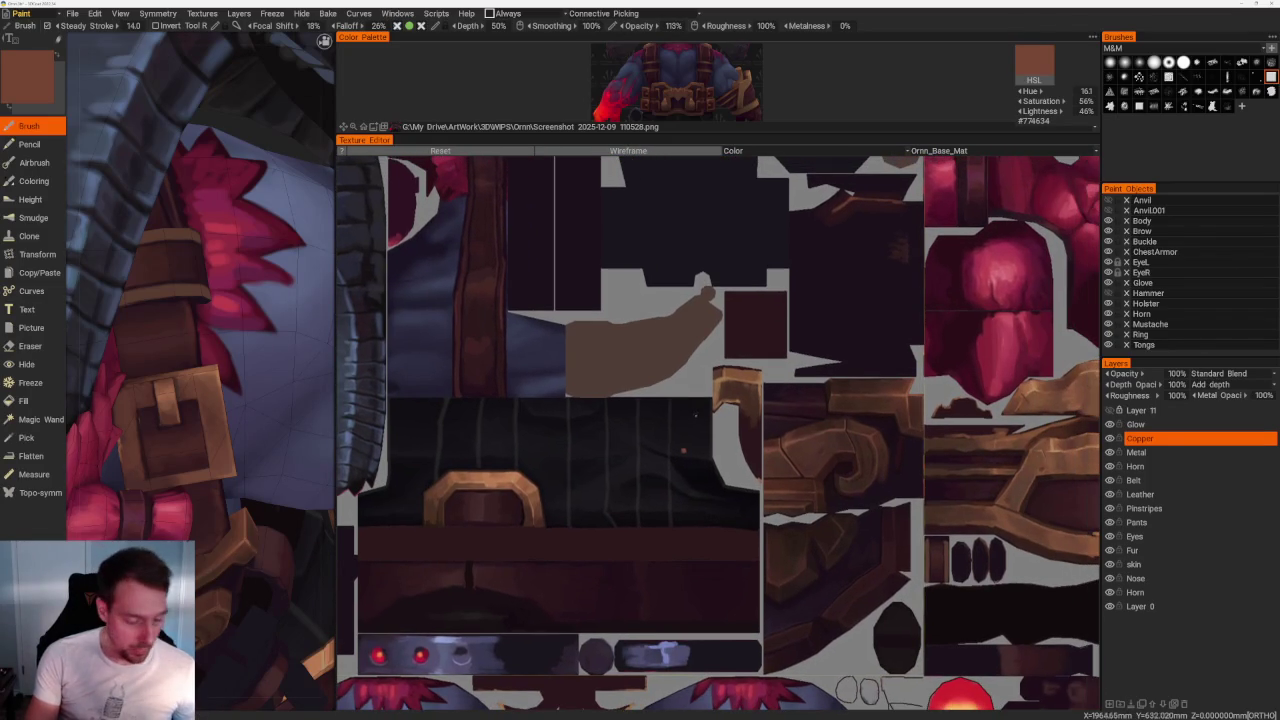
pyautogui.press('e')
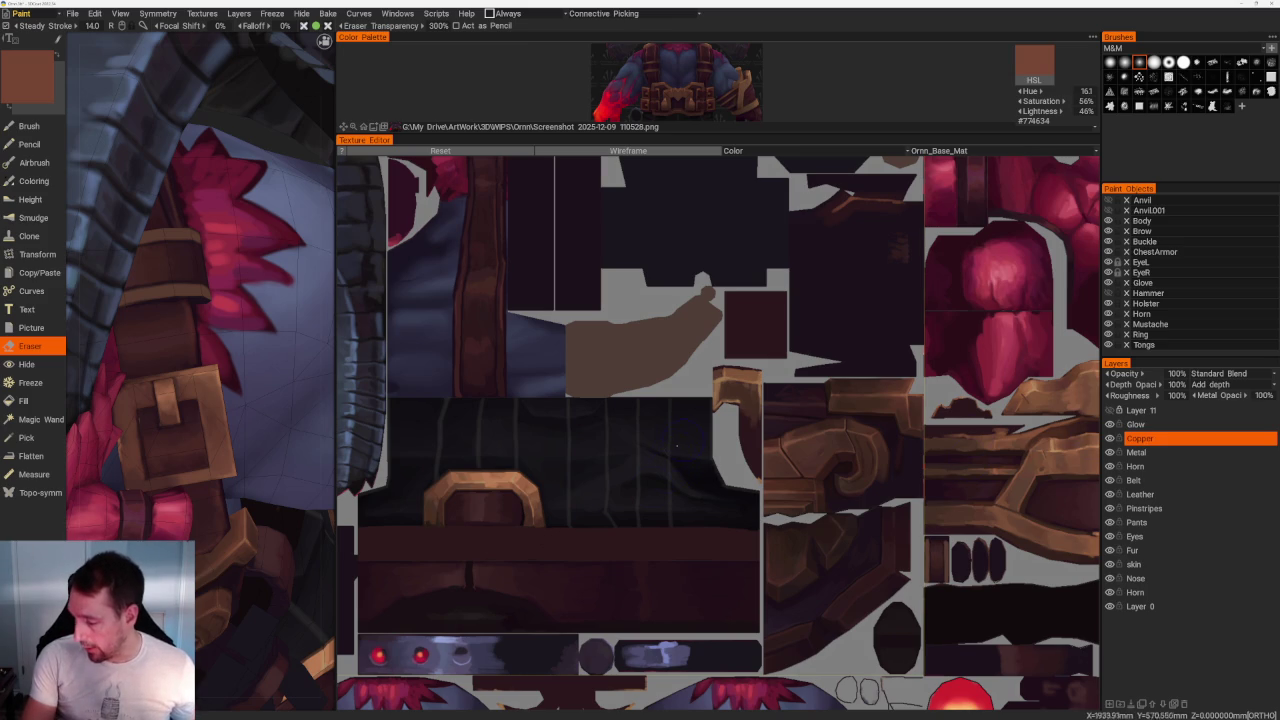
# Pan and zoom the Texture Editor onto the horn and strap islands.
pyautogui.moveTo(593, 475); pyautogui.dragTo(687, 465, button='middle')
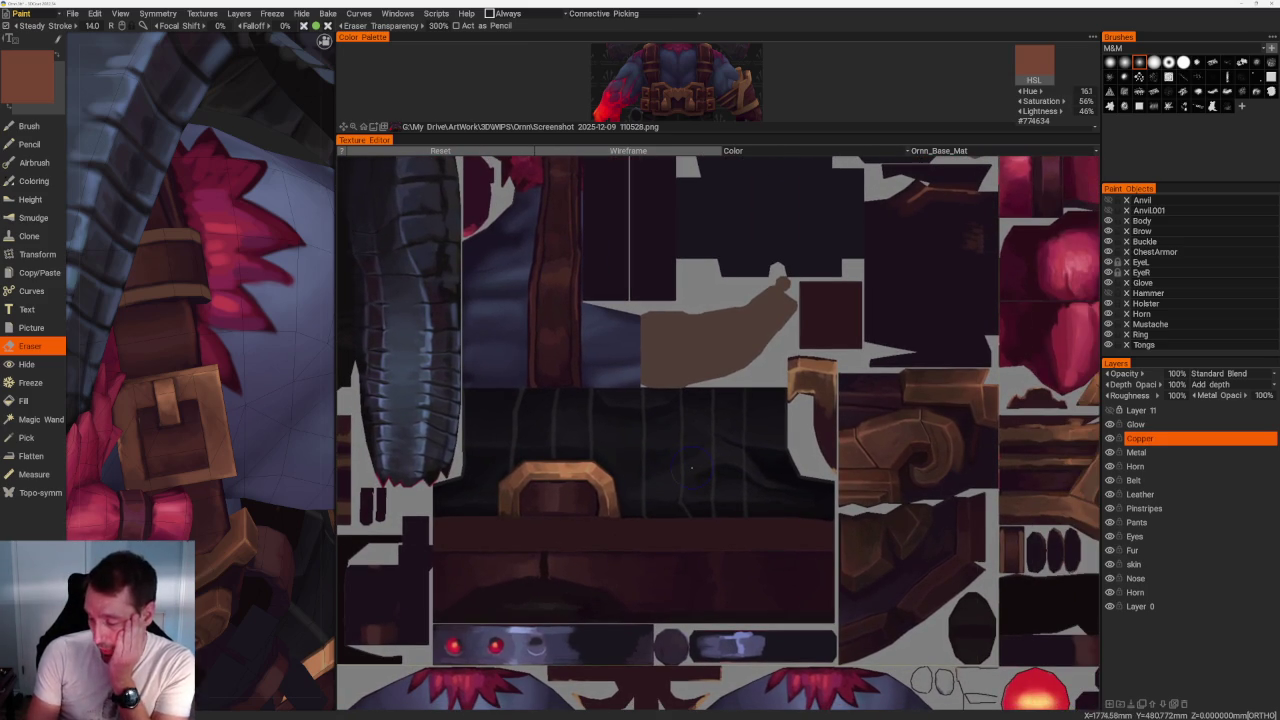
pyautogui.scroll(-3, 760, 465)
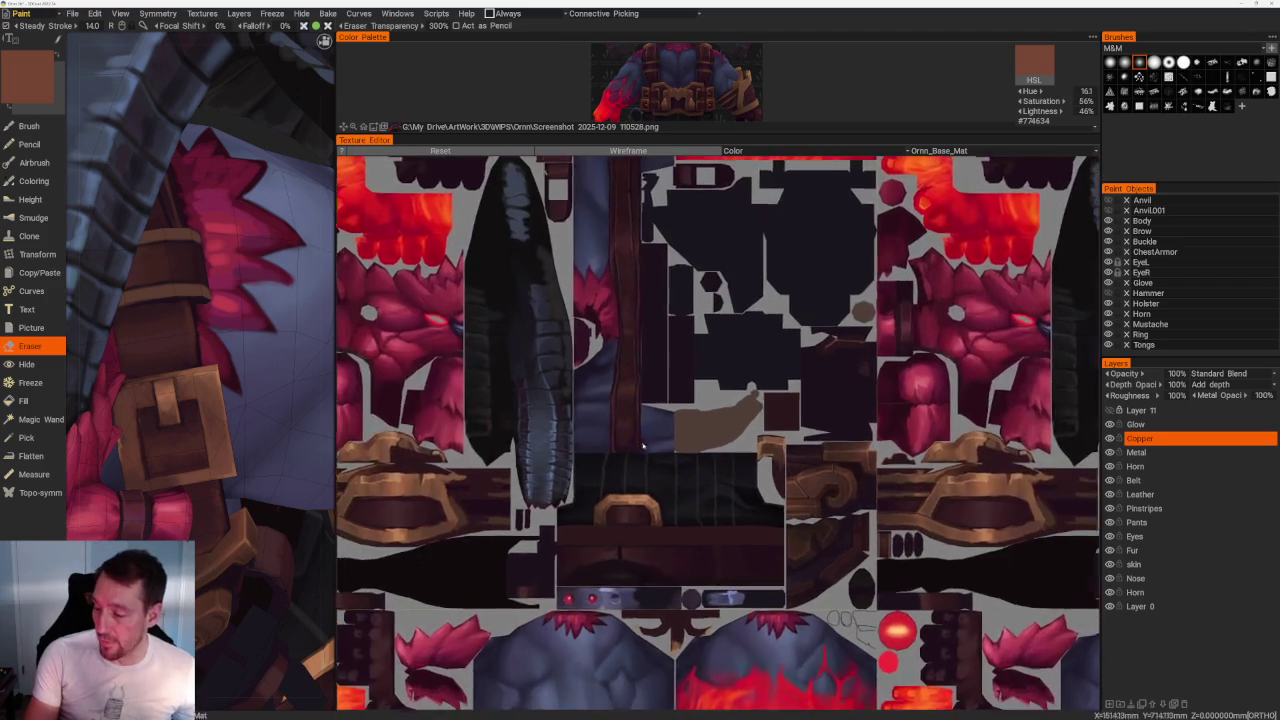
pyautogui.scroll(-2, 821, 465)
pyautogui.moveTo(821, 465); pyautogui.dragTo(659, 512, button='middle')
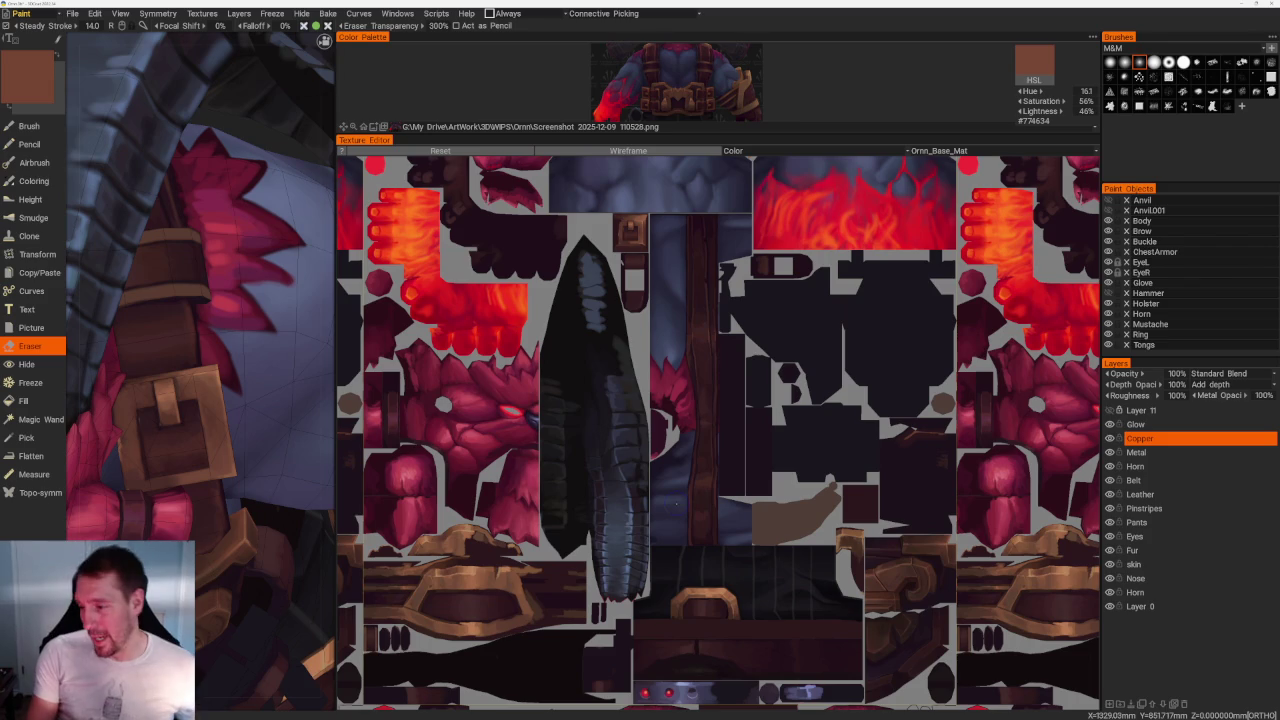
pyautogui.scroll(-2, 738, 366)
pyautogui.scroll(2, 738, 364)
pyautogui.scroll(-2, 740, 432)
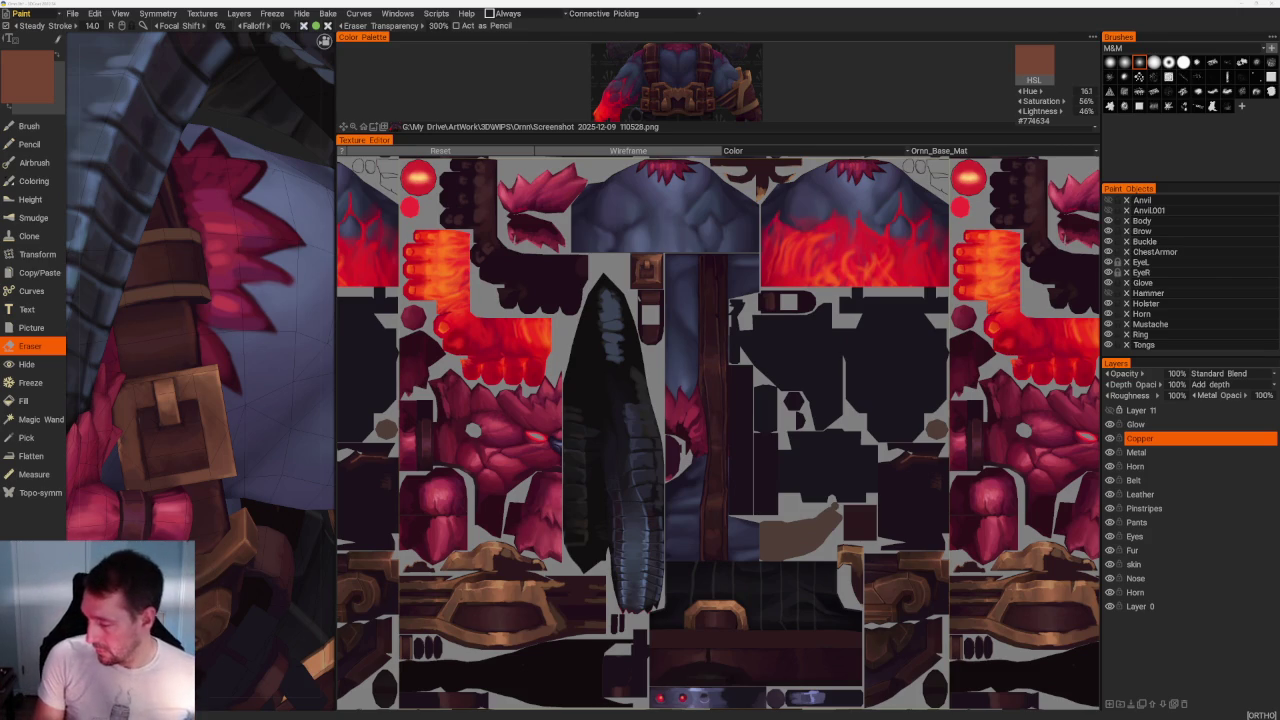
pyautogui.scroll(2, 598, 535)
pyautogui.scroll(1, 598, 535)
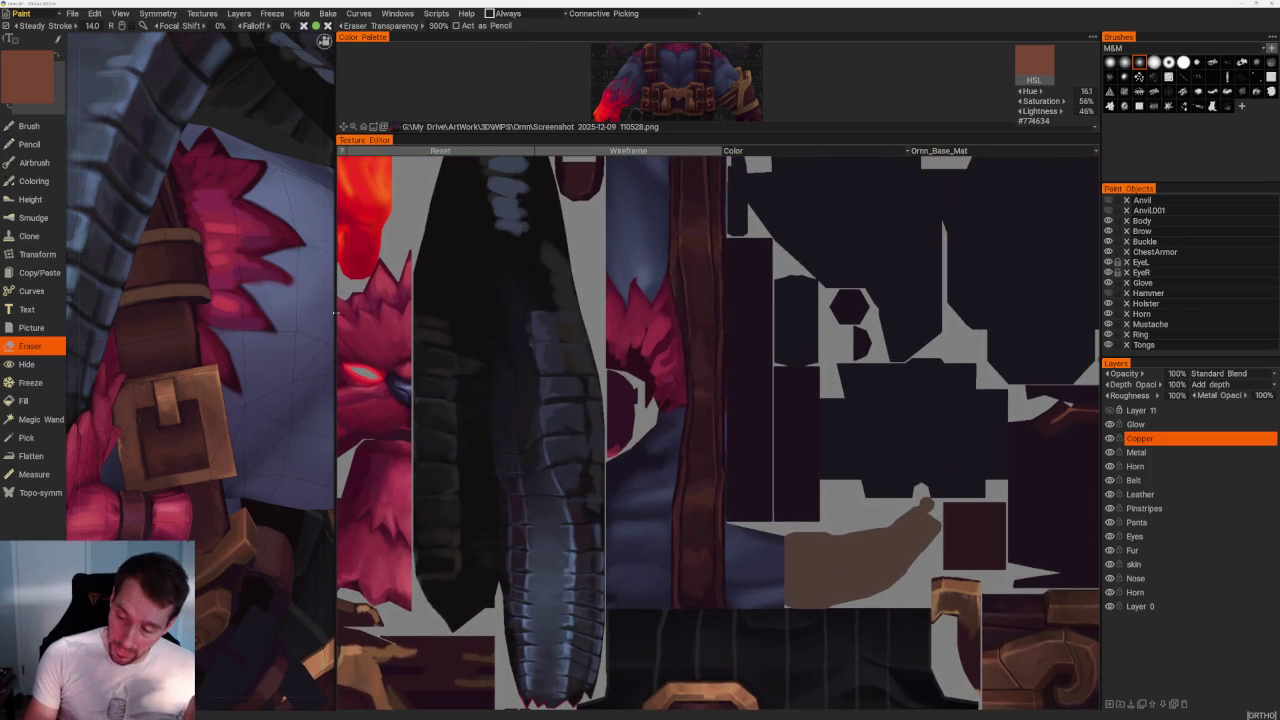
pyautogui.moveTo(336, 313); pyautogui.dragTo(734, 313)
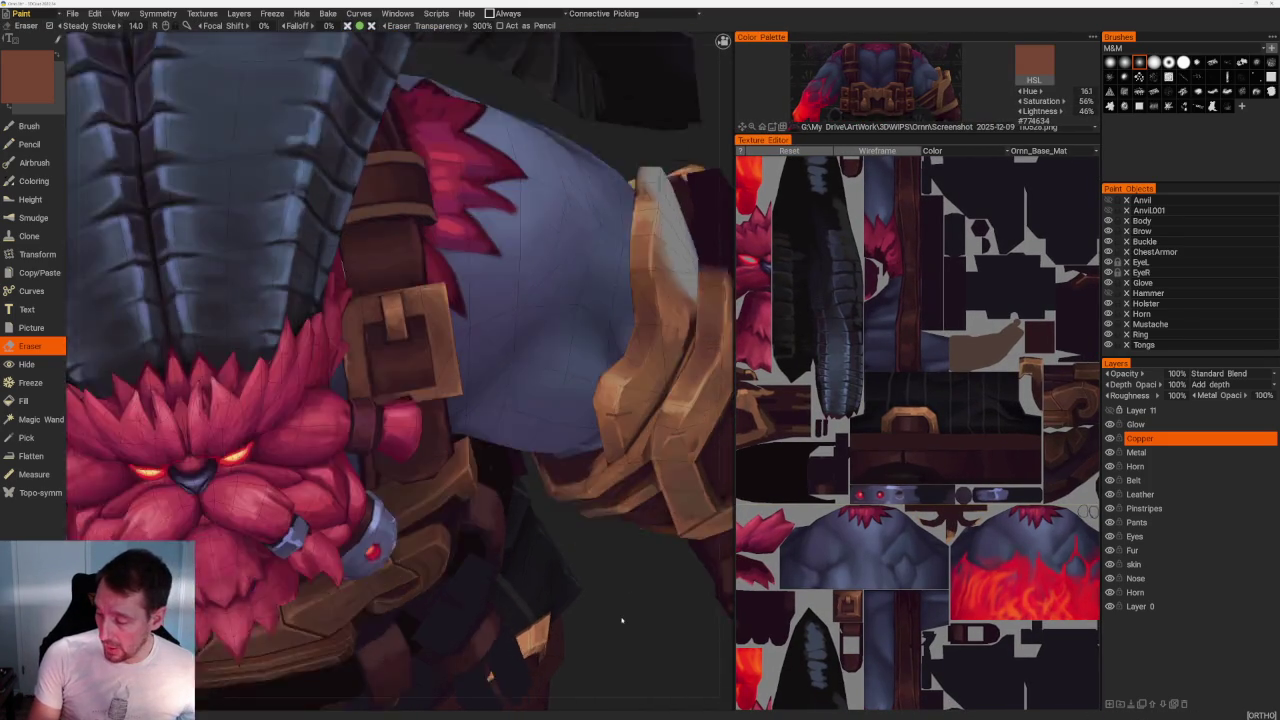
# Widen the 3D view and zoom in on the gauntlet, horns and shoulder.
pyautogui.moveTo(620, 617); pyautogui.dragTo(547, 486, button='middle')
pyautogui.scroll(-5, 498, 440)
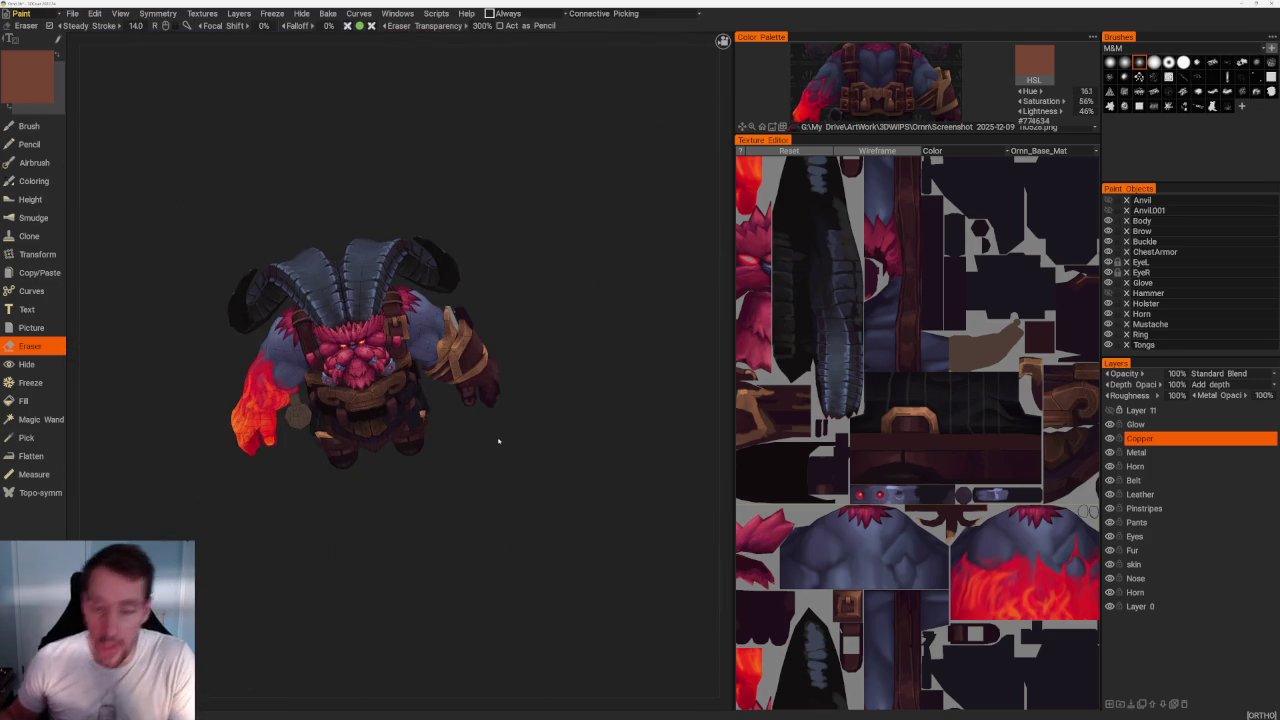
pyautogui.moveTo(595, 358); pyautogui.dragTo(560, 383)
pyautogui.scroll(5, 557, 386)
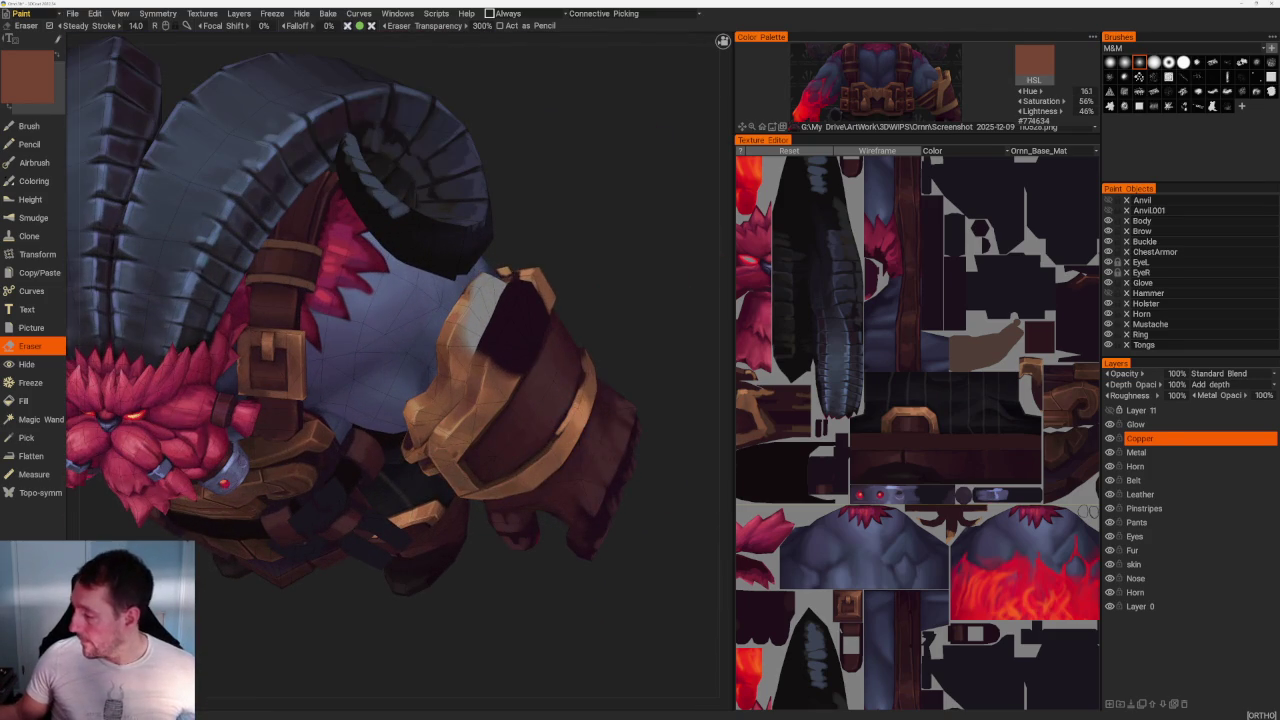
pyautogui.scroll(2, 440, 300)
pyautogui.scroll(3, 440, 300)
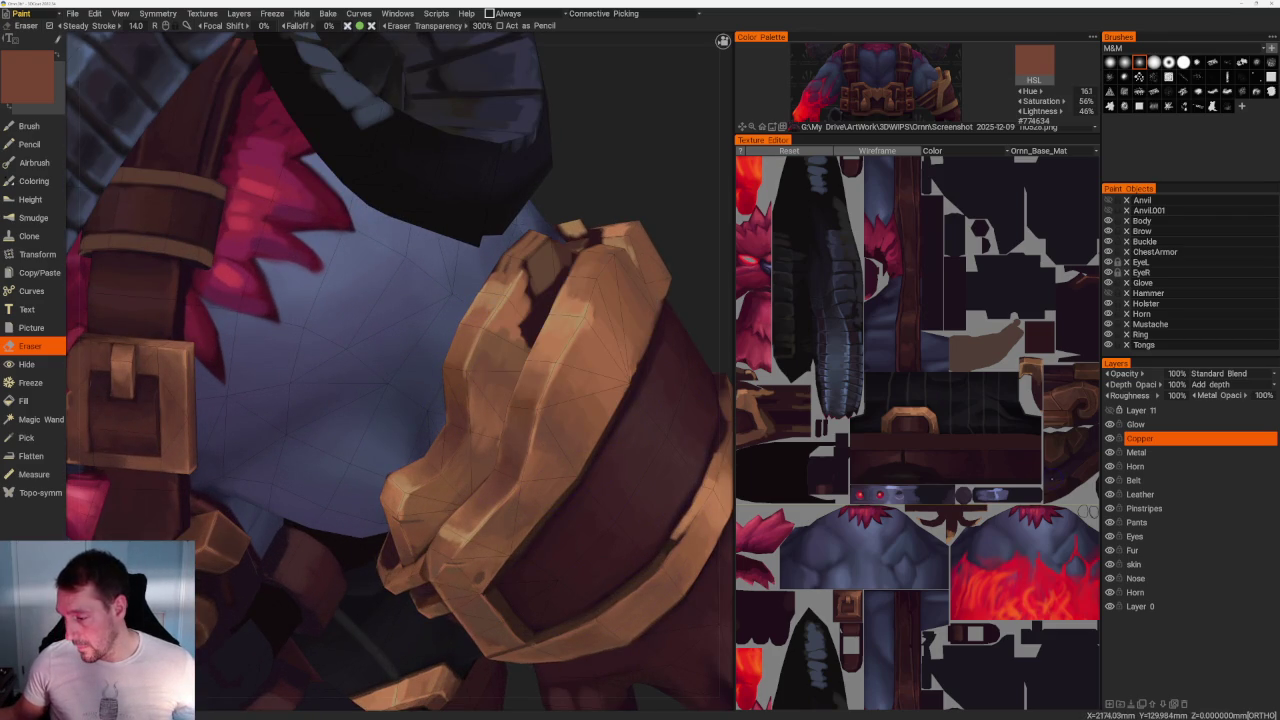
pyautogui.moveTo(450, 400); pyautogui.dragTo(406, 382, button='middle')
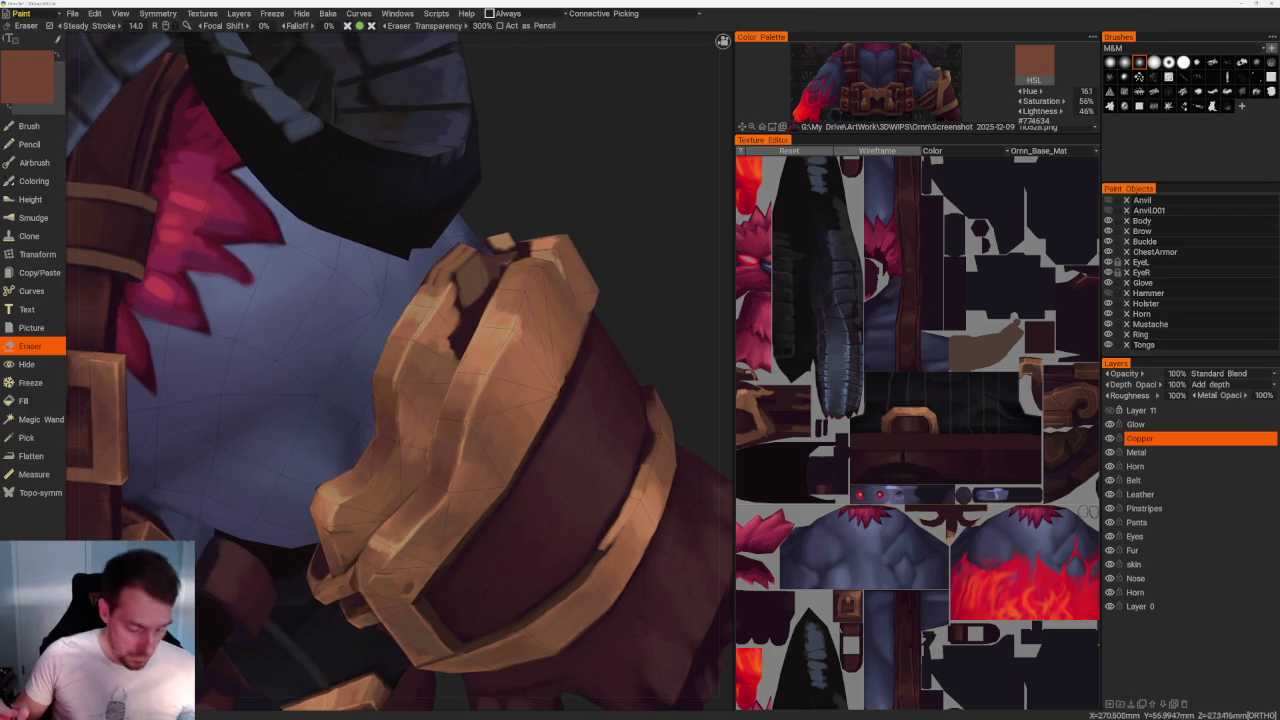
# Switch back to the Brush with B and reframe the gauntlet and horn.
pyautogui.press('b')
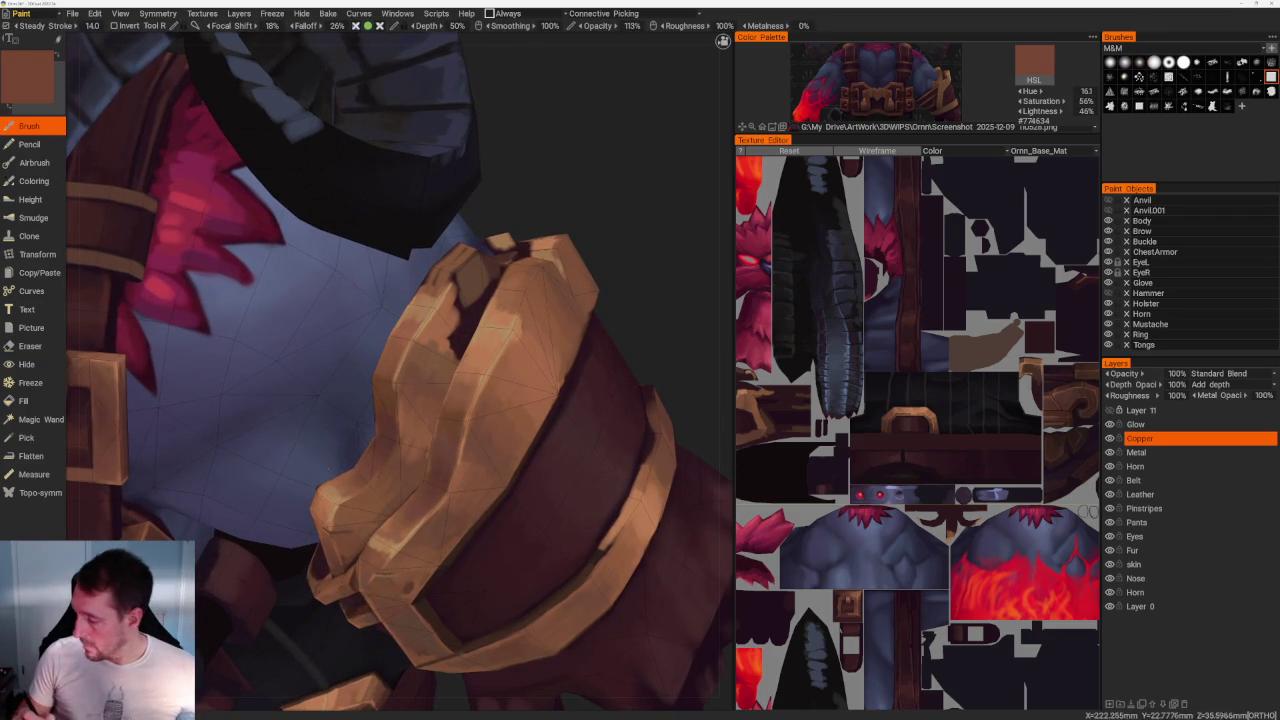
pyautogui.moveTo(450, 400); pyautogui.dragTo(390, 350, button='middle')
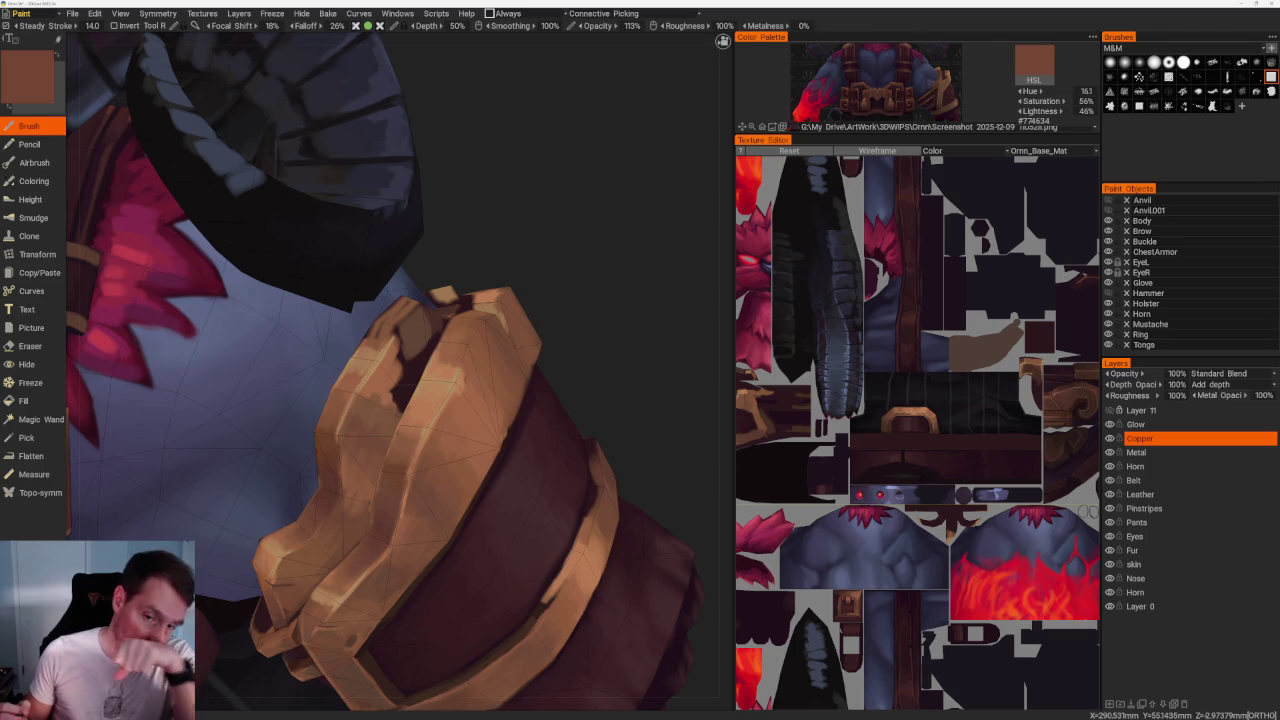
pyautogui.moveTo(618, 320)
pyautogui.mouseDown(button='middle')
pyautogui.moveTo(578, 270)
pyautogui.moveTo(598, 299)
pyautogui.mouseUp(button='middle')
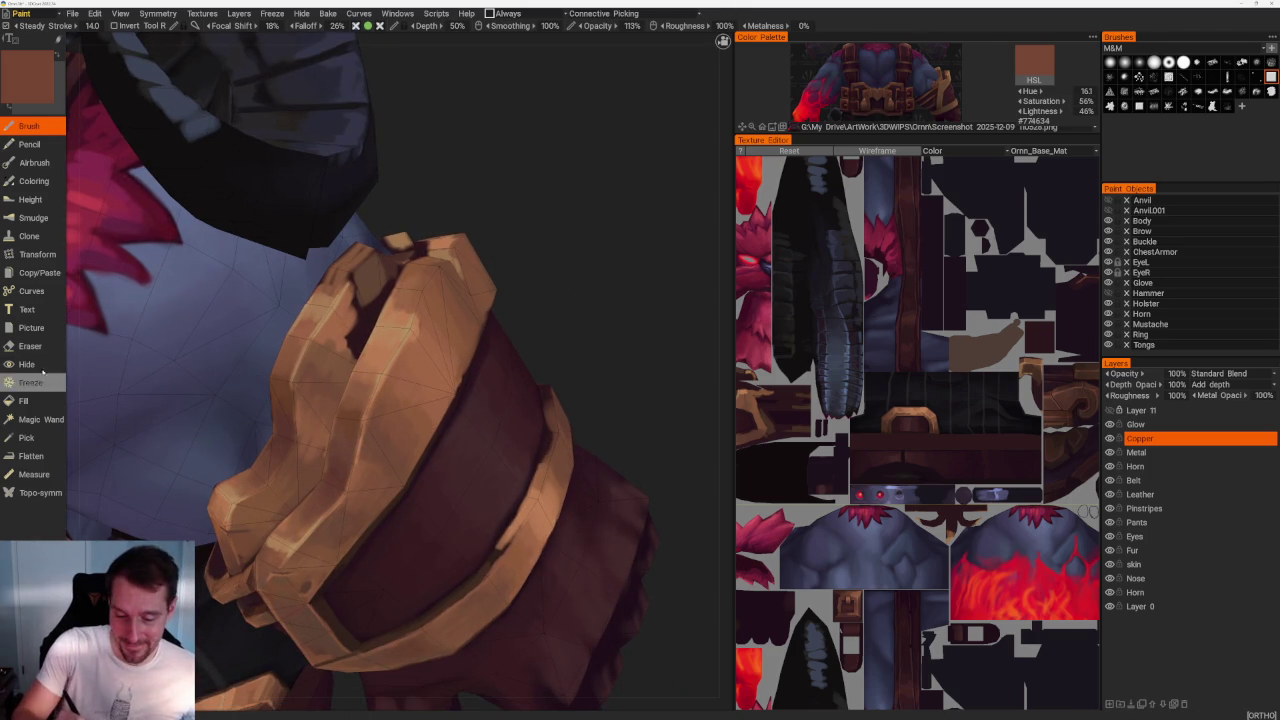
# Hide the copper gauntlet band to reveal the arm, then orbit around it.
pyautogui.click(26, 364)
pyautogui.click(533, 431)
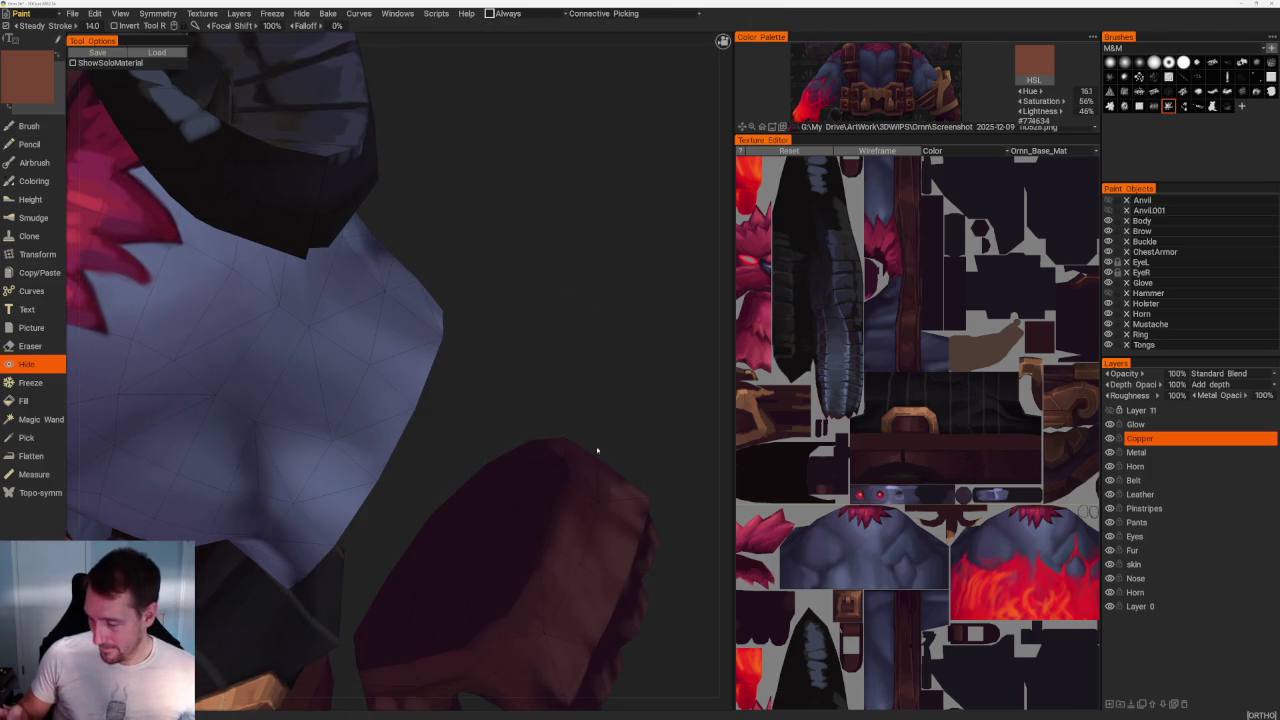
pyautogui.hotkey('ctrl', 'z')
pyautogui.click(562, 472)
pyautogui.moveTo(559, 410)
pyautogui.mouseDown(button='middle')
pyautogui.moveTo(608, 360)
pyautogui.moveTo(563, 360)
pyautogui.moveTo(568, 348)
pyautogui.moveTo(460, 414)
pyautogui.moveTo(543, 323)
pyautogui.moveTo(571, 411)
pyautogui.mouseUp(button='middle')
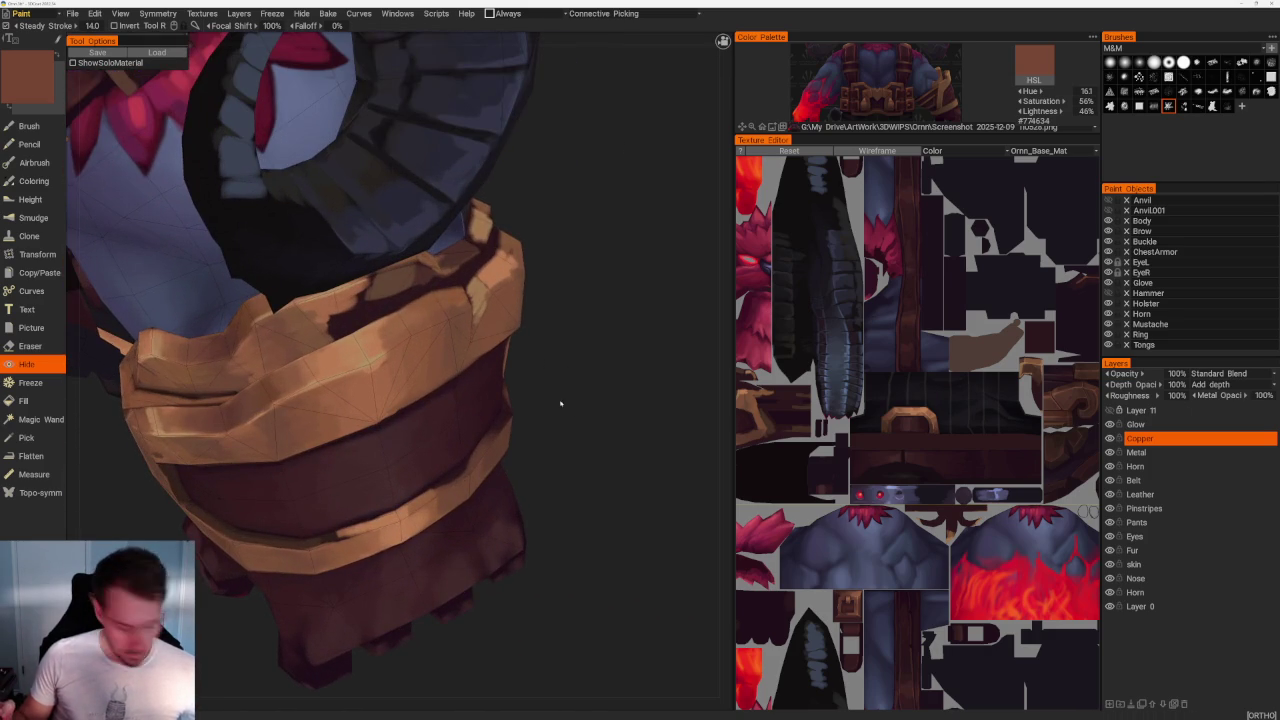
# With the Brush, lighten dark patches on the copper band using sampled lighter copper tones.
pyautogui.press('b')
pyautogui.scroll(1, 571, 411)
pyautogui.scroll(1, 571, 411)
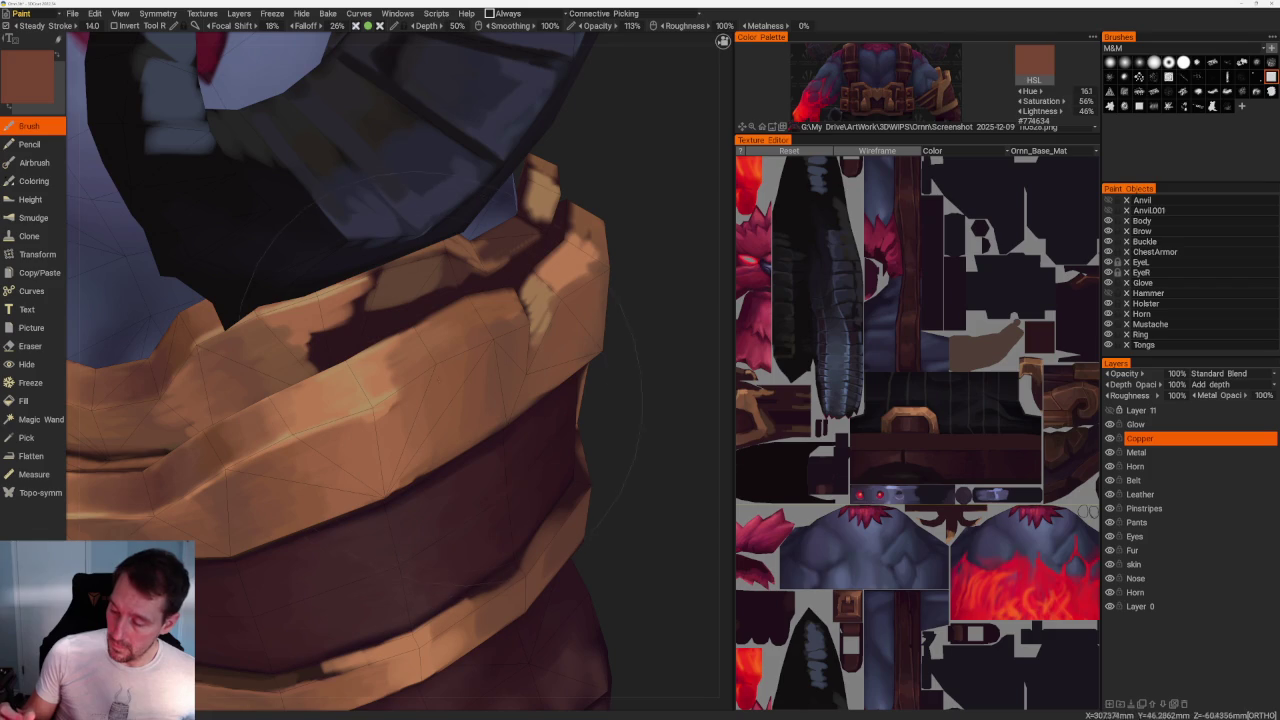
pyautogui.press('v')
pyautogui.moveTo(340, 330); pyautogui.dragTo(395, 290)
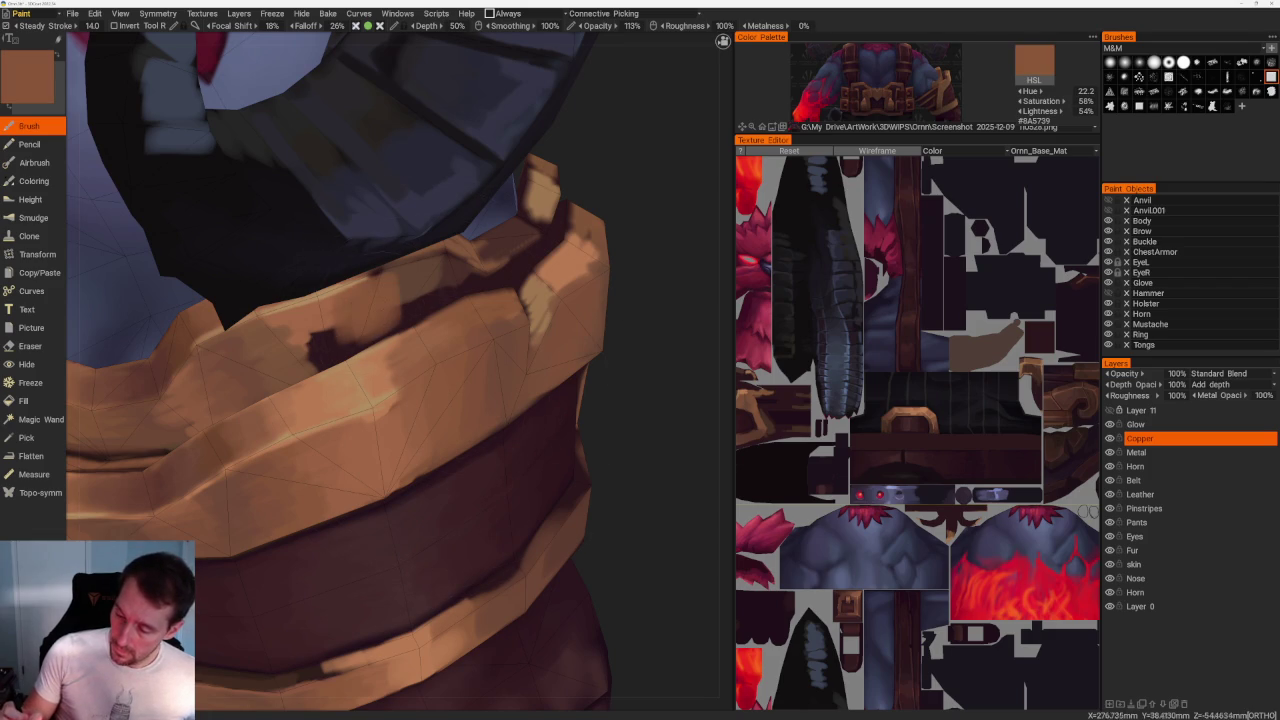
pyautogui.press('v')
pyautogui.moveTo(310, 365); pyautogui.dragTo(350, 330)
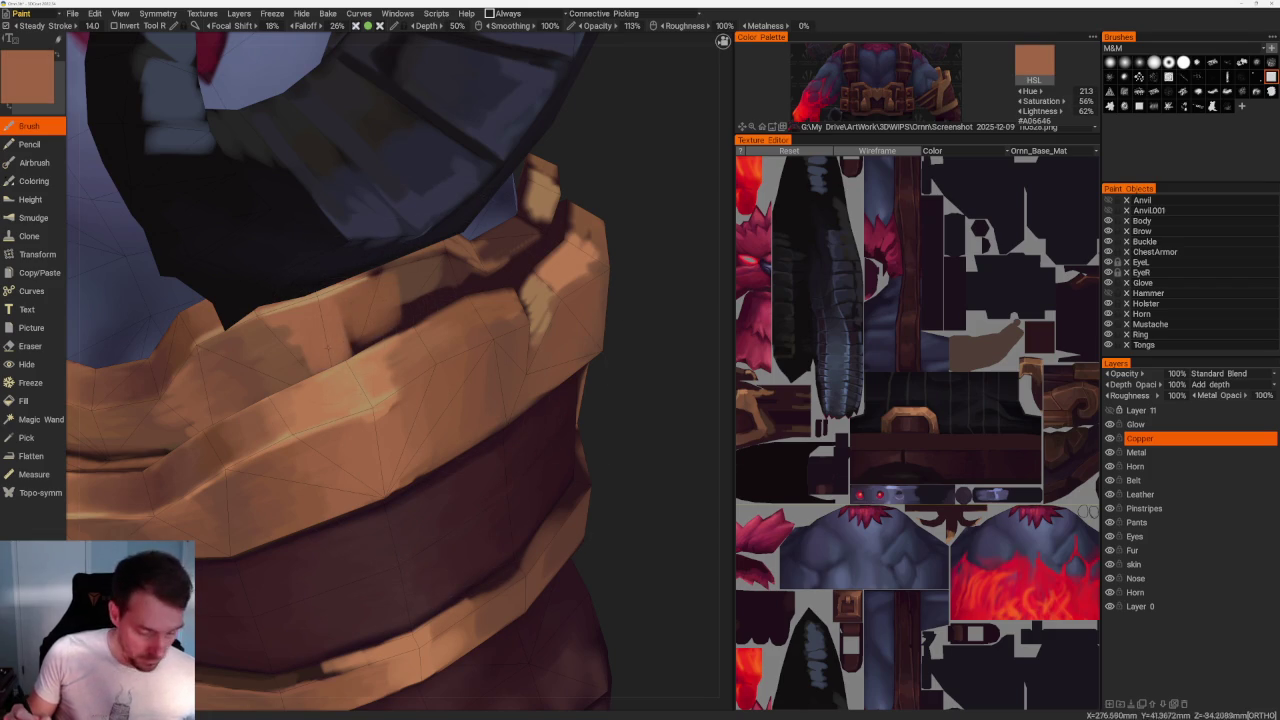
pyautogui.moveTo(662, 267); pyautogui.dragTo(714, 280)
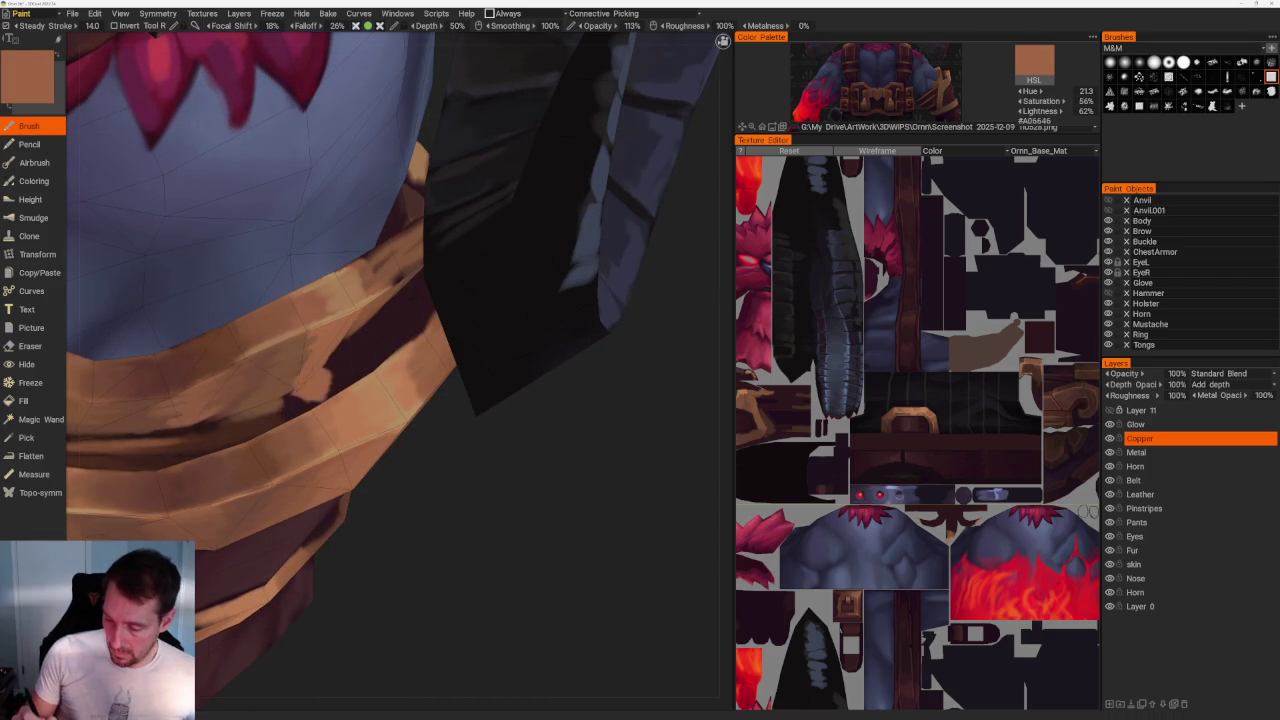
pyautogui.moveTo(290, 385)
pyautogui.mouseDown()
pyautogui.moveTo(310, 350)
pyautogui.moveTo(292, 382)
pyautogui.mouseUp()
# Add small dark brown and mid copper strokes to the band.
pyautogui.press('v')
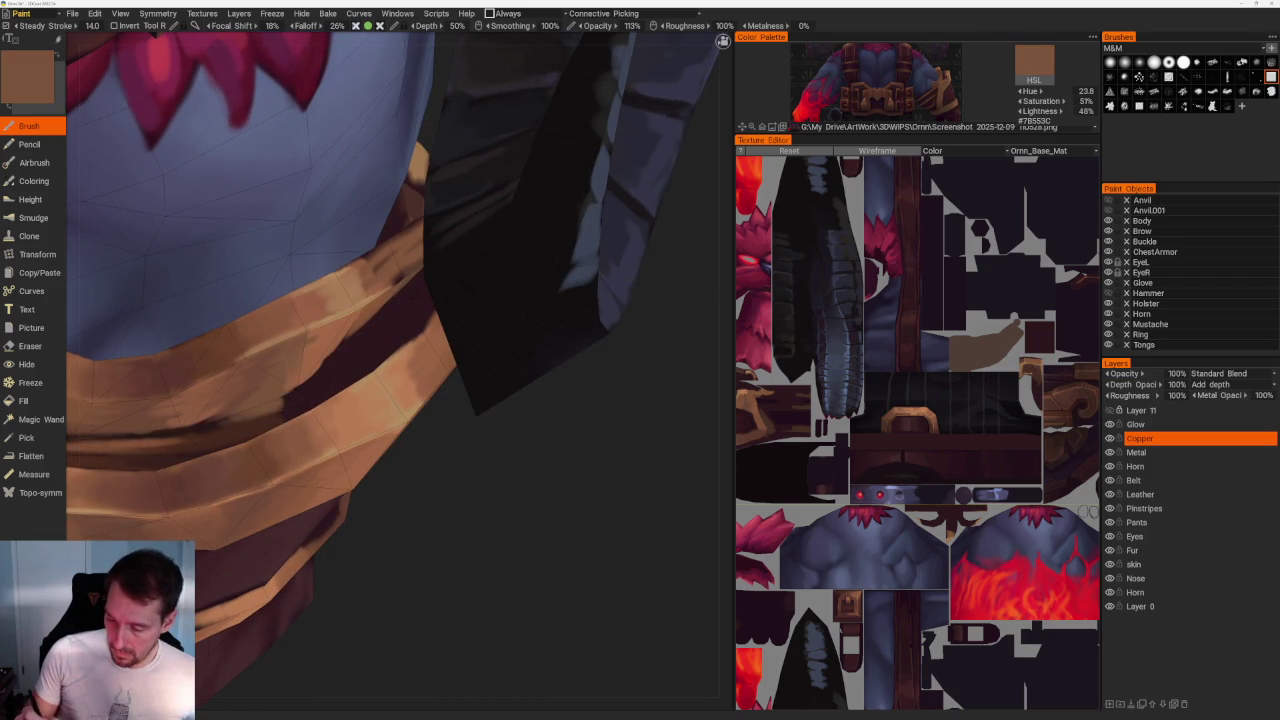
pyautogui.moveTo(520, 457)
pyautogui.mouseDown()
pyautogui.moveTo(560, 380)
pyautogui.moveTo(540, 400)
pyautogui.mouseUp()
pyautogui.press('v')
pyautogui.moveTo(346, 350)
pyautogui.mouseDown()
pyautogui.moveTo(362, 378)
pyautogui.moveTo(454, 393)
pyautogui.moveTo(480, 440)
pyautogui.moveTo(450, 406)
pyautogui.moveTo(372, 388)
pyautogui.moveTo(400, 360)
pyautogui.moveTo(468, 358)
pyautogui.moveTo(430, 355)
pyautogui.mouseUp()
pyautogui.press('v')
pyautogui.press('v')
pyautogui.press('v')
pyautogui.press('v')
# Paint a light highlight along the copper fold and sample several copper tones.
pyautogui.keyDown('alt'); pyautogui.moveTo(400, 400); pyautogui.dragTo(480, 370); pyautogui.keyUp('alt')
pyautogui.moveTo(365, 330); pyautogui.dragTo(414, 432)
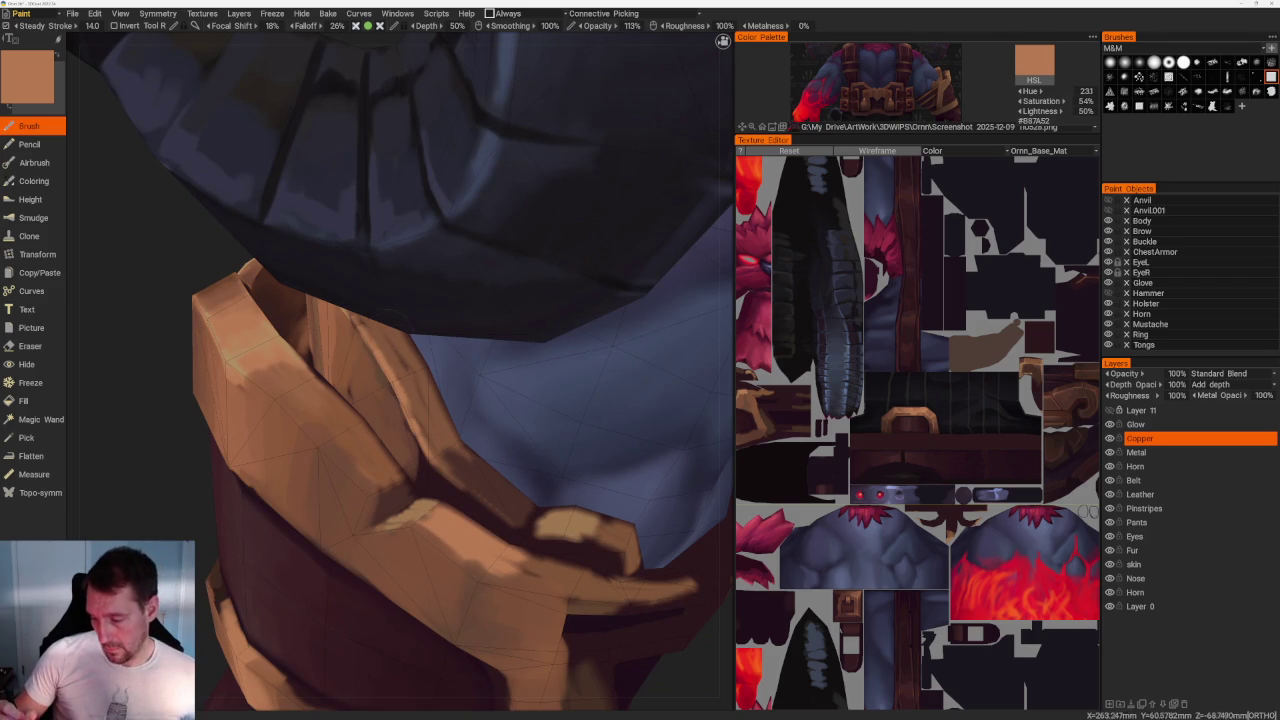
pyautogui.press('v')
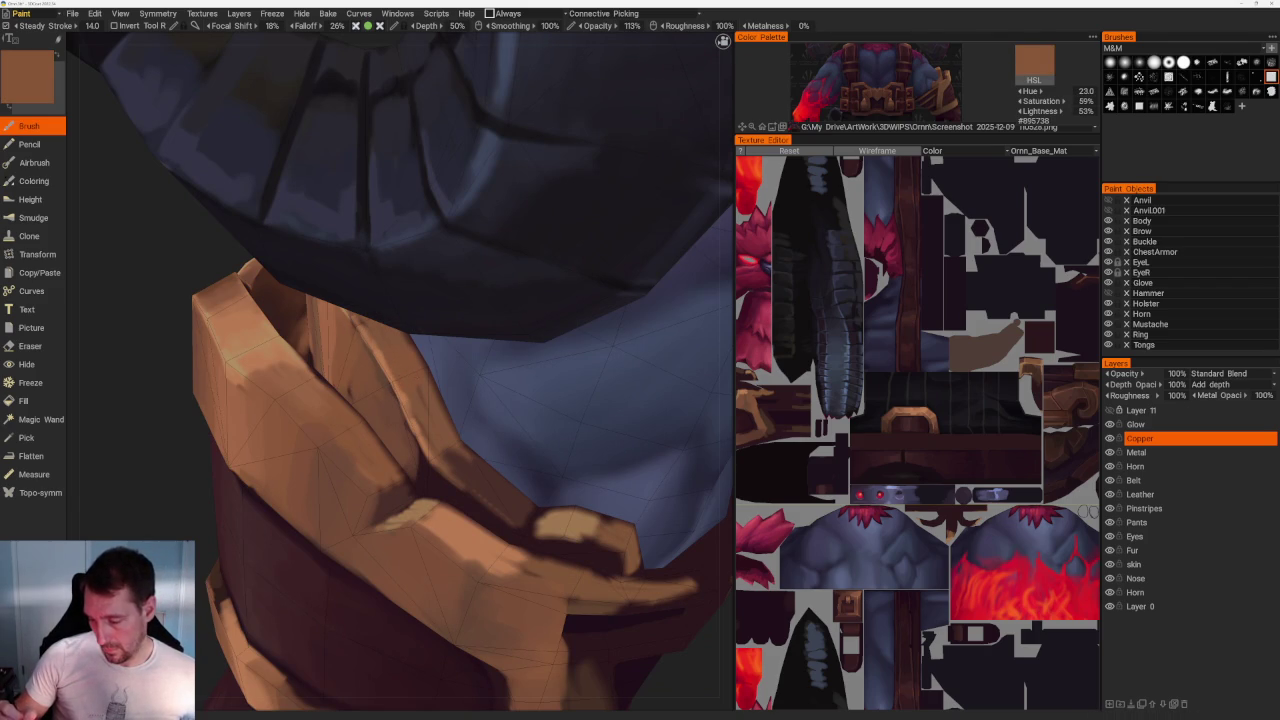
pyautogui.press('v')
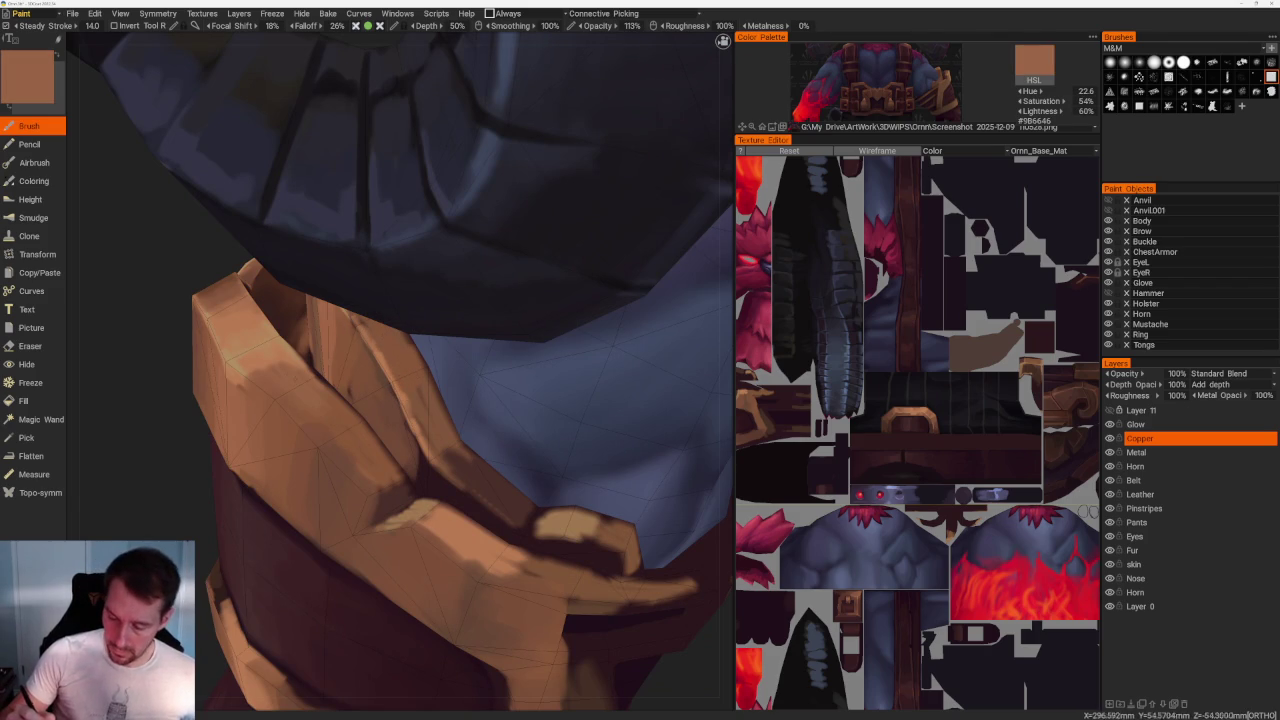
pyautogui.press('v')
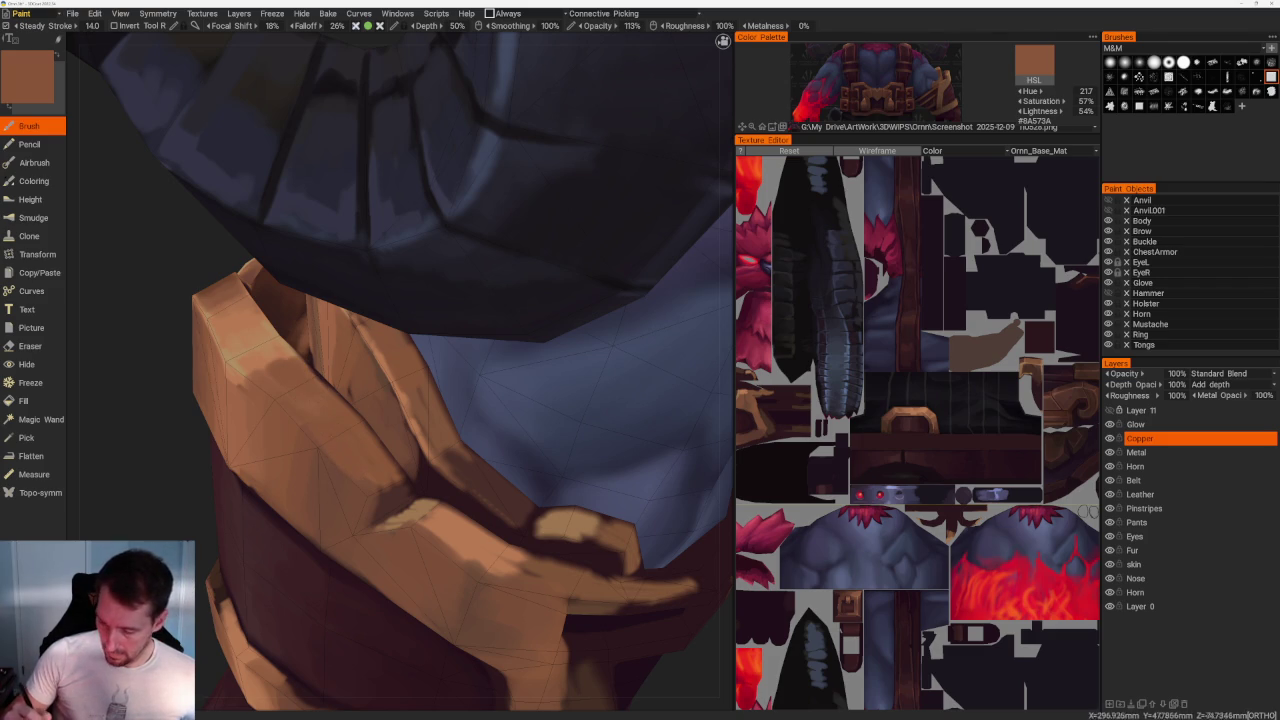
pyautogui.press('v')
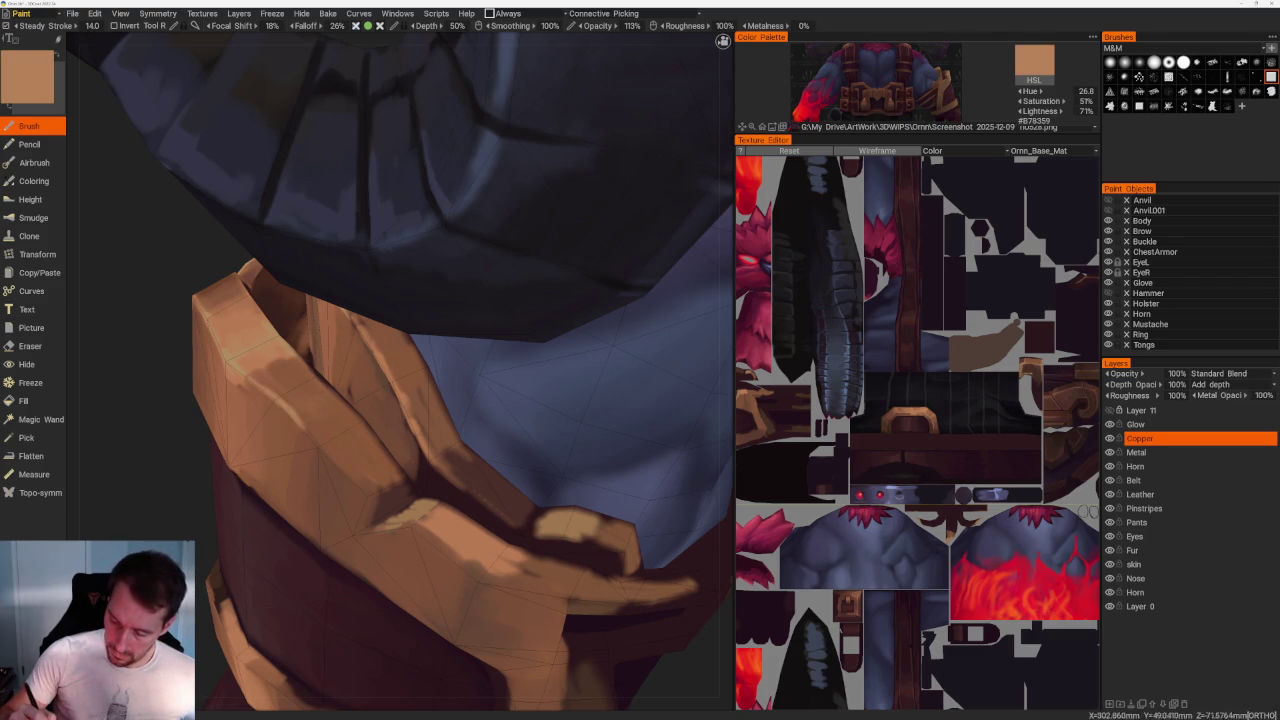
pyautogui.moveTo(400, 380)
pyautogui.mouseDown(button='right')
pyautogui.moveTo(337, 385)
pyautogui.moveTo(563, 429)
pyautogui.mouseUp(button='right')
# Orbit toward the horn and sample a range of darker and lighter copper tones.
pyautogui.scroll(-5, 337, 385)
pyautogui.moveTo(252, 615); pyautogui.dragTo(262, 640, button='middle')
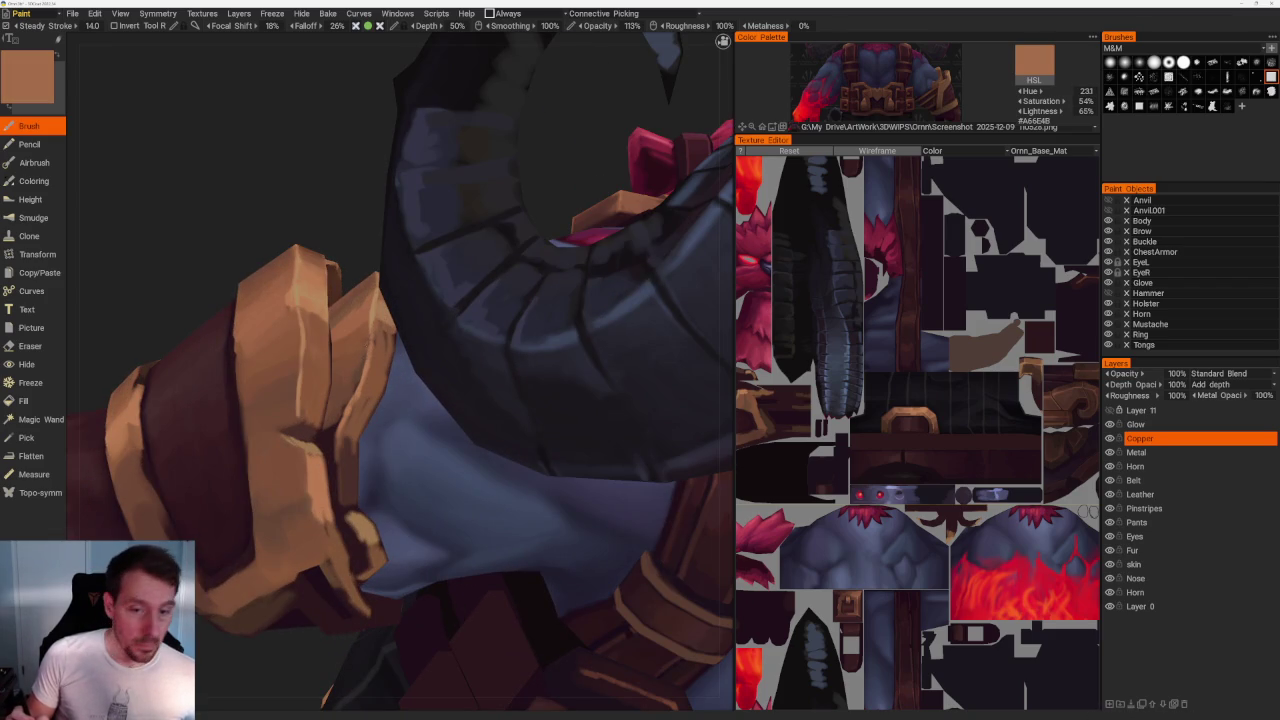
pyautogui.press('v')
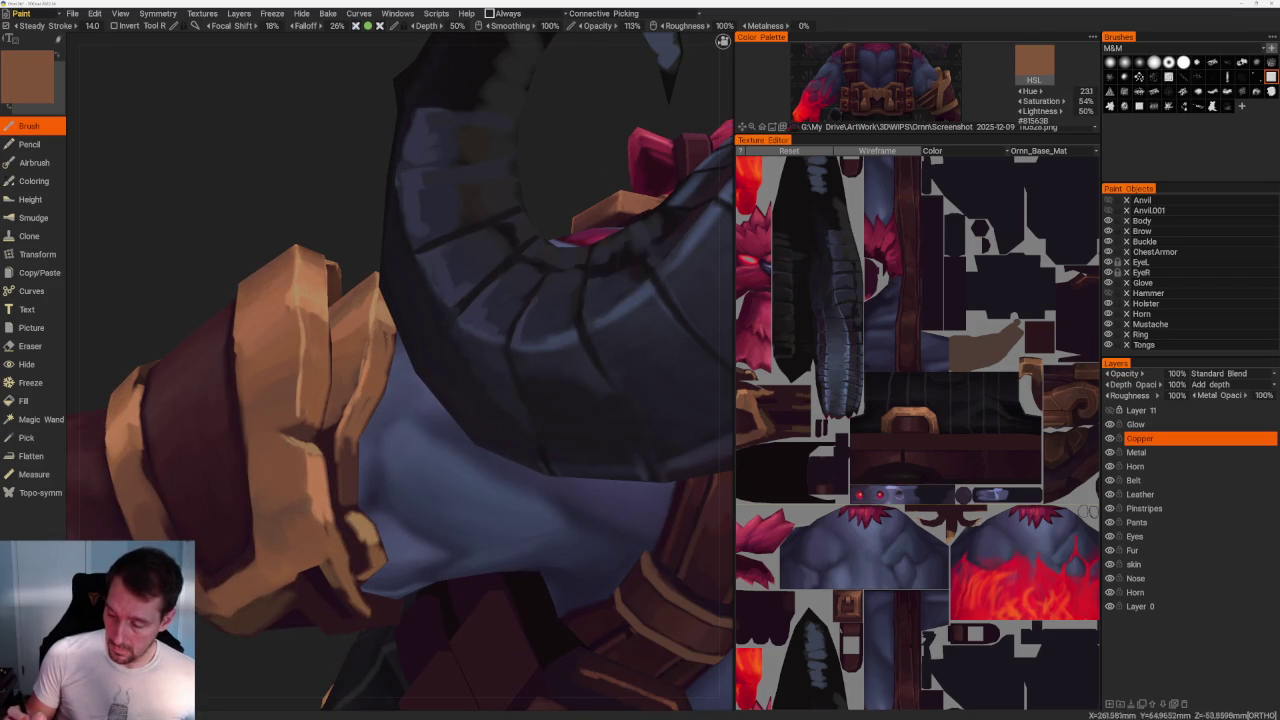
pyautogui.press('v')
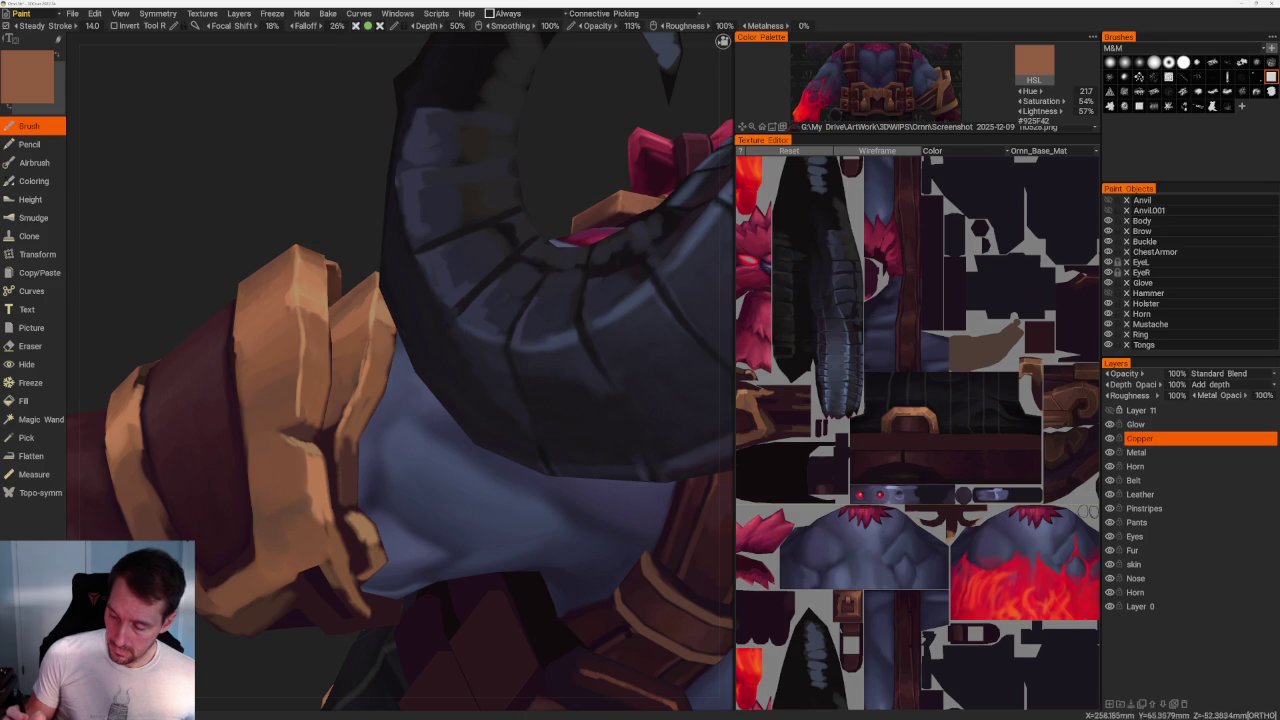
pyautogui.press('v')
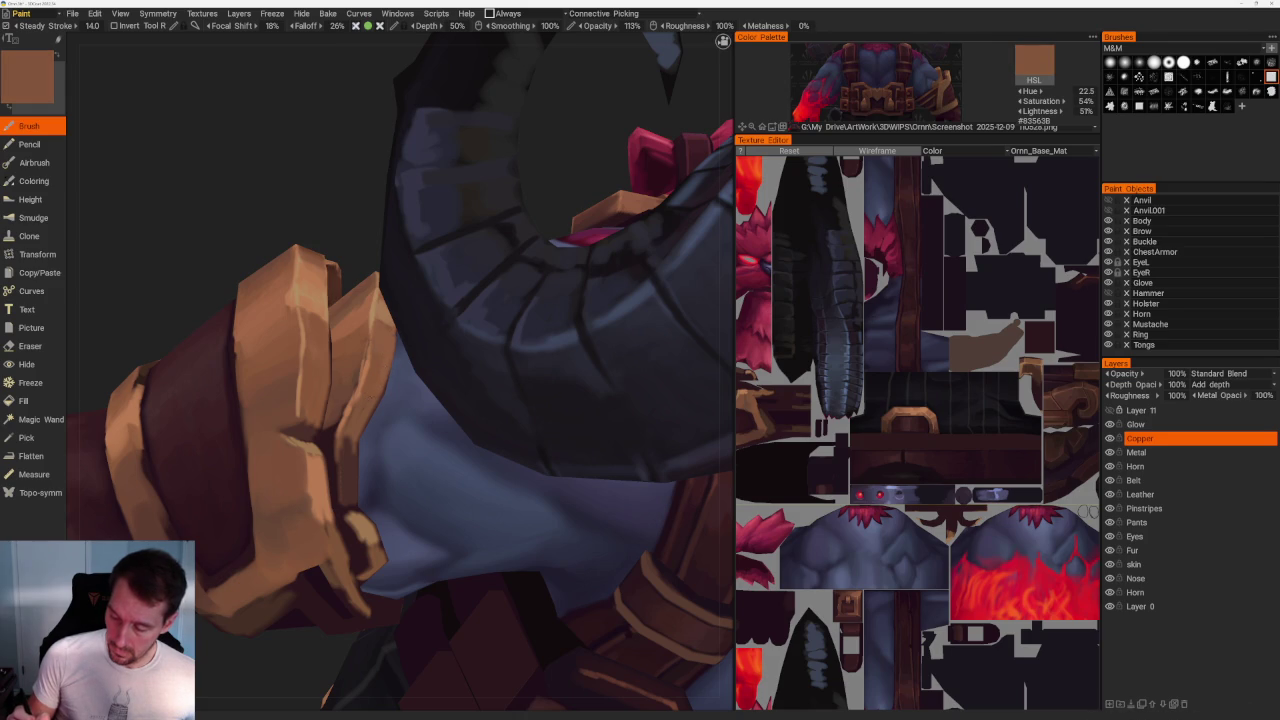
pyautogui.press('v')
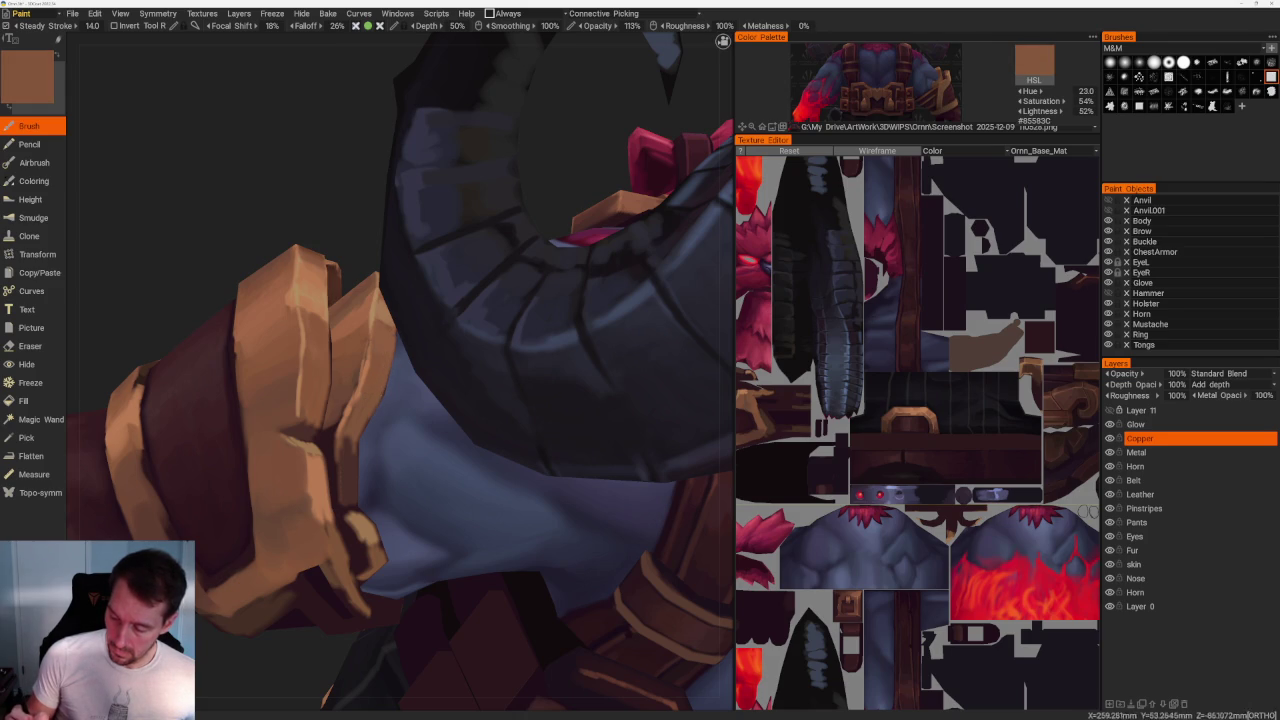
pyautogui.press('v')
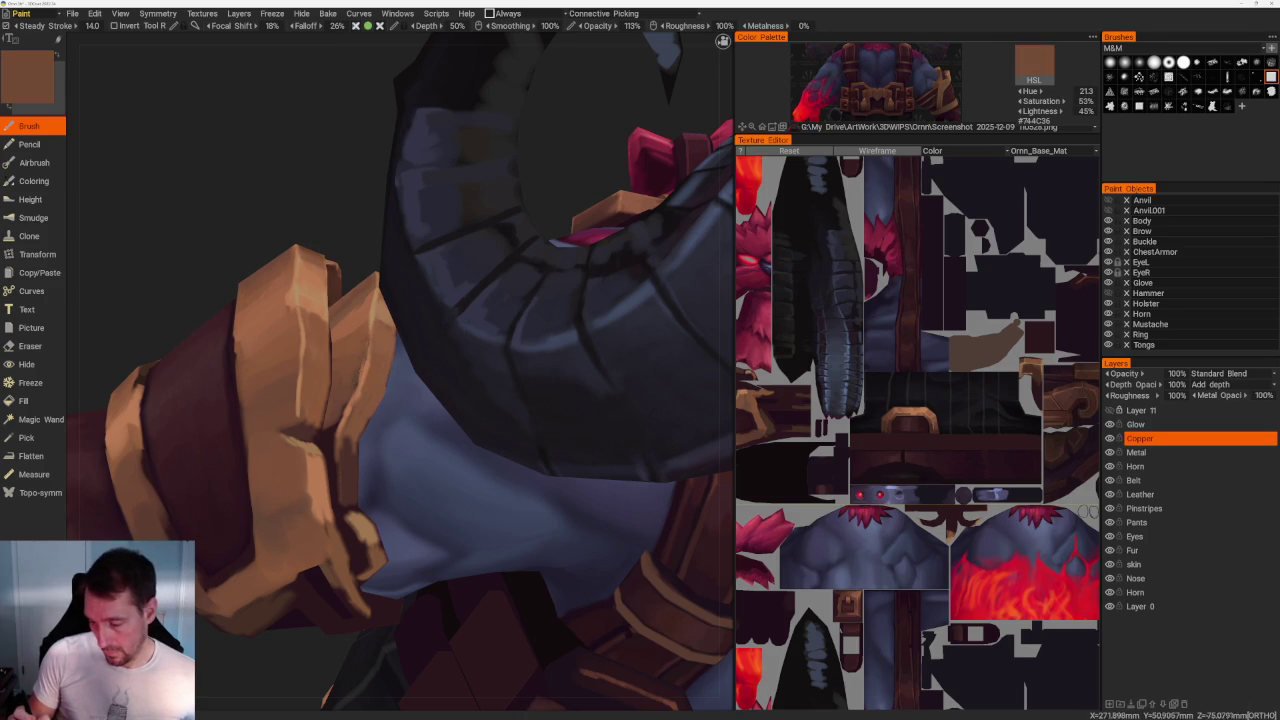
pyautogui.press('v')
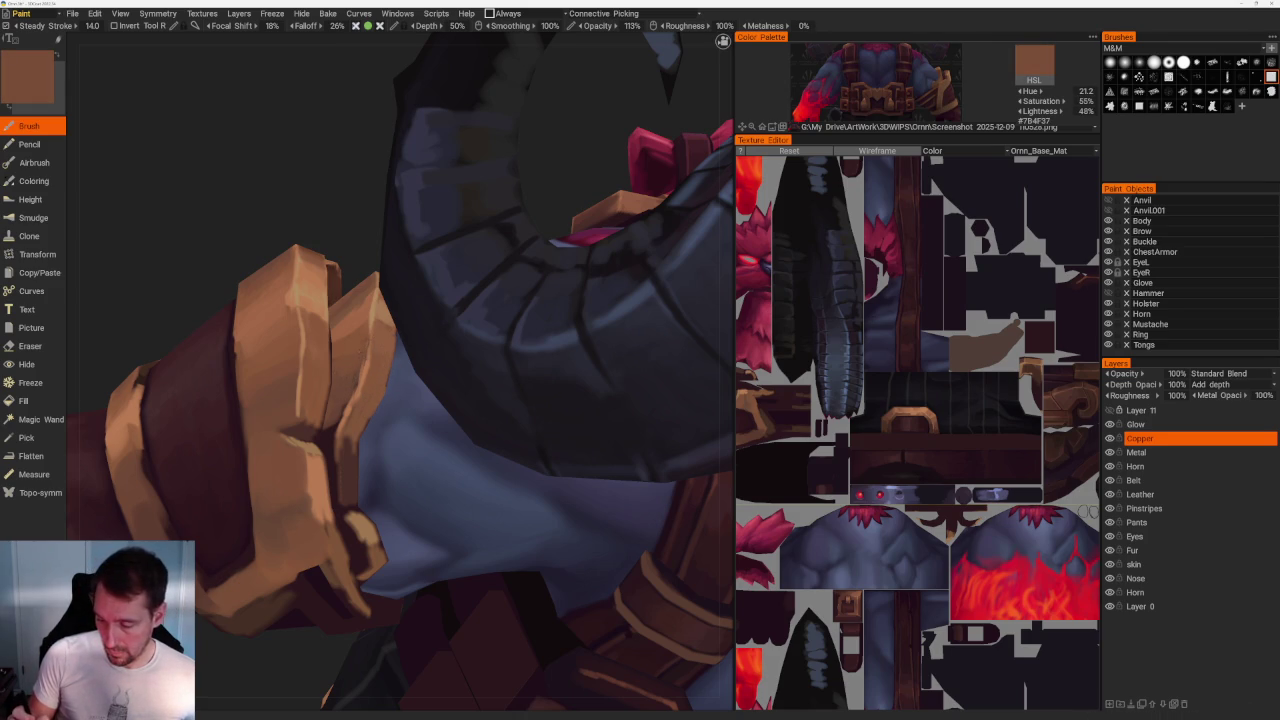
pyautogui.press('v')
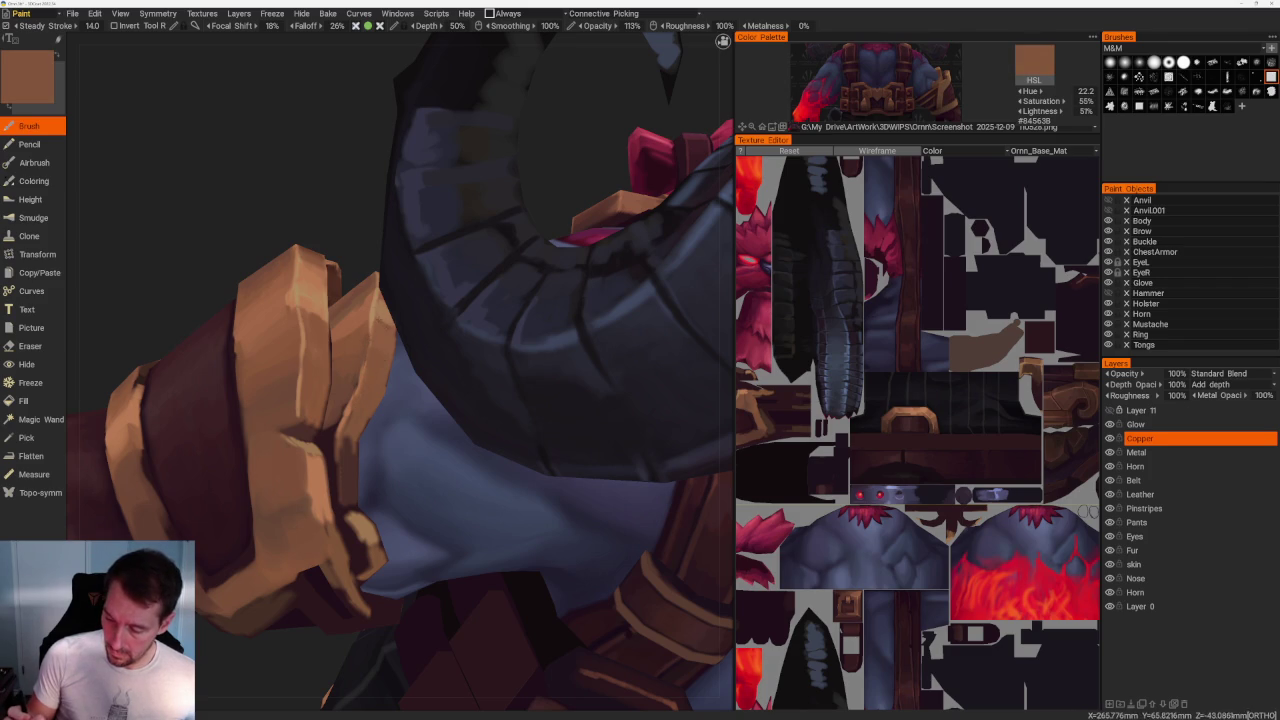
pyautogui.press('v')
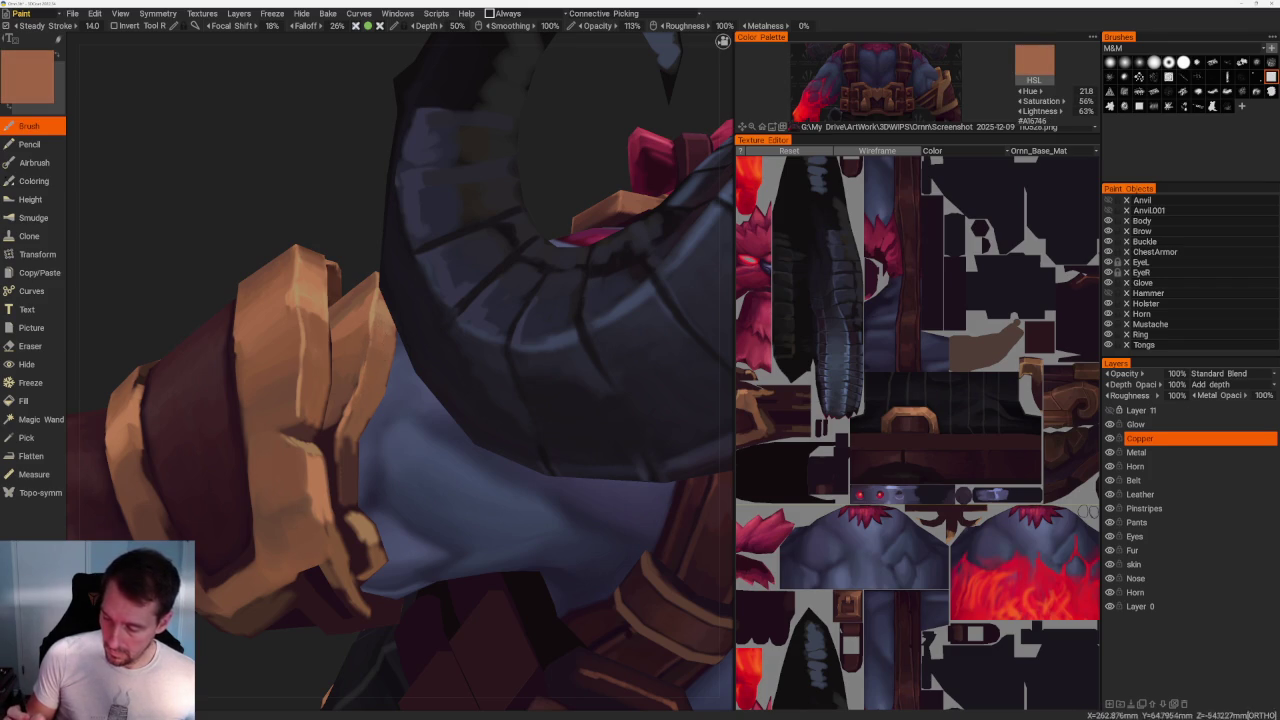
pyautogui.press('v')
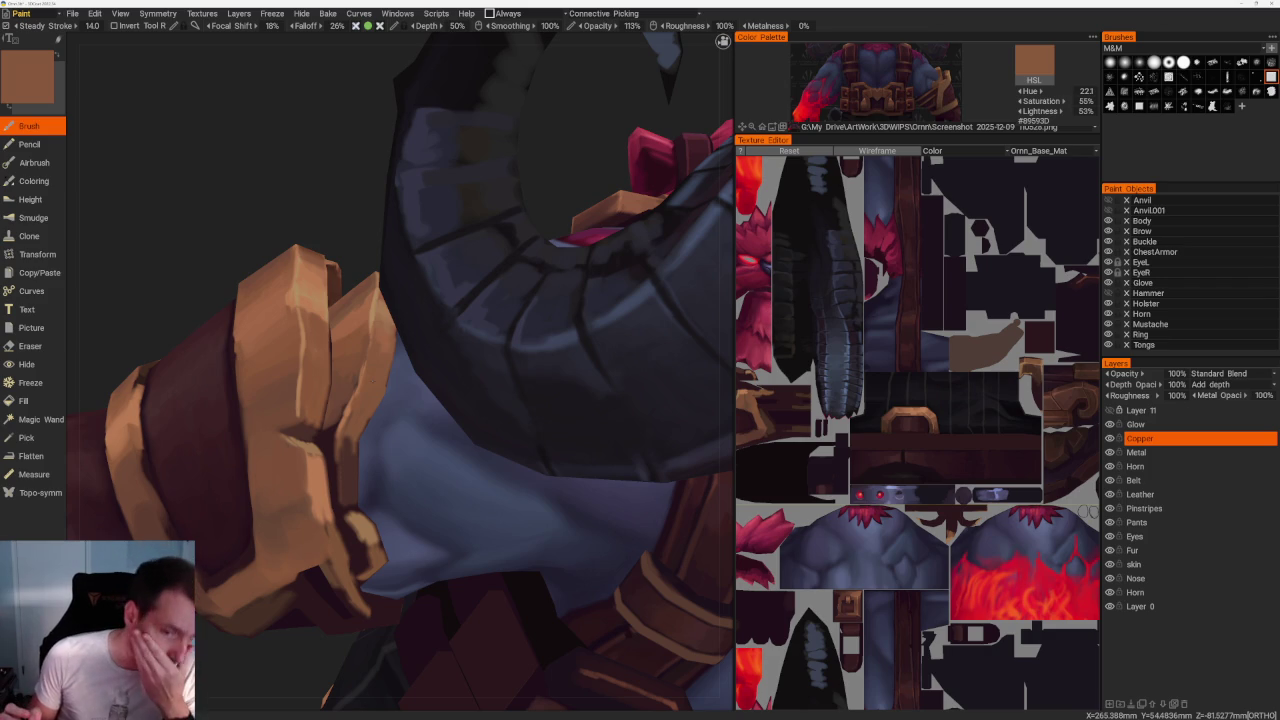
# Paint a dark brown shadow on the fist band's inner edge and enlarge the chest-belt reference.
pyautogui.moveTo(302, 206)
pyautogui.mouseDown(button='middle')
pyautogui.moveTo(314, 183)
pyautogui.moveTo(334, 271)
pyautogui.mouseUp(button='middle')
pyautogui.press('v')
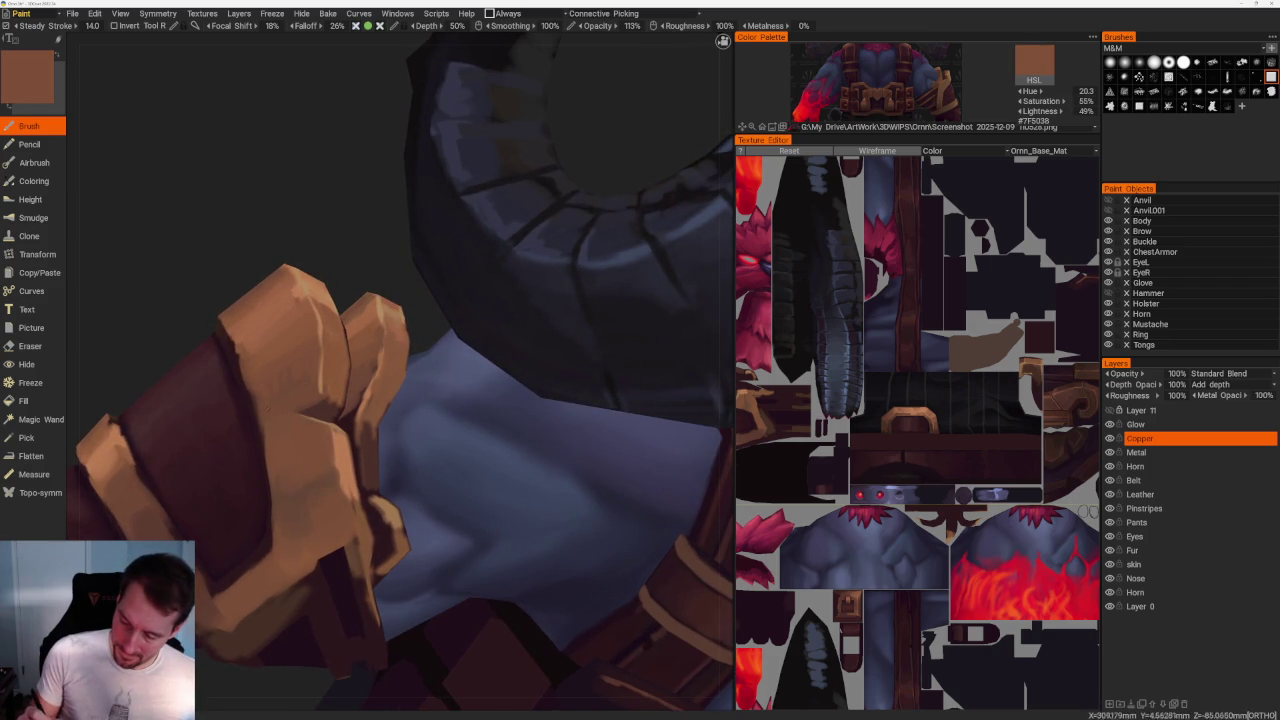
pyautogui.moveTo(300, 229)
pyautogui.mouseDown(button='middle')
pyautogui.moveTo(320, 260)
pyautogui.moveTo(340, 240)
pyautogui.mouseUp(button='middle')
pyautogui.press('v')
pyautogui.moveTo(320, 300); pyautogui.dragTo(292, 360, button='middle')
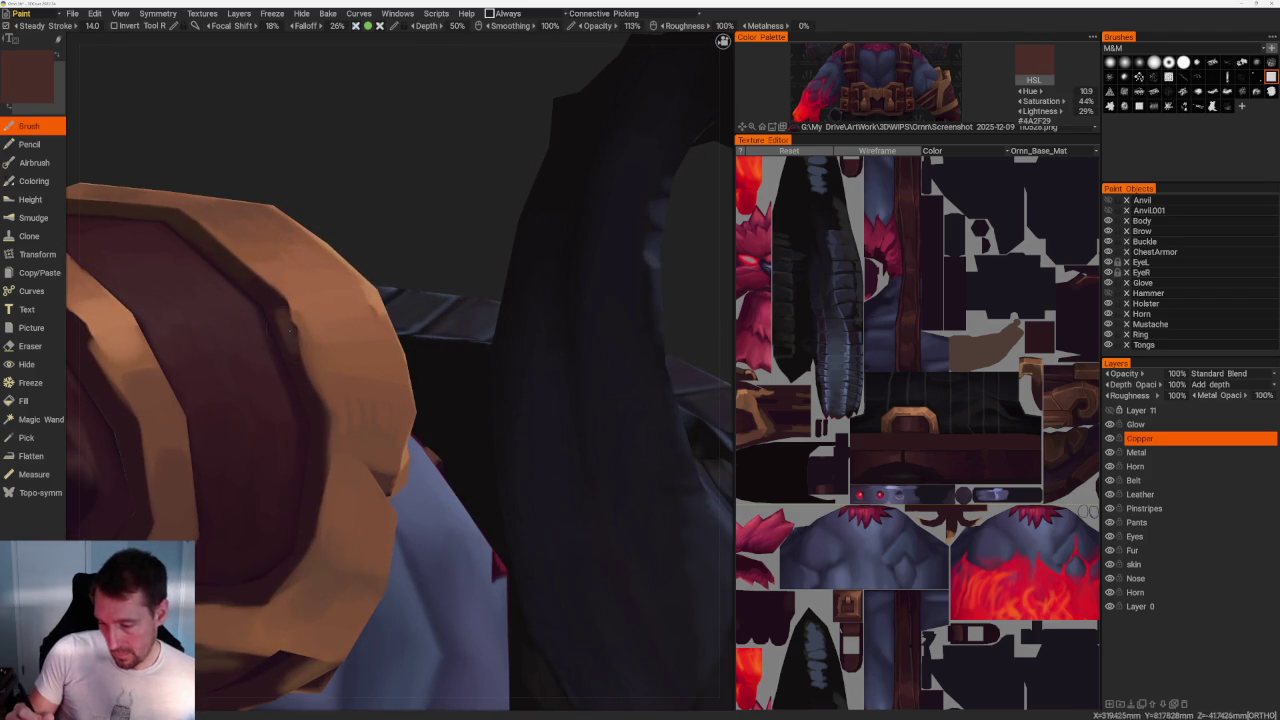
pyautogui.press('v')
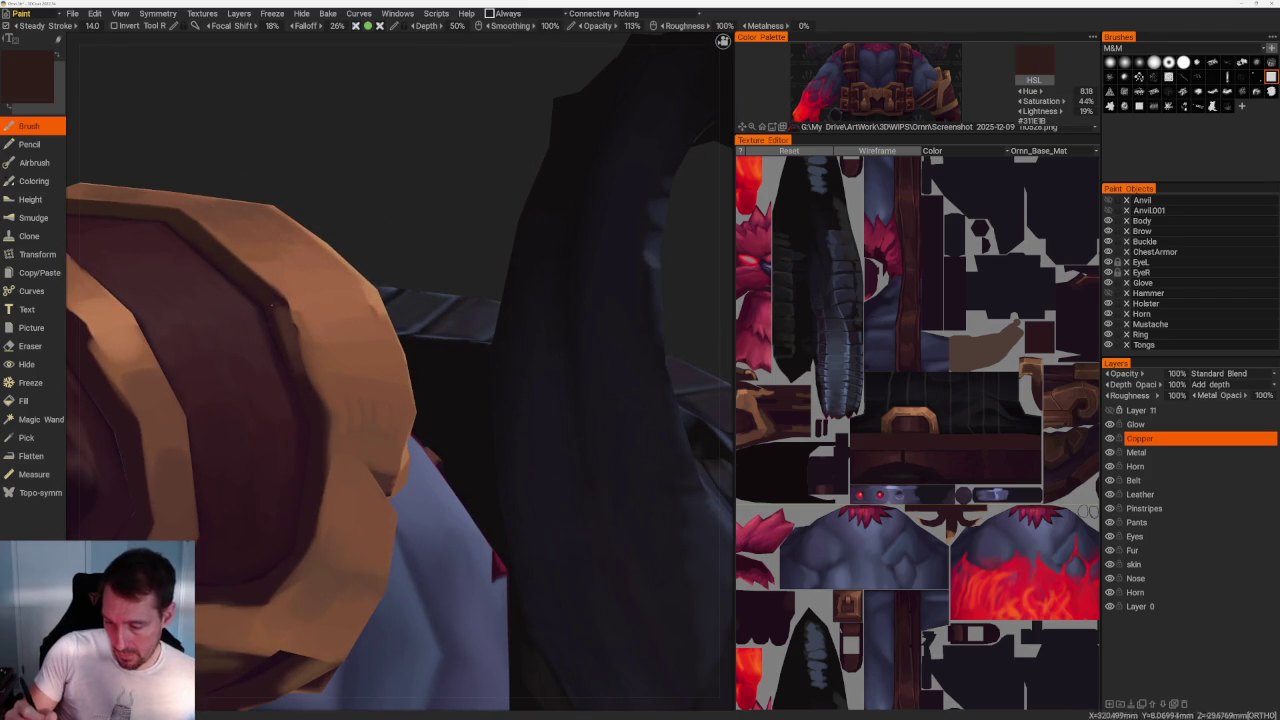
pyautogui.moveTo(282, 312); pyautogui.dragTo(312, 376)
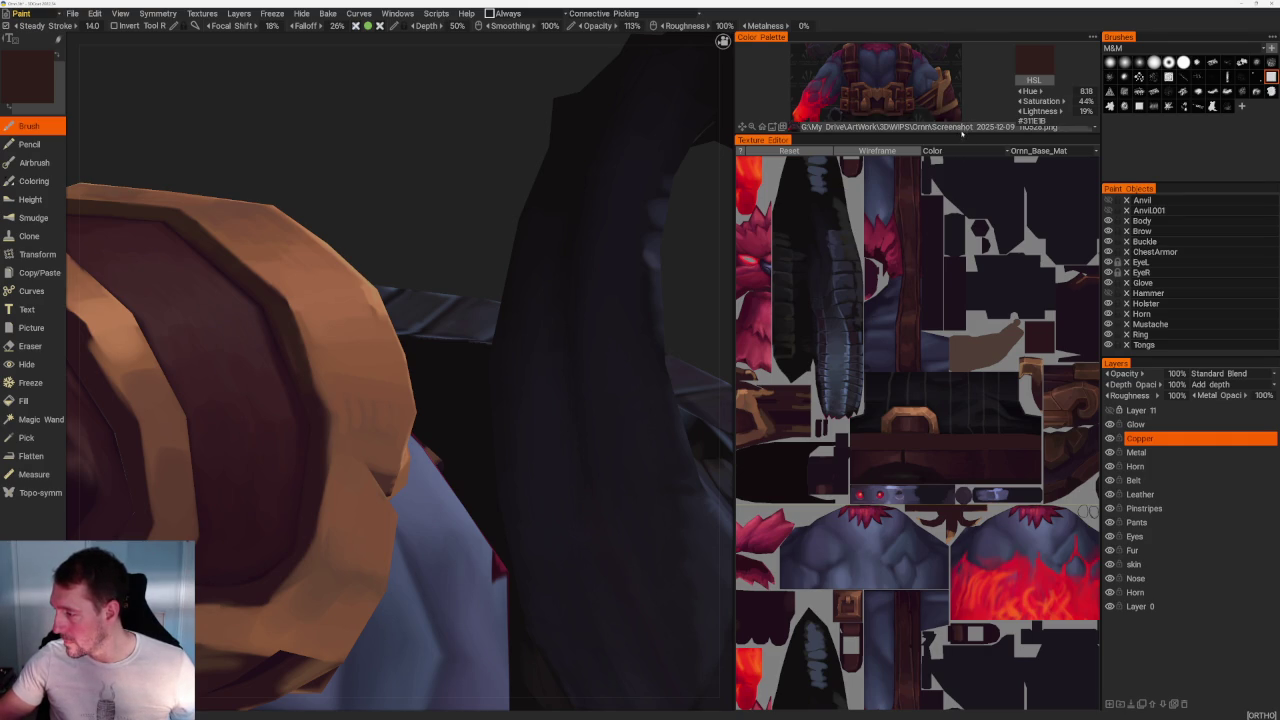
pyautogui.moveTo(961, 134); pyautogui.dragTo(939, 417)
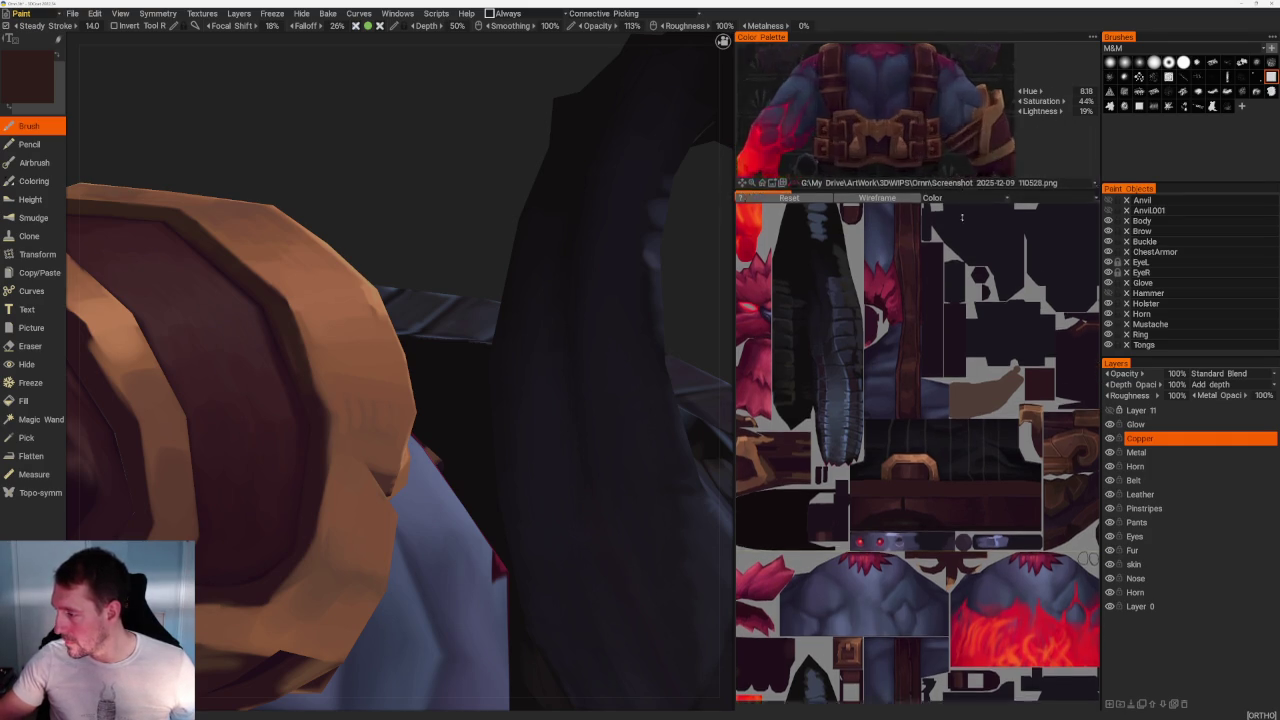
# Turn the character to face the chest belts and sample a brown from the belt.
pyautogui.moveTo(450, 400); pyautogui.dragTo(600, 420, button='right')
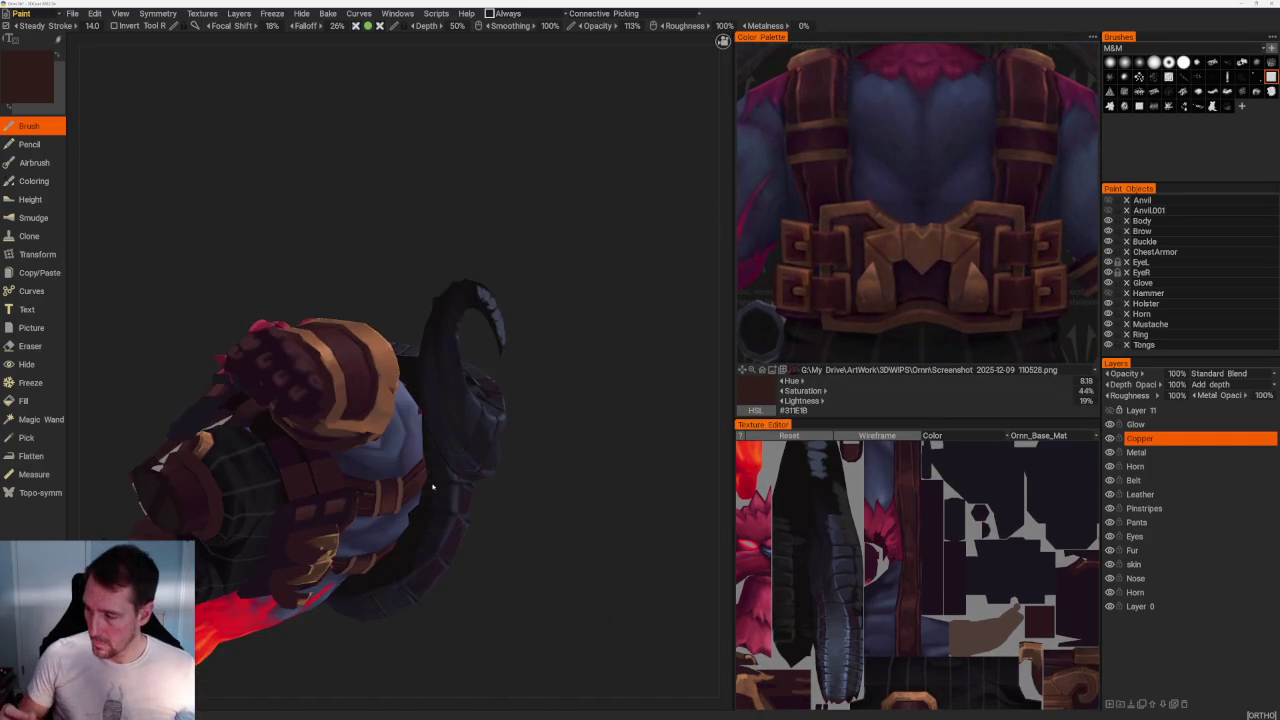
pyautogui.moveTo(400, 520); pyautogui.dragTo(323, 600, button='right')
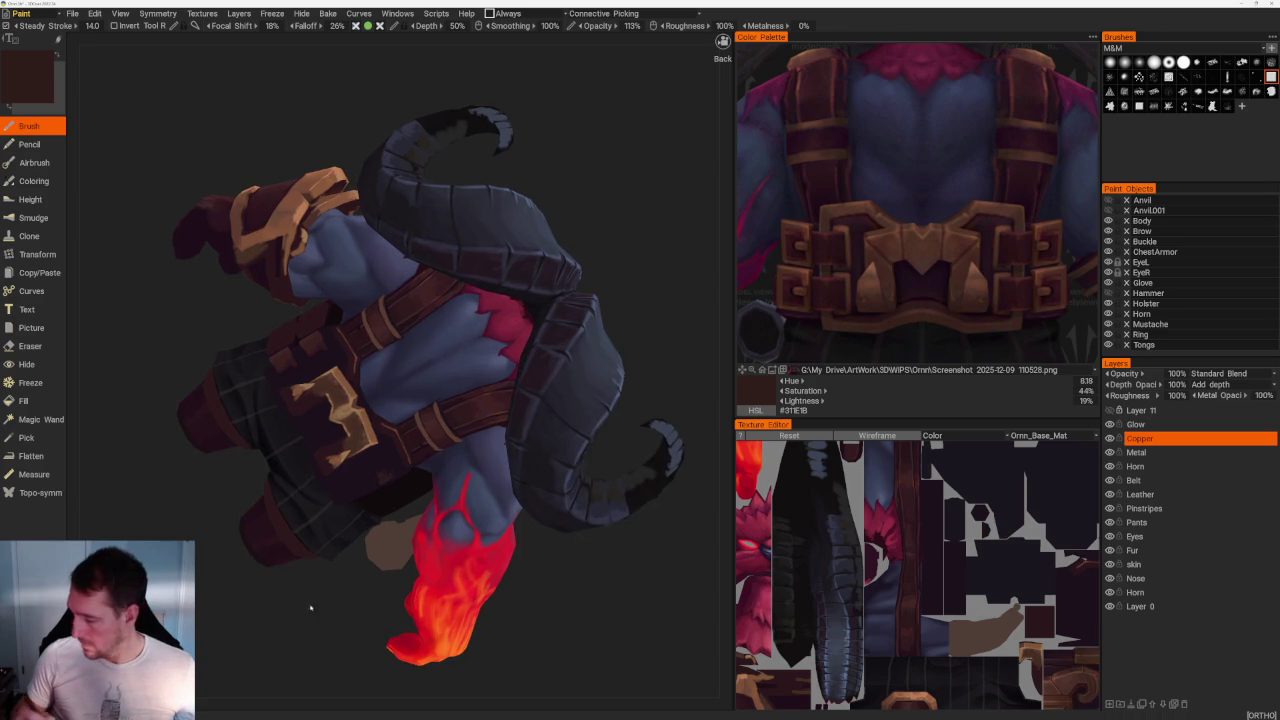
pyautogui.scroll(5, 468, 575)
pyautogui.press('v')
pyautogui.moveTo(468, 575); pyautogui.dragTo(430, 560, button='right')
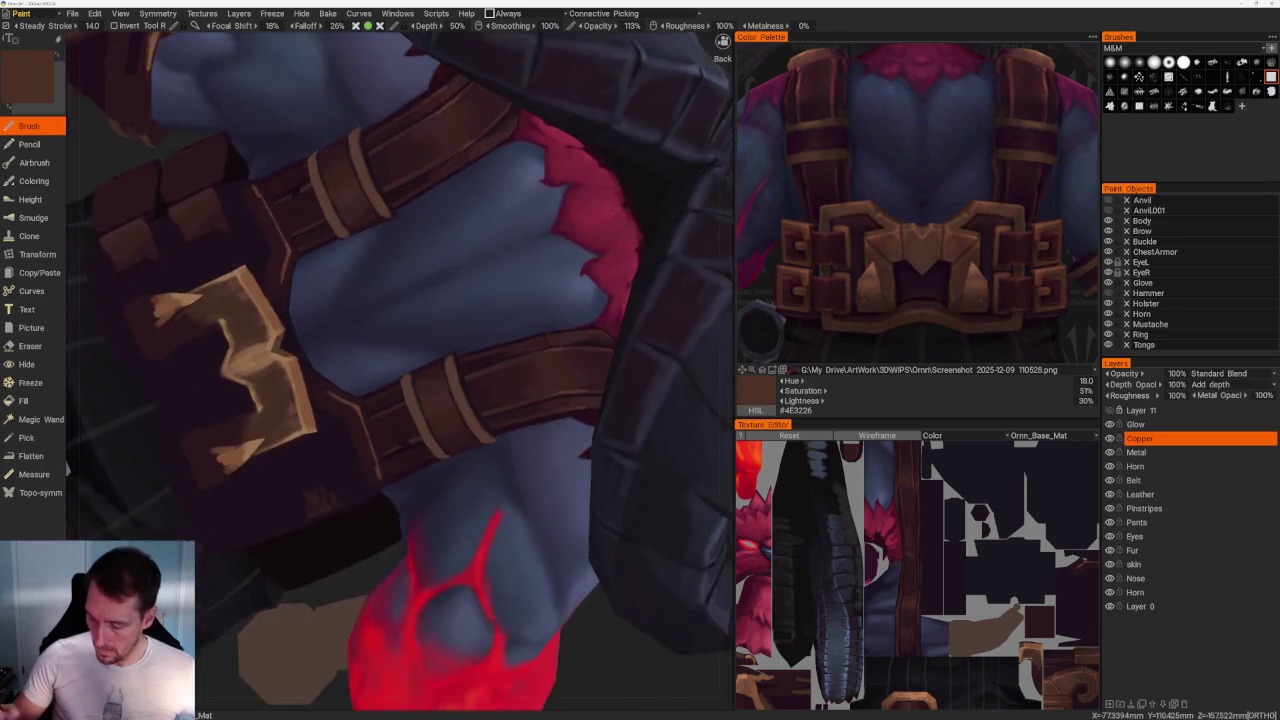
pyautogui.scroll(3, 430, 560)
# Shade the gold buckle's inner edges dark brown and pick a dark brown from the reference.
pyautogui.moveTo(218, 335)
pyautogui.mouseDown()
pyautogui.moveTo(205, 358)
pyautogui.moveTo(162, 376)
pyautogui.mouseUp()
pyautogui.moveTo(165, 296); pyautogui.dragTo(155, 344)
pyautogui.moveTo(178, 378); pyautogui.dragTo(206, 422)
pyautogui.moveTo(158, 290); pyautogui.dragTo(150, 326)
pyautogui.click(895, 250)
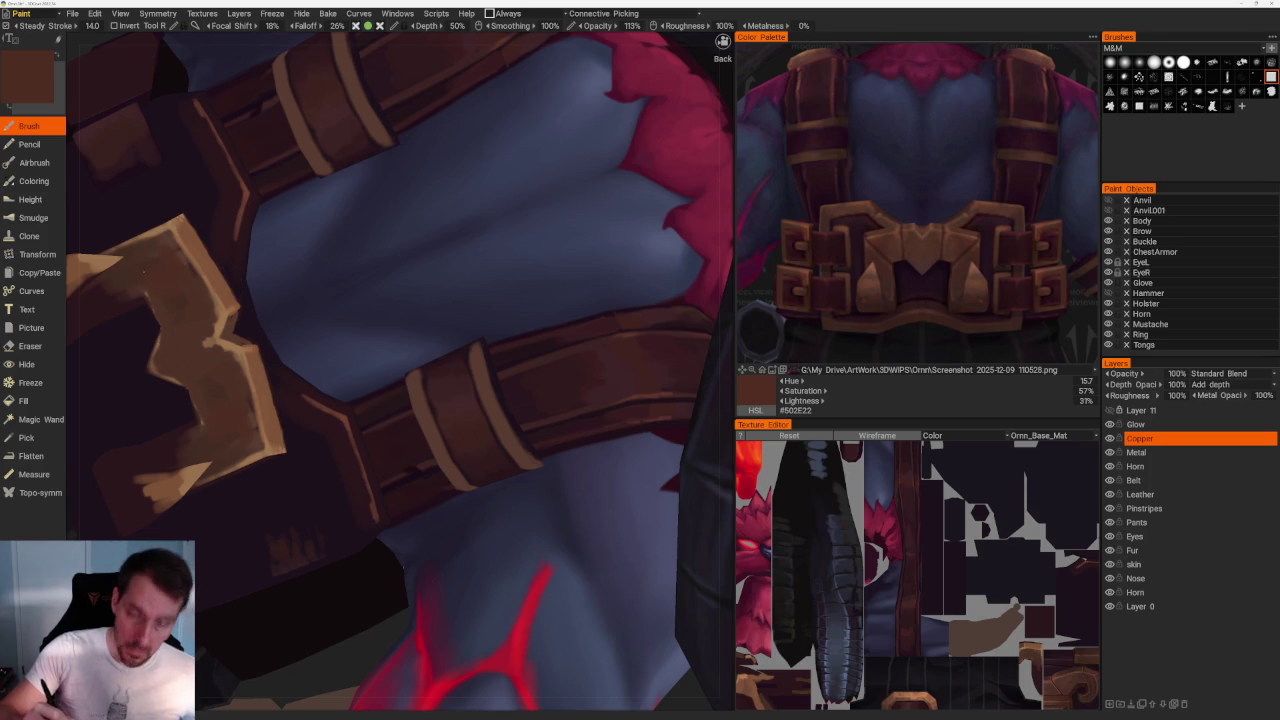
# Orbit and zoom to view the buckle from below, facing the view.
pyautogui.scroll(-8, 141, 272)
pyautogui.moveTo(271, 214); pyautogui.dragTo(434, 114)
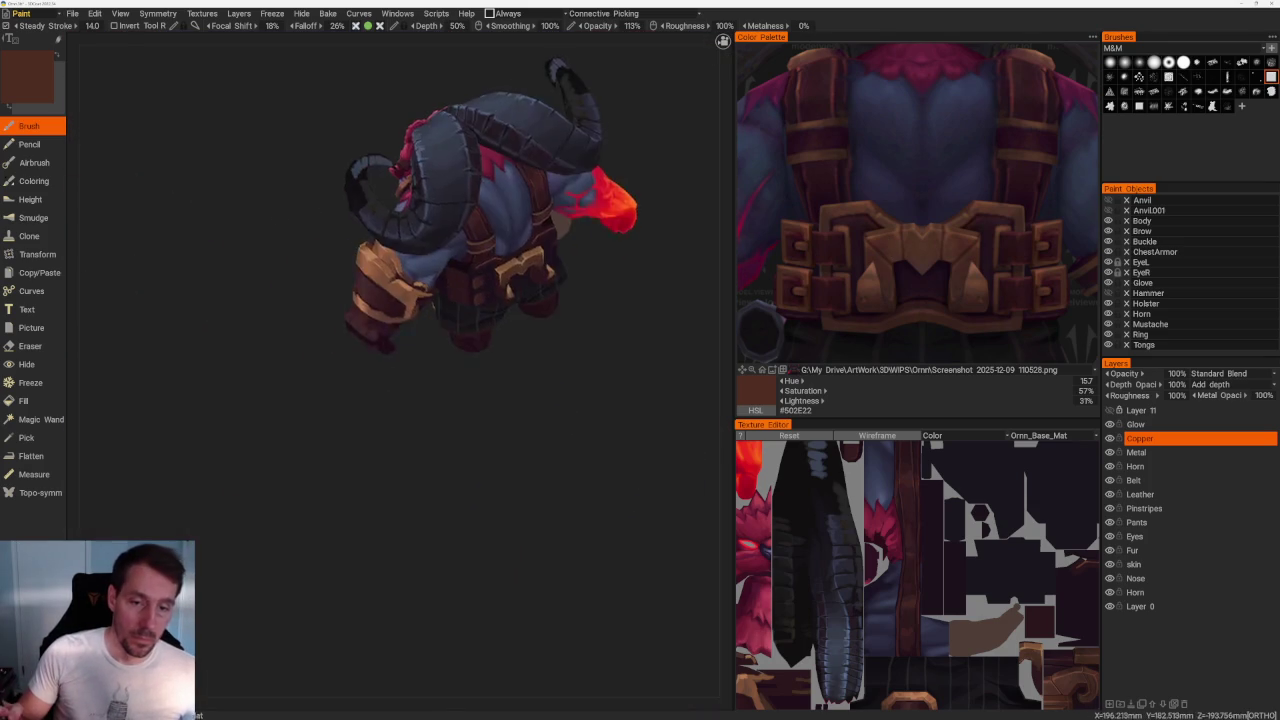
pyautogui.scroll(3, 429, 486)
pyautogui.scroll(2, 420, 600)
pyautogui.scroll(2, 334, 551)
pyautogui.scroll(2, 365, 562)
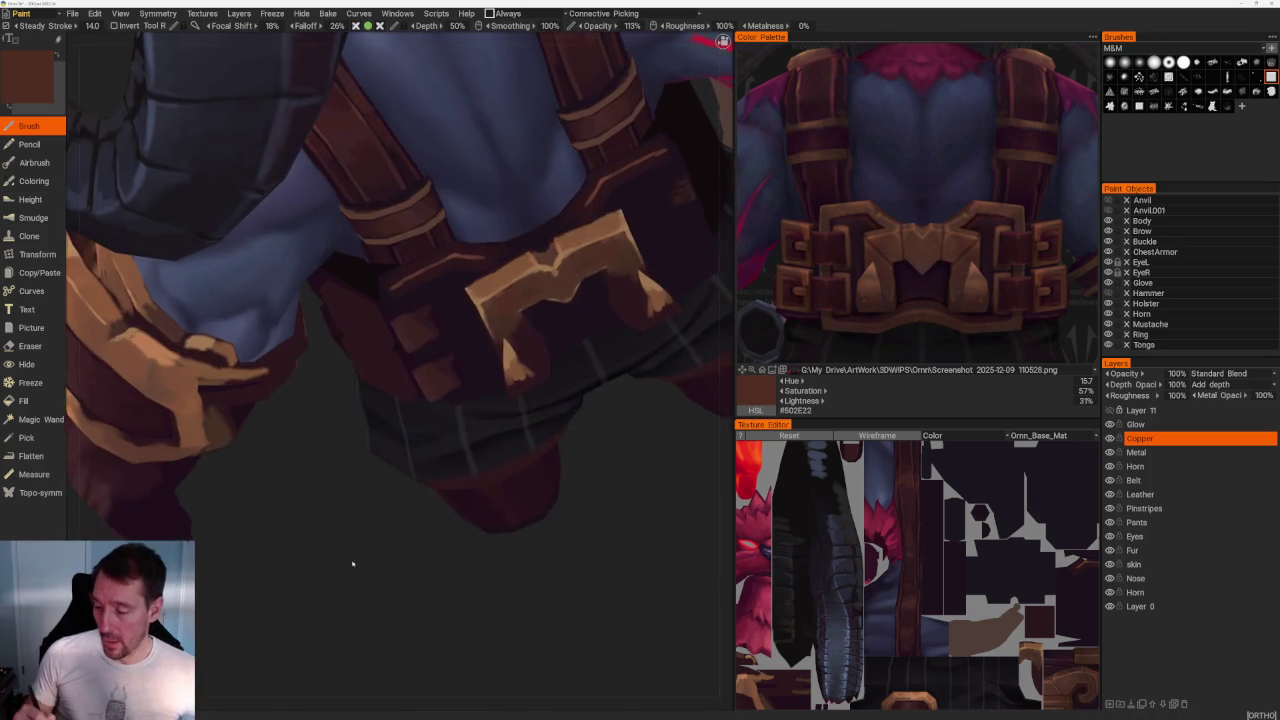
pyautogui.scroll(2, 365, 562)
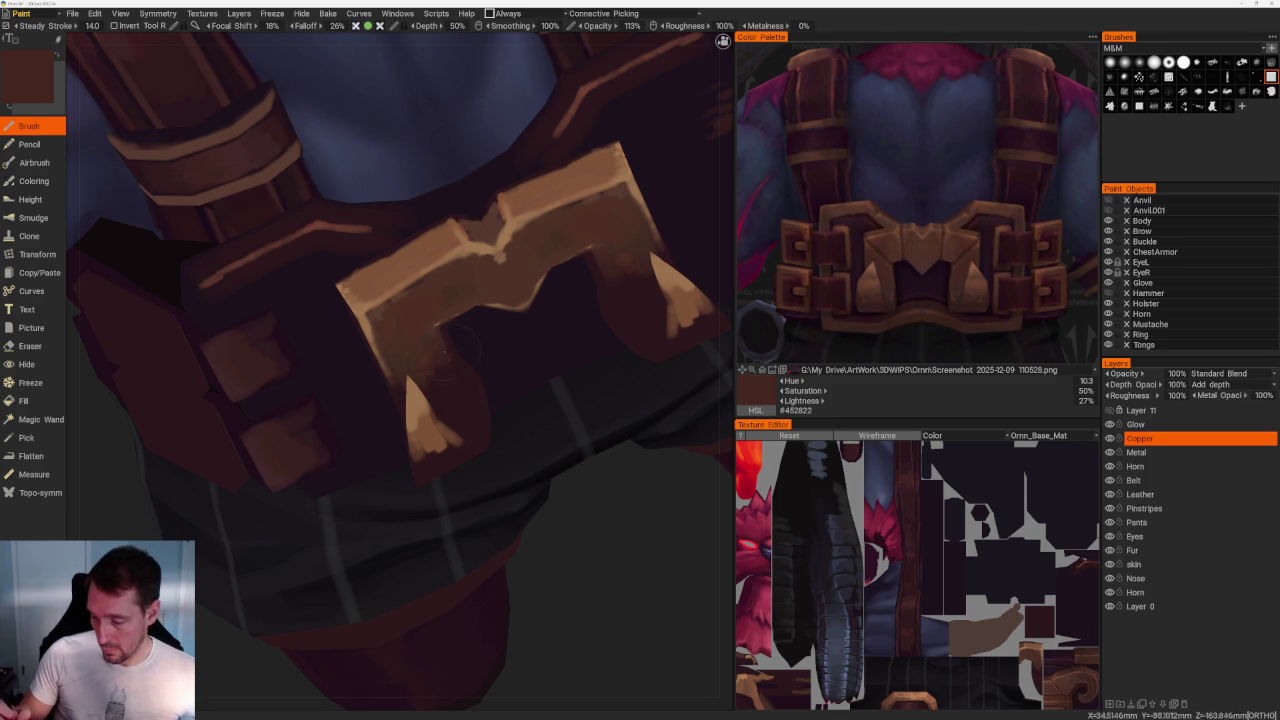
pyautogui.moveTo(537, 534); pyautogui.dragTo(420, 341)
pyautogui.moveTo(500, 560); pyautogui.dragTo(347, 407)
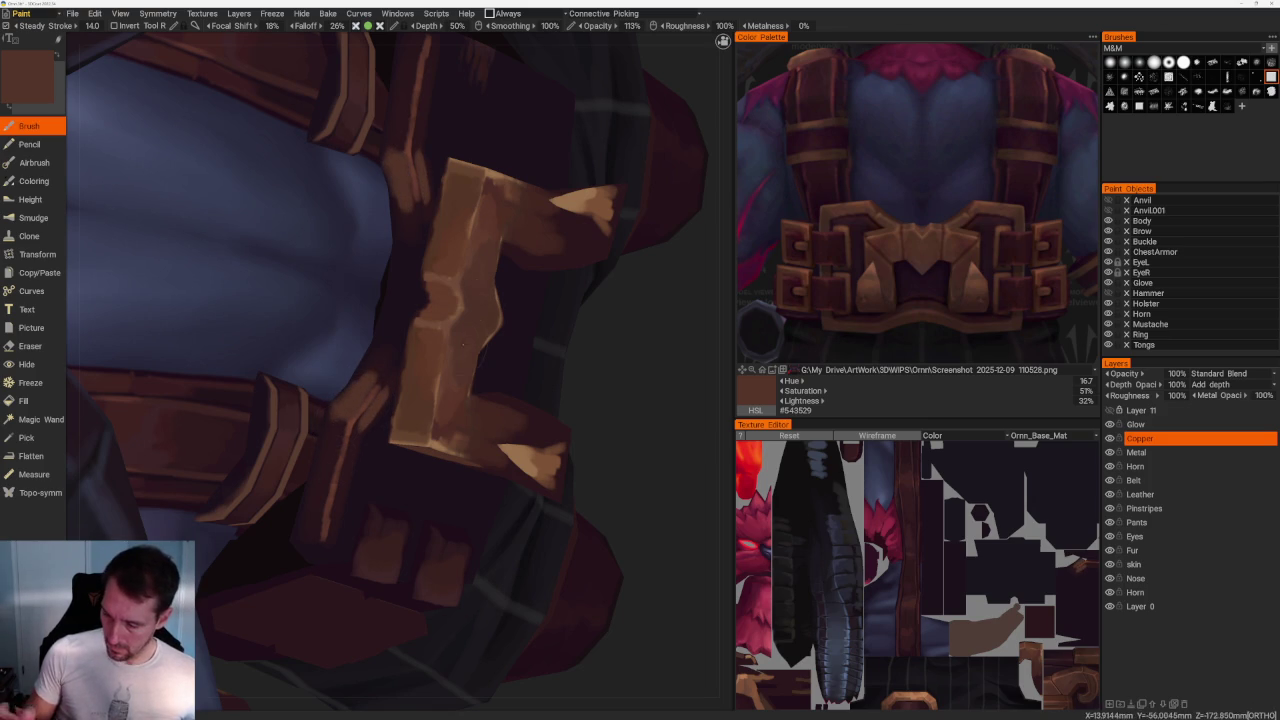
# Paint lighter brown highlights on the strap beside the buckle.
pyautogui.moveTo(337, 453)
pyautogui.mouseDown()
pyautogui.moveTo(328, 430)
pyautogui.moveTo(352, 455)
pyautogui.moveTo(328, 416)
pyautogui.moveTo(326, 474)
pyautogui.mouseUp()
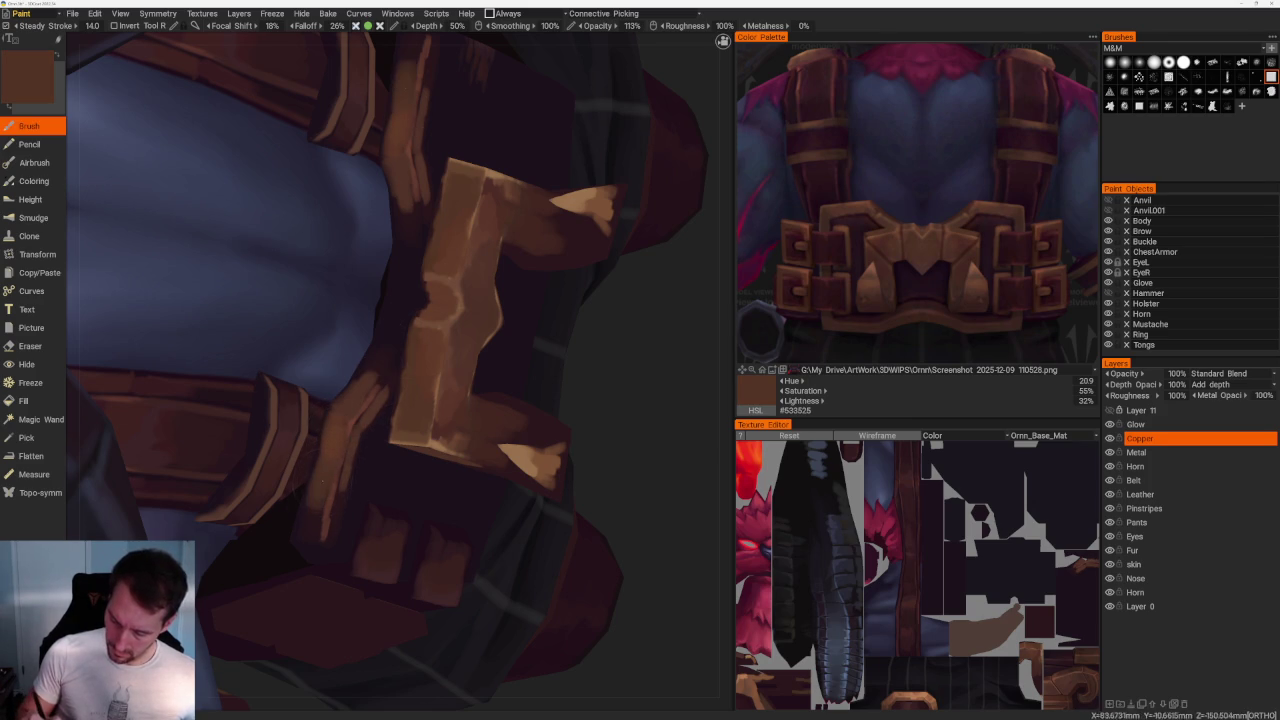
pyautogui.press('v')
pyautogui.moveTo(318, 510); pyautogui.dragTo(312, 536)
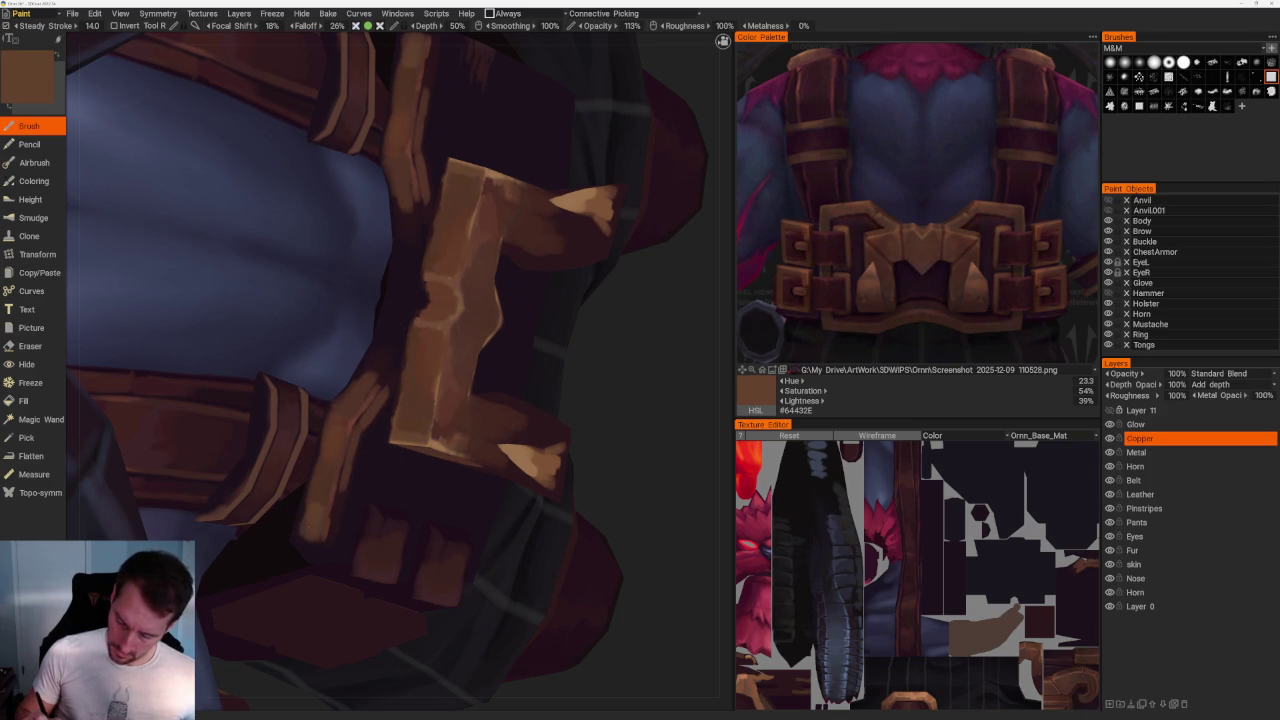
pyautogui.scroll(-5, 360, 143)
pyautogui.moveTo(360, 143); pyautogui.dragTo(394, 180)
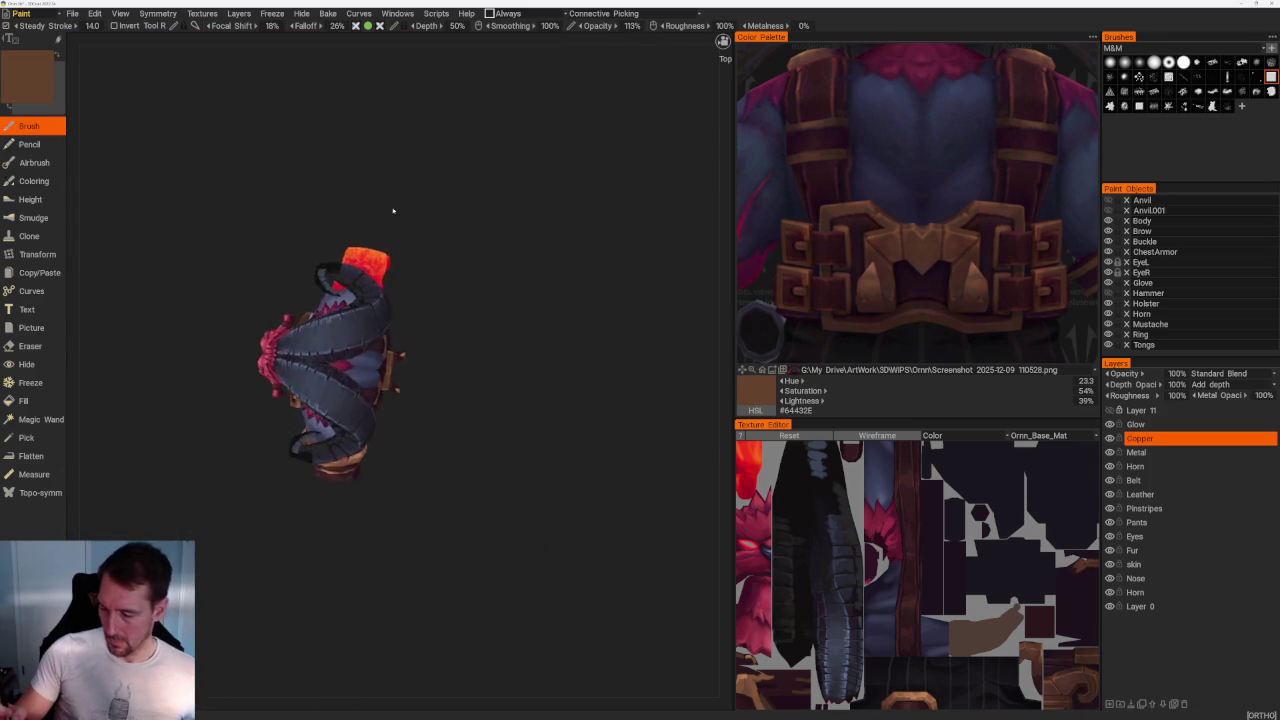
# Paint lighter brown highlight strokes down the strap's left edge.
pyautogui.scroll(5, 501, 338)
pyautogui.scroll(3, 501, 338)
pyautogui.moveTo(294, 370); pyautogui.dragTo(296, 450)
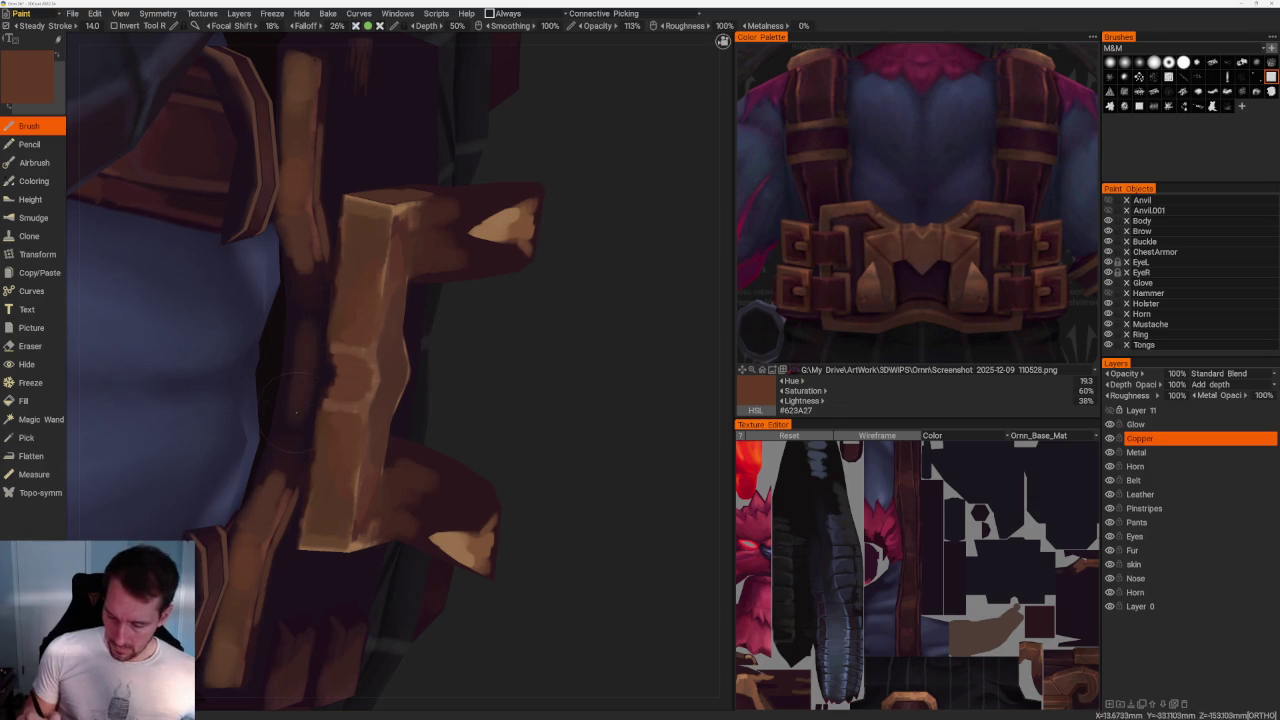
pyautogui.moveTo(312, 306); pyautogui.dragTo(312, 440)
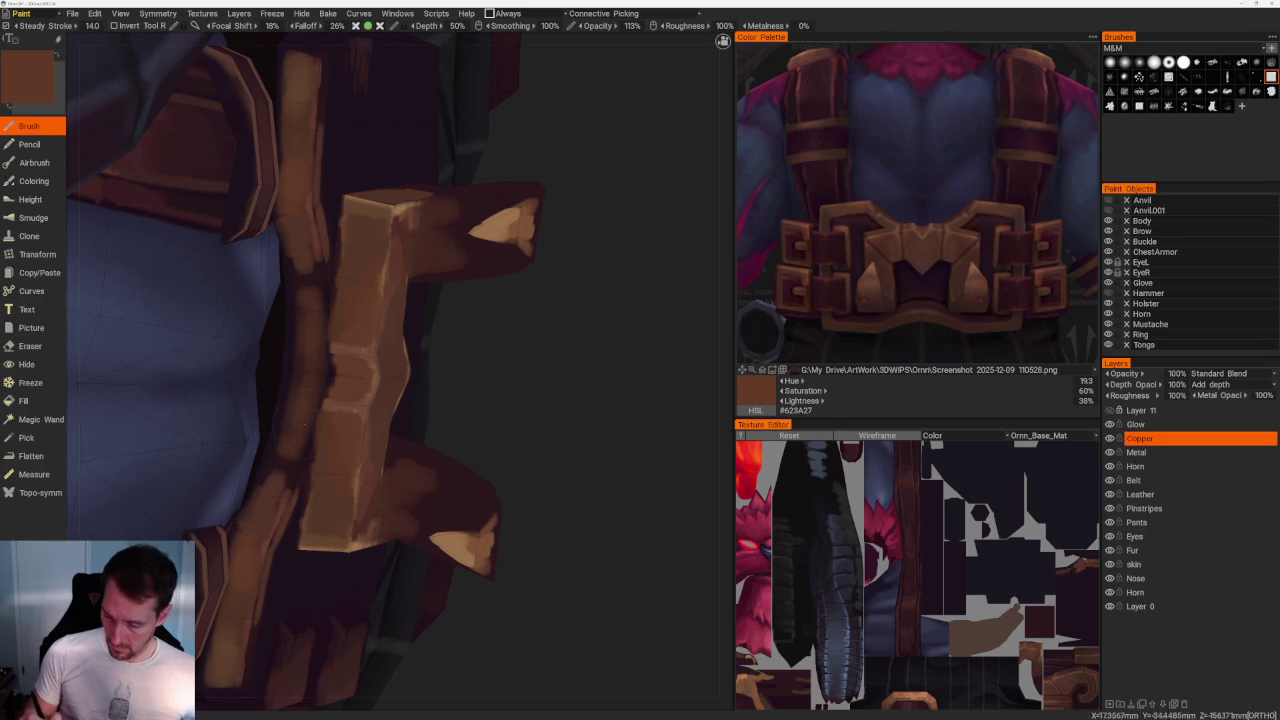
pyautogui.moveTo(312, 268); pyautogui.dragTo(290, 482)
pyautogui.moveTo(278, 426); pyautogui.dragTo(278, 446)
pyautogui.moveTo(294, 258); pyautogui.dragTo(268, 486)
pyautogui.moveTo(300, 318); pyautogui.dragTo(305, 374)
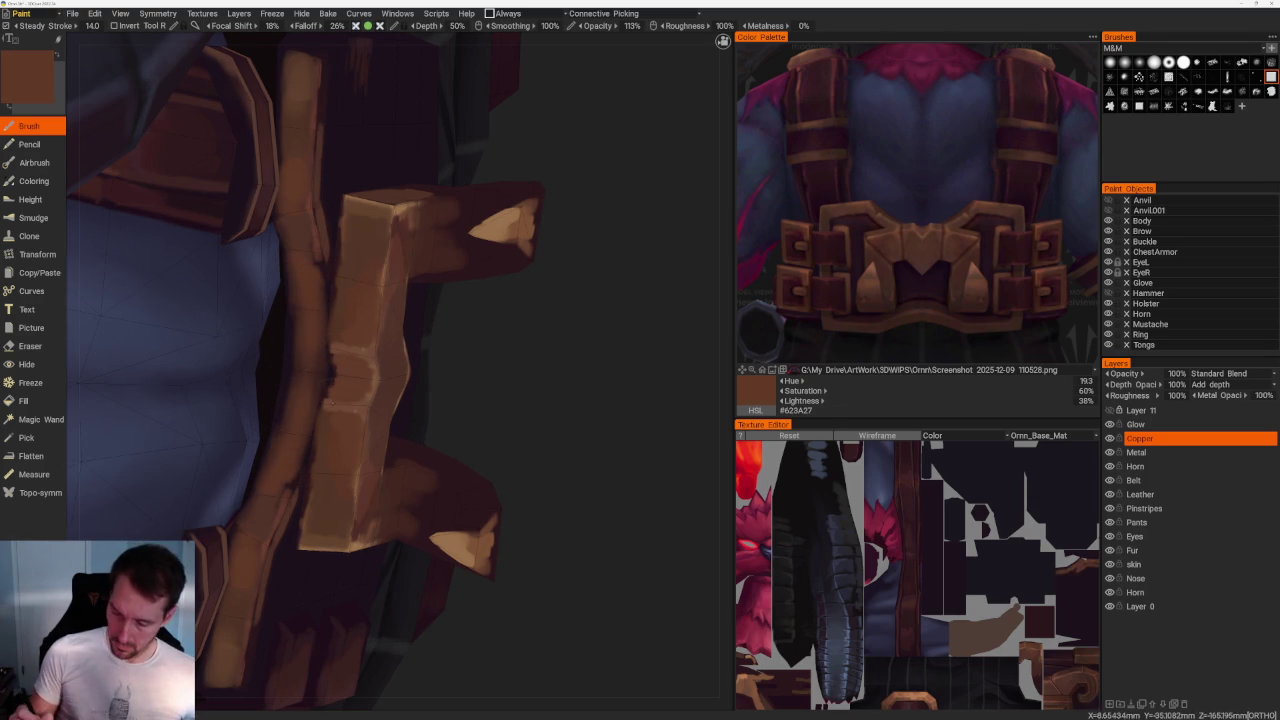
# Sample a lighter brown from the strap and add more thin strokes along its edge.
pyautogui.press('v')
pyautogui.moveTo(316, 260); pyautogui.dragTo(290, 498)
pyautogui.moveTo(312, 224); pyautogui.dragTo(272, 530)
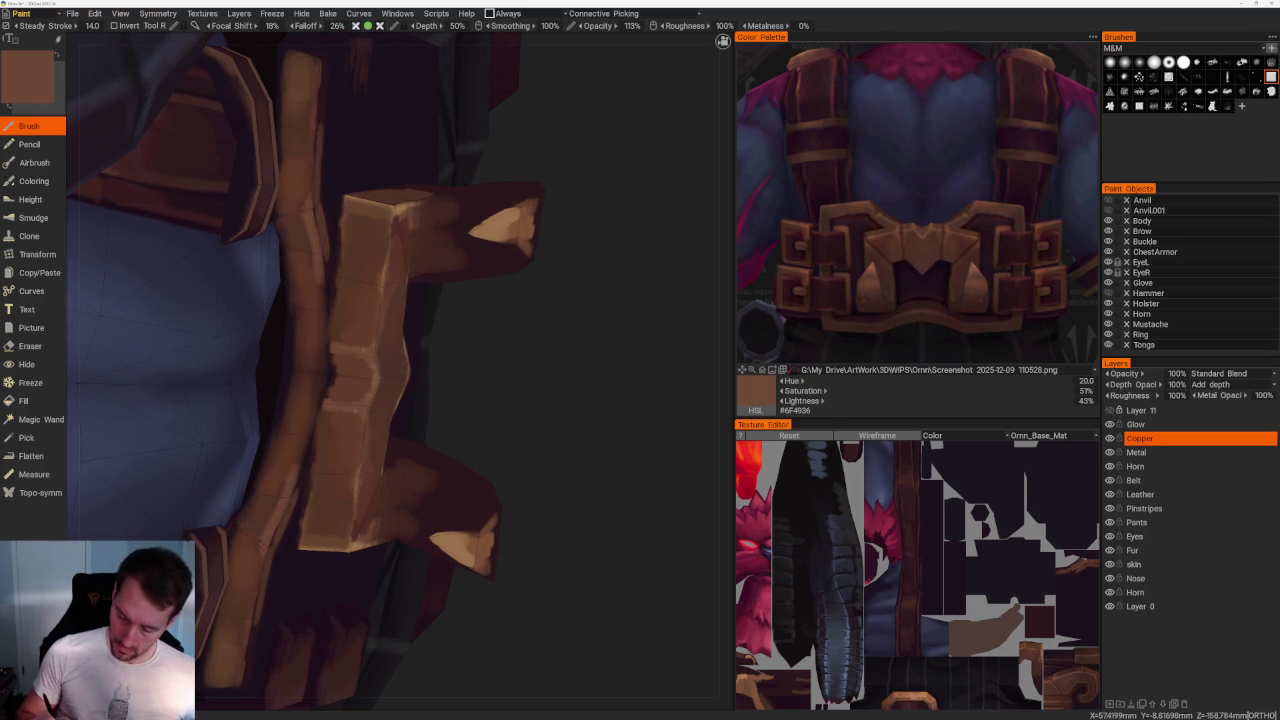
pyautogui.moveTo(300, 208); pyautogui.dragTo(330, 300, button='middle')
pyautogui.moveTo(303, 350); pyautogui.dragTo(303, 430)
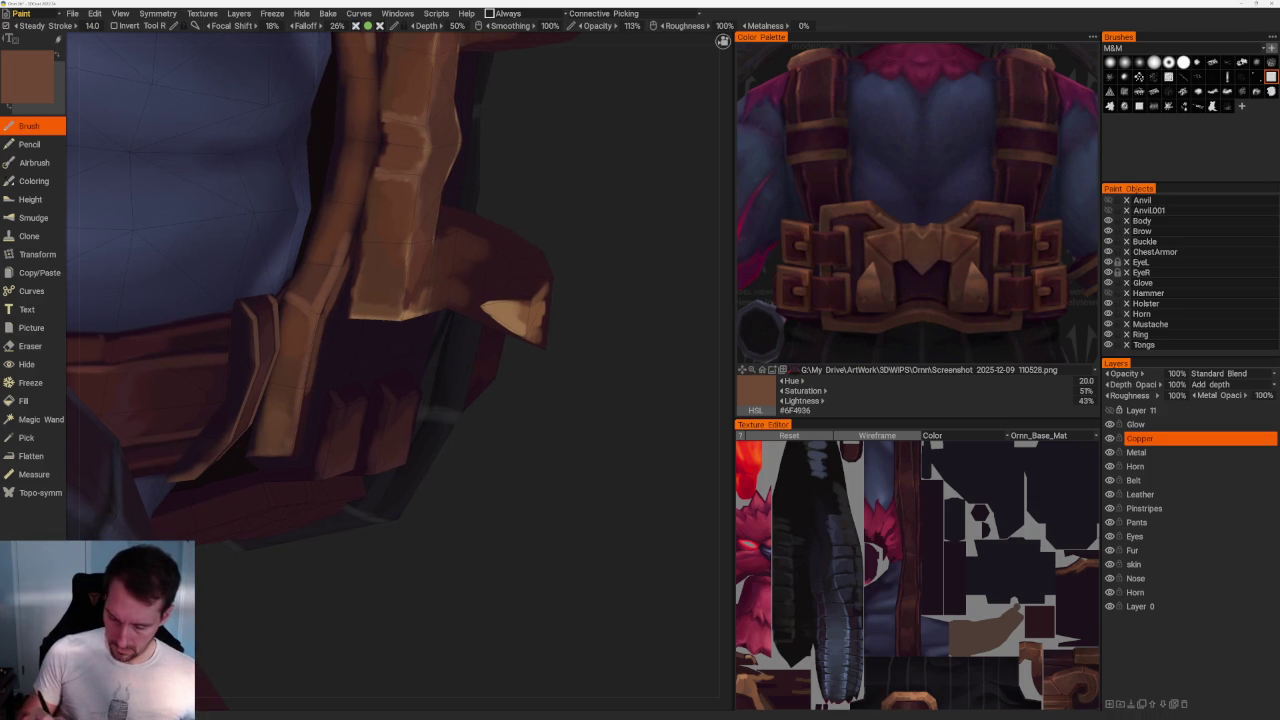
# Orbit around the shoulder armour and horned head to review the strap.
pyautogui.moveTo(300, 350); pyautogui.dragTo(425, 423, button='middle')
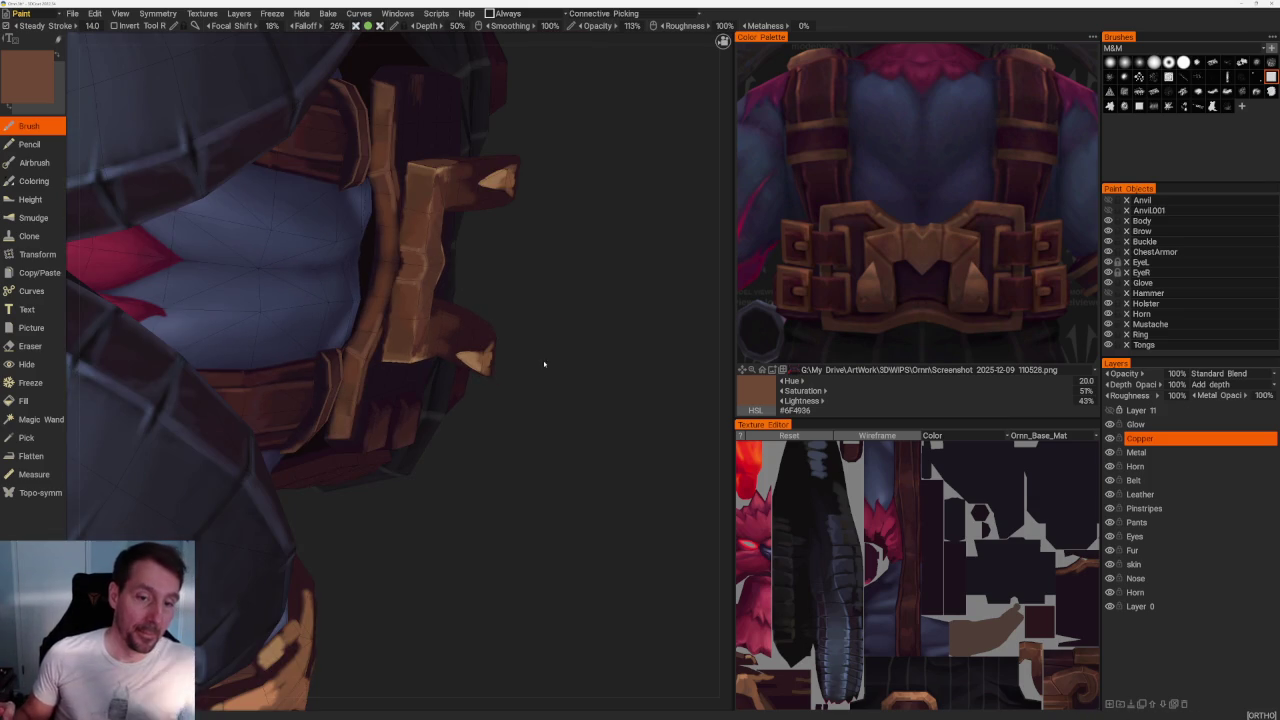
pyautogui.moveTo(617, 420)
pyautogui.mouseDown(button='middle')
pyautogui.moveTo(627, 372)
pyautogui.moveTo(561, 338)
pyautogui.mouseUp(button='middle')
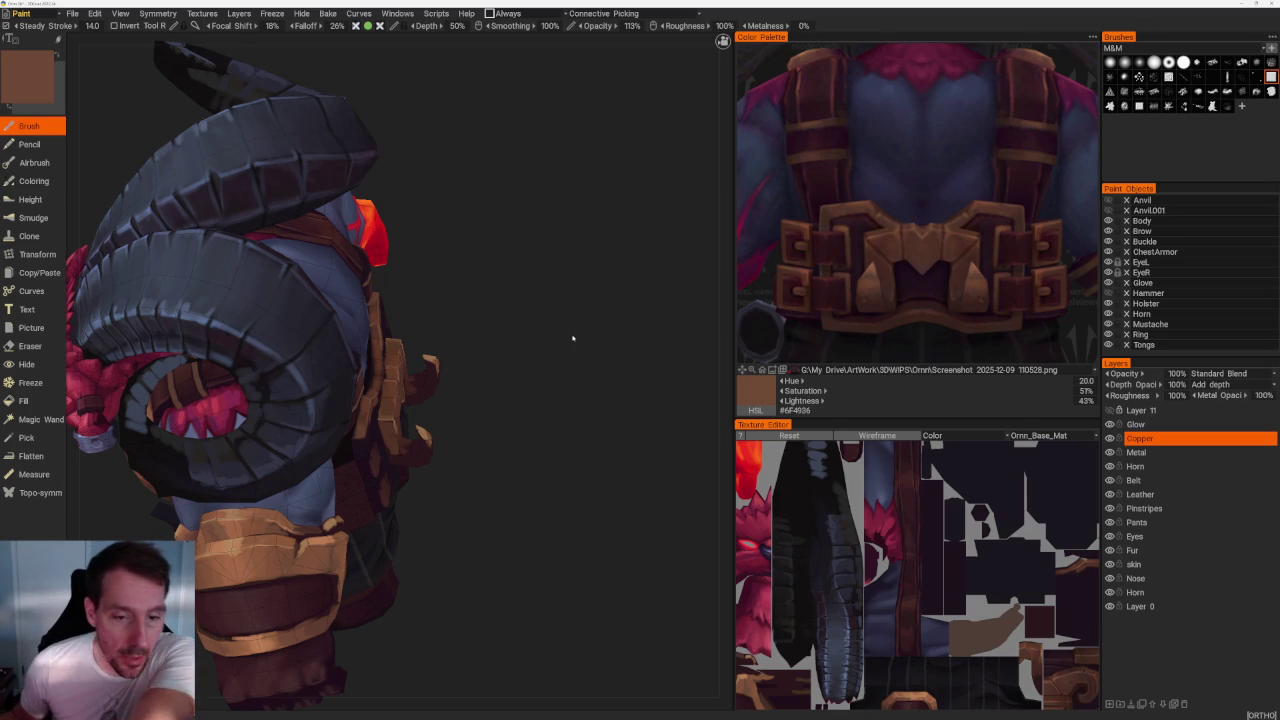
pyautogui.moveTo(573, 338)
pyautogui.mouseDown(button='middle')
pyautogui.moveTo(565, 357)
pyautogui.moveTo(646, 378)
pyautogui.mouseUp(button='middle')
pyautogui.scroll(-2, 646, 378)
pyautogui.moveTo(629, 362)
pyautogui.mouseDown(button='middle')
pyautogui.moveTo(677, 363)
pyautogui.moveTo(603, 403)
pyautogui.moveTo(726, 357)
pyautogui.moveTo(600, 386)
pyautogui.moveTo(578, 428)
pyautogui.moveTo(531, 429)
pyautogui.mouseUp(button='middle')
pyautogui.scroll(2, 625, 428)
# Zoom onto the copper bracer and sample several copper and brown tones from it.
pyautogui.scroll(3, 551, 463)
pyautogui.scroll(3, 600, 543)
pyautogui.scroll(2, 600, 543)
pyautogui.press('v')
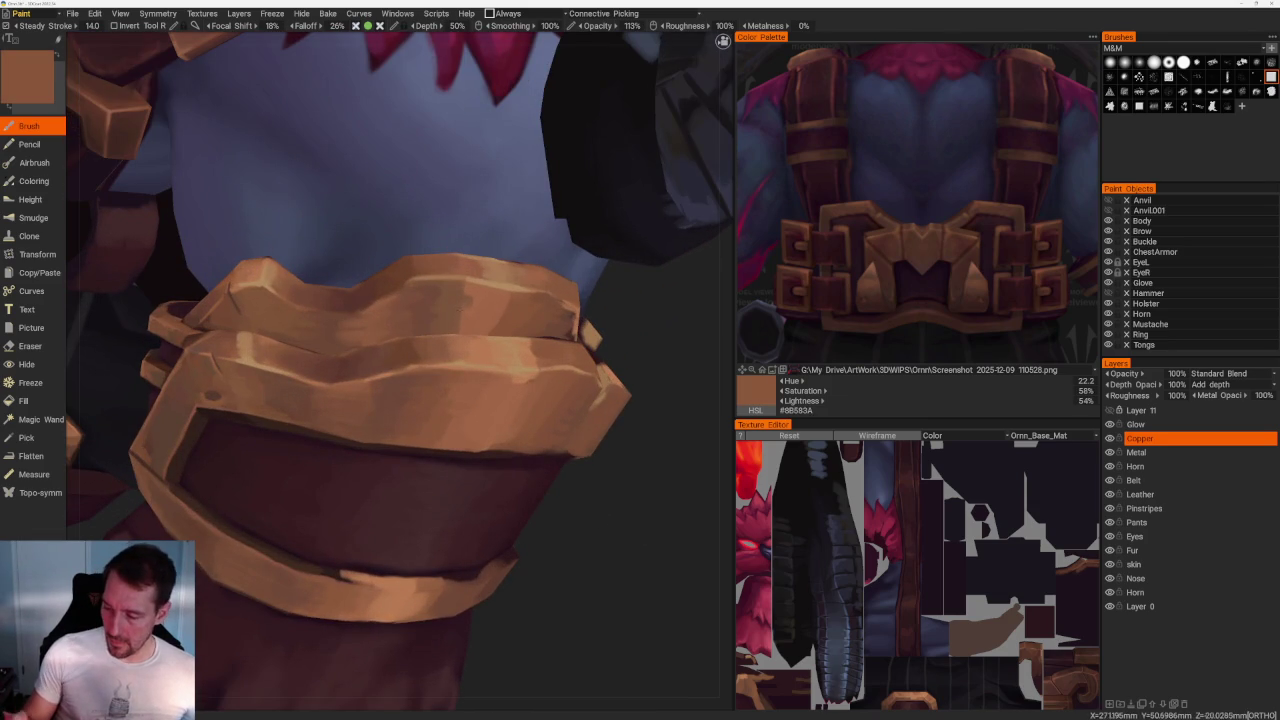
pyautogui.moveTo(640, 520); pyautogui.dragTo(680, 512, button='middle')
pyautogui.press('v')
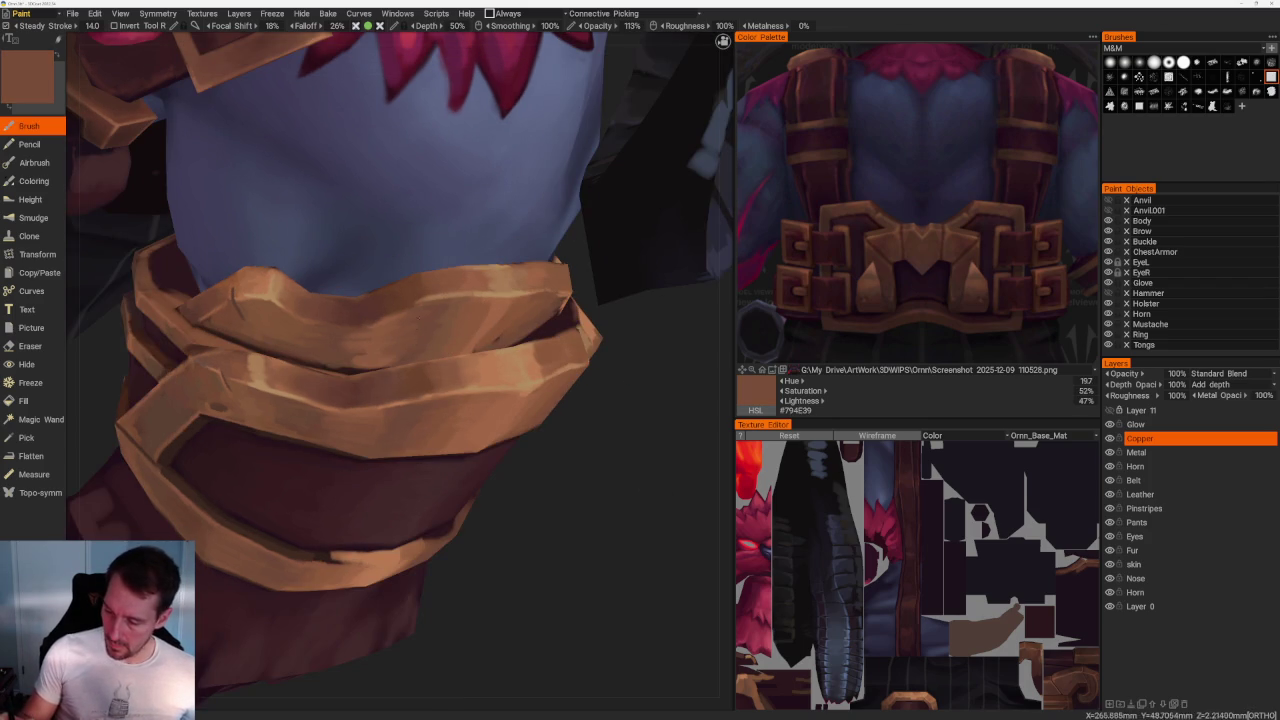
pyautogui.press('v')
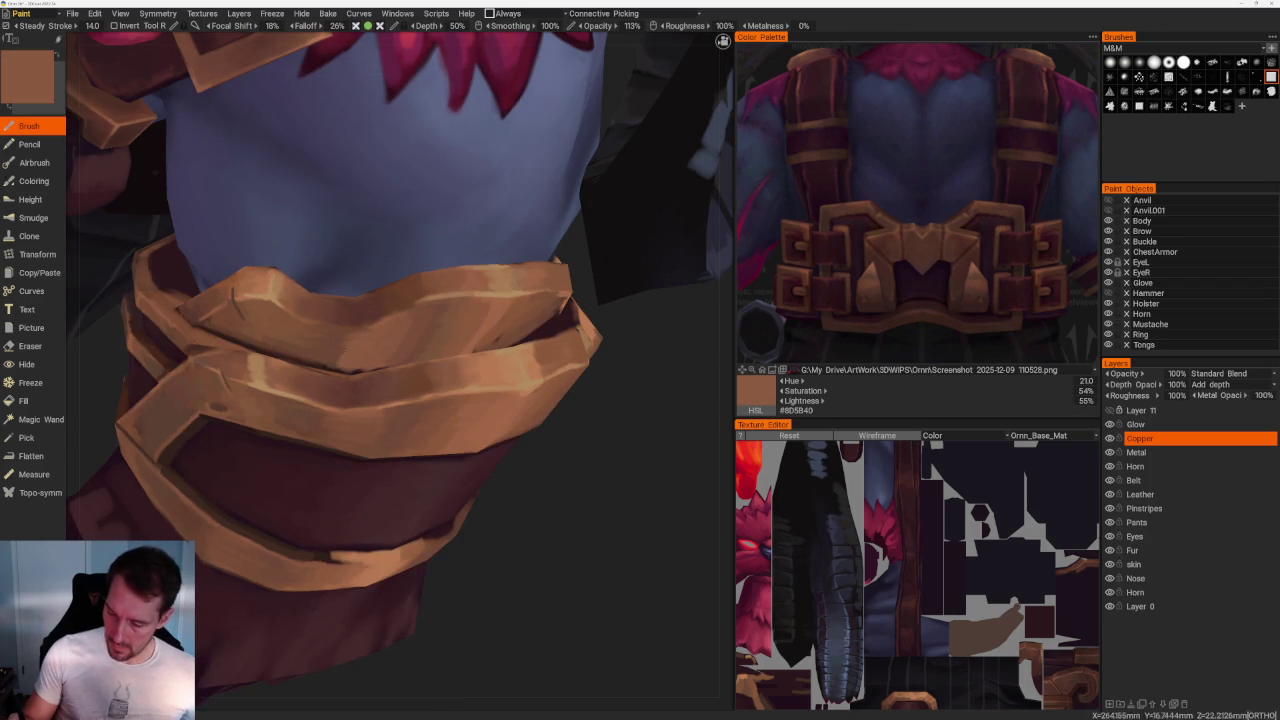
pyautogui.press('v')
pyautogui.press('v')
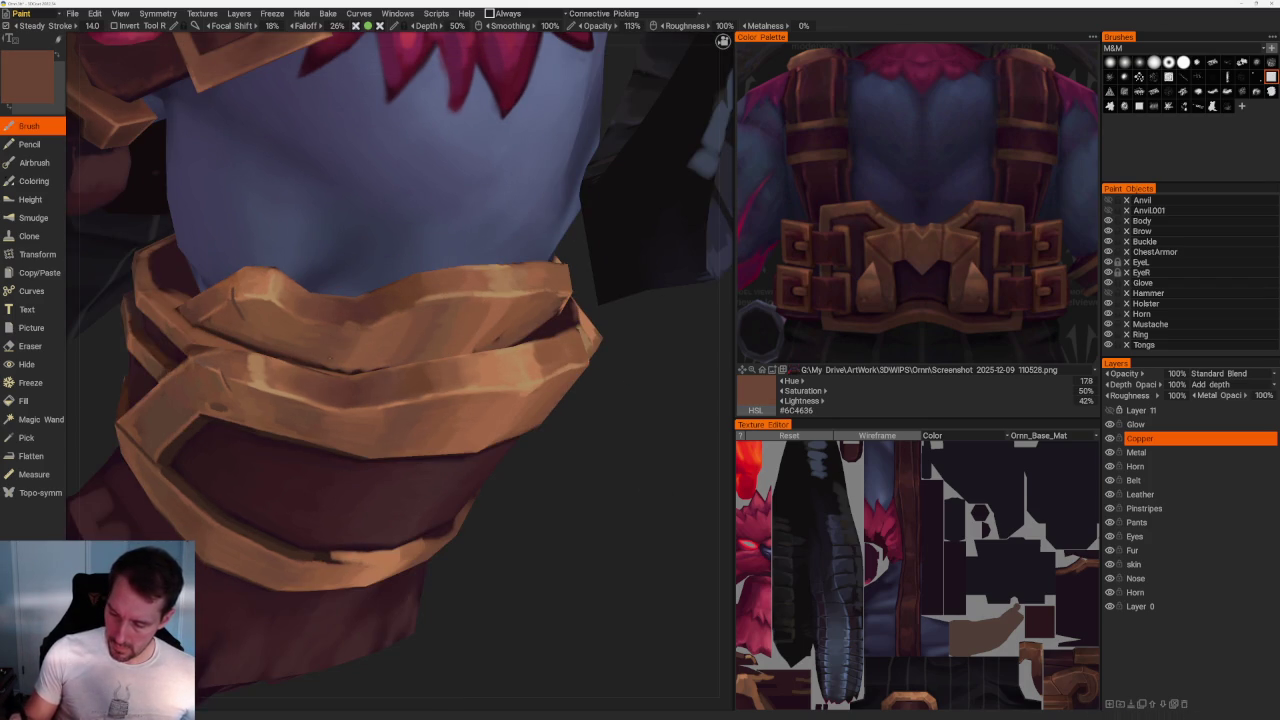
# Reframe the bracer and sample the dark red-brown #59352D from its strap.
pyautogui.moveTo(643, 509)
pyautogui.mouseDown()
pyautogui.moveTo(563, 360)
pyautogui.moveTo(427, 432)
pyautogui.mouseUp()
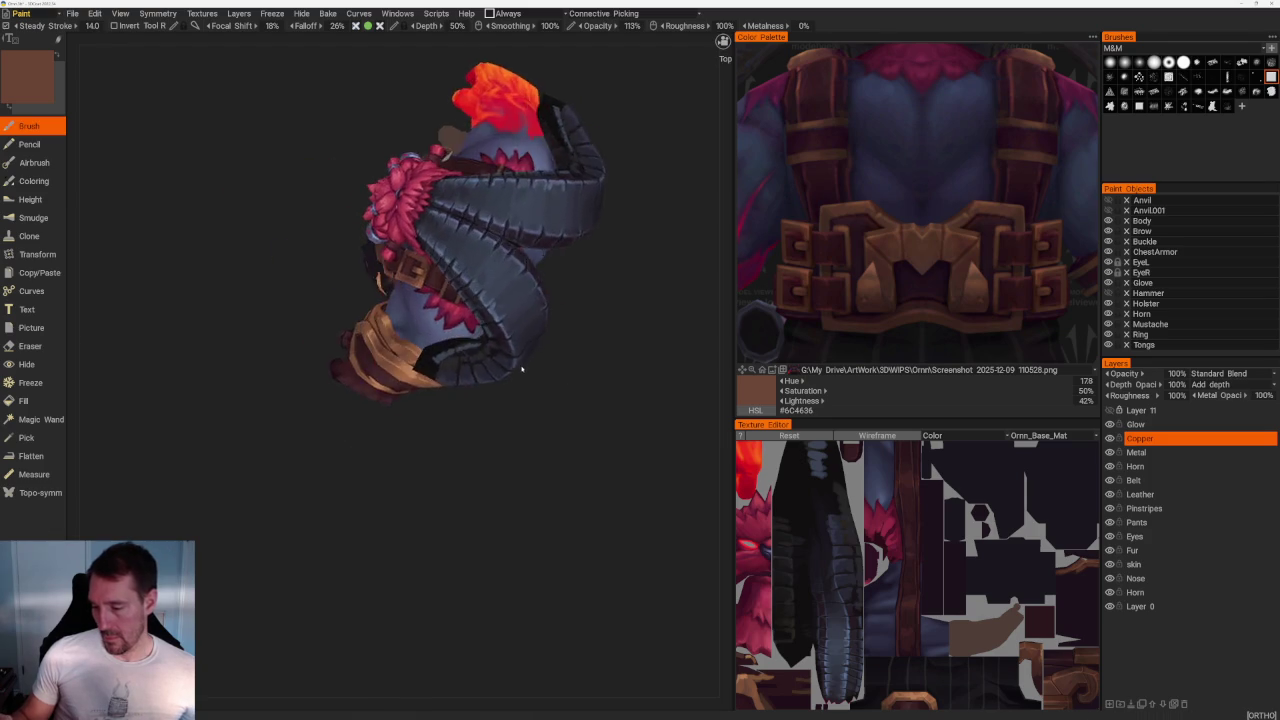
pyautogui.moveTo(480, 400); pyautogui.dragTo(571, 491)
pyautogui.press('v')
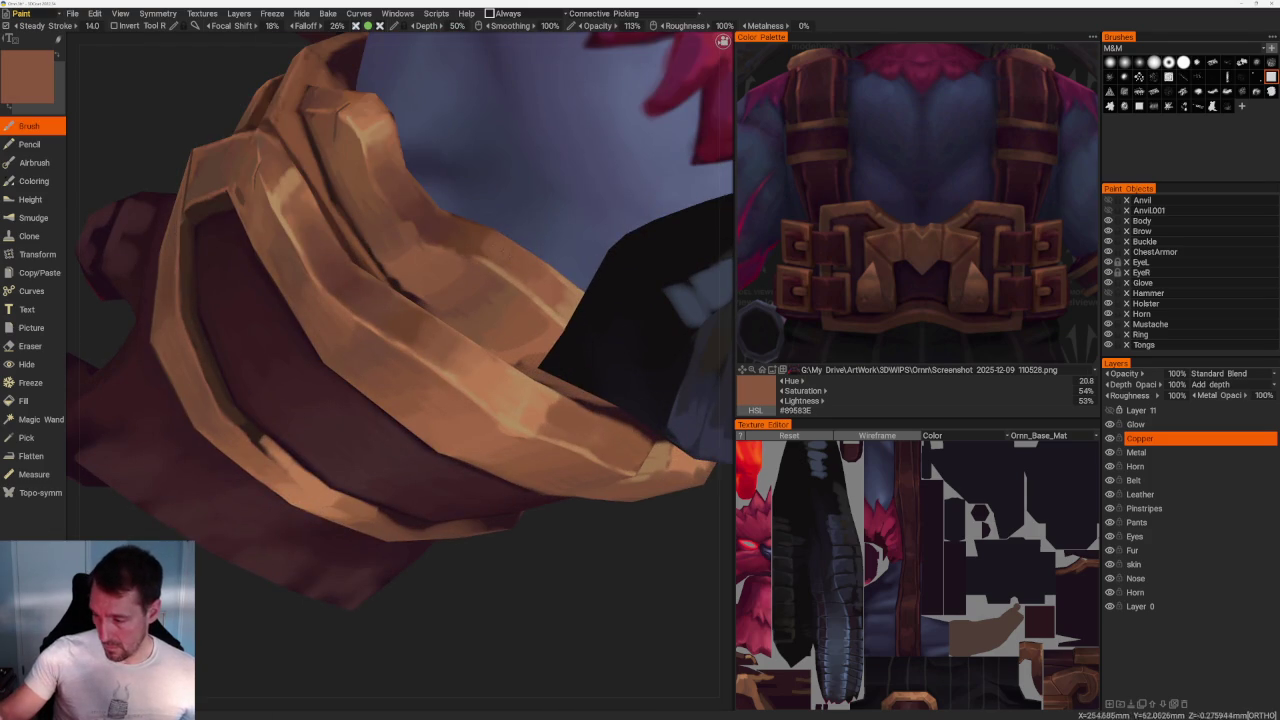
pyautogui.press('v')
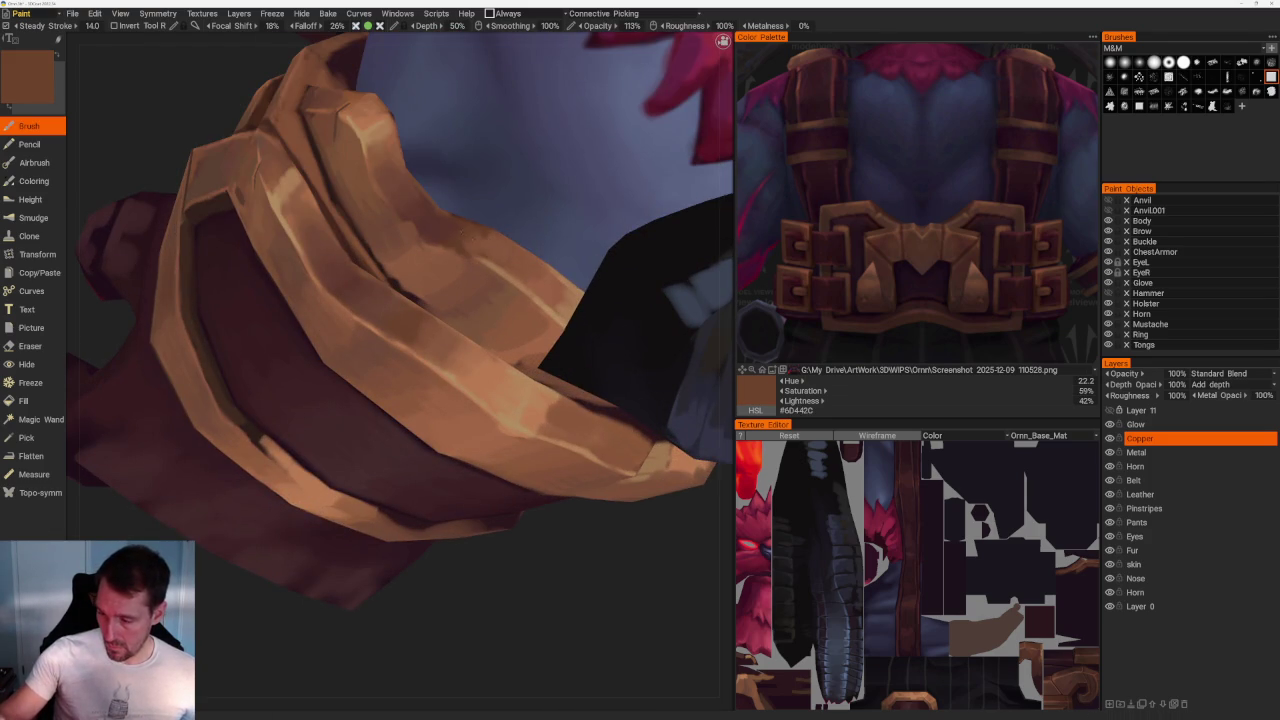
pyautogui.press('v')
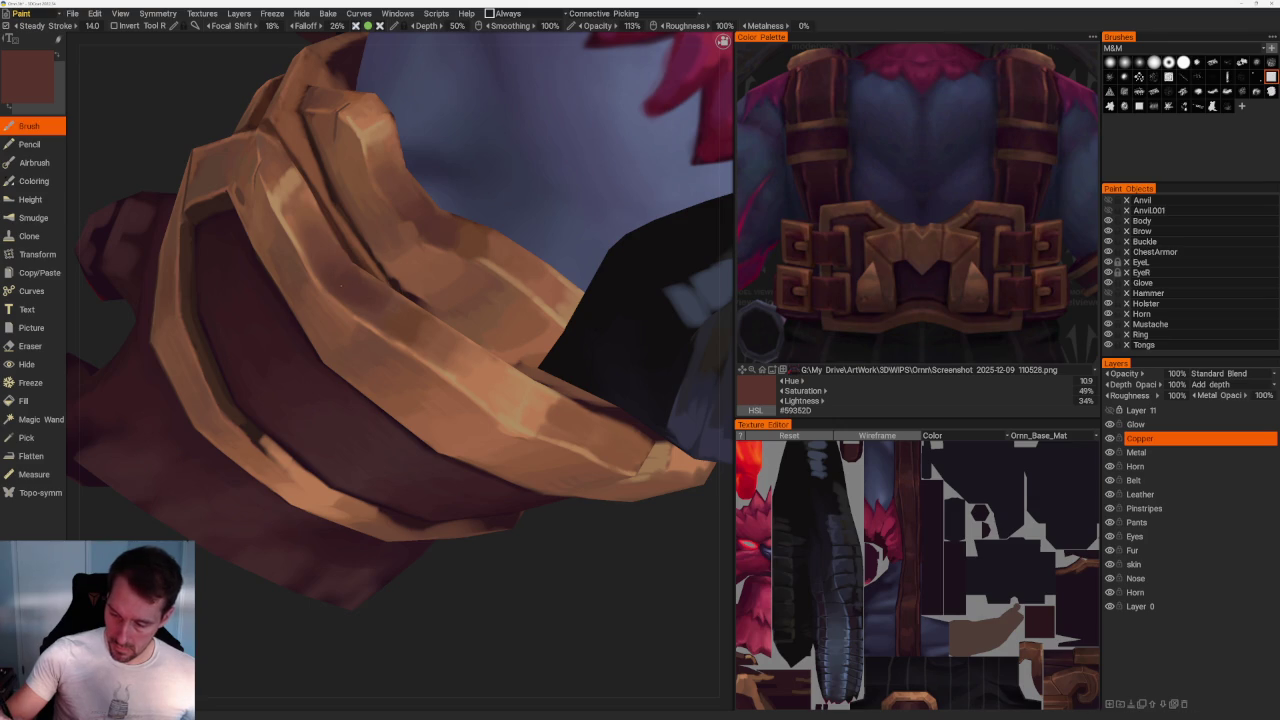
pyautogui.scroll(-10, 430, 288)
pyautogui.moveTo(629, 337)
pyautogui.mouseDown()
pyautogui.moveTo(551, 329)
pyautogui.moveTo(546, 340)
pyautogui.mouseUp()
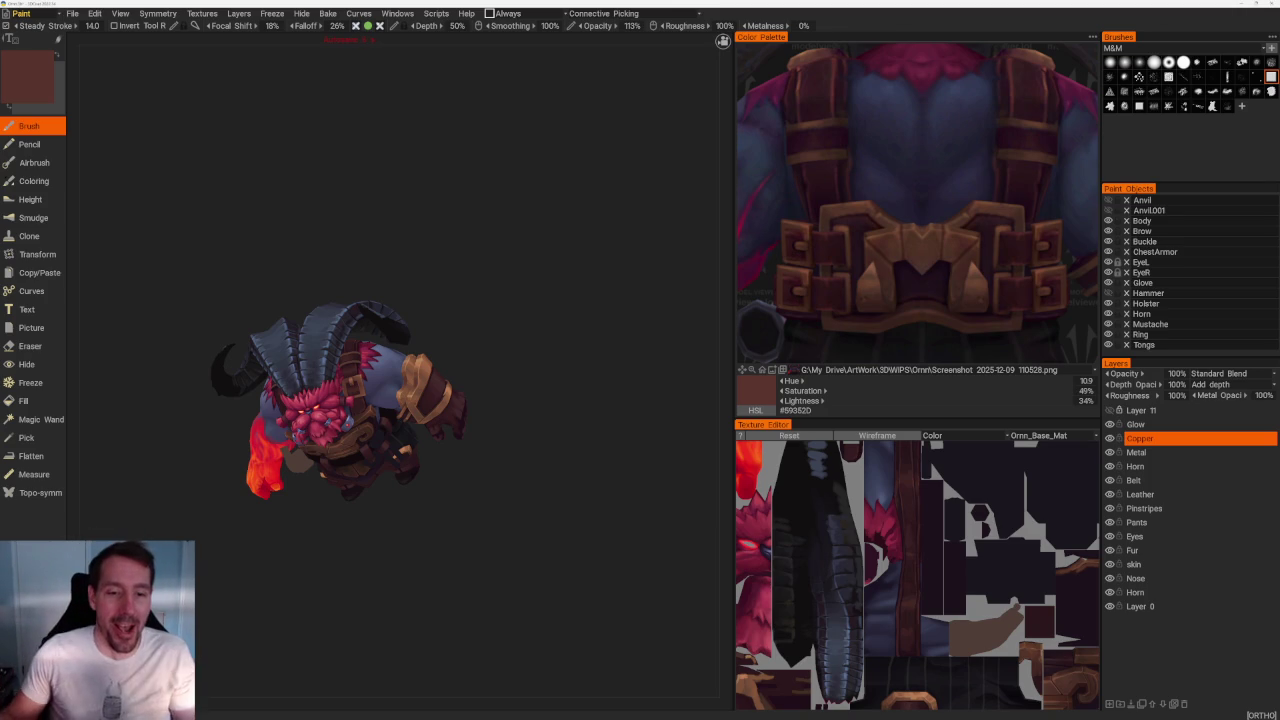
# Zoom in on the gauntlet and sample its tan highlight colour.
pyautogui.scroll(2, 533, 305)
pyautogui.scroll(3, 563, 297)
pyautogui.scroll(2, 575, 262)
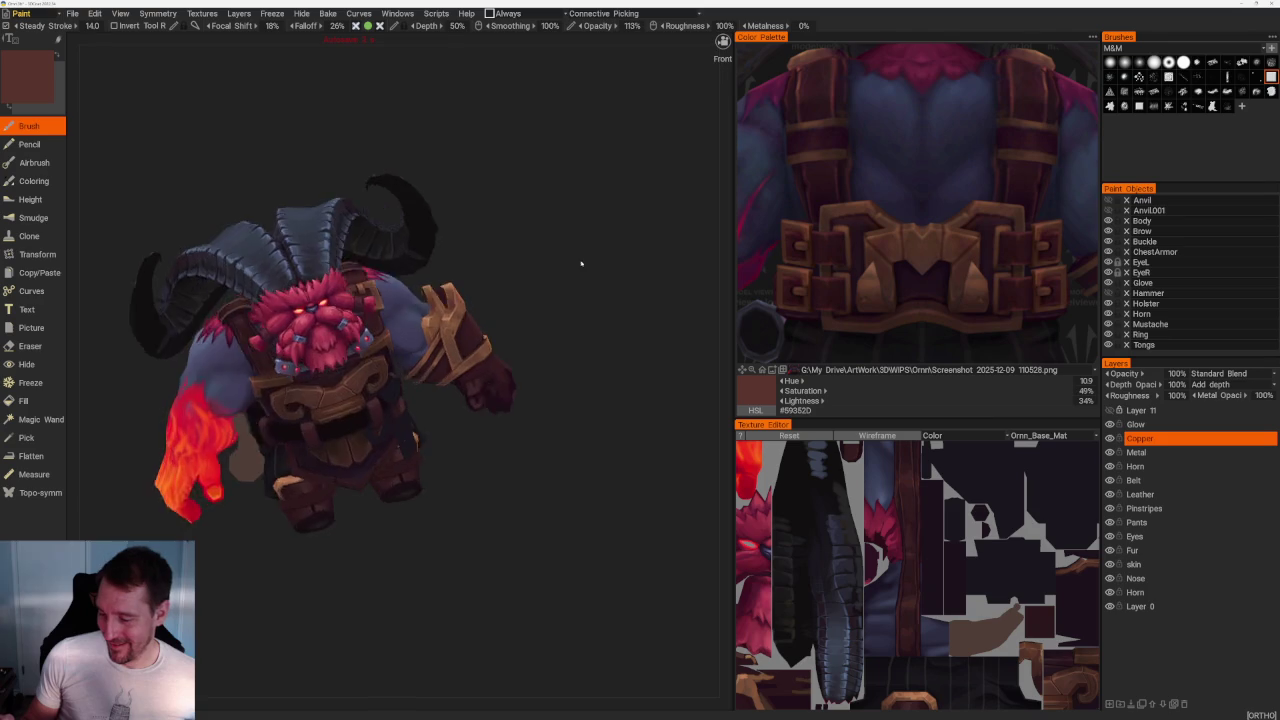
pyautogui.scroll(3, 545, 440)
pyautogui.scroll(3, 575, 560)
pyautogui.scroll(2, 579, 585)
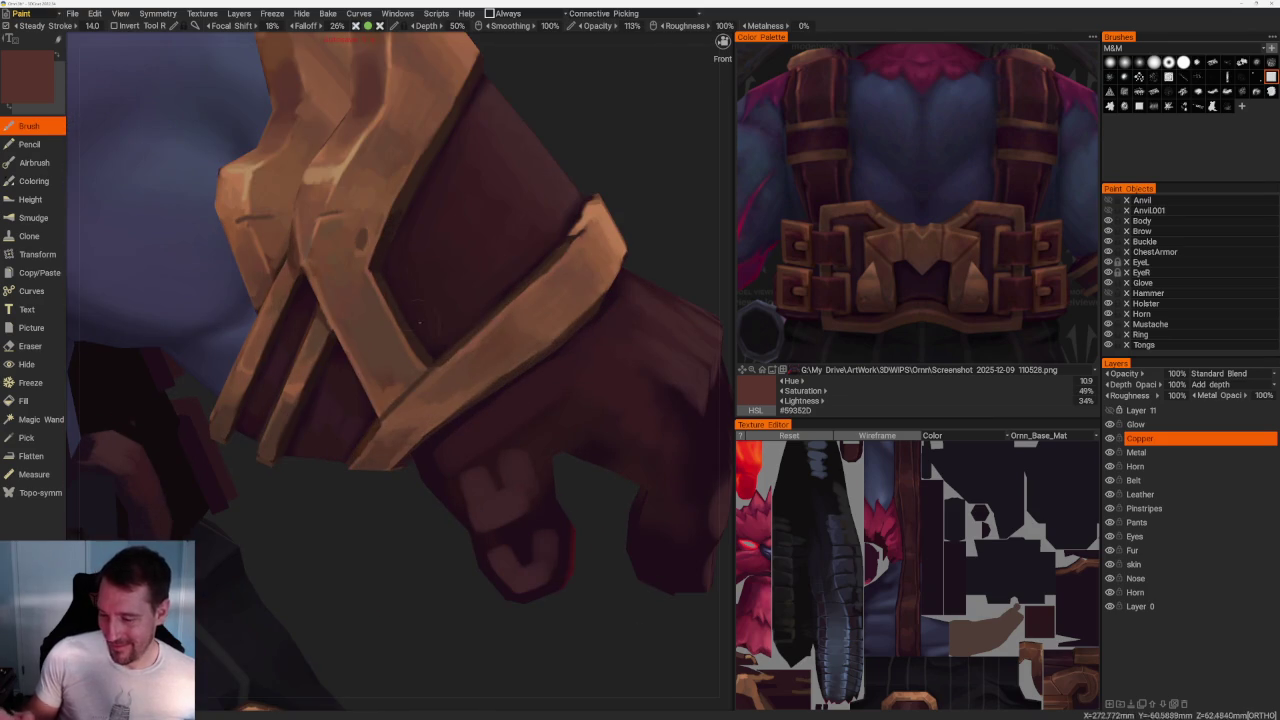
pyautogui.press('v')
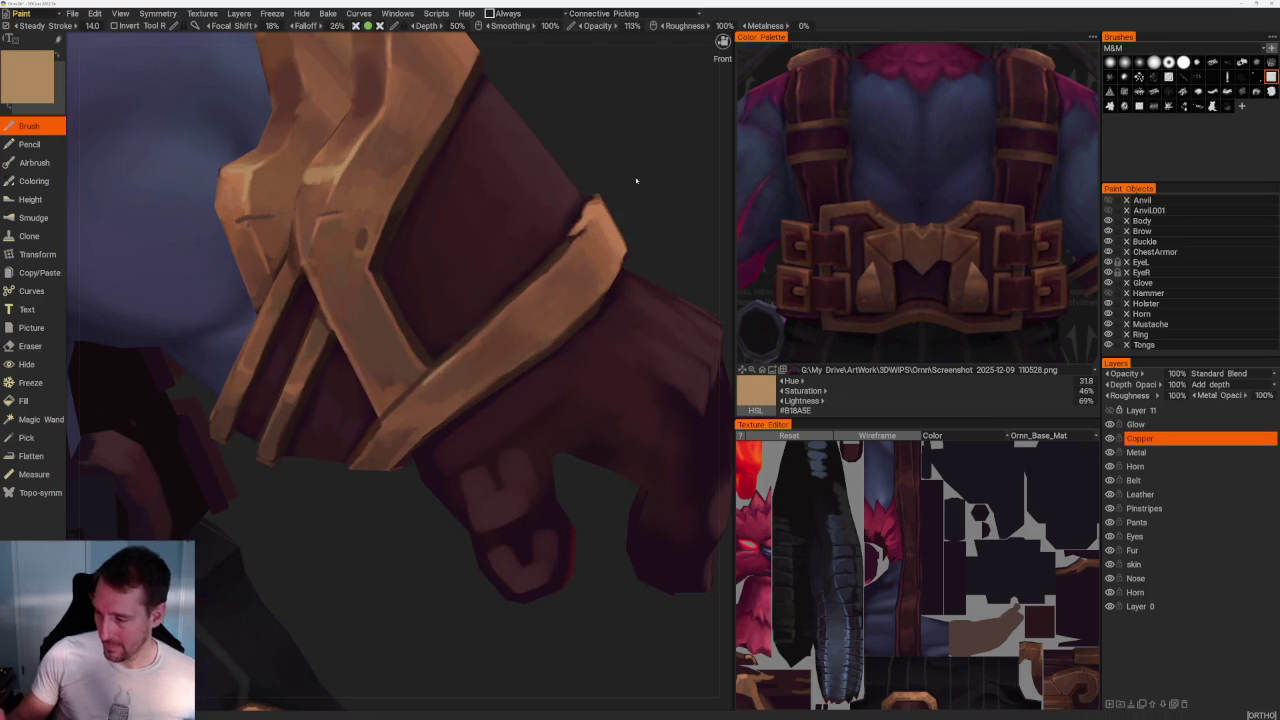
# Show the wireframe, orbit the gauntlet, and undo a trial highlight stroke on the copper band.
pyautogui.moveTo(629, 191); pyautogui.dragTo(700, 200, button='middle')
pyautogui.press('w')
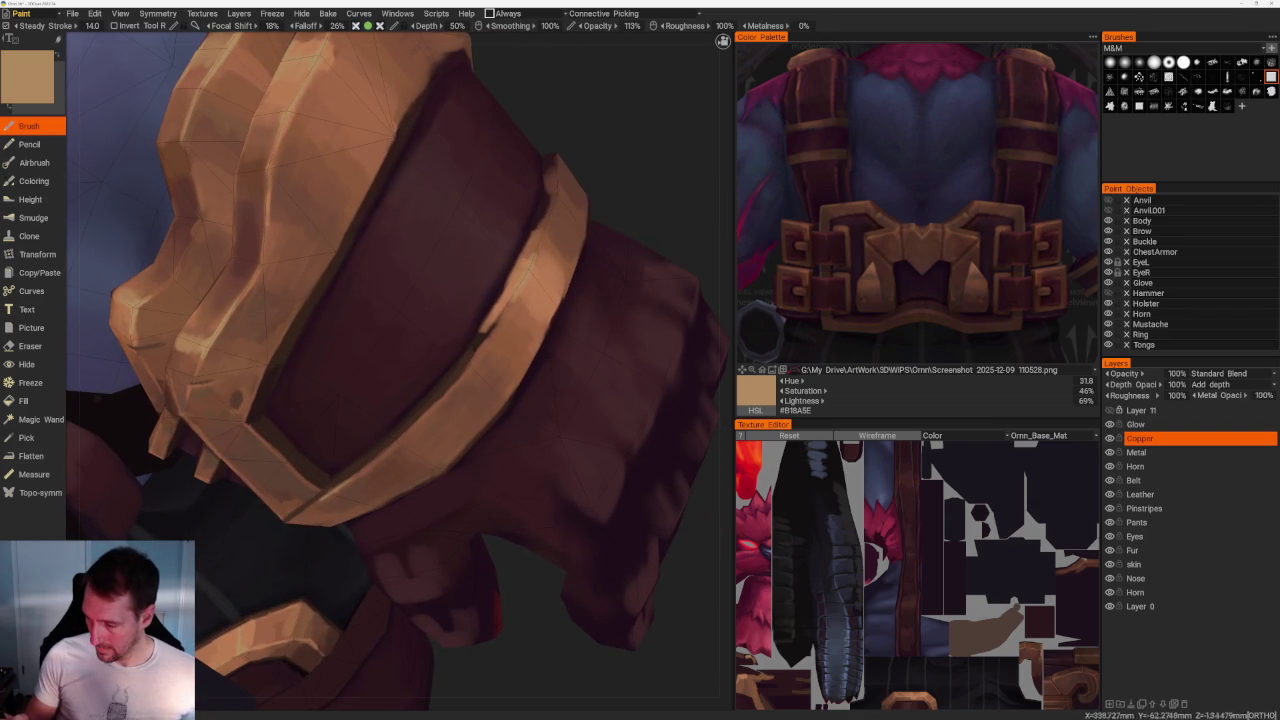
pyautogui.moveTo(600, 300); pyautogui.dragTo(585, 318, button='middle')
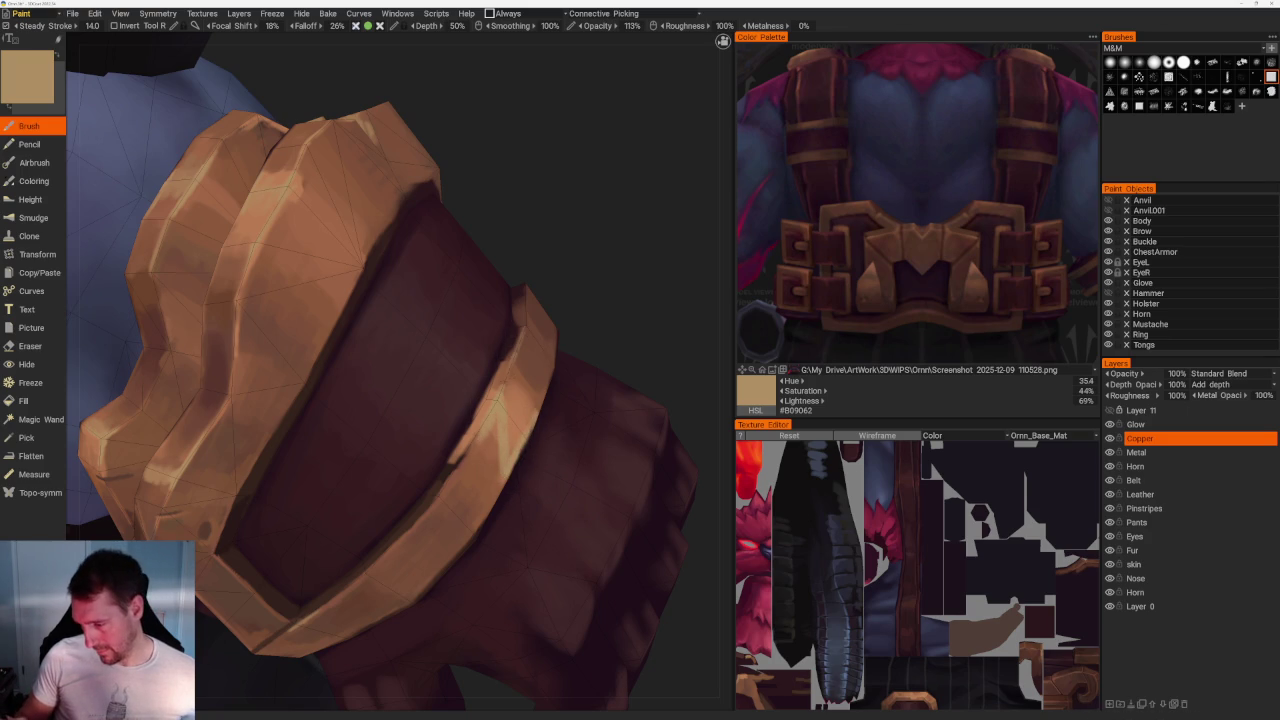
pyautogui.scroll(-10, 523, 500)
pyautogui.moveTo(457, 214); pyautogui.dragTo(423, 243)
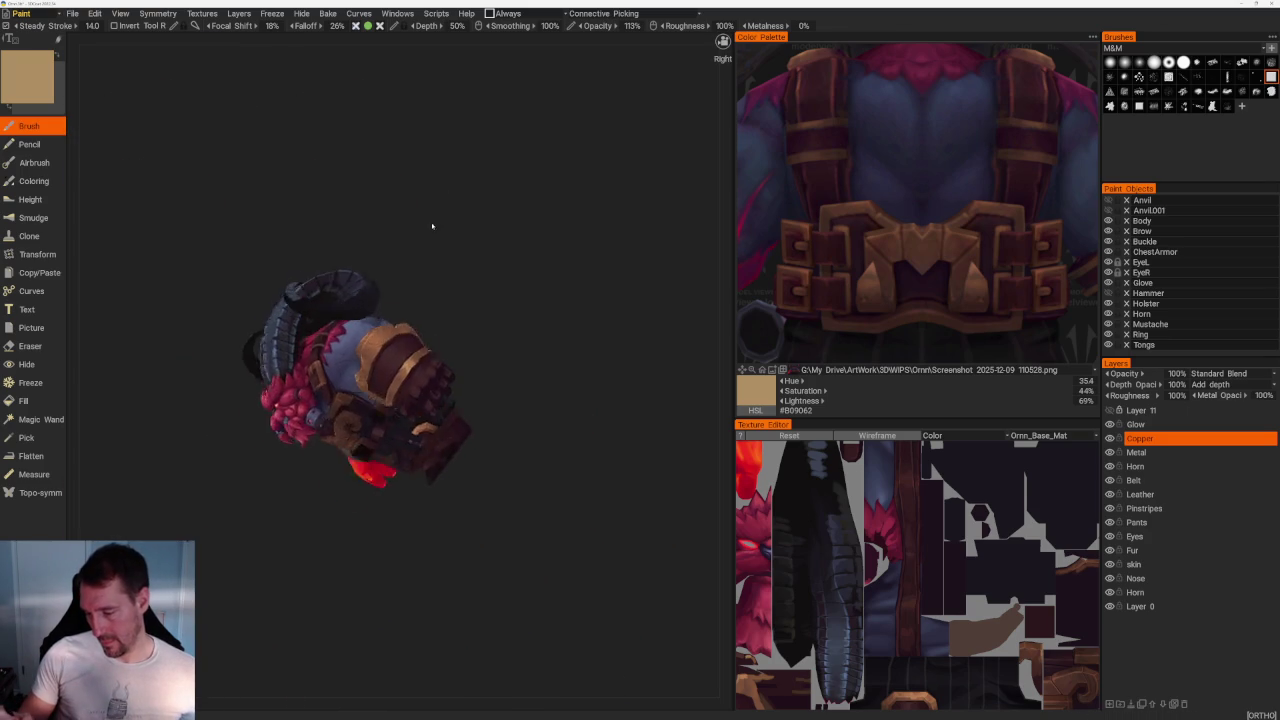
pyautogui.scroll(5, 423, 243)
pyautogui.scroll(3, 423, 243)
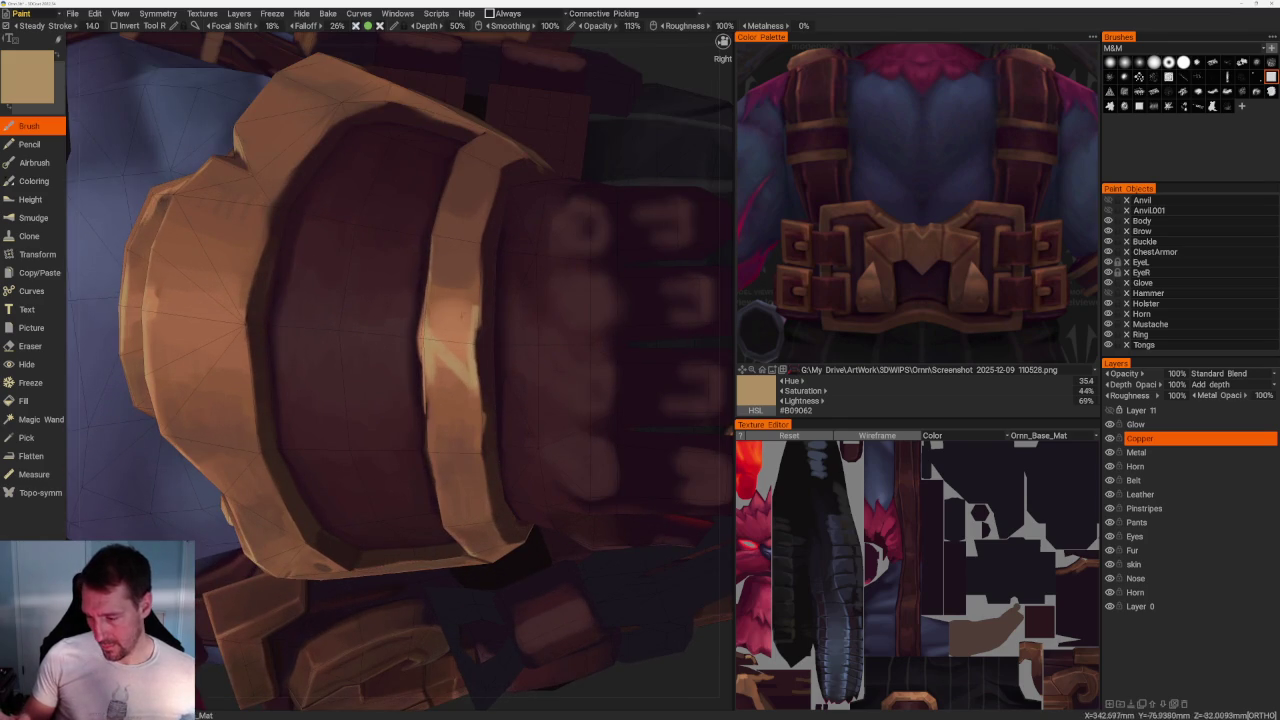
pyautogui.moveTo(432, 352)
pyautogui.mouseDown()
pyautogui.moveTo(432, 376)
pyautogui.moveTo(474, 304)
pyautogui.moveTo(476, 388)
pyautogui.mouseUp()
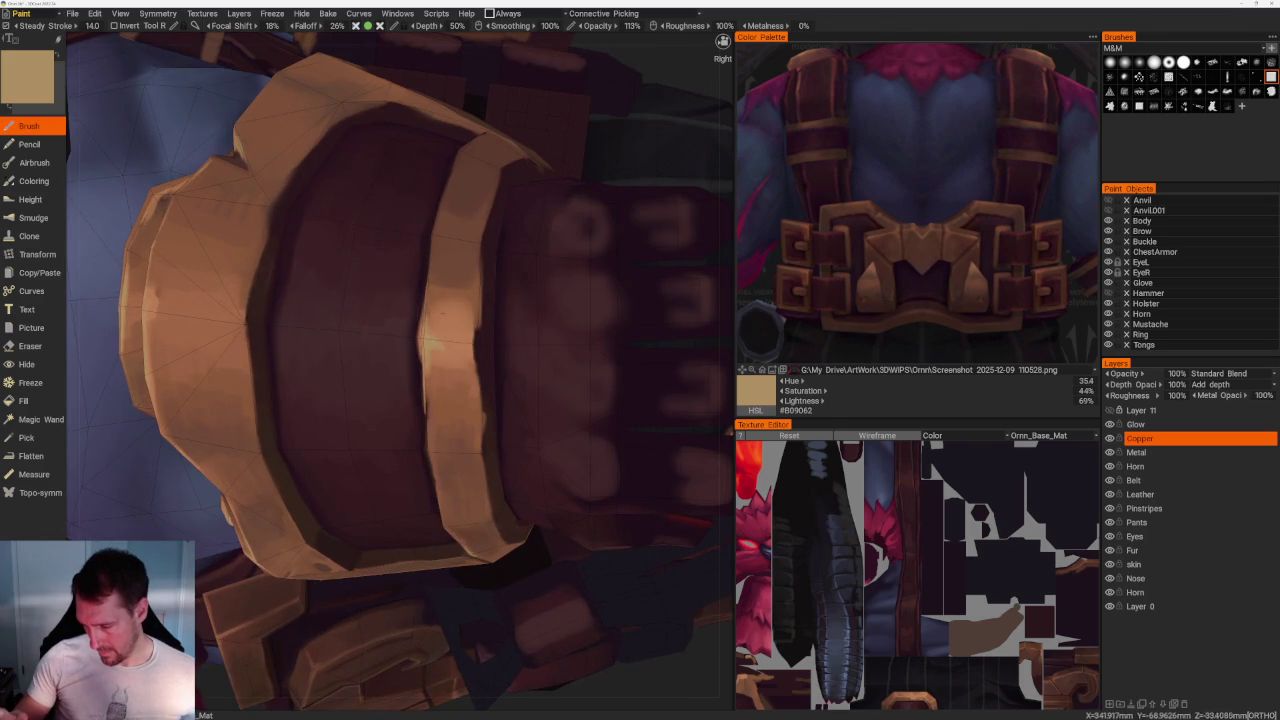
pyautogui.hotkey('ctrl', 'z')
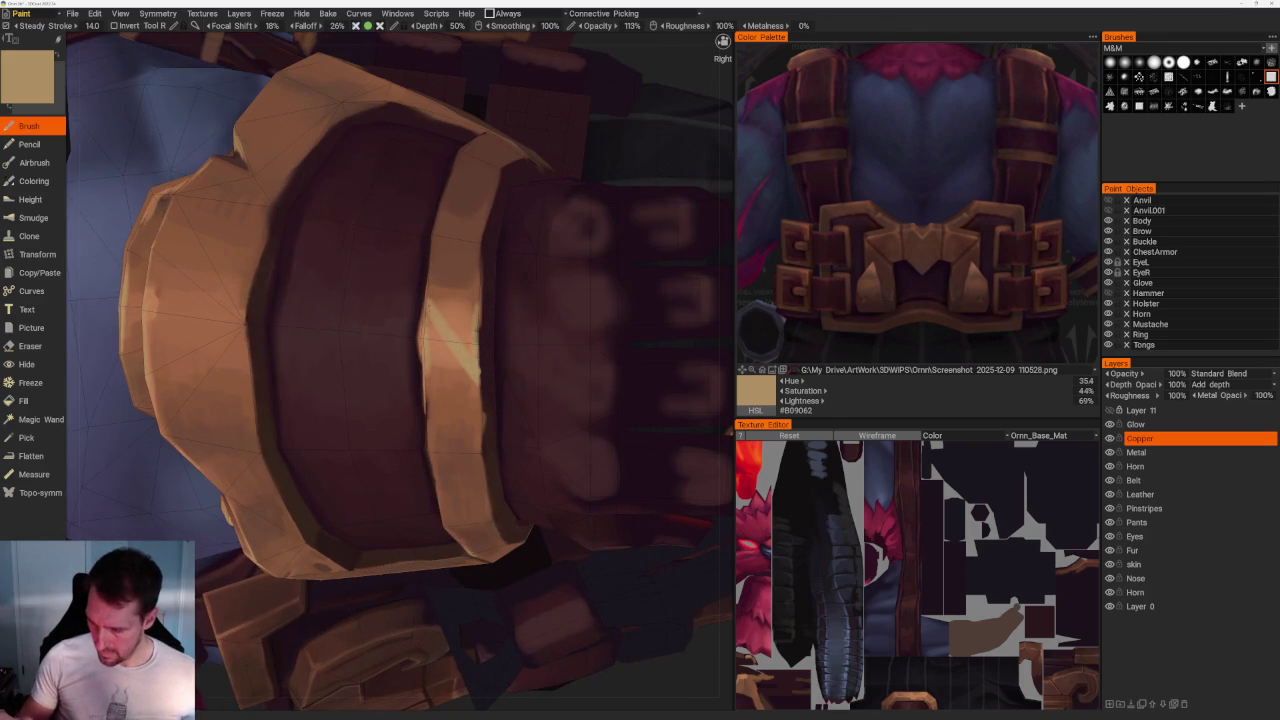
# Sample tan, darker copper and brown tones from the copper band and fist.
pyautogui.press('v')
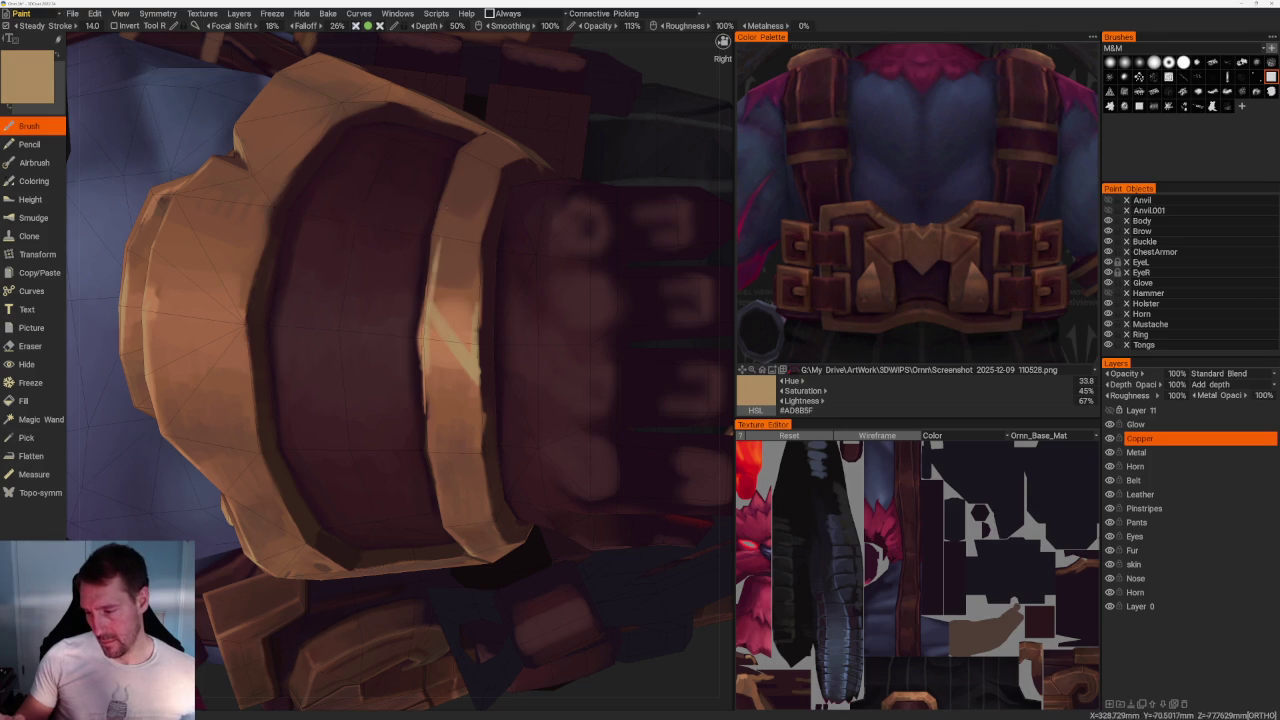
pyautogui.press('v')
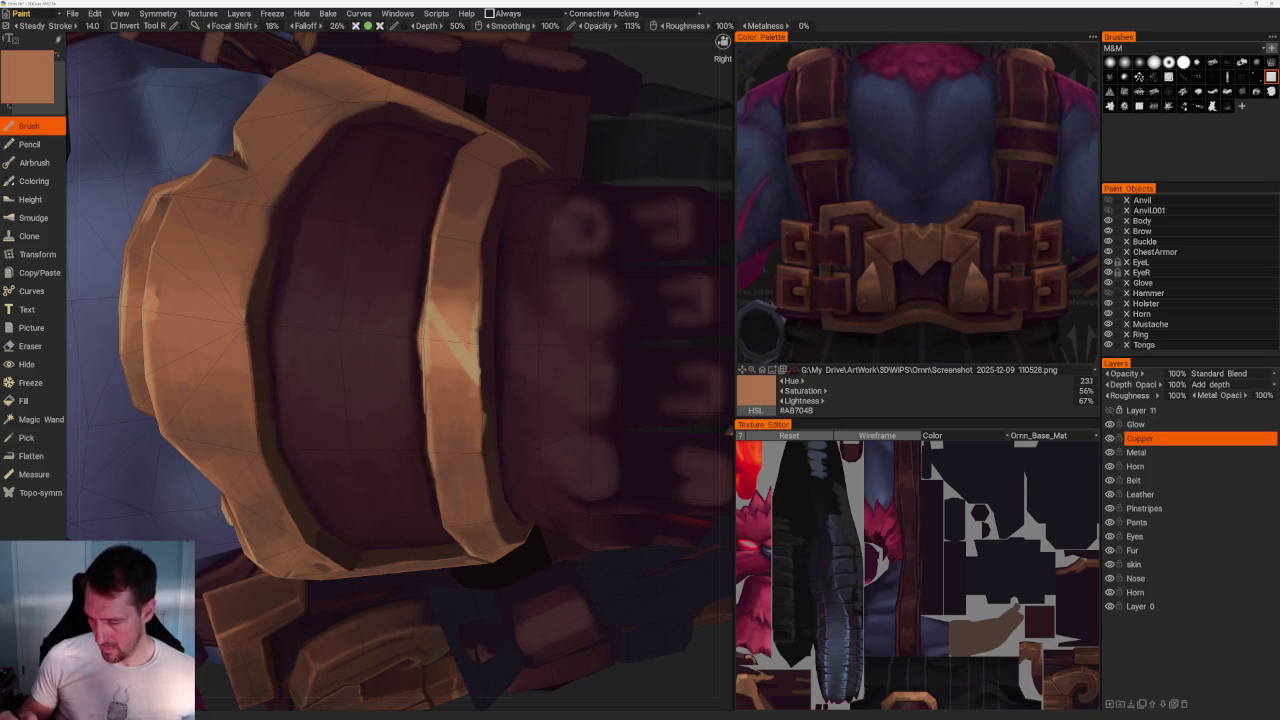
pyautogui.press('Home')
pyautogui.scroll(10, 458, 145)
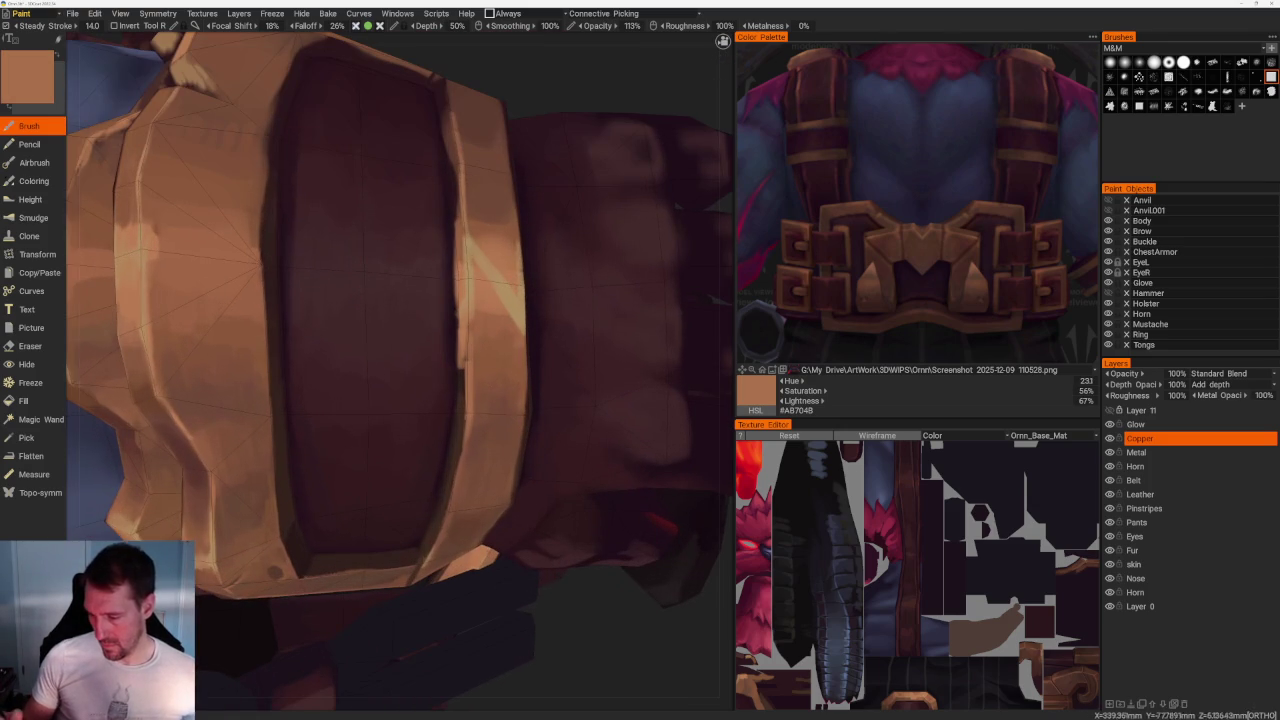
pyautogui.press('v')
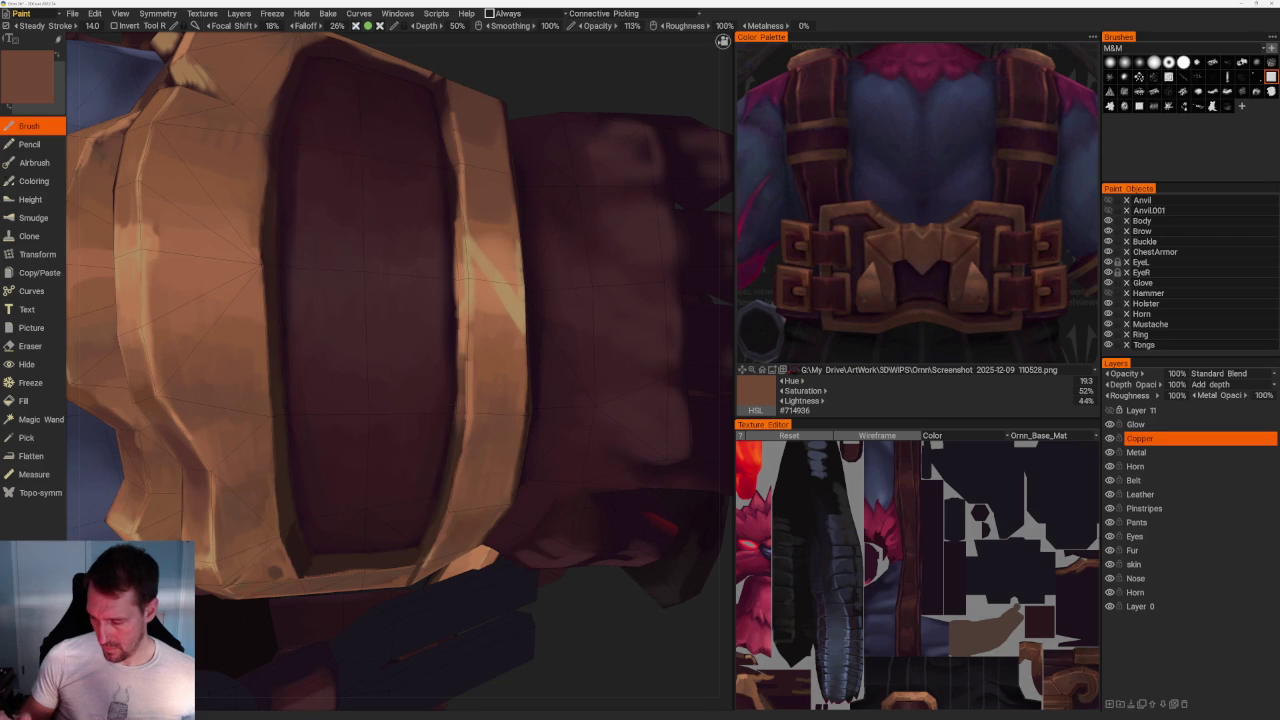
pyautogui.scroll(-3, 443, 186)
pyautogui.moveTo(443, 186); pyautogui.dragTo(471, 143)
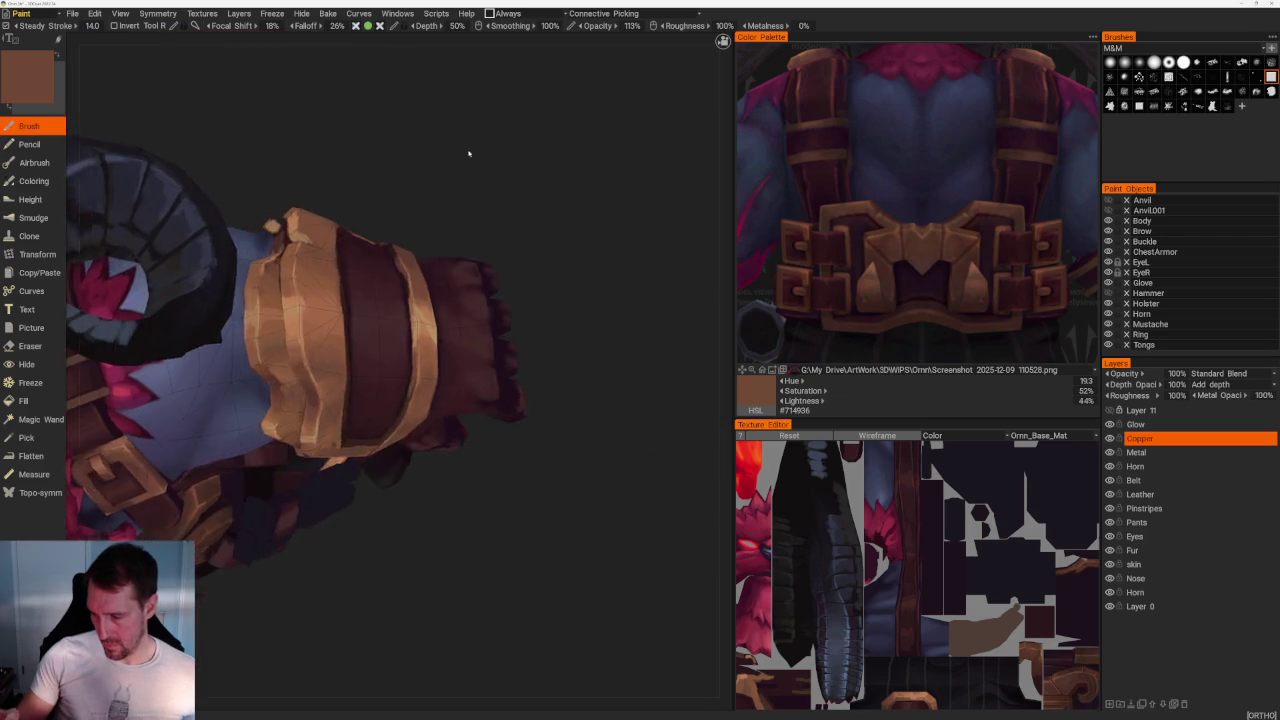
pyautogui.scroll(3, 471, 143)
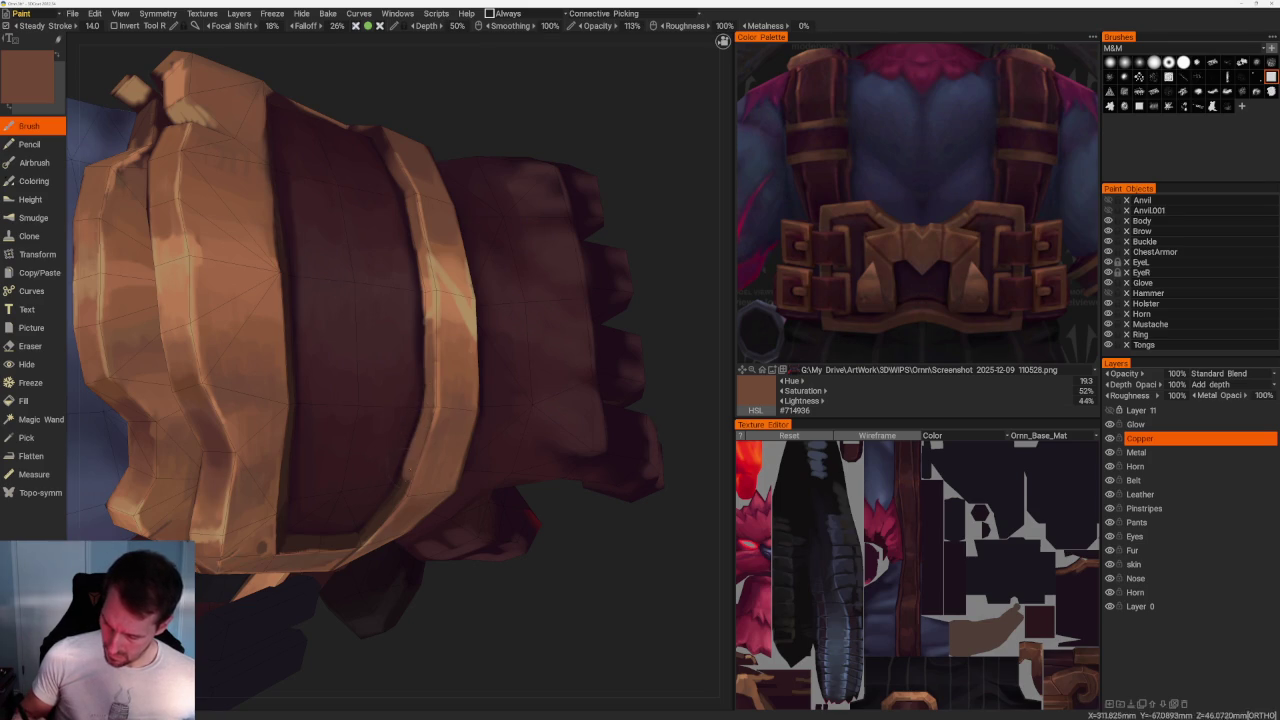
pyautogui.press('v')
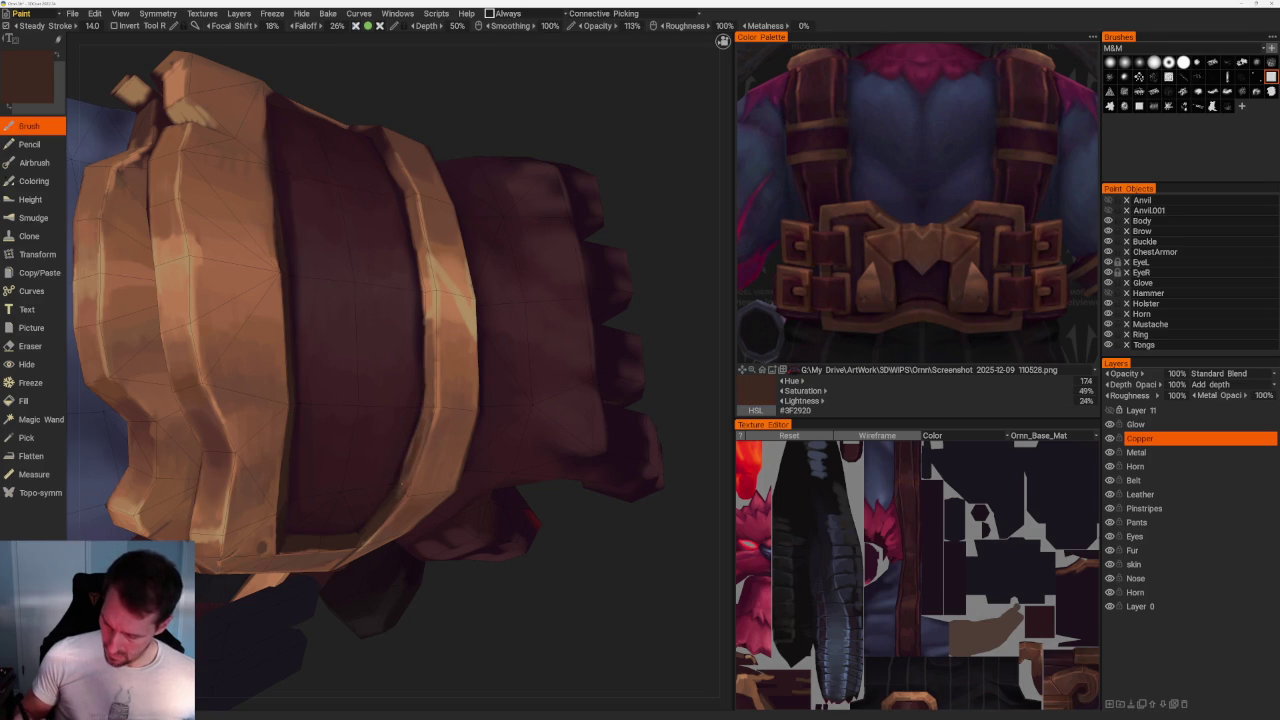
pyautogui.press('v')
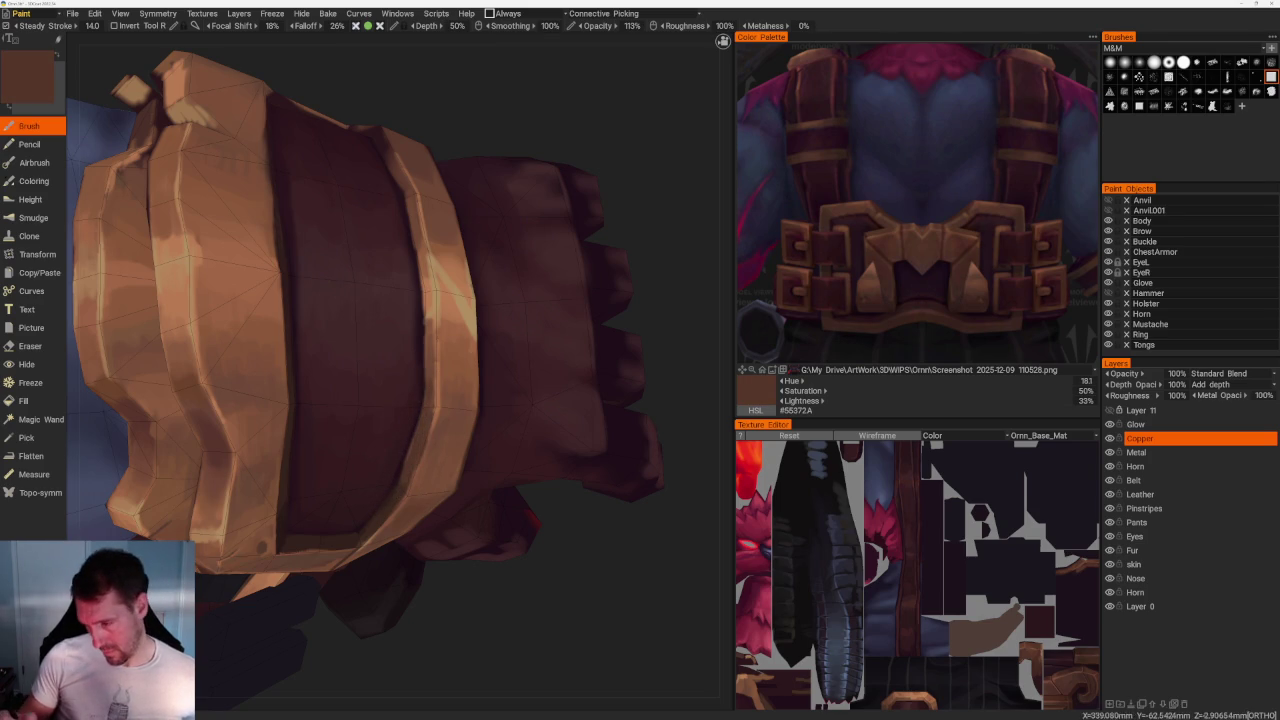
# Orbit around the fist and head and sample a darker brown from the model.
pyautogui.moveTo(400, 300); pyautogui.dragTo(374, 190, button='middle')
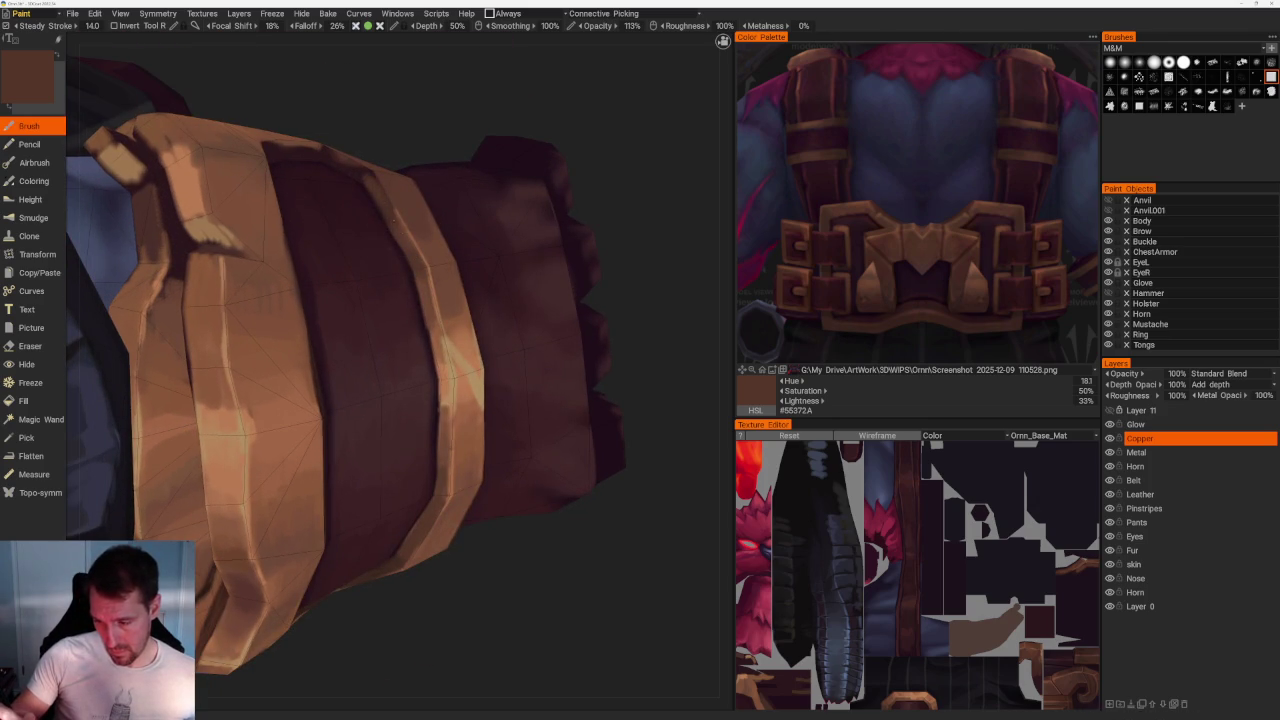
pyautogui.press('v')
pyautogui.scroll(-5, 440, 260)
pyautogui.moveTo(440, 260); pyautogui.dragTo(384, 172, button='middle')
pyautogui.scroll(5, 486, 251)
pyautogui.scroll(3, 379, 309)
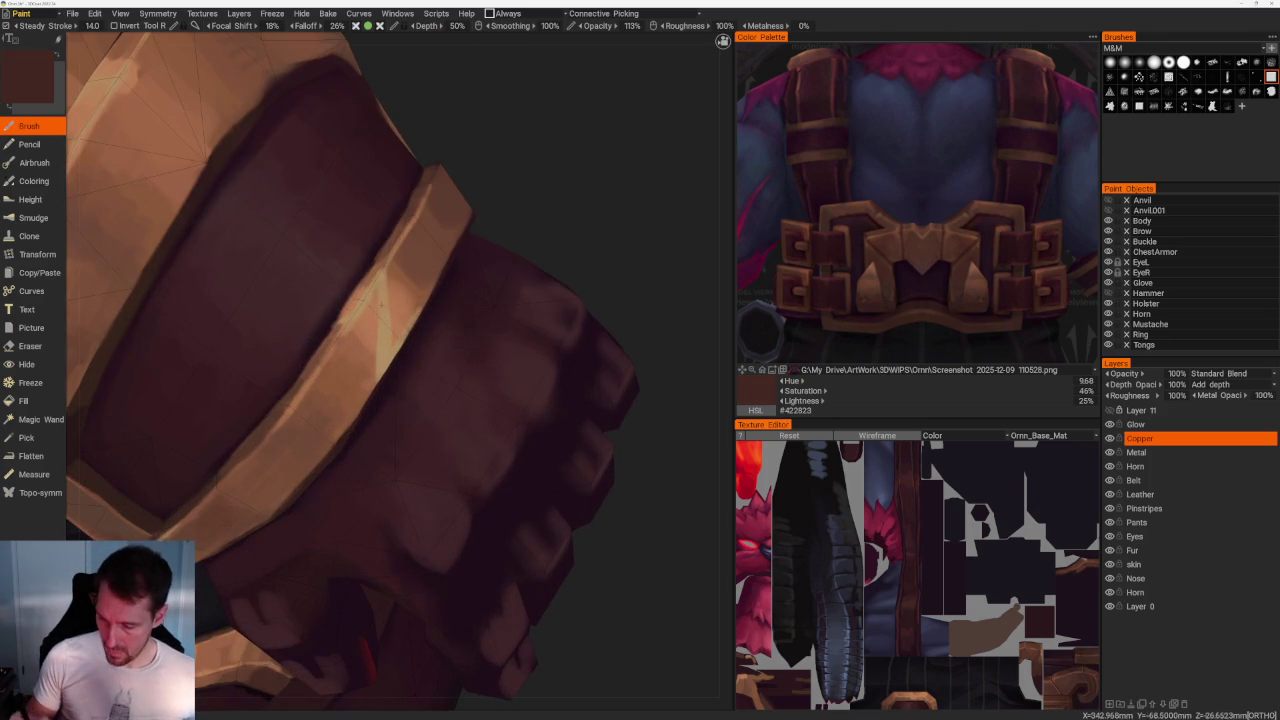
# Sample a range of light tan to warmer copper tones from the copper band.
pyautogui.press('v')
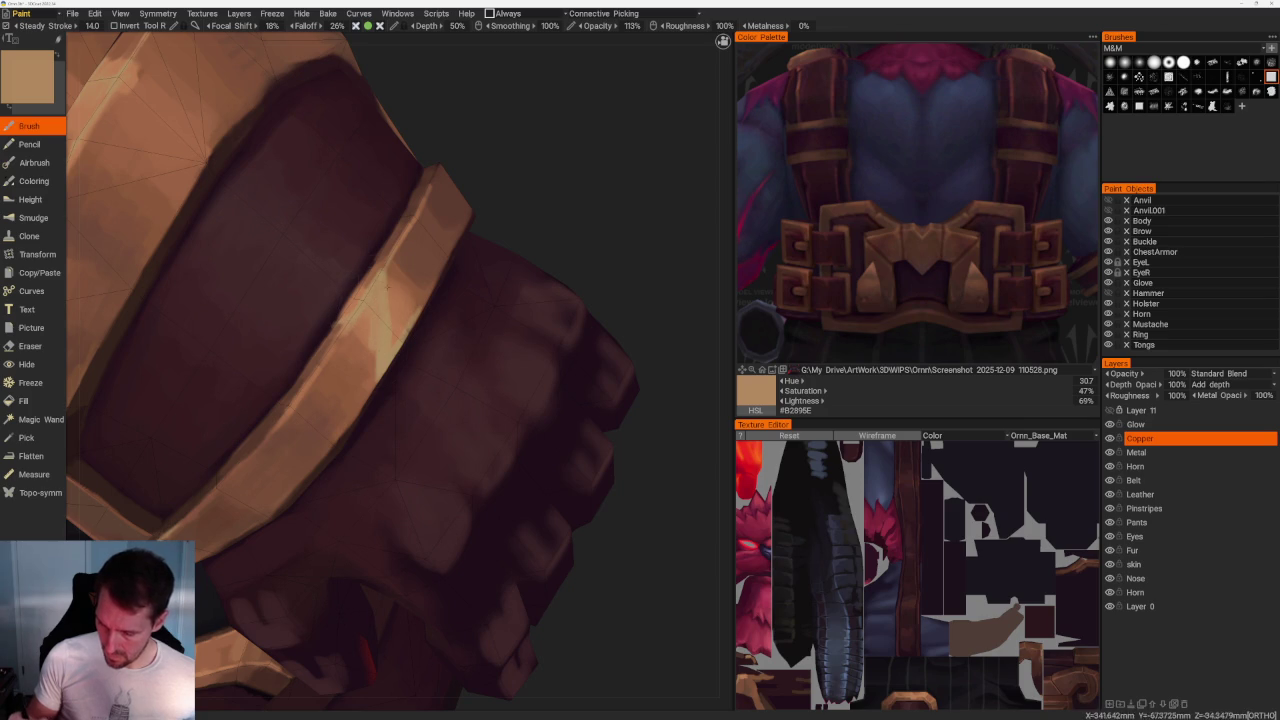
pyautogui.press('v')
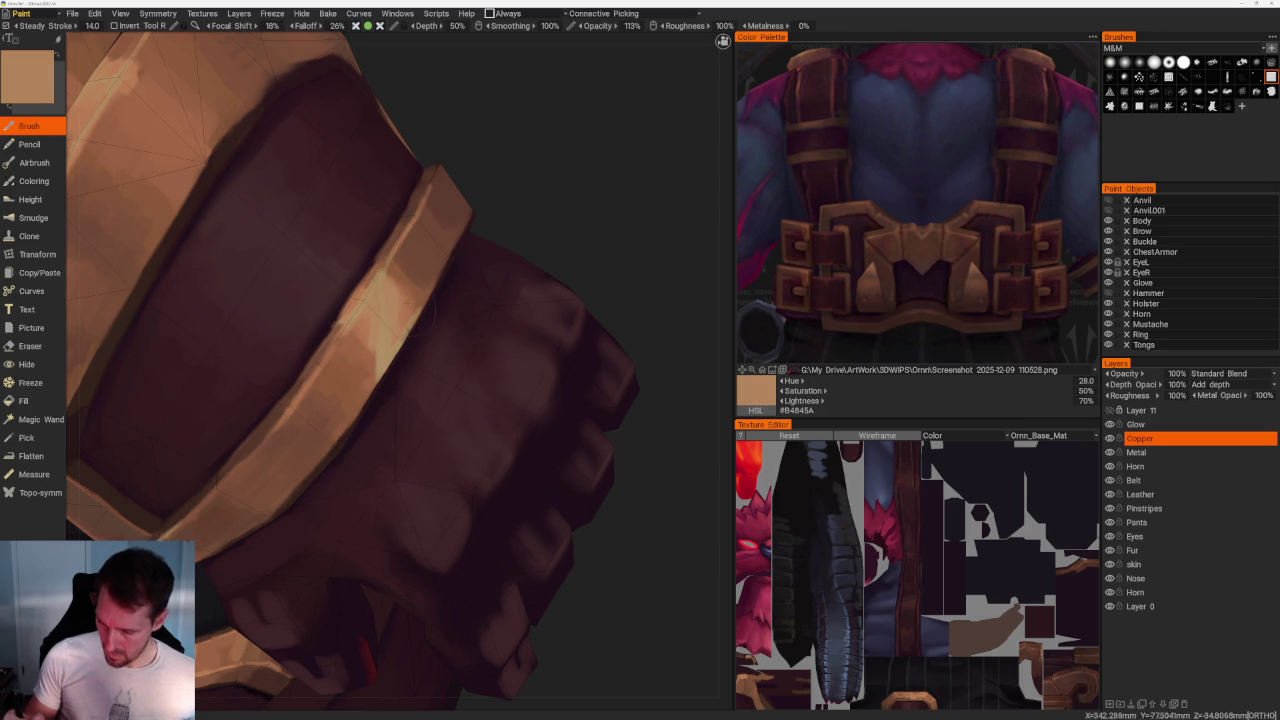
pyautogui.press('v')
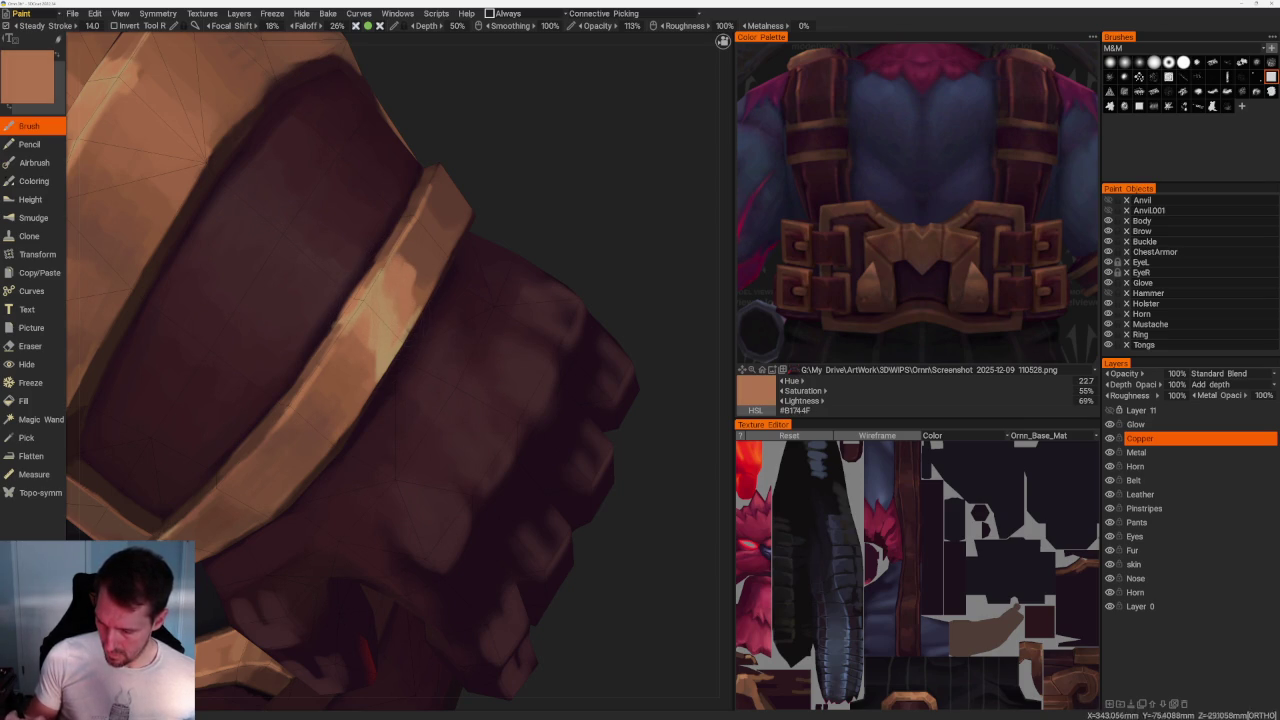
pyautogui.press('v')
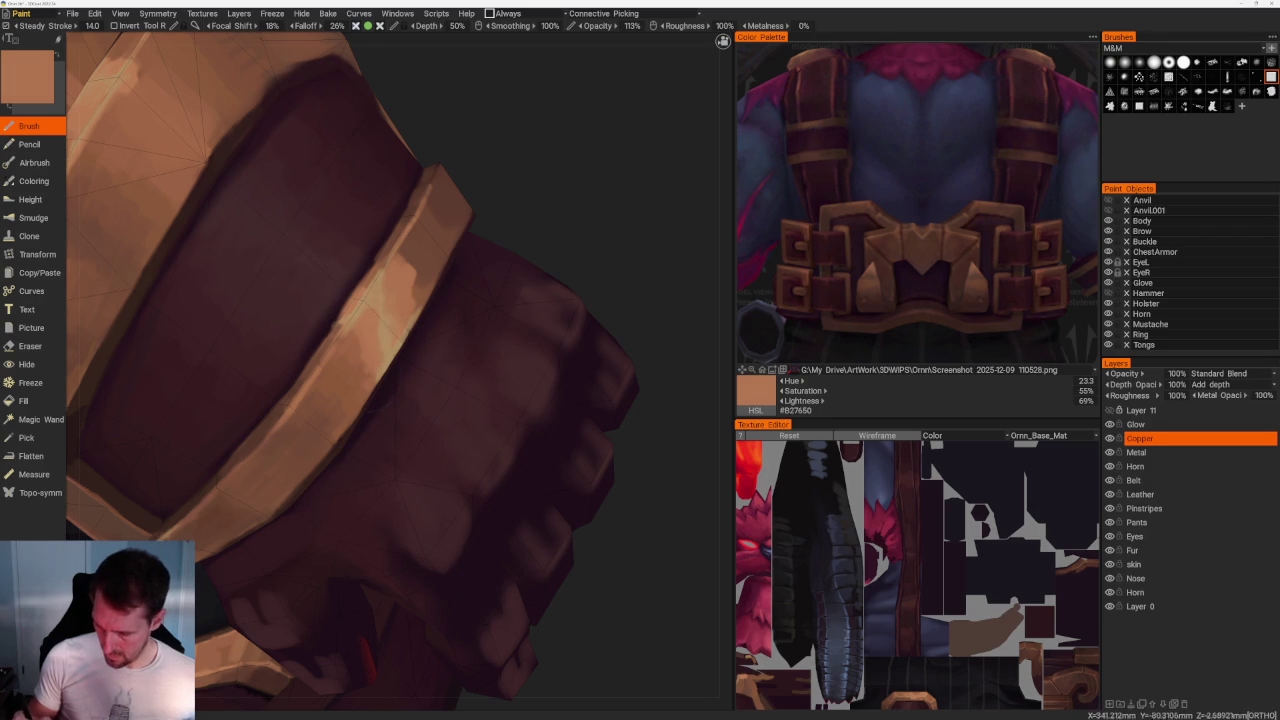
pyautogui.press('v')
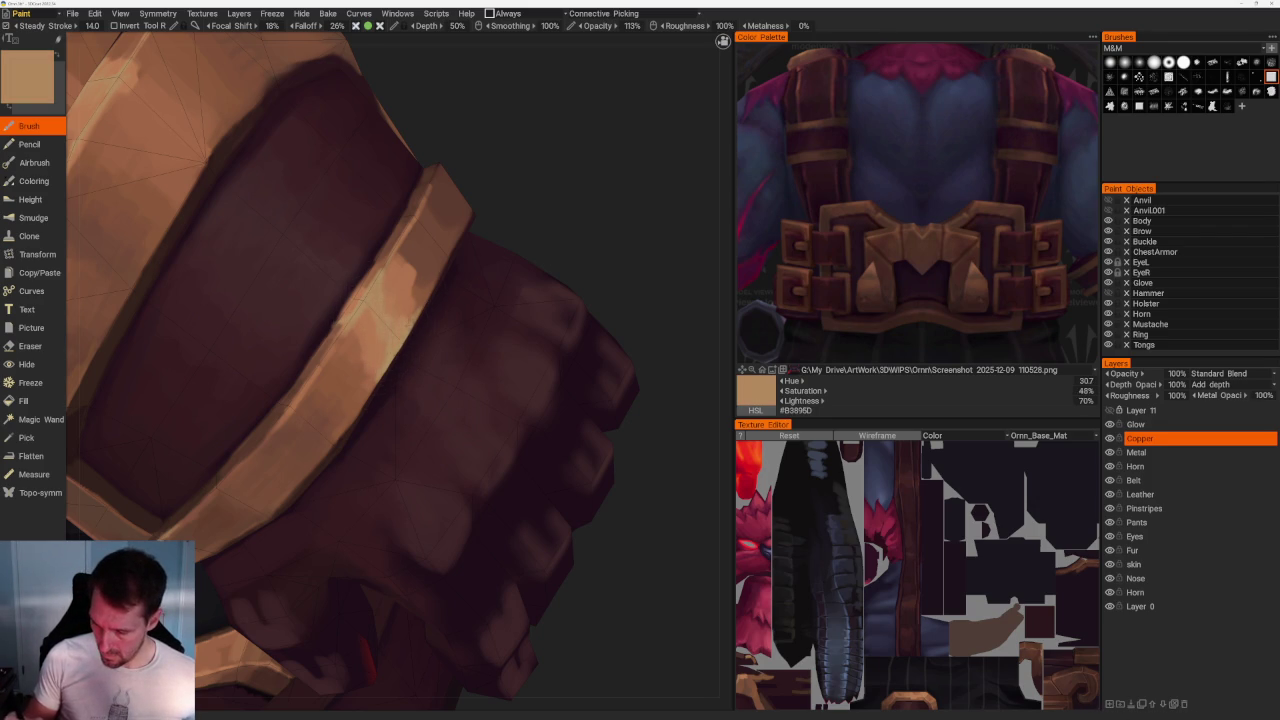
pyautogui.scroll(-5, 440, 250)
pyautogui.scroll(-5, 473, 166)
pyautogui.moveTo(473, 166); pyautogui.dragTo(346, 151)
# Zoom in on the glove and sample reddish copper, pale copper and light tan from its band.
pyautogui.scroll(6, 346, 465)
pyautogui.scroll(1, 357, 486)
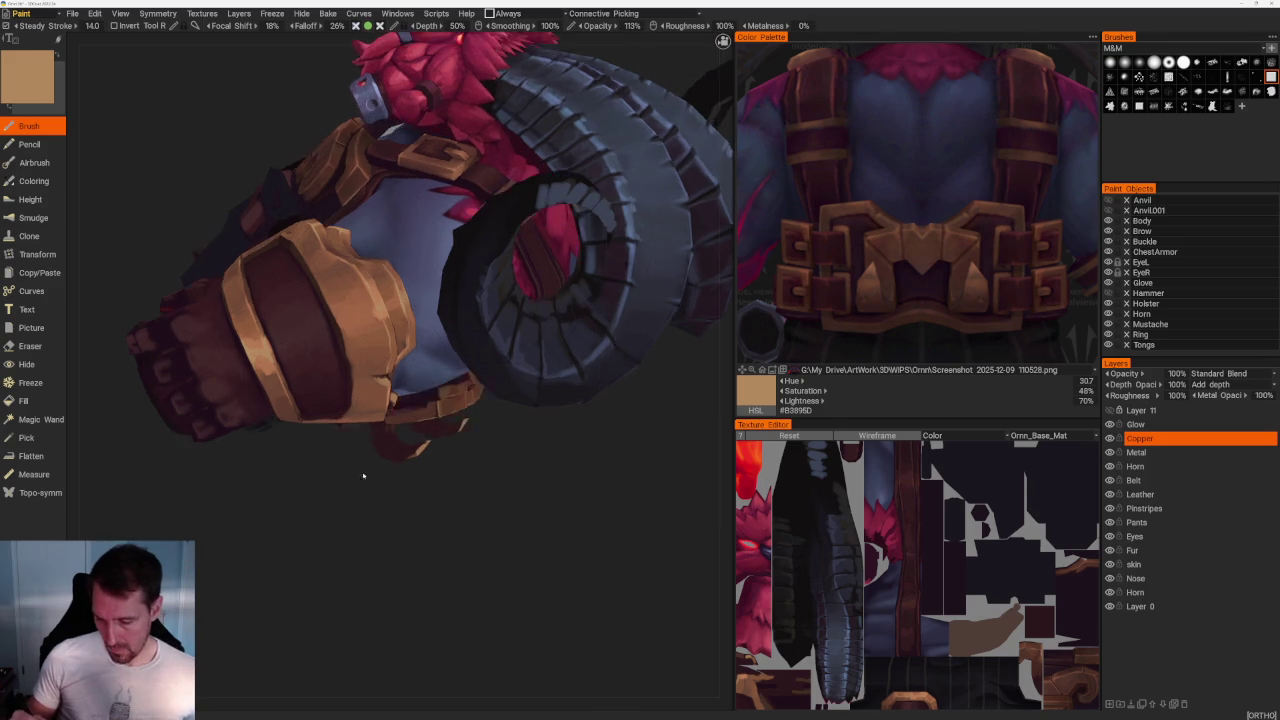
pyautogui.scroll(4, 357, 486)
pyautogui.press('v')
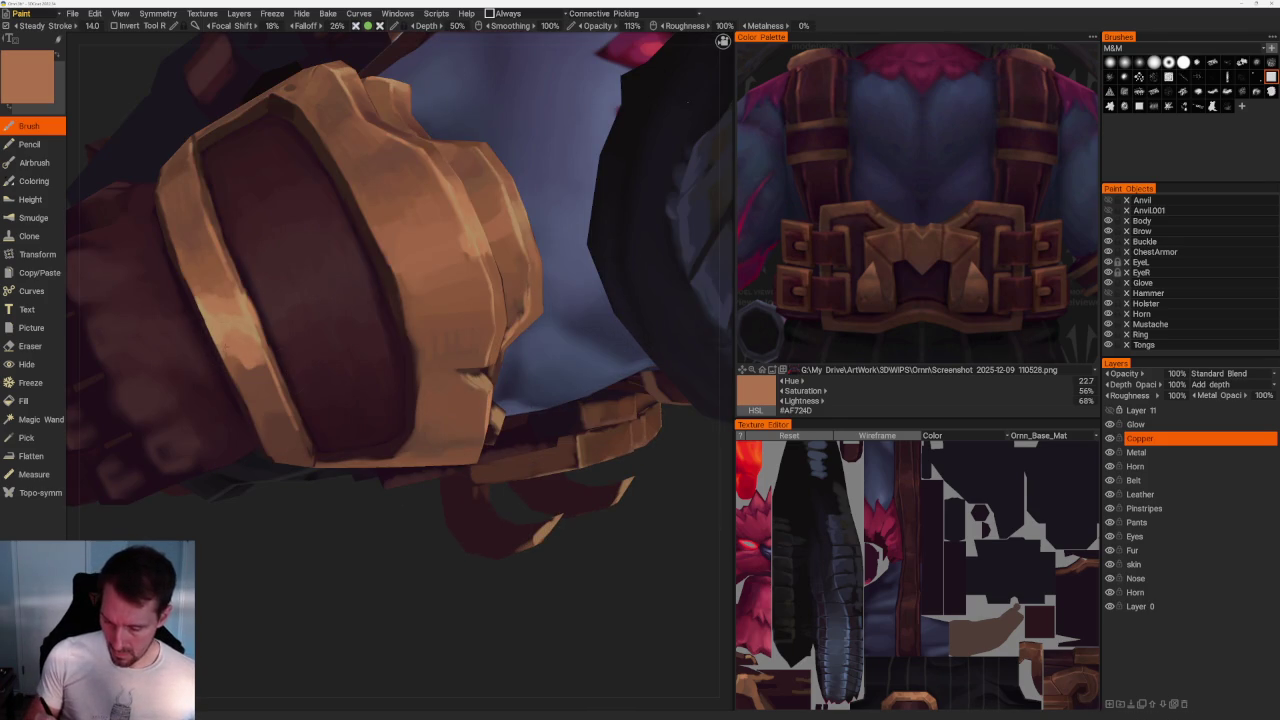
pyautogui.press('v')
pyautogui.press('v')
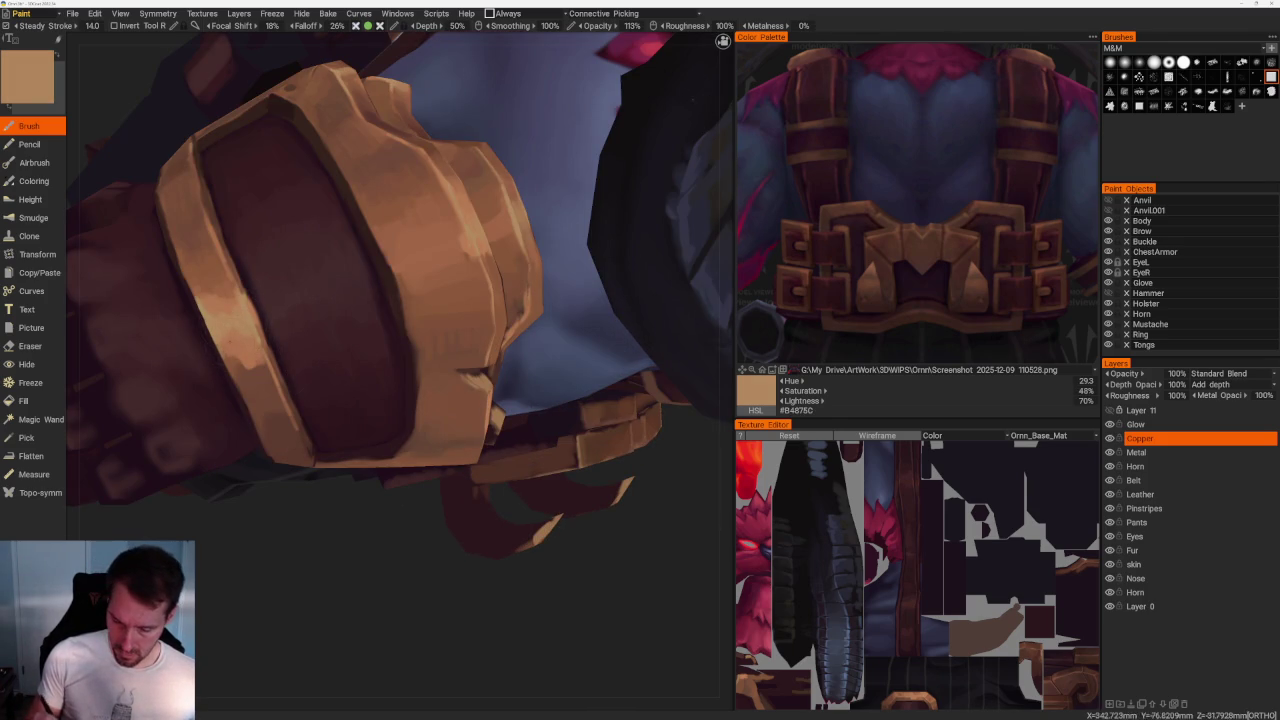
pyautogui.moveTo(336, 521)
pyautogui.mouseDown()
pyautogui.moveTo(391, 557)
pyautogui.moveTo(351, 549)
pyautogui.mouseUp()
pyautogui.press('v')
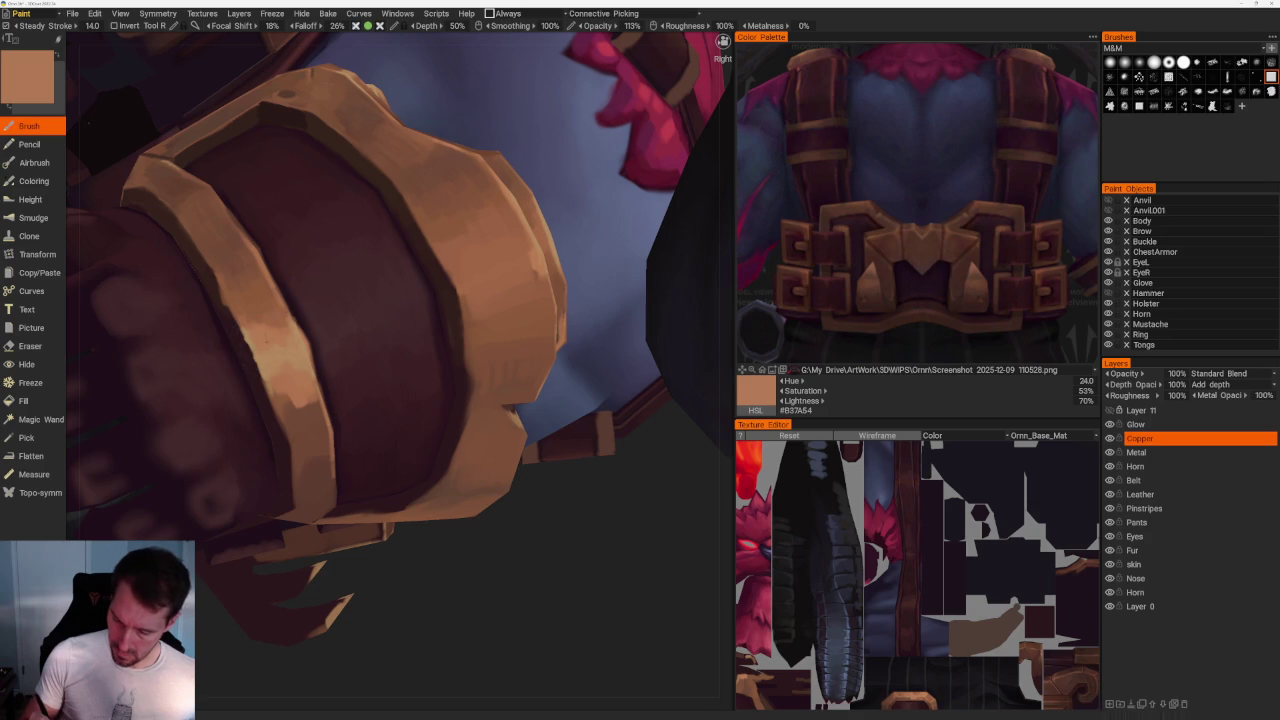
pyautogui.press('v')
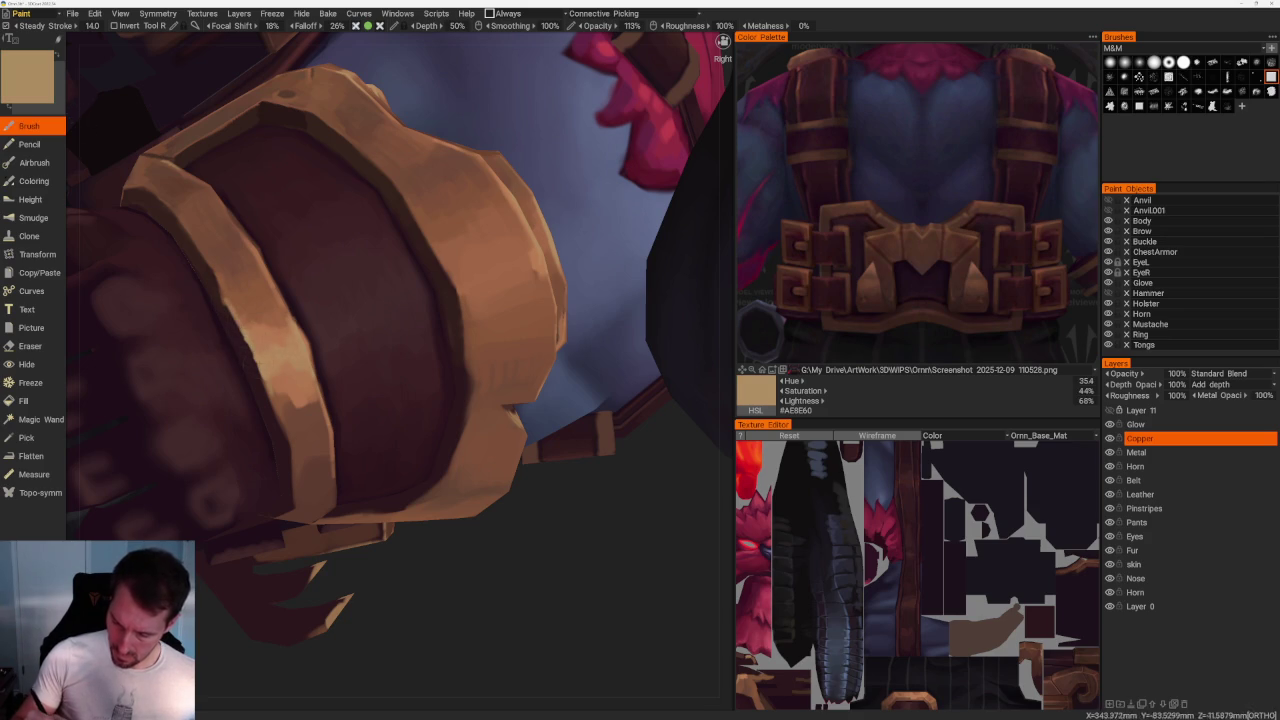
pyautogui.moveTo(477, 571); pyautogui.dragTo(502, 308)
# Sample mid to darkest browns from the glove, ending on dark brown #3E2723.
pyautogui.press('v')
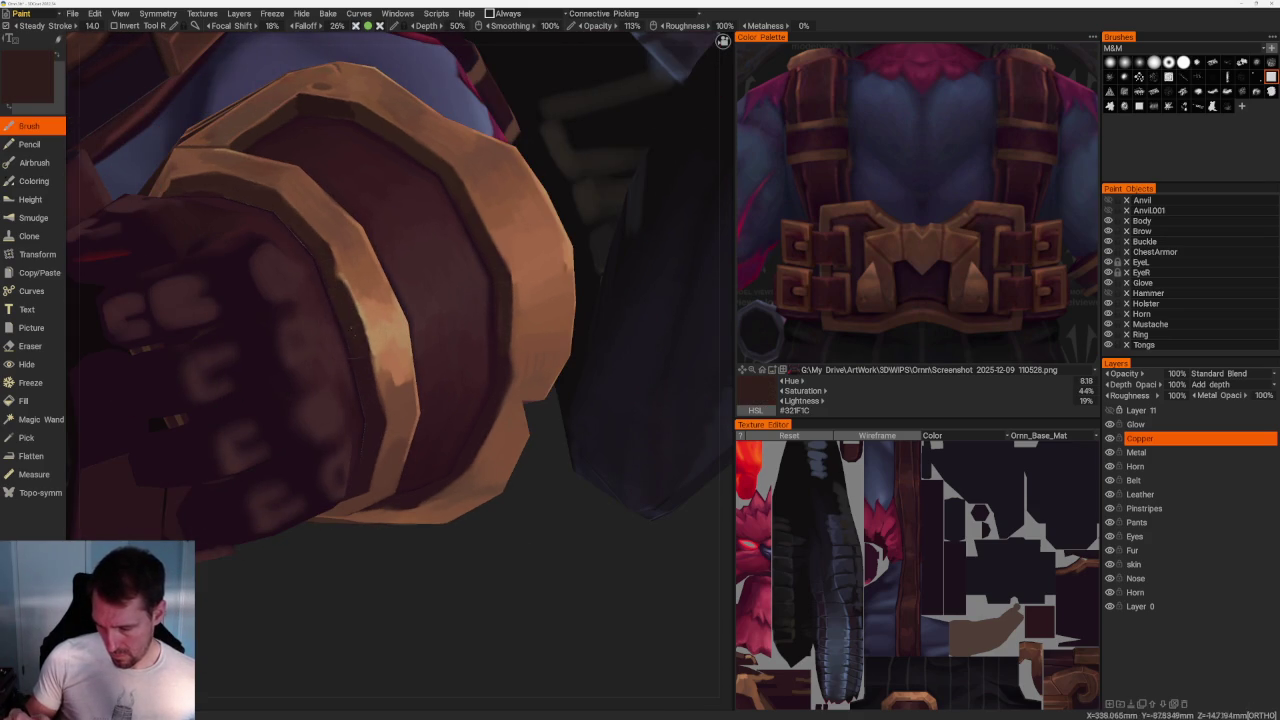
pyautogui.press('v')
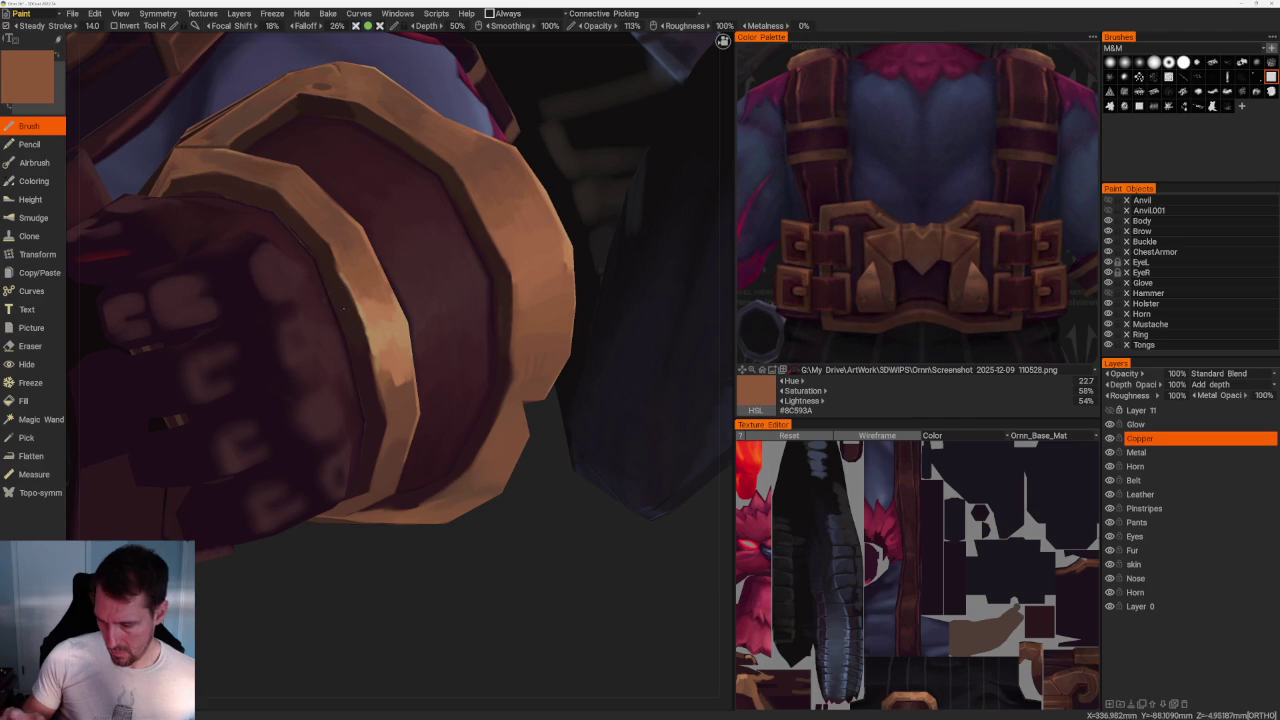
pyautogui.press('v')
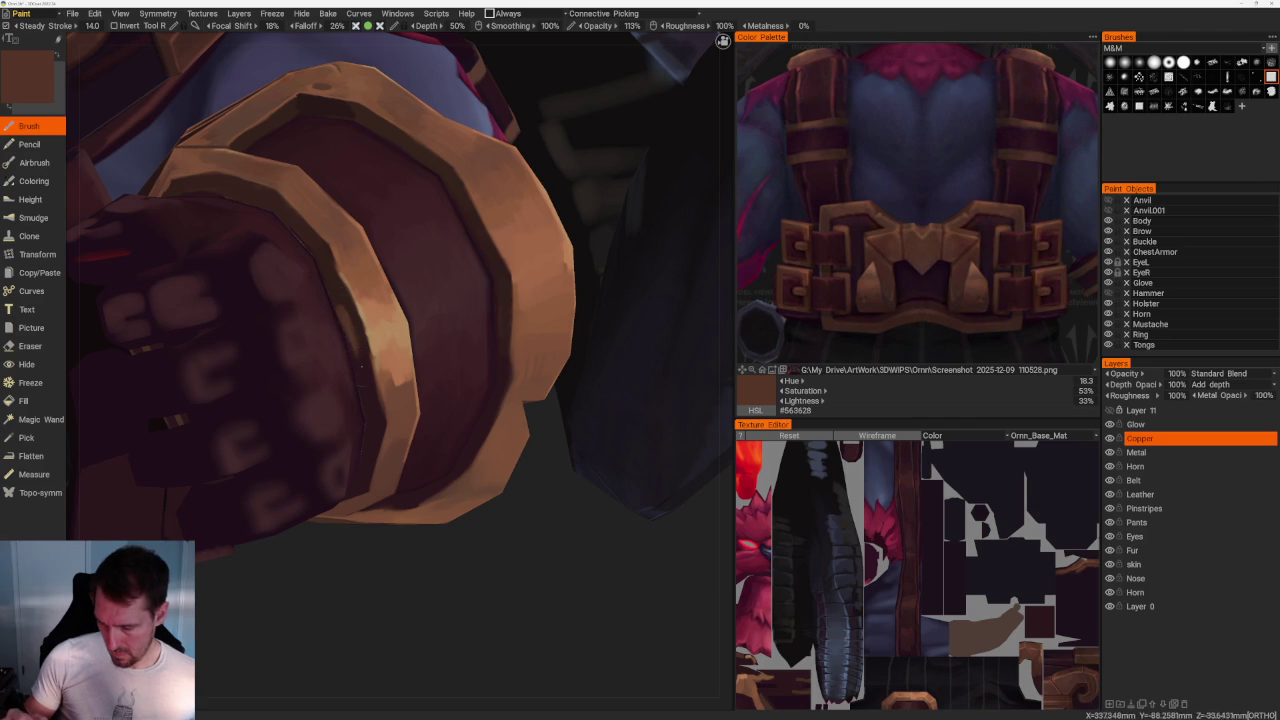
pyautogui.press('v')
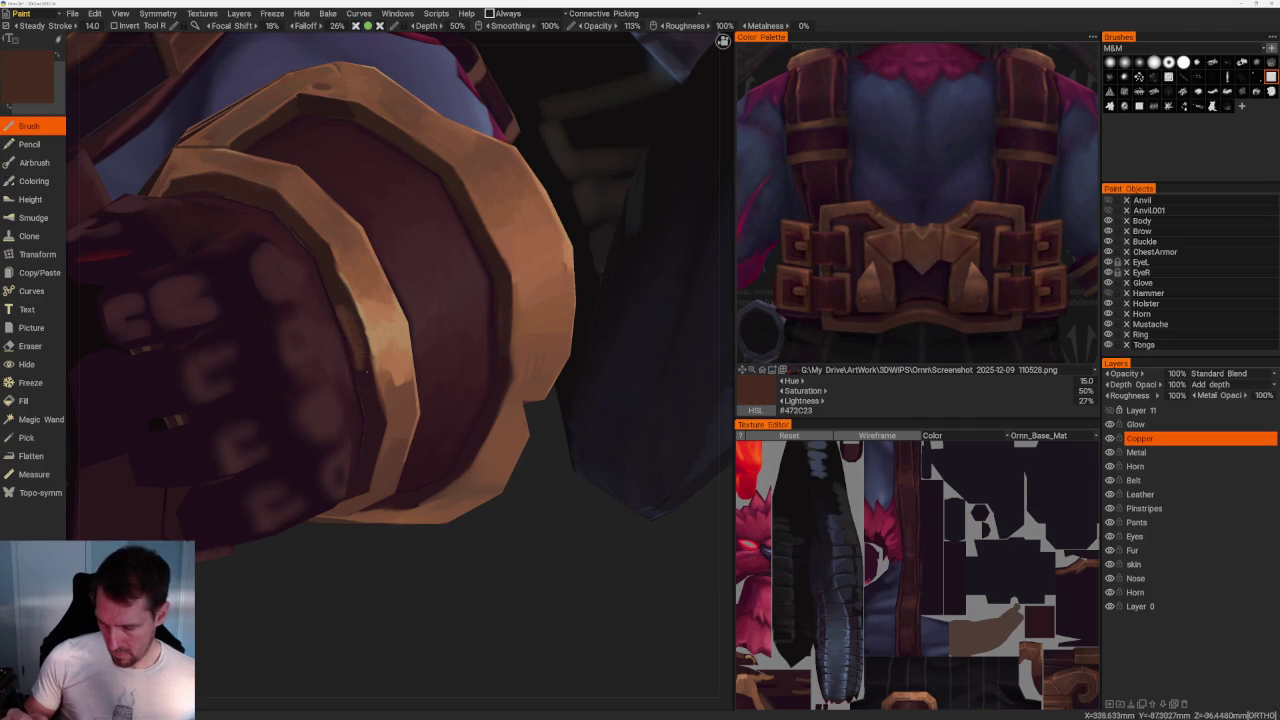
pyautogui.press('v')
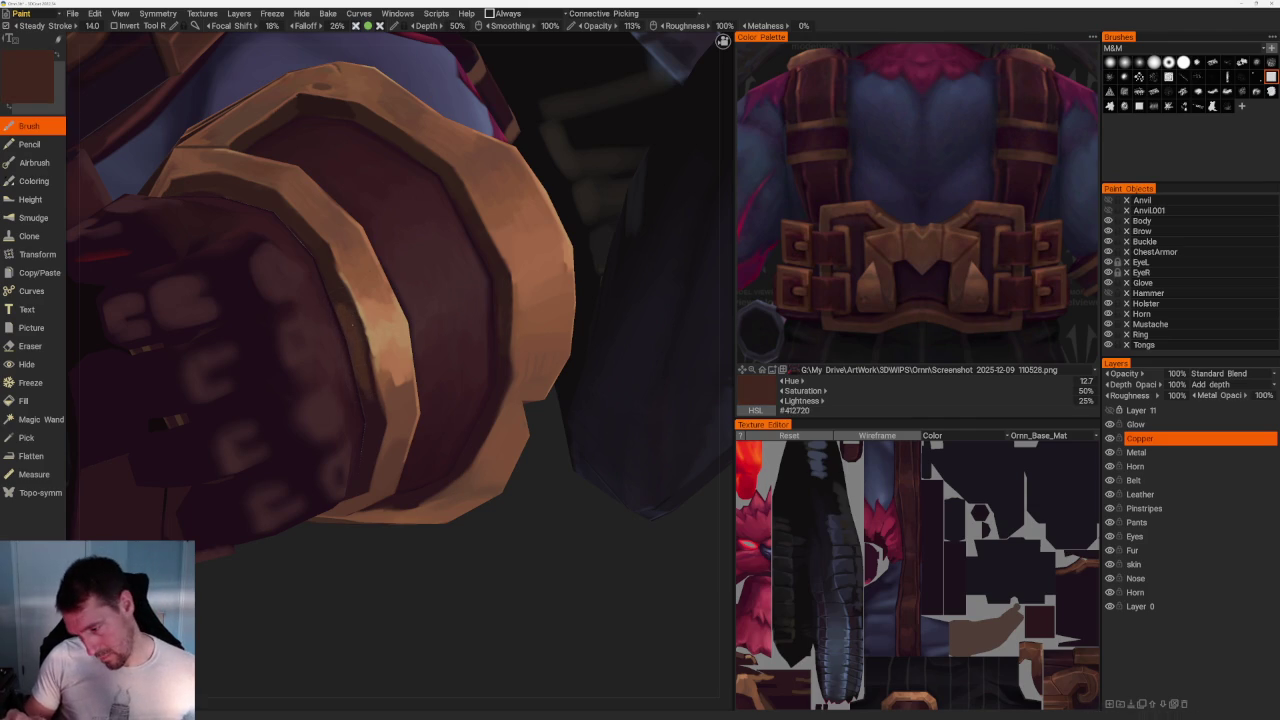
pyautogui.press('v')
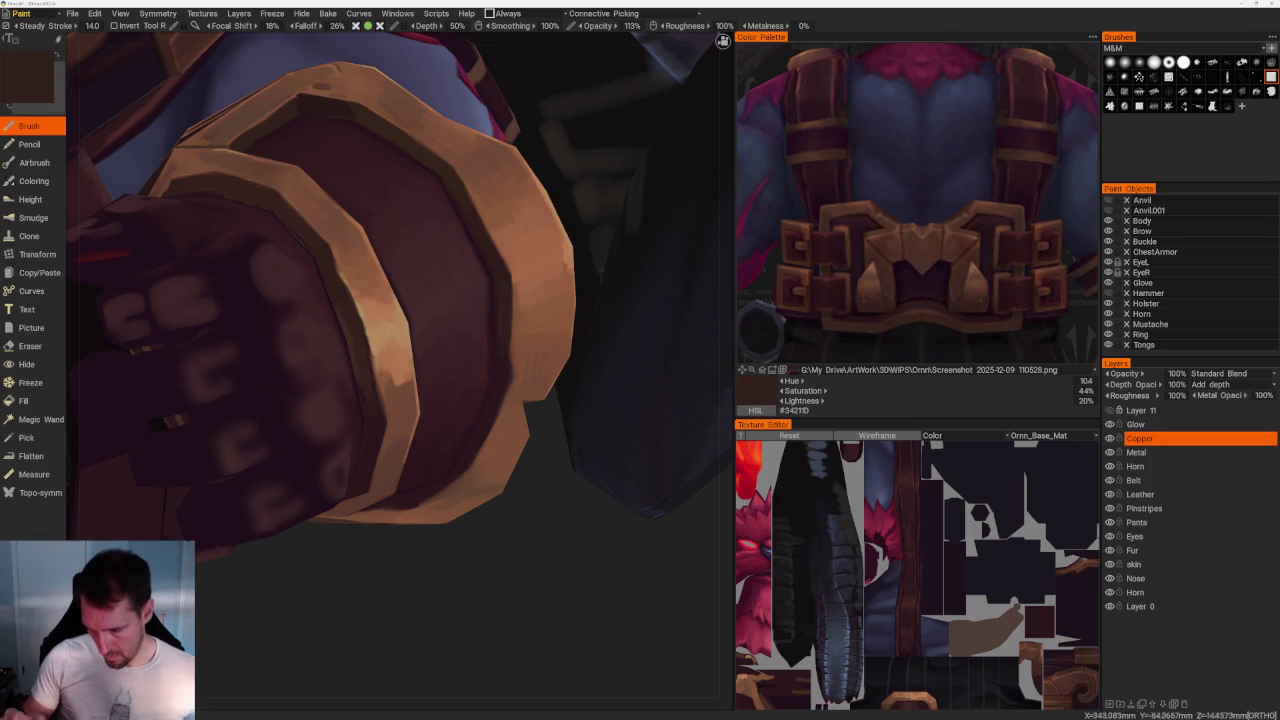
pyautogui.press('v')
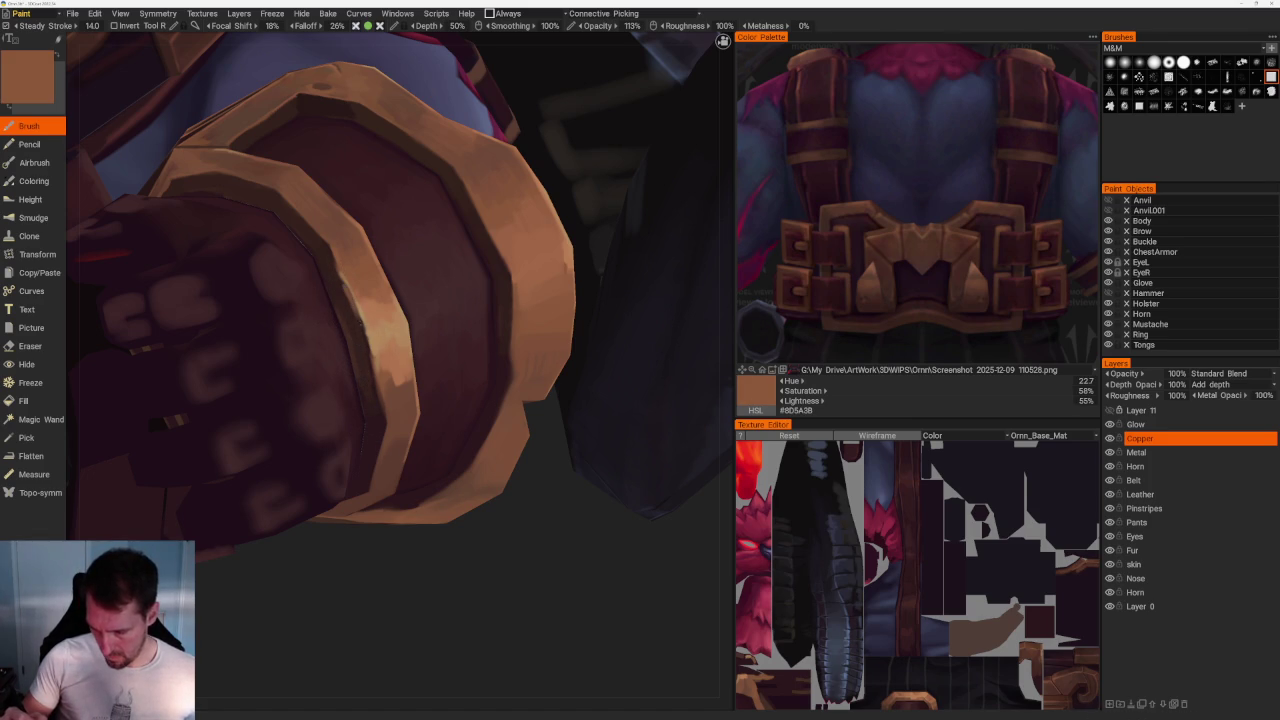
pyautogui.press('v')
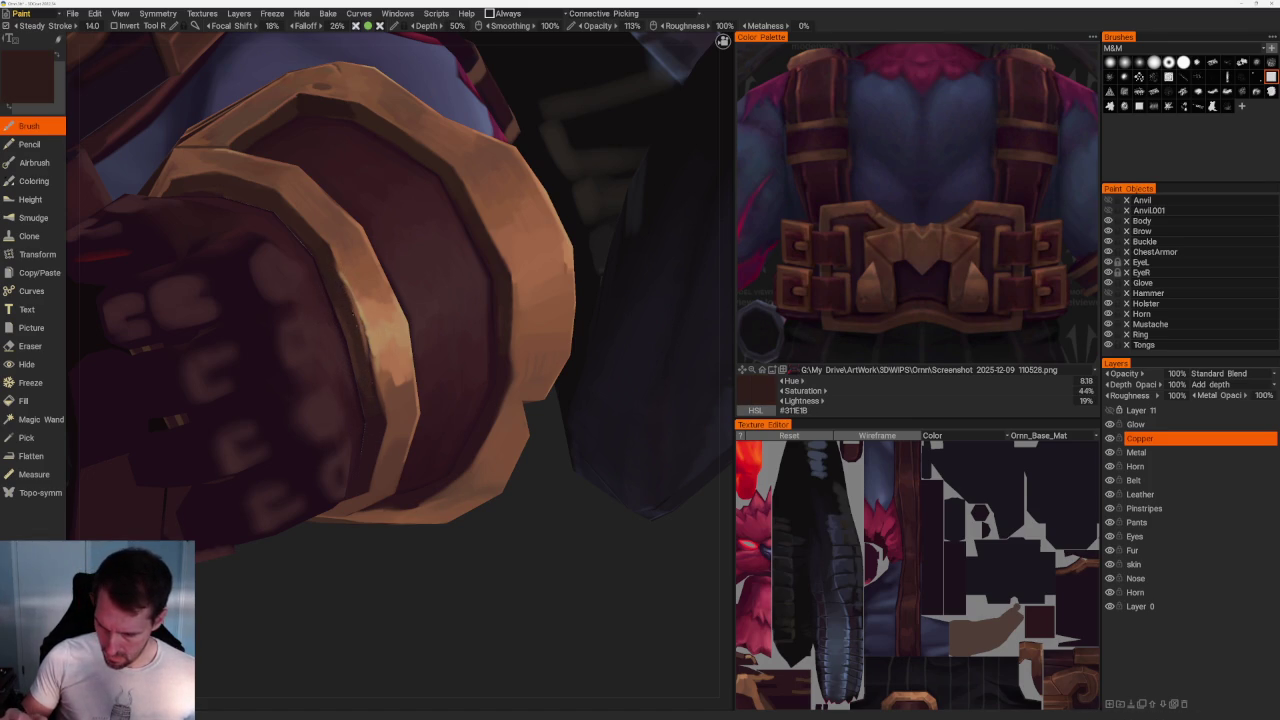
pyautogui.press('v')
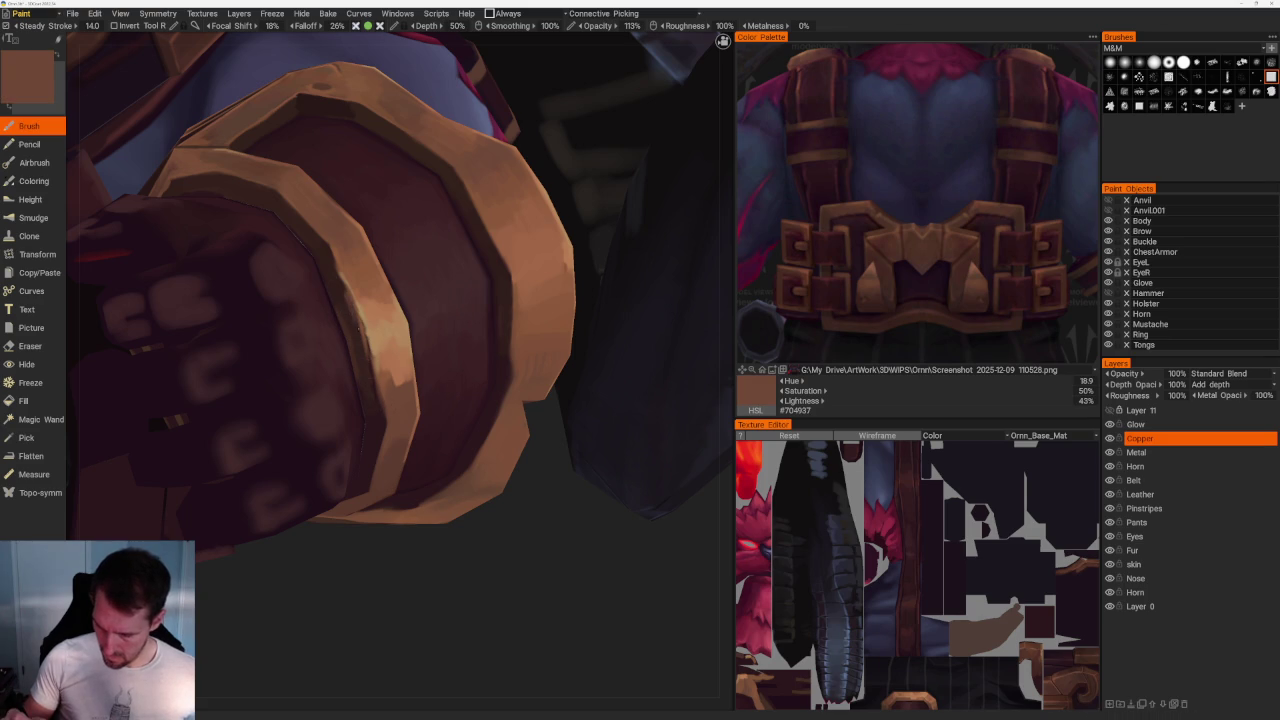
pyautogui.press('v')
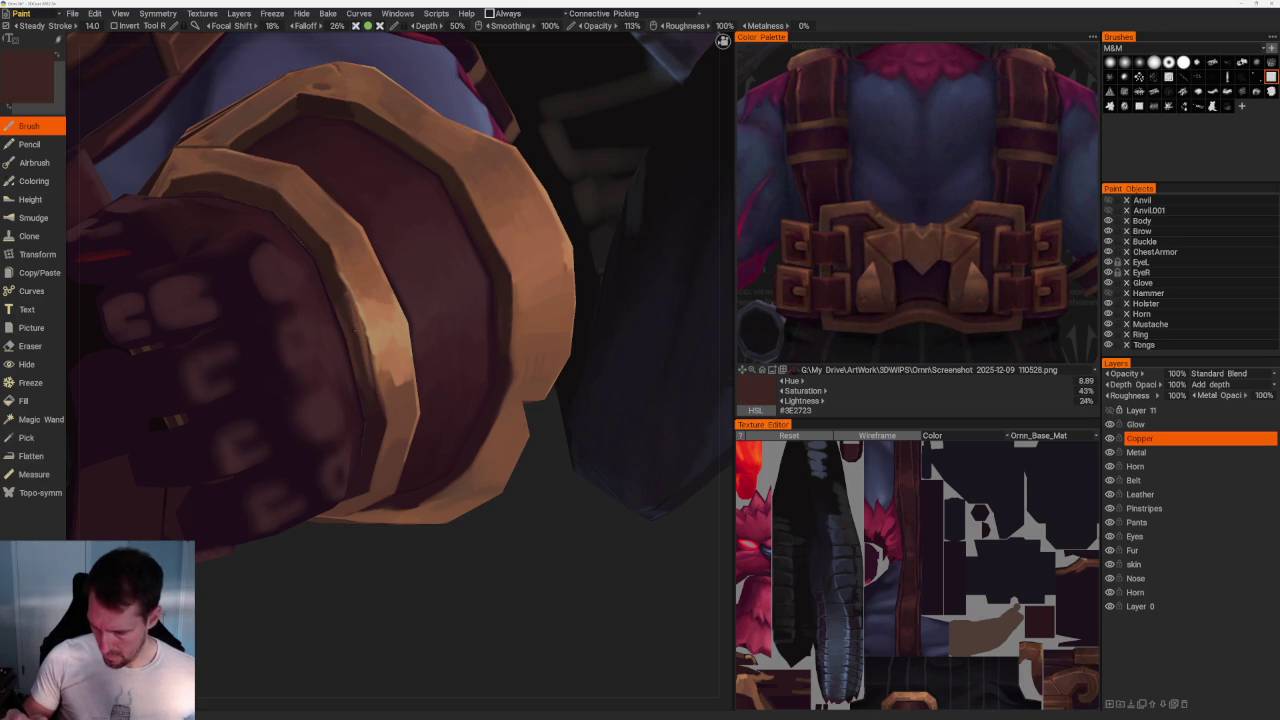
pyautogui.press('KP_5')
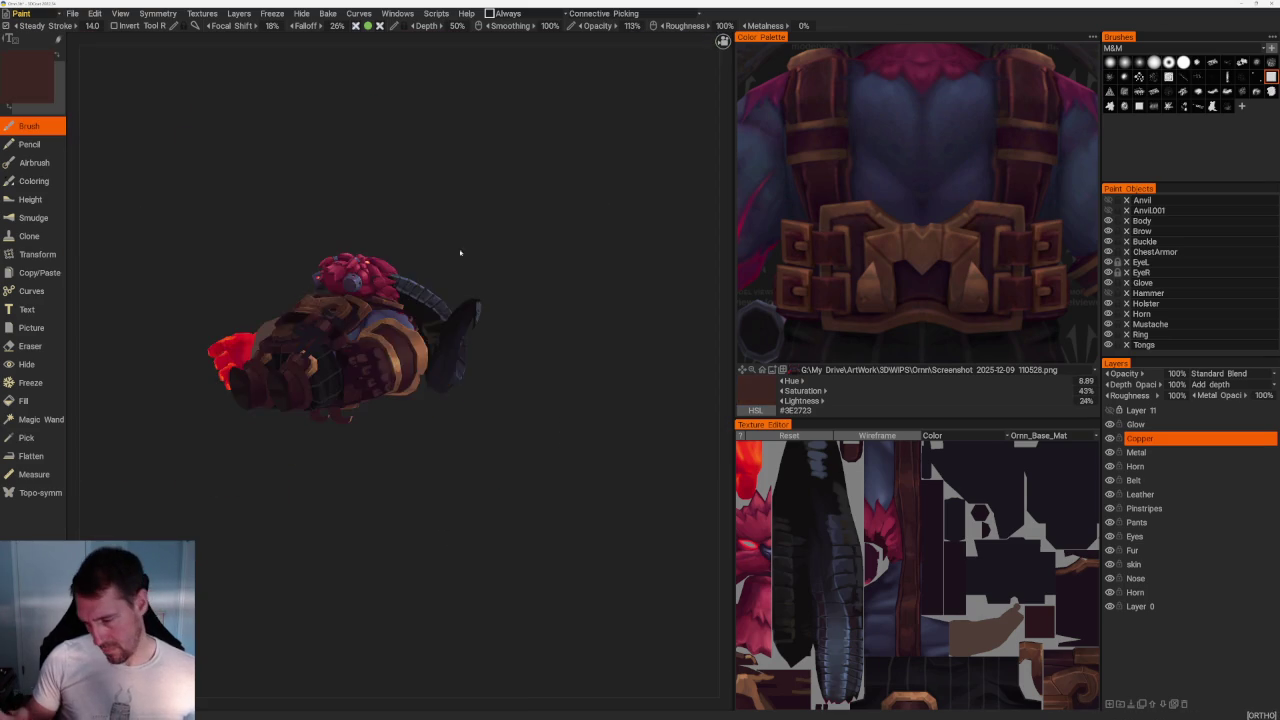
pyautogui.moveTo(581, 296)
pyautogui.mouseDown()
pyautogui.moveTo(495, 307)
pyautogui.moveTo(514, 266)
pyautogui.moveTo(520, 277)
pyautogui.mouseUp()
# Repeatedly sample browns and copper from the fist, landing on mid copper-brown #764E37.
pyautogui.scroll(3, 520, 277)
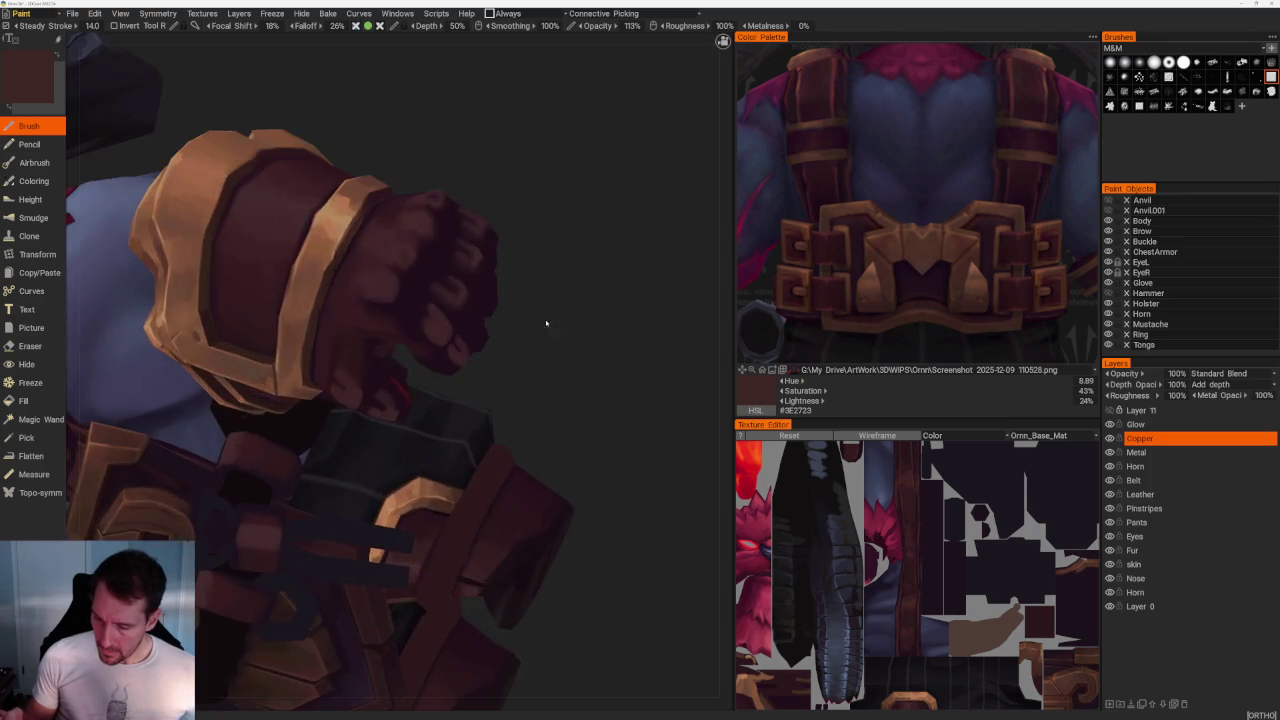
pyautogui.scroll(3, 543, 334)
pyautogui.press('v')
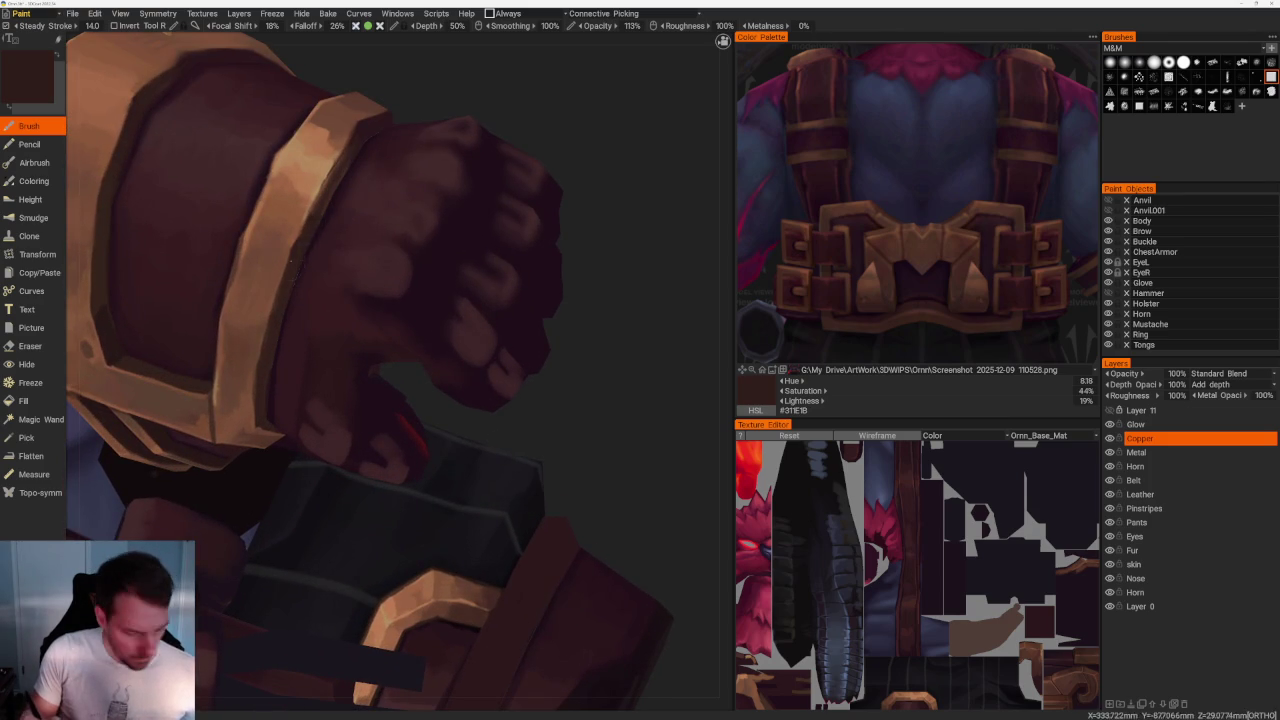
pyautogui.press('w')
pyautogui.press('v')
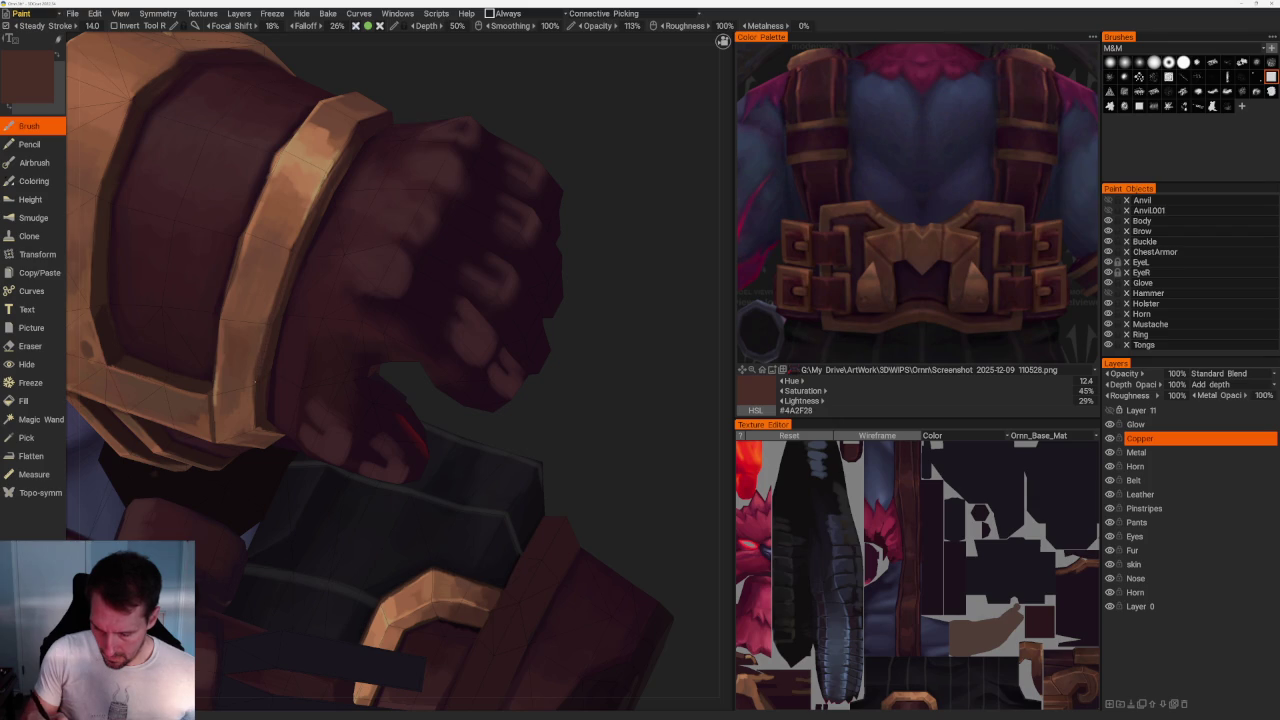
pyautogui.press('v')
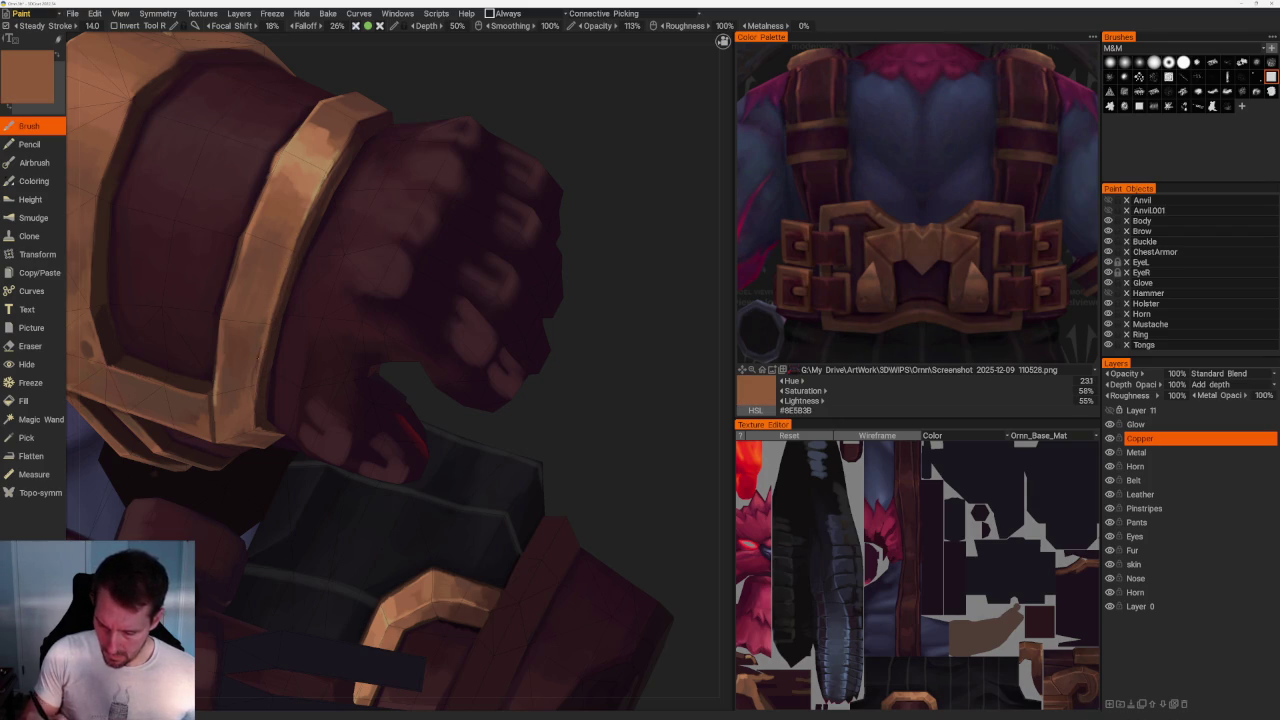
pyautogui.press('v')
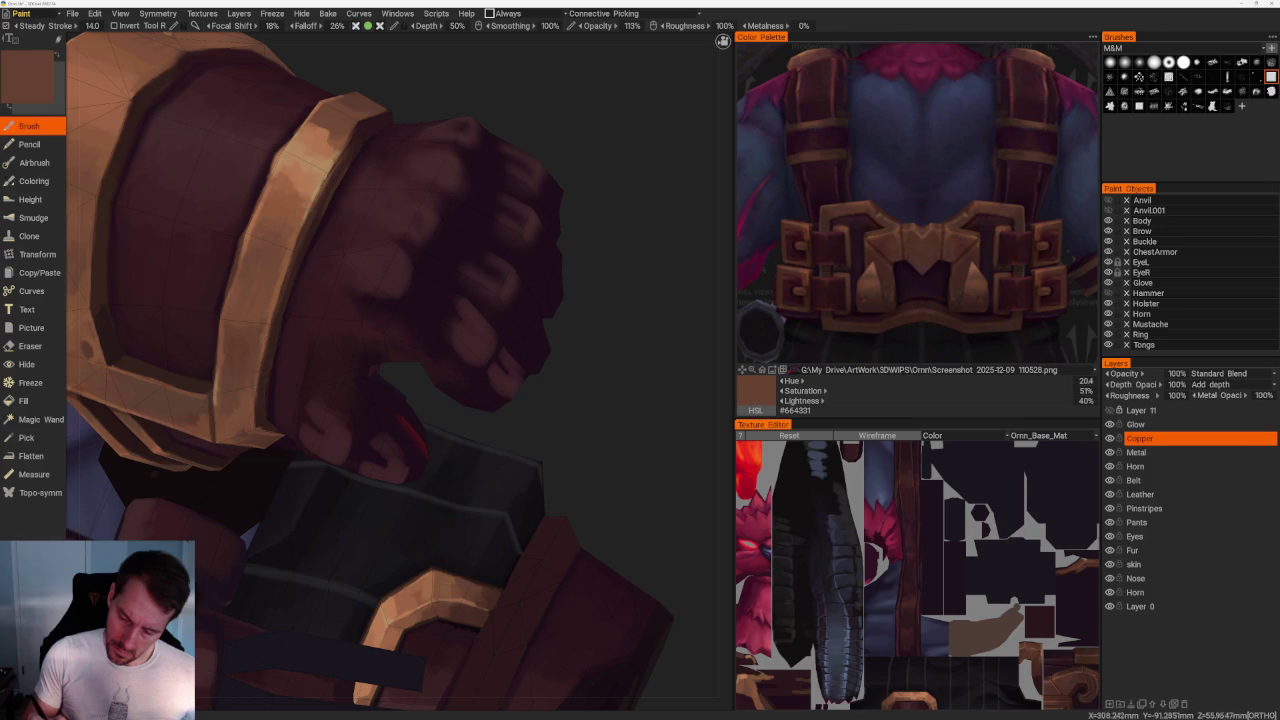
pyautogui.press('v')
pyautogui.press('v')
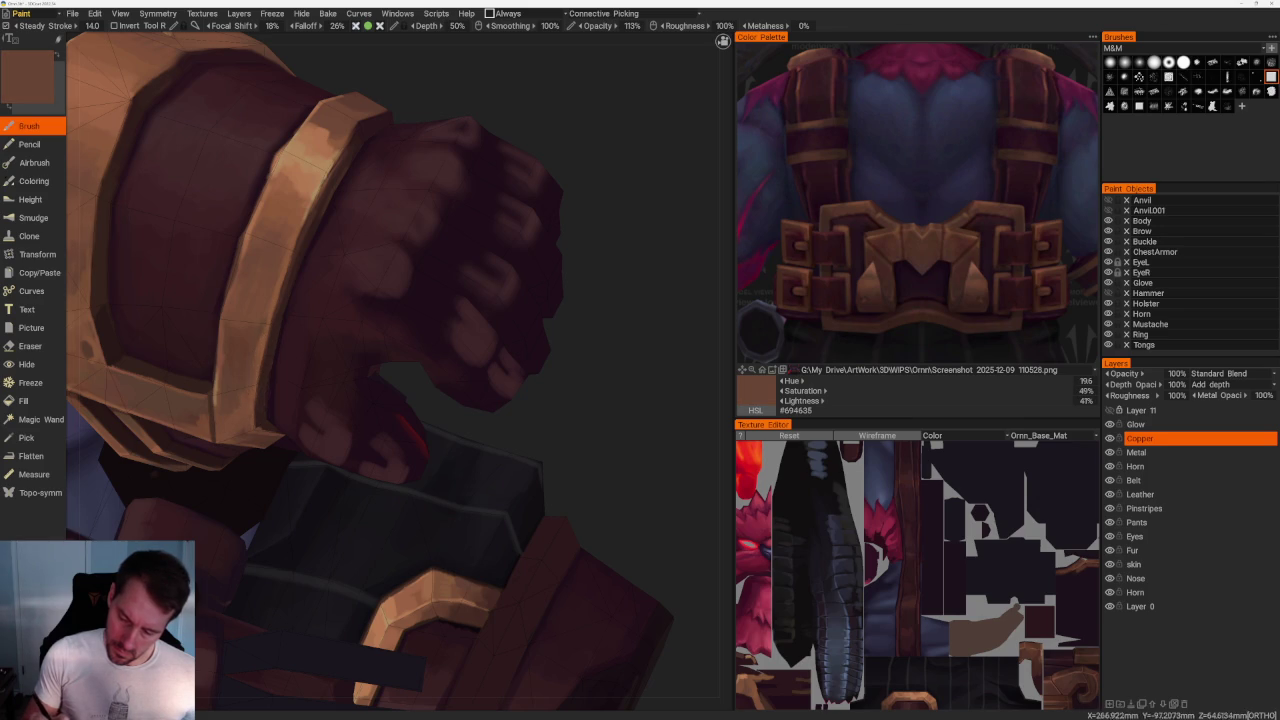
pyautogui.press('v')
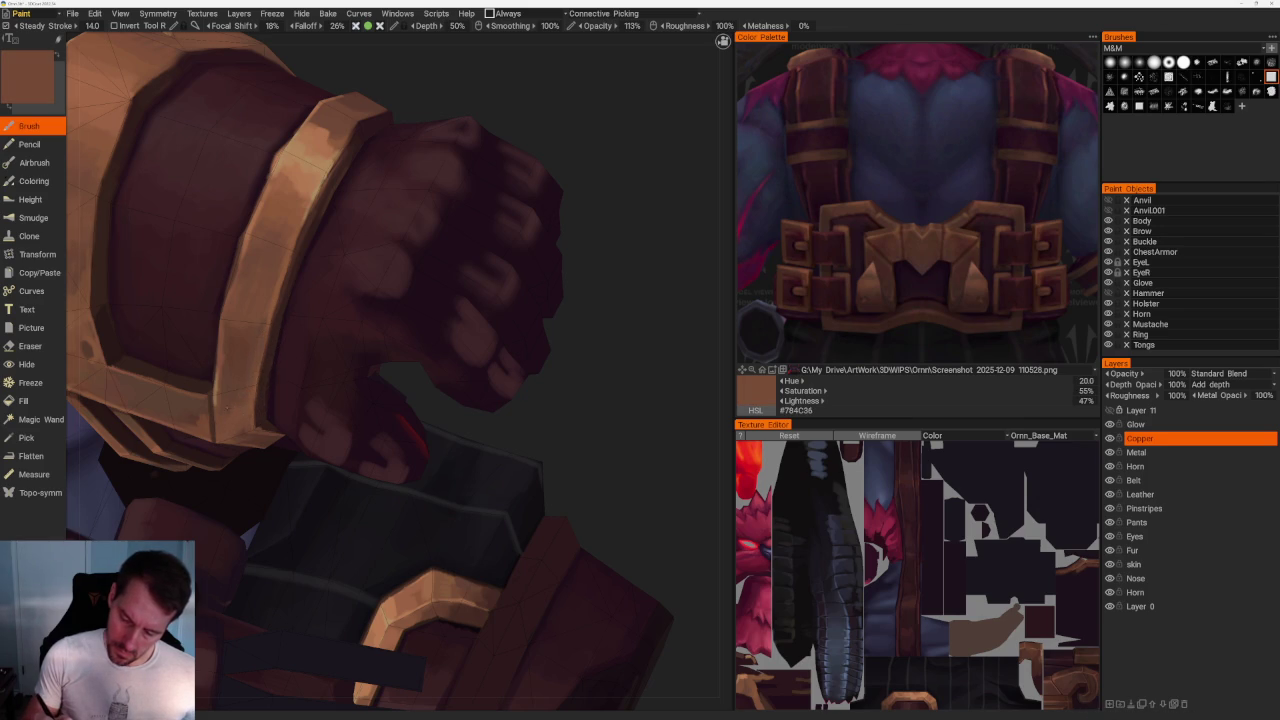
pyautogui.press('v')
pyautogui.scroll(-5, 394, 177)
# Orbit out and sample several mid, darker and lighter browns from the fist and glove.
pyautogui.moveTo(394, 177)
pyautogui.mouseDown(button='right')
pyautogui.moveTo(437, 143)
pyautogui.moveTo(437, 119)
pyautogui.mouseUp(button='right')
pyautogui.scroll(5, 437, 119)
pyautogui.press('v')
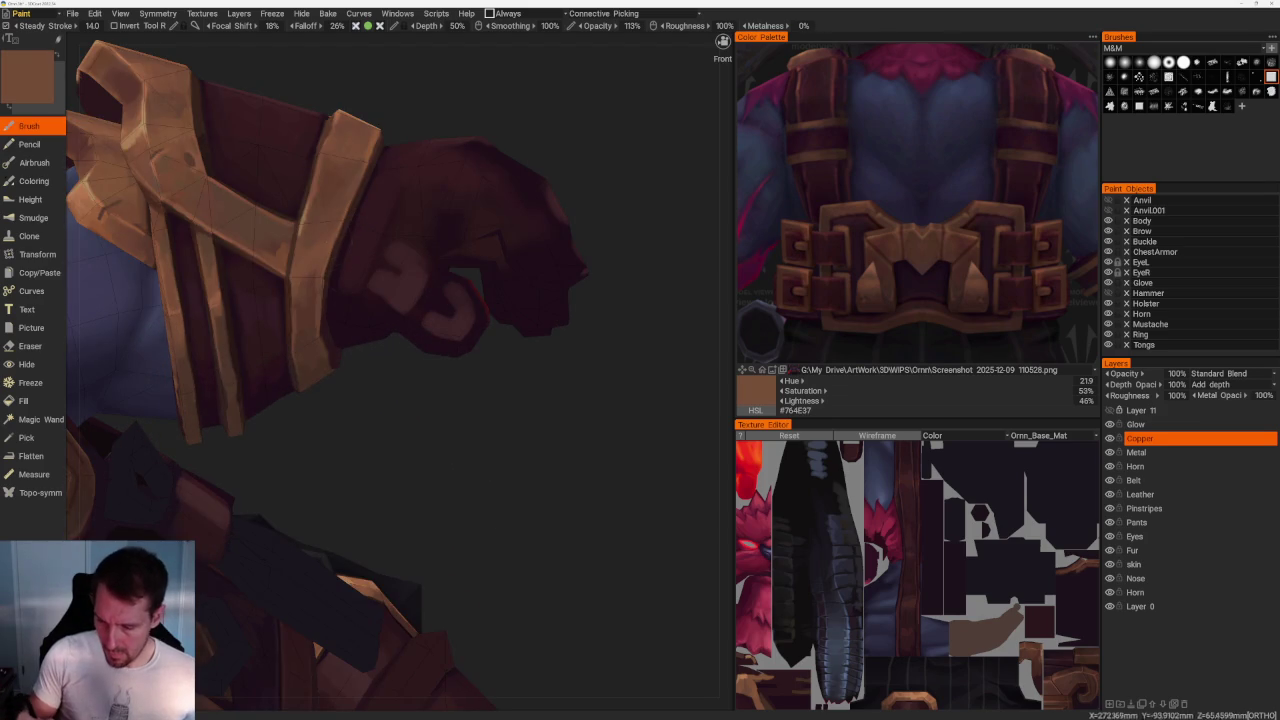
pyautogui.press('v')
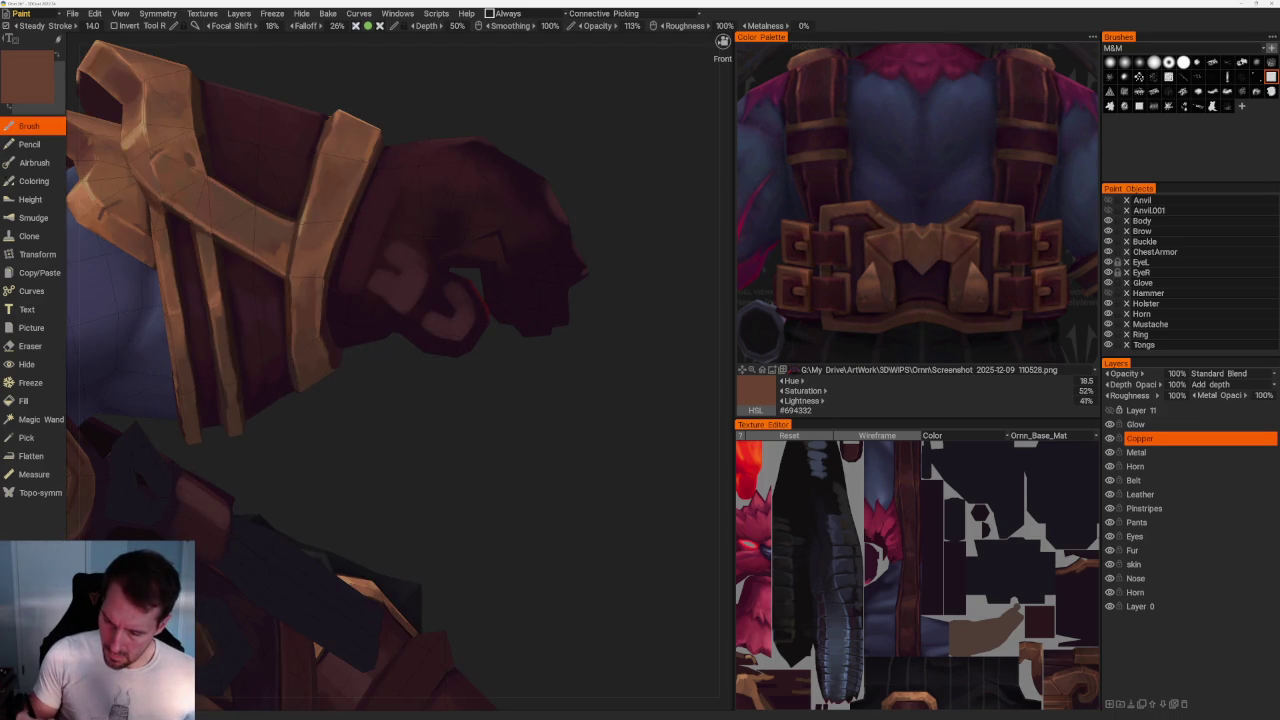
pyautogui.press('v')
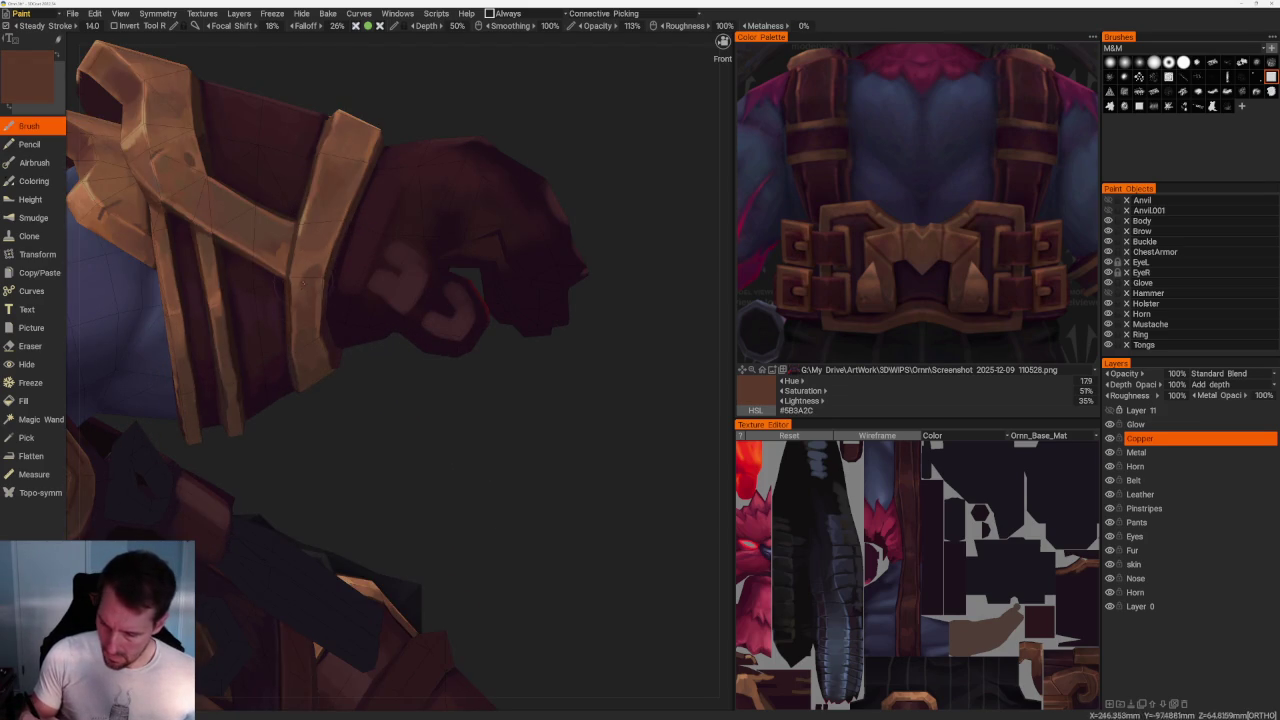
pyautogui.press('v')
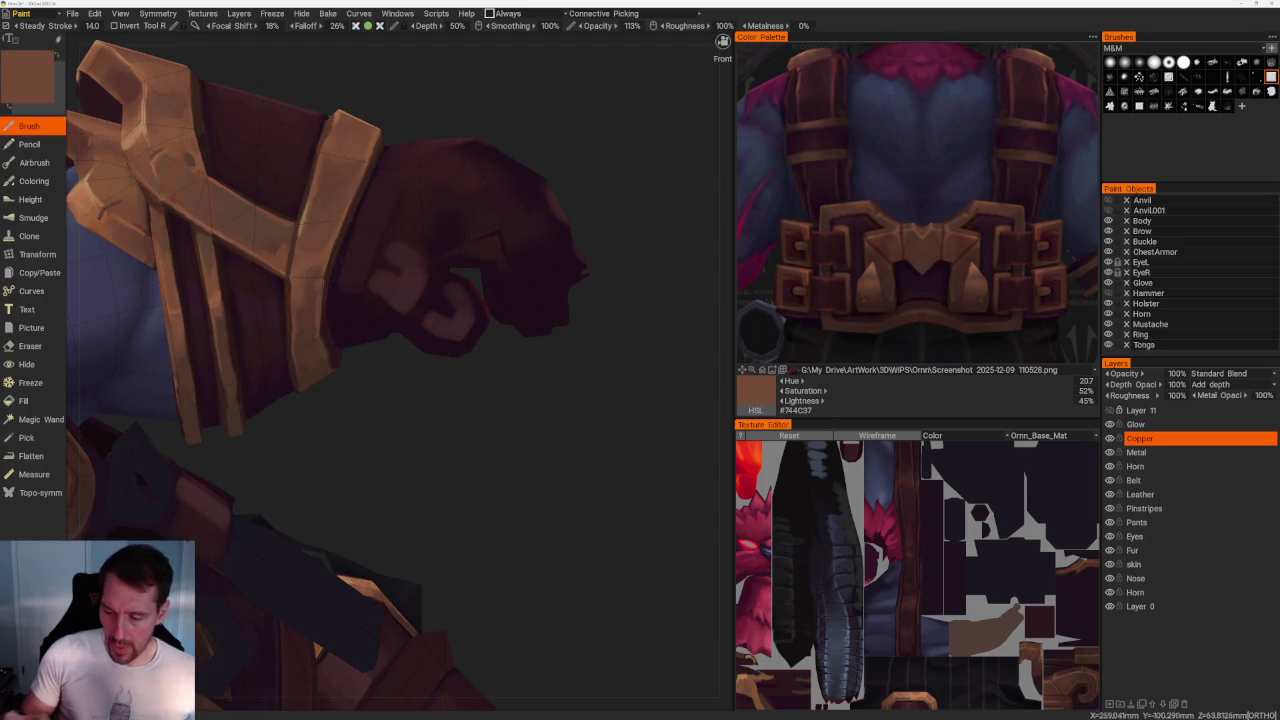
pyautogui.press('v')
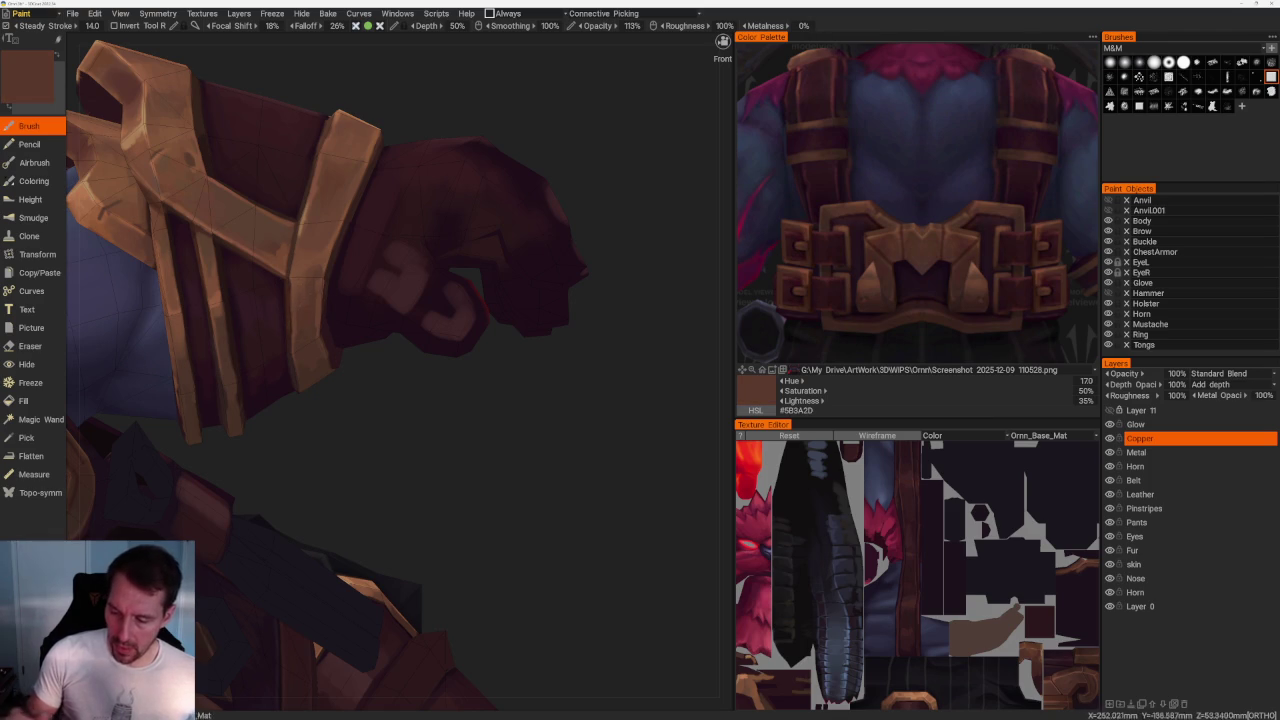
pyautogui.scroll(3, 512, 467)
pyautogui.press('v')
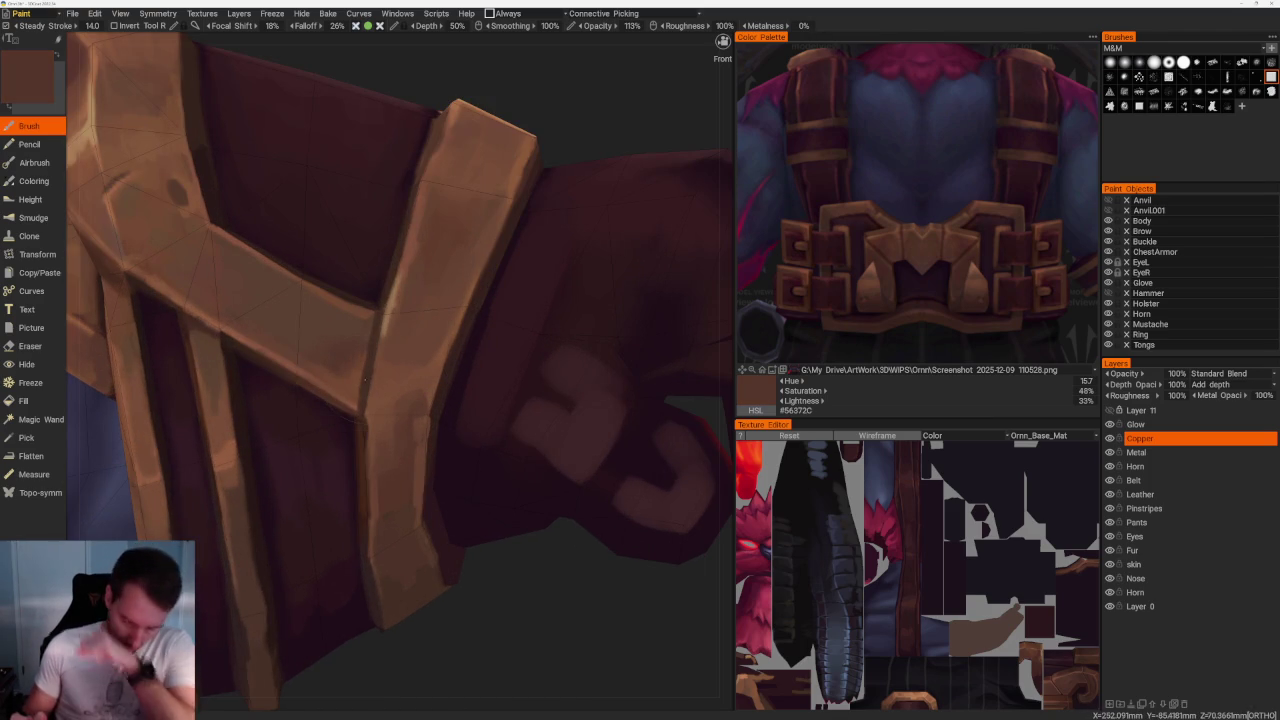
# Paint lighter copper highlight strokes along the wrist strap, ending on copper #925F40.
pyautogui.moveTo(398, 198); pyautogui.dragTo(428, 368, button='middle')
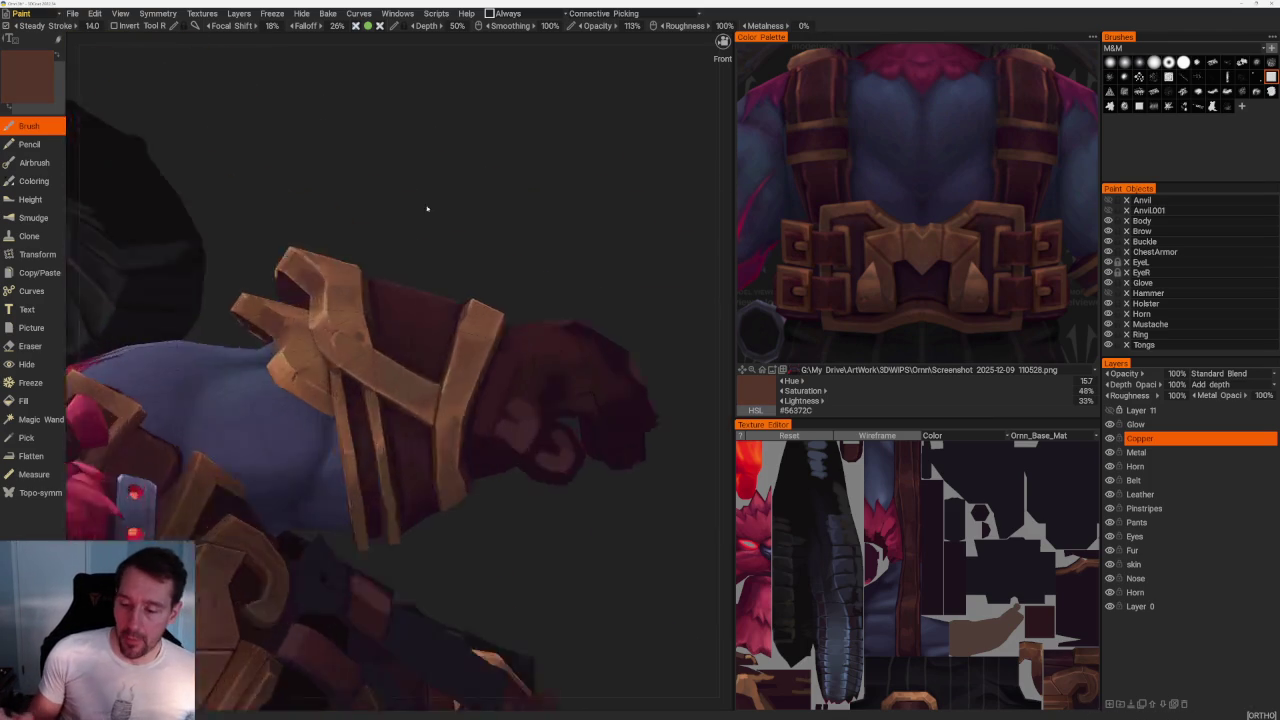
pyautogui.scroll(5, 428, 368)
pyautogui.press('v')
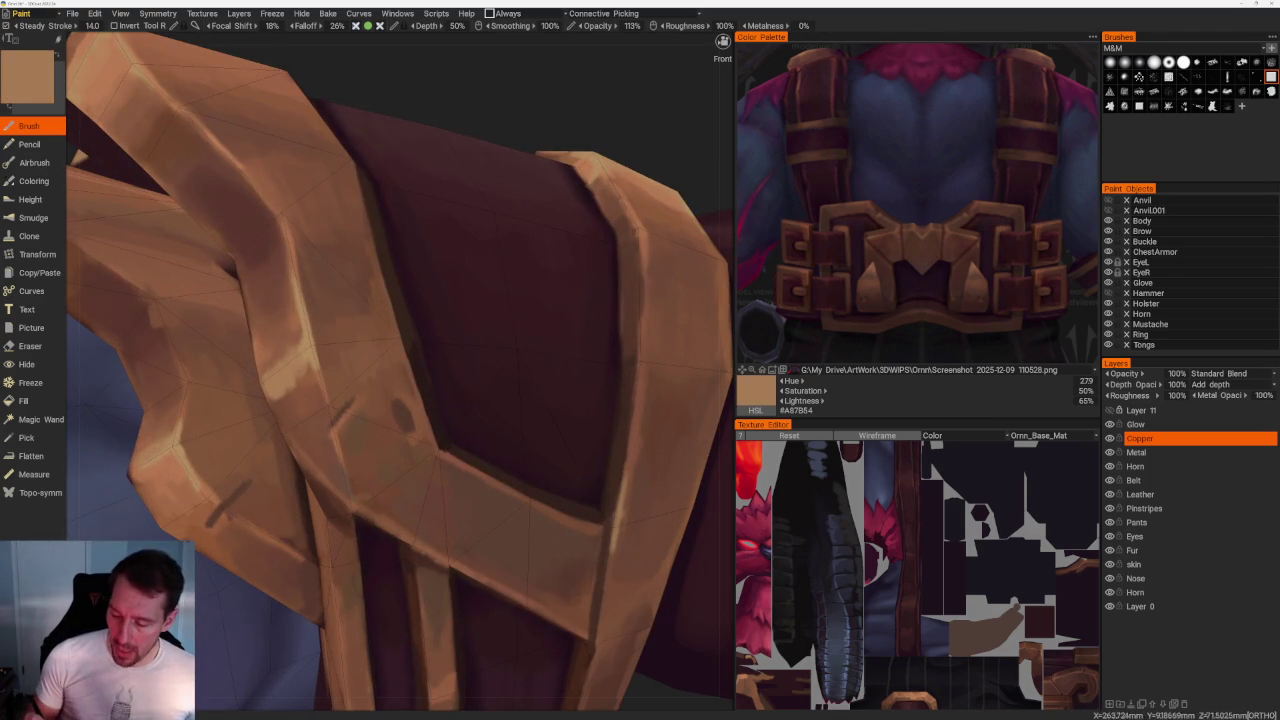
pyautogui.moveTo(304, 366); pyautogui.dragTo(316, 390)
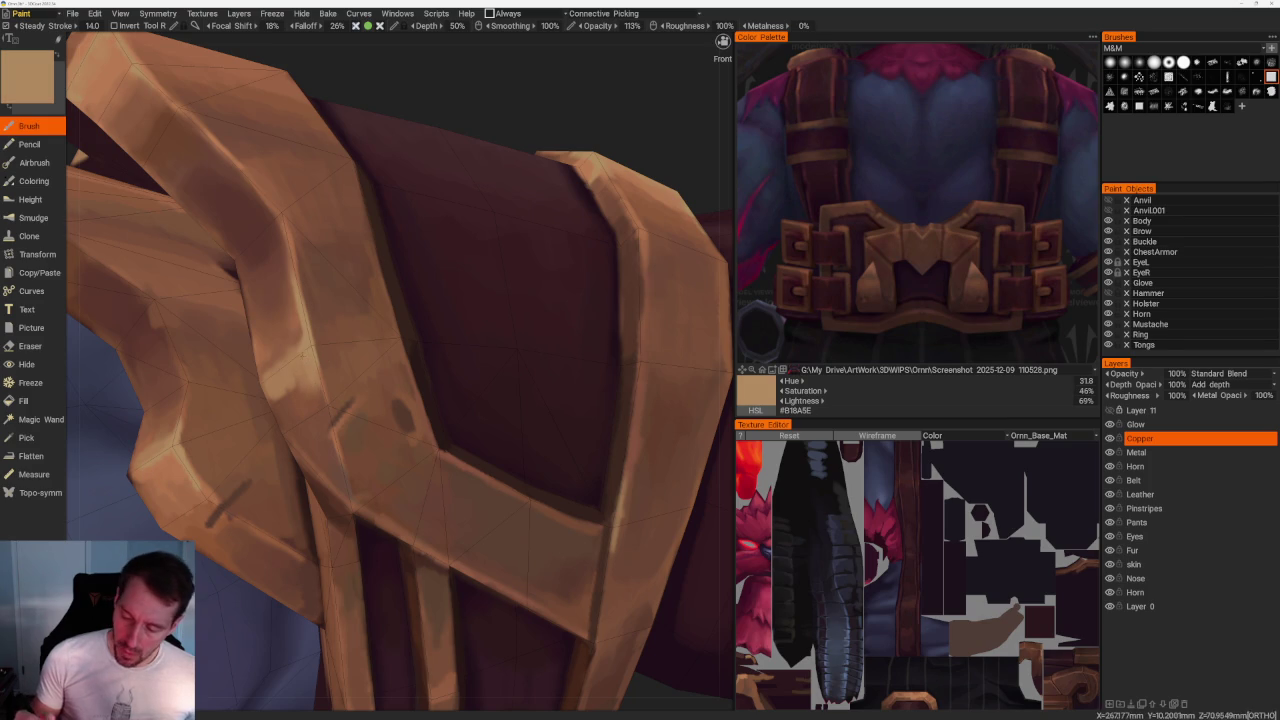
pyautogui.press('v')
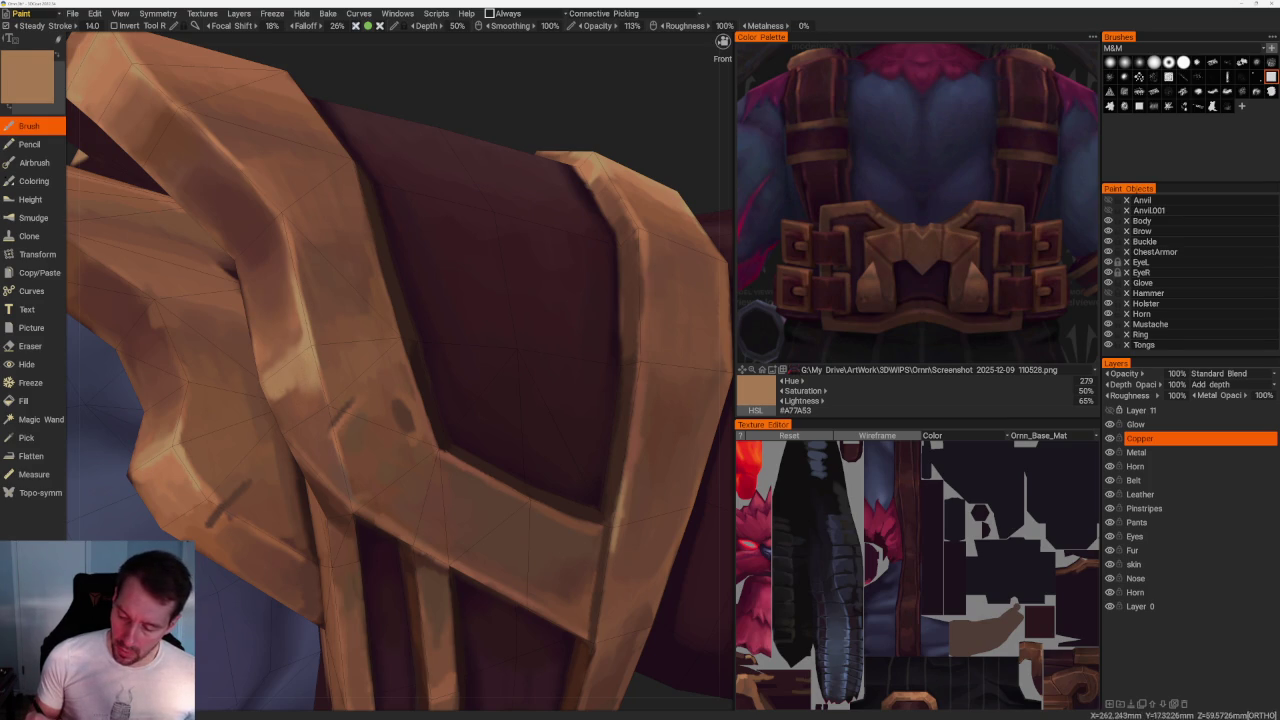
pyautogui.moveTo(276, 400); pyautogui.dragTo(284, 428)
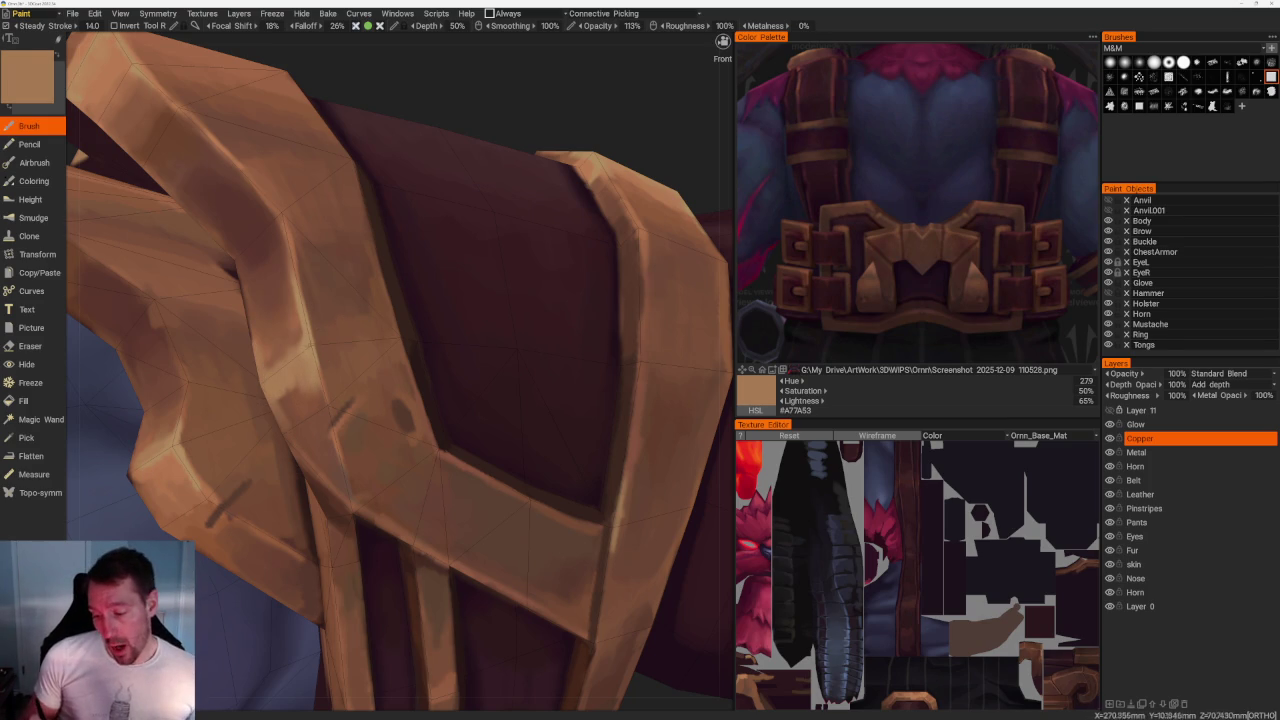
pyautogui.press('v')
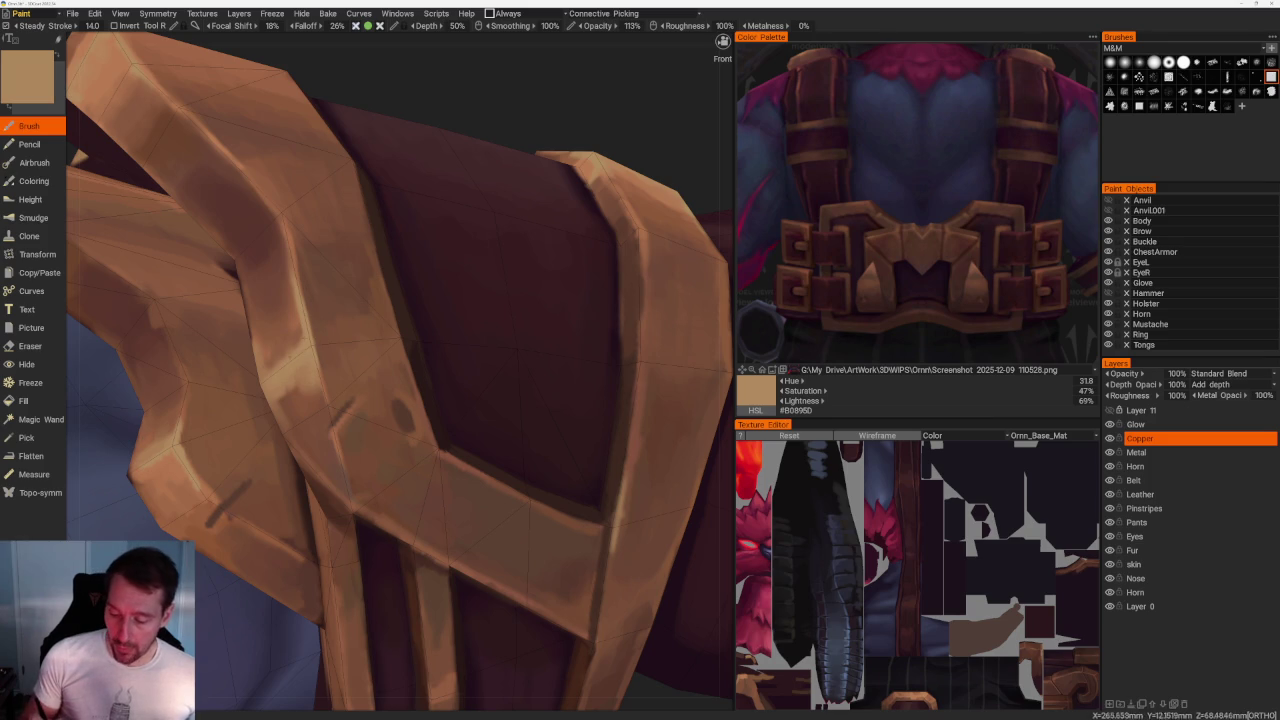
pyautogui.press('v')
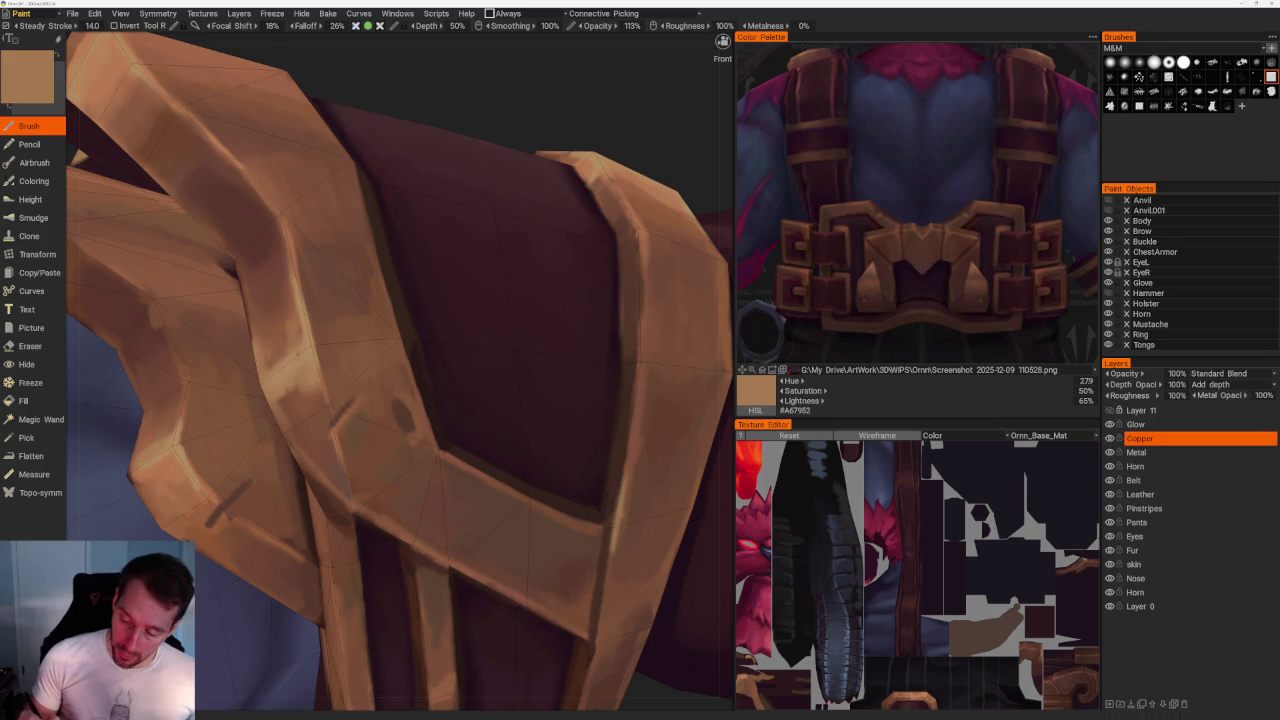
pyautogui.moveTo(284, 333)
pyautogui.mouseDown()
pyautogui.moveTo(272, 362)
pyautogui.moveTo(290, 322)
pyautogui.mouseUp()
pyautogui.press('v')
pyautogui.press('v')
pyautogui.scroll(-10, 366, 143)
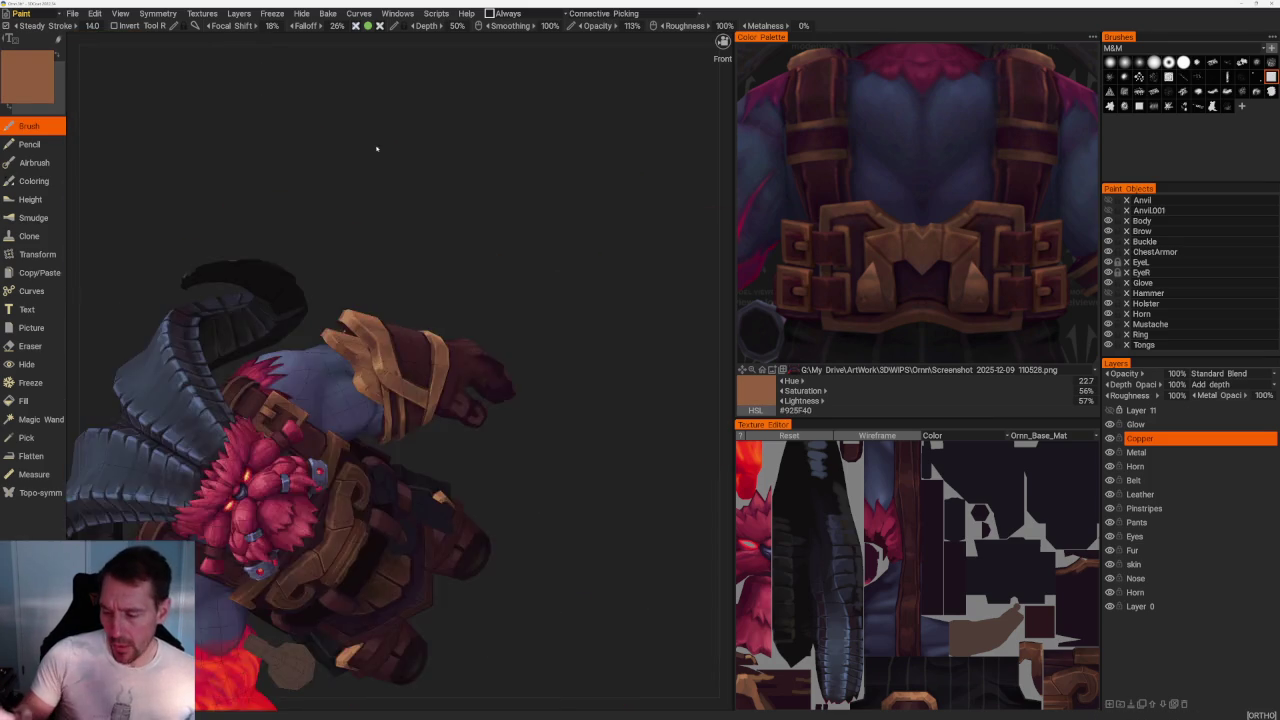
# Orbit to a straight side view of the fist and sample a light tan from its band.
pyautogui.moveTo(366, 143); pyautogui.dragTo(447, 237, button='right')
pyautogui.moveTo(447, 237)
pyautogui.mouseDown()
pyautogui.moveTo(580, 286)
pyautogui.moveTo(569, 263)
pyautogui.mouseUp()
pyautogui.scroll(3, 574, 250)
pyautogui.scroll(3, 506, 381)
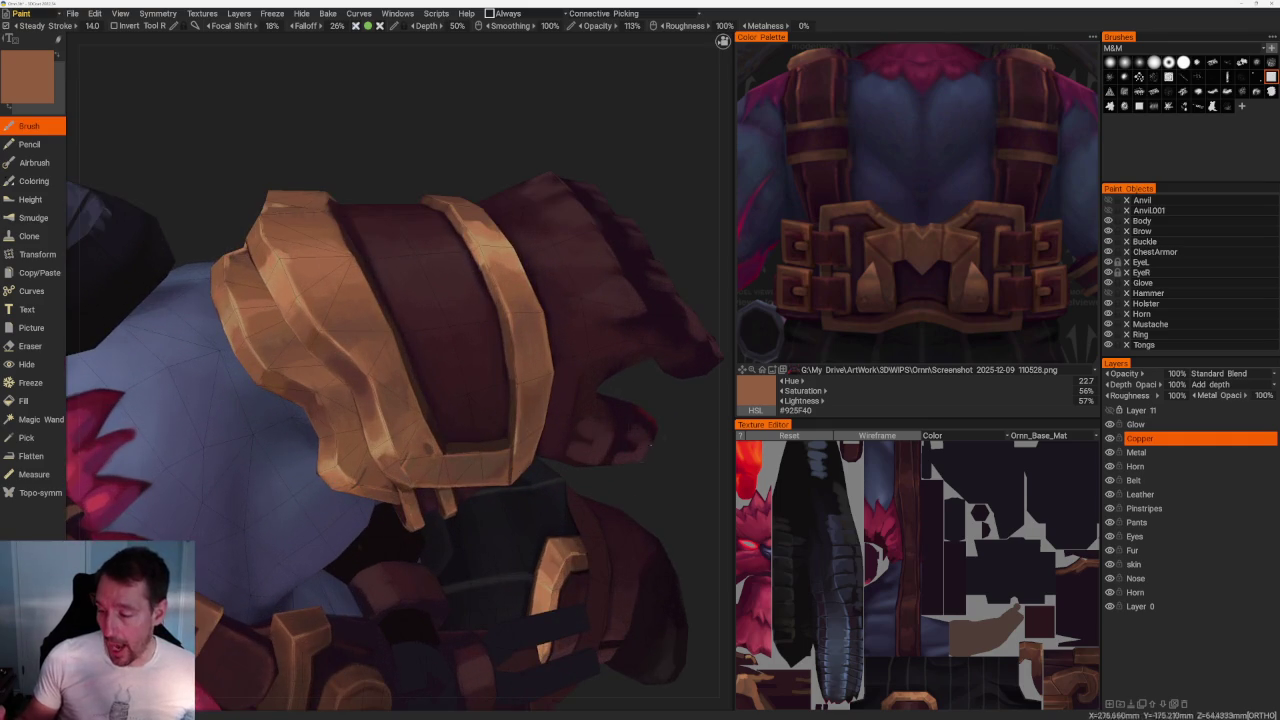
pyautogui.moveTo(506, 381); pyautogui.dragTo(586, 363)
pyautogui.scroll(5, 586, 363)
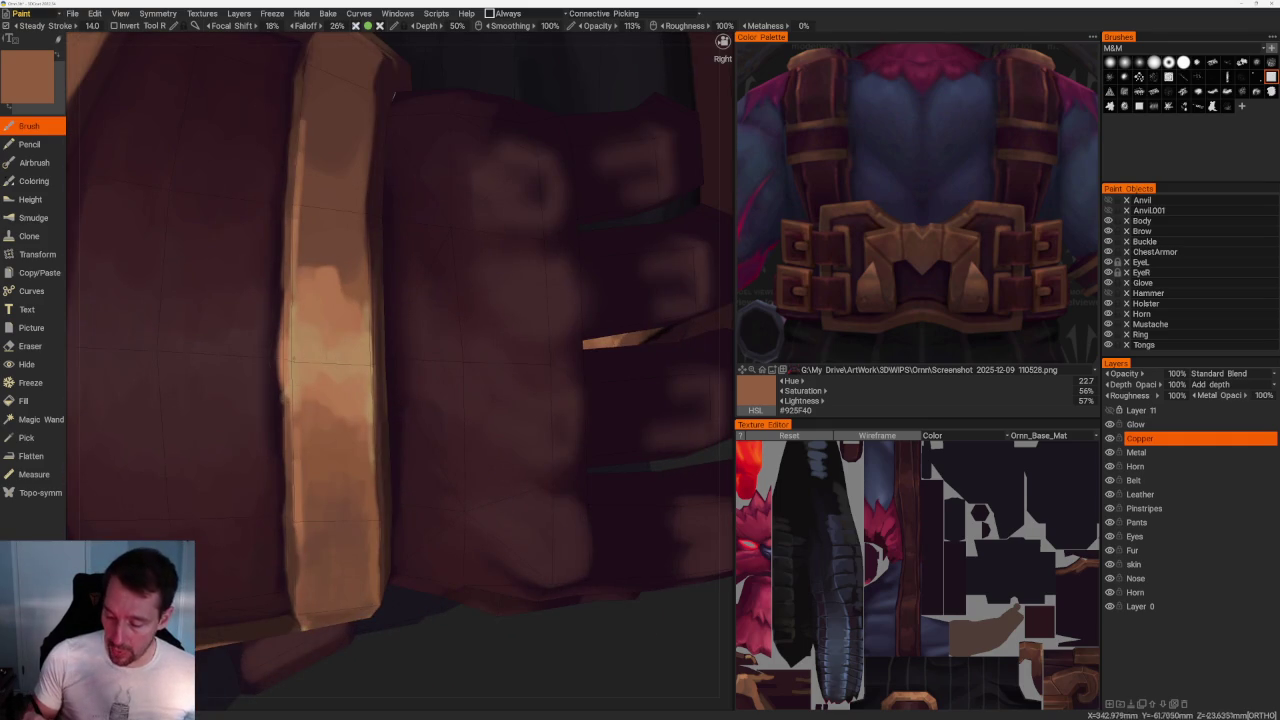
pyautogui.press('v')
# View the fist from above and sample a redder copper, #935F42, from the band.
pyautogui.scroll(-2, 400, 450)
pyautogui.scroll(-3, 469, 544)
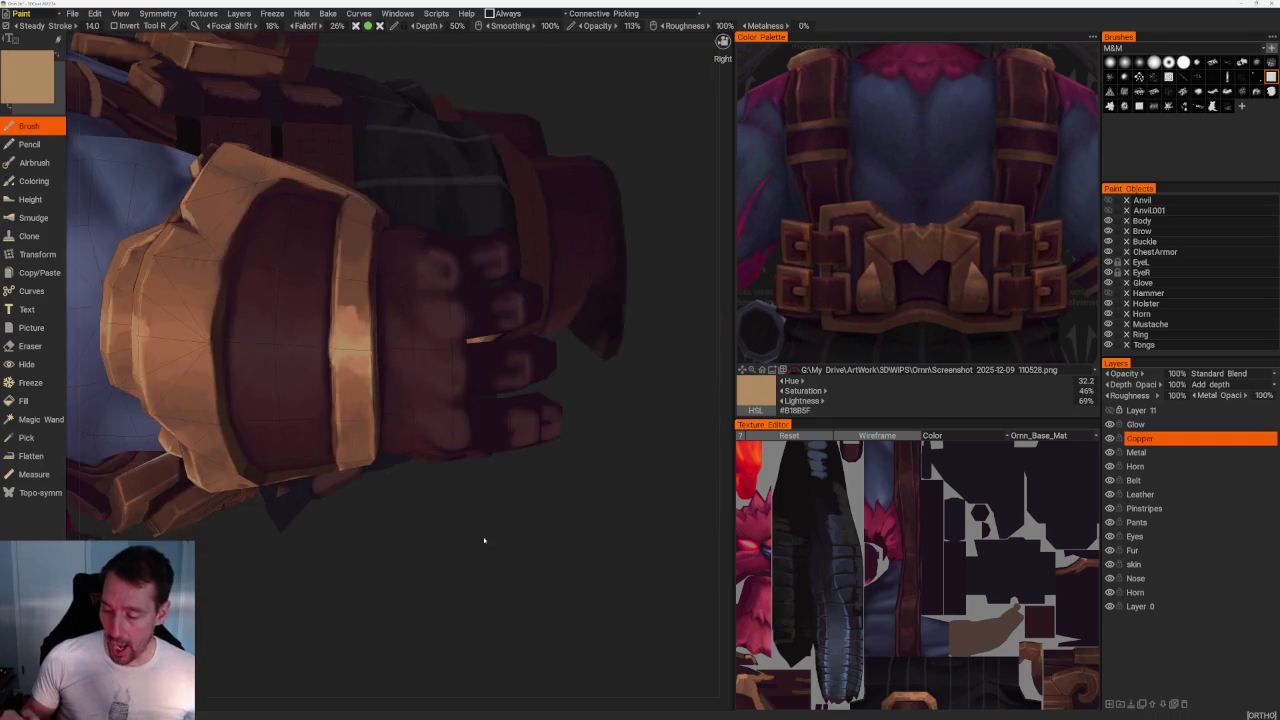
pyautogui.moveTo(469, 544); pyautogui.dragTo(563, 526)
pyautogui.scroll(2, 563, 526)
pyautogui.moveTo(579, 207); pyautogui.dragTo(531, 154)
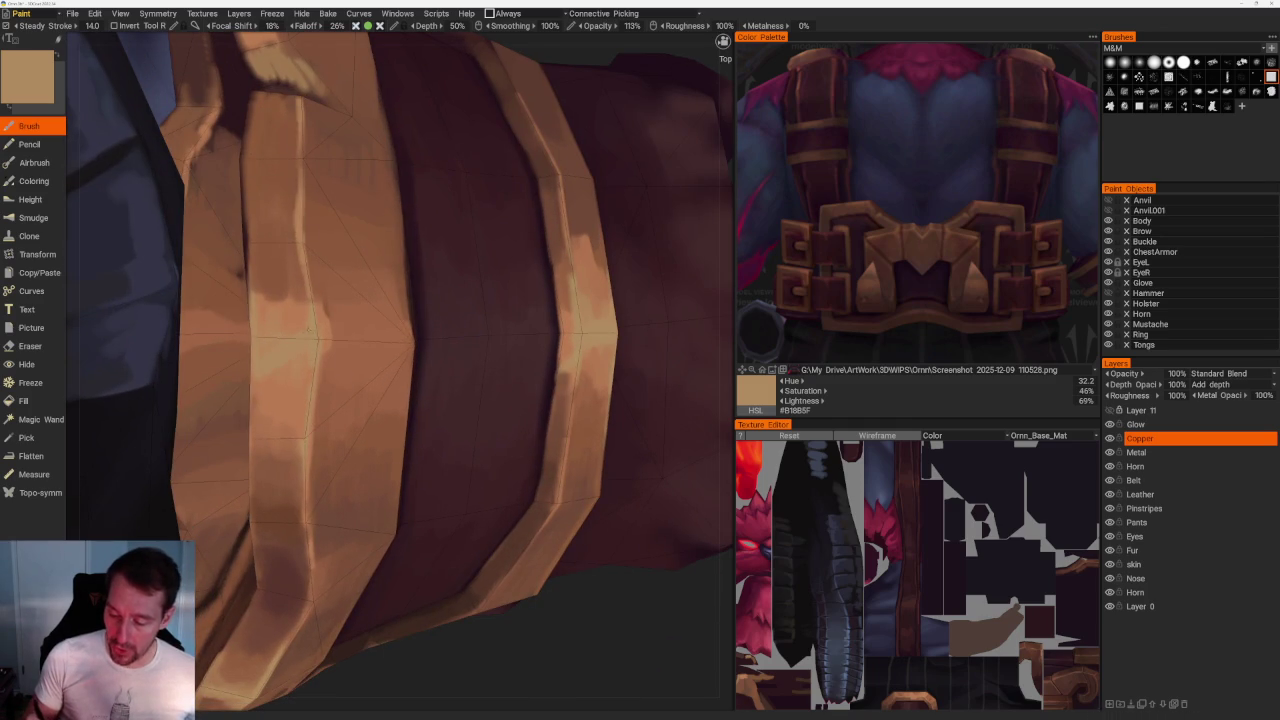
pyautogui.press('v')
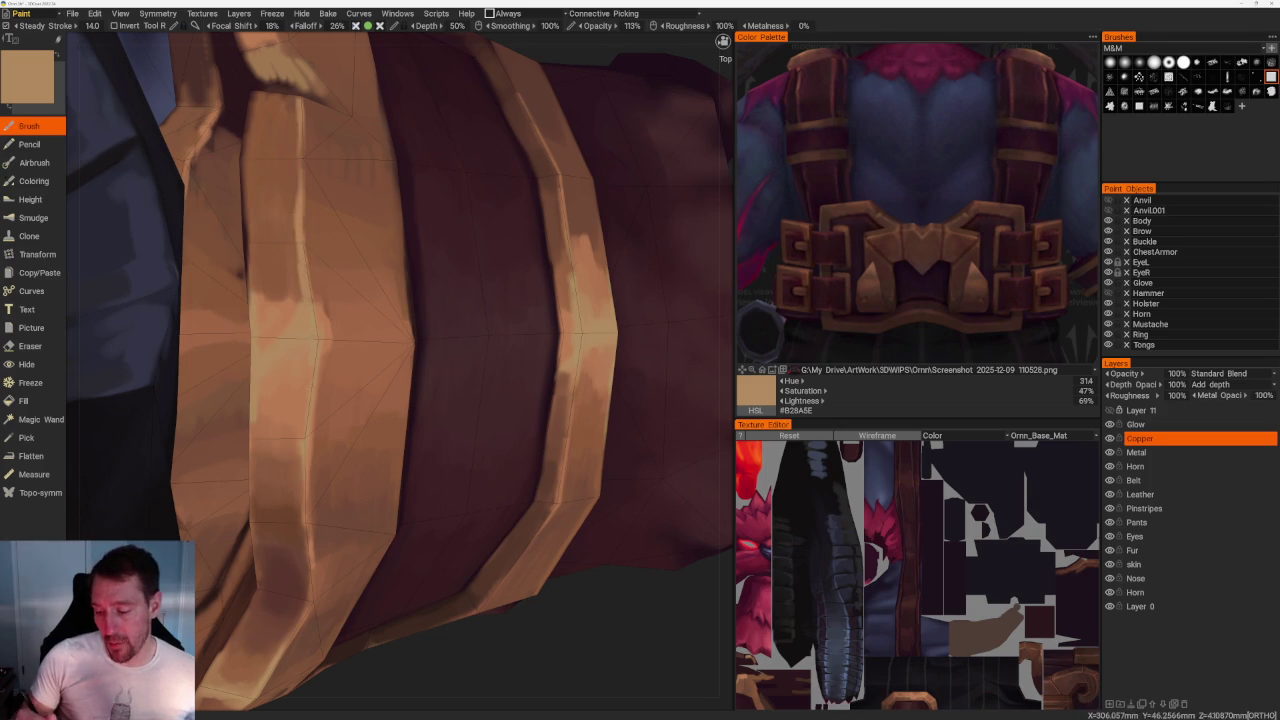
pyautogui.scroll(-10, 415, 229)
pyautogui.moveTo(415, 229)
pyautogui.mouseDown(button='middle')
pyautogui.moveTo(557, 220)
pyautogui.moveTo(534, 223)
pyautogui.moveTo(455, 316)
pyautogui.moveTo(477, 423)
pyautogui.mouseUp(button='middle')
pyautogui.scroll(5, 586, 337)
pyautogui.scroll(3, 586, 337)
# Sample darker, lighter and paler copper tones from the strap, ending on tan copper #B0754F.
pyautogui.press('v')
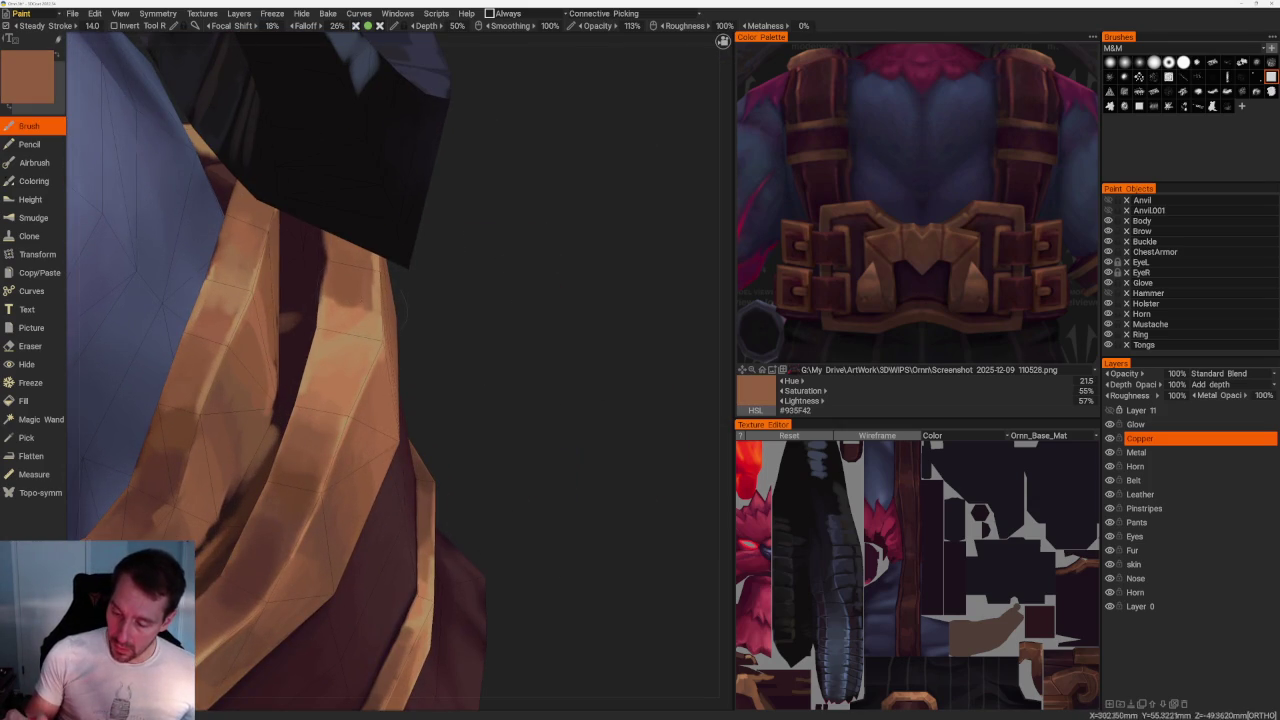
pyautogui.press('v')
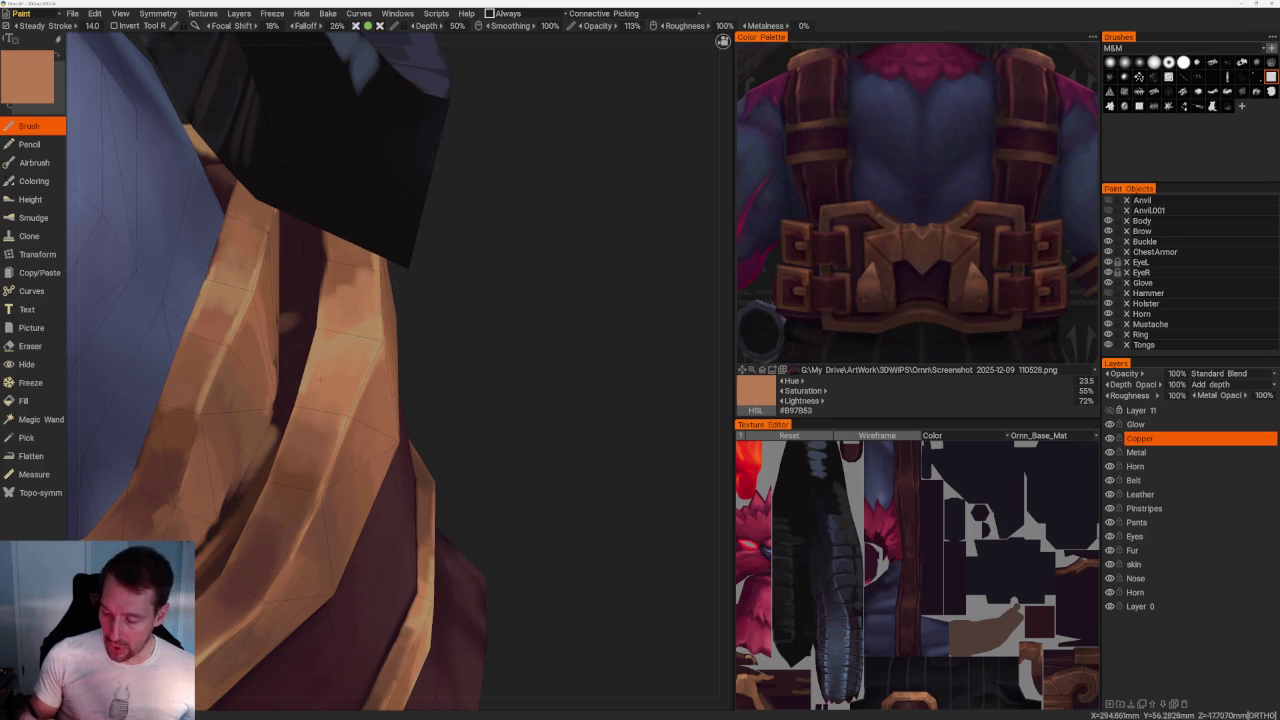
pyautogui.press('v')
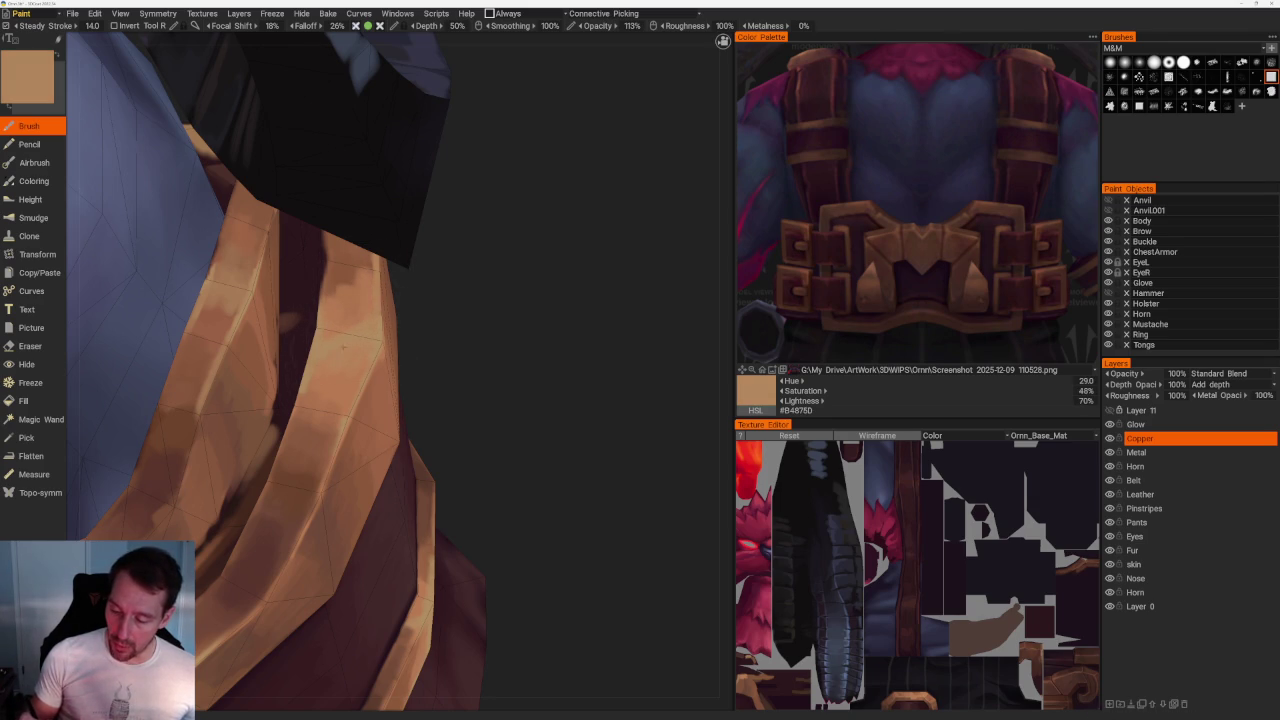
pyautogui.moveTo(560, 300)
pyautogui.mouseDown()
pyautogui.moveTo(571, 257)
pyautogui.moveTo(500, 186)
pyautogui.moveTo(494, 363)
pyautogui.mouseUp()
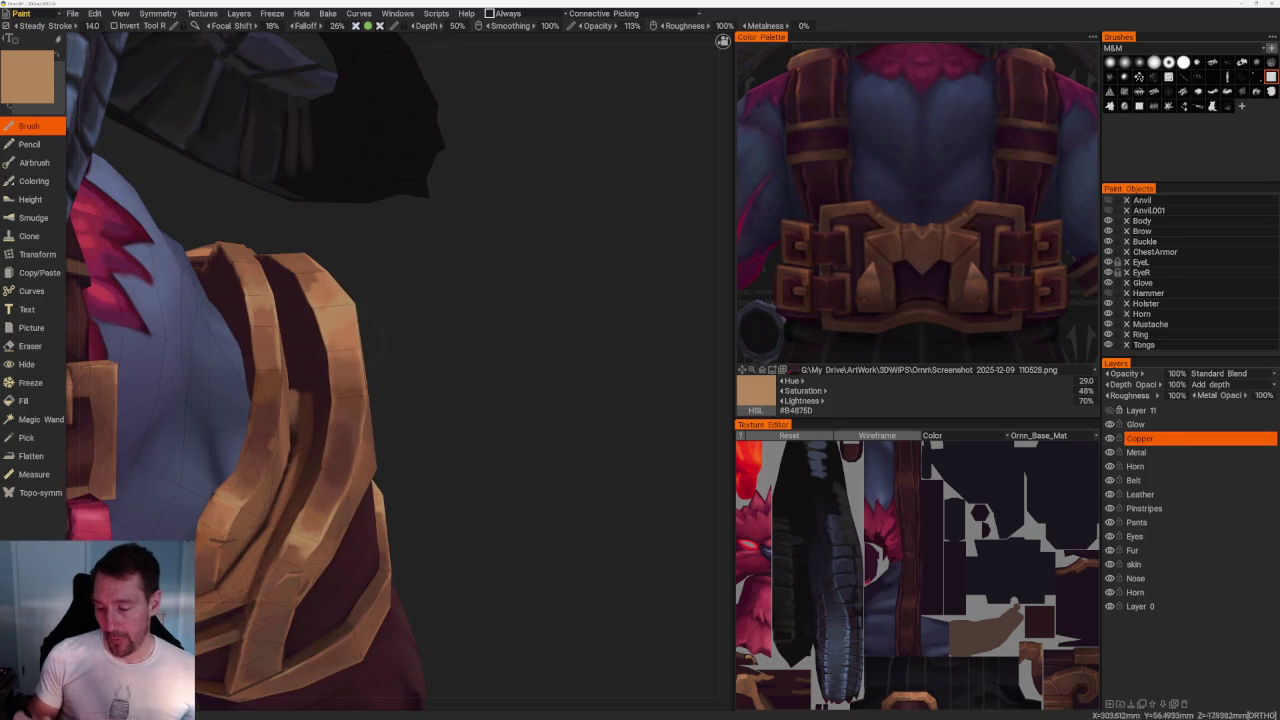
pyautogui.press('v')
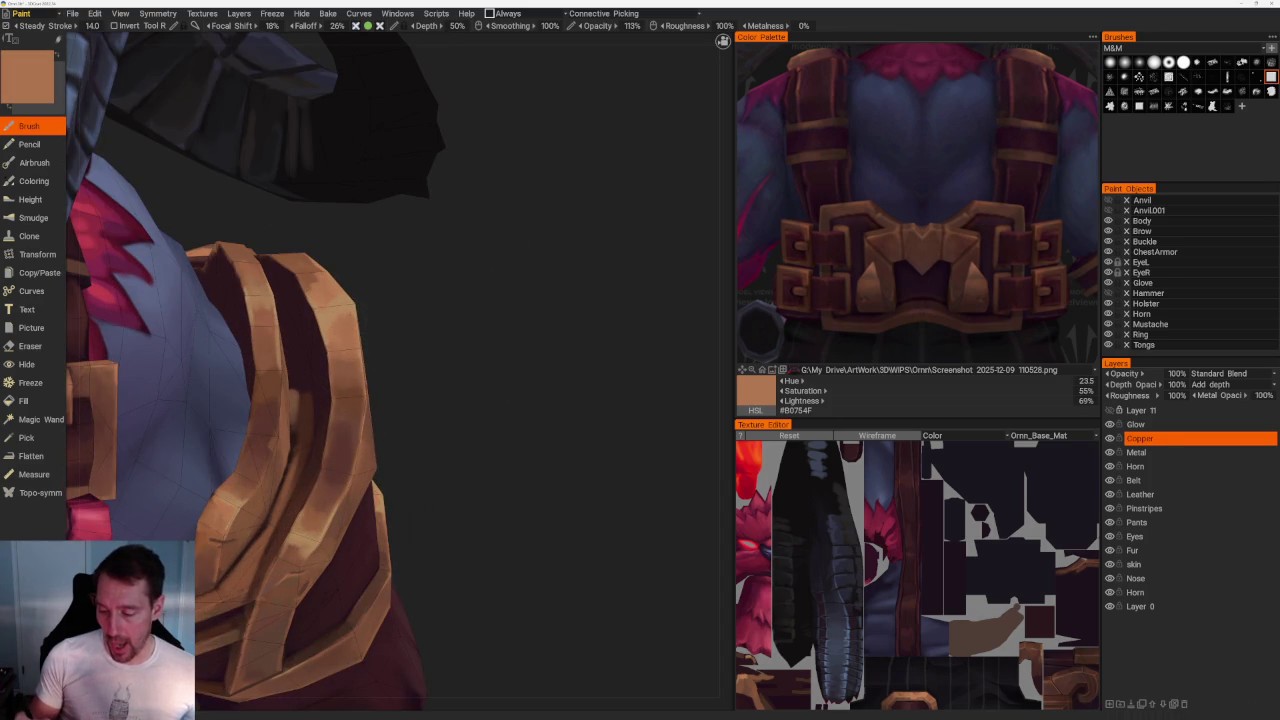
pyautogui.scroll(-5, 489, 382)
pyautogui.moveTo(443, 200)
pyautogui.mouseDown()
pyautogui.moveTo(409, 234)
pyautogui.moveTo(420, 233)
pyautogui.mouseUp()
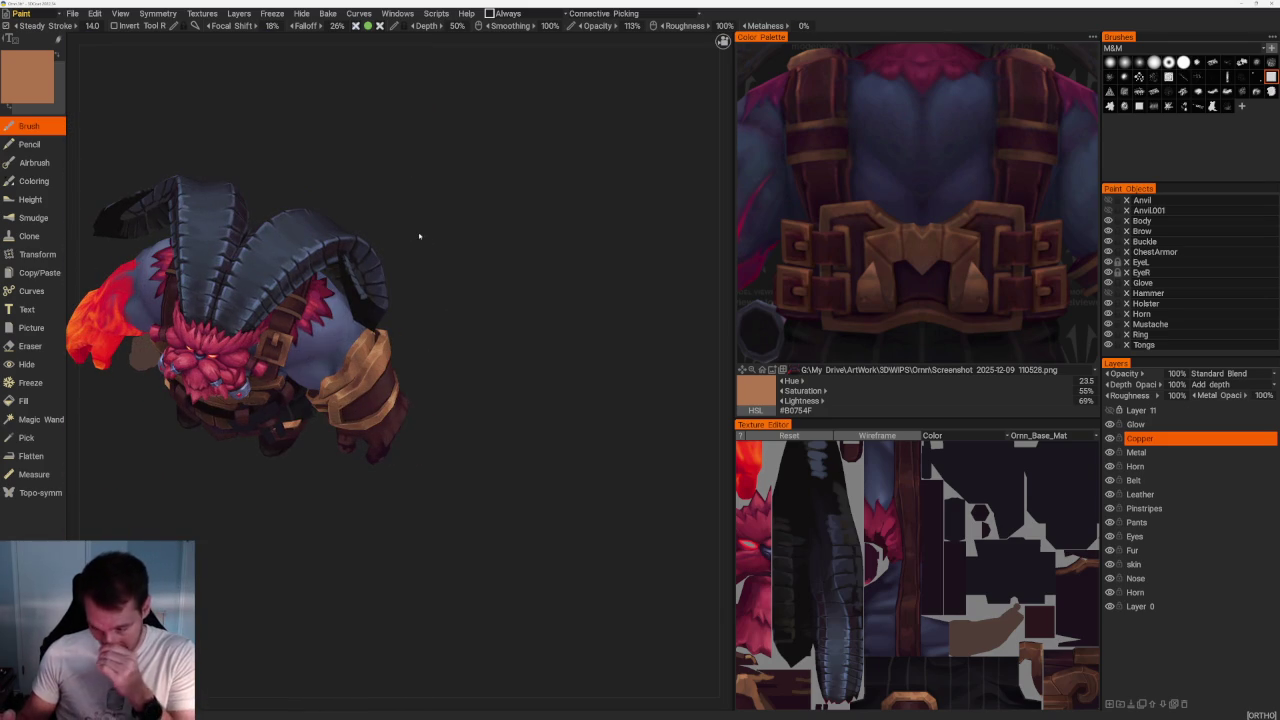
# Orbit toward the copper bracer and sample alternating darker and lighter copper tones.
pyautogui.moveTo(419, 236); pyautogui.dragTo(480, 300)
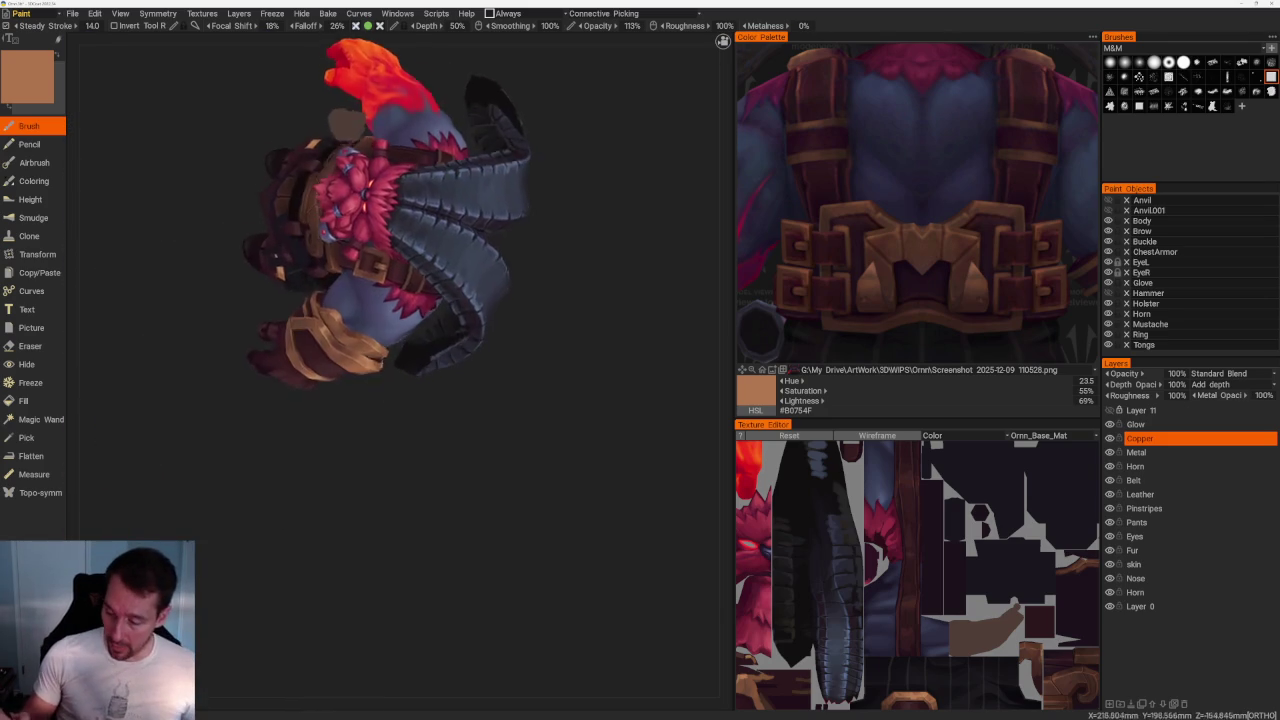
pyautogui.scroll(5, 533, 539)
pyautogui.scroll(3, 533, 539)
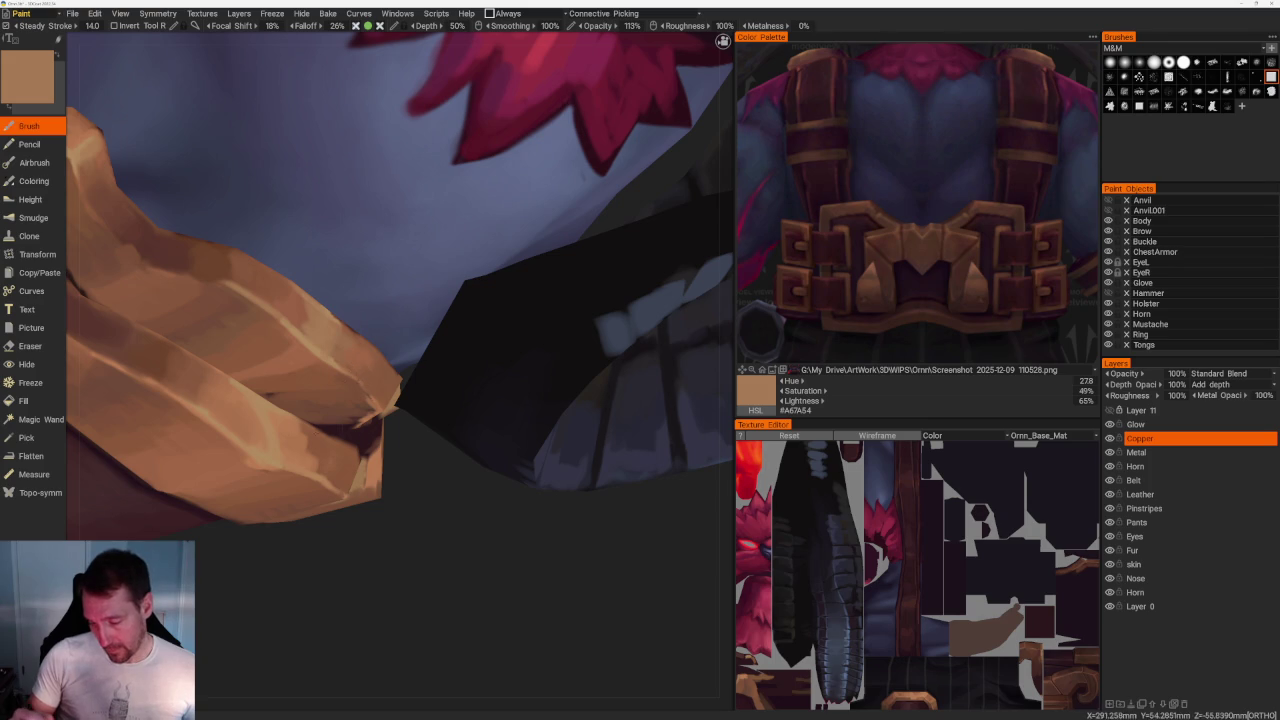
pyautogui.press('v')
pyautogui.press('v')
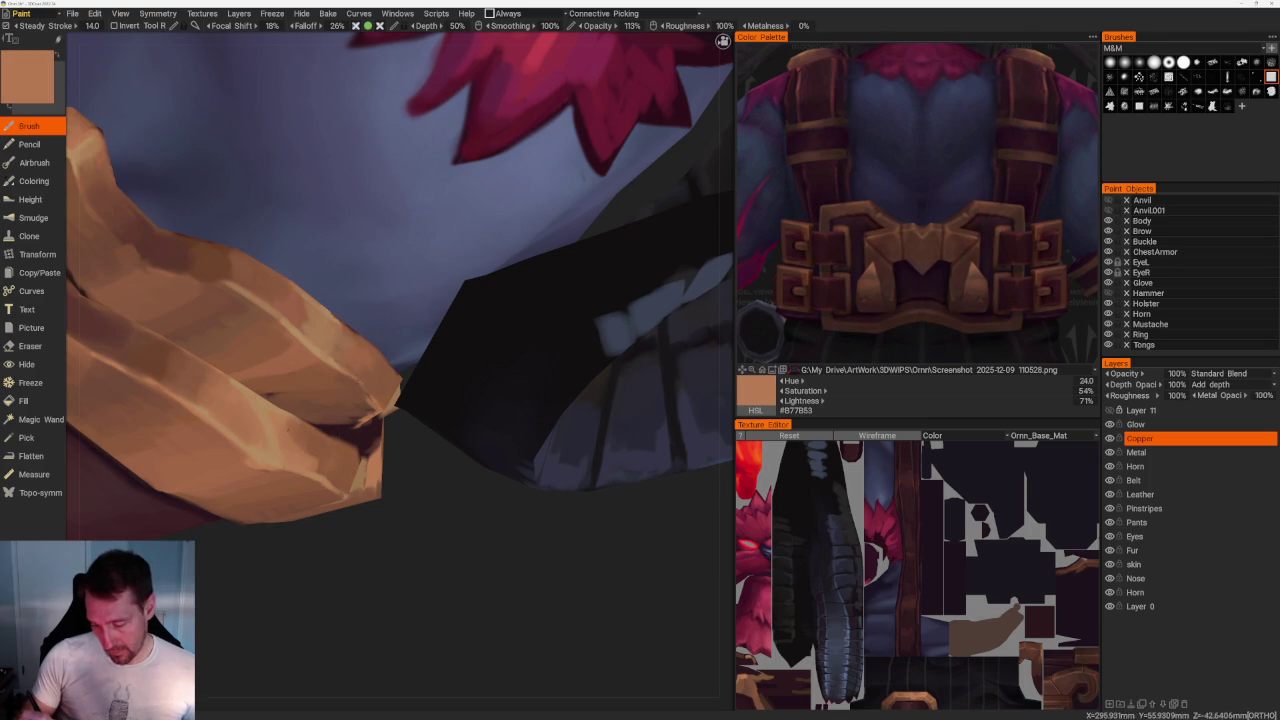
pyautogui.press('v')
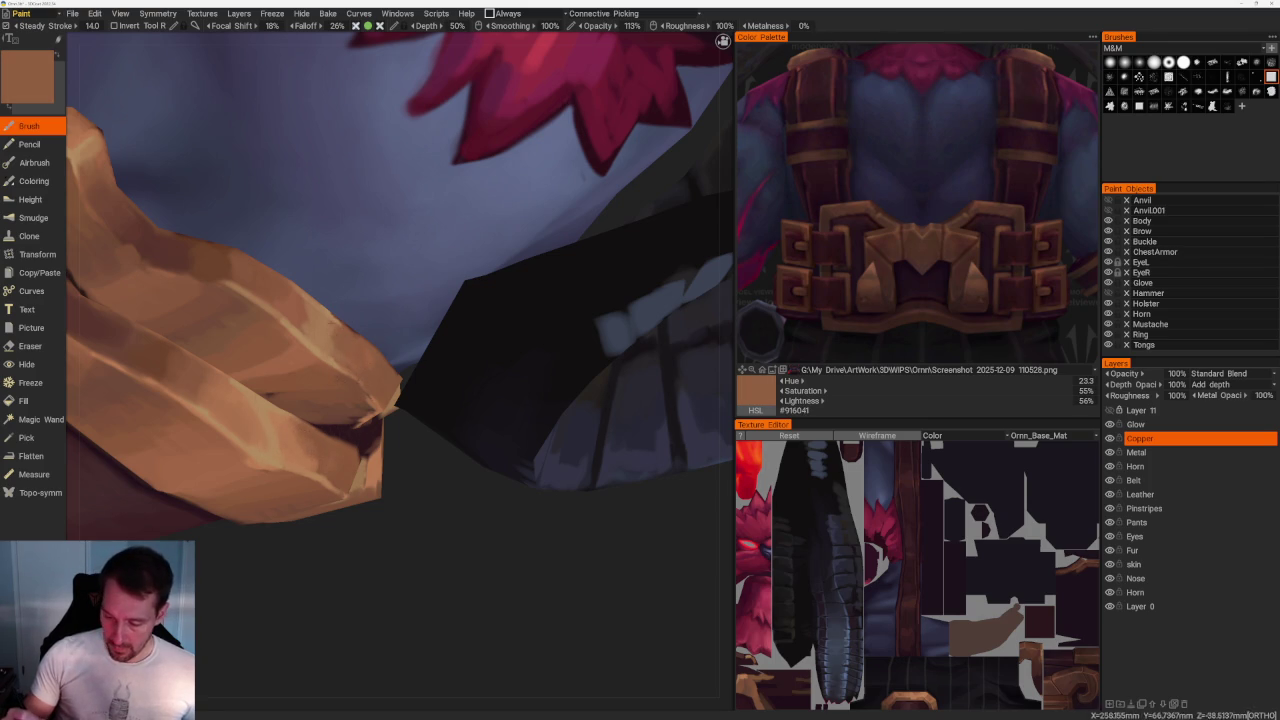
pyautogui.press('v')
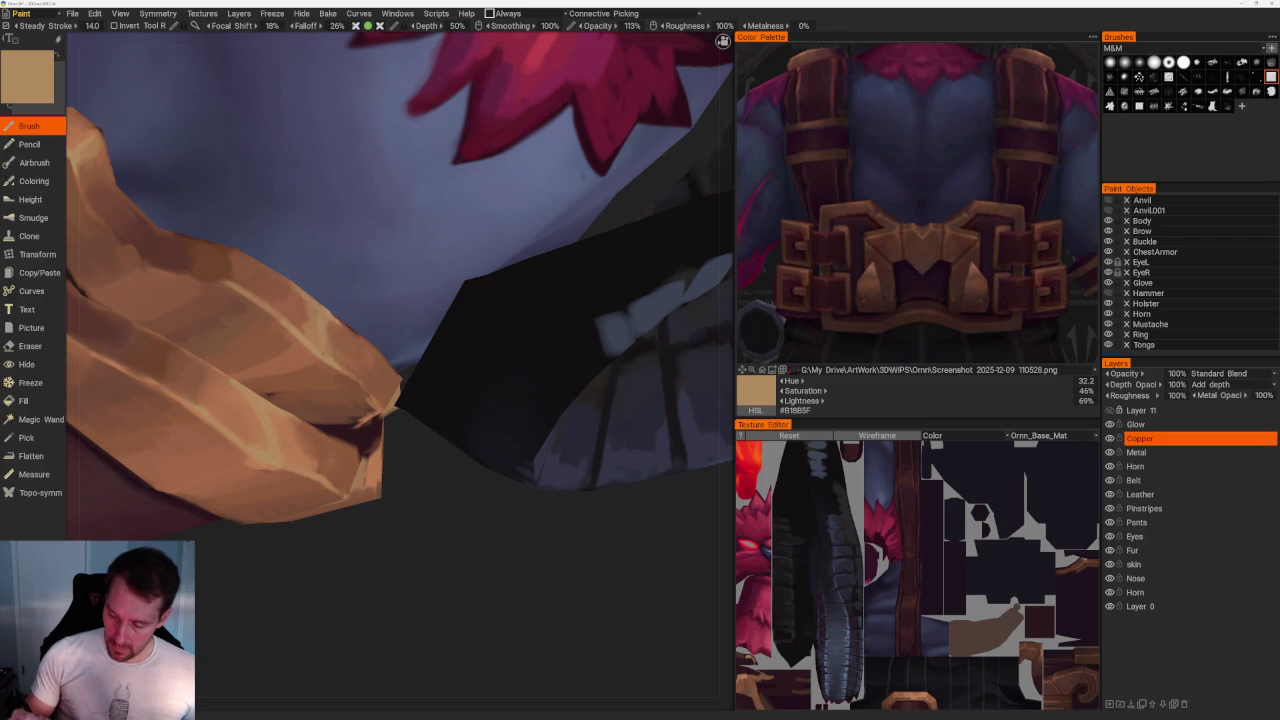
pyautogui.press('v')
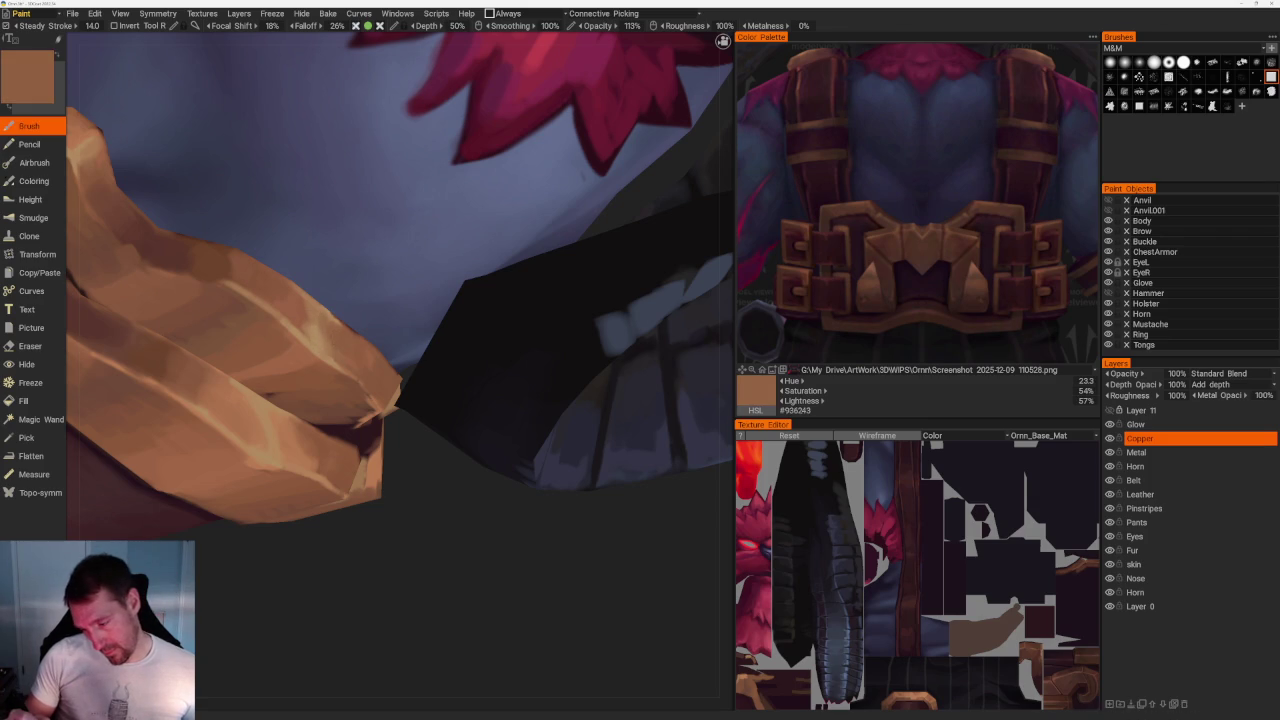
pyautogui.press('v')
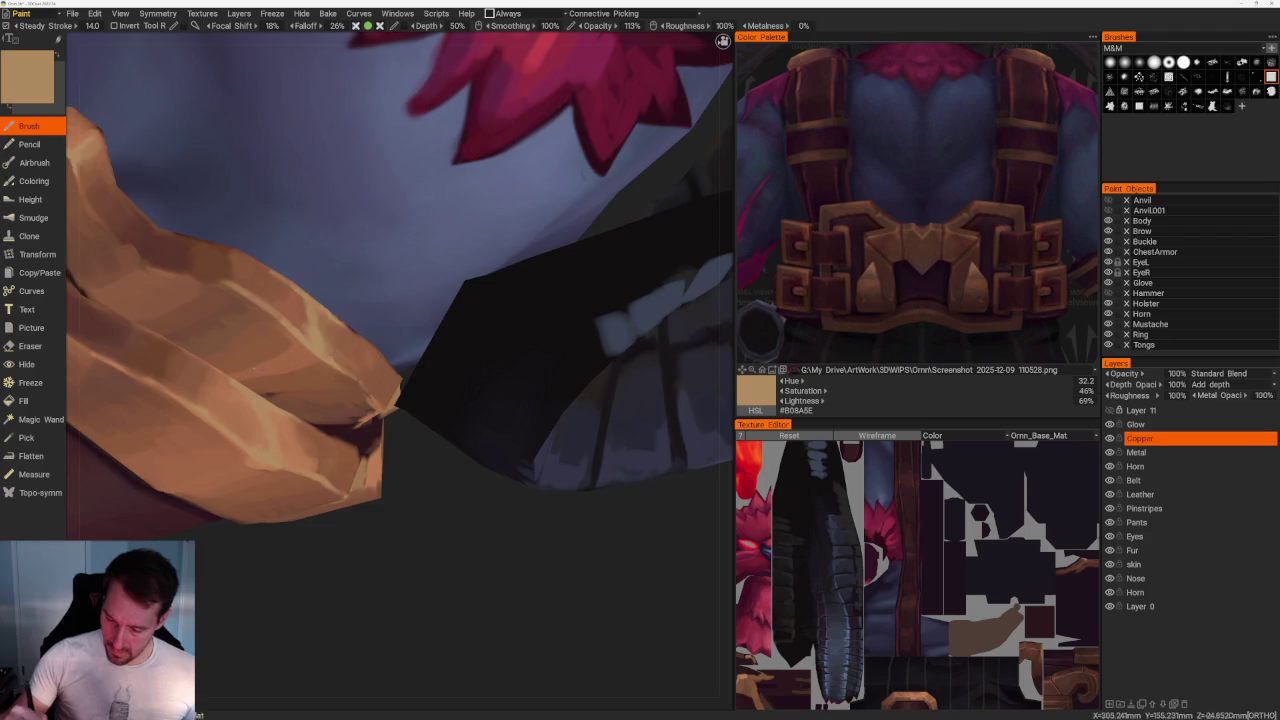
# Orbit around the character and sample a darker mid copper-brown, #936343.
pyautogui.scroll(-10, 580, 380)
pyautogui.moveTo(580, 380)
pyautogui.mouseDown(button='right')
pyautogui.moveTo(550, 326)
pyautogui.moveTo(543, 371)
pyautogui.moveTo(557, 320)
pyautogui.mouseUp(button='right')
pyautogui.scroll(5, 450, 282)
pyautogui.press('v')
pyautogui.moveTo(410, 262); pyautogui.dragTo(440, 272, button='right')
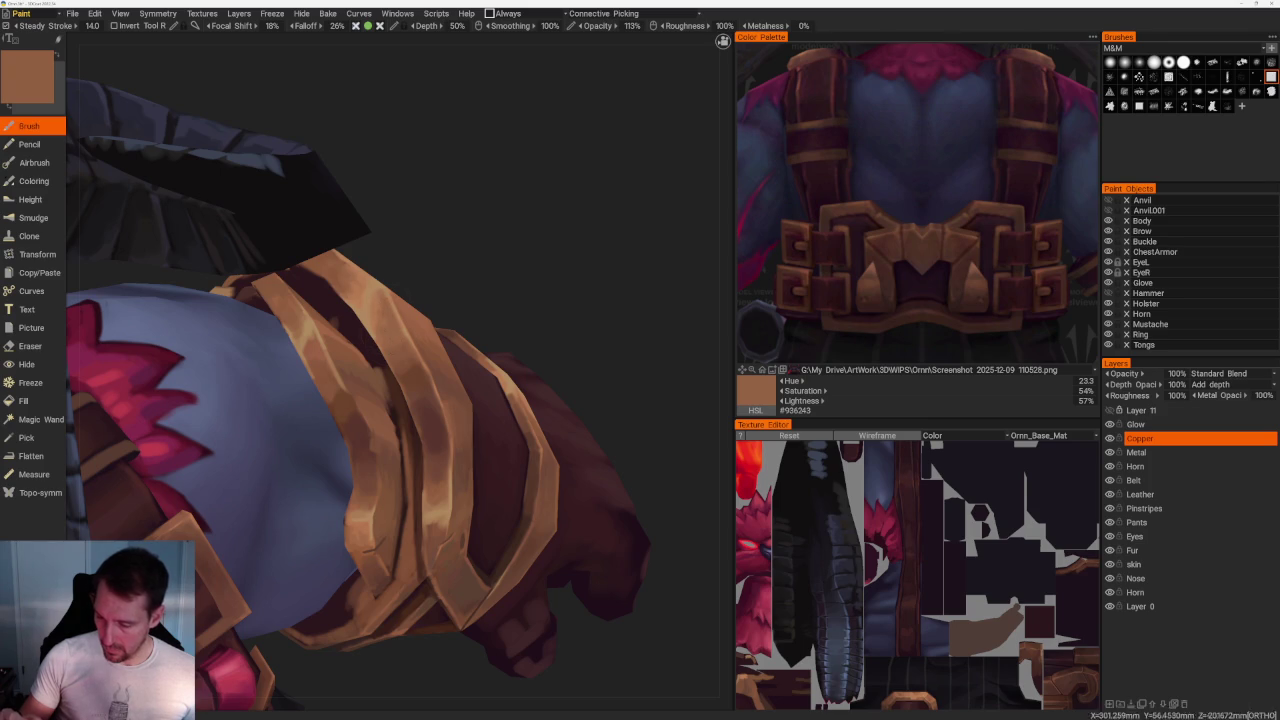
# Sample lighter copper tones from the model, then orbit and zoom onto the arm bracer.
pyautogui.press('v')
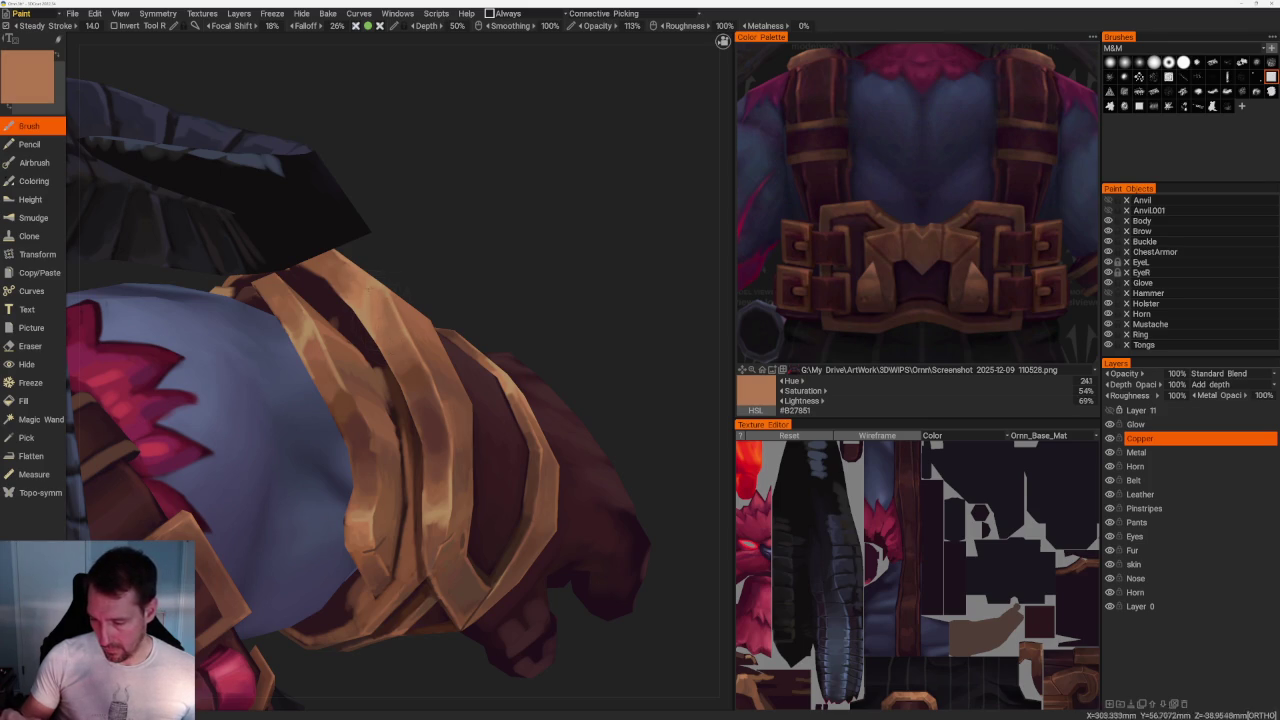
pyautogui.press('v')
pyautogui.scroll(-5, 403, 197)
pyautogui.moveTo(437, 243)
pyautogui.mouseDown()
pyautogui.moveTo(424, 227)
pyautogui.moveTo(451, 240)
pyautogui.moveTo(486, 300)
pyautogui.moveTo(531, 437)
pyautogui.moveTo(517, 437)
pyautogui.mouseUp()
pyautogui.scroll(3, 486, 300)
pyautogui.scroll(3, 540, 480)
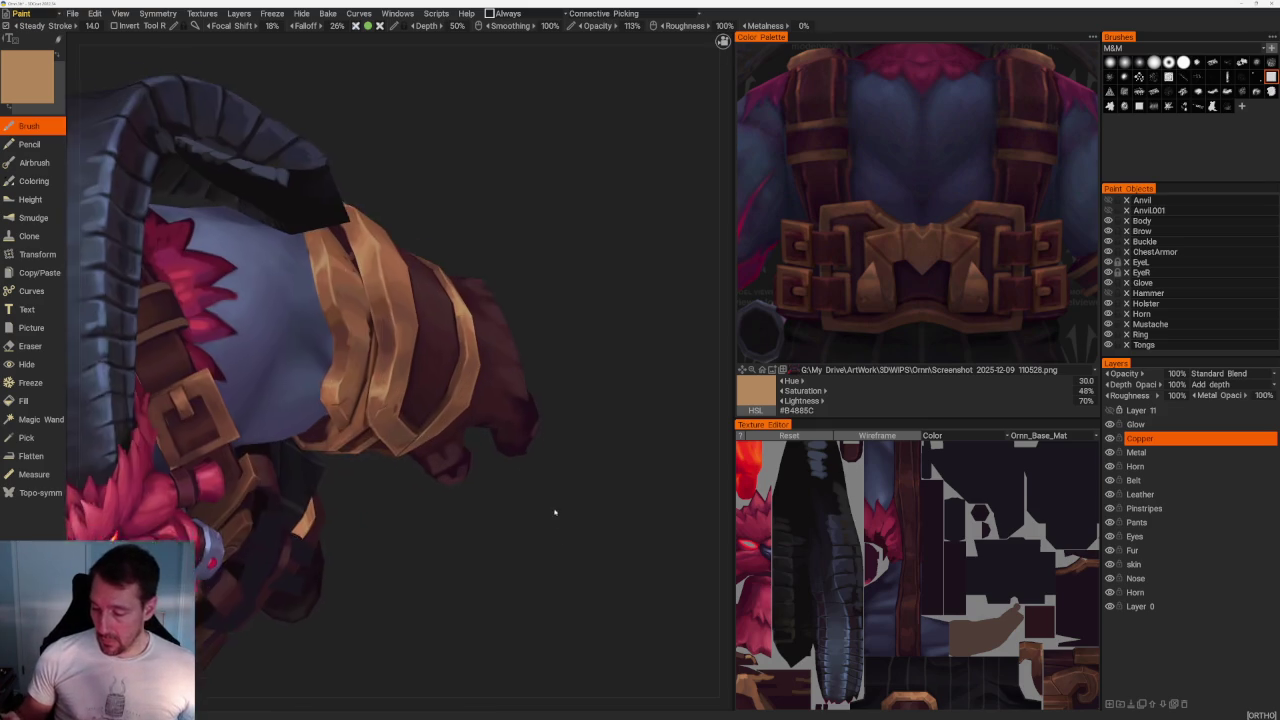
pyautogui.scroll(3, 557, 523)
# Sample darker and lighter copper shades from the bracer bands, ending on copper-brown #8C5C3F.
pyautogui.press('v')
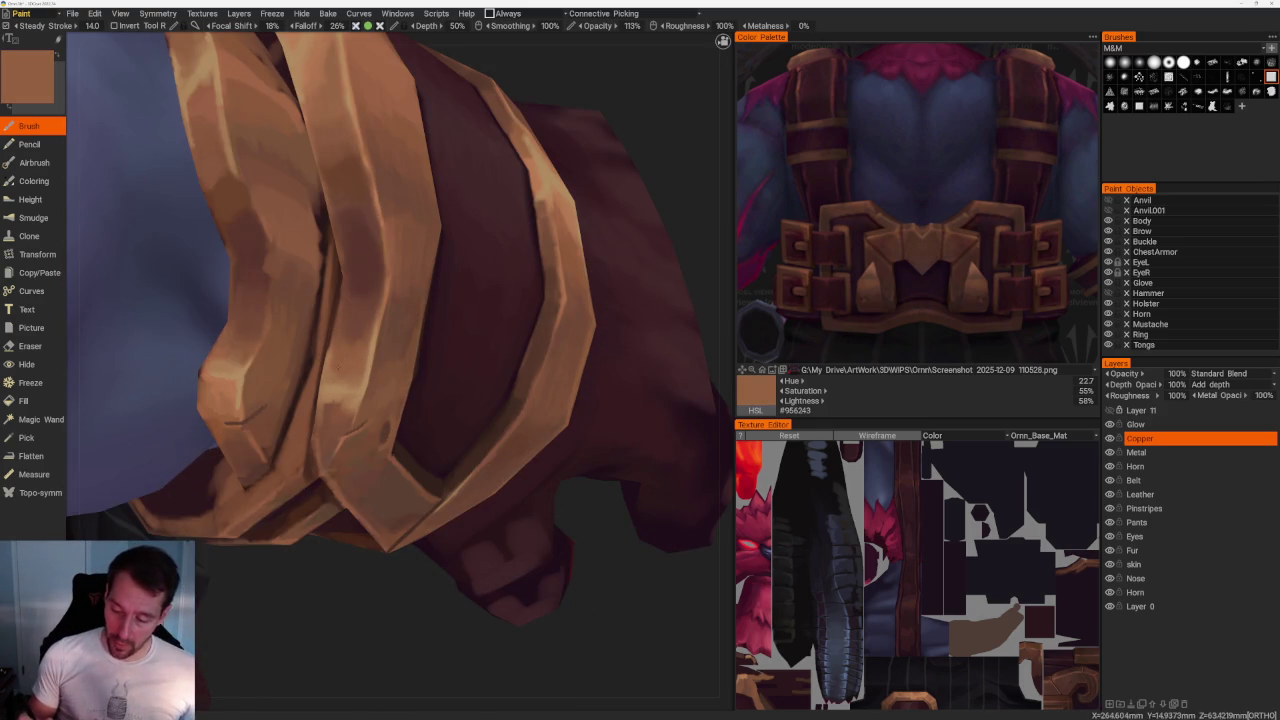
pyautogui.press('v')
pyautogui.press('v')
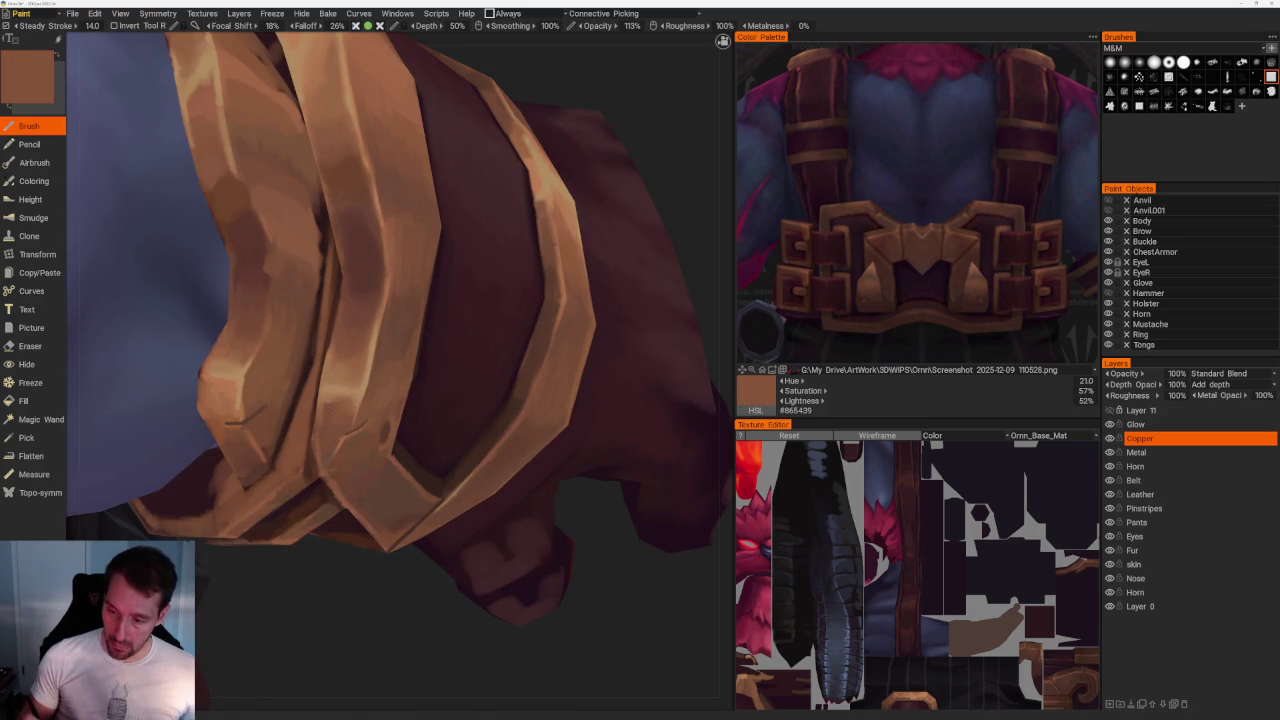
pyautogui.press('v')
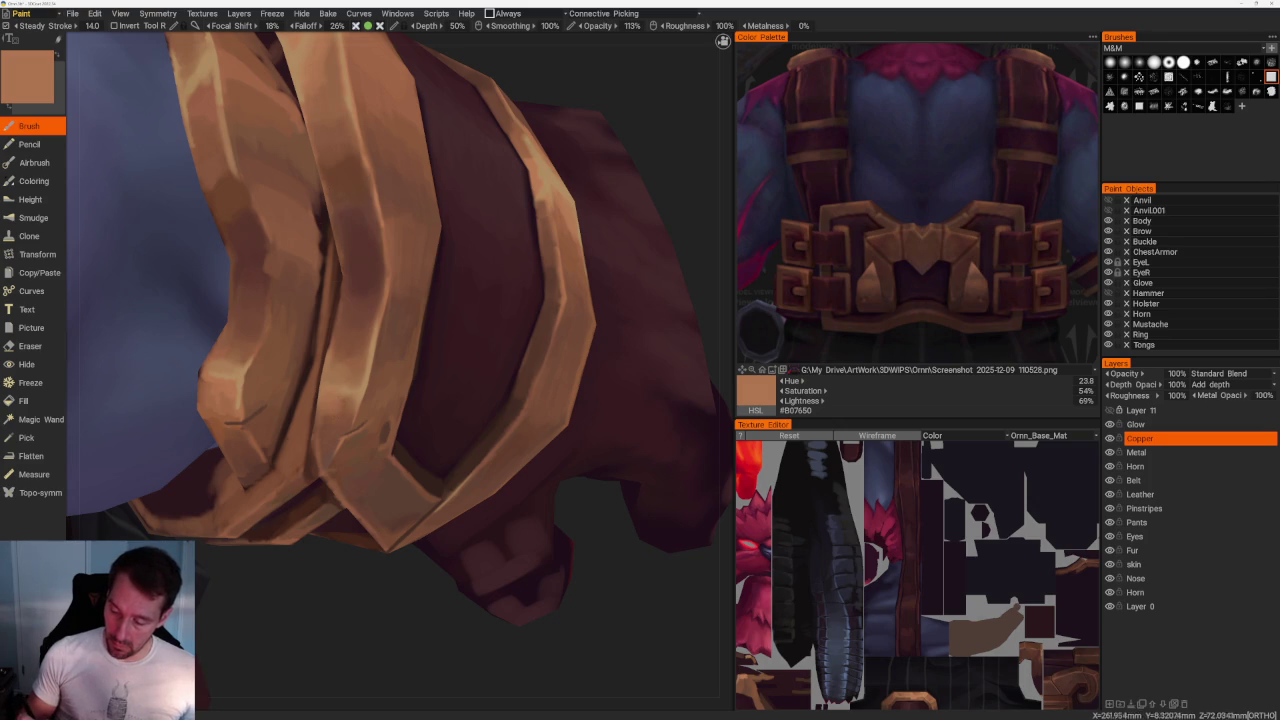
pyautogui.scroll(-5, 429, 157)
pyautogui.moveTo(429, 157); pyautogui.dragTo(531, 171)
pyautogui.scroll(5, 560, 425)
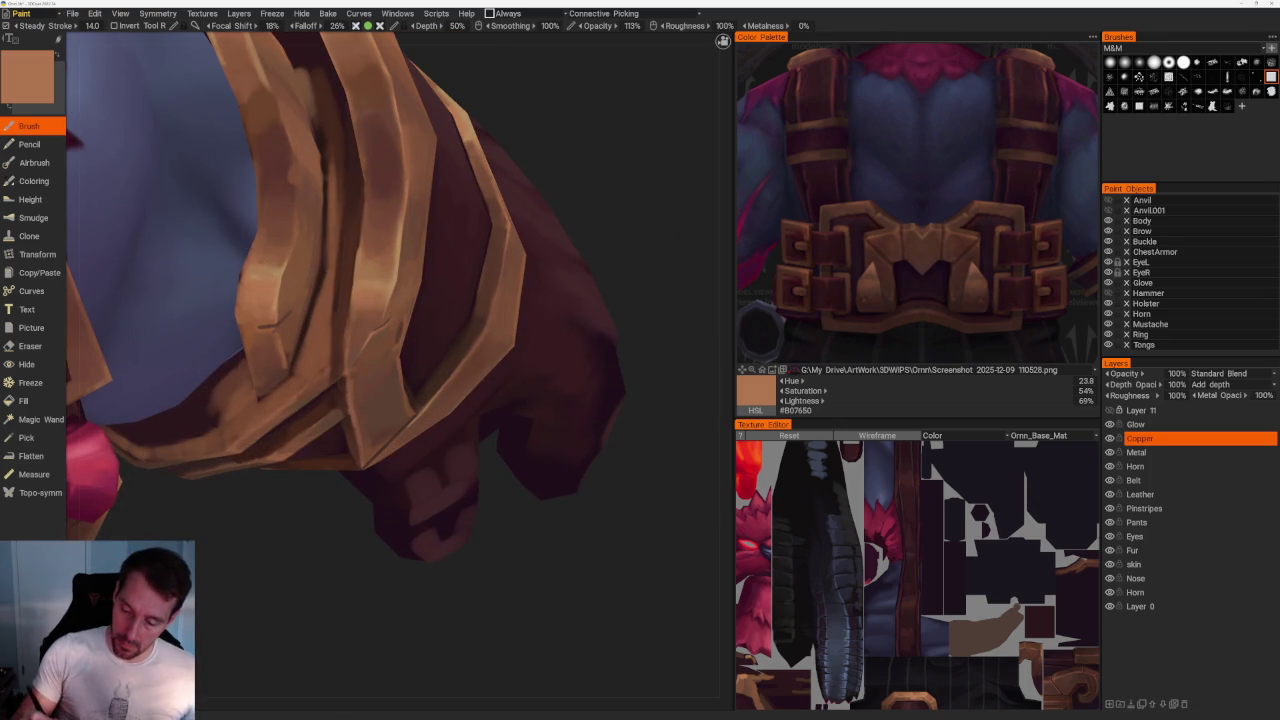
pyautogui.press('v')
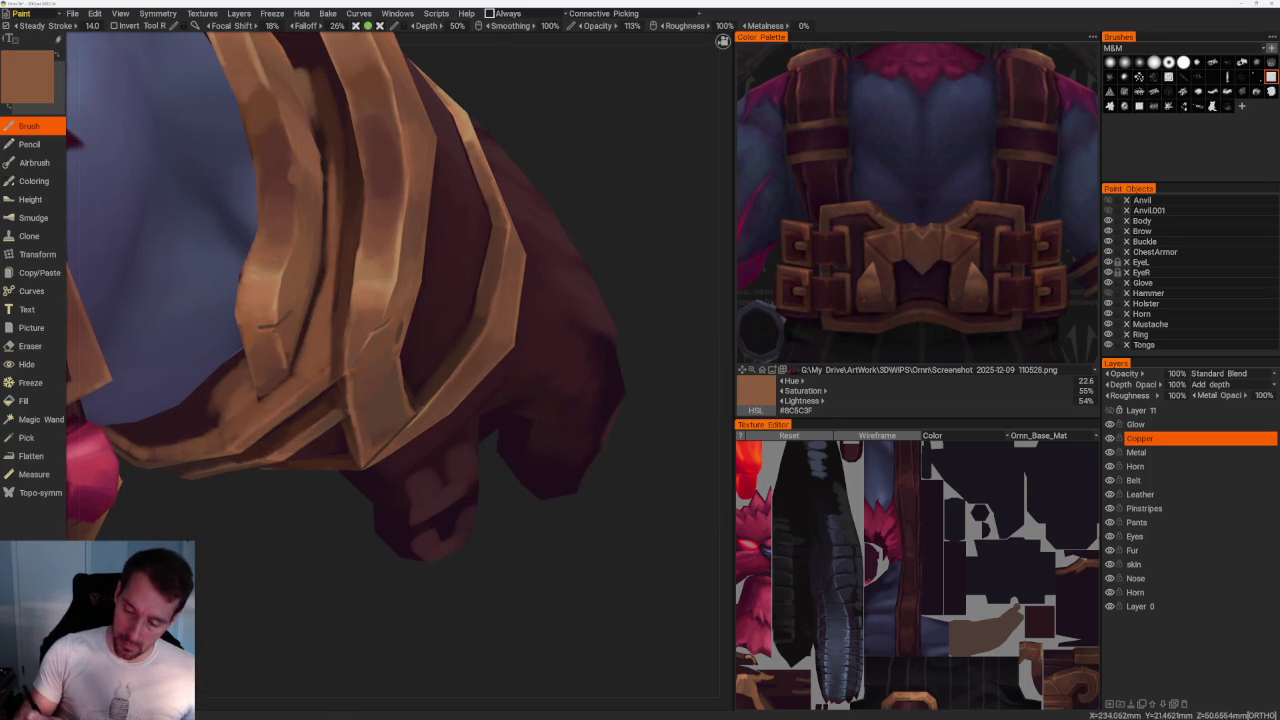
pyautogui.scroll(-5, 491, 186)
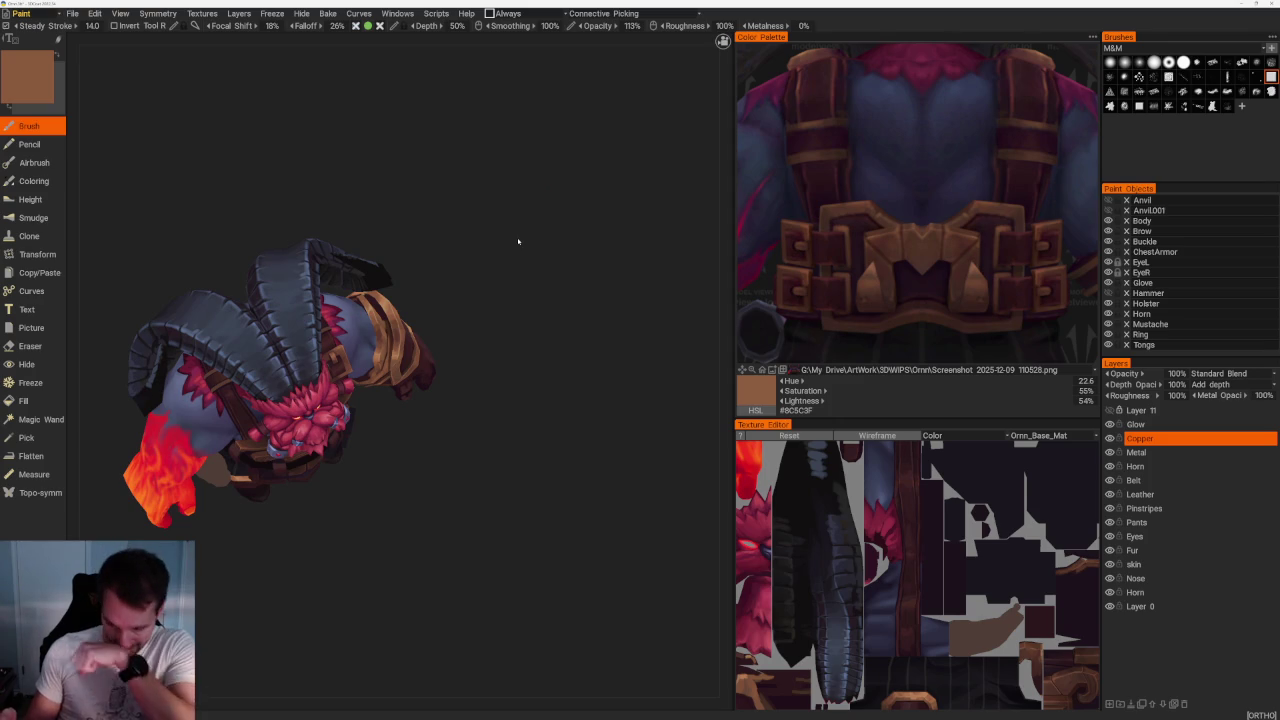
# Orbit and zoom the character toward the horned head, fist and shoulder strap.
pyautogui.moveTo(518, 241)
pyautogui.mouseDown()
pyautogui.moveTo(491, 283)
pyautogui.moveTo(509, 266)
pyautogui.mouseUp()
pyautogui.scroll(3, 537, 451)
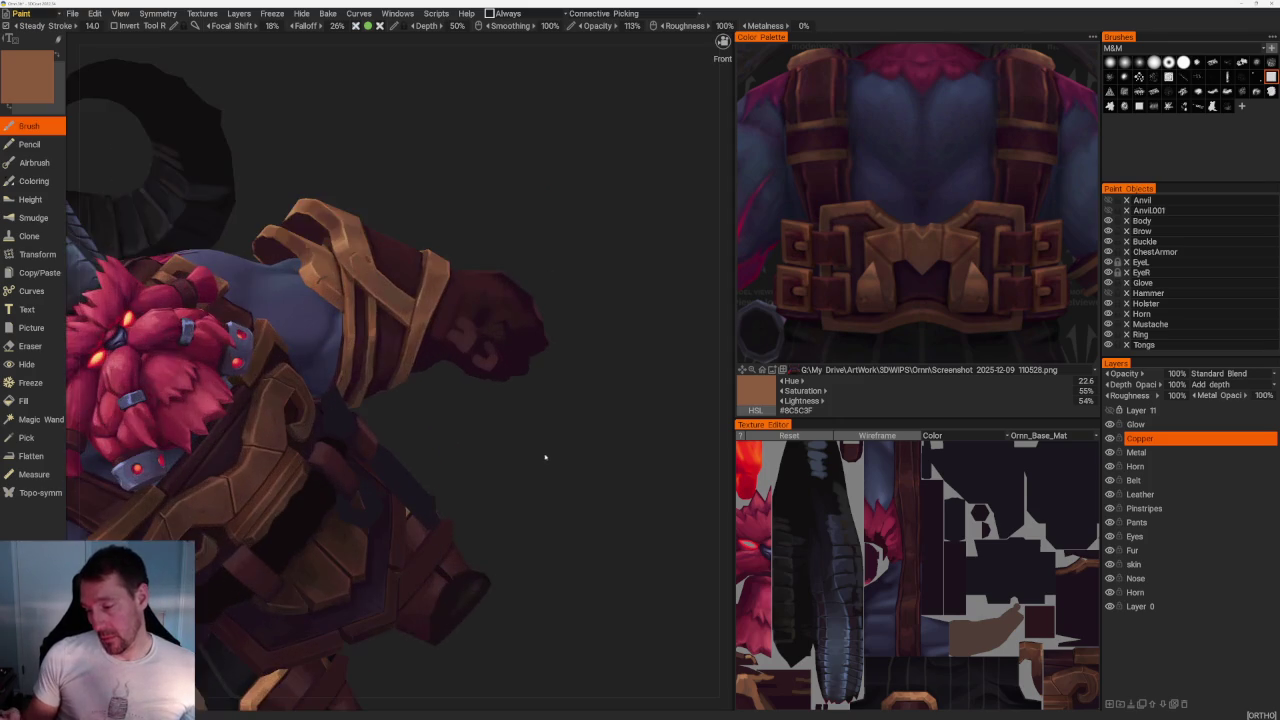
pyautogui.scroll(2, 533, 454)
pyautogui.scroll(2, 533, 454)
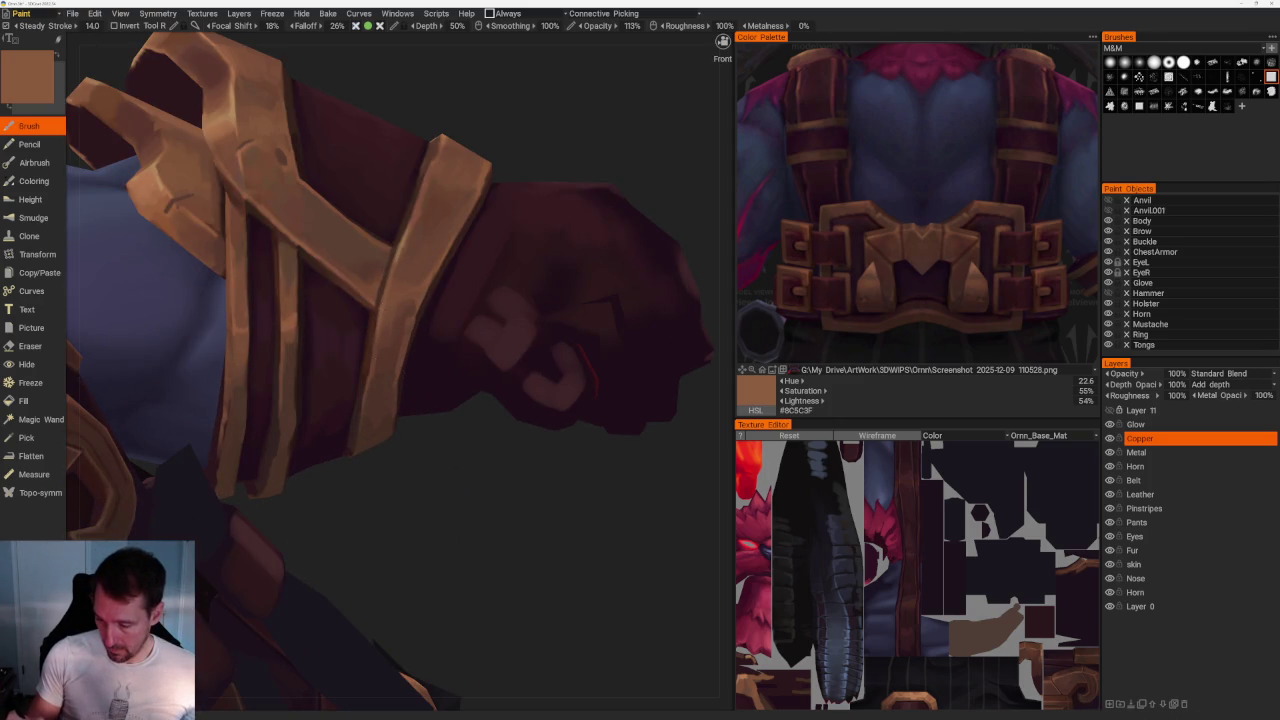
pyautogui.scroll(-5, 447, 548)
pyautogui.moveTo(434, 240)
pyautogui.mouseDown()
pyautogui.moveTo(486, 251)
pyautogui.moveTo(480, 271)
pyautogui.moveTo(581, 359)
pyautogui.moveTo(486, 357)
pyautogui.mouseUp()
pyautogui.moveTo(486, 357); pyautogui.dragTo(486, 286, button='right')
pyautogui.moveTo(486, 286)
pyautogui.mouseDown()
pyautogui.moveTo(489, 240)
pyautogui.moveTo(560, 200)
pyautogui.moveTo(700, 80)
pyautogui.mouseUp()
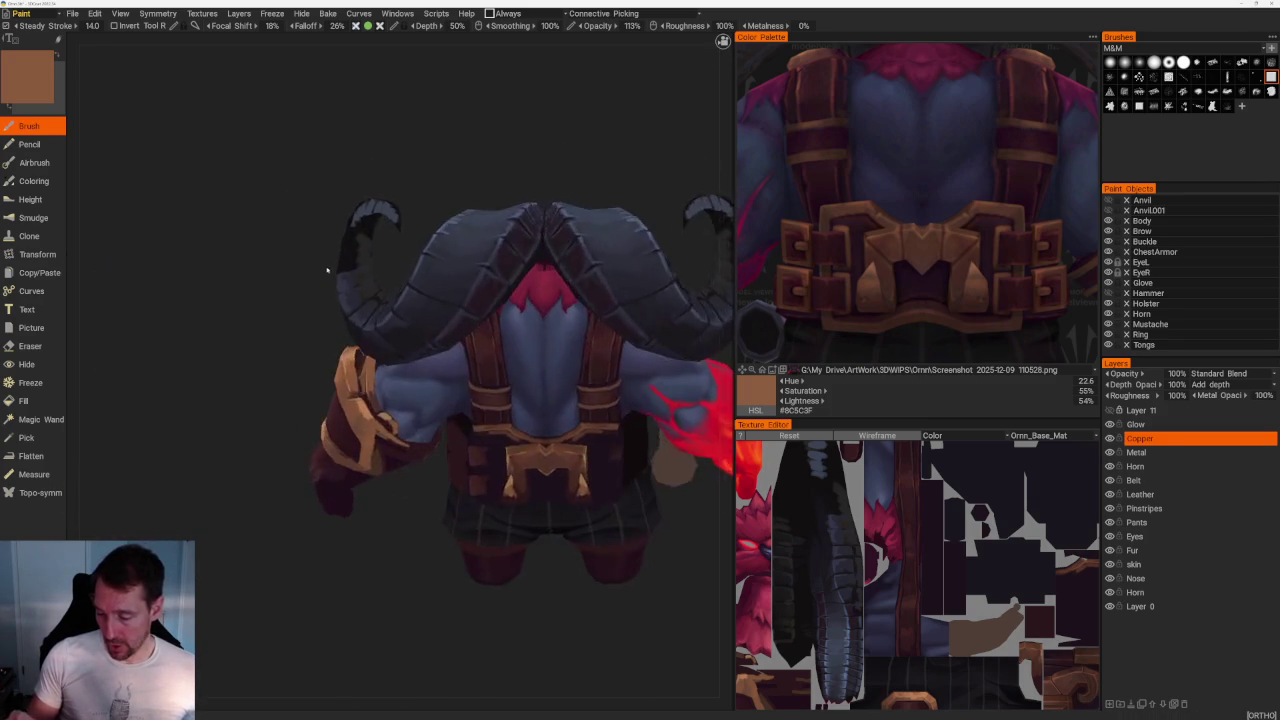
pyautogui.scroll(5, 700, 80)
pyautogui.scroll(2, 480, 380)
# Sample dark red-brown tones from the fist, ending on #54352C, and frame the whole character.
pyautogui.press('v')
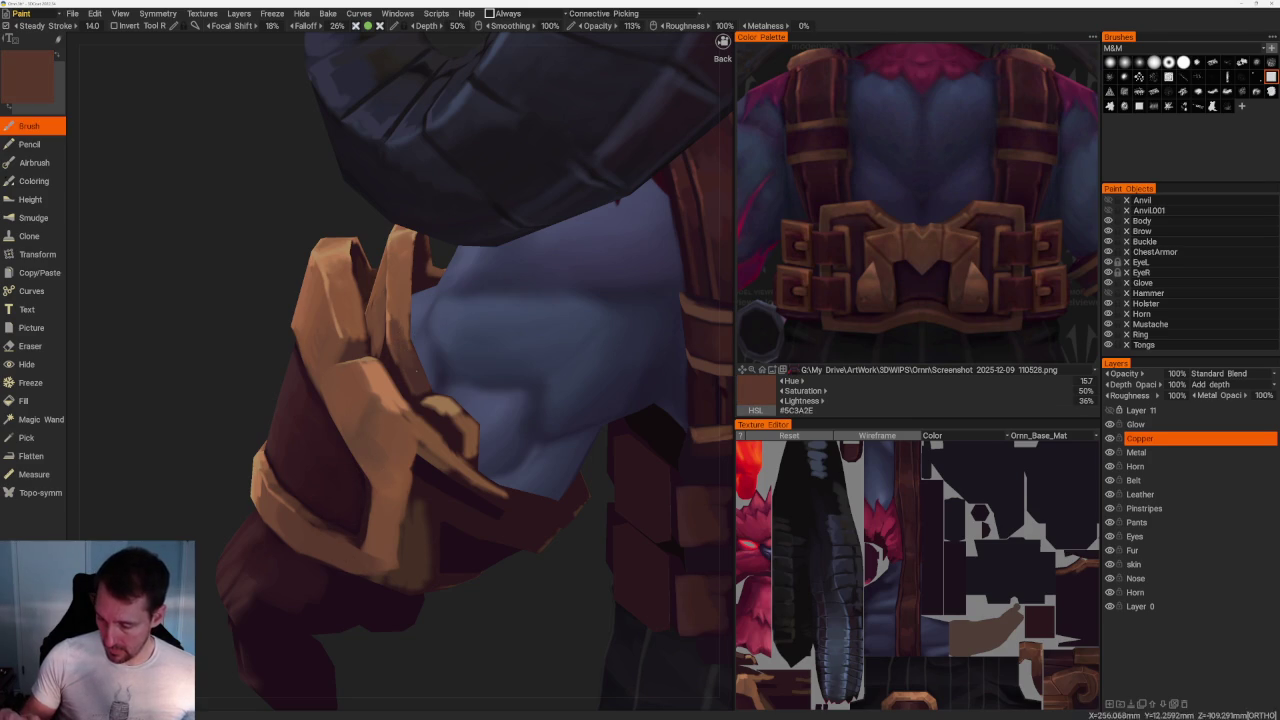
pyautogui.press('v')
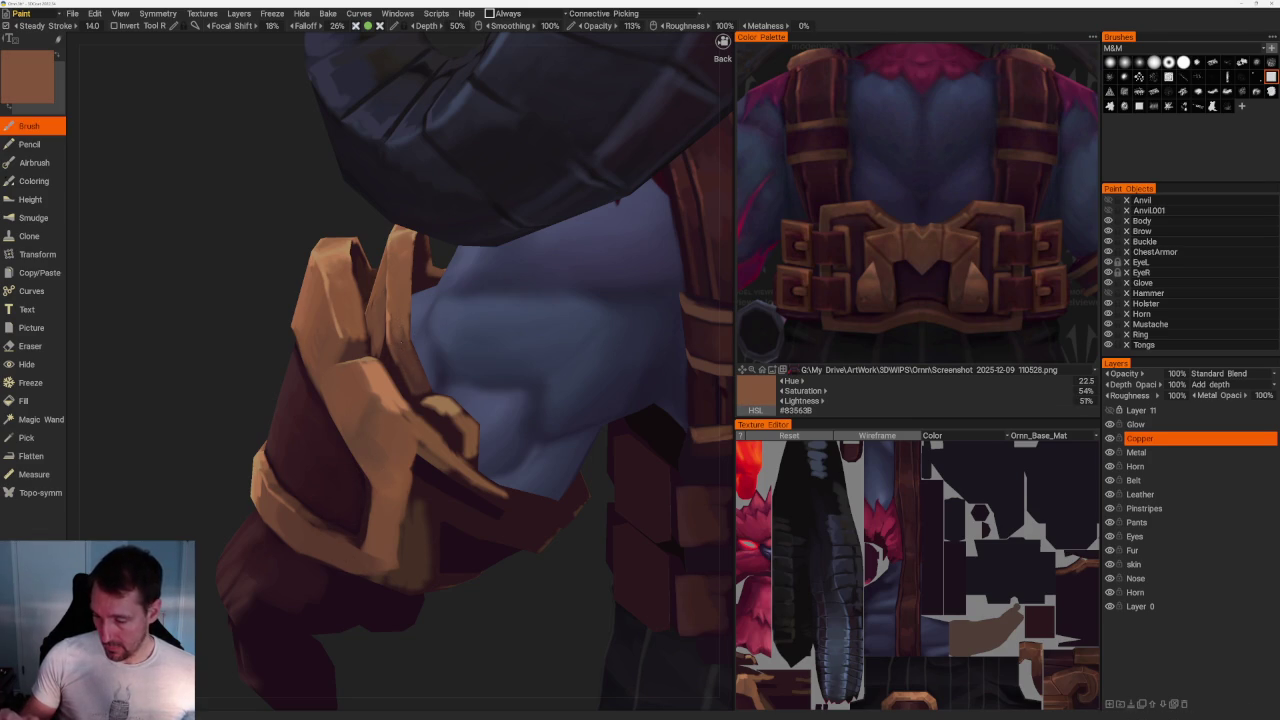
pyautogui.press('v')
pyautogui.press('v')
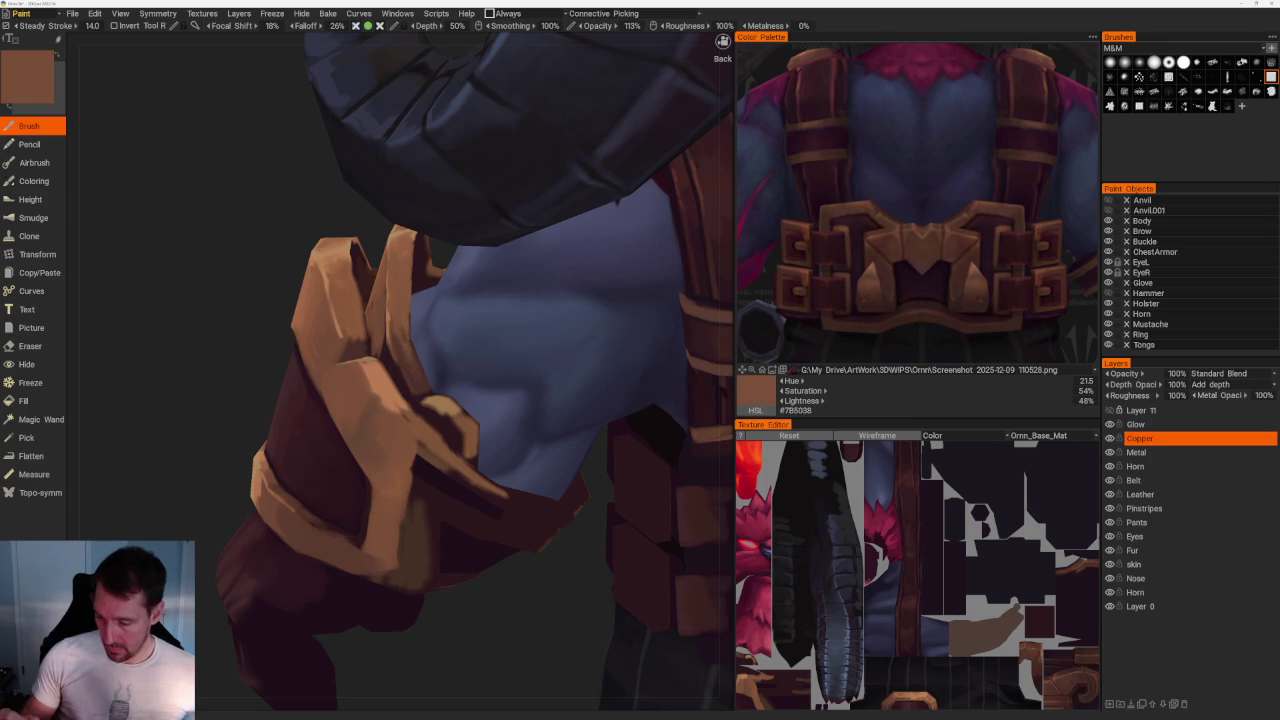
pyautogui.press('v')
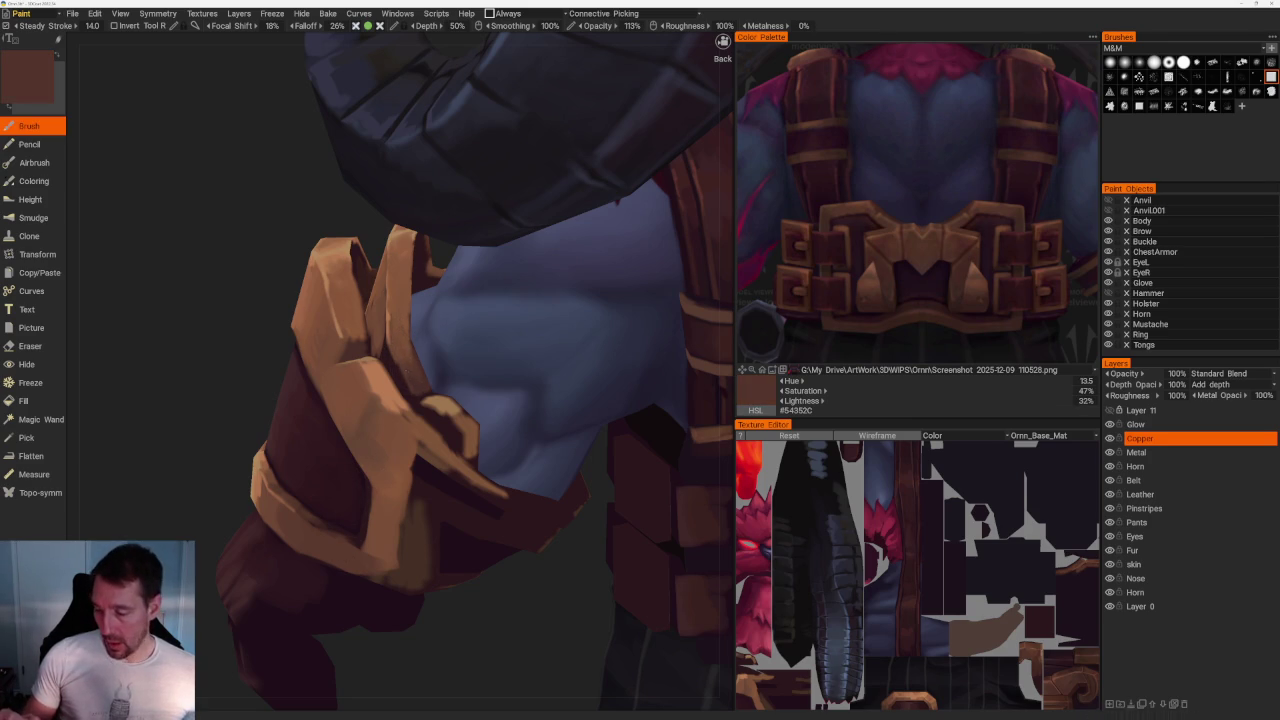
pyautogui.press('KP_5')
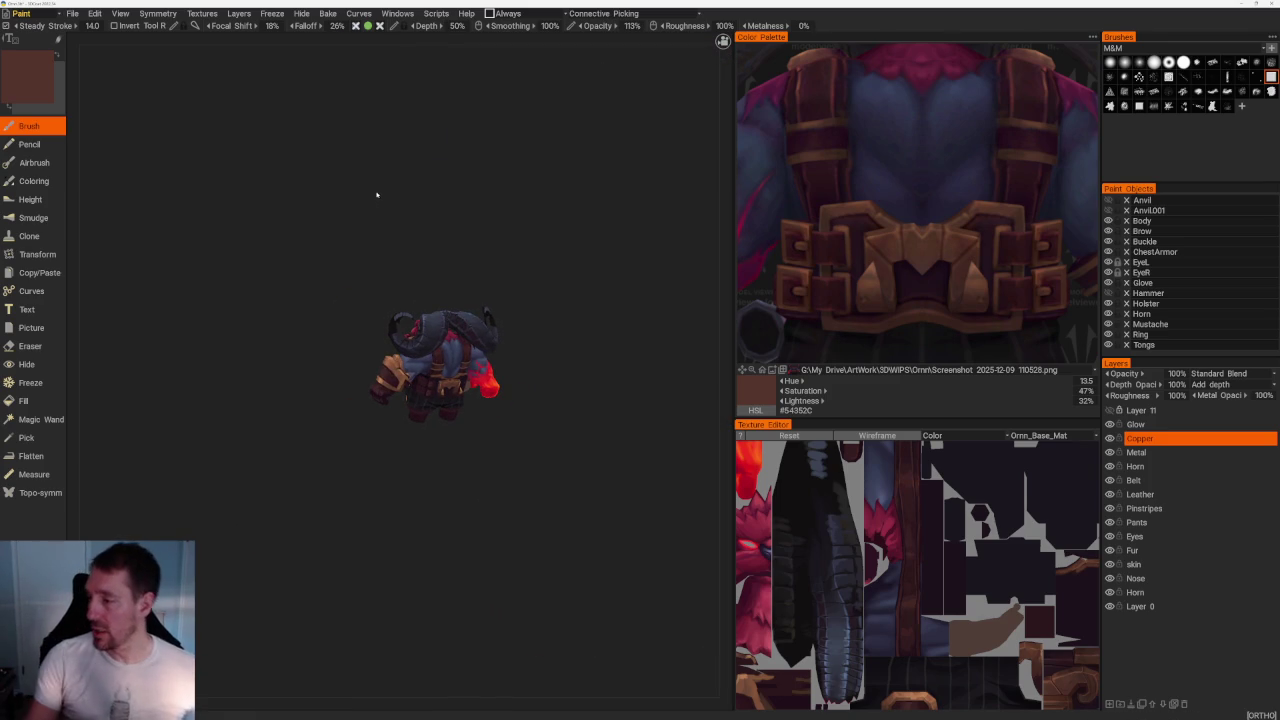
pyautogui.click(860, 369)
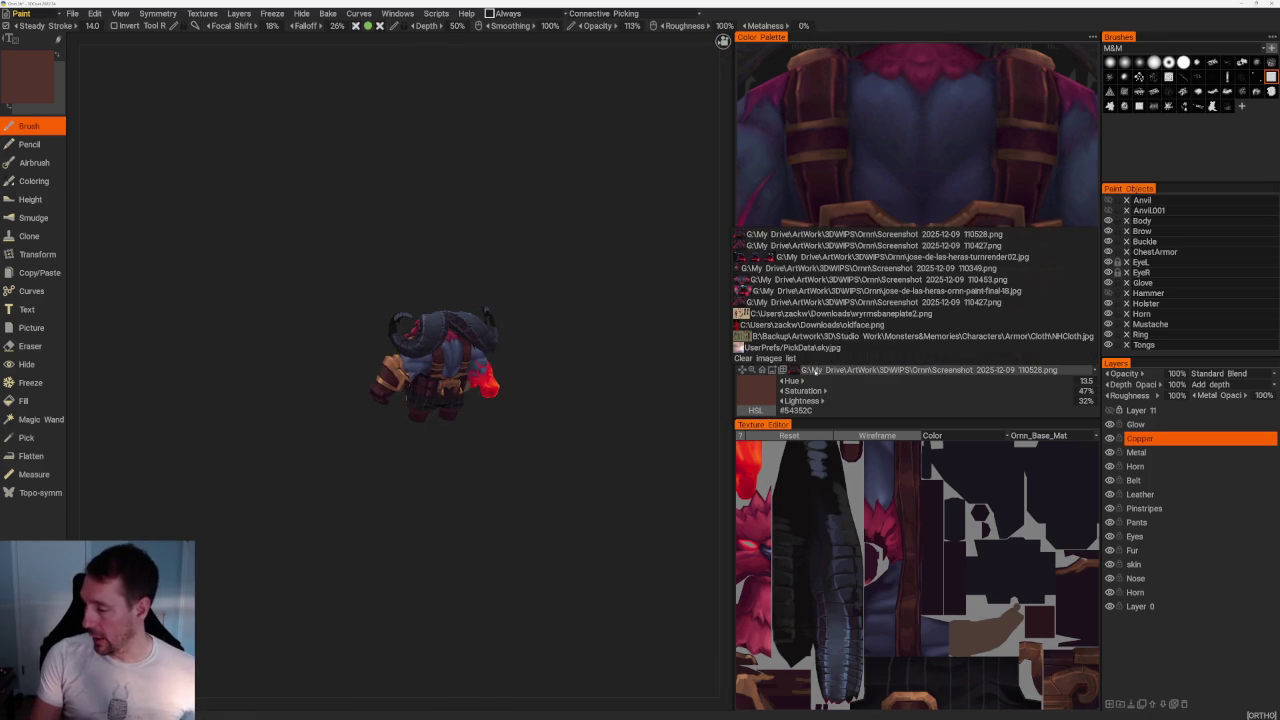
pyautogui.click(771, 257)
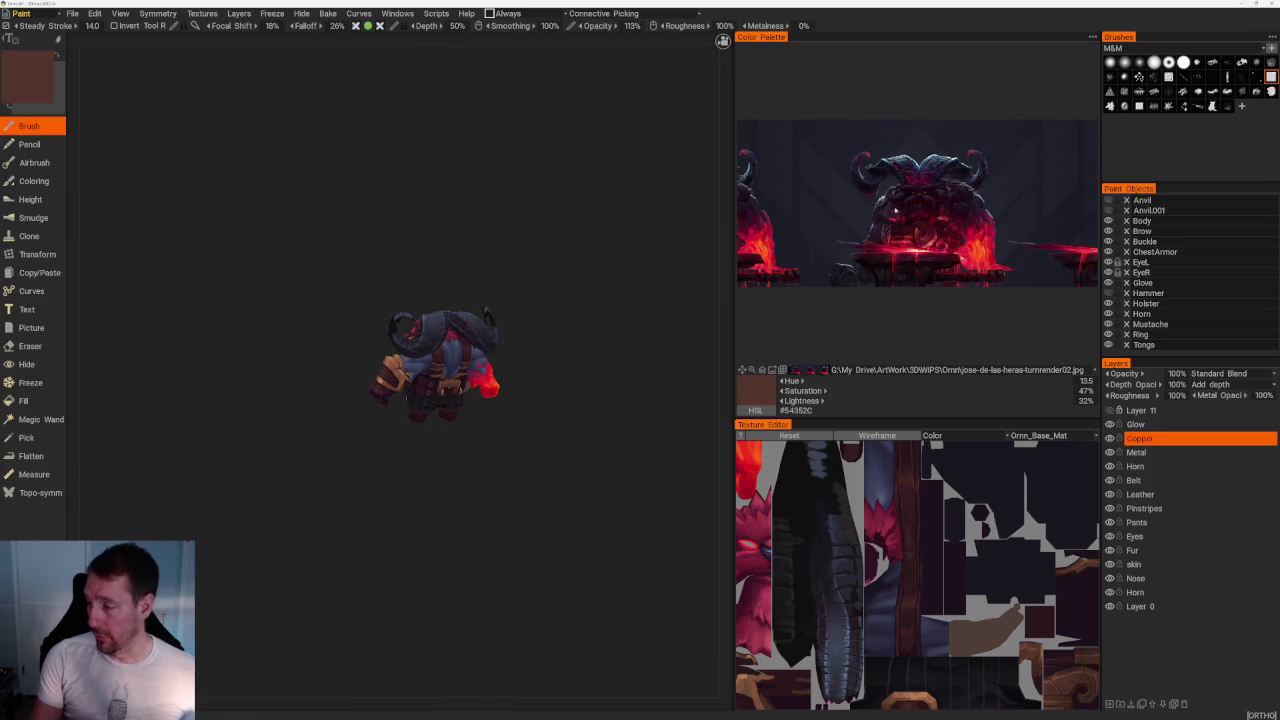
pyautogui.scroll(-3, 895, 210)
pyautogui.scroll(5, 895, 210)
pyautogui.scroll(-2, 895, 210)
pyautogui.moveTo(895, 210); pyautogui.dragTo(1035, 213)
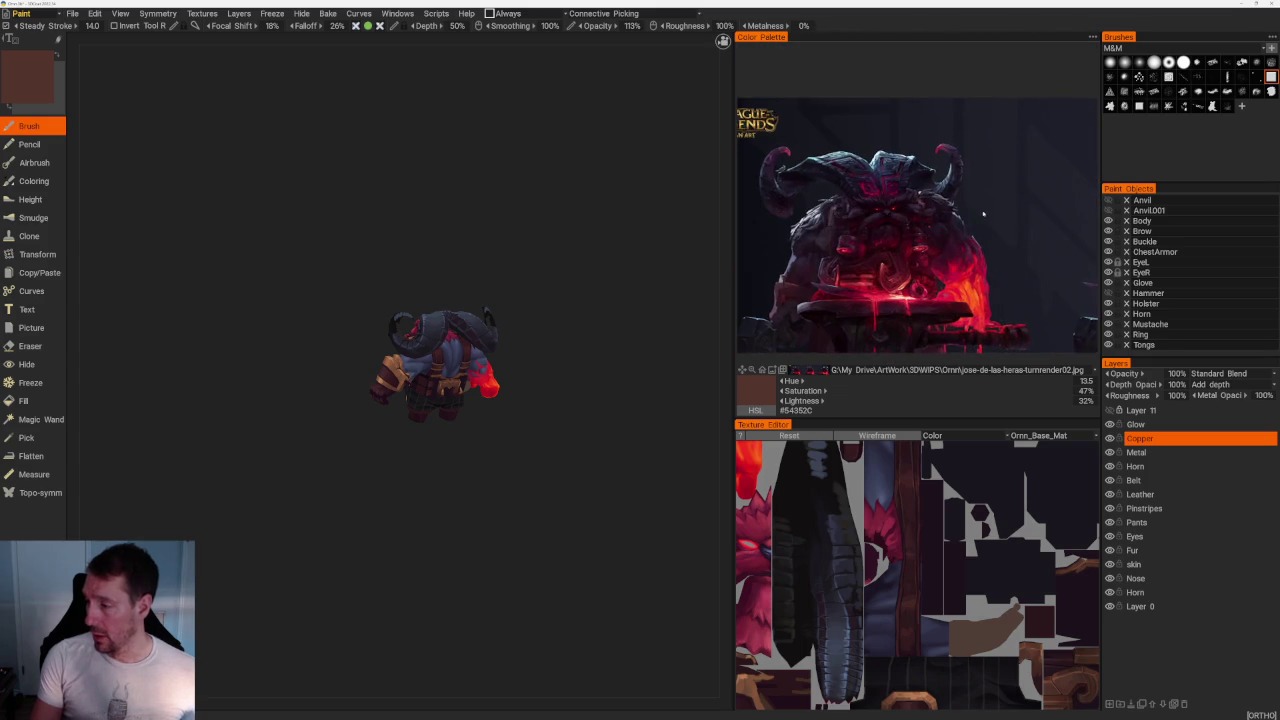
pyautogui.scroll(2, 1023, 165)
pyautogui.scroll(2, 900, 190)
pyautogui.scroll(1, 931, 215)
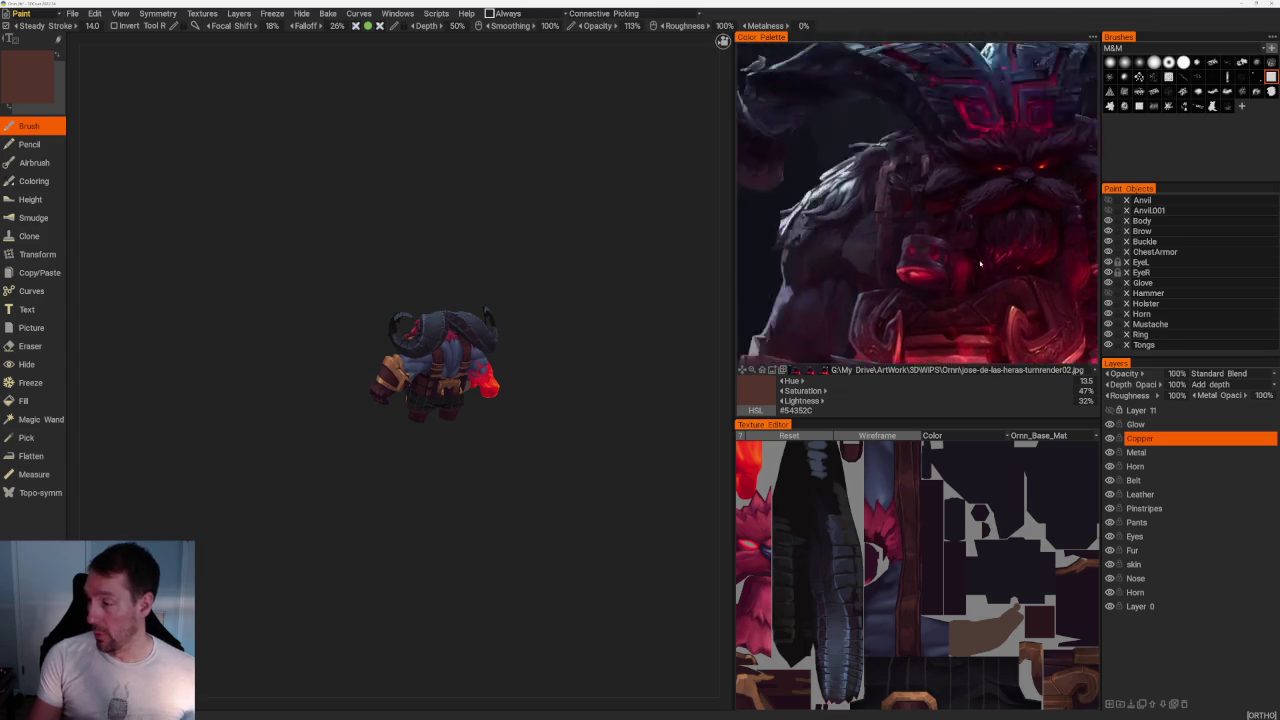
pyautogui.scroll(-1, 931, 215)
pyautogui.scroll(-1, 907, 226)
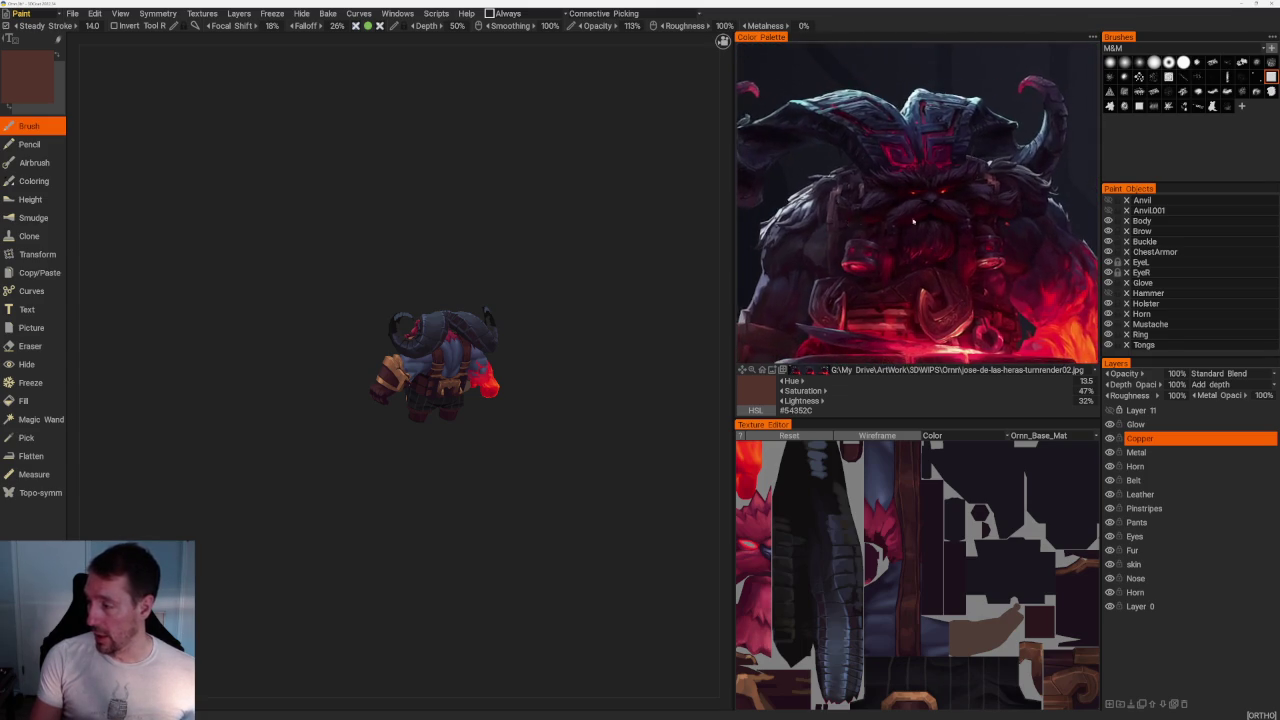
pyautogui.scroll(2, 907, 226)
pyautogui.scroll(-3, 900, 210)
pyautogui.scroll(3, 895, 195)
pyautogui.scroll(-1, 887, 172)
pyautogui.scroll(2, 887, 172)
pyautogui.scroll(1, 875, 176)
pyautogui.scroll(-1, 865, 180)
pyautogui.scroll(1, 855, 184)
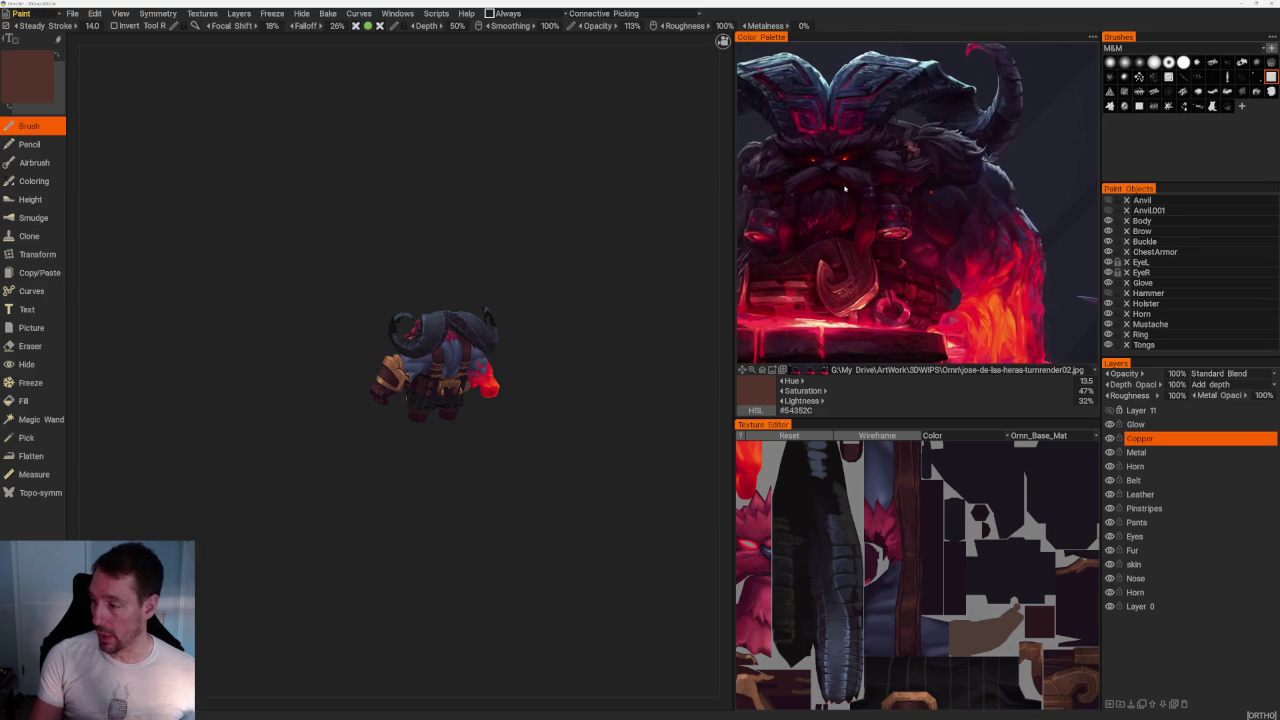
pyautogui.scroll(2, 880, 240)
pyautogui.scroll(1, 880, 240)
pyautogui.scroll(1, 875, 250)
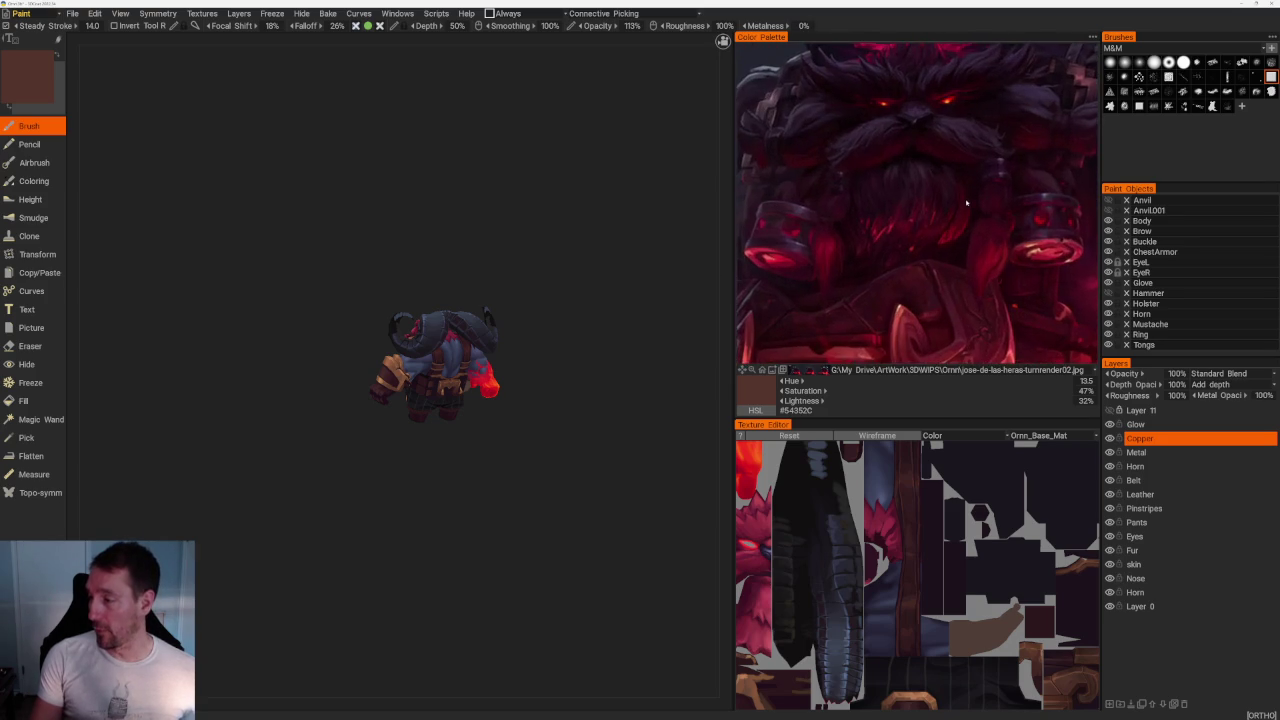
pyautogui.scroll(1, 868, 262)
pyautogui.scroll(1, 860, 253)
pyautogui.scroll(2, 861, 252)
pyautogui.scroll(-4, 862, 250)
pyautogui.scroll(1, 860, 240)
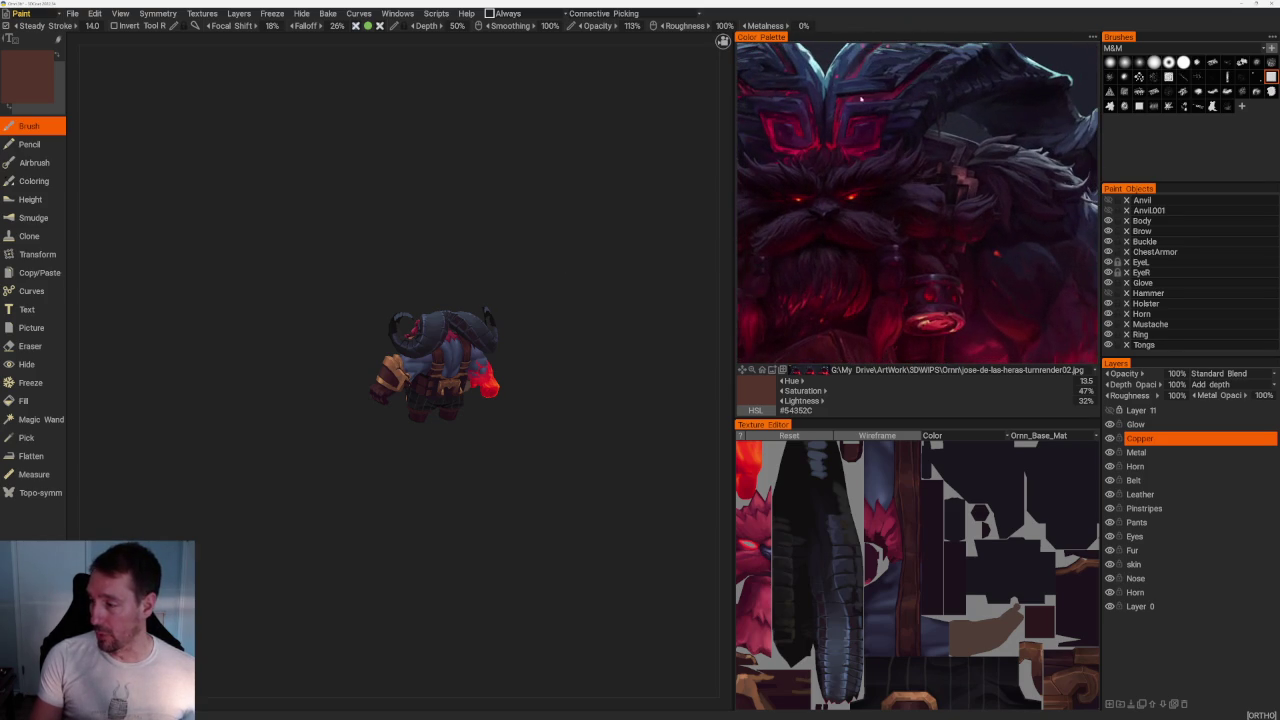
pyautogui.scroll(1, 821, 107)
pyautogui.scroll(2, 831, 171)
pyautogui.scroll(-1, 980, 166)
pyautogui.scroll(-2, 986, 190)
pyautogui.scroll(1, 930, 175)
pyautogui.scroll(2, 846, 149)
pyautogui.scroll(-2, 820, 165)
pyautogui.scroll(-2, 782, 178)
pyautogui.scroll(2, 800, 190)
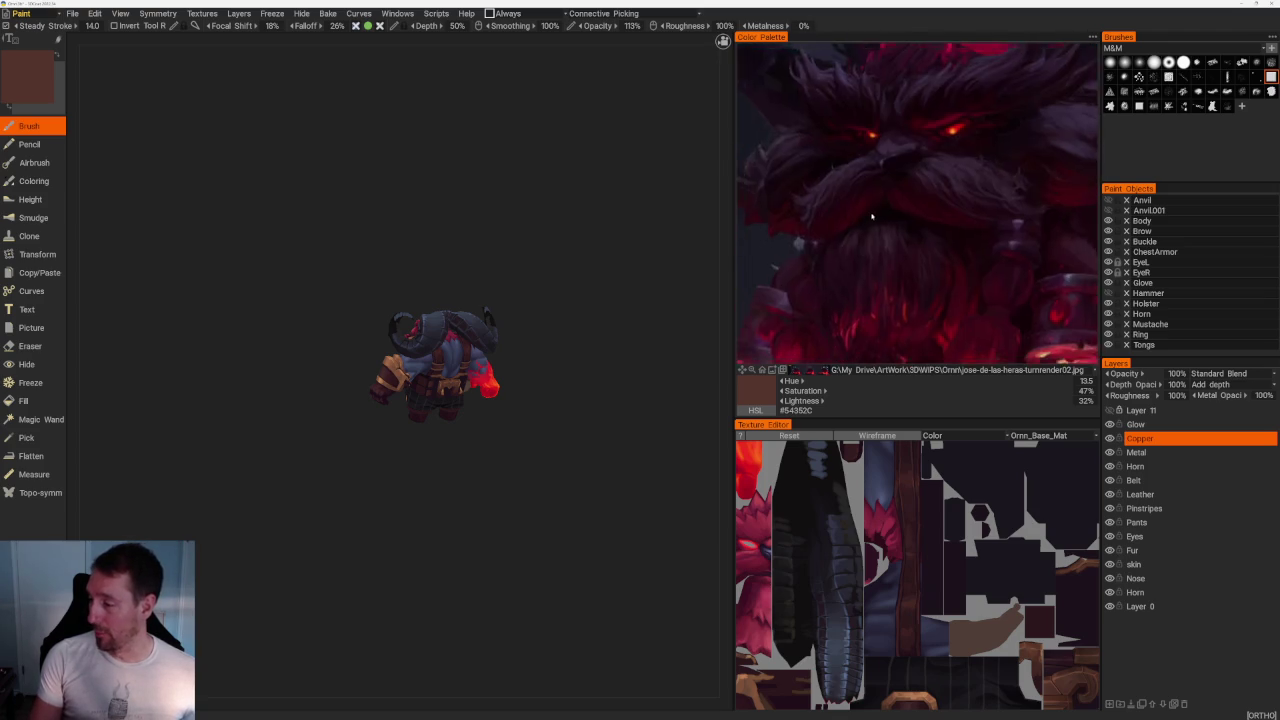
pyautogui.scroll(-1, 866, 217)
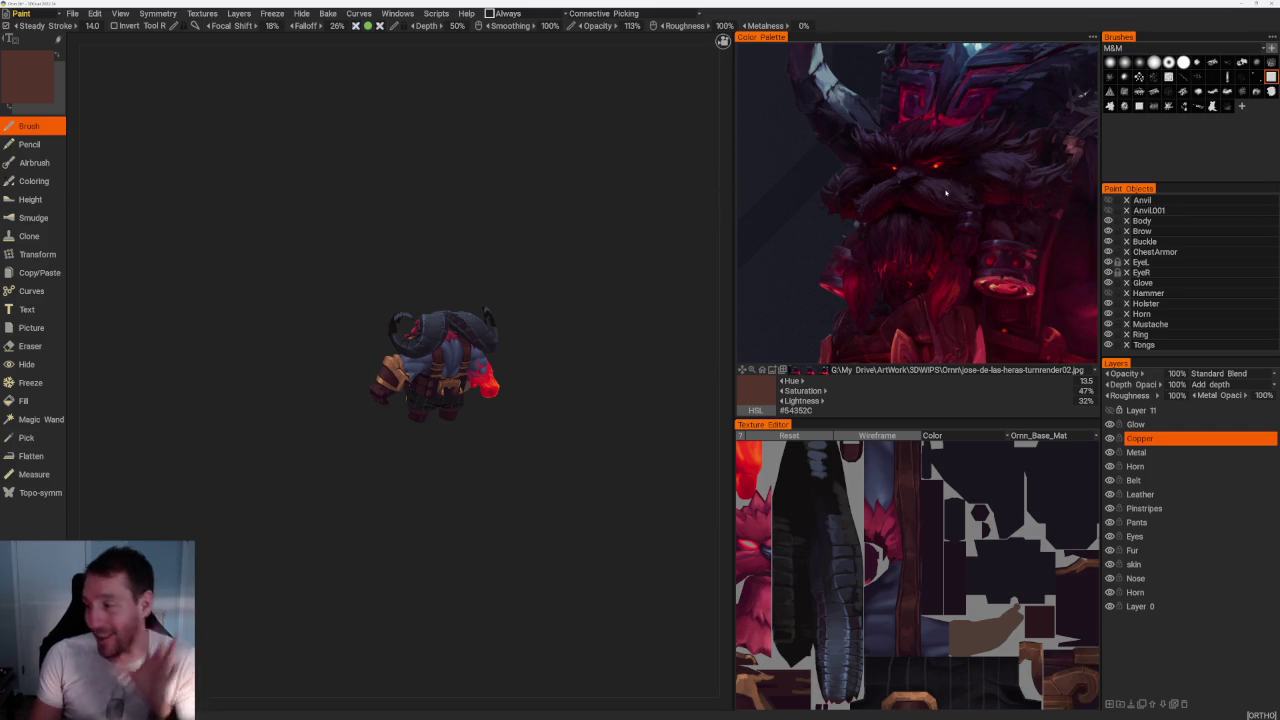
pyautogui.scroll(2, 996, 247)
pyautogui.scroll(3, 990, 240)
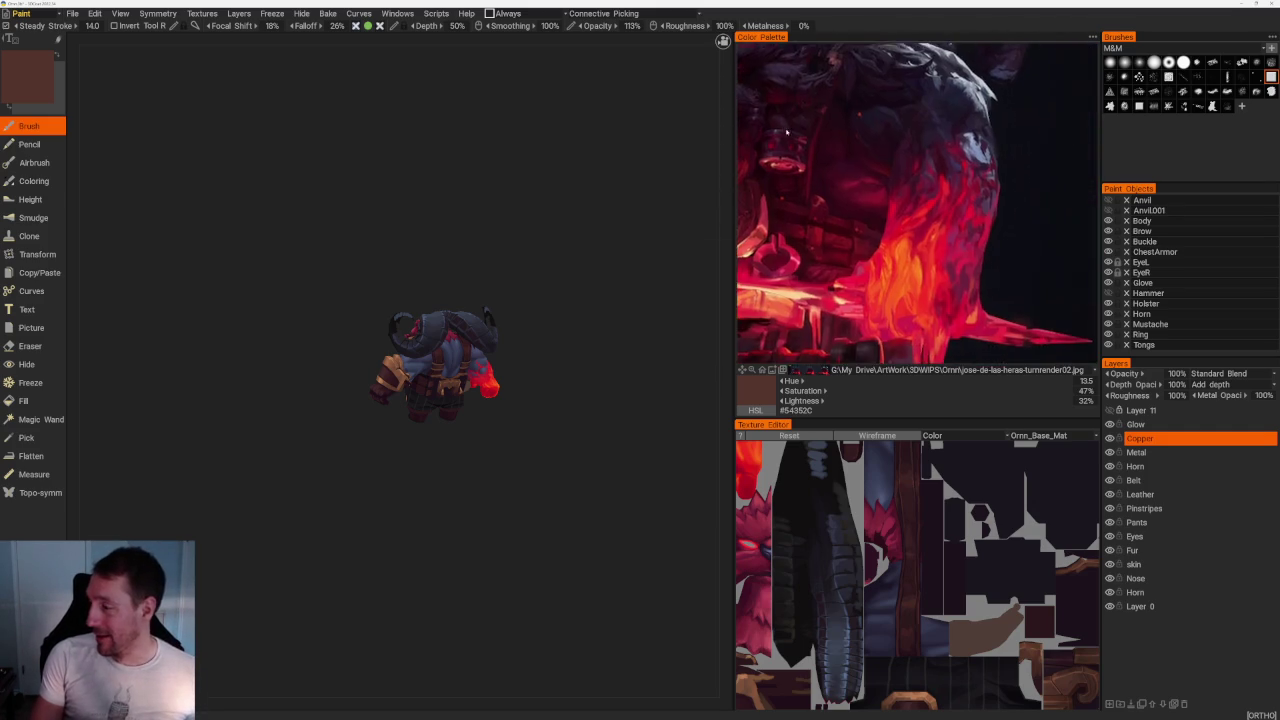
pyautogui.scroll(2, 859, 125)
pyautogui.scroll(-2, 859, 125)
pyautogui.scroll(-2, 900, 190)
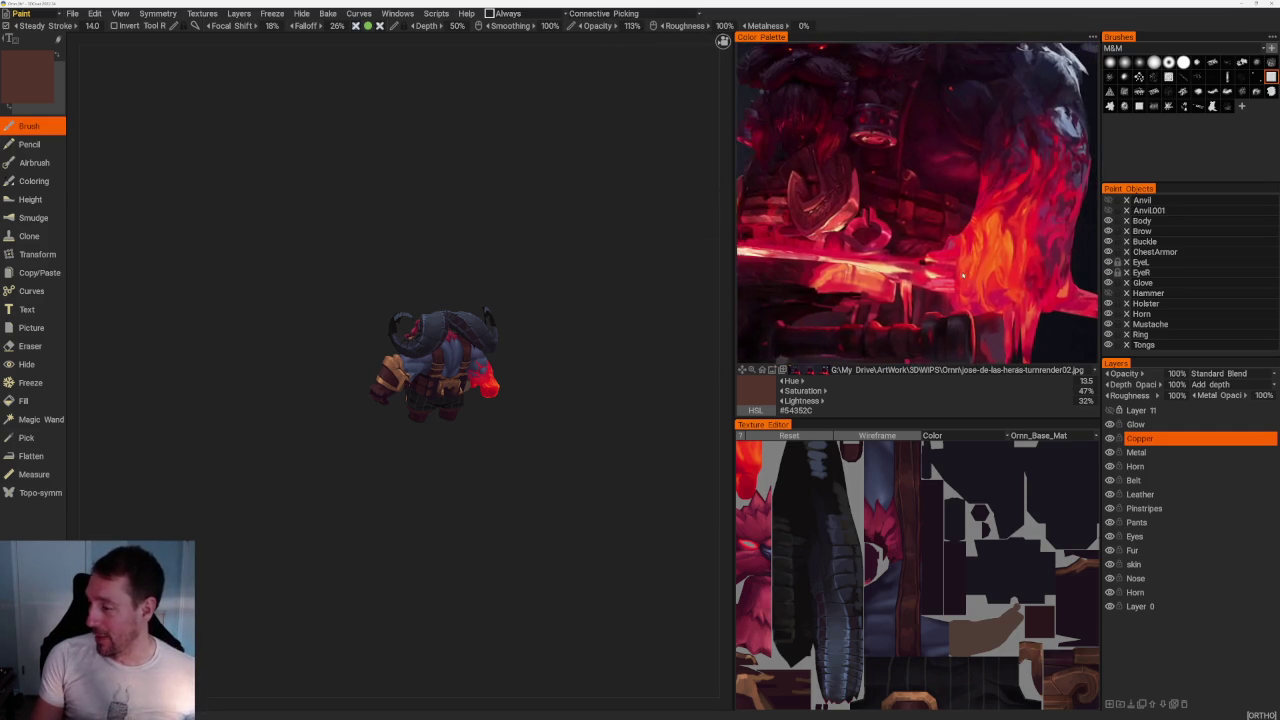
pyautogui.scroll(-1, 940, 250)
pyautogui.moveTo(470, 515)
pyautogui.mouseDown()
pyautogui.moveTo(420, 517)
pyautogui.moveTo(534, 569)
pyautogui.moveTo(371, 543)
pyautogui.moveTo(403, 586)
pyautogui.mouseUp()
pyautogui.moveTo(677, 434); pyautogui.dragTo(608, 426)
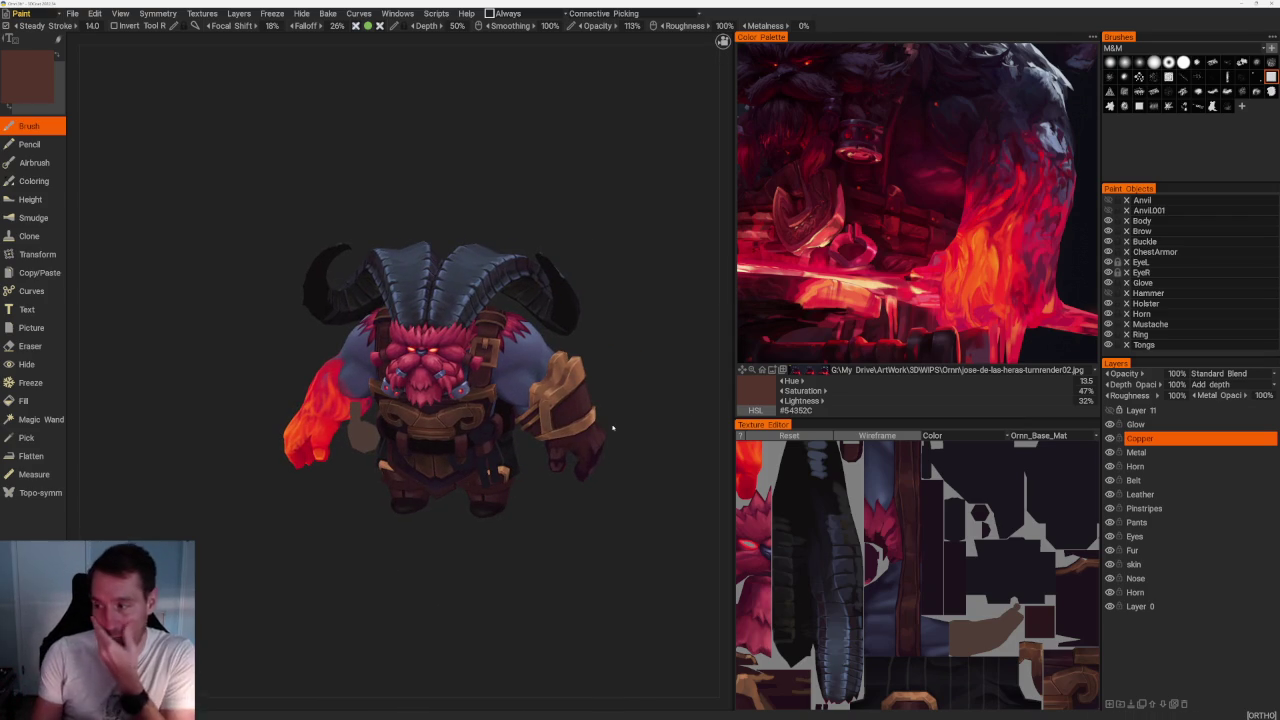
pyautogui.moveTo(855, 187); pyautogui.dragTo(873, 232, button='middle')
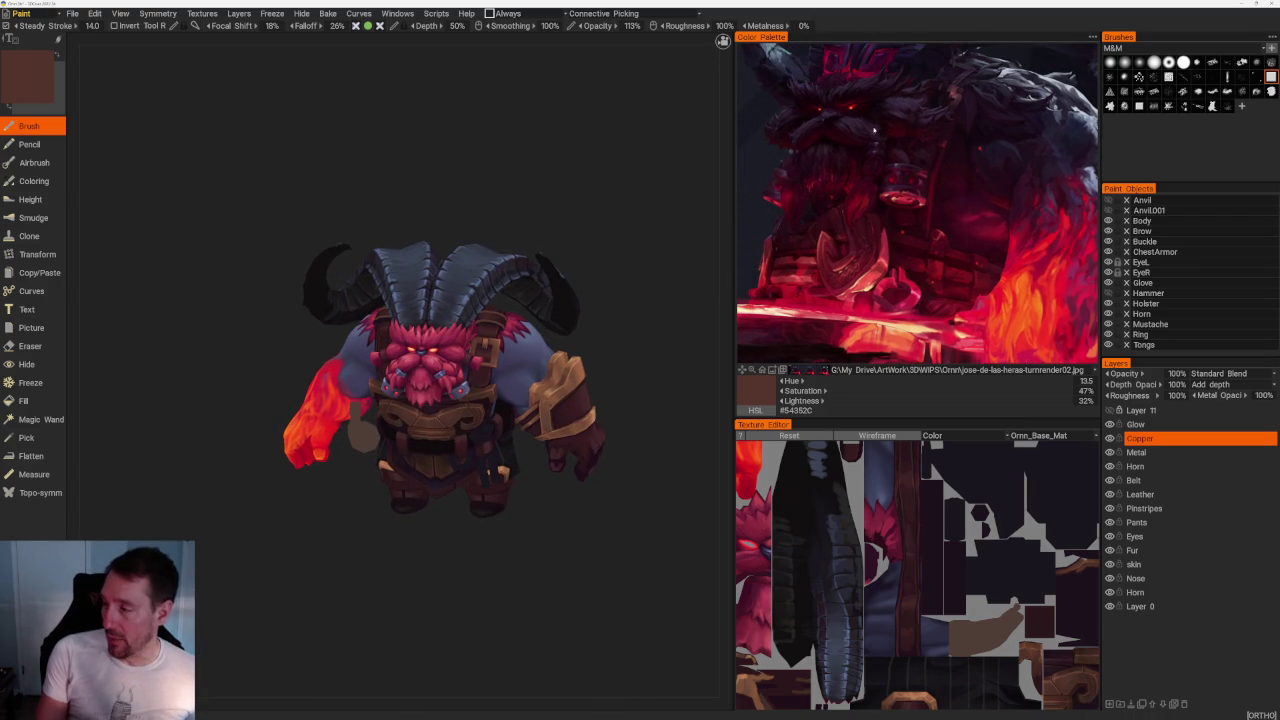
pyautogui.moveTo(720, 535); pyautogui.dragTo(623, 563)
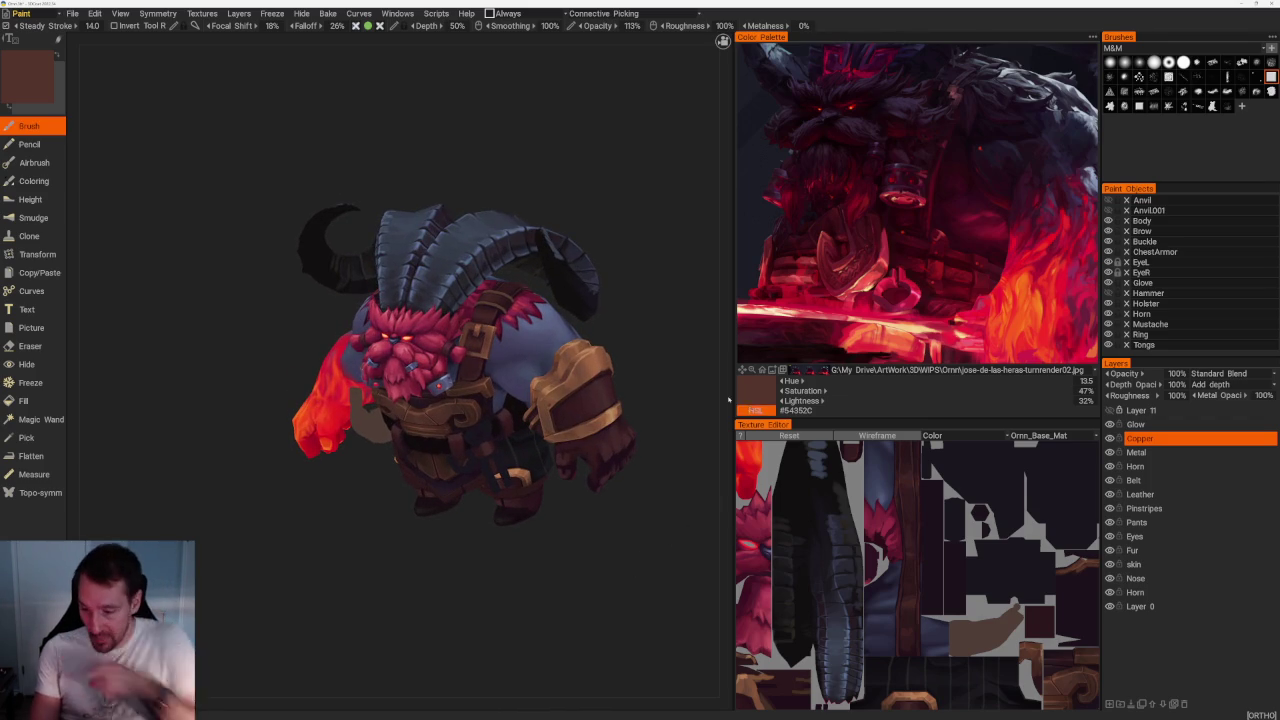
pyautogui.moveTo(651, 317); pyautogui.dragTo(666, 363)
pyautogui.scroll(5, 666, 363)
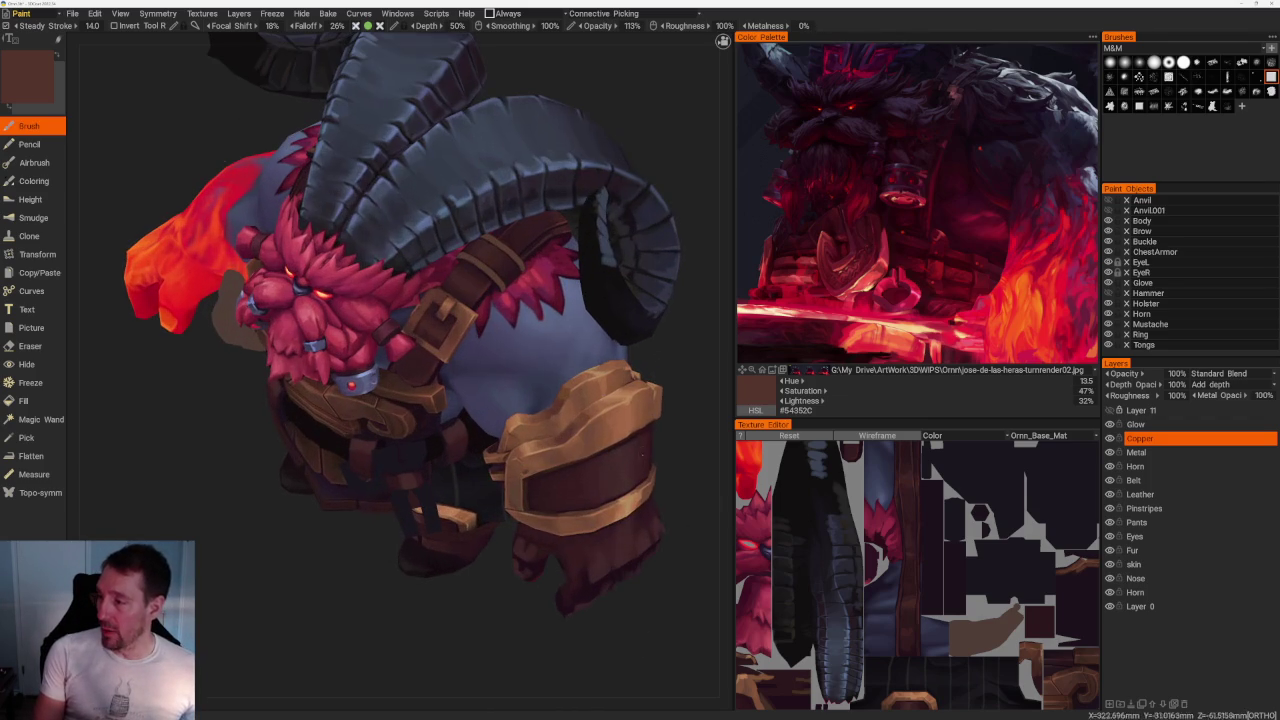
pyautogui.click(843, 370)
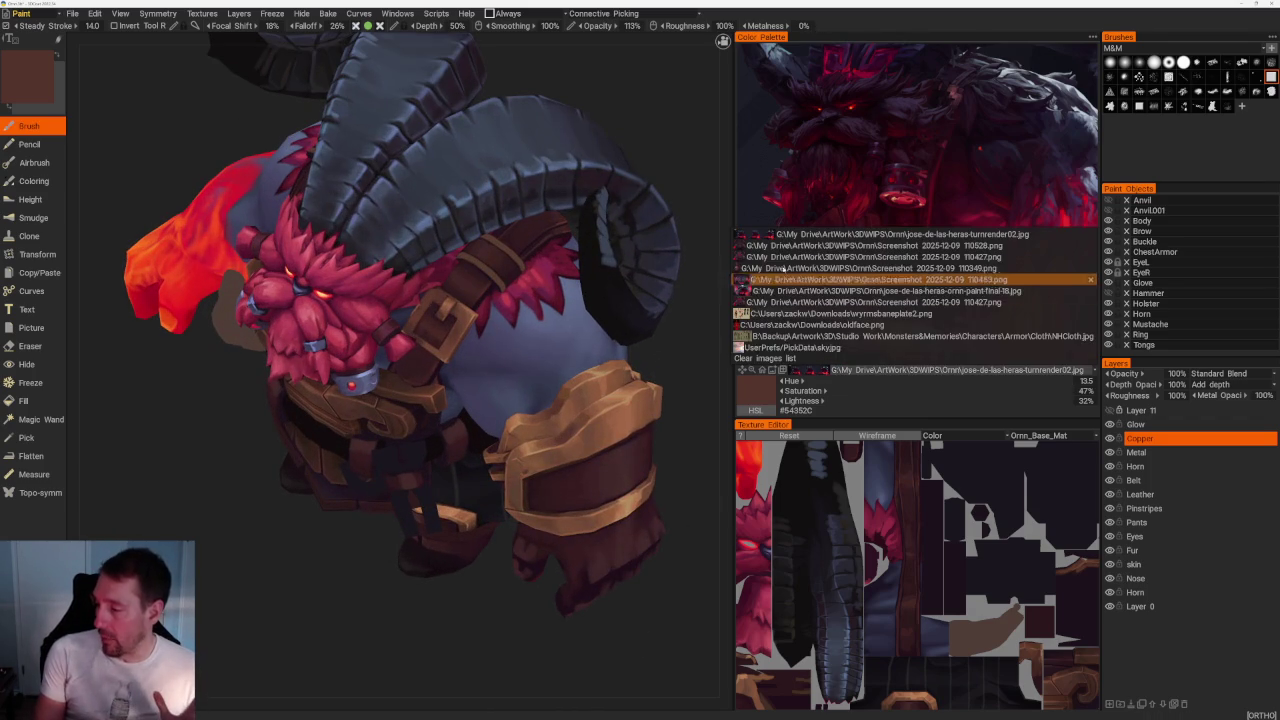
pyautogui.click(744, 257)
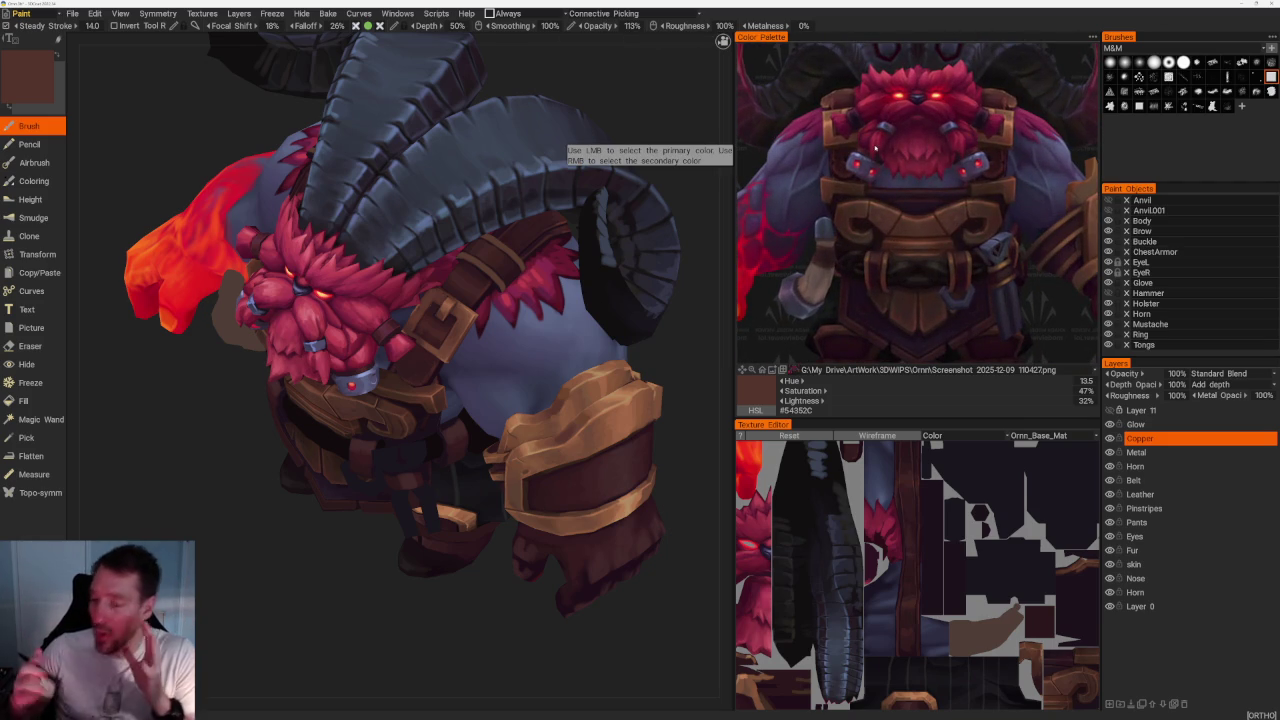
pyautogui.moveTo(180, 560)
pyautogui.mouseDown()
pyautogui.moveTo(261, 607)
pyautogui.moveTo(271, 586)
pyautogui.moveTo(280, 600)
pyautogui.moveTo(266, 586)
pyautogui.moveTo(258, 627)
pyautogui.mouseUp()
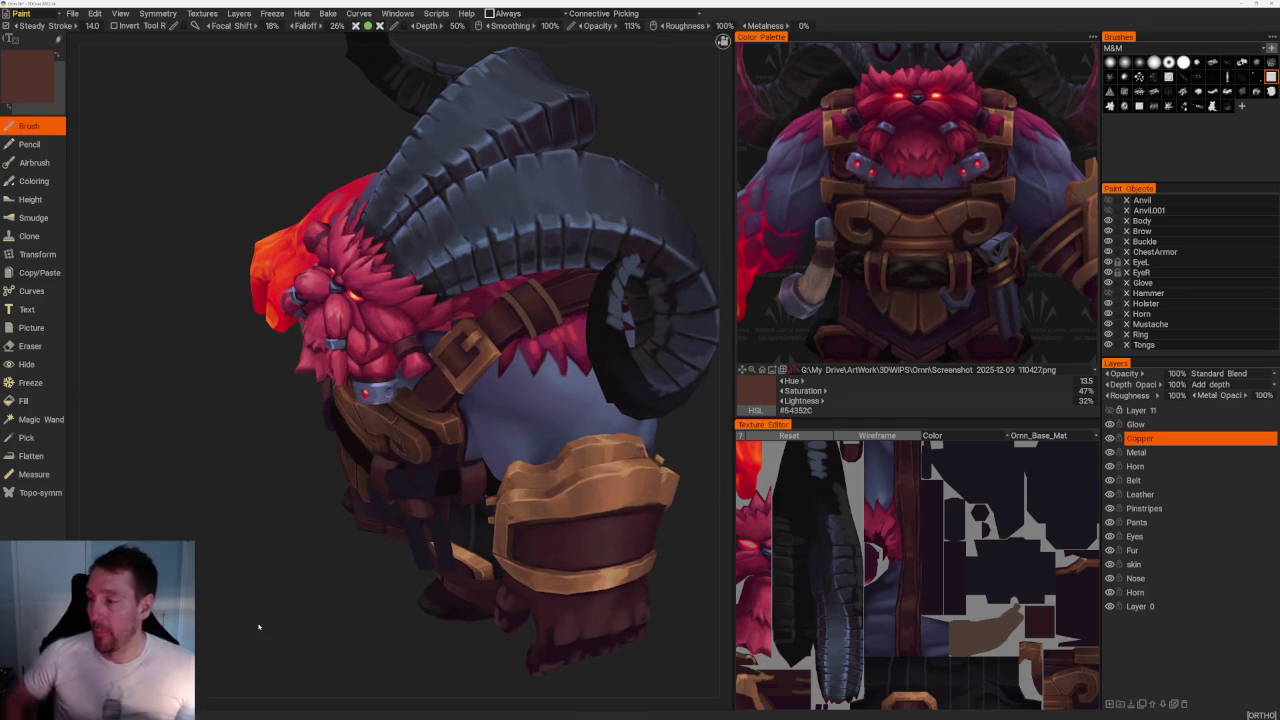
pyautogui.click(850, 369)
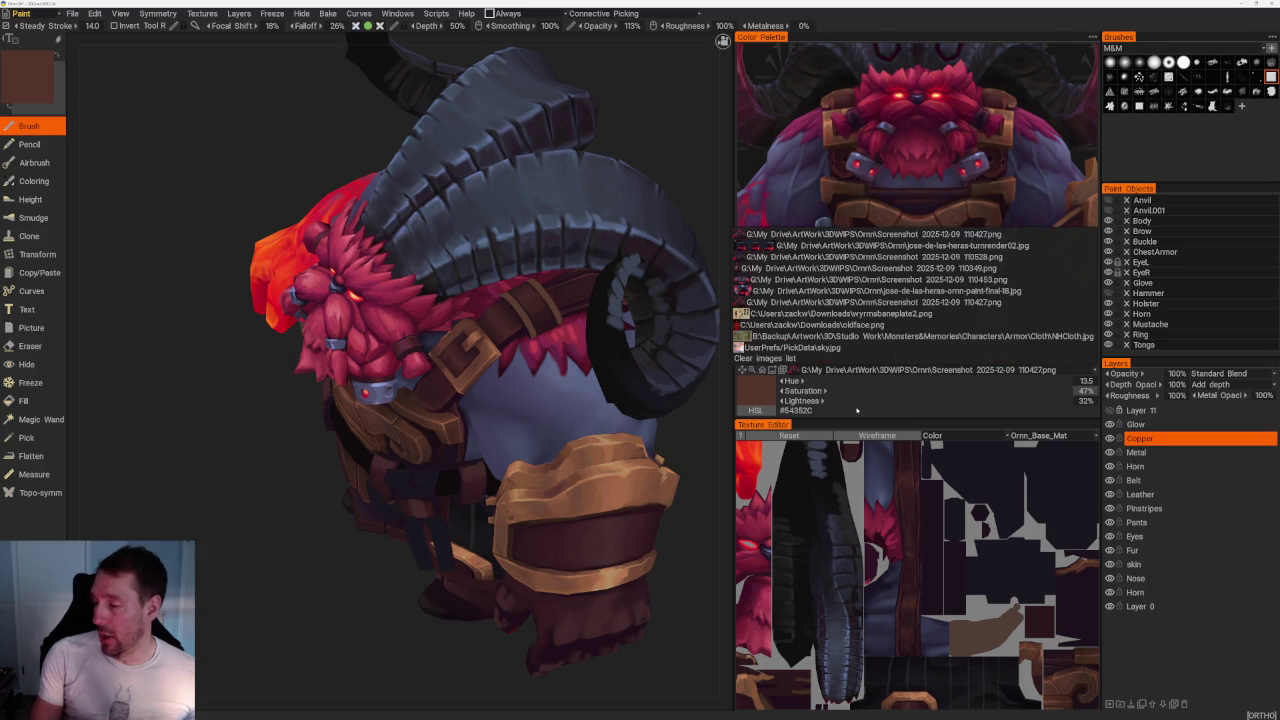
pyautogui.click(765, 245)
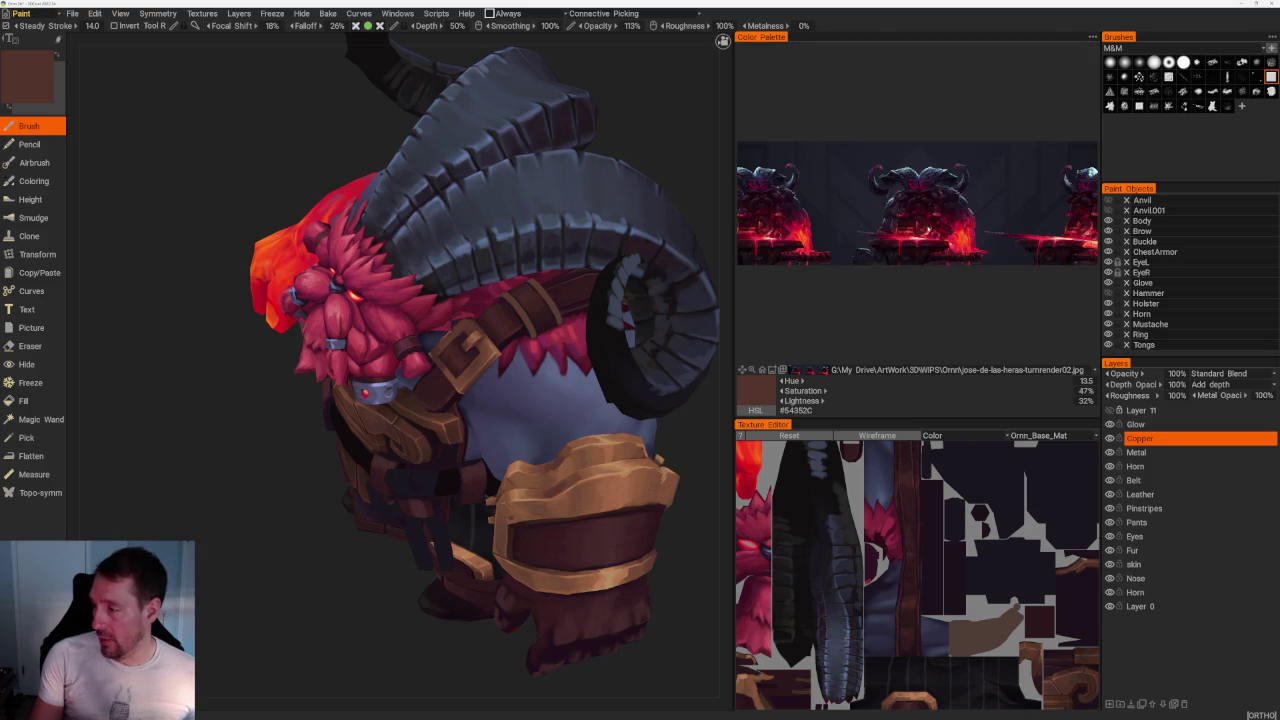
pyautogui.scroll(3, 928, 229)
pyautogui.scroll(2, 855, 147)
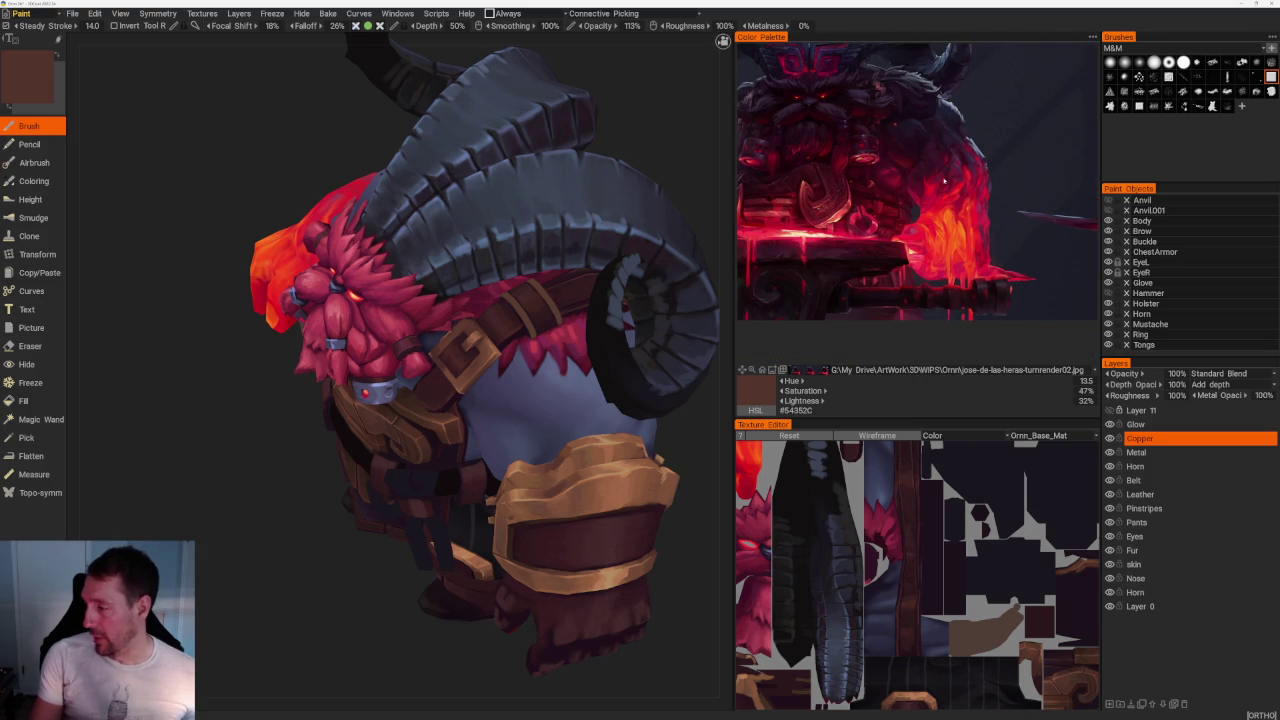
pyautogui.moveTo(568, 343)
pyautogui.mouseDown(button='middle')
pyautogui.moveTo(306, 543)
pyautogui.moveTo(230, 560)
pyautogui.mouseUp(button='middle')
pyautogui.press('KP_2')
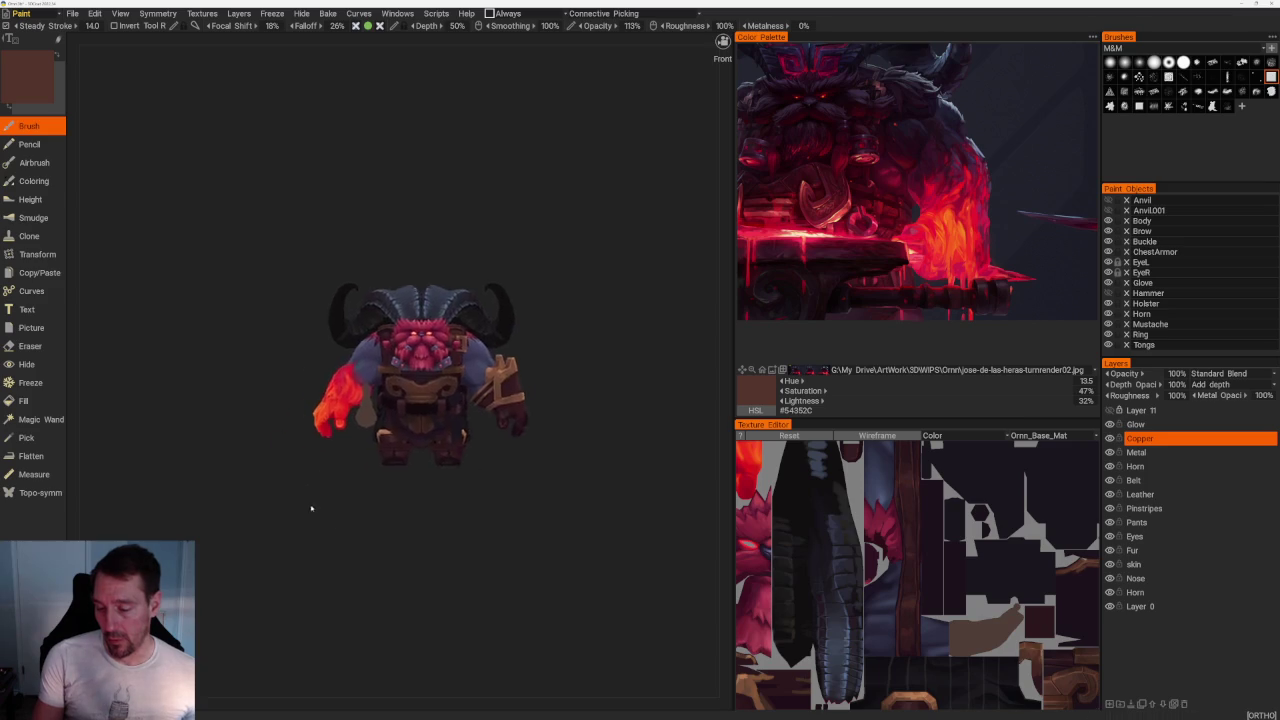
pyautogui.scroll(5, 309, 509)
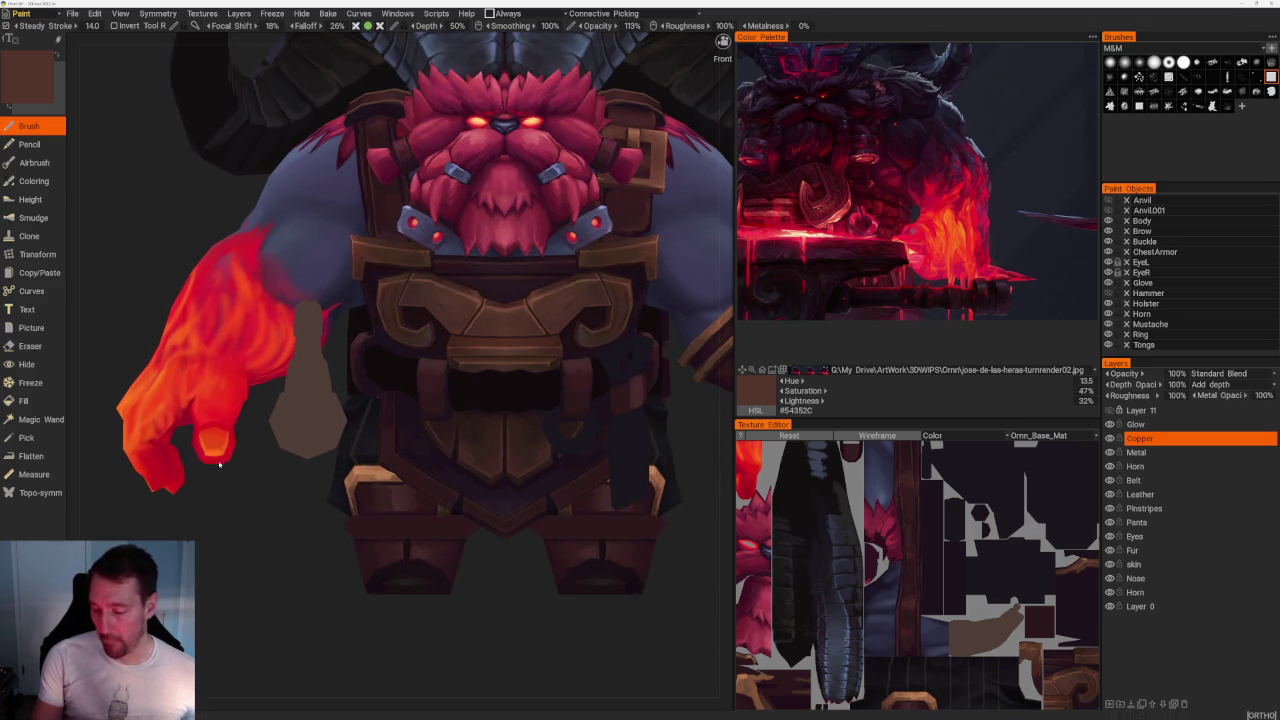
pyautogui.scroll(-3, 416, 624)
pyautogui.moveTo(423, 557); pyautogui.dragTo(366, 594)
pyautogui.scroll(4, 366, 594)
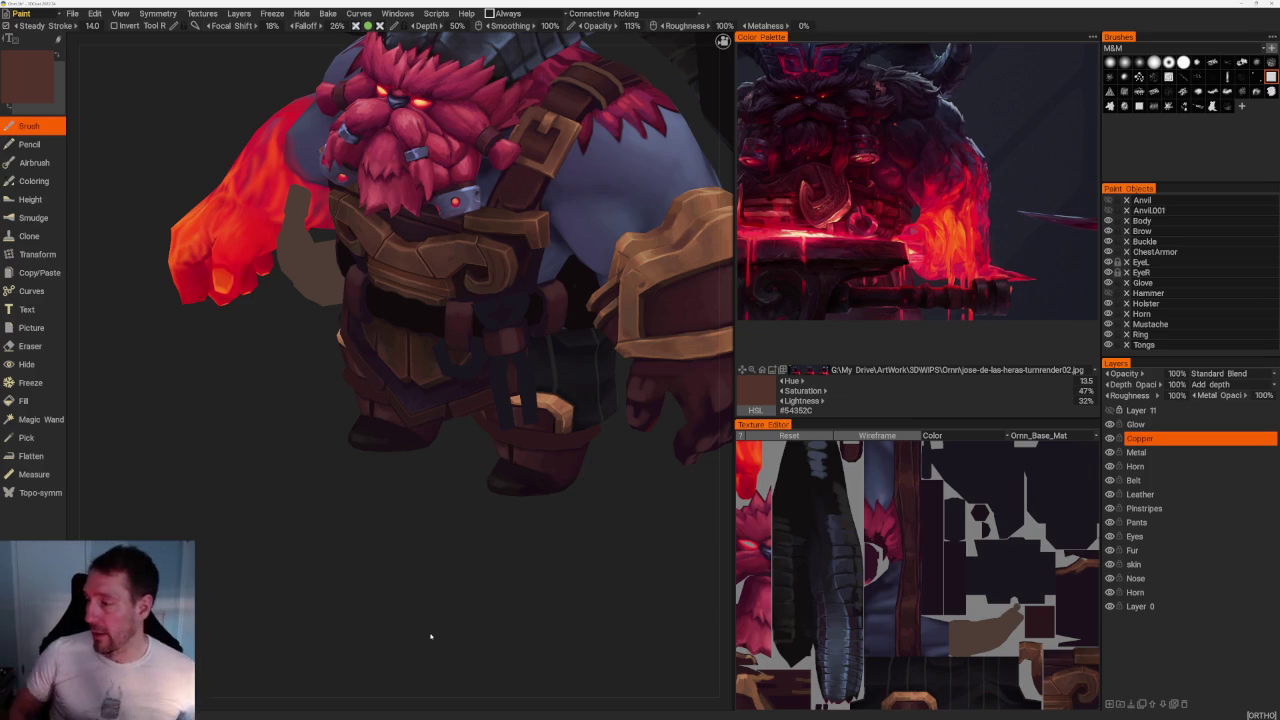
pyautogui.scroll(3, 847, 243)
pyautogui.moveTo(847, 243); pyautogui.dragTo(1000, 233)
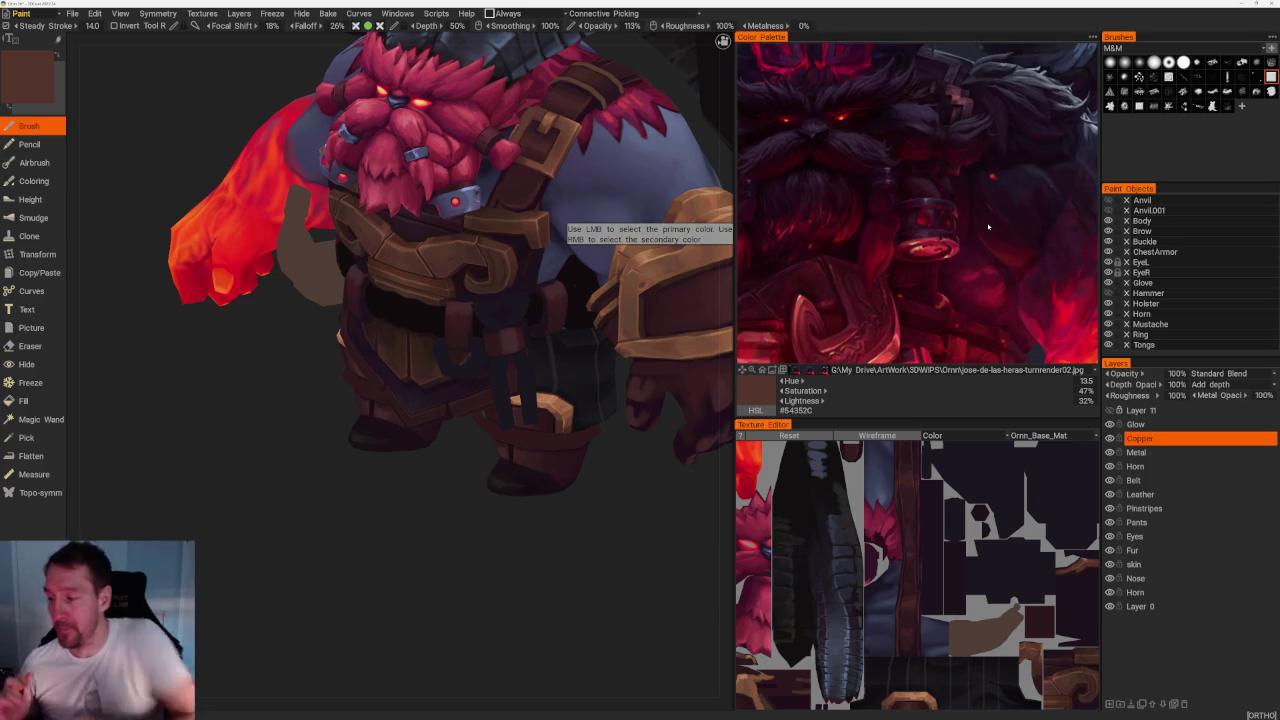
# Zoom and rotate the model to inspect the horn and belt up close.
pyautogui.scroll(3, 297, 506)
pyautogui.scroll(2, 257, 500)
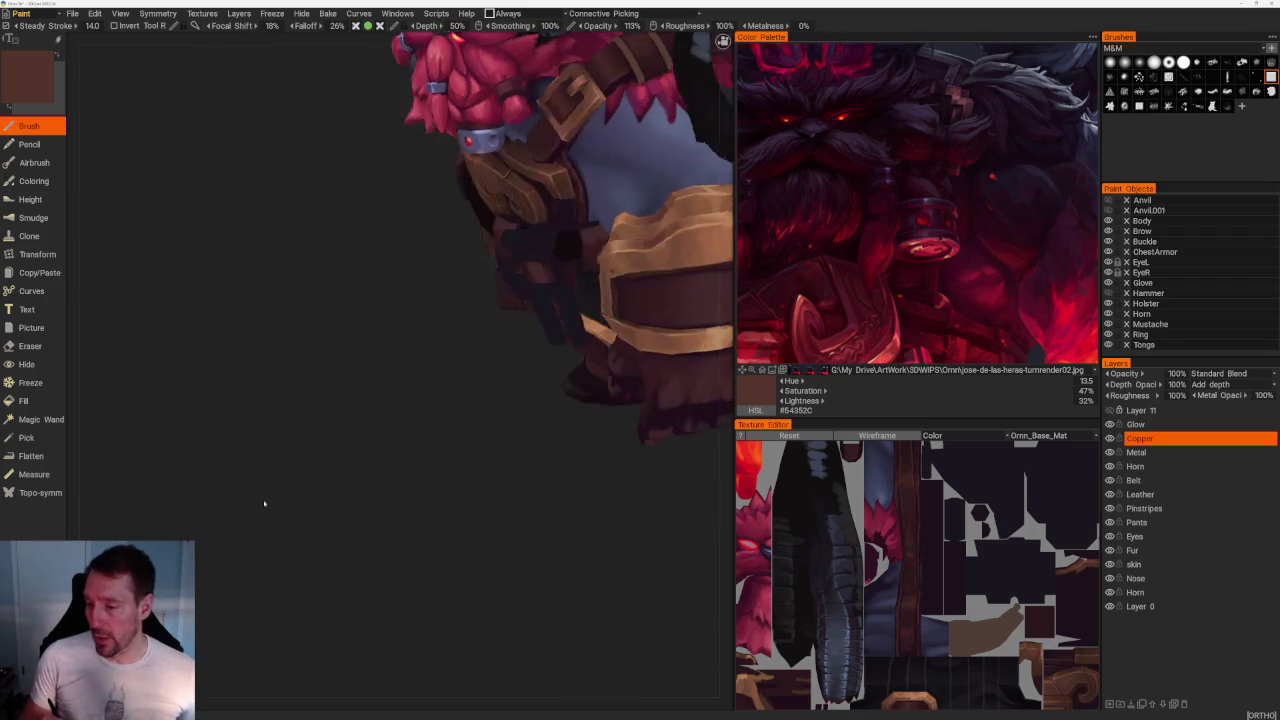
pyautogui.scroll(1, 258, 530)
pyautogui.scroll(-3, 280, 535)
pyautogui.scroll(4, 330, 580)
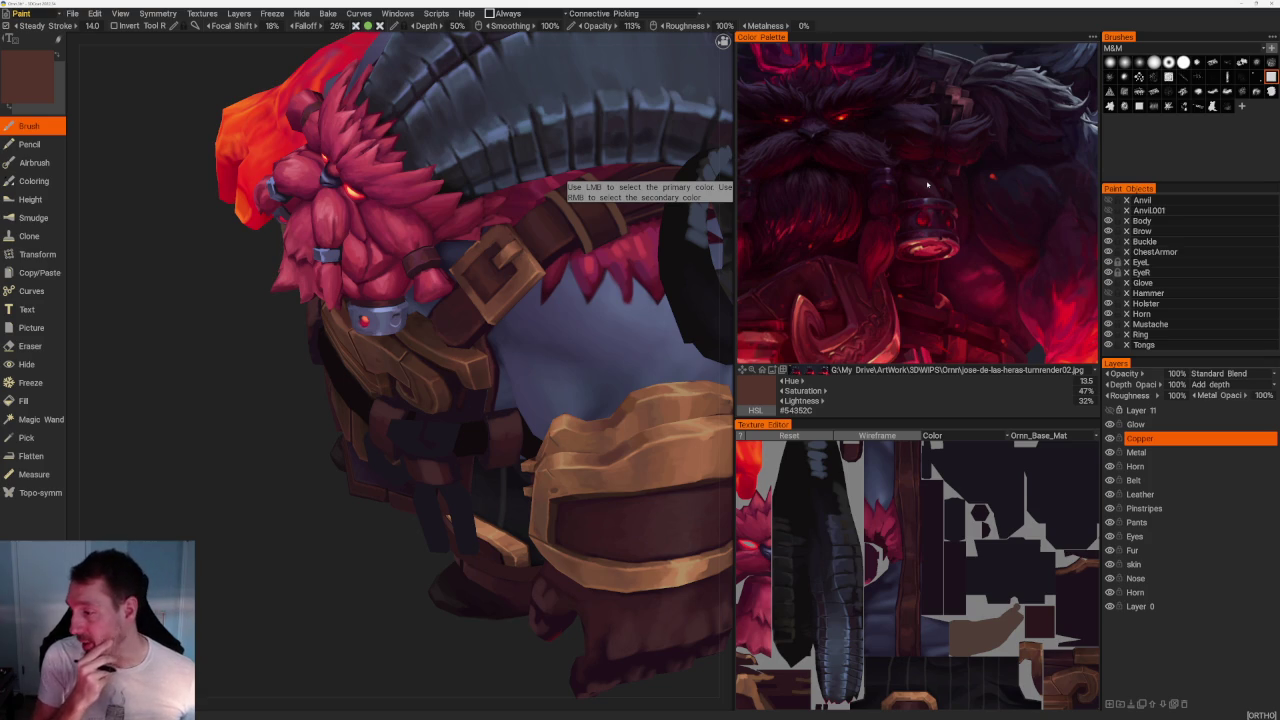
pyautogui.scroll(-5, 329, 429)
pyautogui.moveTo(329, 429)
pyautogui.mouseDown()
pyautogui.moveTo(437, 537)
pyautogui.moveTo(477, 486)
pyautogui.moveTo(512, 505)
pyautogui.moveTo(494, 443)
pyautogui.mouseUp()
pyautogui.scroll(5, 437, 537)
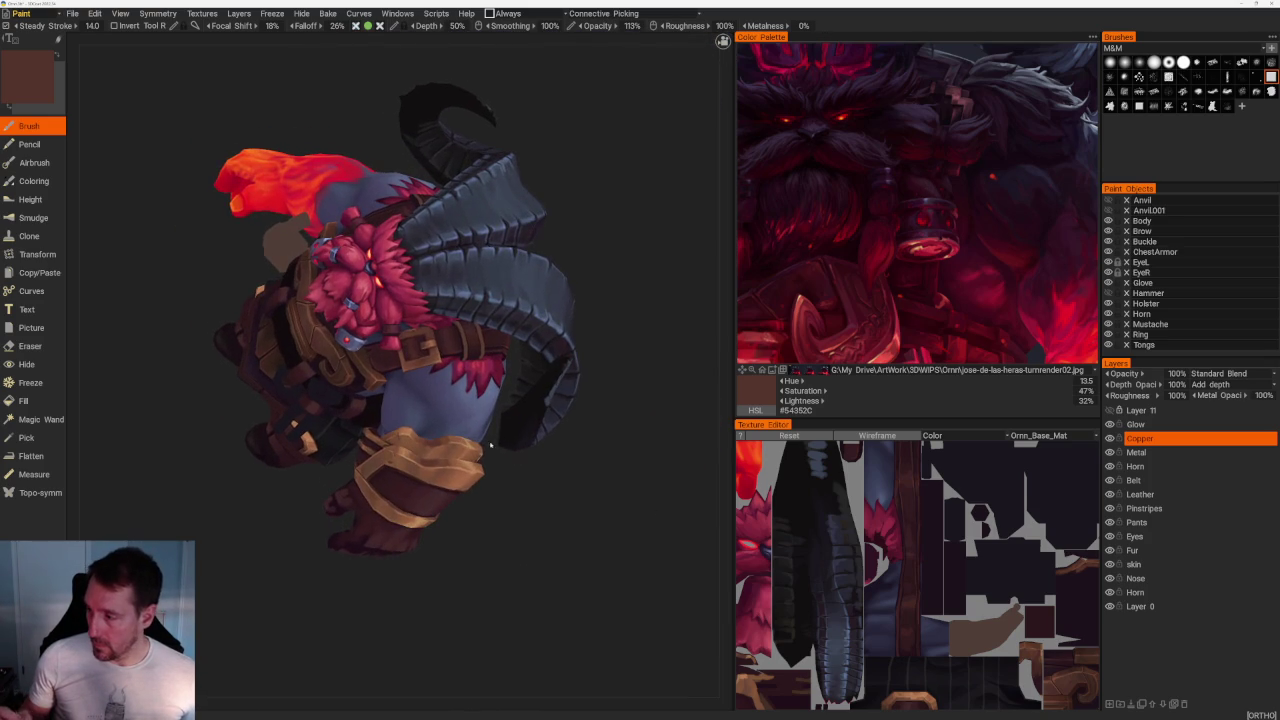
pyautogui.moveTo(543, 518); pyautogui.dragTo(551, 491)
pyautogui.scroll(3, 523, 506)
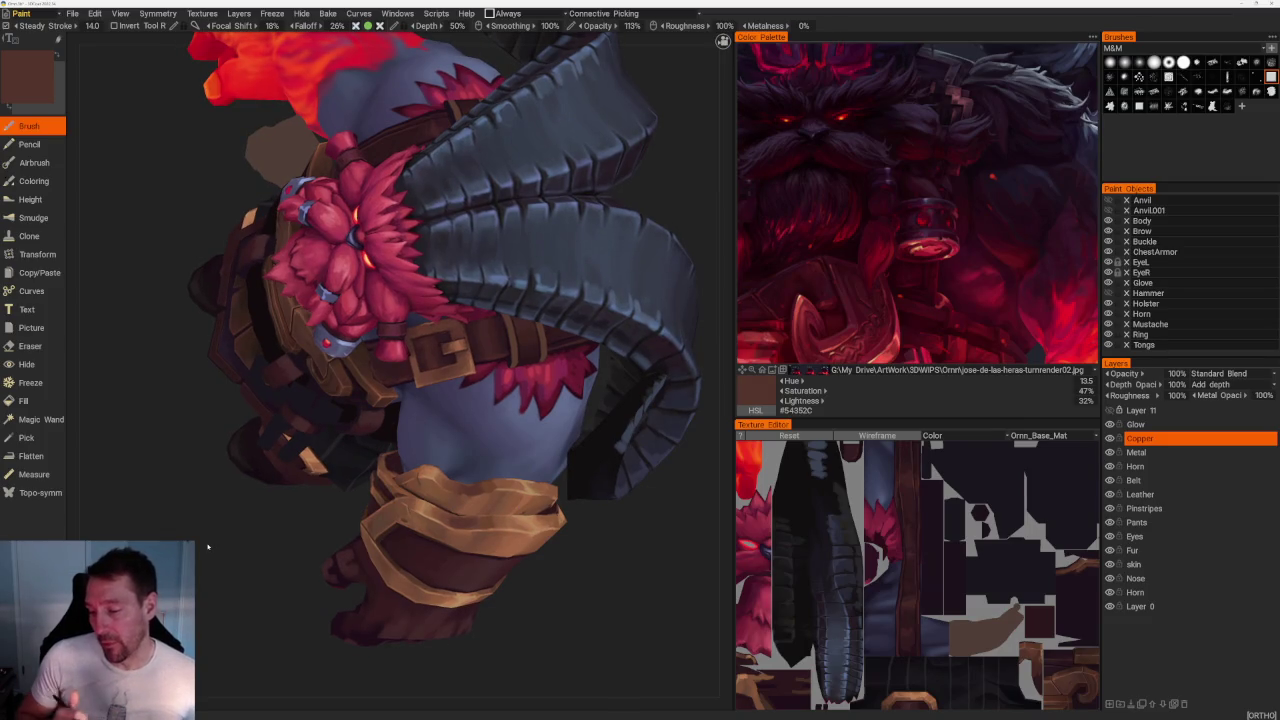
pyautogui.moveTo(232, 568); pyautogui.dragTo(200, 577)
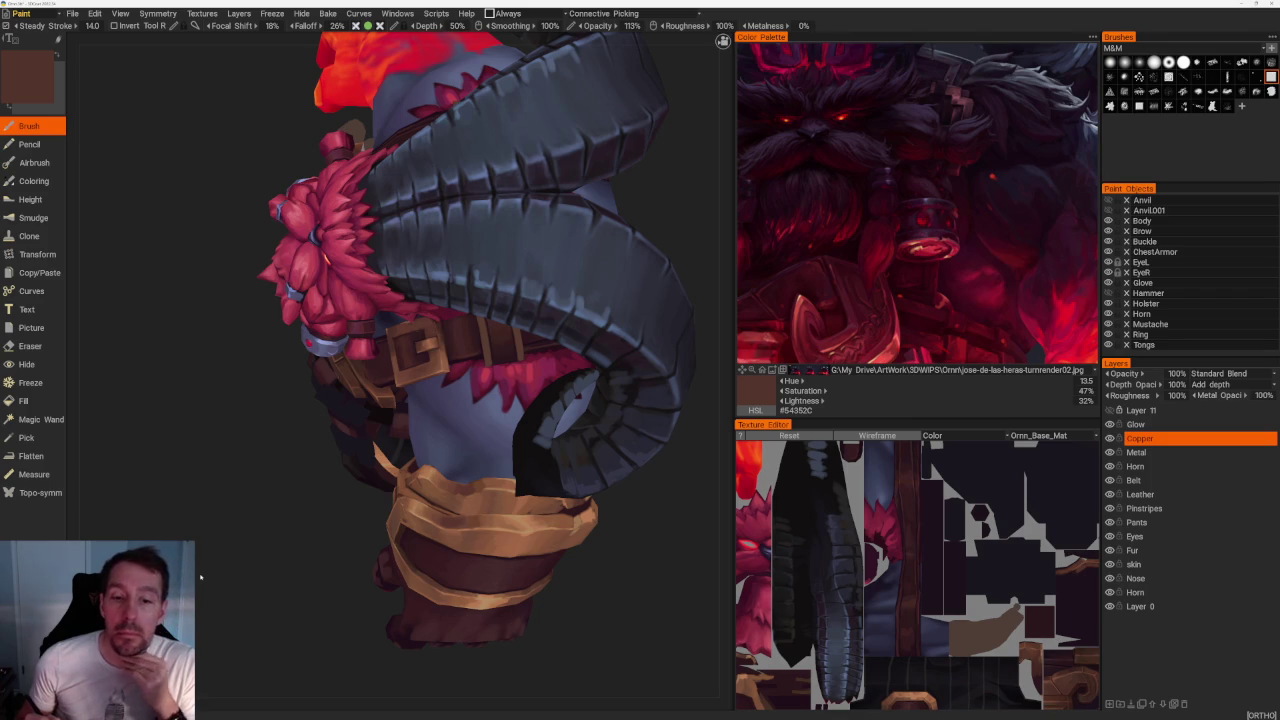
pyautogui.moveTo(200, 577)
pyautogui.mouseDown()
pyautogui.moveTo(280, 551)
pyautogui.moveTo(260, 553)
pyautogui.mouseUp()
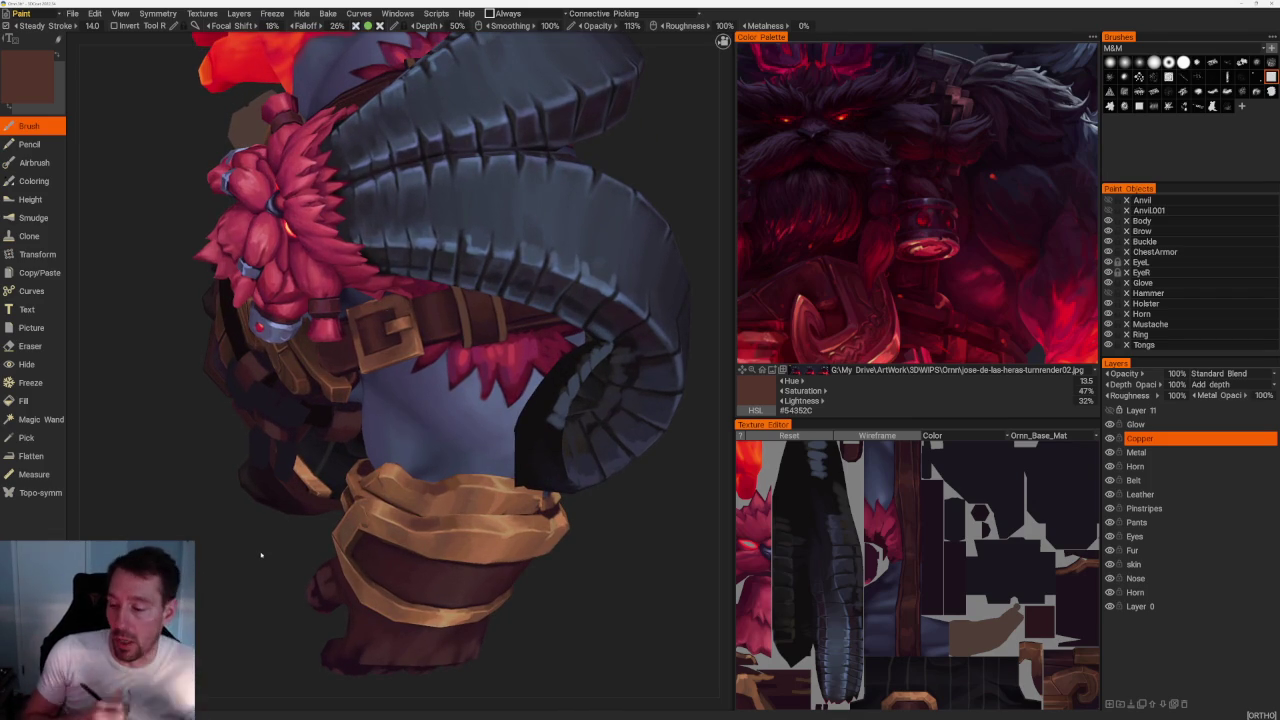
pyautogui.moveTo(260, 555)
pyautogui.mouseDown()
pyautogui.moveTo(243, 520)
pyautogui.moveTo(328, 548)
pyautogui.moveTo(274, 506)
pyautogui.moveTo(315, 571)
pyautogui.moveTo(326, 560)
pyautogui.moveTo(323, 514)
pyautogui.moveTo(302, 503)
pyautogui.mouseUp()
# Turn and zoom the model to face the beard, chest and belt.
pyautogui.scroll(-5, 243, 520)
pyautogui.scroll(-3, 286, 523)
pyautogui.scroll(3, 300, 540)
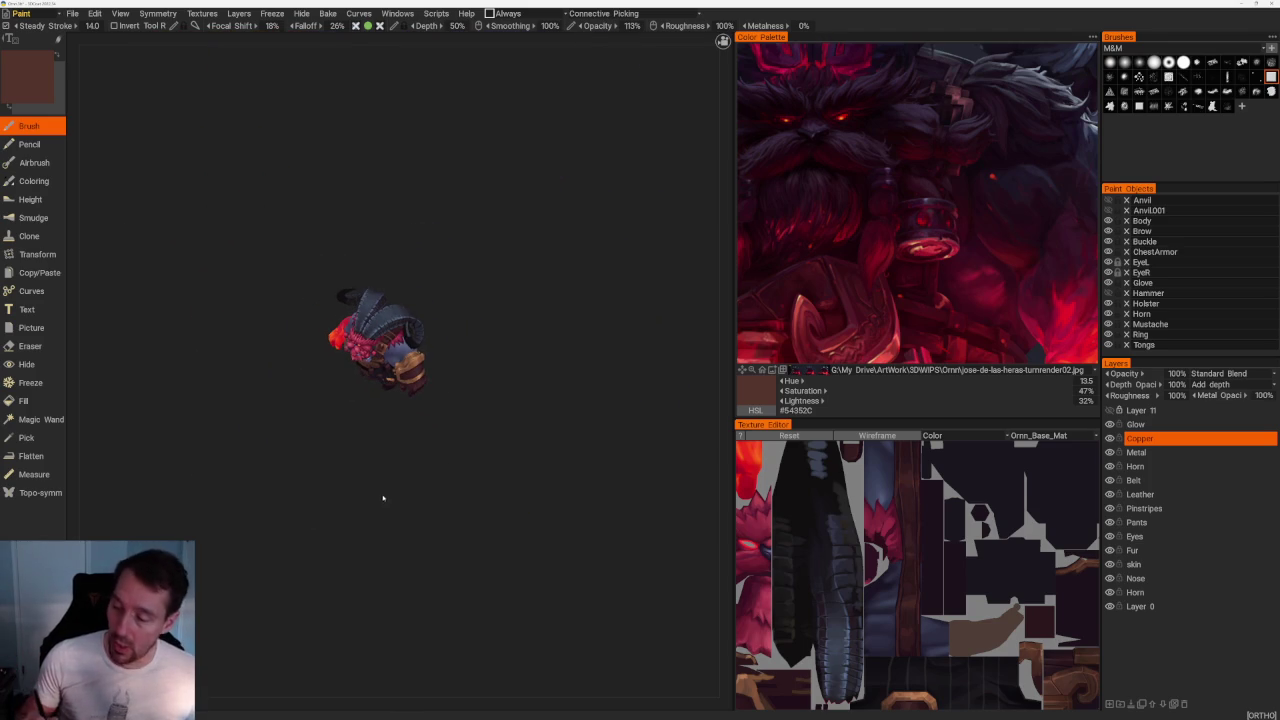
pyautogui.scroll(2, 410, 530)
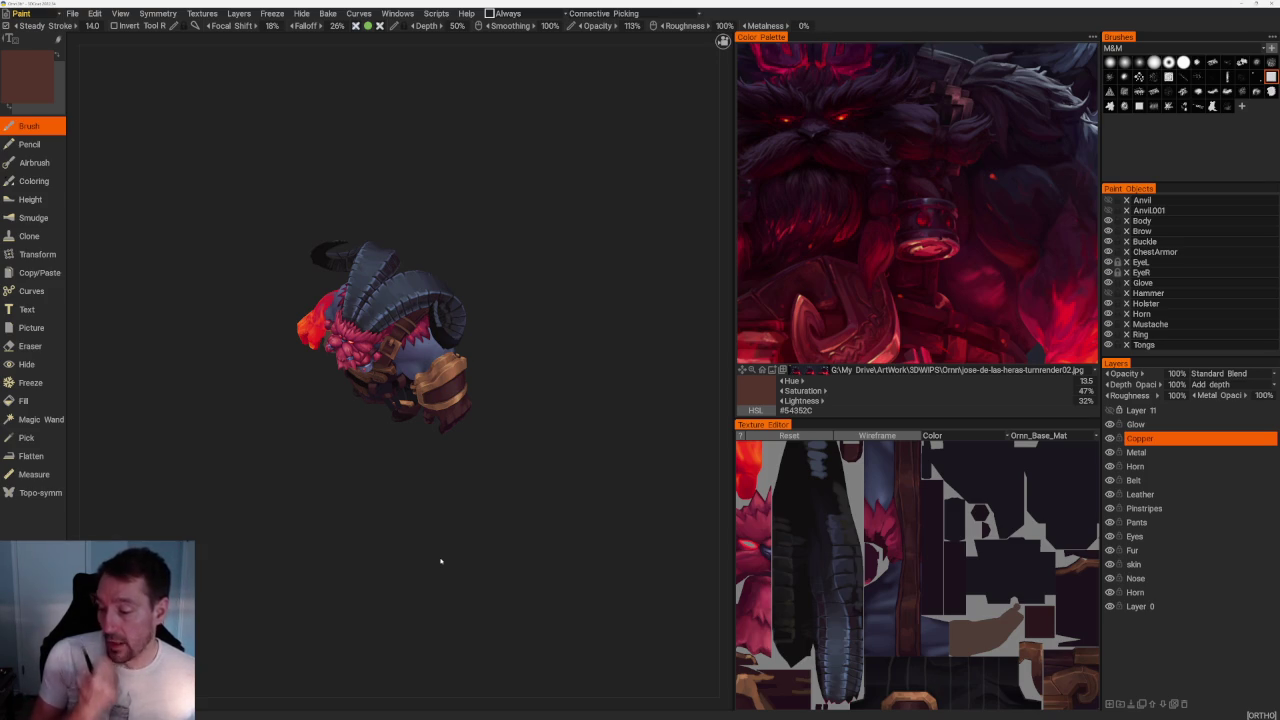
pyautogui.moveTo(440, 561)
pyautogui.mouseDown()
pyautogui.moveTo(354, 509)
pyautogui.moveTo(374, 563)
pyautogui.moveTo(346, 491)
pyautogui.mouseUp()
pyautogui.scroll(2, 374, 563)
pyautogui.scroll(3, 366, 538)
pyautogui.moveTo(366, 538)
pyautogui.mouseDown()
pyautogui.moveTo(343, 529)
pyautogui.moveTo(343, 571)
pyautogui.mouseUp()
pyautogui.scroll(2, 343, 571)
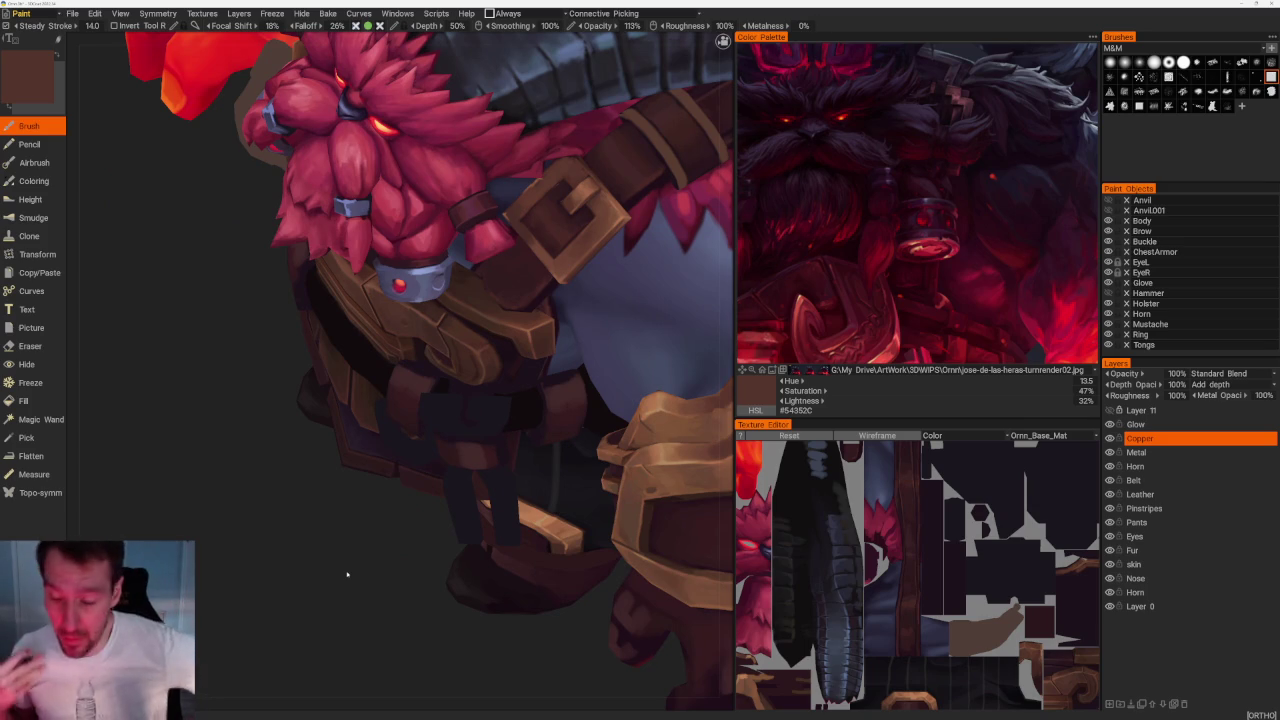
pyautogui.moveTo(347, 572)
pyautogui.mouseDown()
pyautogui.moveTo(266, 517)
pyautogui.moveTo(284, 487)
pyautogui.moveTo(300, 540)
pyautogui.moveTo(309, 531)
pyautogui.moveTo(285, 575)
pyautogui.moveTo(257, 591)
pyautogui.moveTo(240, 570)
pyautogui.mouseUp()
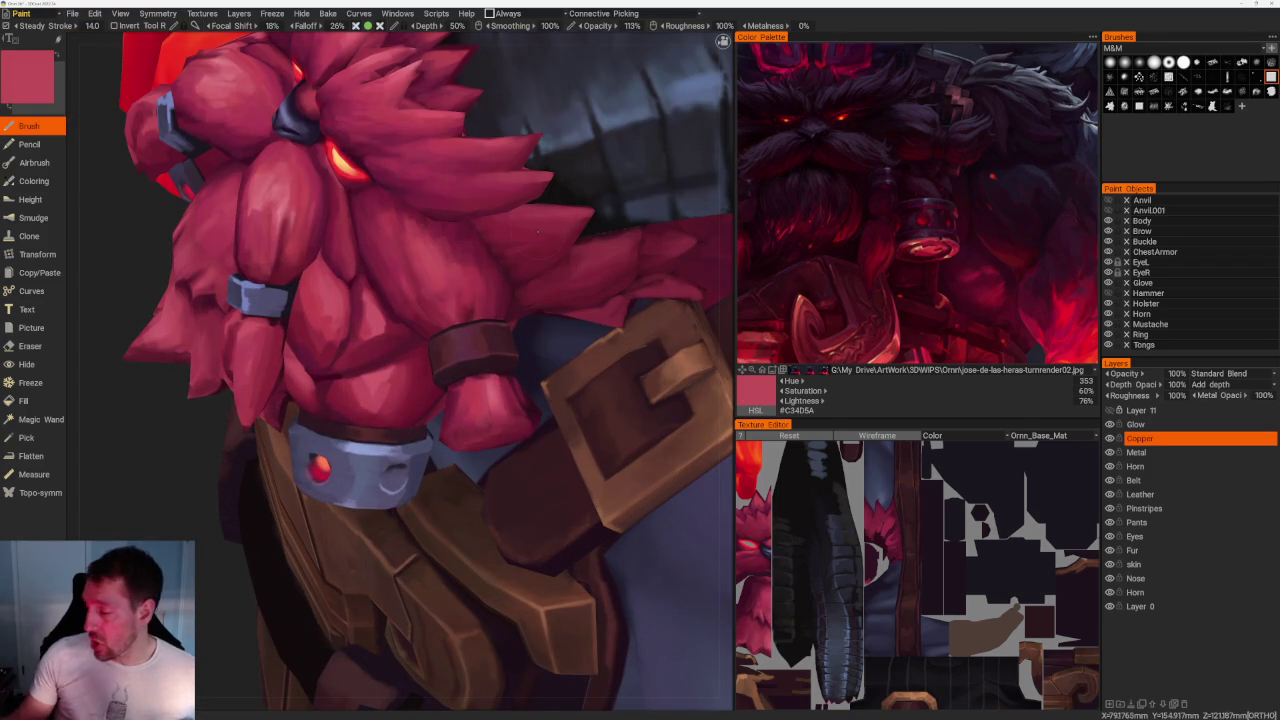
# Make the Fur layer active and sample lighter and darker reds from the beard fur.
pyautogui.click(1140, 550)
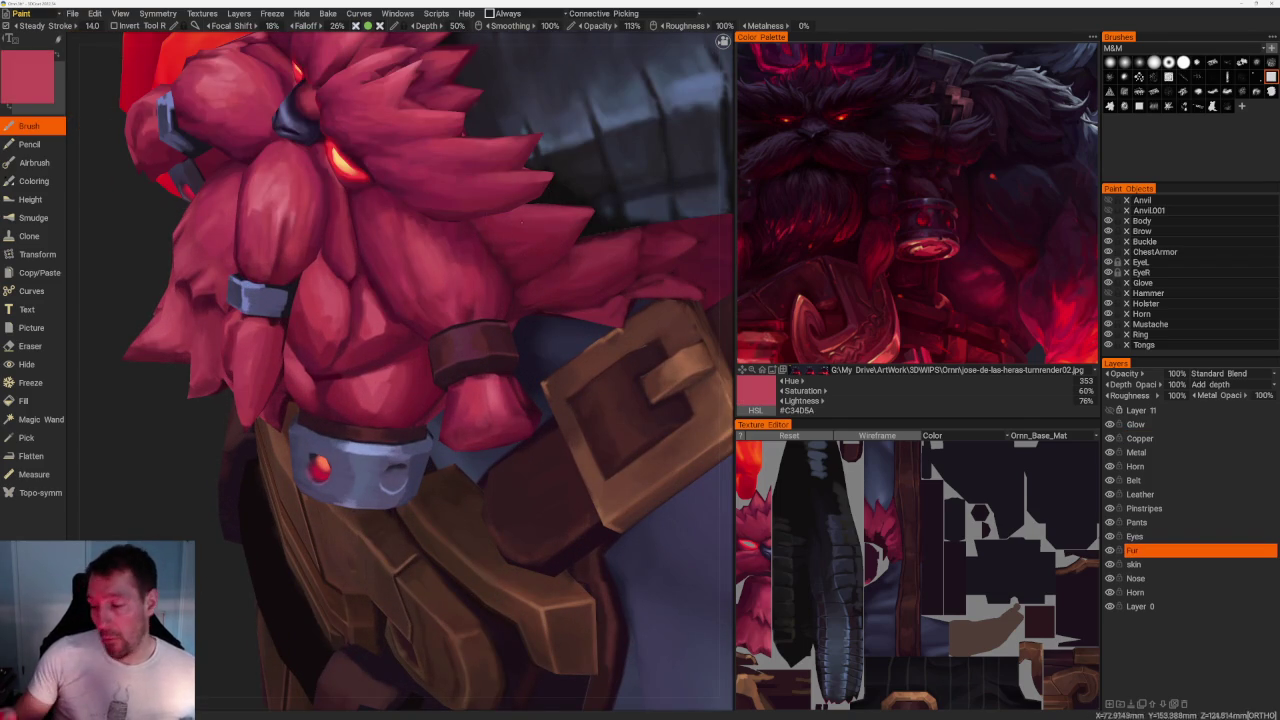
pyautogui.press('v')
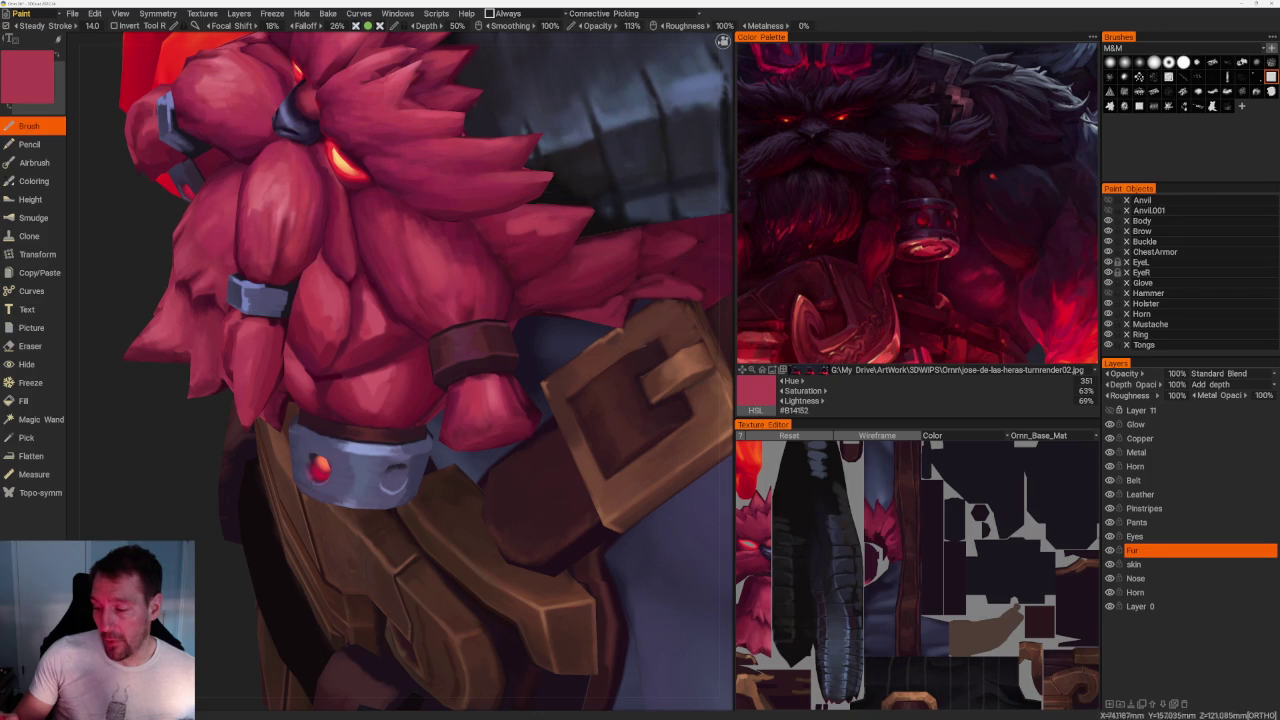
pyautogui.press('v')
pyautogui.press('v')
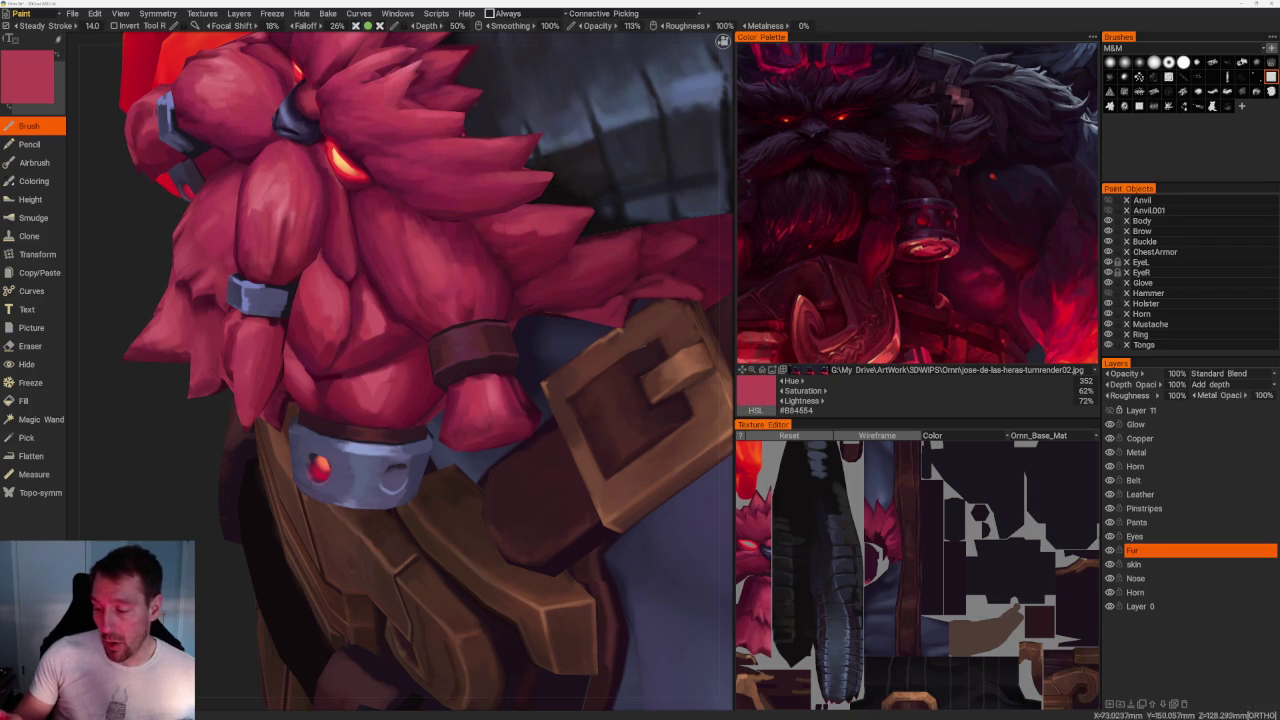
pyautogui.press('v')
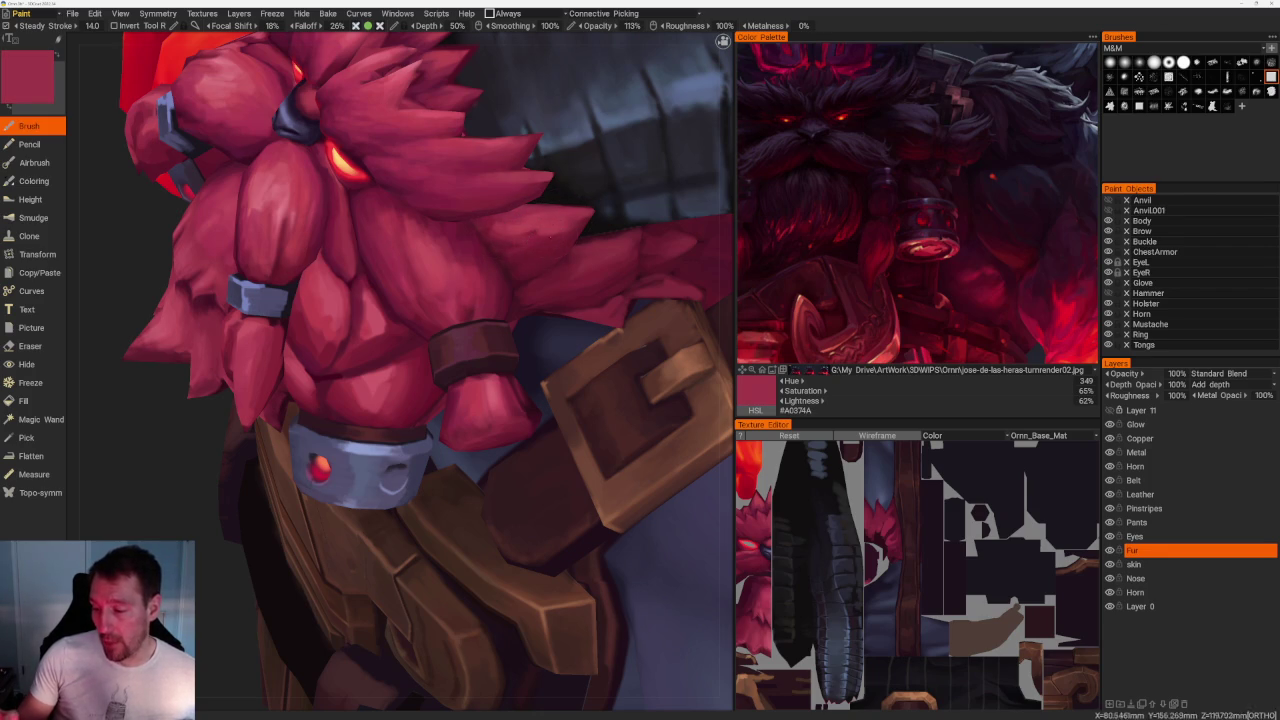
pyautogui.press('v')
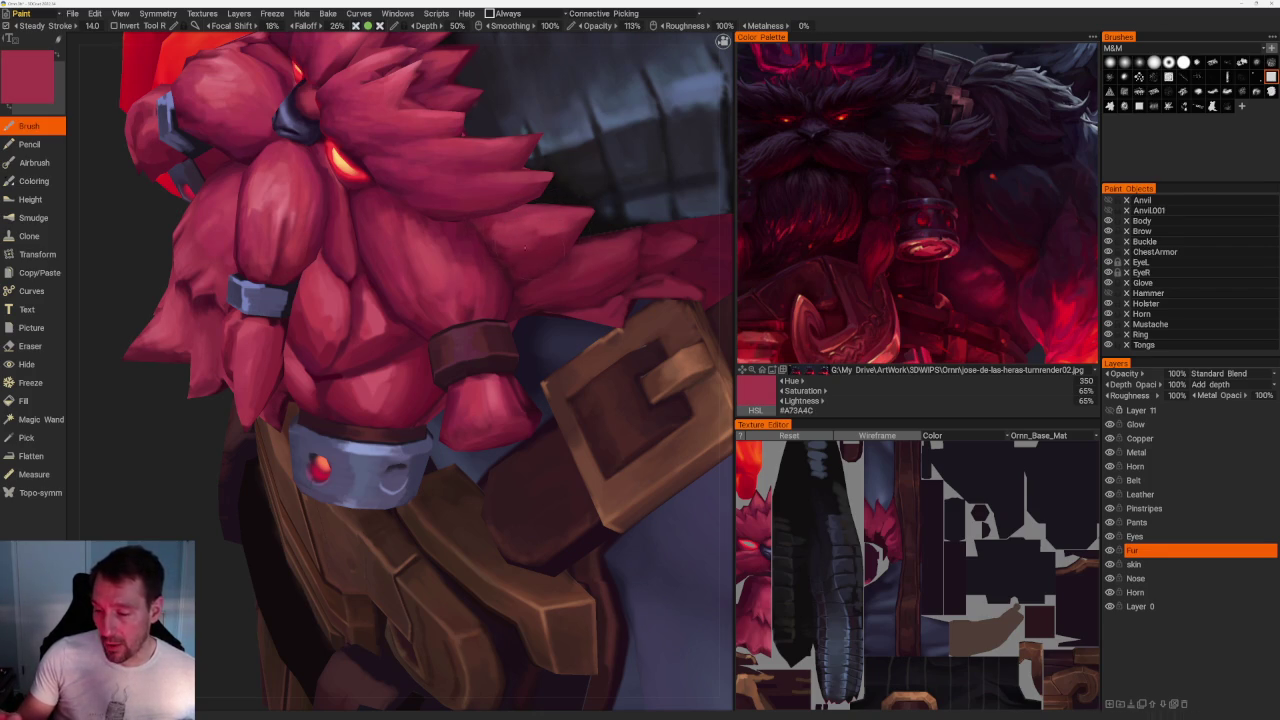
pyautogui.press('v')
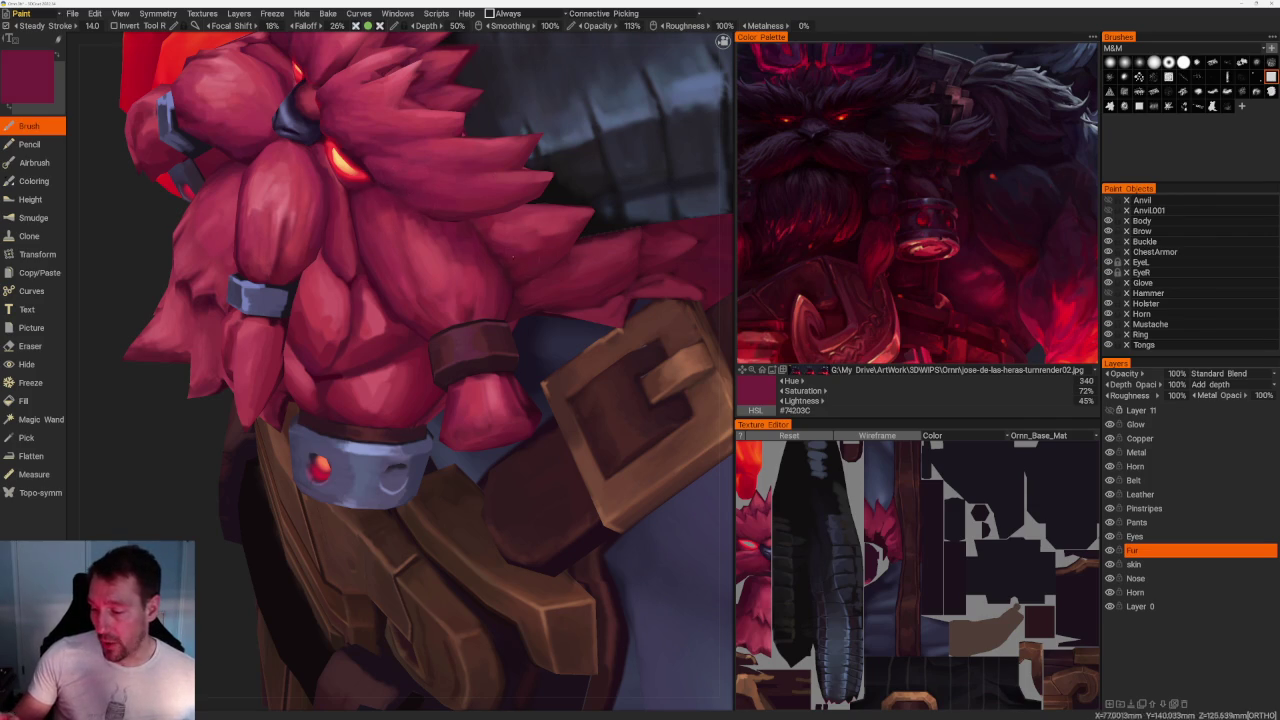
# Orbit to a new angle and sample a lighter red from the beard.
pyautogui.scroll(-5, 466, 194)
pyautogui.moveTo(466, 194); pyautogui.dragTo(471, 180)
pyautogui.scroll(5, 471, 180)
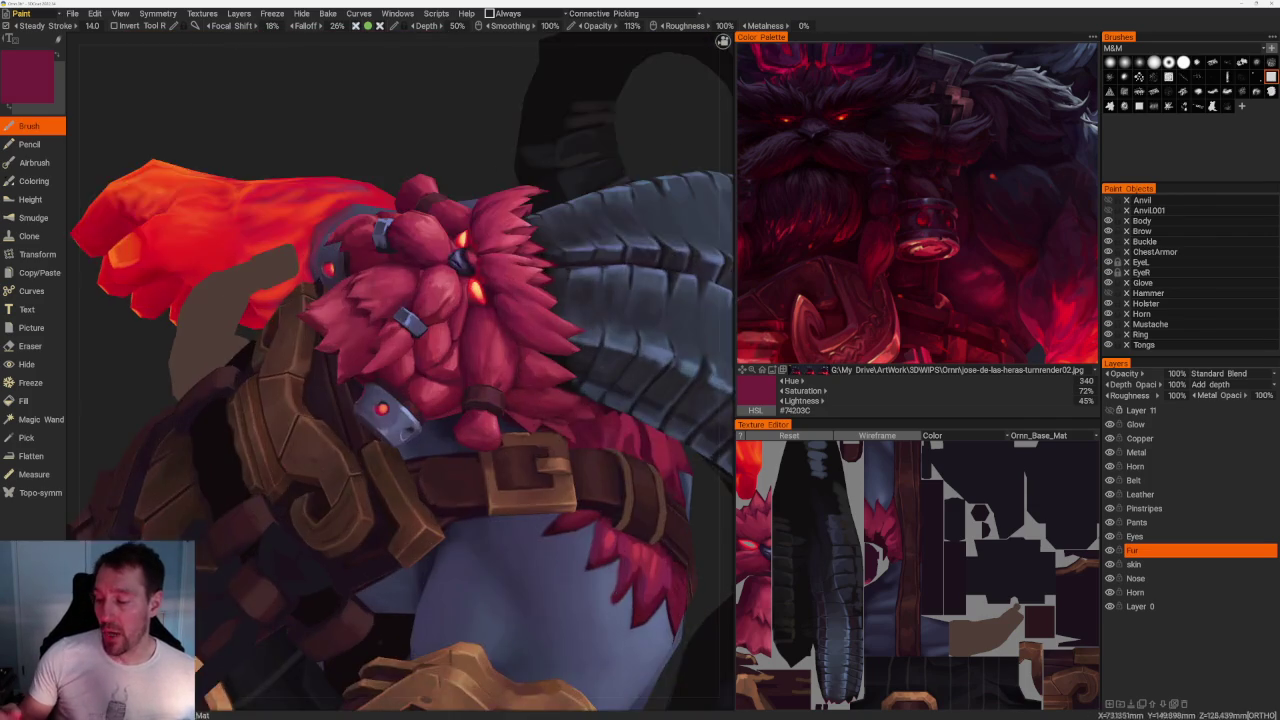
pyautogui.scroll(4, 647, 480)
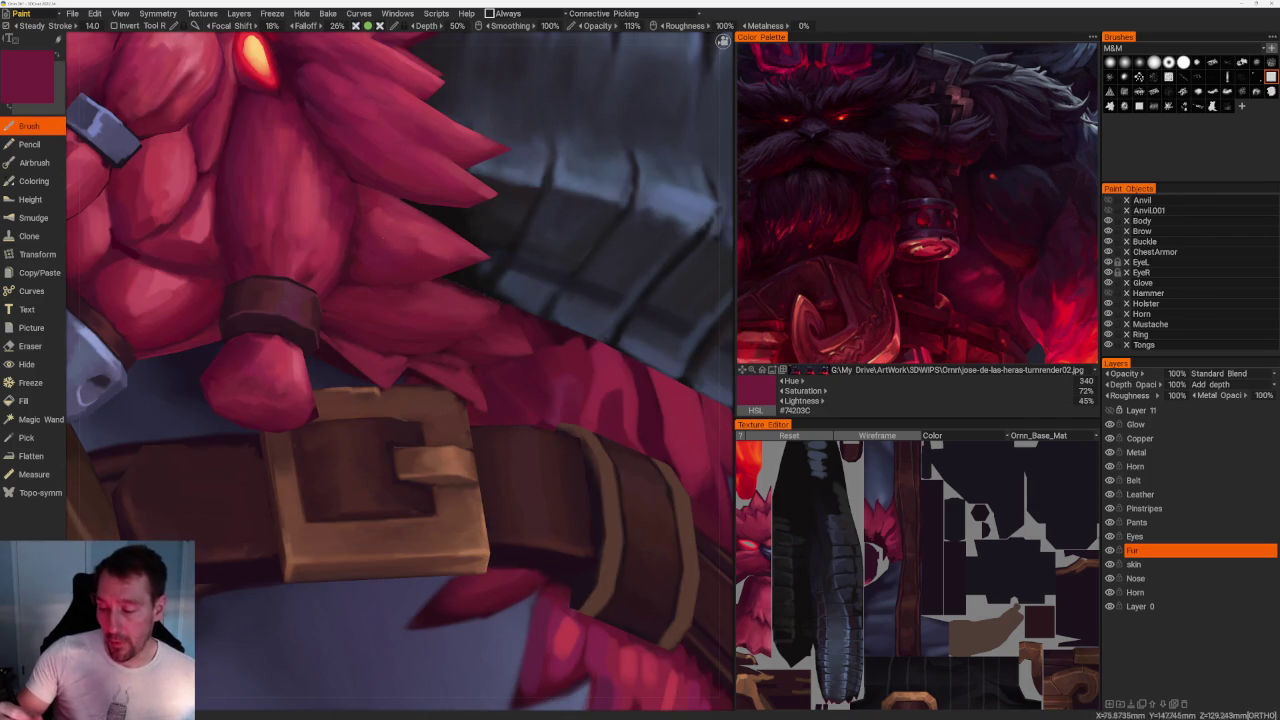
pyautogui.press('v')
pyautogui.press('v')
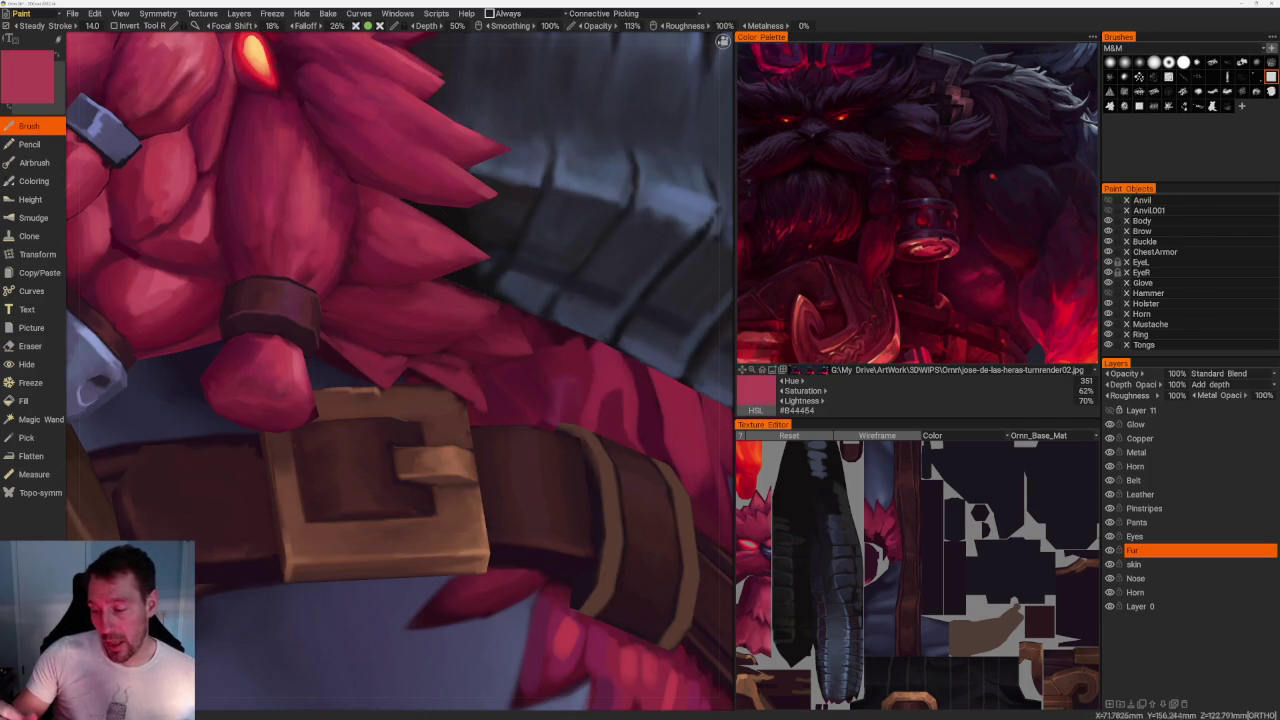
# Turn to a three-quarter view of the face and sample dark and bright beard reds.
pyautogui.scroll(-10, 394, 120)
pyautogui.moveTo(394, 120); pyautogui.dragTo(388, 291)
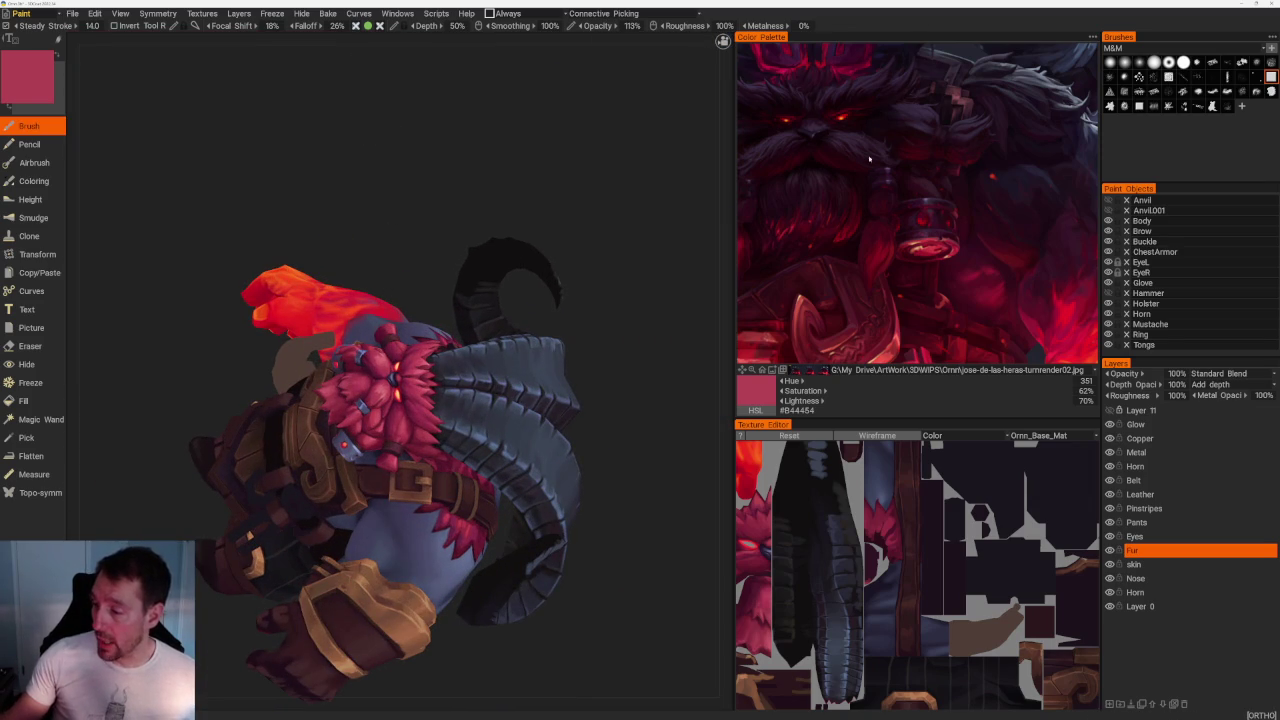
pyautogui.moveTo(357, 200)
pyautogui.mouseDown()
pyautogui.moveTo(406, 240)
pyautogui.moveTo(594, 251)
pyautogui.mouseUp()
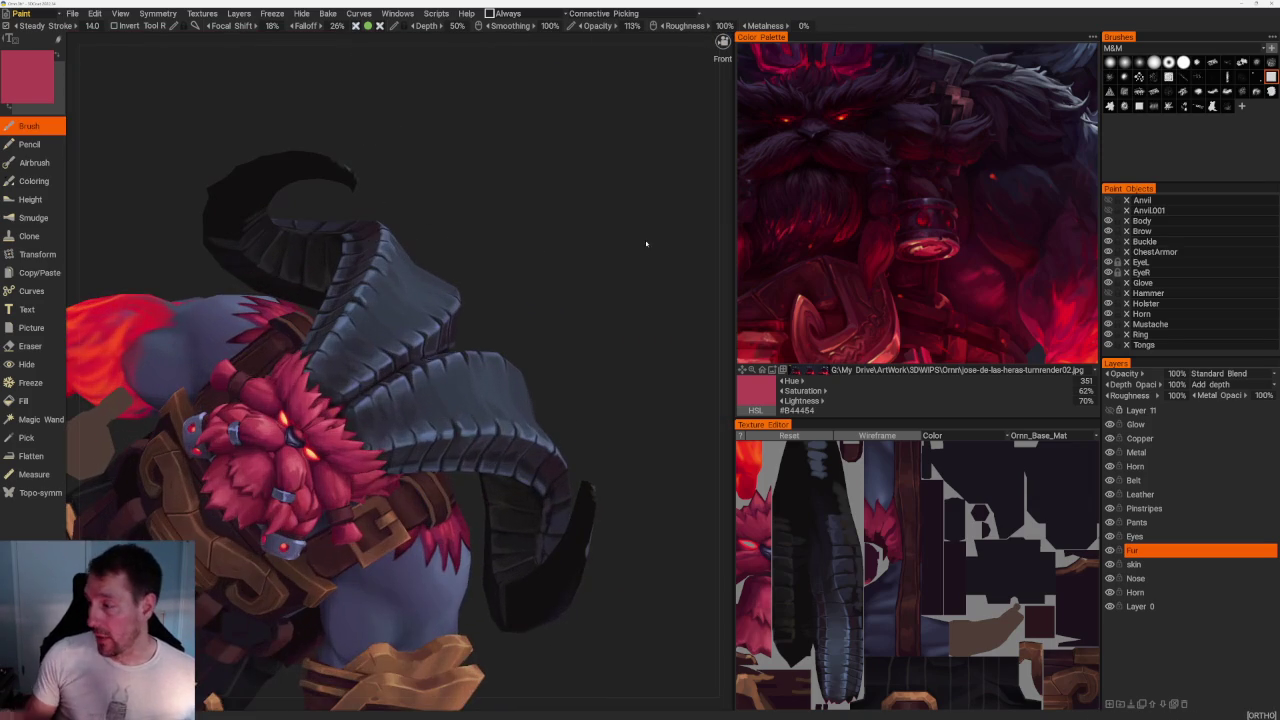
pyautogui.moveTo(648, 385)
pyautogui.mouseDown()
pyautogui.moveTo(689, 294)
pyautogui.moveTo(660, 234)
pyautogui.moveTo(569, 263)
pyautogui.mouseUp()
pyautogui.scroll(5, 569, 263)
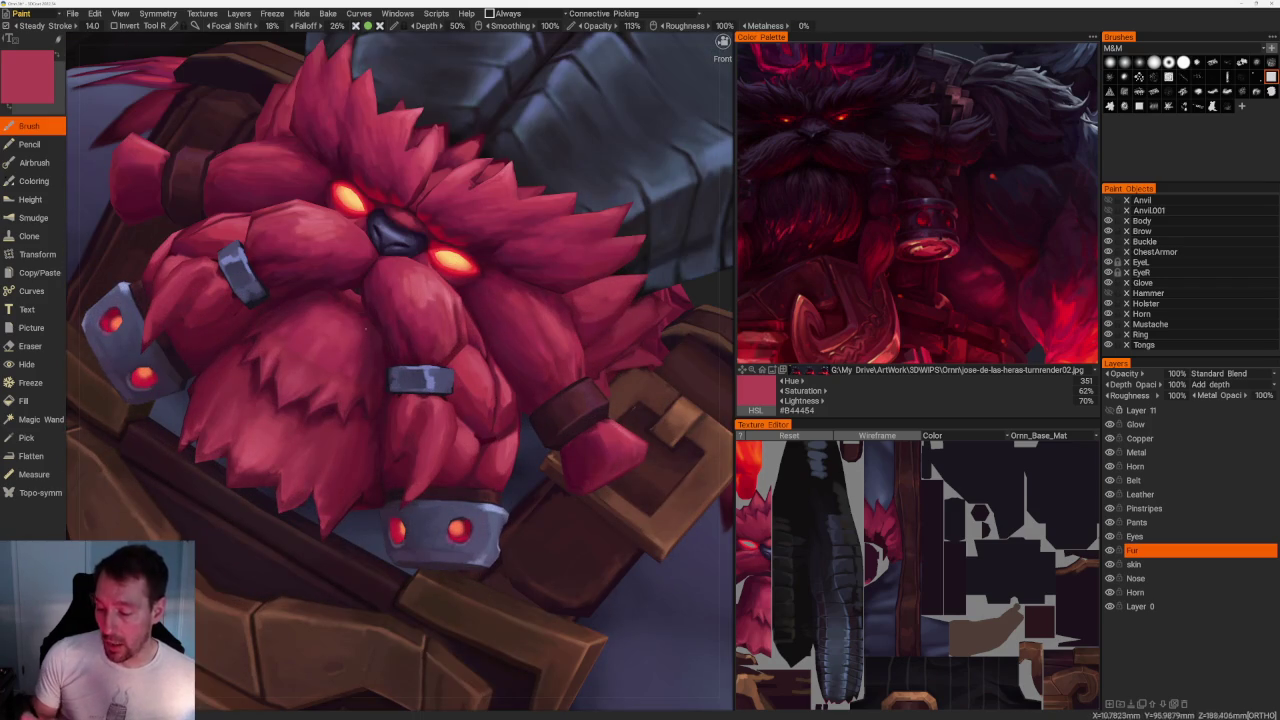
pyautogui.press('v')
pyautogui.press('v')
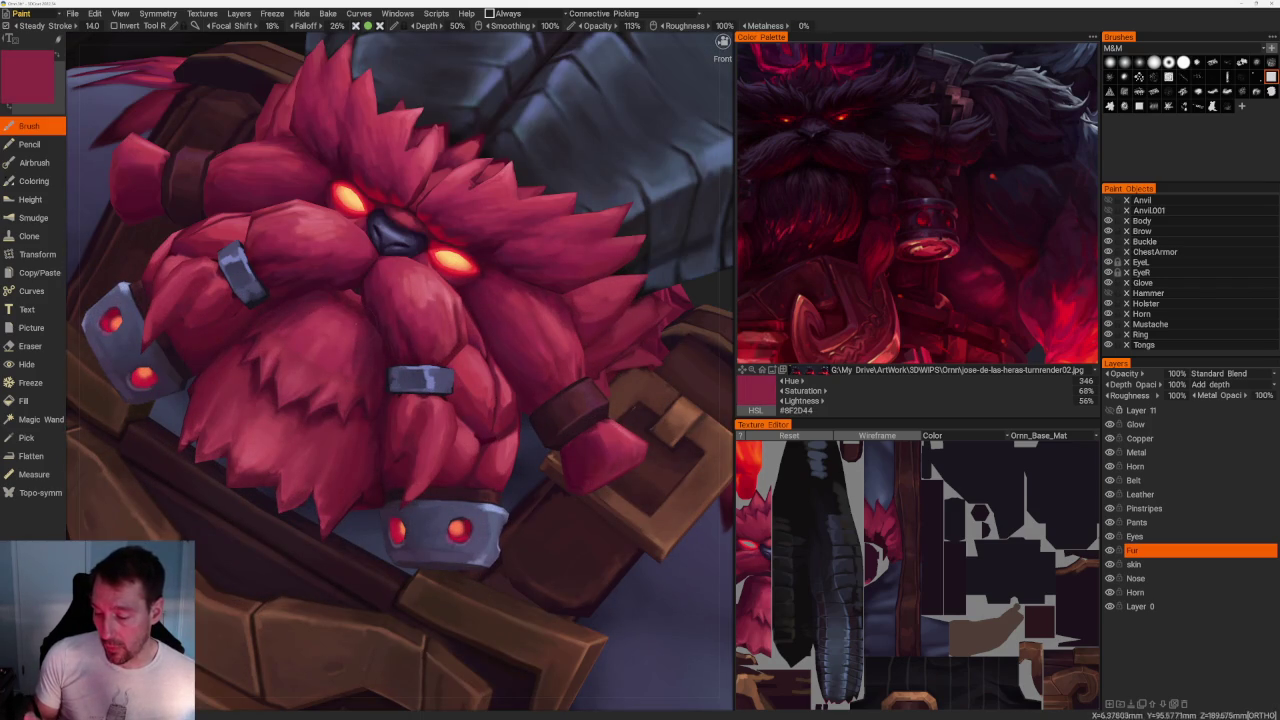
pyautogui.press('v')
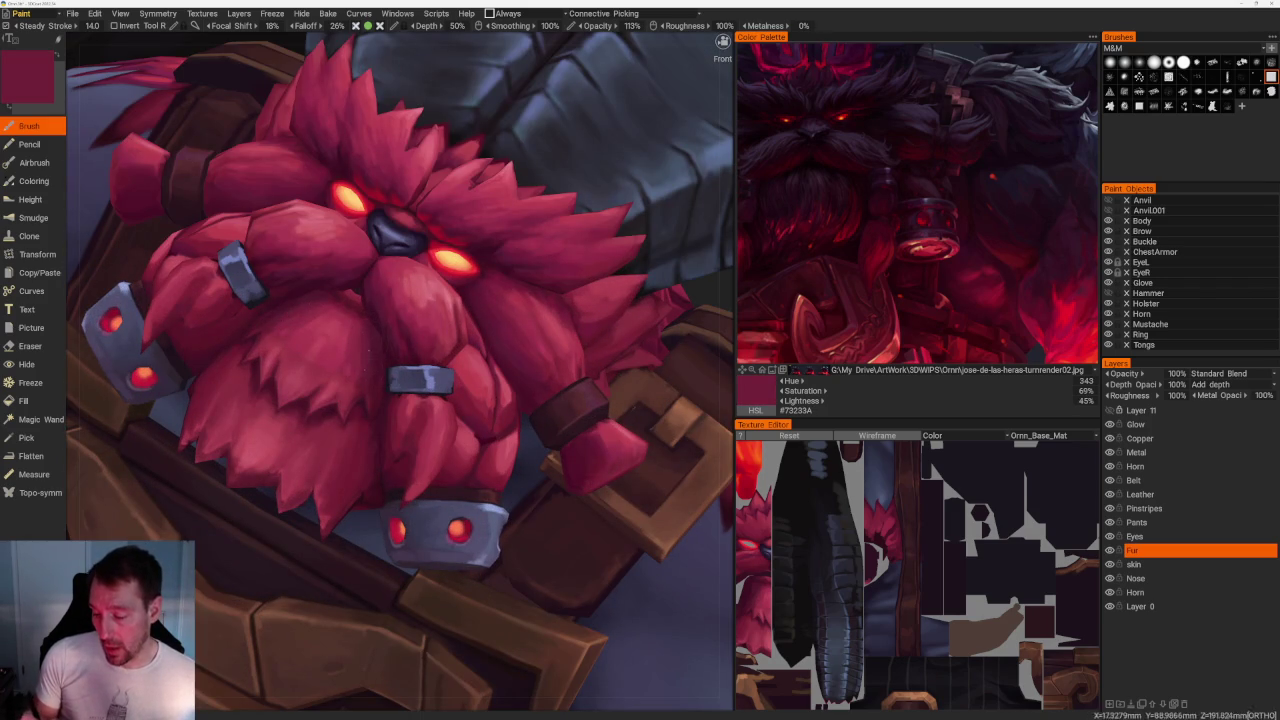
pyautogui.press('v')
pyautogui.press('v')
# Sample shadow, highlight and mid-tone fur reds, ending on crimson #912E46.
pyautogui.press('v')
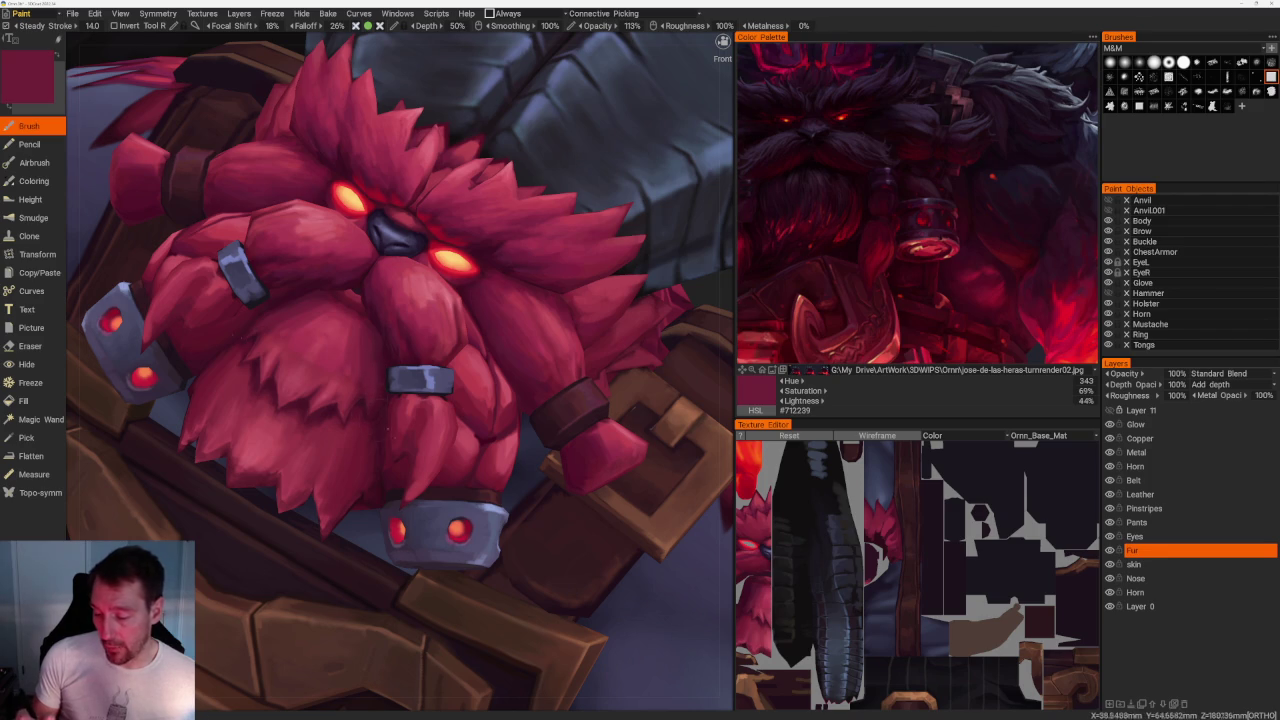
pyautogui.scroll(-5, 437, 163)
pyautogui.moveTo(437, 163); pyautogui.dragTo(509, 163)
pyautogui.scroll(5, 509, 163)
pyautogui.scroll(3, 509, 163)
pyautogui.press('v')
pyautogui.press('v')
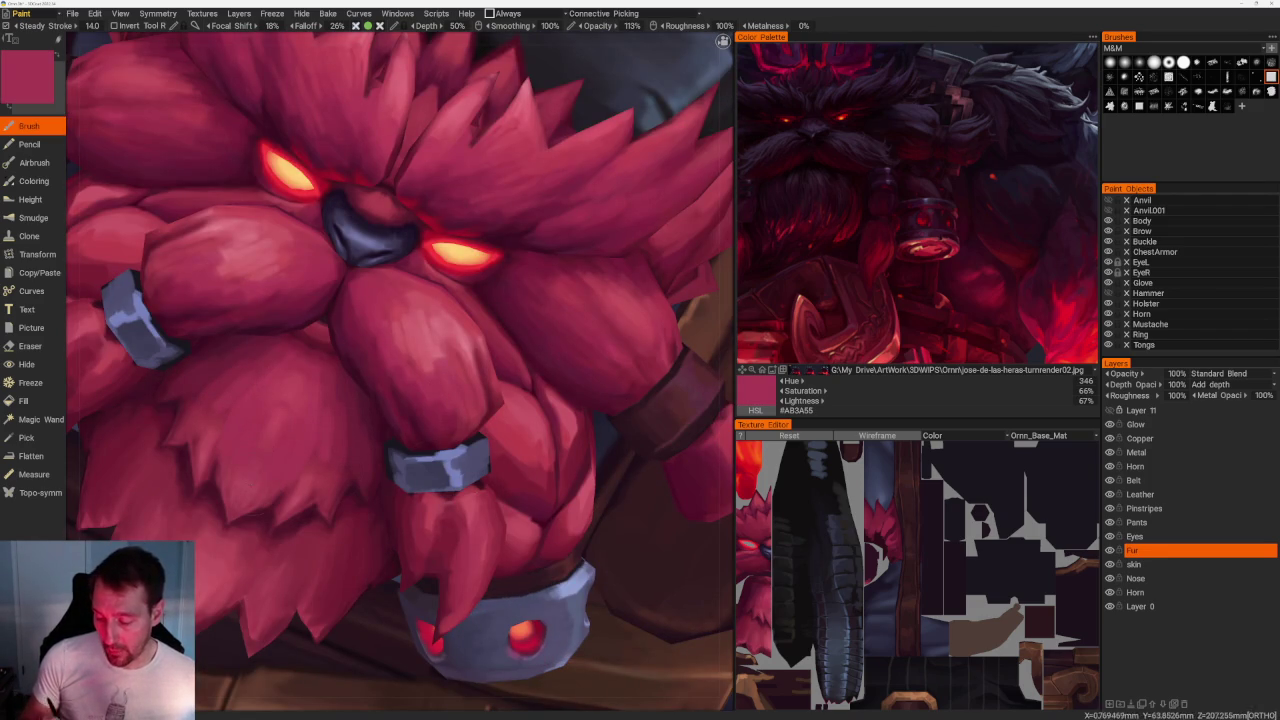
pyautogui.press('v')
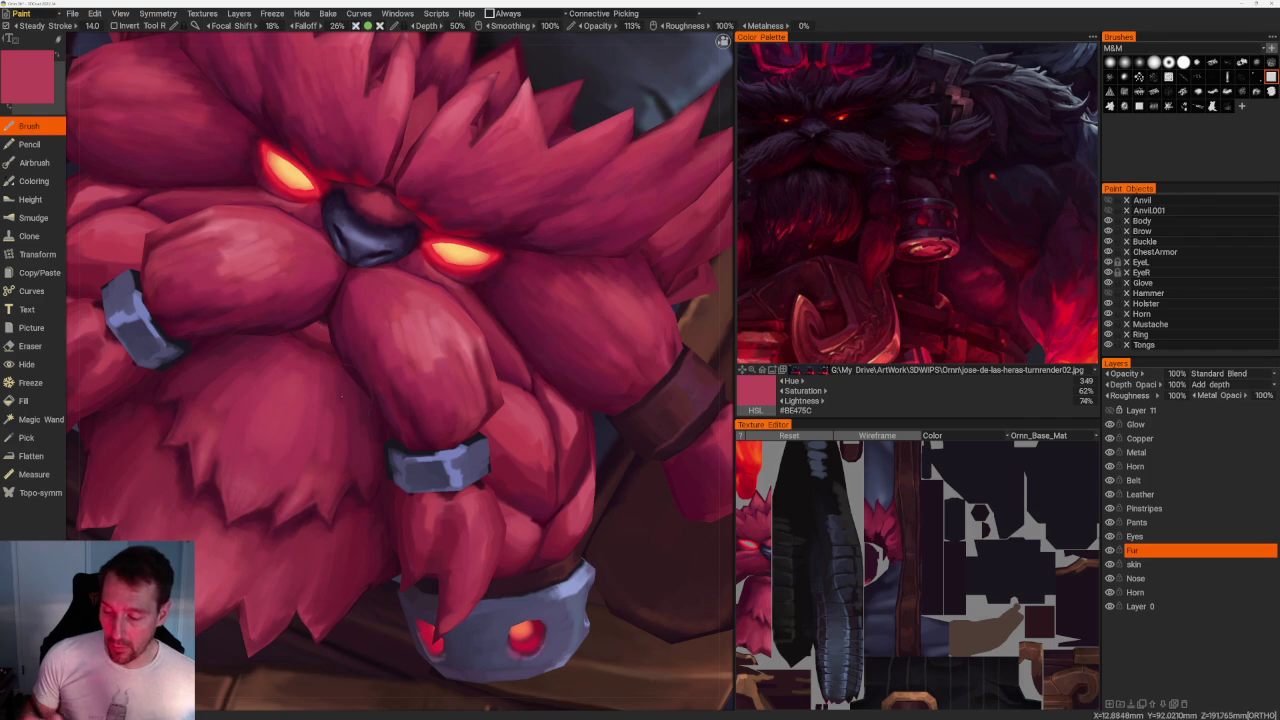
pyautogui.press('v')
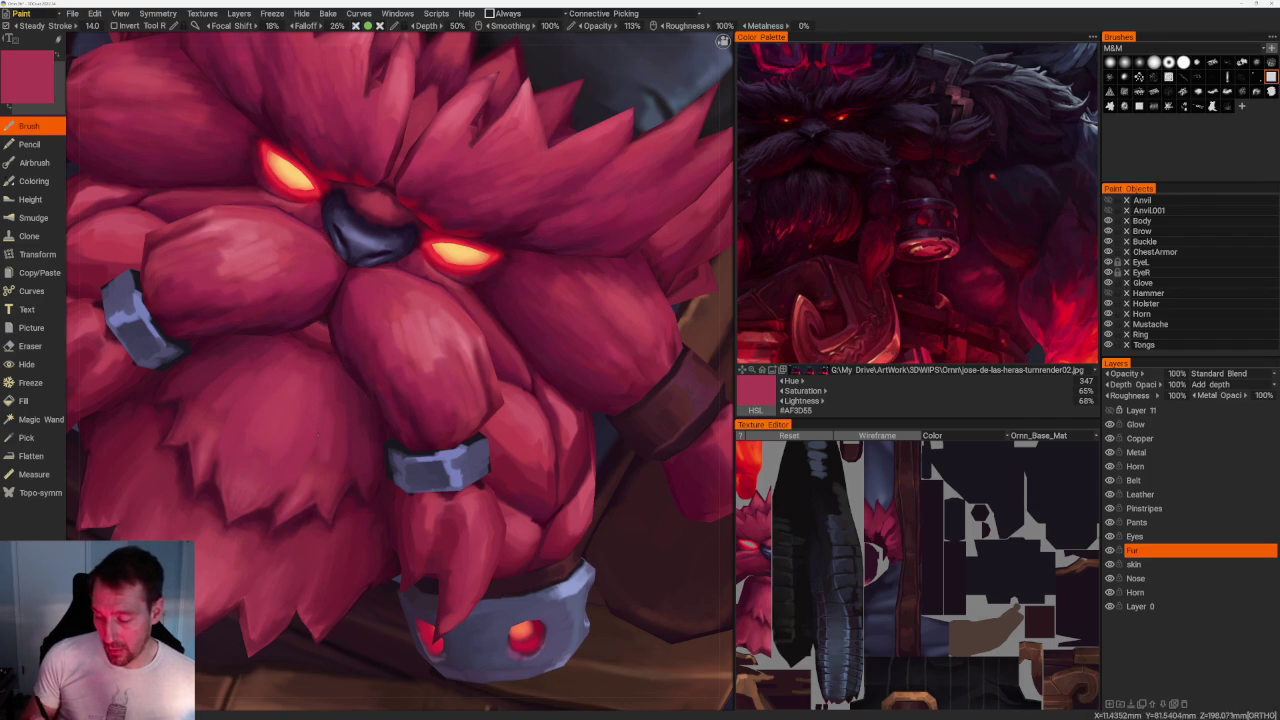
pyautogui.press('v')
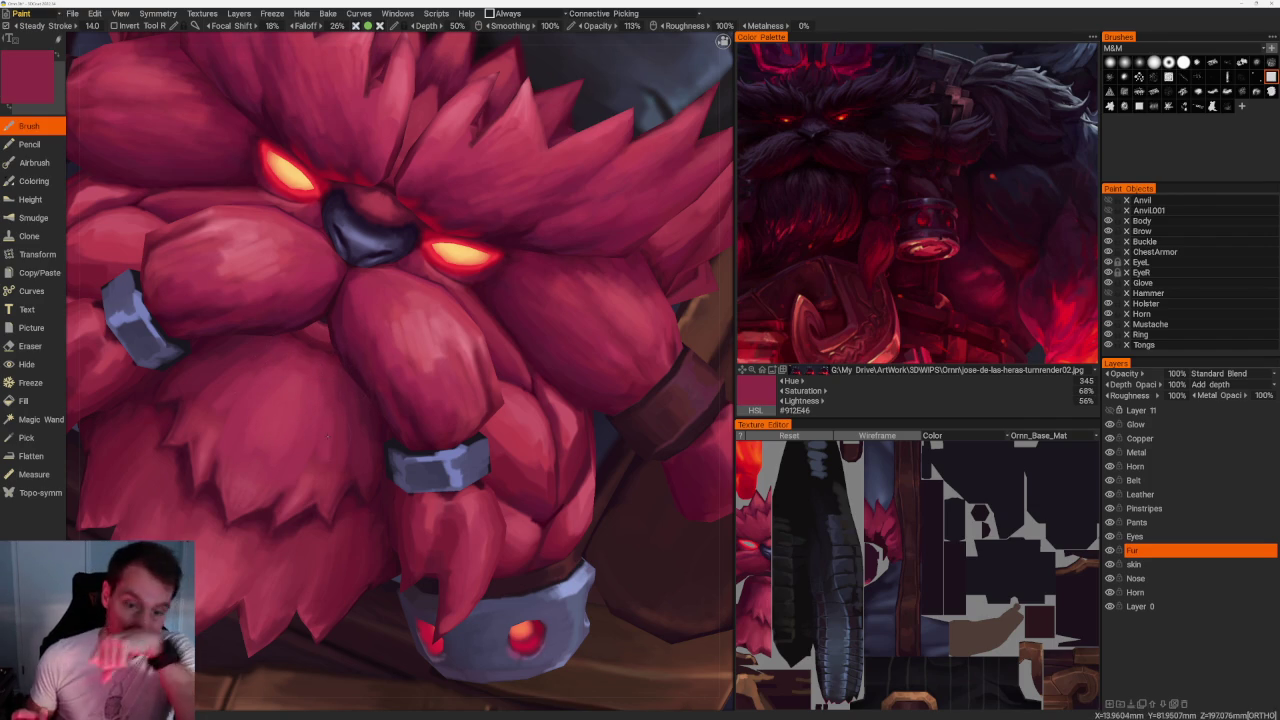
pyautogui.scroll(-5, 400, 370)
pyautogui.moveTo(400, 370); pyautogui.dragTo(480, 380)
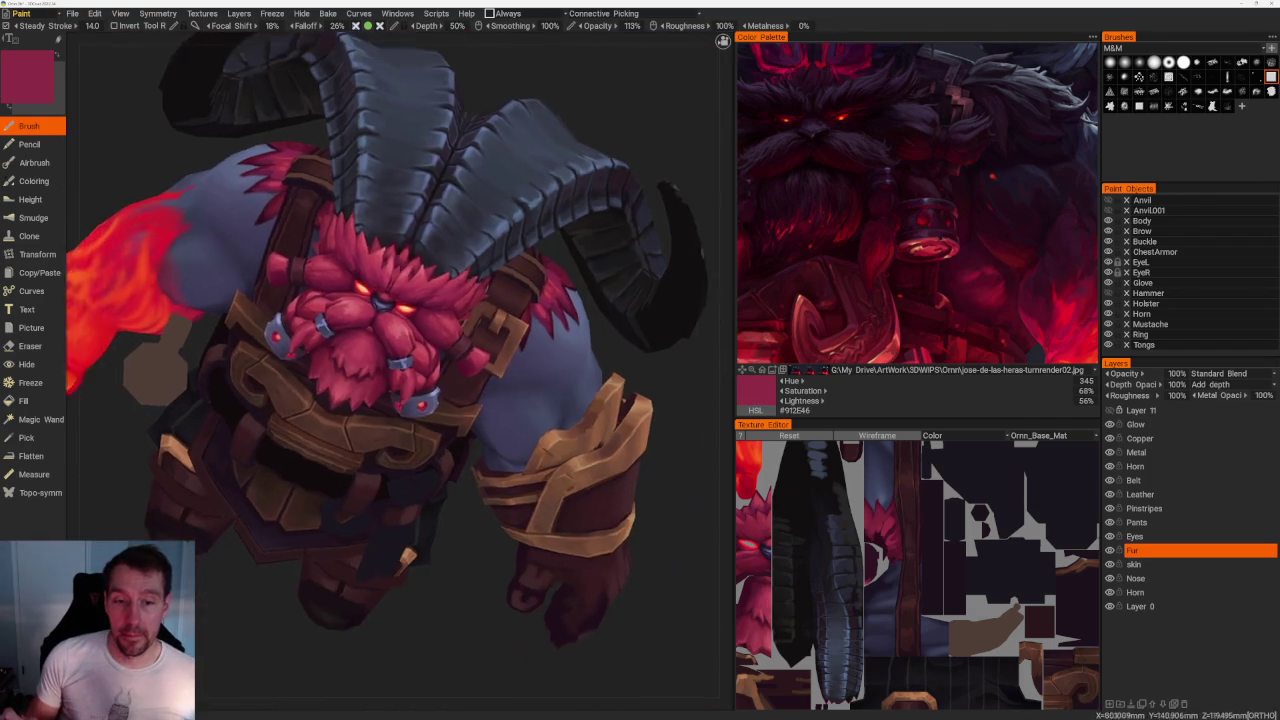
# Zoom onto the beard and try brighter, pinker and shadow reds, settling on crimson #922D45.
pyautogui.moveTo(400, 370); pyautogui.dragTo(430, 360)
pyautogui.scroll(2, 400, 370)
pyautogui.scroll(3, 390, 441)
pyautogui.scroll(2, 390, 441)
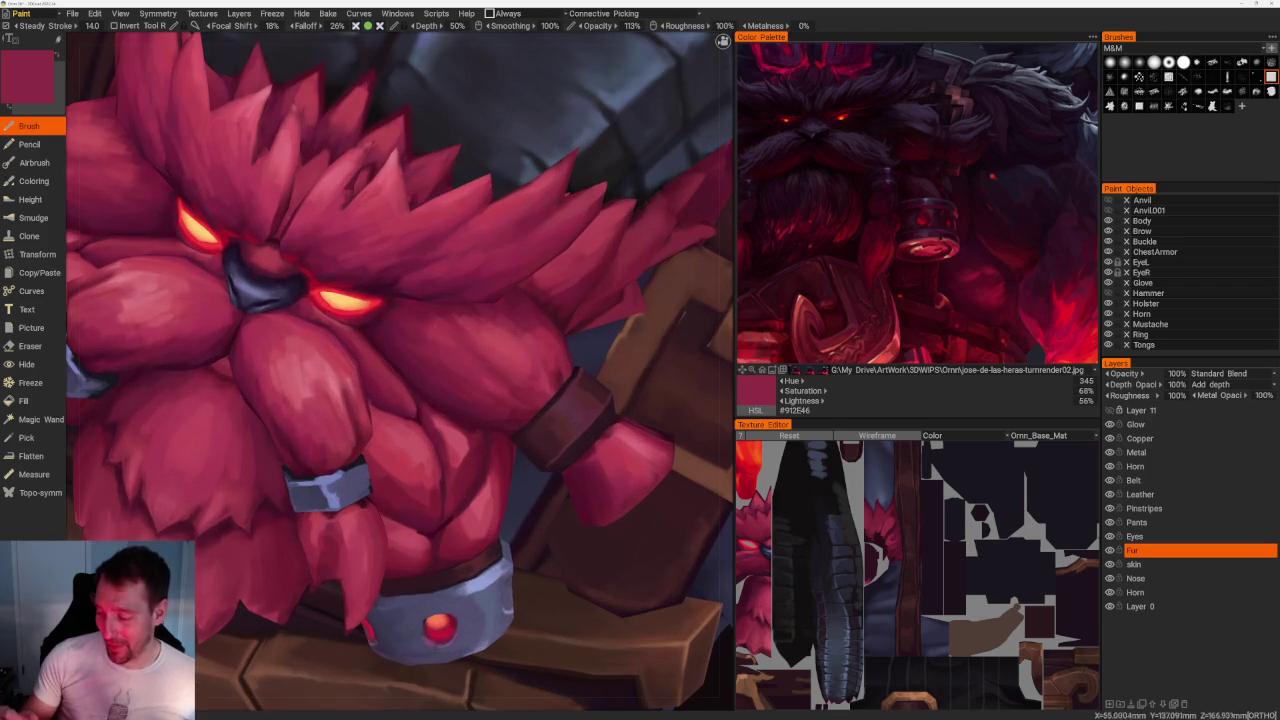
pyautogui.press('v')
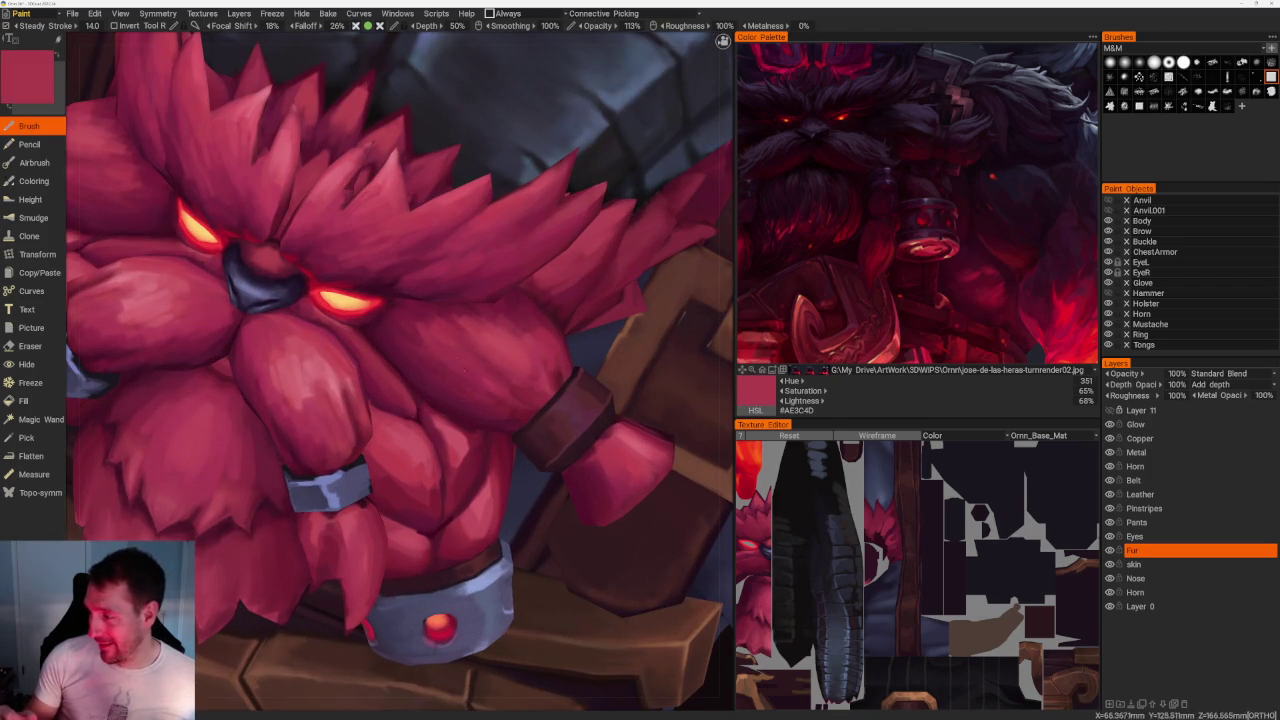
pyautogui.press('v')
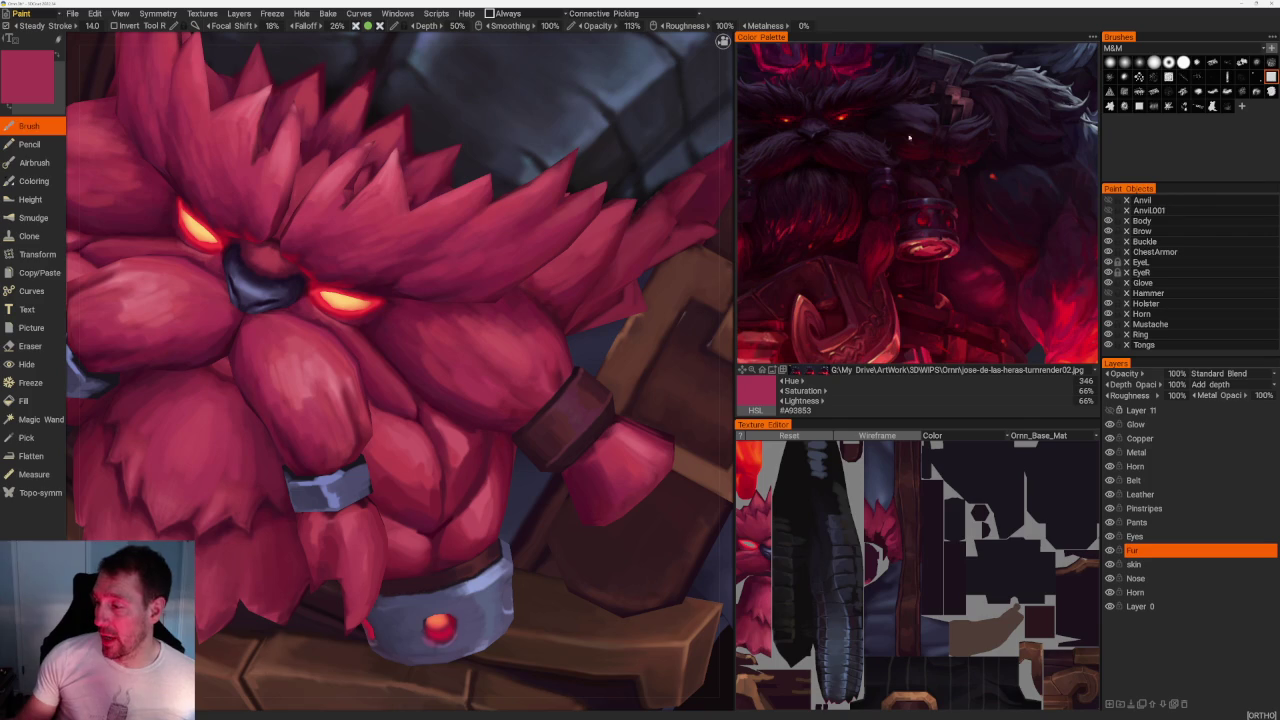
pyautogui.press('v')
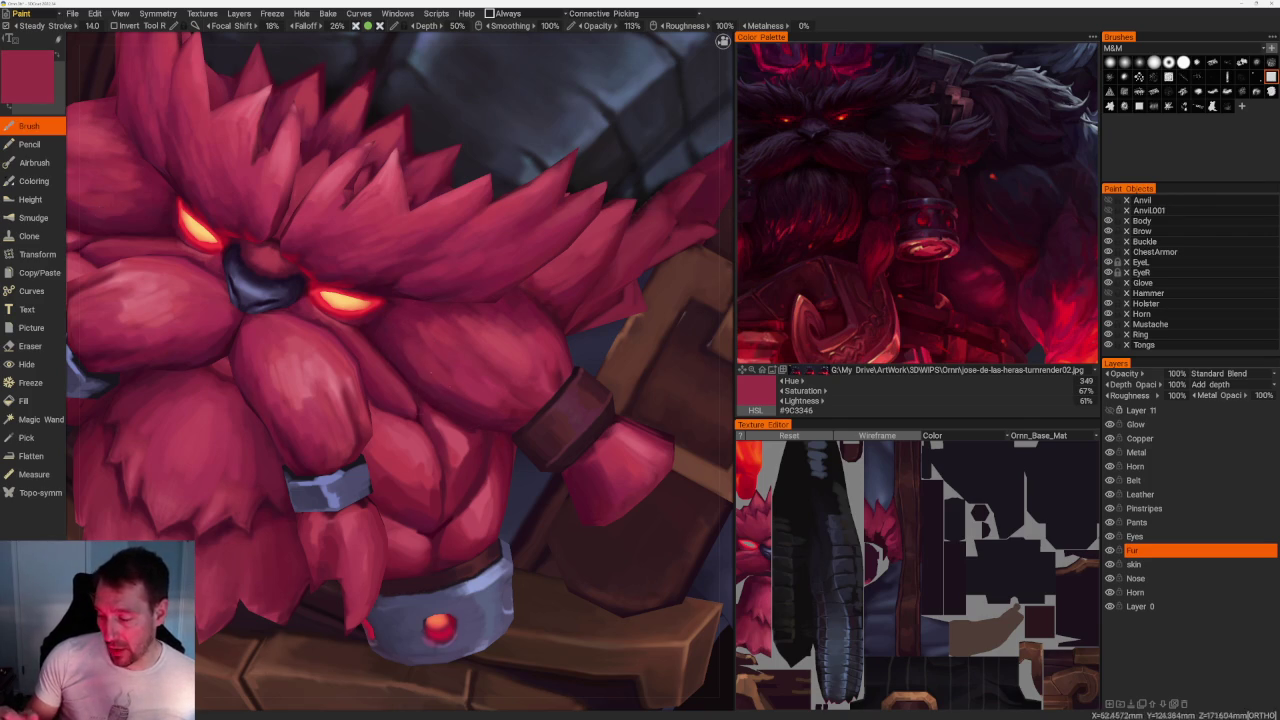
pyautogui.press('v')
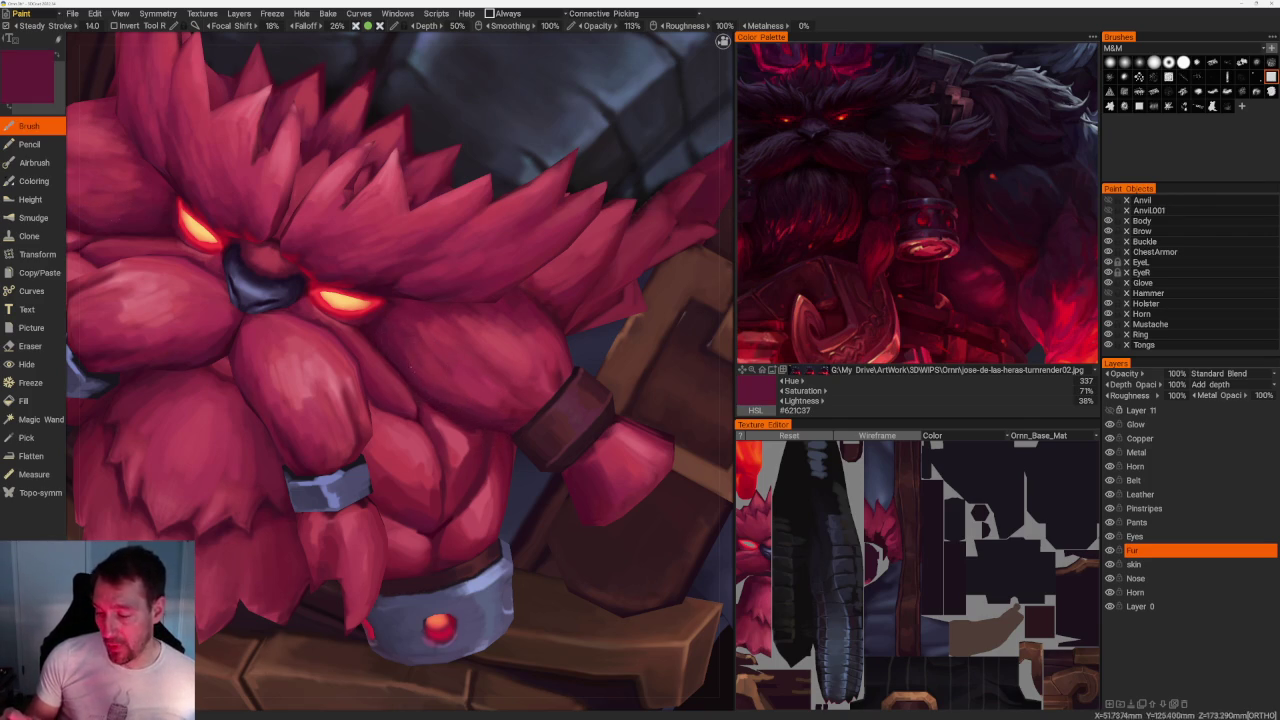
pyautogui.press('v')
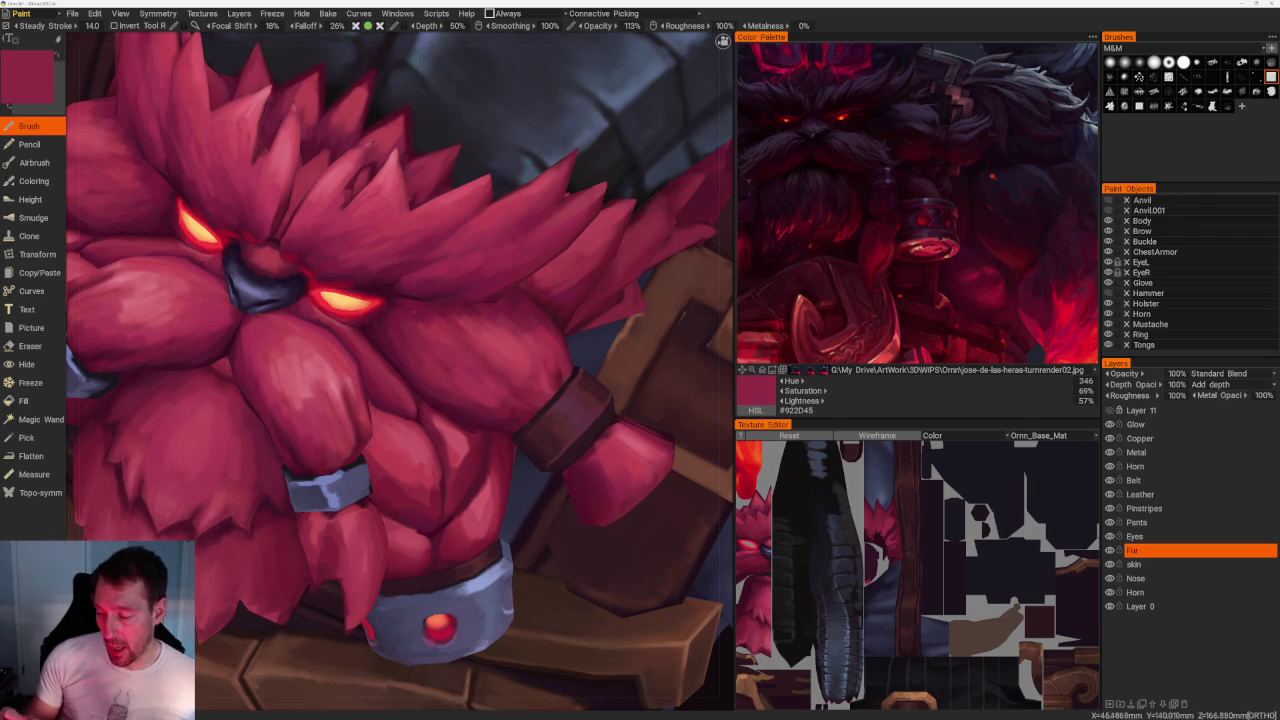
pyautogui.scroll(-5, 654, 347)
pyautogui.moveTo(517, 177); pyautogui.dragTo(654, 347)
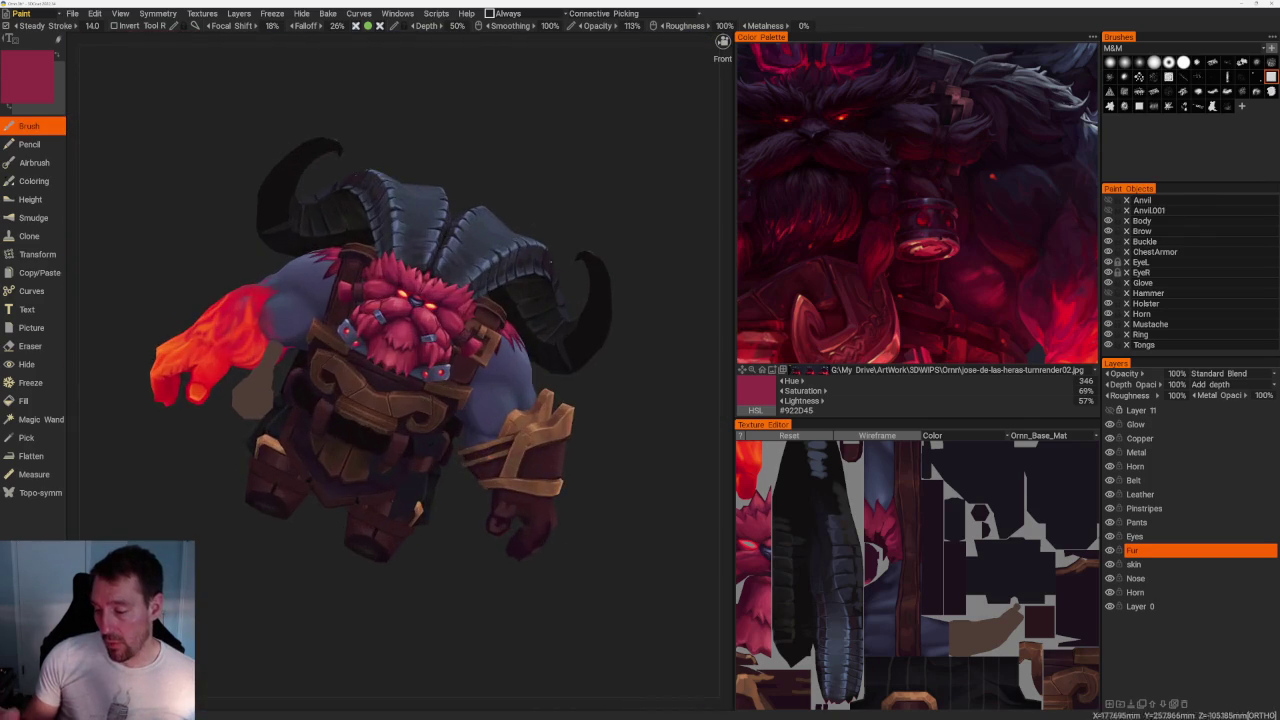
# Zoom to the face and sample a very dark maroon #3A0D20 from the beard shadows.
pyautogui.scroll(2, 314, 594)
pyautogui.scroll(2, 371, 594)
pyautogui.scroll(2, 274, 600)
pyautogui.scroll(3, 274, 600)
pyautogui.moveTo(509, 233); pyautogui.dragTo(414, 363, button='middle')
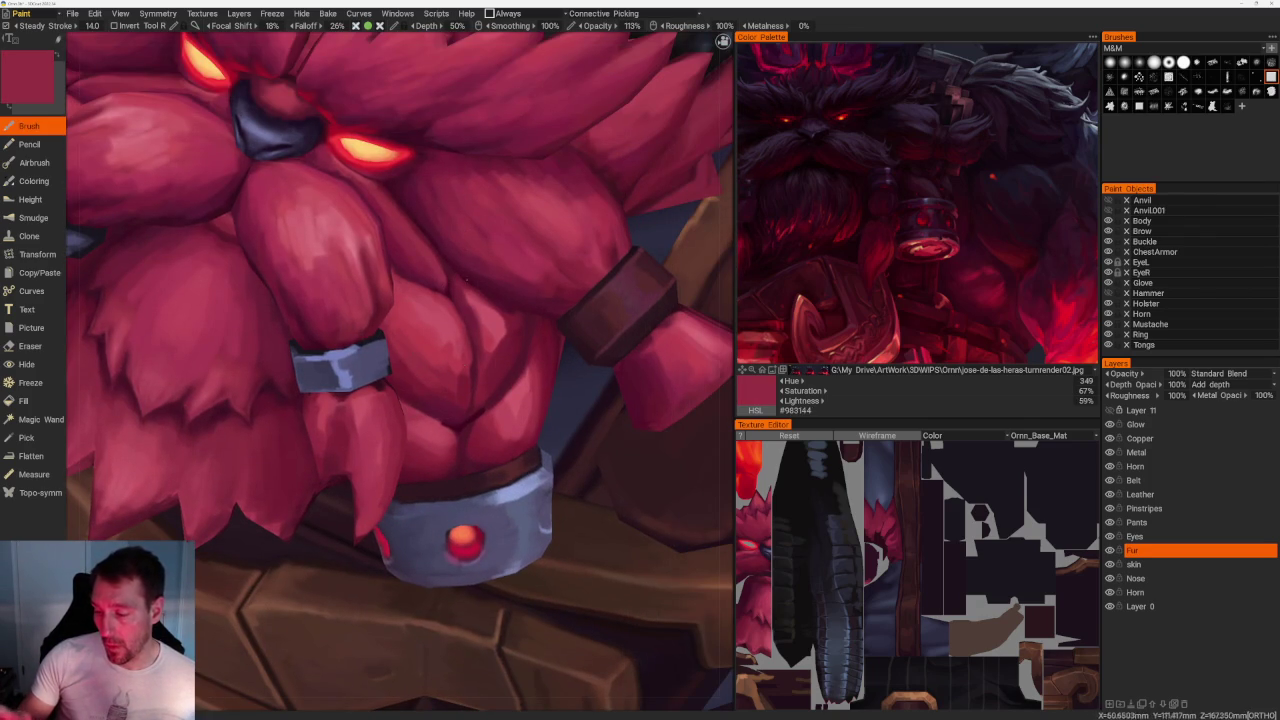
pyautogui.press('v')
pyautogui.press('v')
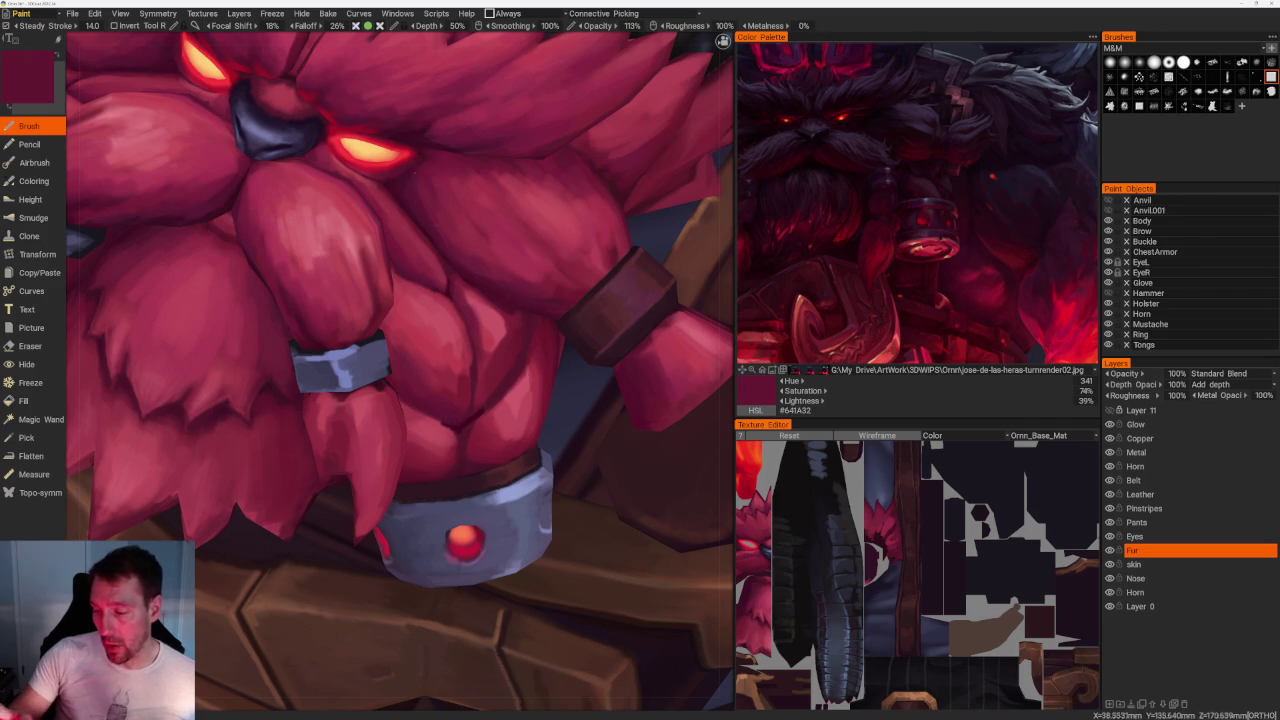
pyautogui.press('v')
pyautogui.scroll(-5, 413, 133)
pyautogui.keyDown('alt'); pyautogui.moveTo(413, 133); pyautogui.dragTo(503, 109); pyautogui.keyUp('alt')
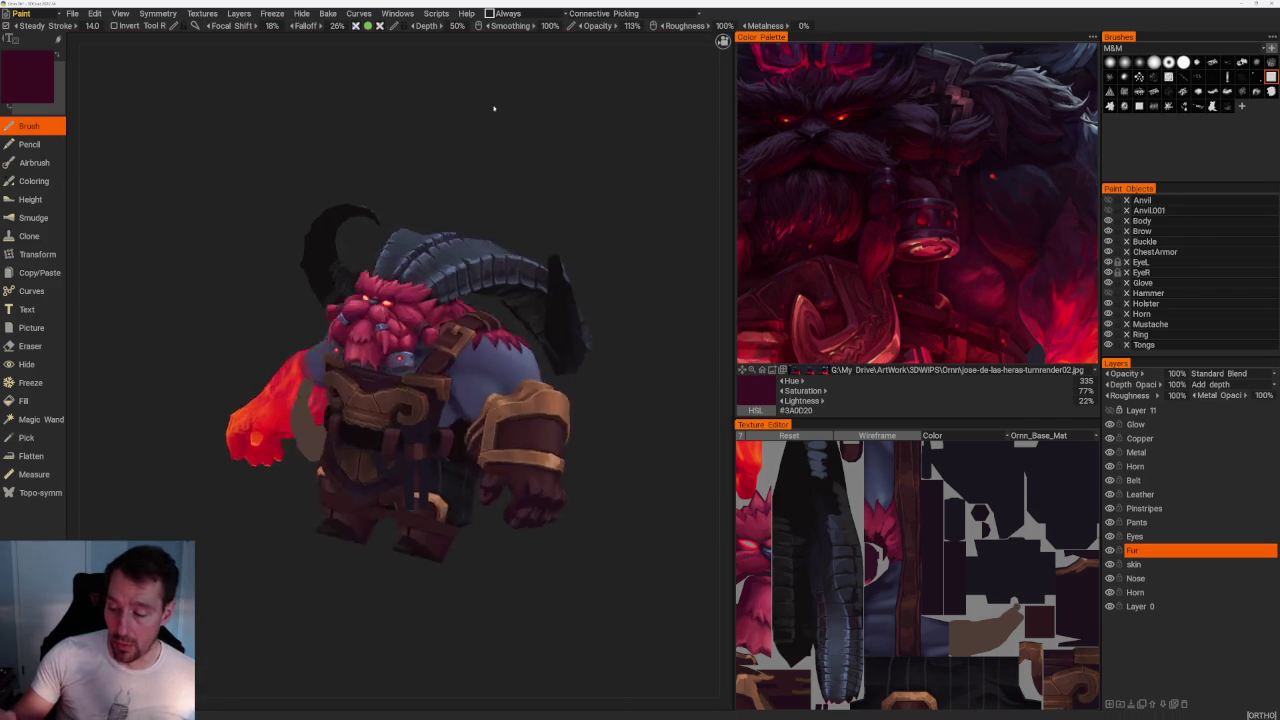
pyautogui.scroll(5, 378, 306)
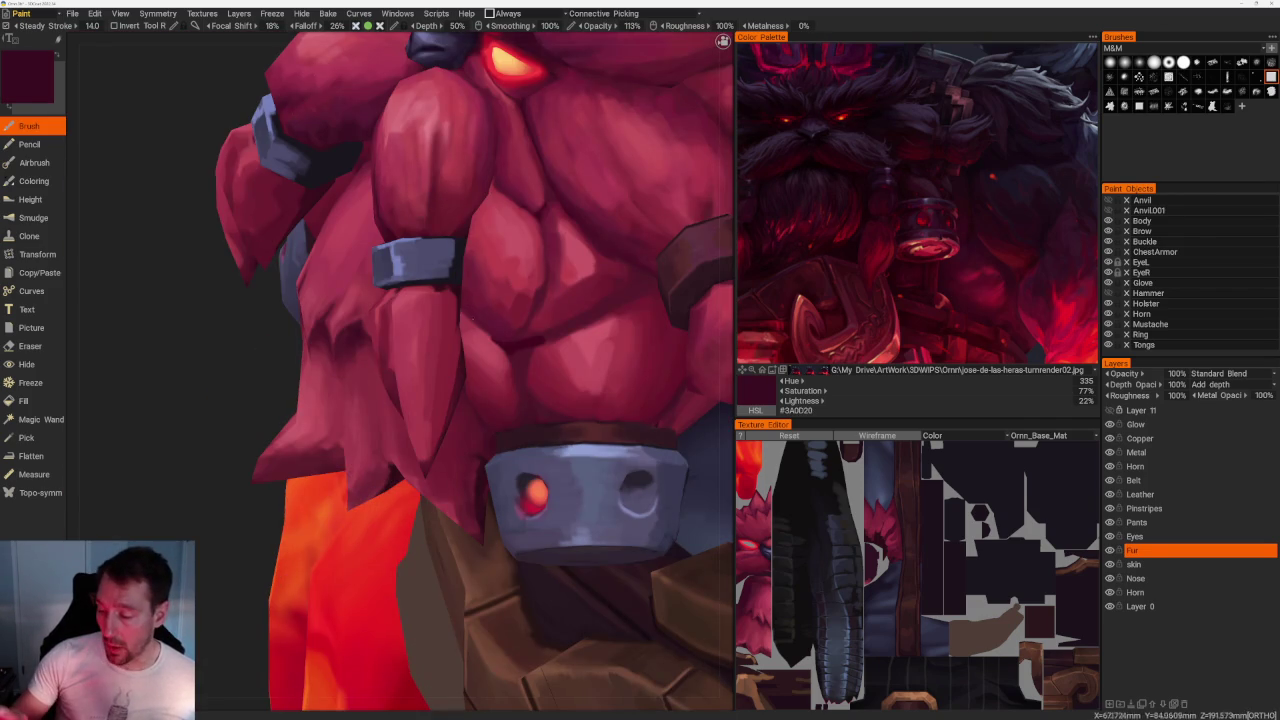
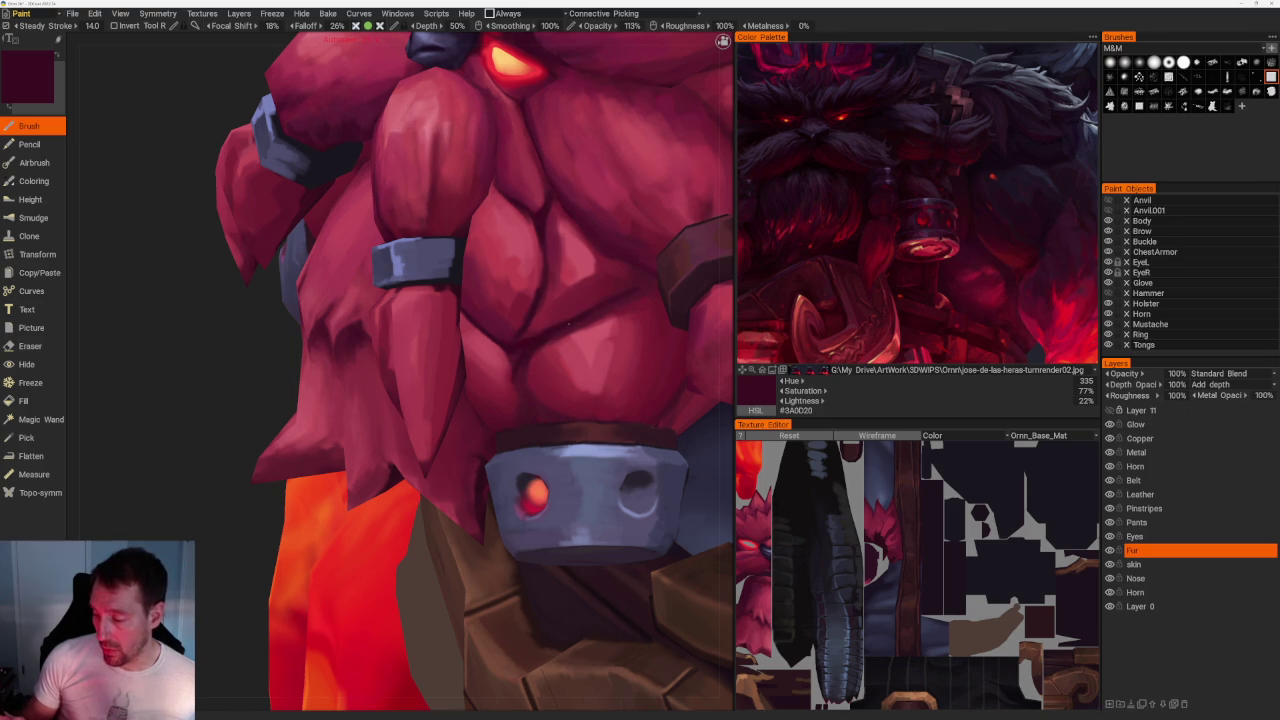
# Sample lighter pink-reds from the beard and paint a highlight stroke on the chest tuft.
pyautogui.press('v')
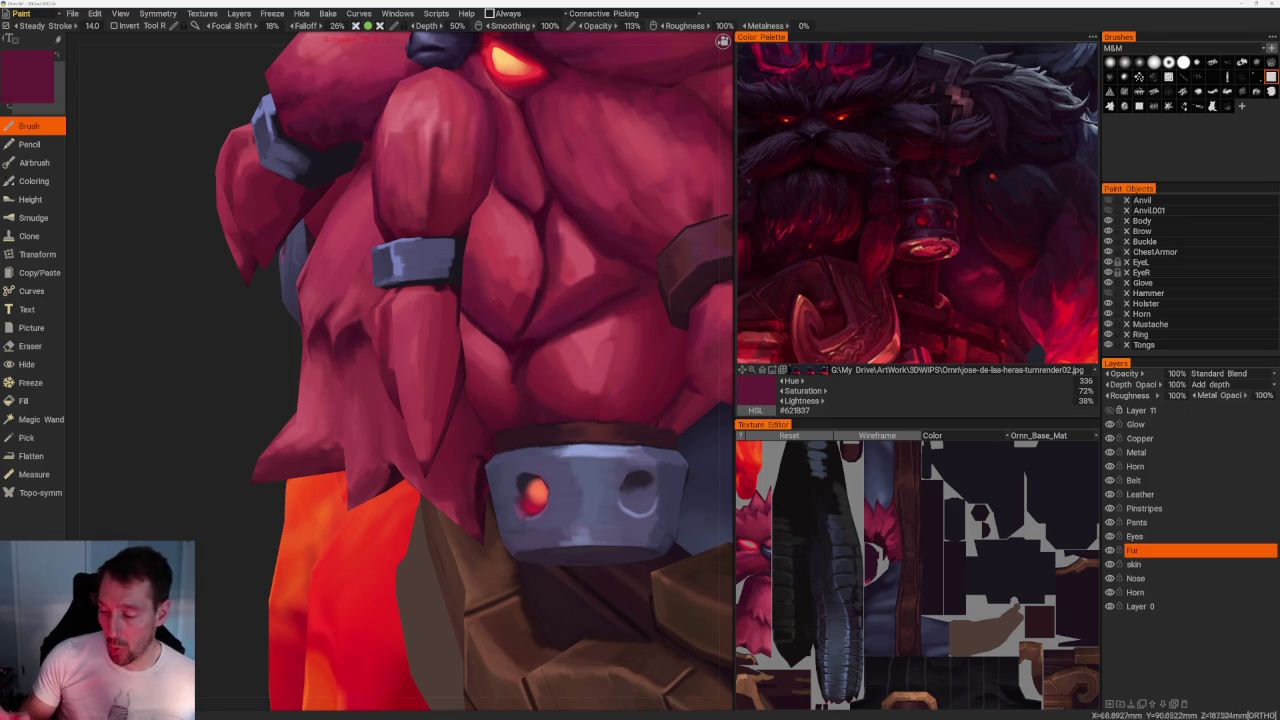
pyautogui.press('v')
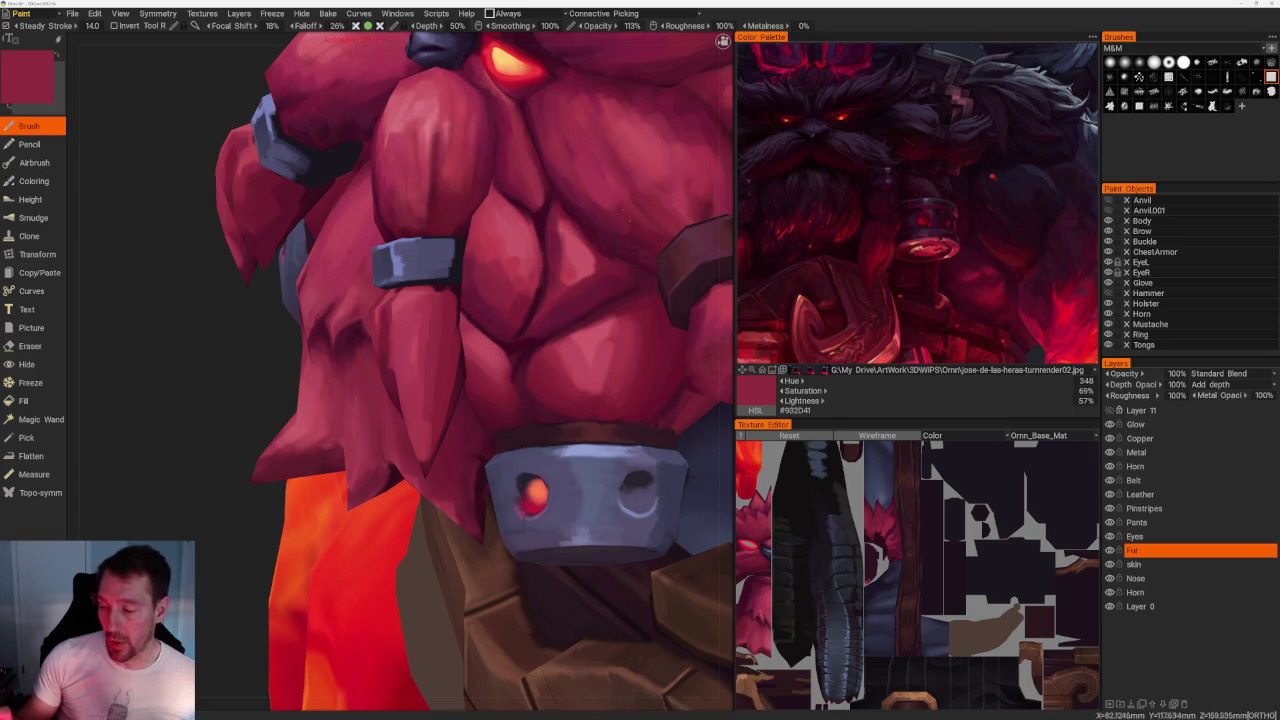
pyautogui.press('v')
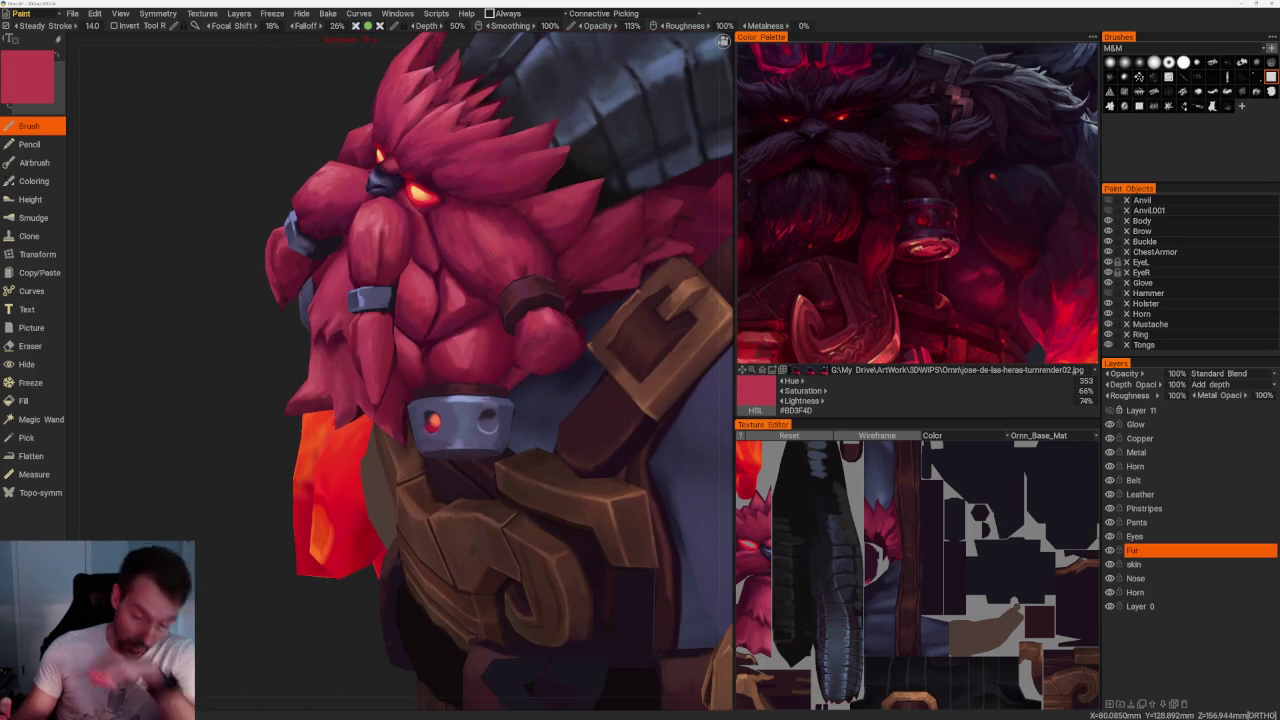
pyautogui.scroll(2, 378, 352)
pyautogui.scroll(3, 378, 352)
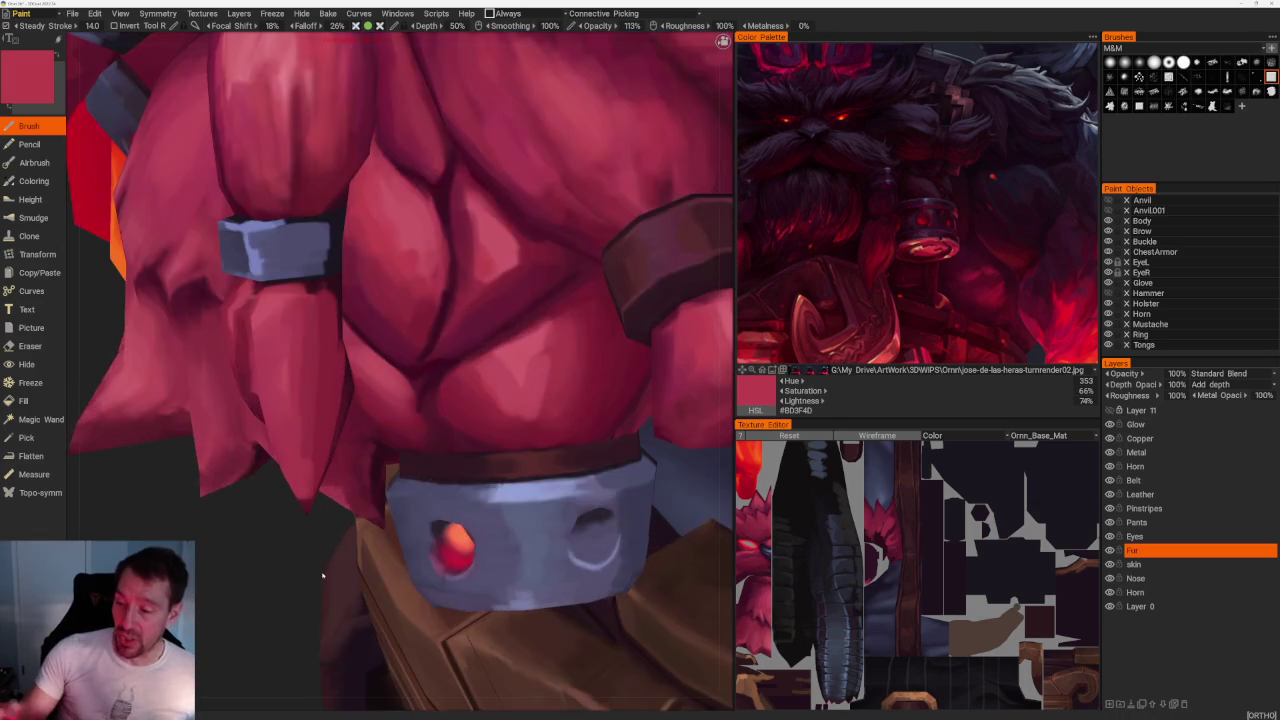
pyautogui.scroll(3, 378, 352)
pyautogui.press('v')
pyautogui.moveTo(394, 252); pyautogui.dragTo(434, 312)
# Dab more light and red strokes onto the chest fur, then save with Ctrl+S.
pyautogui.press('v')
pyautogui.press('v')
pyautogui.press('v')
pyautogui.moveTo(388, 255); pyautogui.dragTo(405, 305)
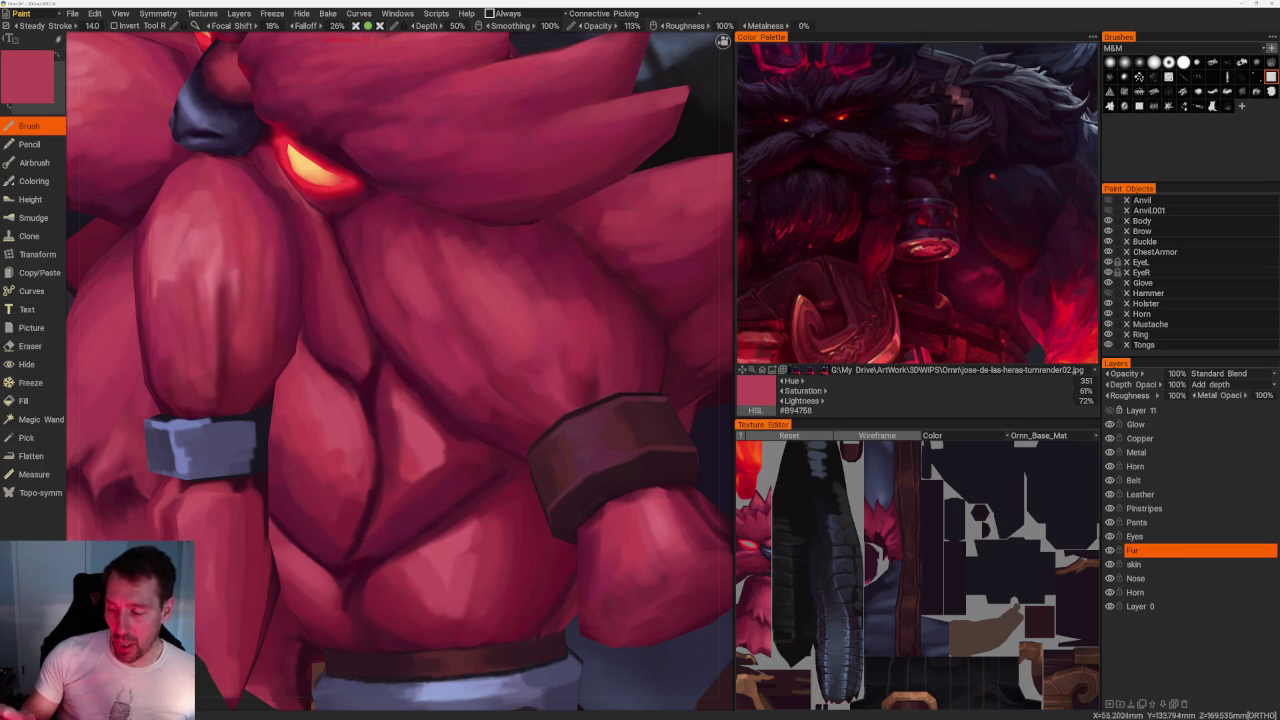
pyautogui.press('v')
pyautogui.moveTo(400, 255); pyautogui.dragTo(410, 305)
pyautogui.keyDown('alt'); pyautogui.moveTo(400, 300); pyautogui.dragTo(360, 300, button='right'); pyautogui.keyUp('alt')
pyautogui.keyDown('alt'); pyautogui.moveTo(400, 300); pyautogui.dragTo(480, 300); pyautogui.keyUp('alt')
pyautogui.moveTo(400, 300)
pyautogui.keyDown('alt'); pyautogui.mouseDown(button='right')
pyautogui.moveTo(460, 300)
pyautogui.moveTo(462, 326)
pyautogui.mouseUp(button='right'); pyautogui.keyUp('alt')
pyautogui.moveTo(400, 278); pyautogui.dragTo(410, 322)
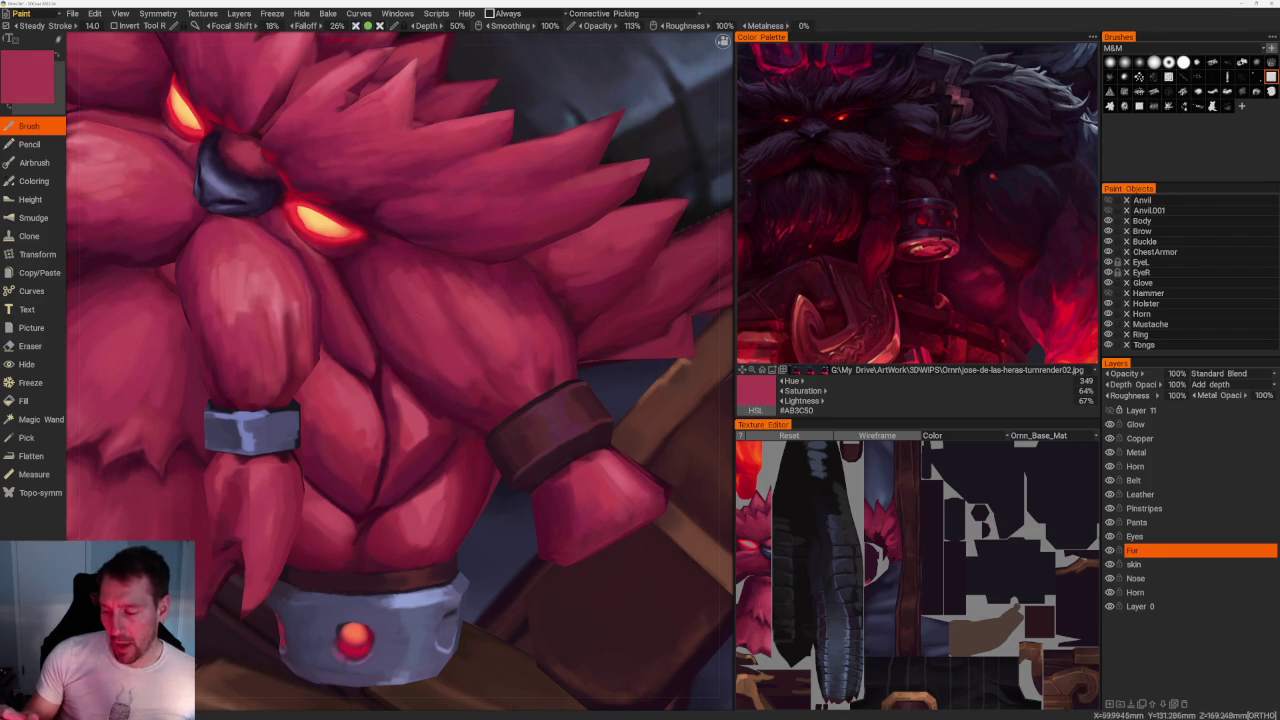
pyautogui.scroll(-3, 400, 370)
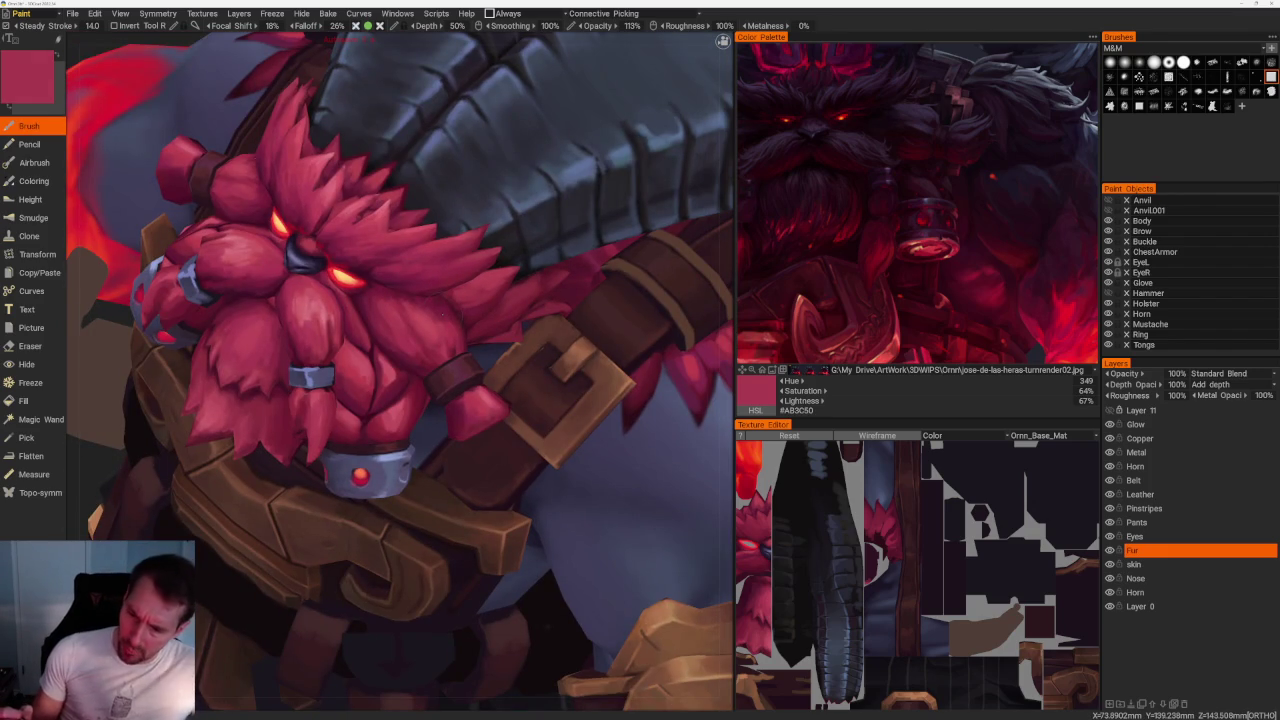
pyautogui.hotkey('ctrl', 's')
# Zoom in on the beard and sample a lighter red from the fur.
pyautogui.scroll(5, 400, 370)
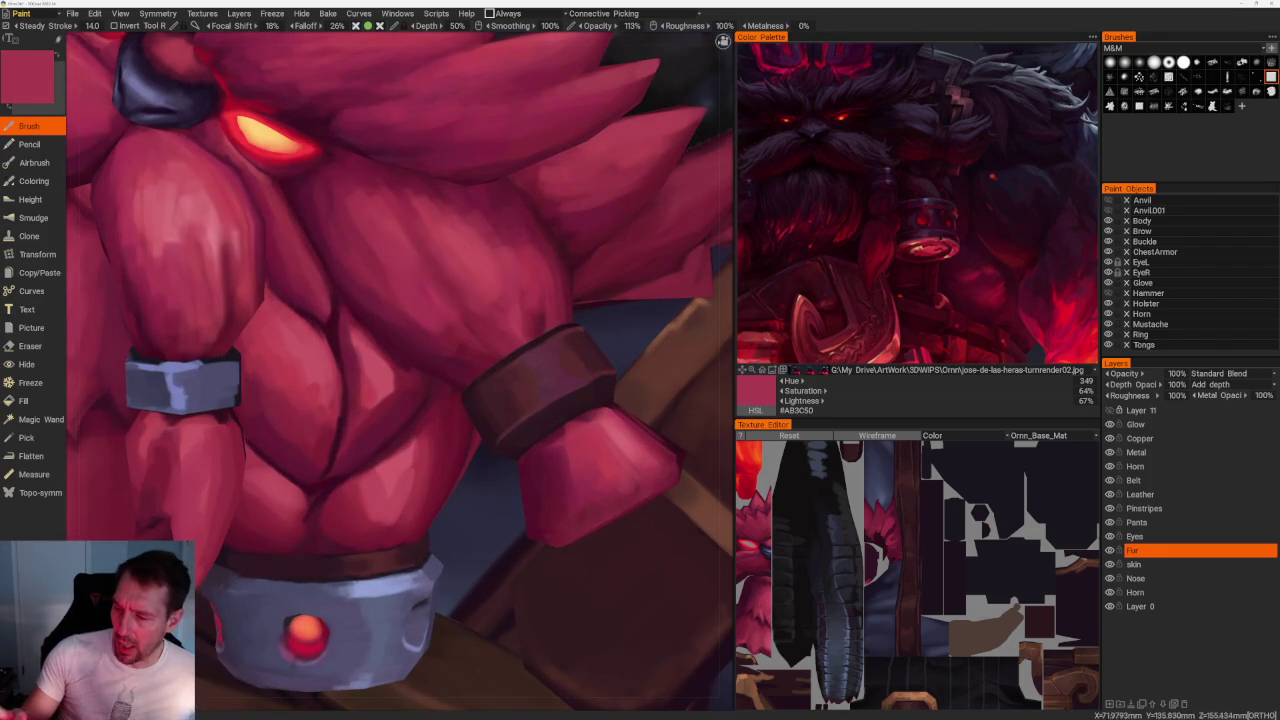
pyautogui.press('v')
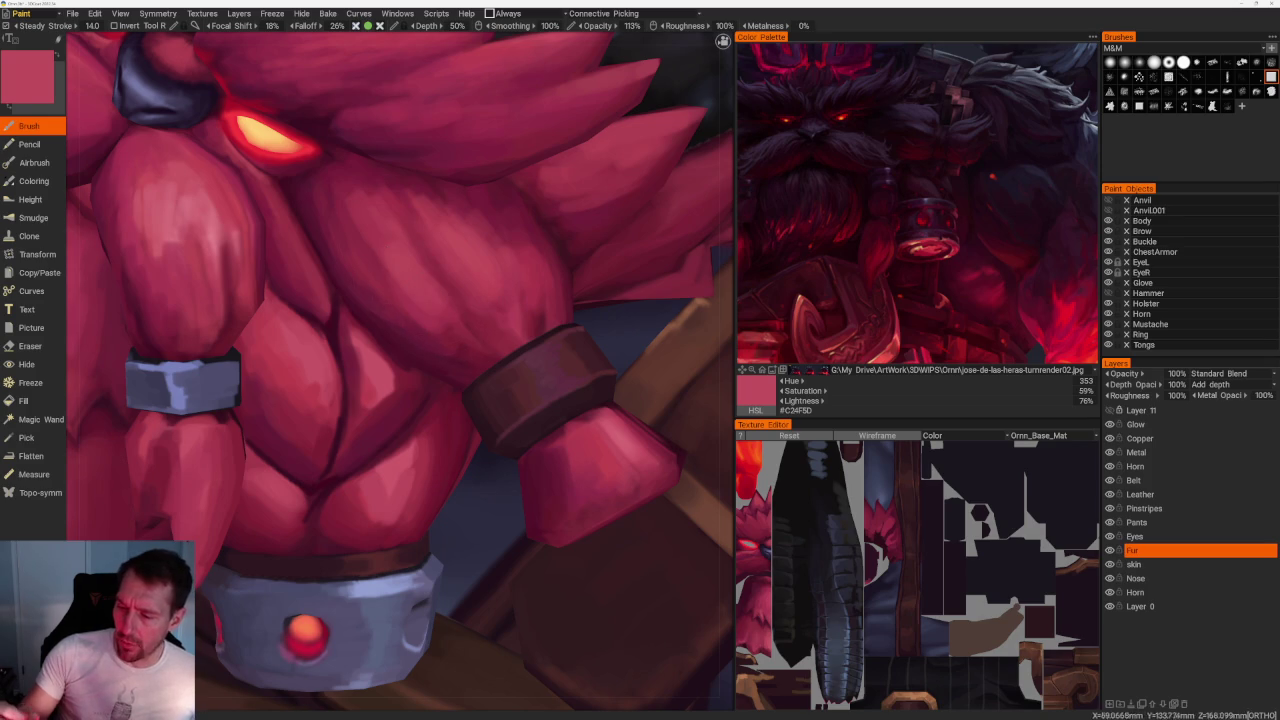
pyautogui.scroll(-5, 400, 370)
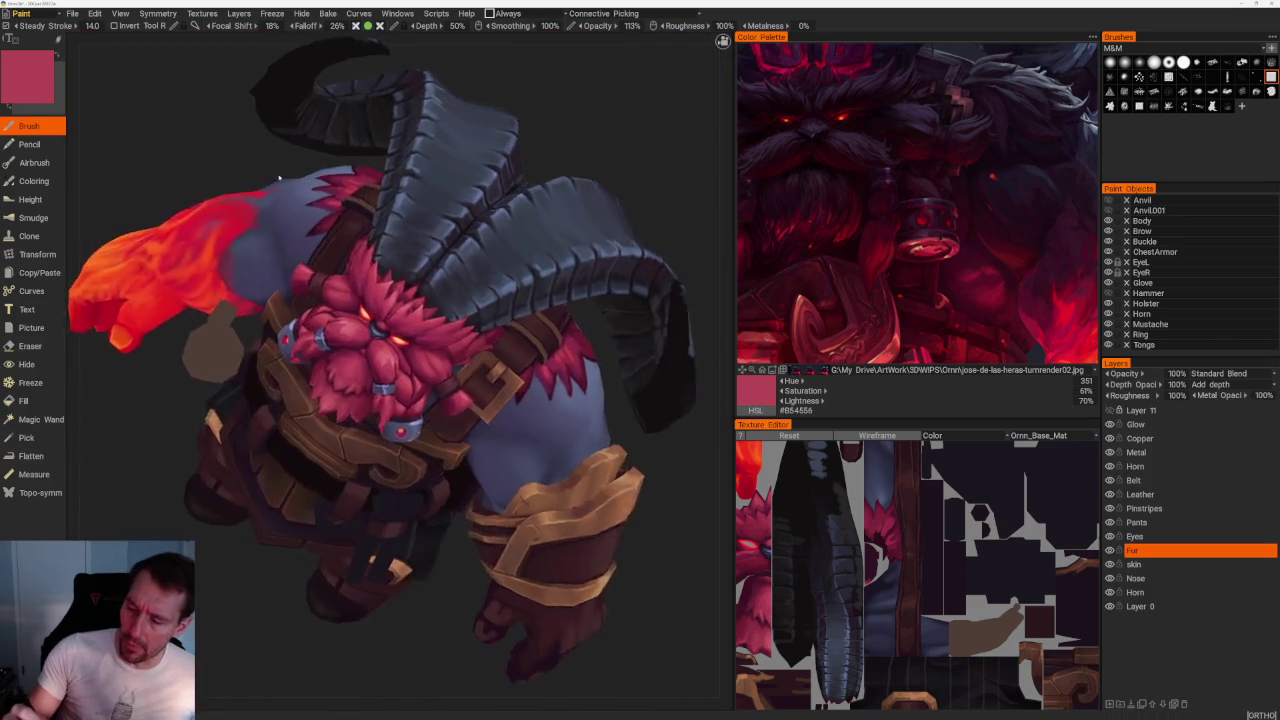
pyautogui.scroll(3, 440, 355)
pyautogui.scroll(3, 440, 355)
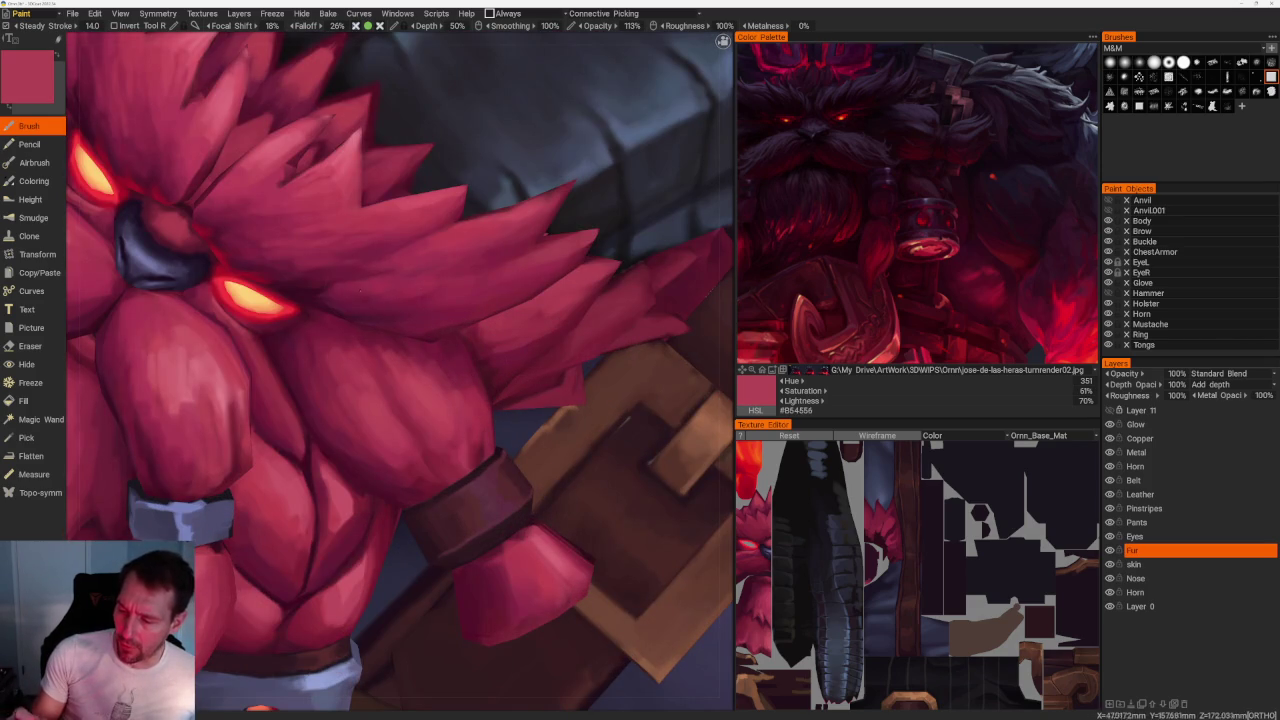
pyautogui.scroll(-2, 362, 290)
pyautogui.scroll(-4, 362, 290)
# From a front view, sample darker shading reds, ending on dark crimson #5E1733.
pyautogui.moveTo(394, 123)
pyautogui.mouseDown()
pyautogui.moveTo(393, 171)
pyautogui.moveTo(337, 223)
pyautogui.mouseUp()
pyautogui.scroll(3, 337, 223)
pyautogui.scroll(3, 234, 580)
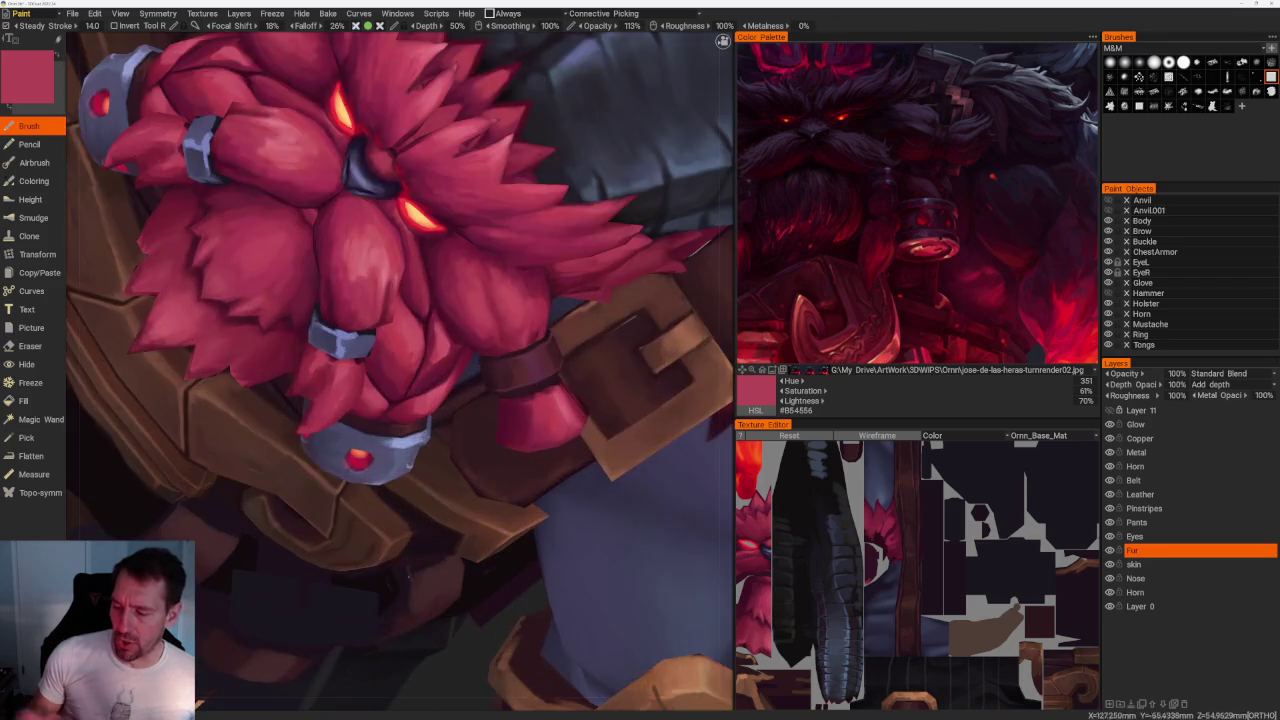
pyautogui.scroll(3, 400, 330)
pyautogui.press('v')
pyautogui.press('v')
pyautogui.press('v')
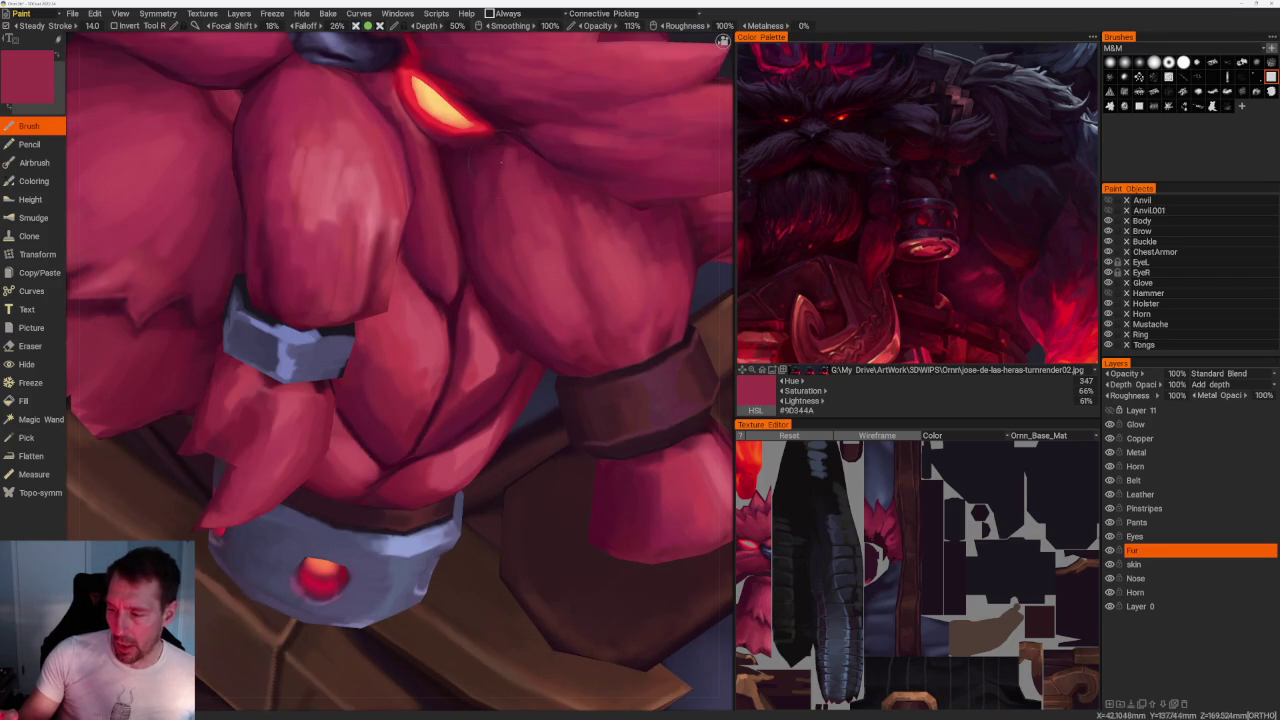
pyautogui.press('v')
pyautogui.press('v')
pyautogui.press('v')
pyautogui.moveTo(400, 300); pyautogui.dragTo(480, 330)
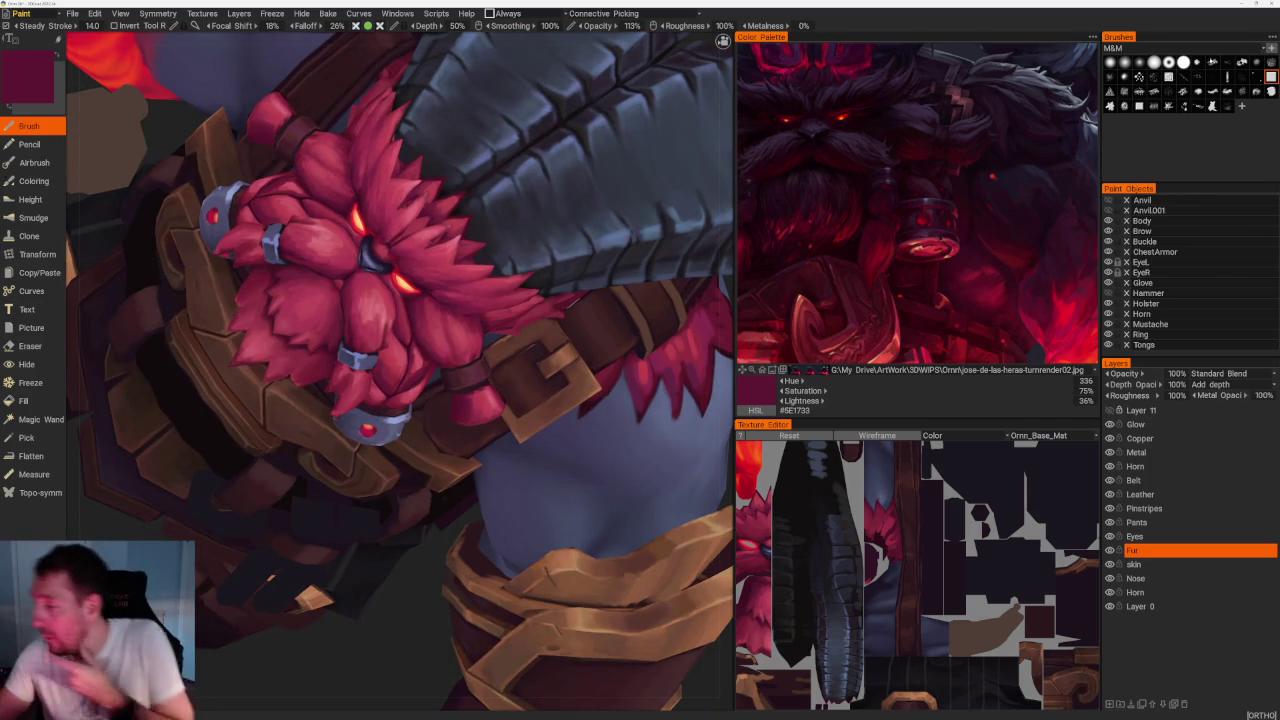
# Switch brush shape and sample pink and darker reds from the beard fur.
pyautogui.click(1212, 62)
pyautogui.scroll(5, 400, 370)
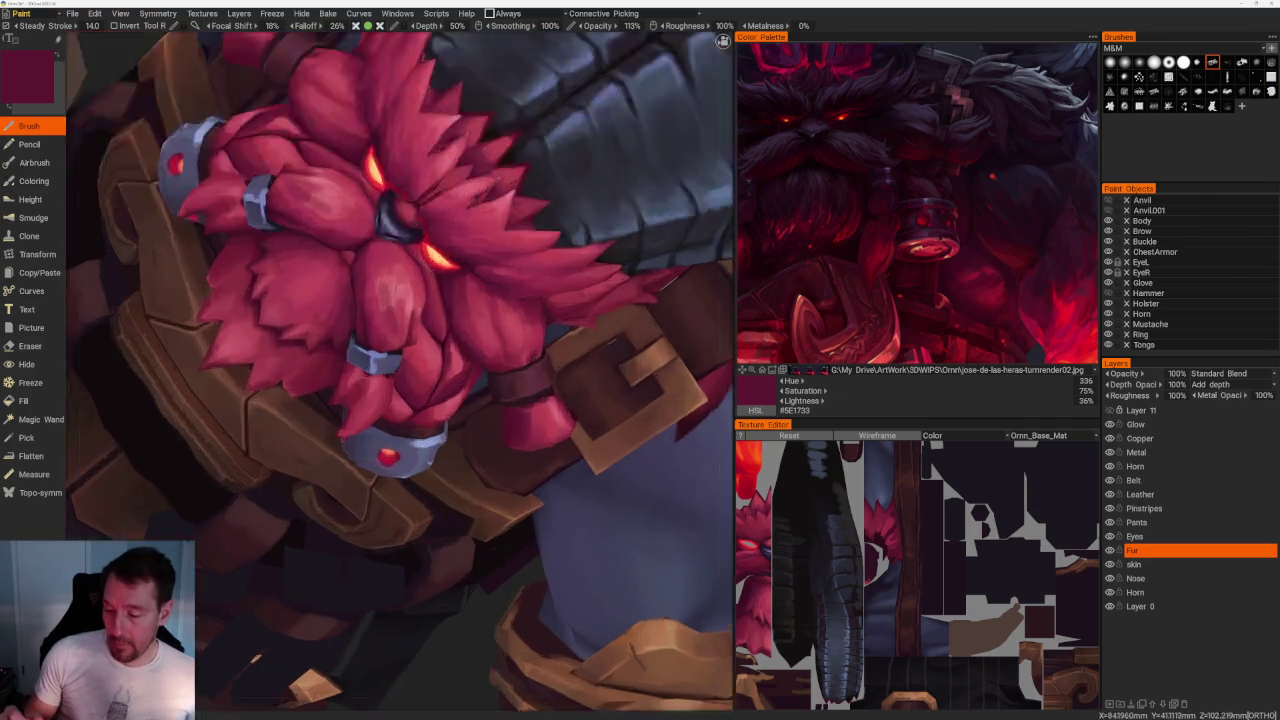
pyautogui.press('v')
pyautogui.scroll(3, 400, 370)
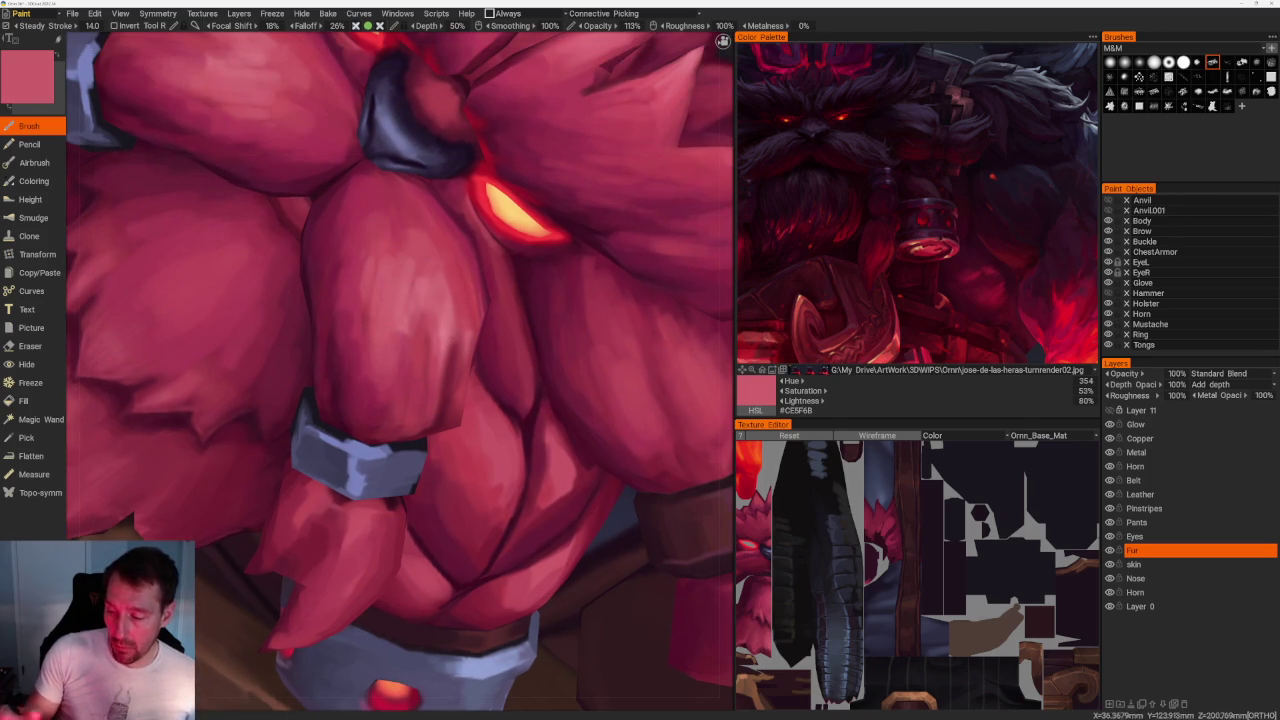
pyautogui.moveTo(600, 330); pyautogui.dragTo(460, 313, button='middle')
pyautogui.press('v')
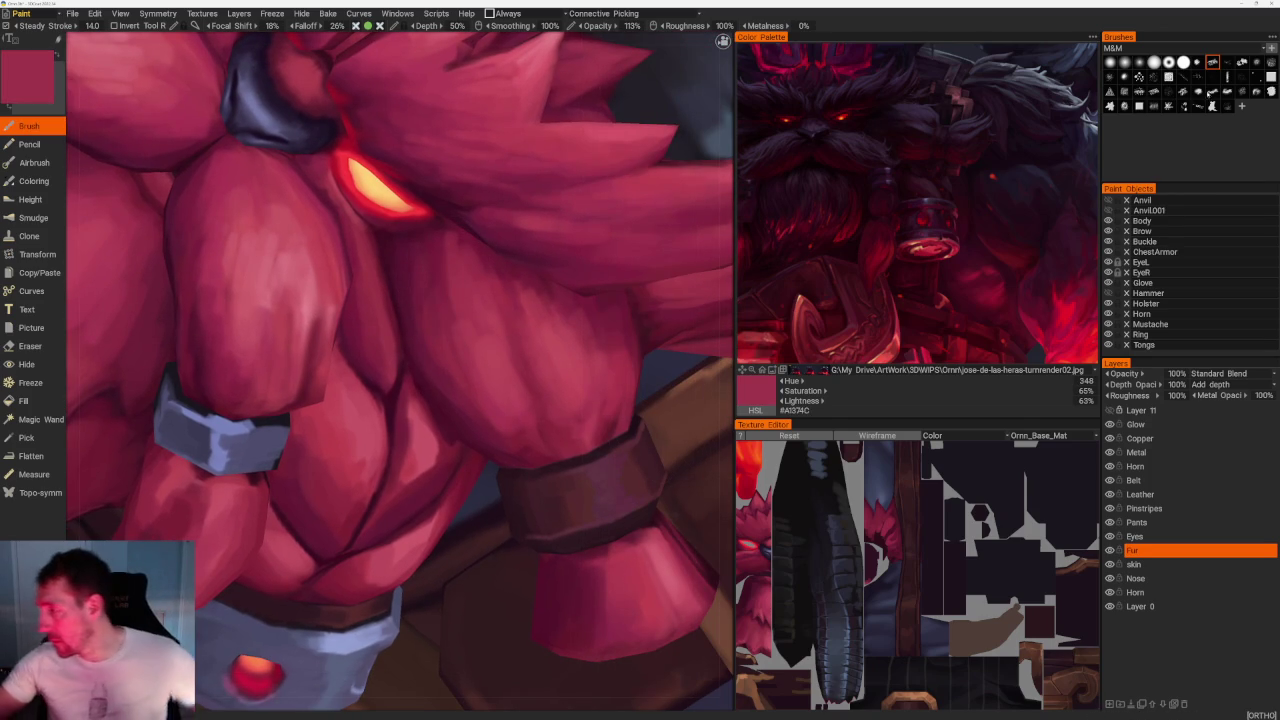
# Switch to another brush shape and sample dark, mid and lighter reds for strand shading.
pyautogui.click(1183, 91)
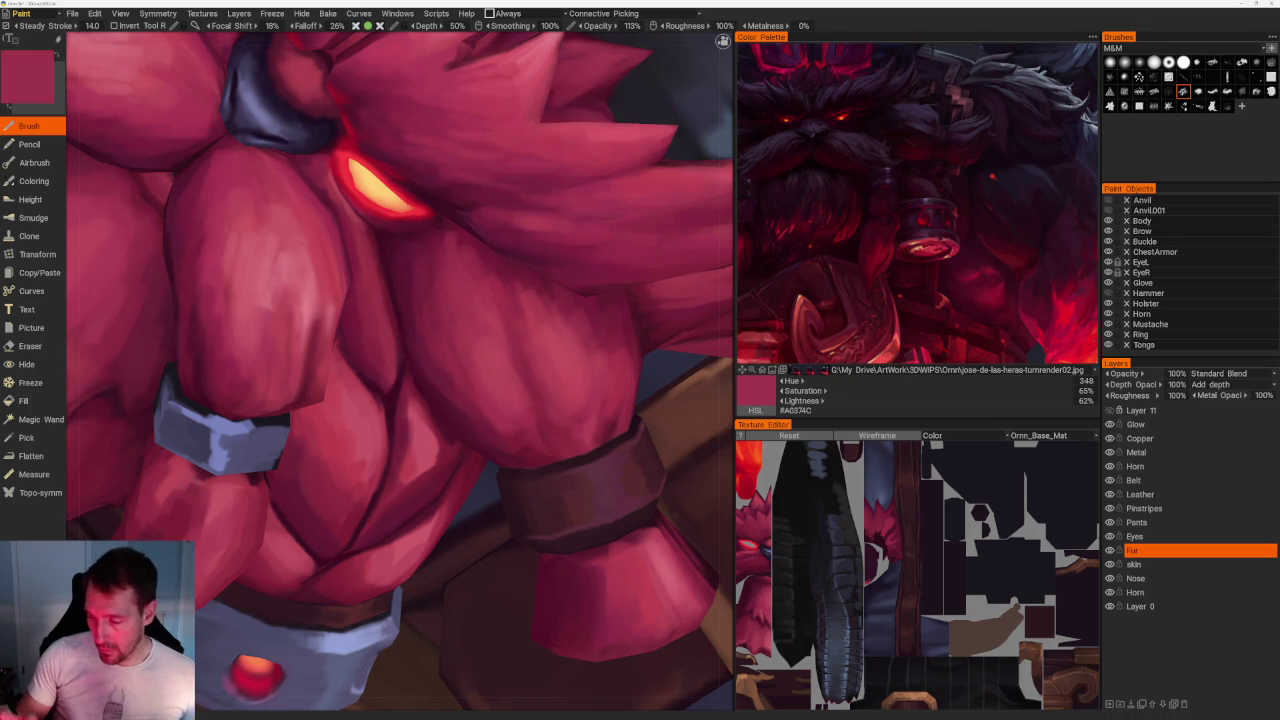
pyautogui.press('v')
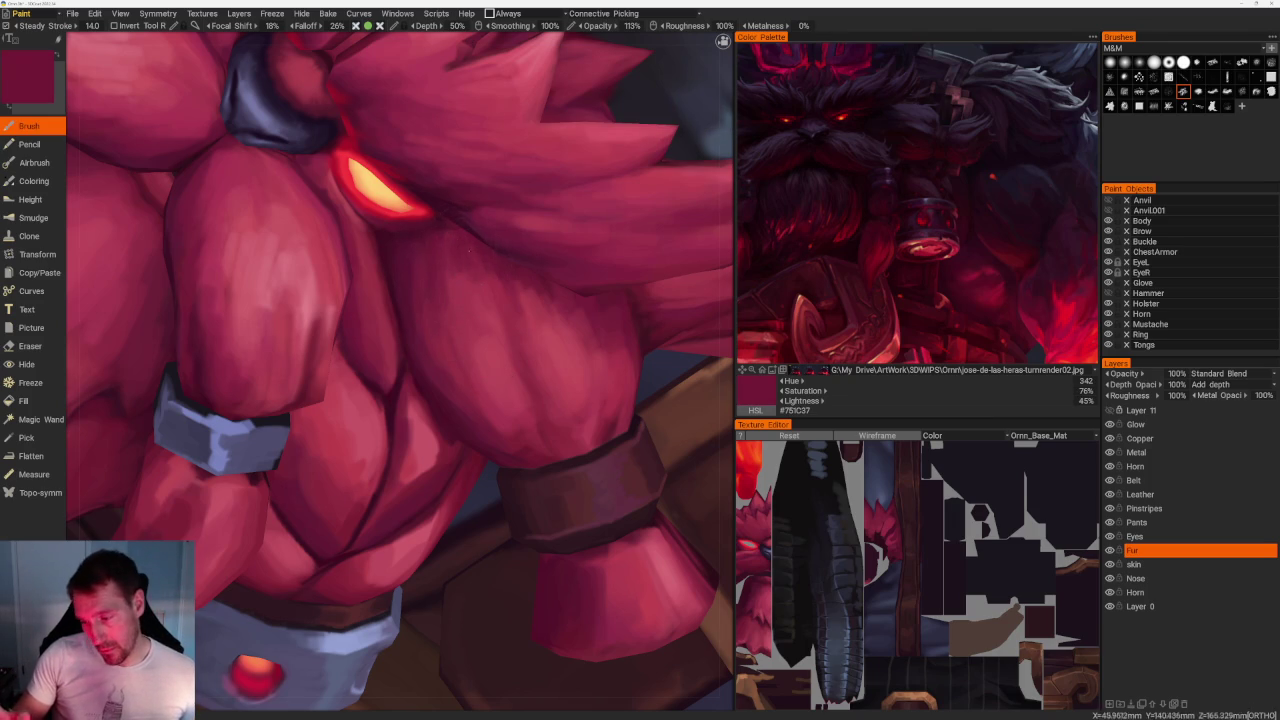
pyautogui.press('v')
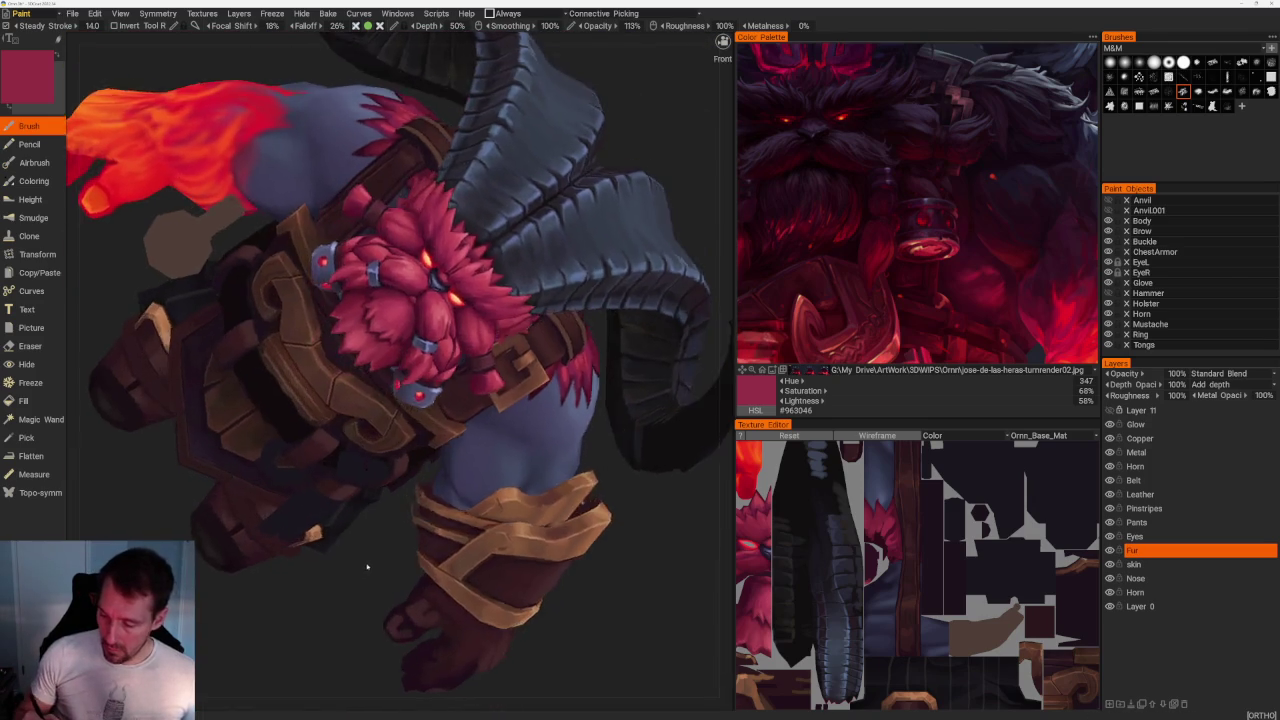
pyautogui.press('v')
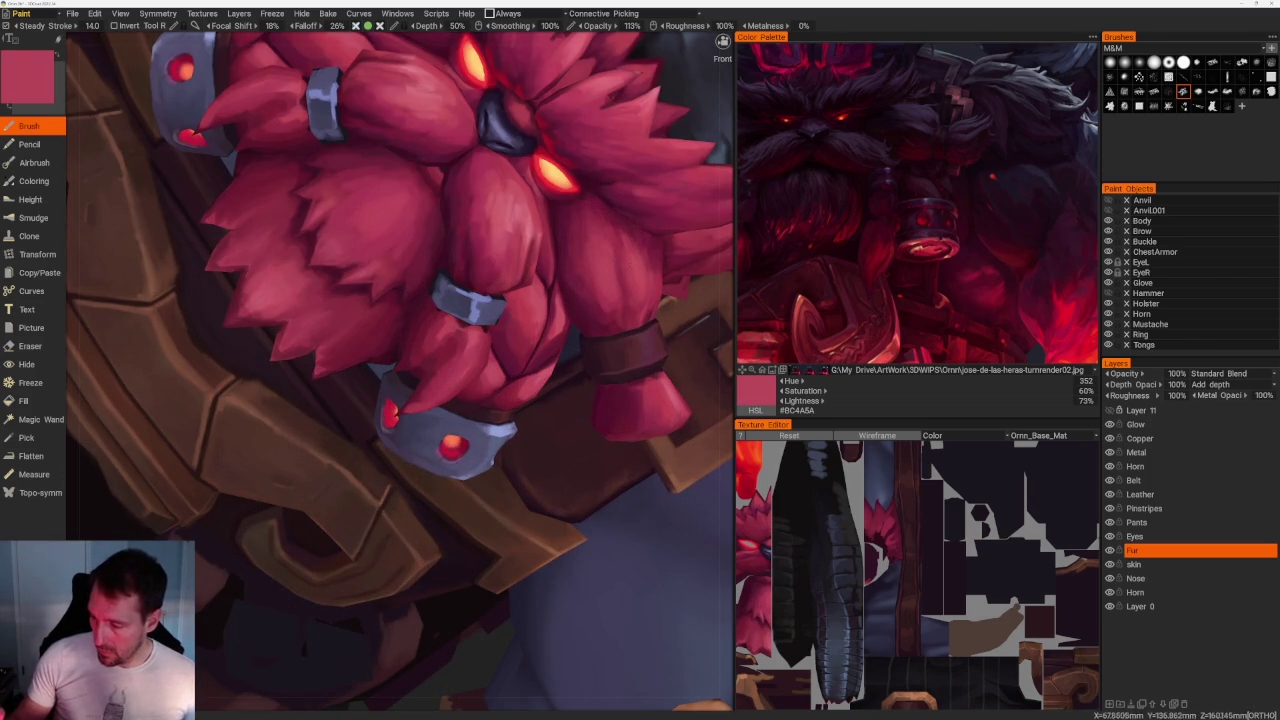
pyautogui.scroll(3, 400, 370)
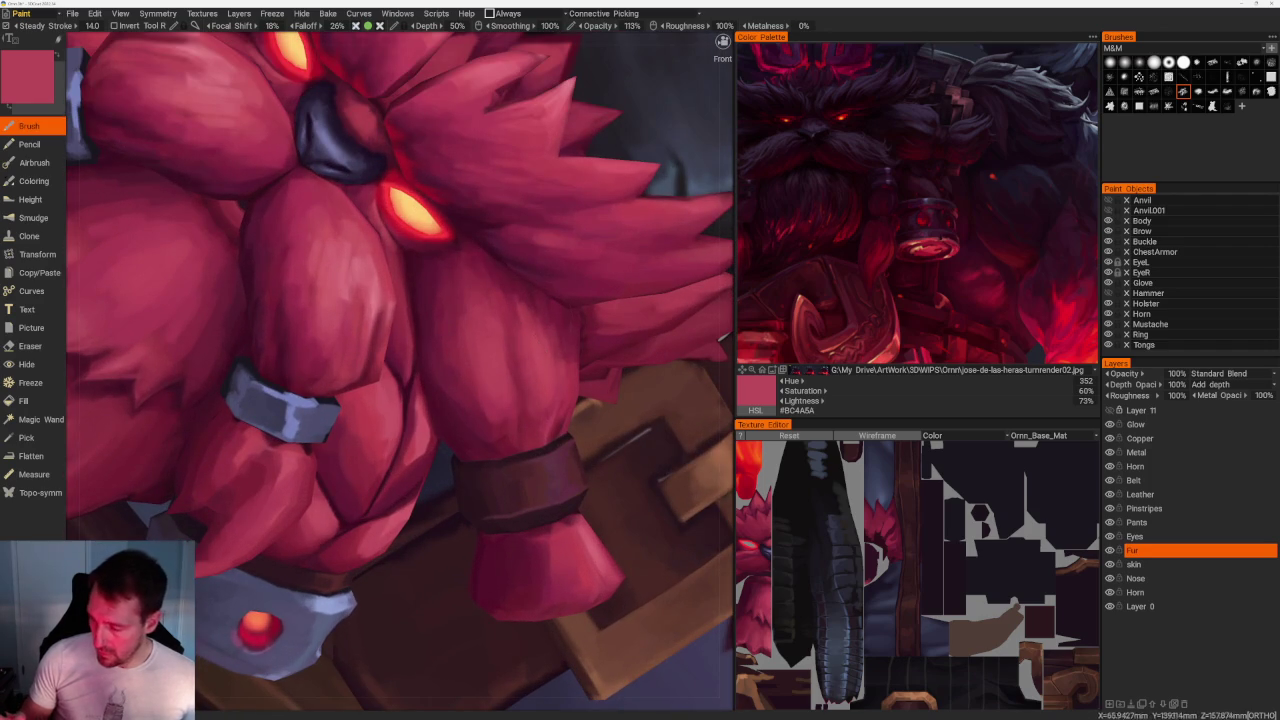
pyautogui.scroll(-1, 380, 330)
pyautogui.scroll(-5, 380, 330)
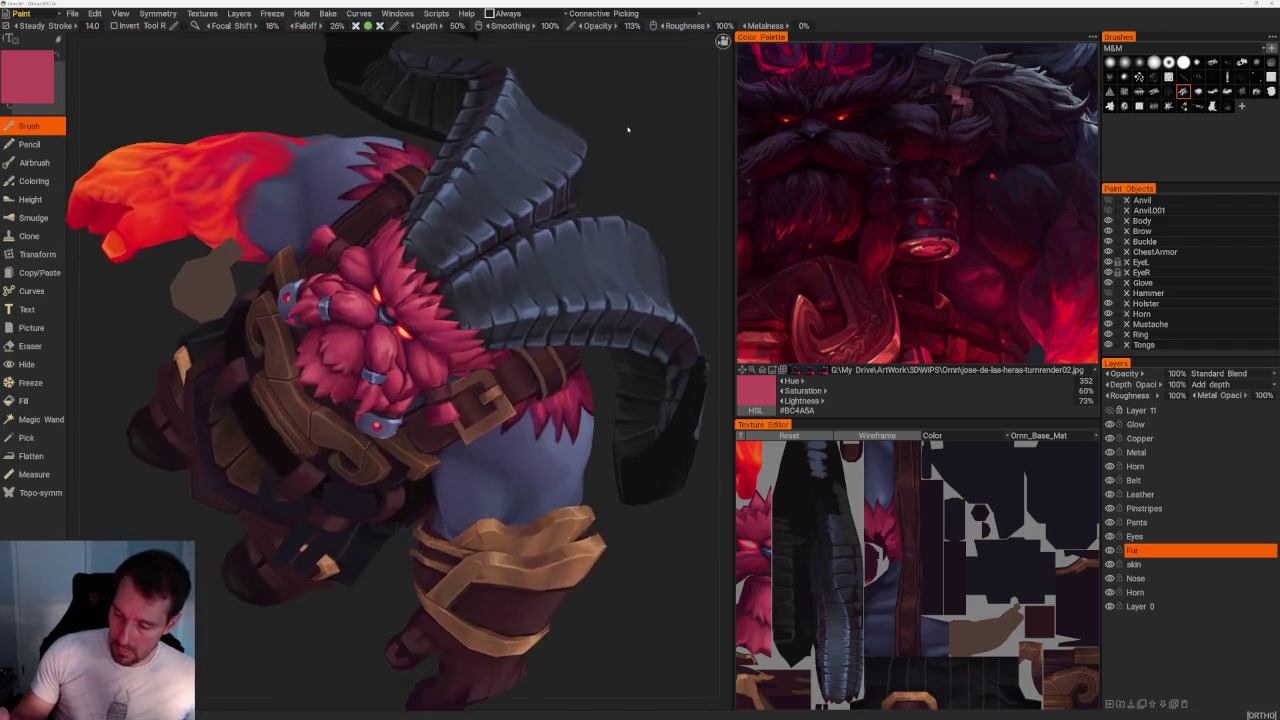
pyautogui.scroll(4, 390, 330)
pyautogui.scroll(2, 400, 370)
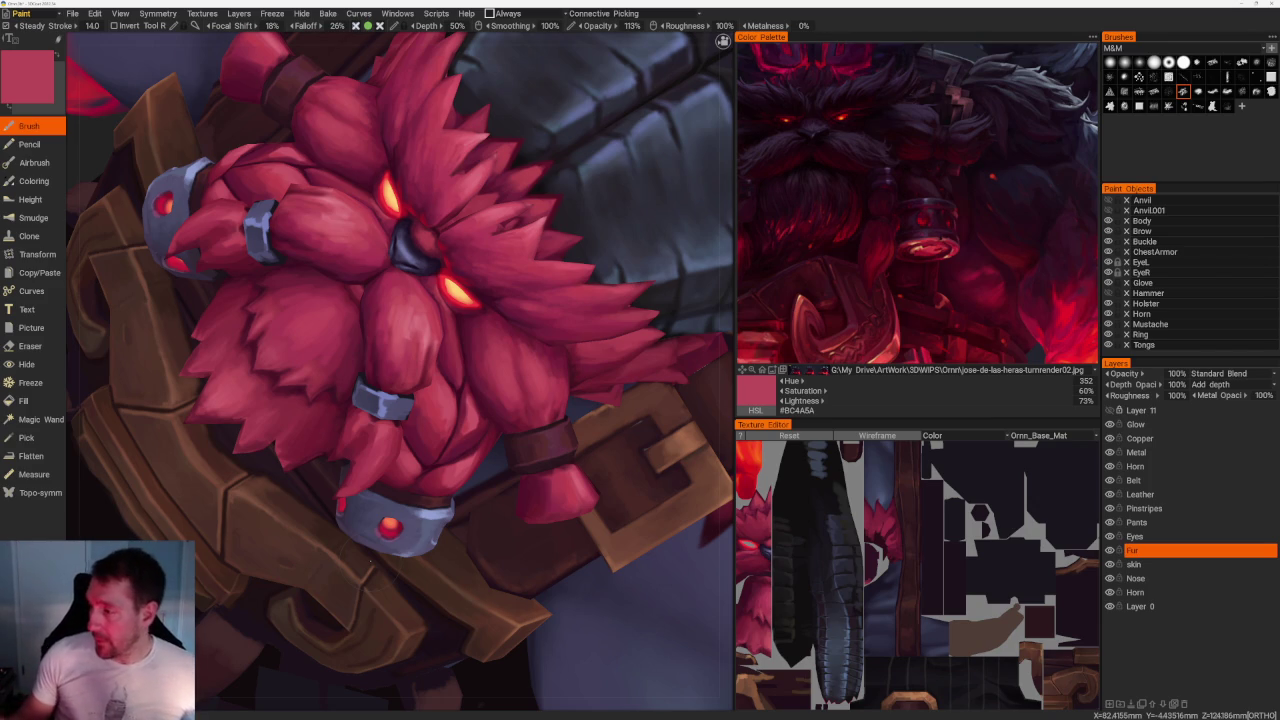
pyautogui.scroll(2, 171, 224)
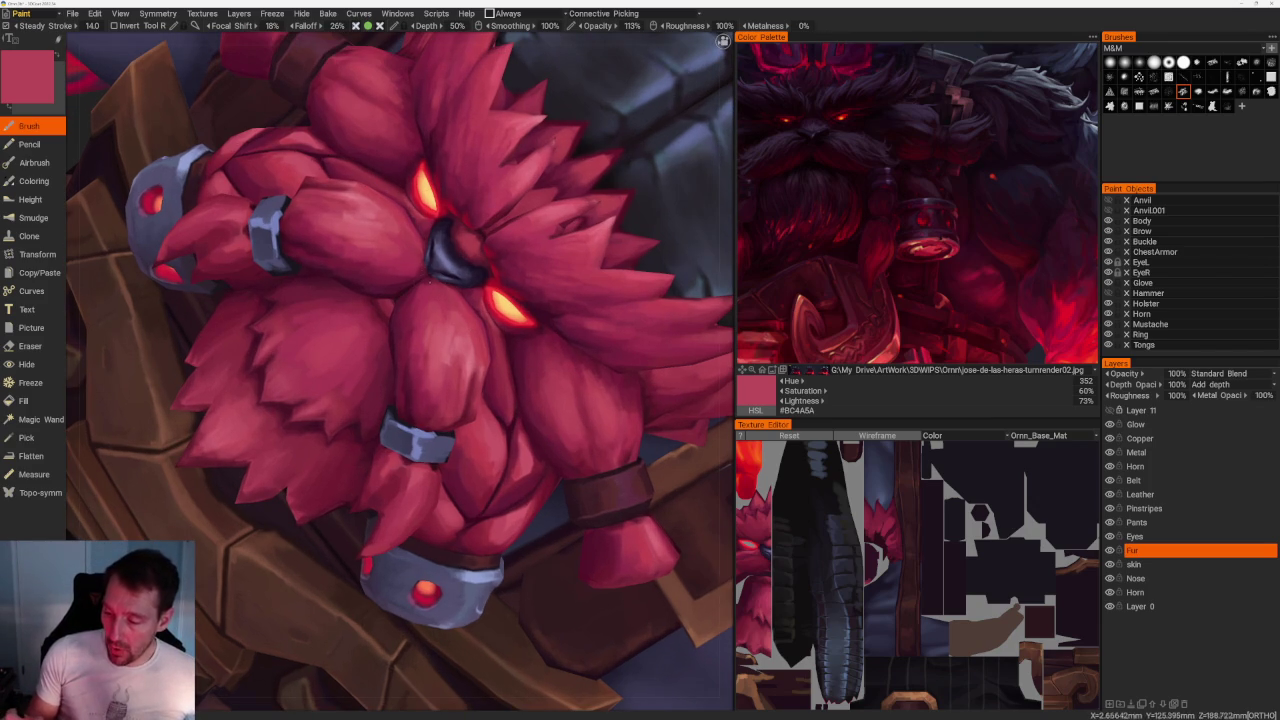
# From a new angle on the beard, pick darker then brighter reds, ending on pink-red #AD3A53.
pyautogui.press('v')
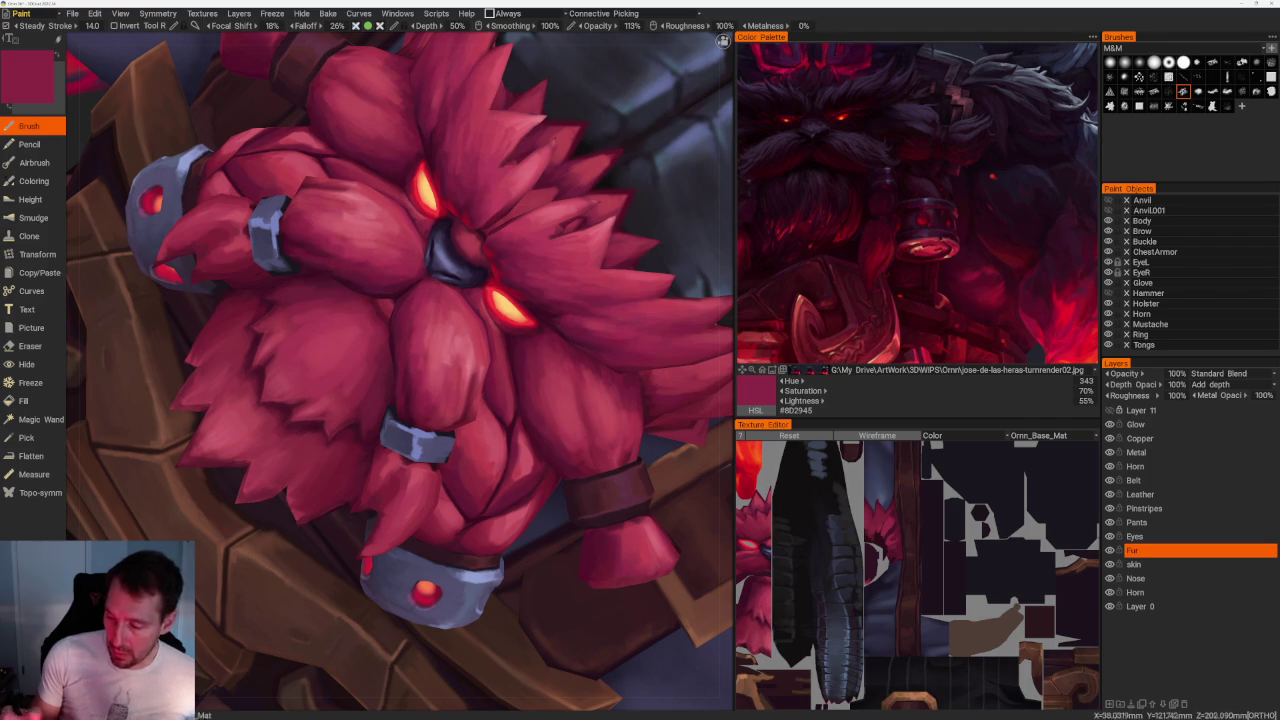
pyautogui.scroll(-5, 360, 103)
pyautogui.moveTo(360, 103); pyautogui.dragTo(411, 163)
pyautogui.scroll(5, 411, 163)
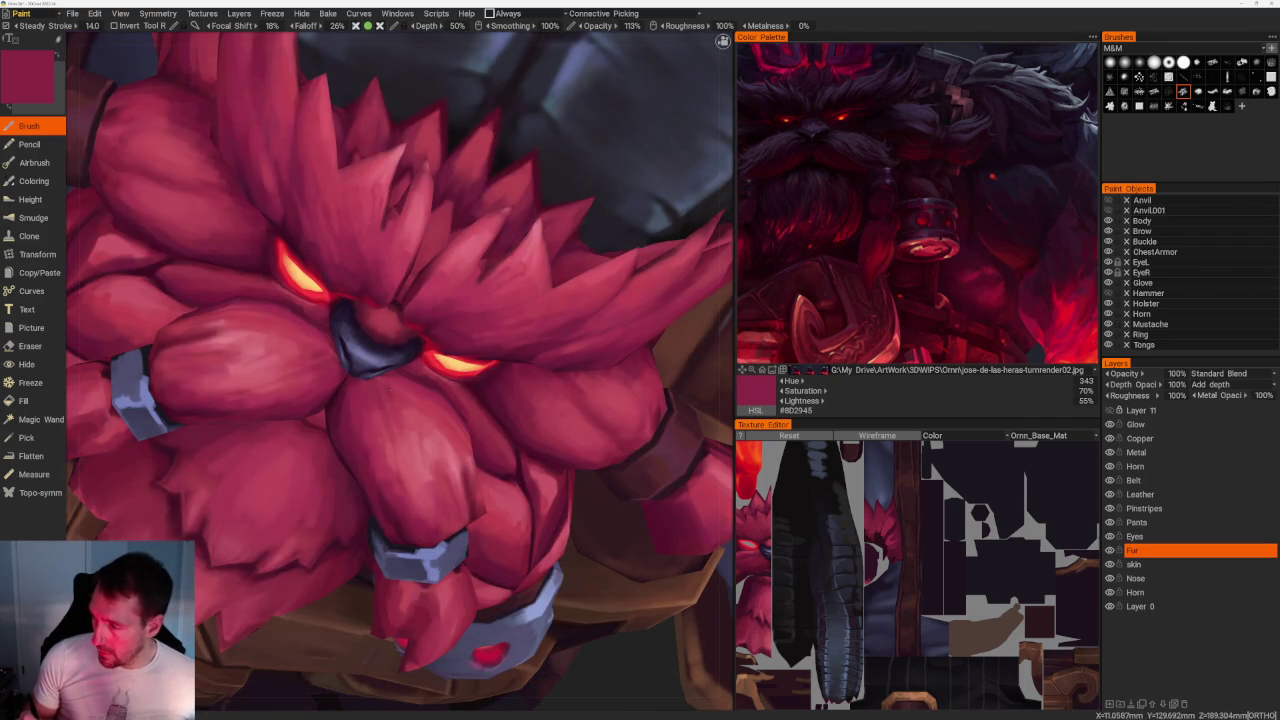
pyautogui.press('v')
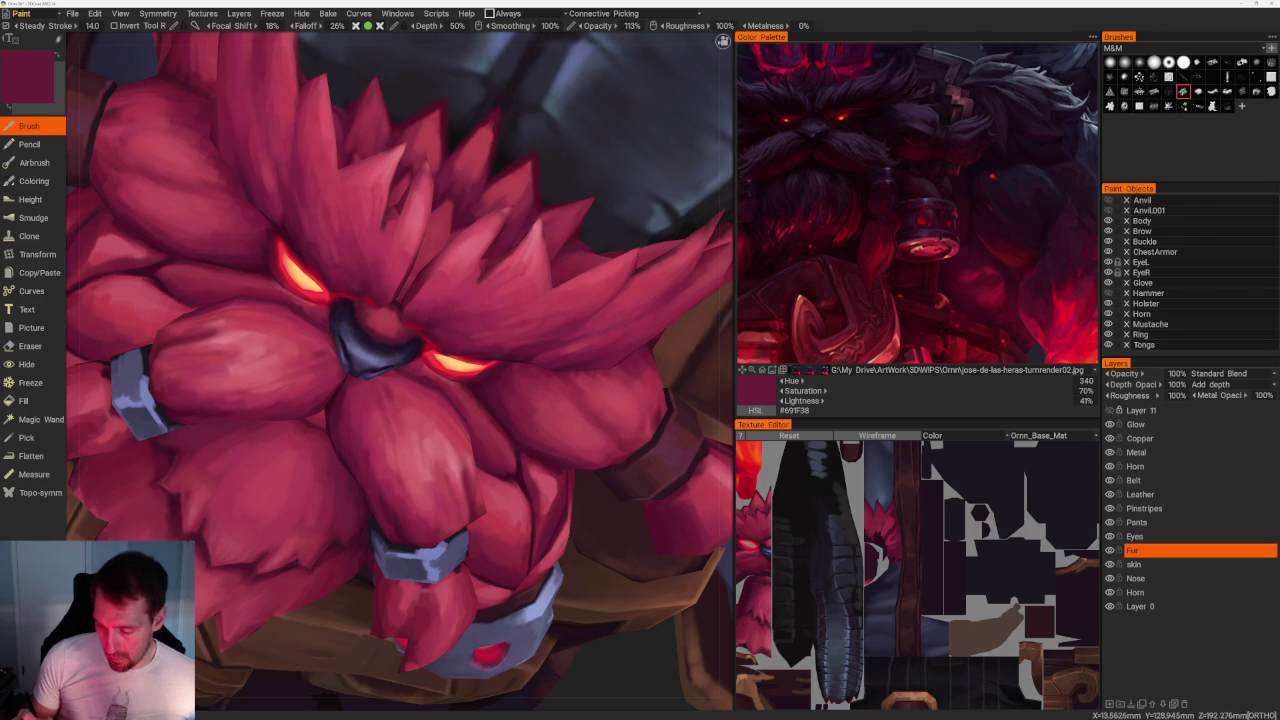
pyautogui.press('v')
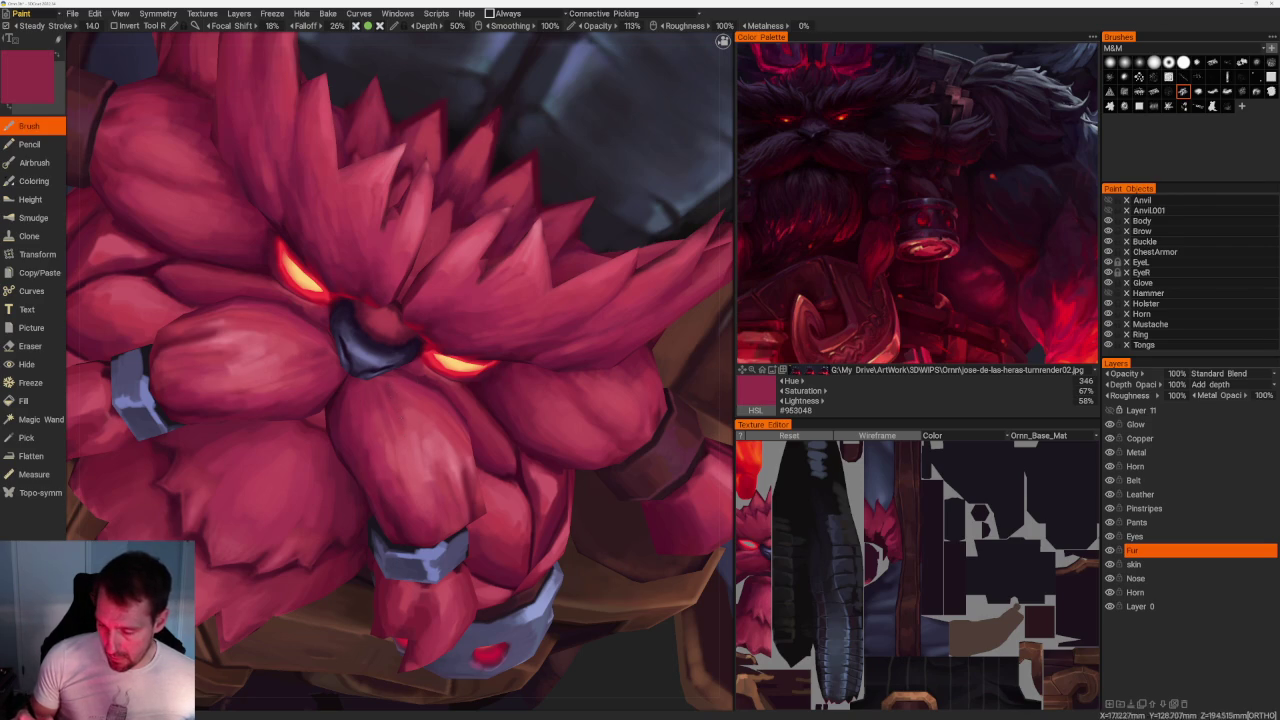
pyautogui.press('v')
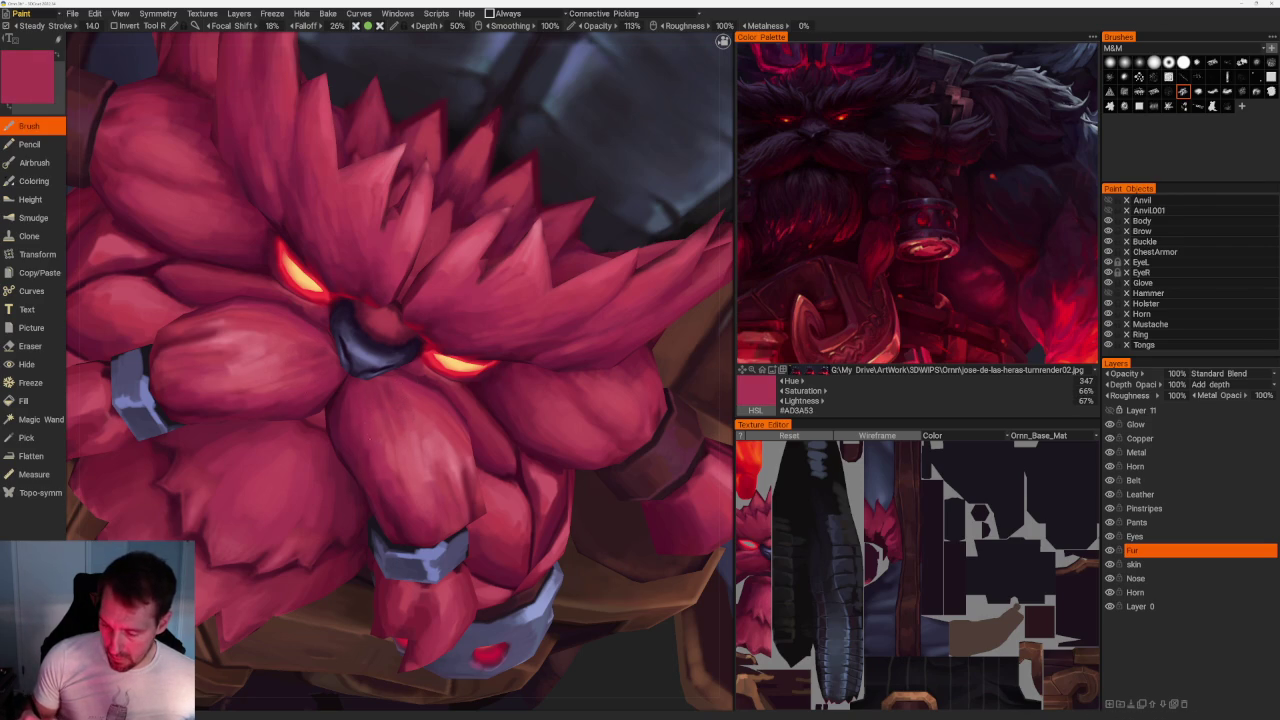
# View the character from behind and sample darker, shadow, pink and mid-tone reds from the beard.
pyautogui.scroll(-5, 543, 186)
pyautogui.moveTo(543, 186); pyautogui.dragTo(503, 266)
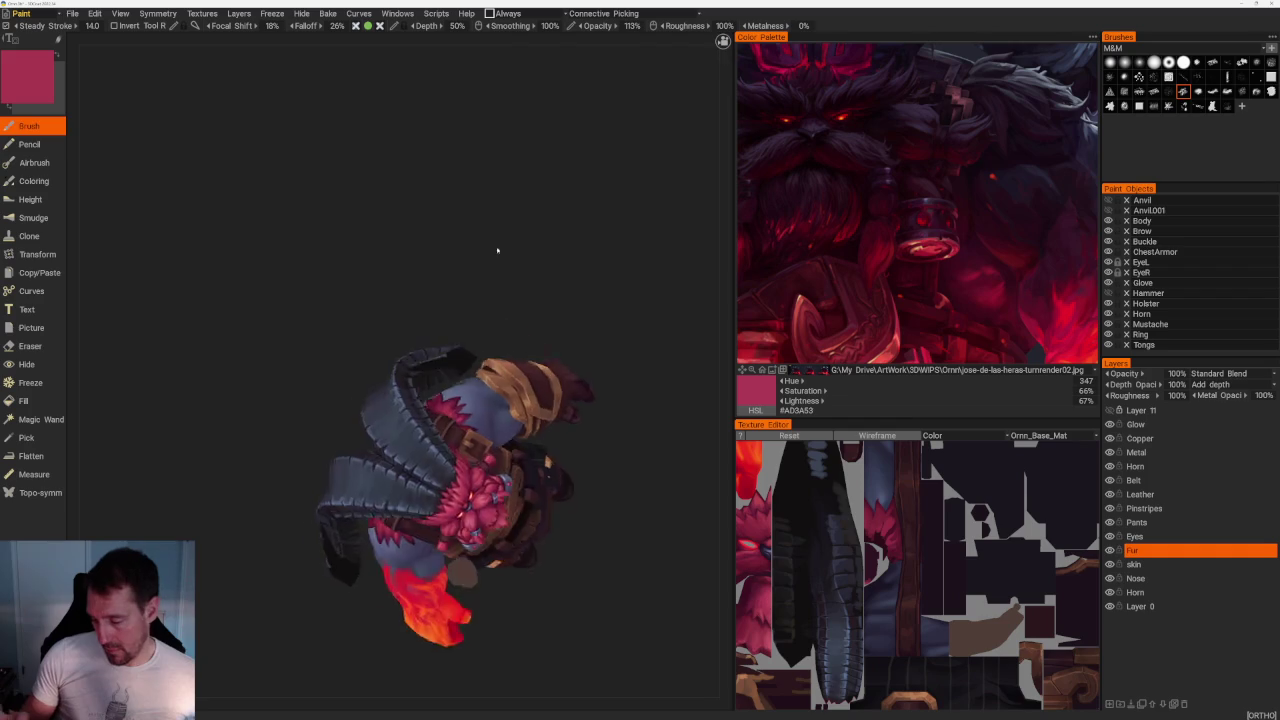
pyautogui.scroll(3, 542, 440)
pyautogui.scroll(3, 542, 440)
pyautogui.press('v')
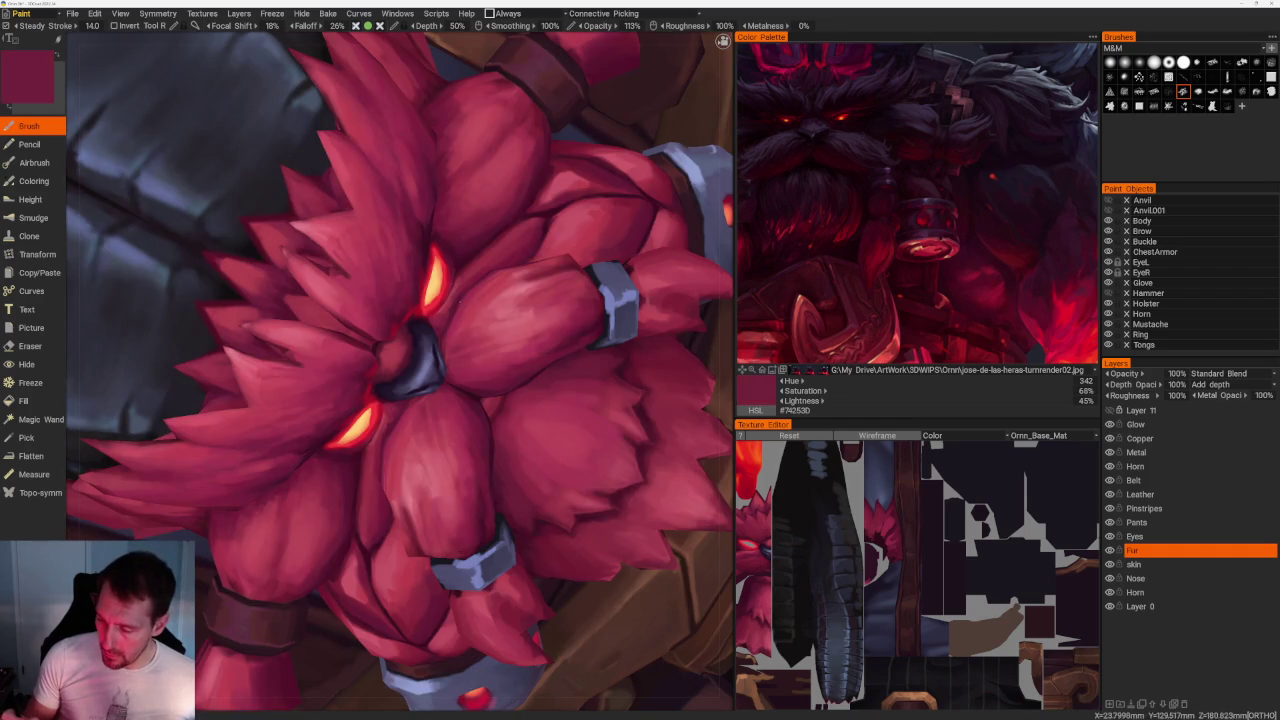
pyautogui.press('v')
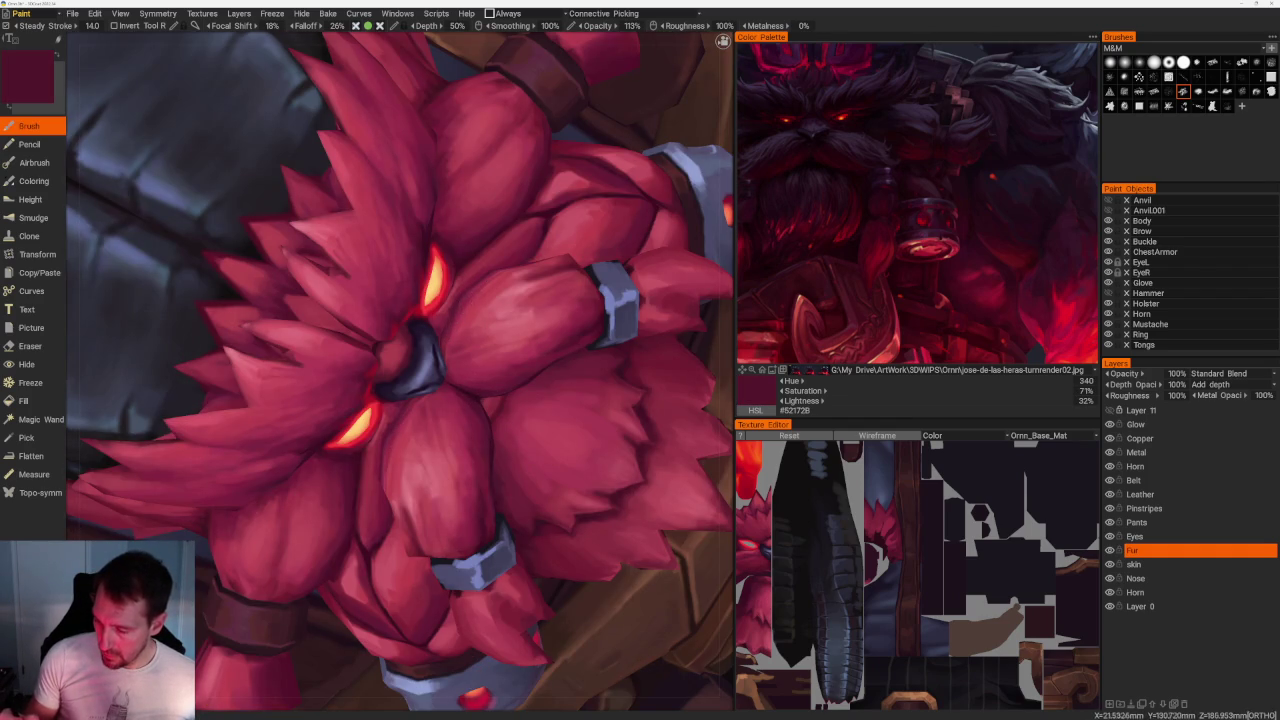
pyautogui.press('v')
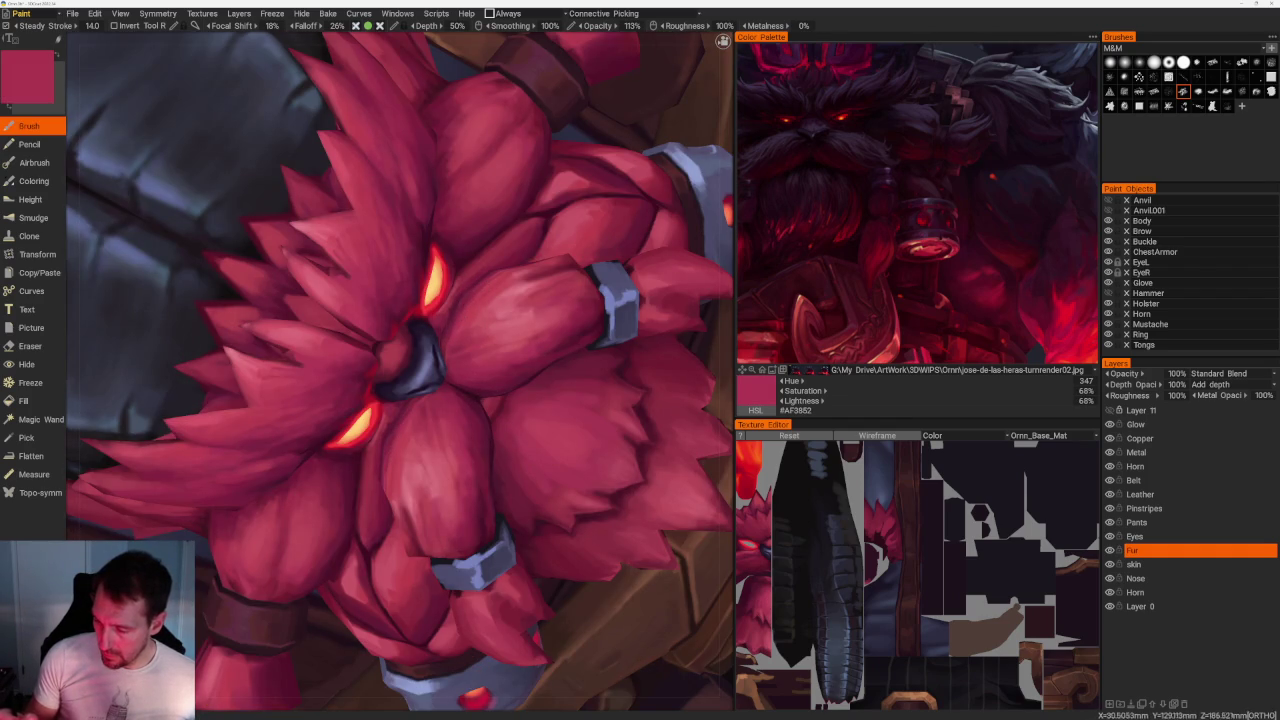
pyautogui.press('v')
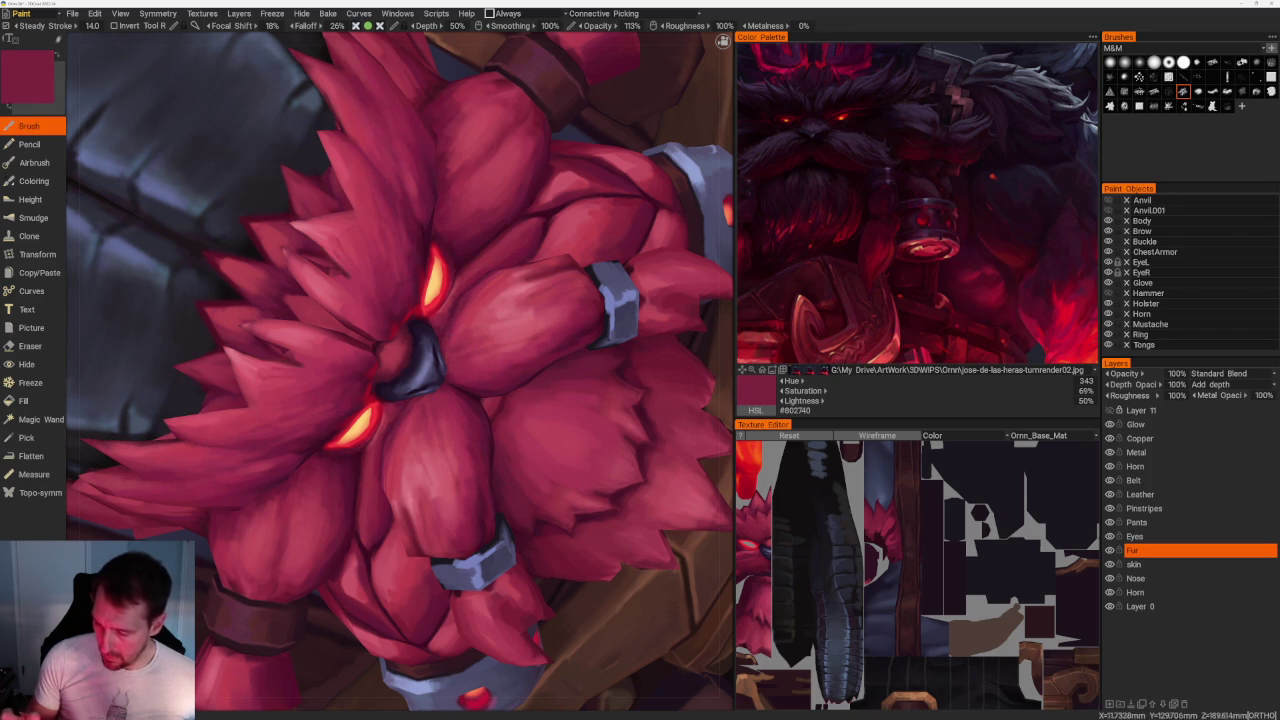
# Paint a trial dark maroon stroke, undo it, and pick a brighter pink #912B47 from the fur.
pyautogui.scroll(-5, 559, 191)
pyautogui.scroll(-4, 559, 191)
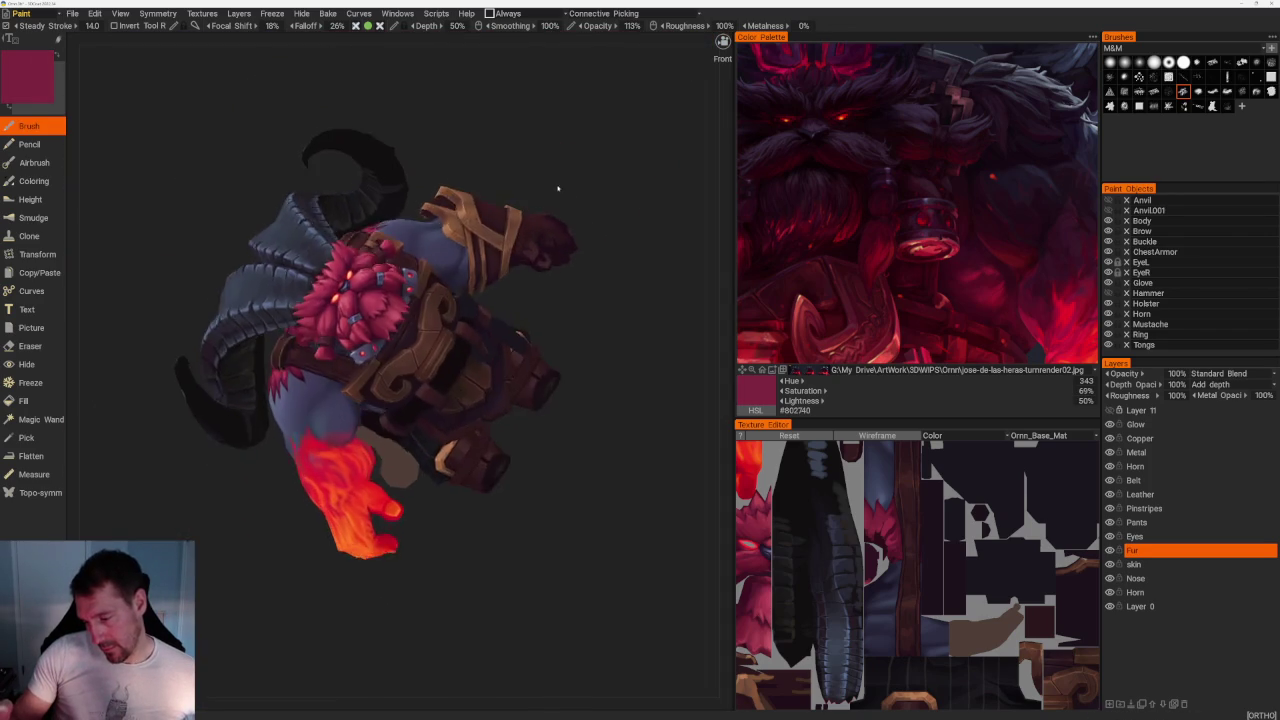
pyautogui.scroll(2, 362, 288)
pyautogui.scroll(3, 362, 288)
pyautogui.scroll(3, 362, 288)
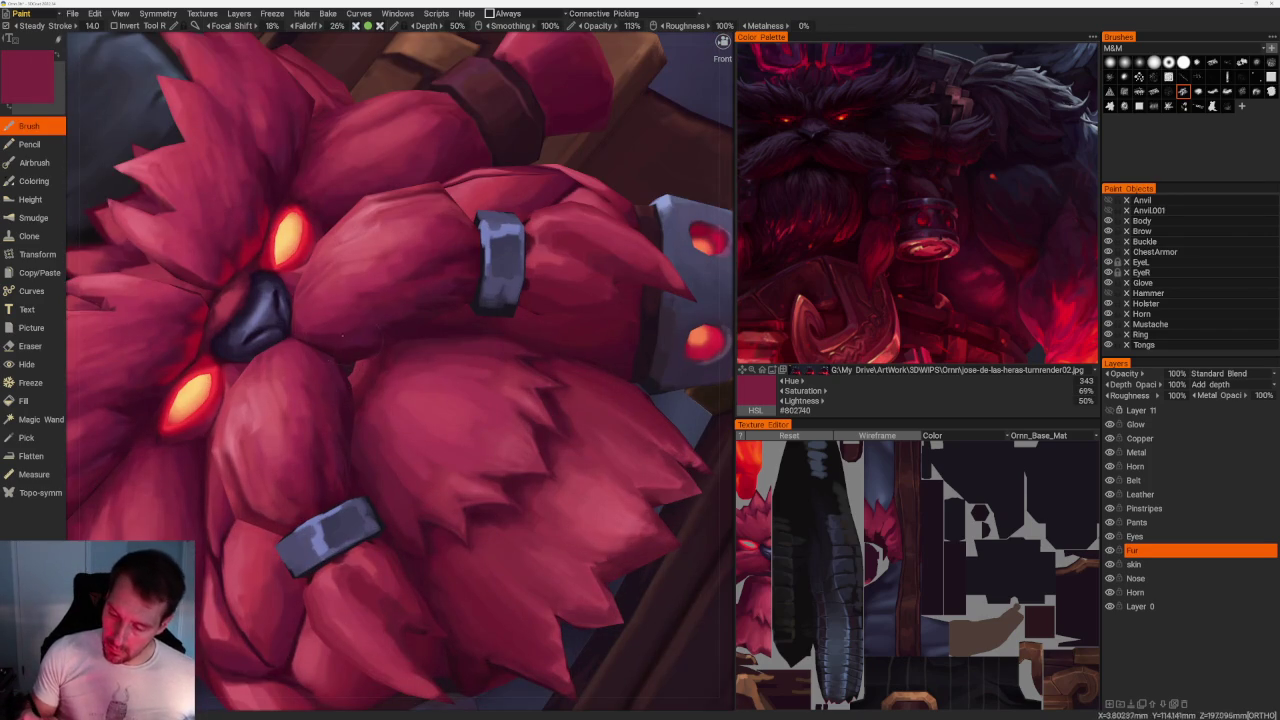
pyautogui.press('v')
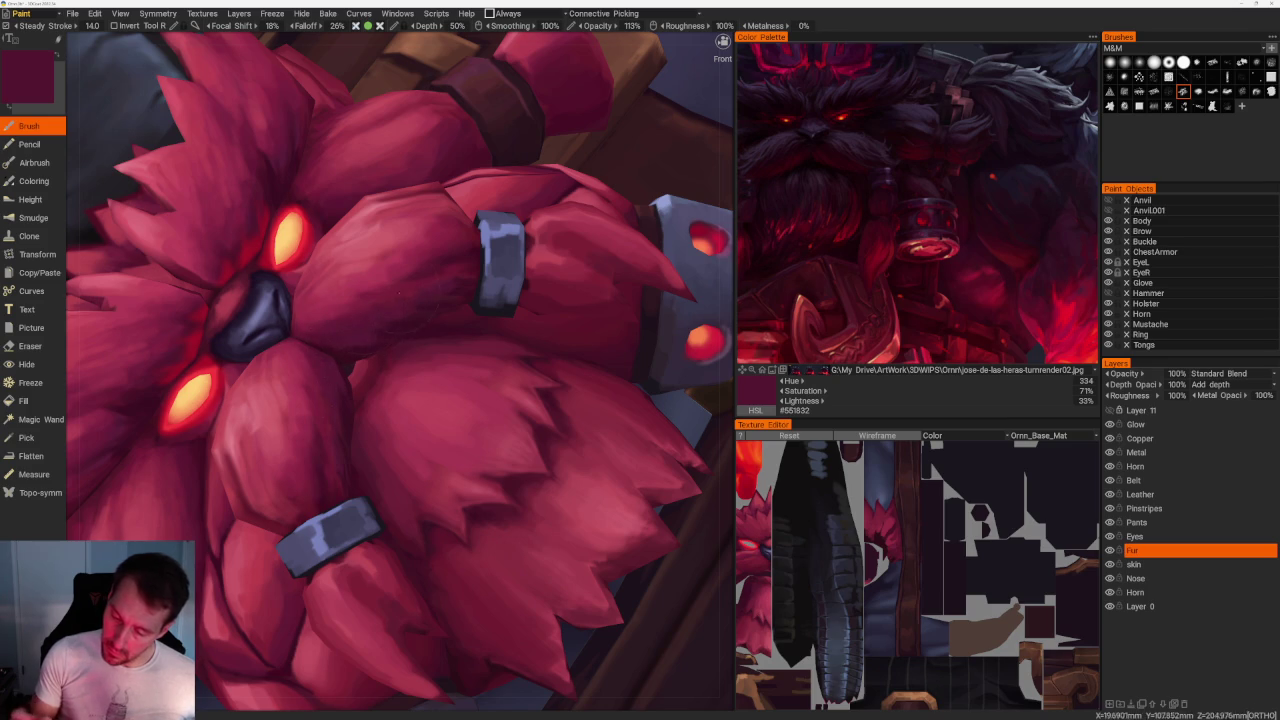
pyautogui.moveTo(335, 316); pyautogui.dragTo(368, 300)
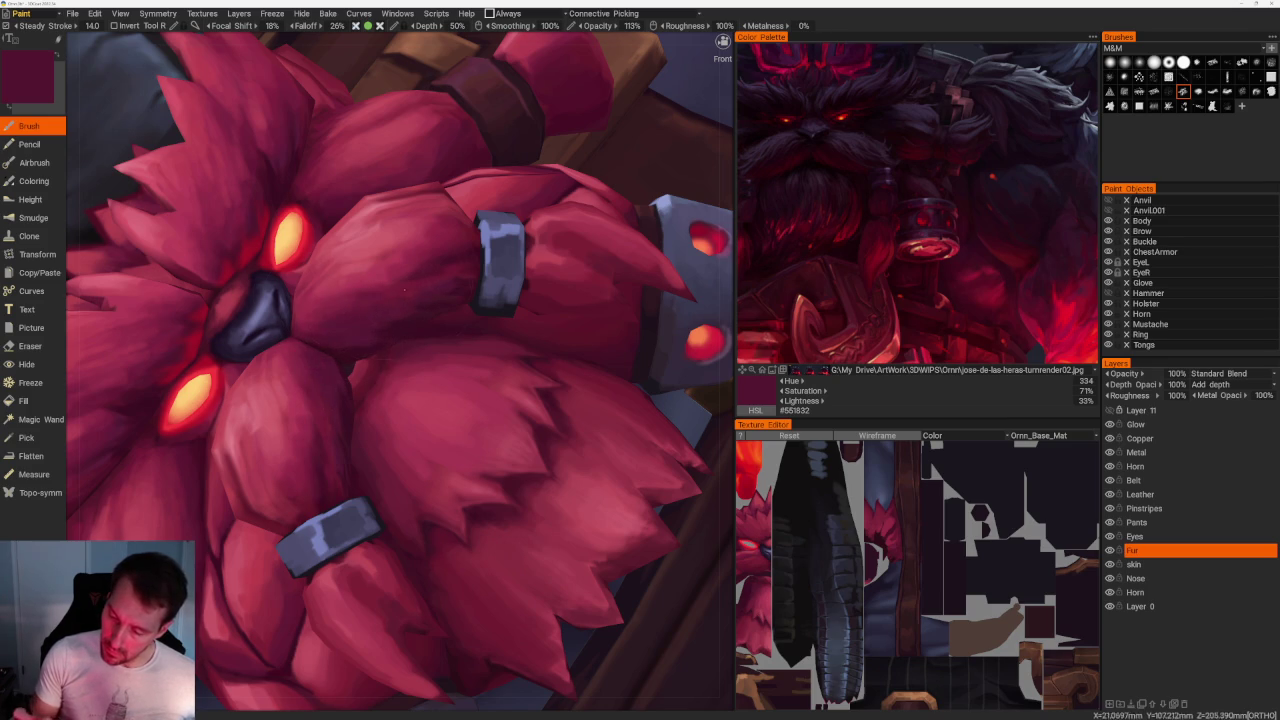
pyautogui.hotkey('ctrl', 'z')
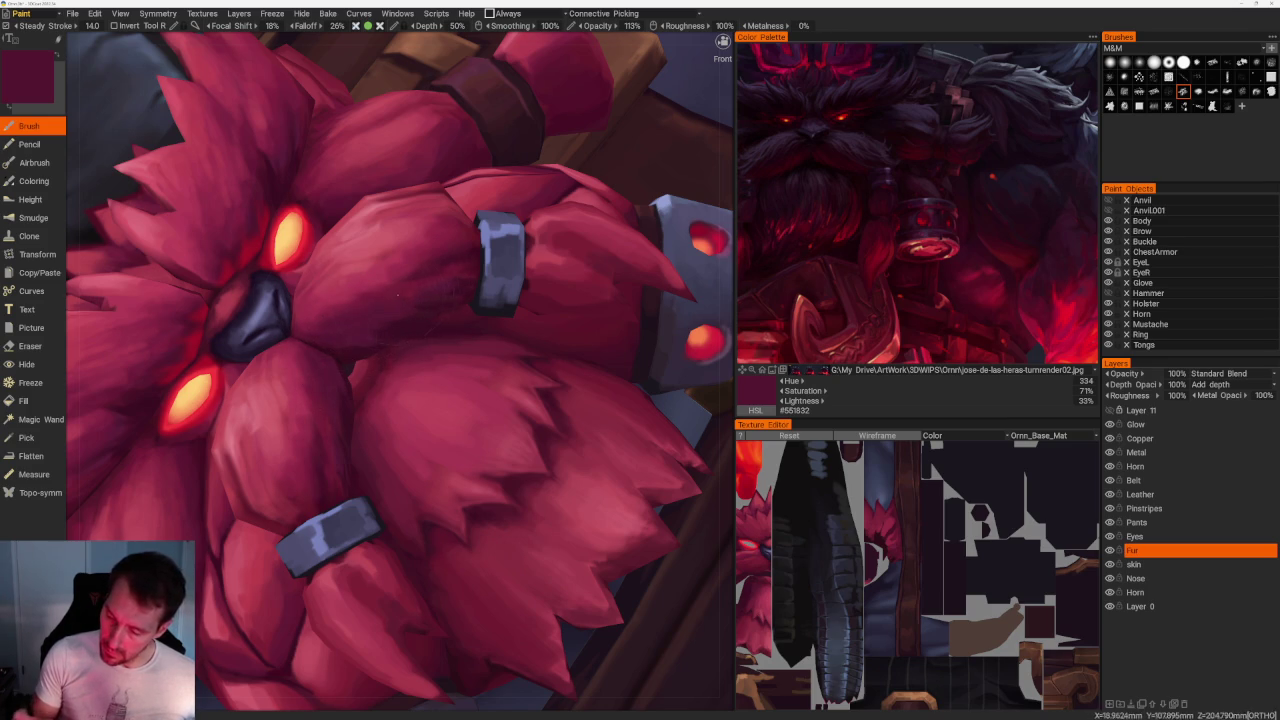
pyautogui.press('v')
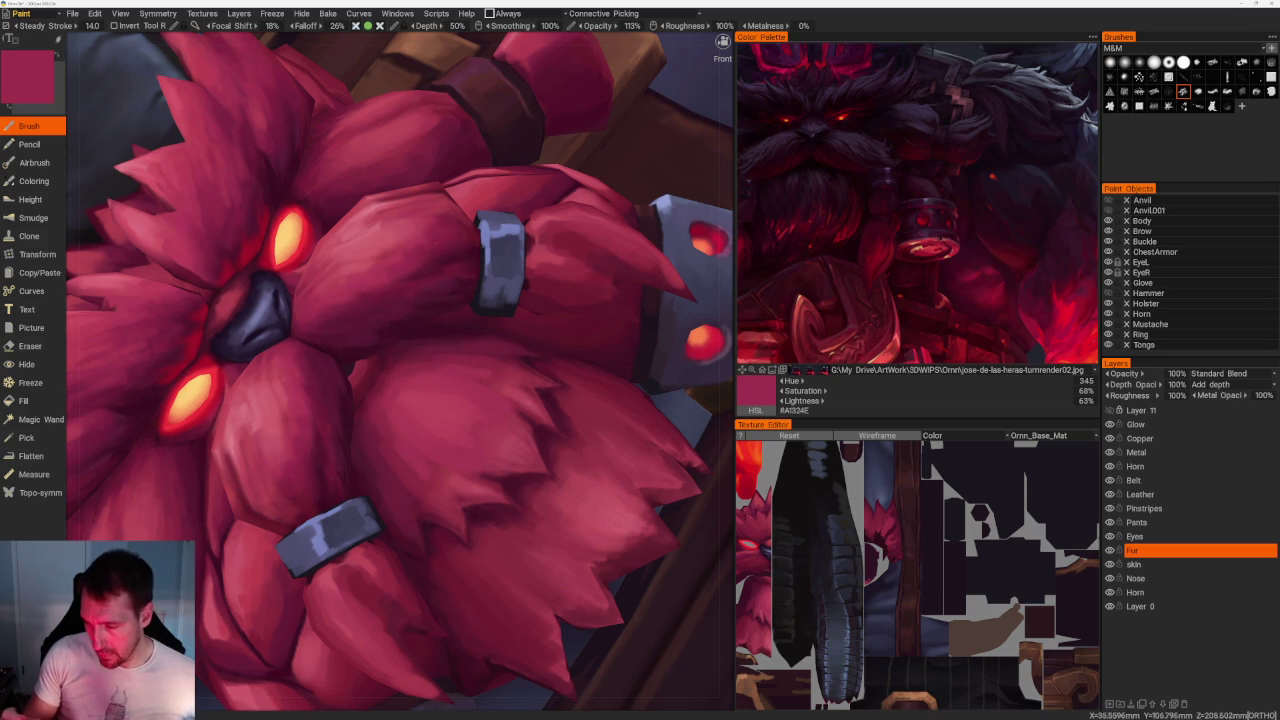
pyautogui.scroll(-5, 466, 157)
# With the whole horned character in view, sample deep and dull maroons from the beard shadows.
pyautogui.moveTo(400, 170)
pyautogui.mouseDown()
pyautogui.moveTo(466, 157)
pyautogui.moveTo(443, 126)
pyautogui.moveTo(500, 129)
pyautogui.mouseUp()
pyautogui.scroll(5, 500, 129)
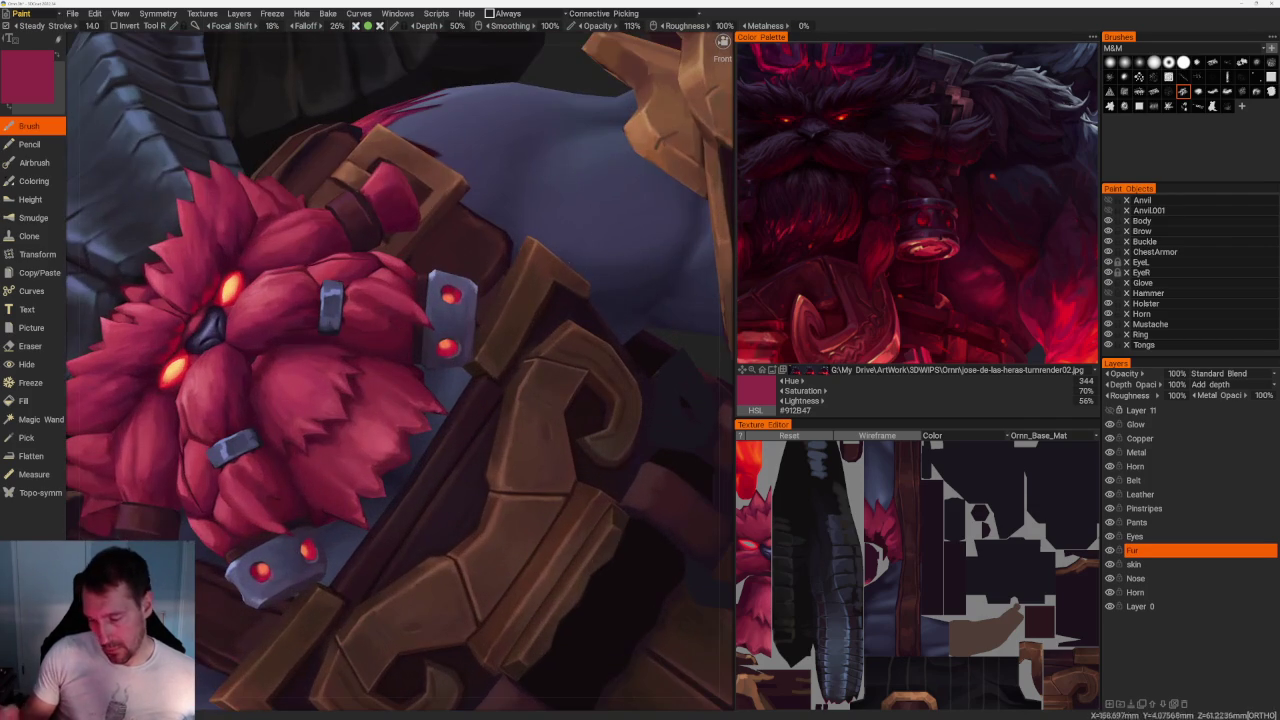
pyautogui.press('v')
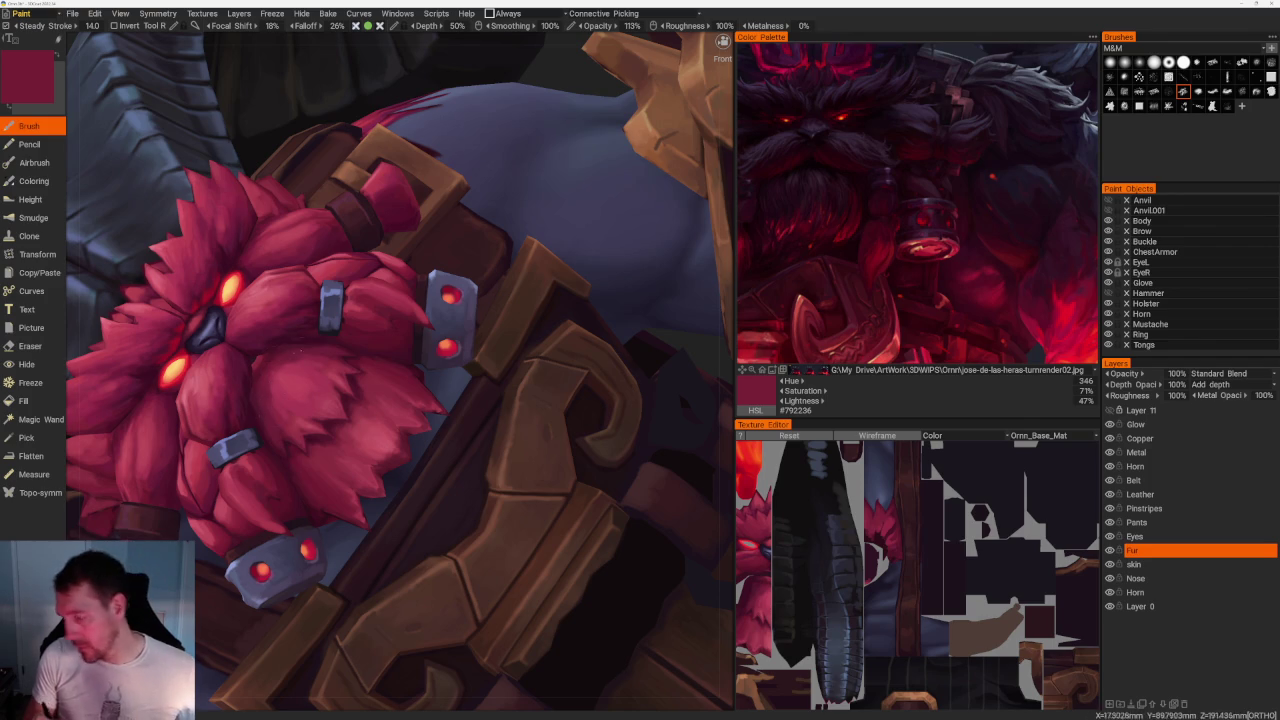
pyautogui.press('v')
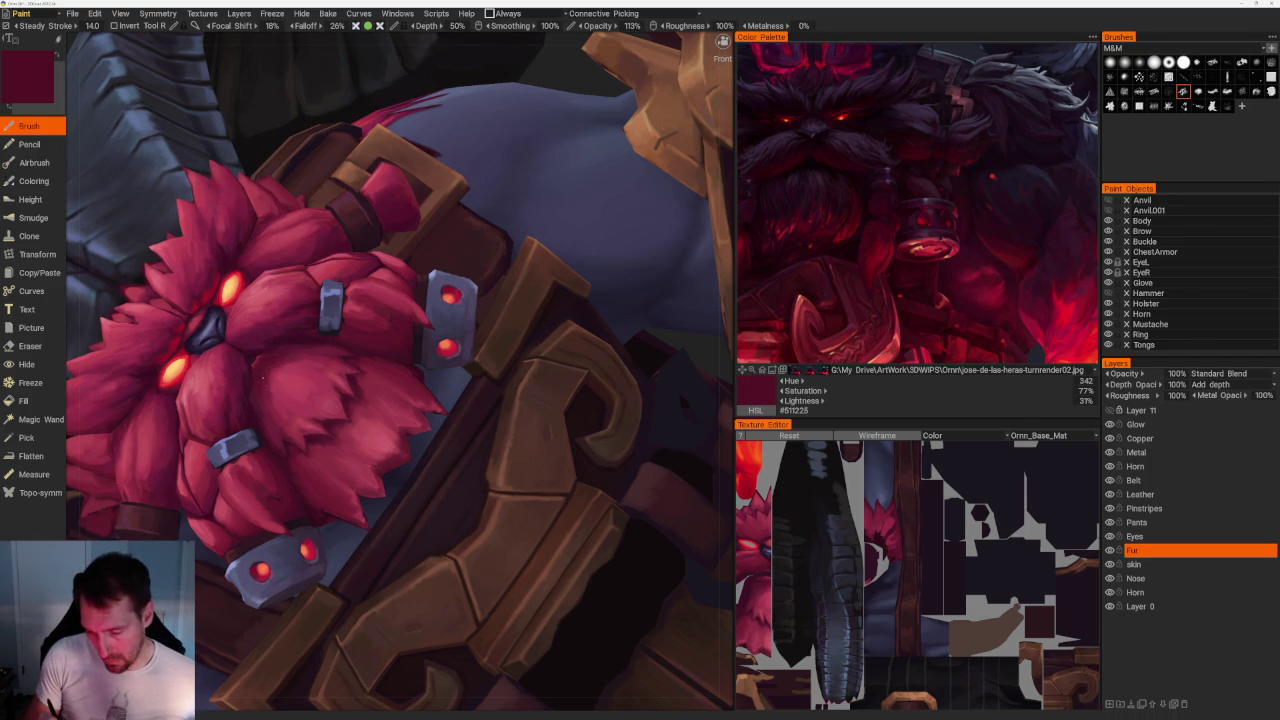
pyautogui.press('v')
pyautogui.press('v')
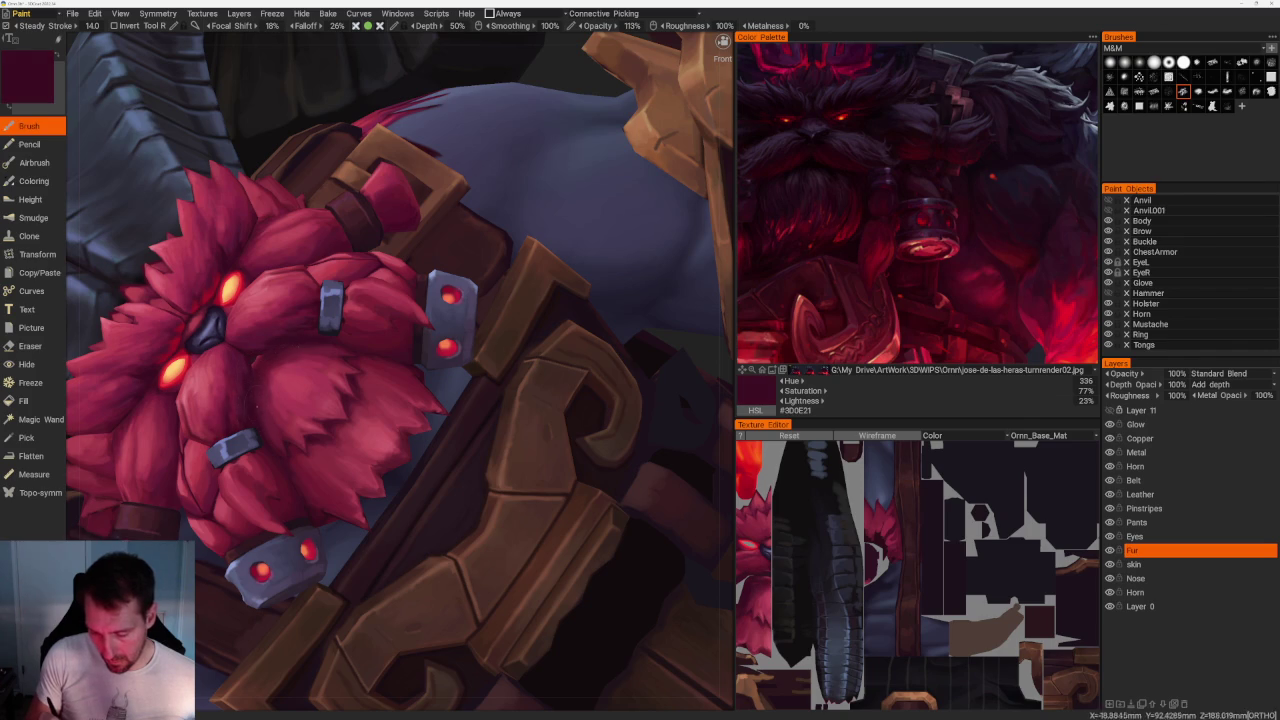
pyautogui.scroll(3, 192, 411)
pyautogui.press('v')
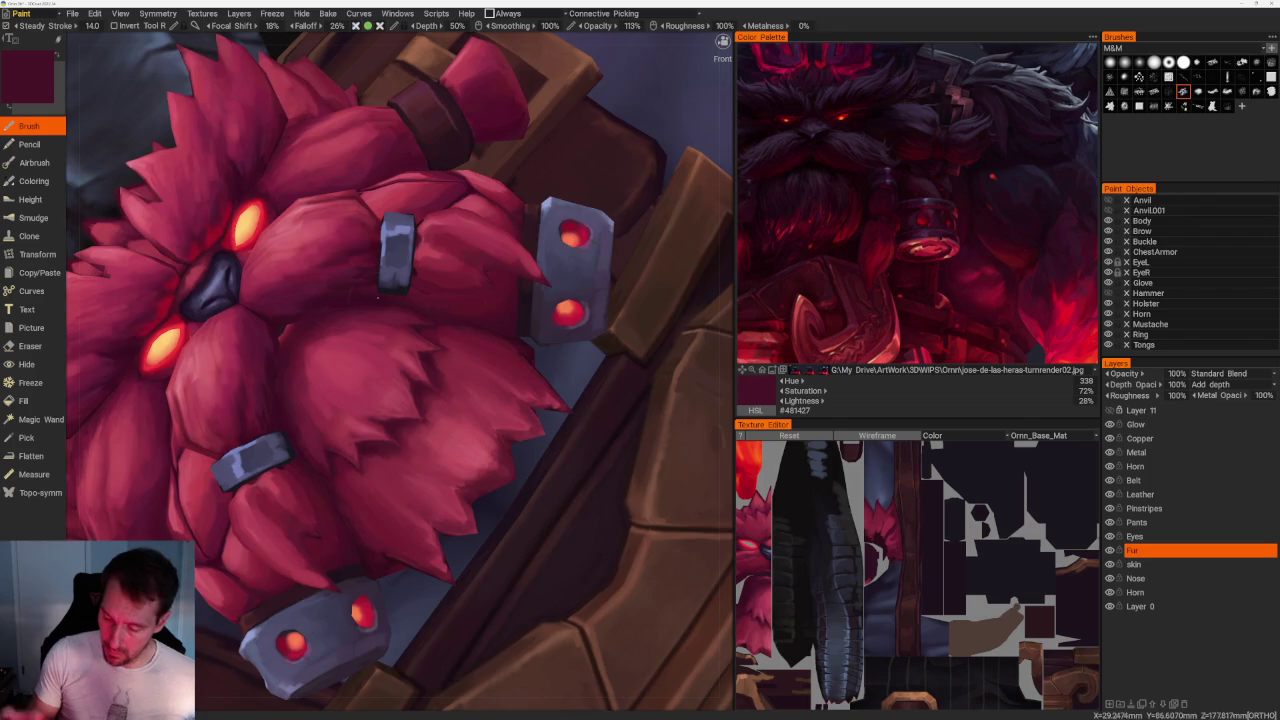
pyautogui.scroll(-10, 320, 313)
# From a new angle, sample the fur's main, brighter and darker reds, ending on maroon #3D1020.
pyautogui.moveTo(343, 109)
pyautogui.mouseDown()
pyautogui.moveTo(395, 238)
pyautogui.moveTo(394, 523)
pyautogui.moveTo(420, 534)
pyautogui.mouseUp()
pyautogui.scroll(2, 420, 534)
pyautogui.scroll(3, 426, 558)
pyautogui.scroll(5, 426, 558)
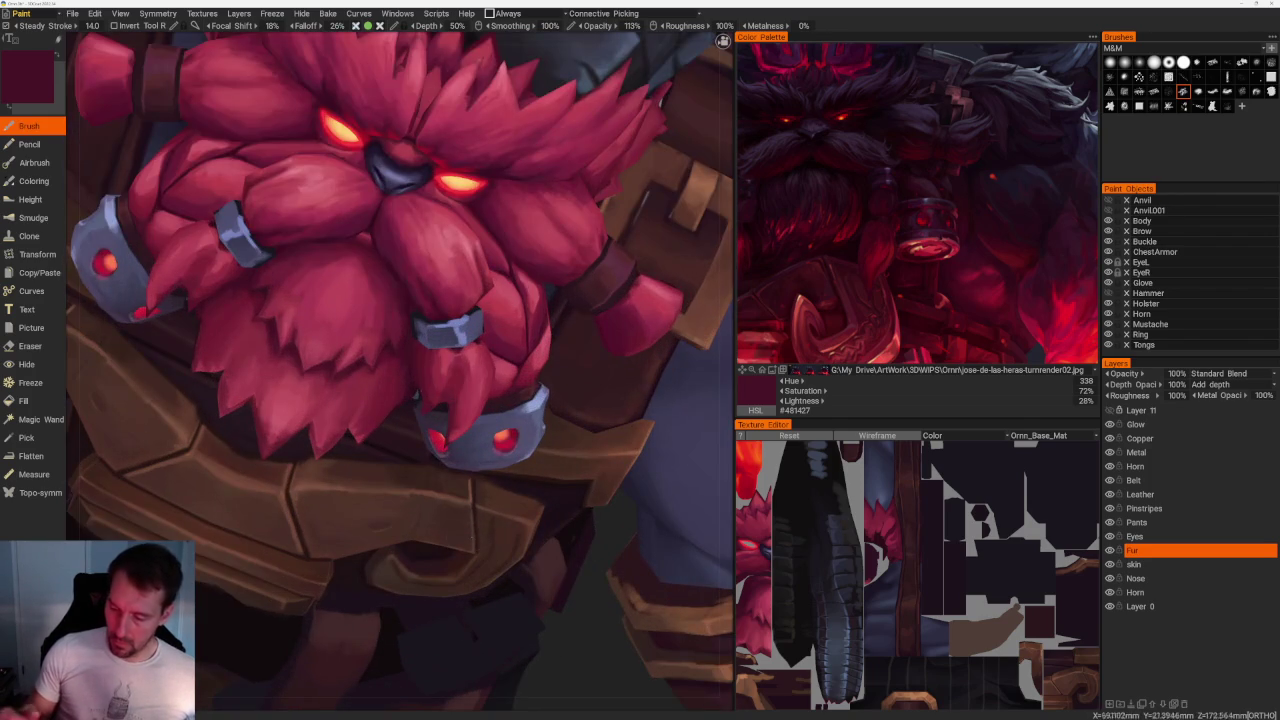
pyautogui.press('v')
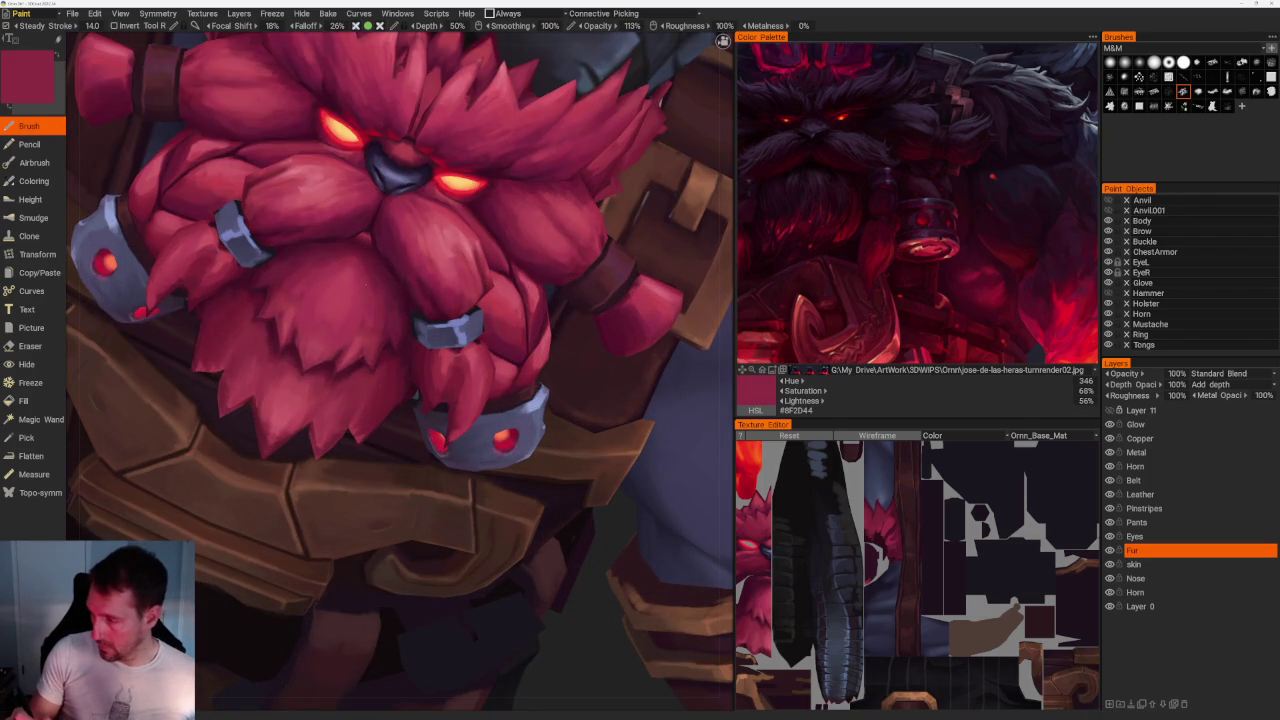
pyautogui.press('v')
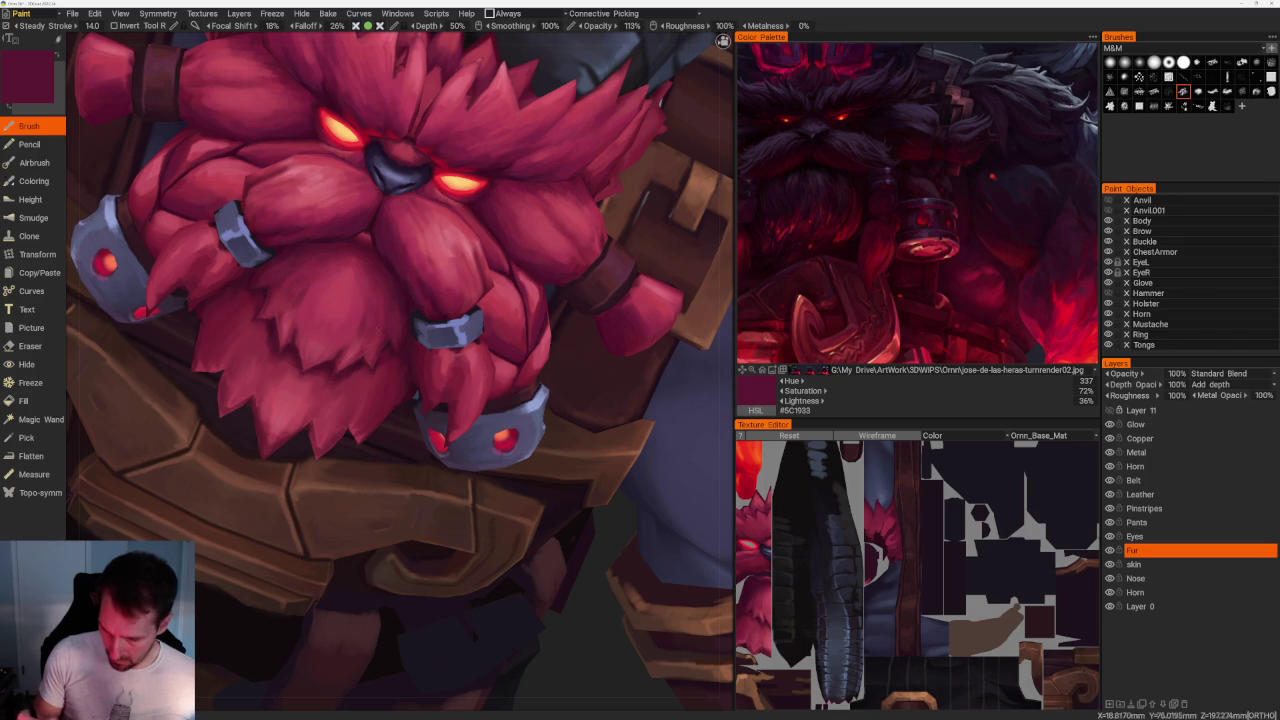
pyautogui.press('v')
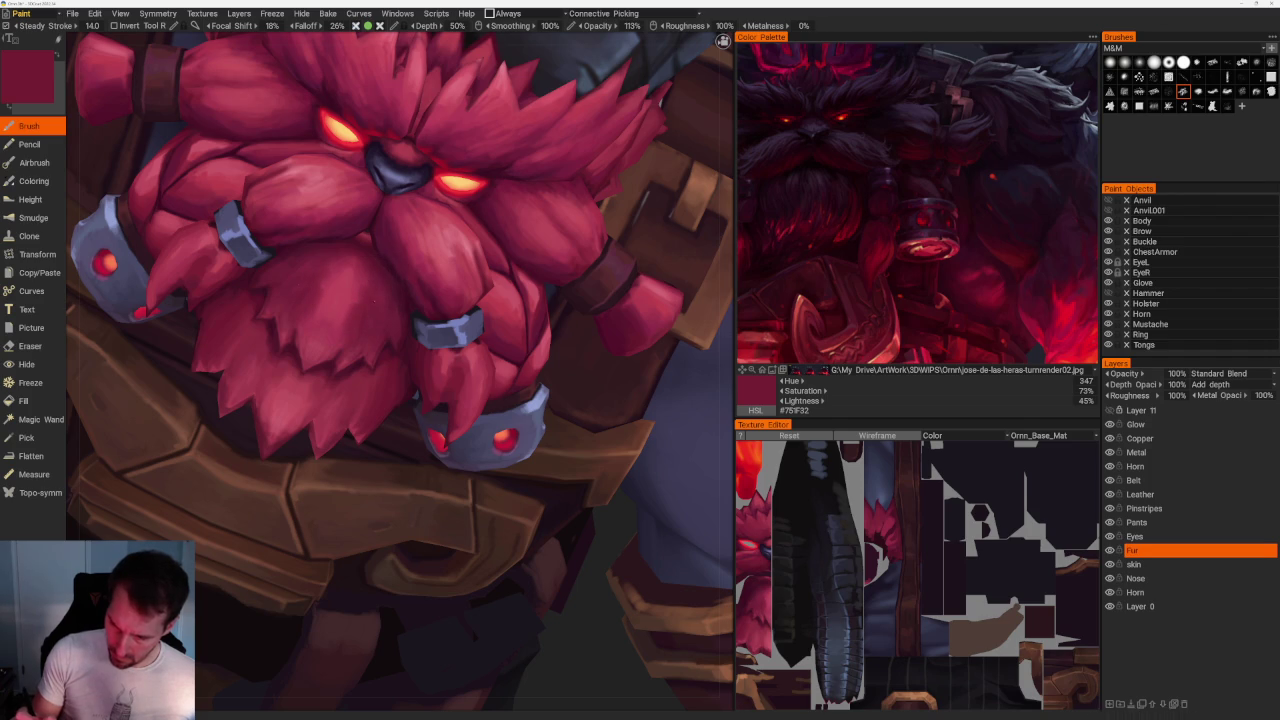
pyautogui.press('v')
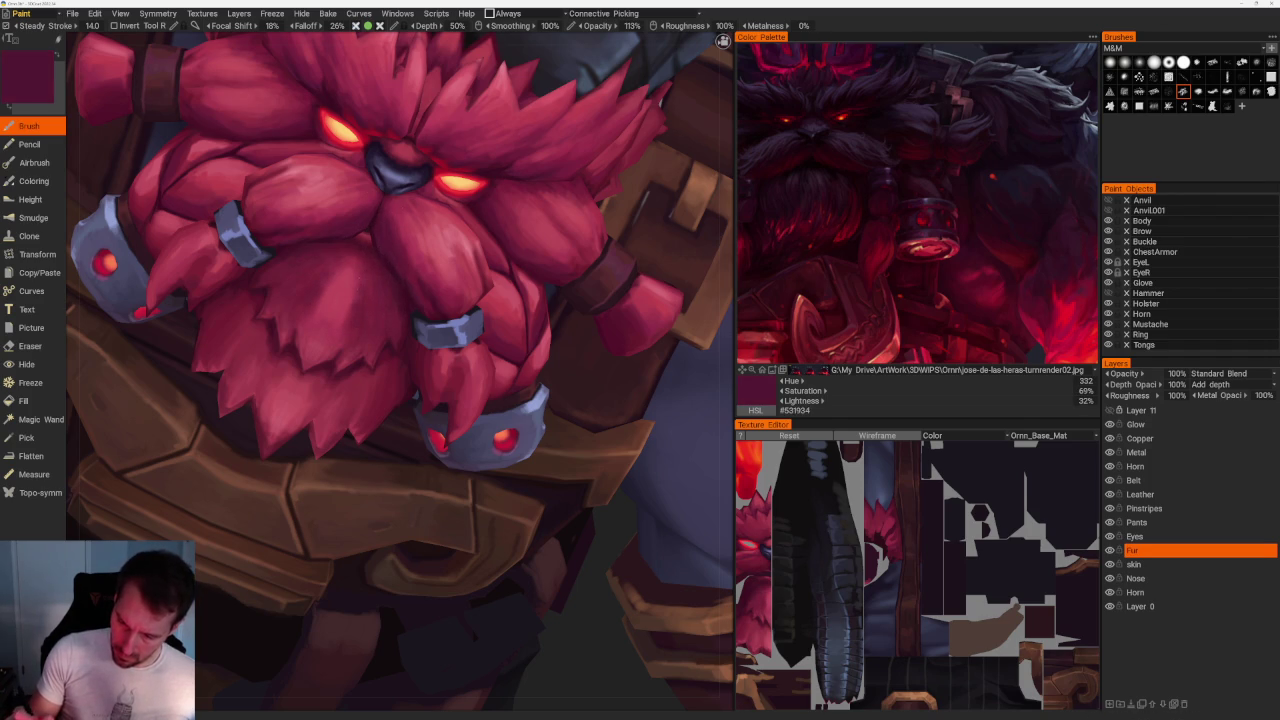
pyautogui.press('v')
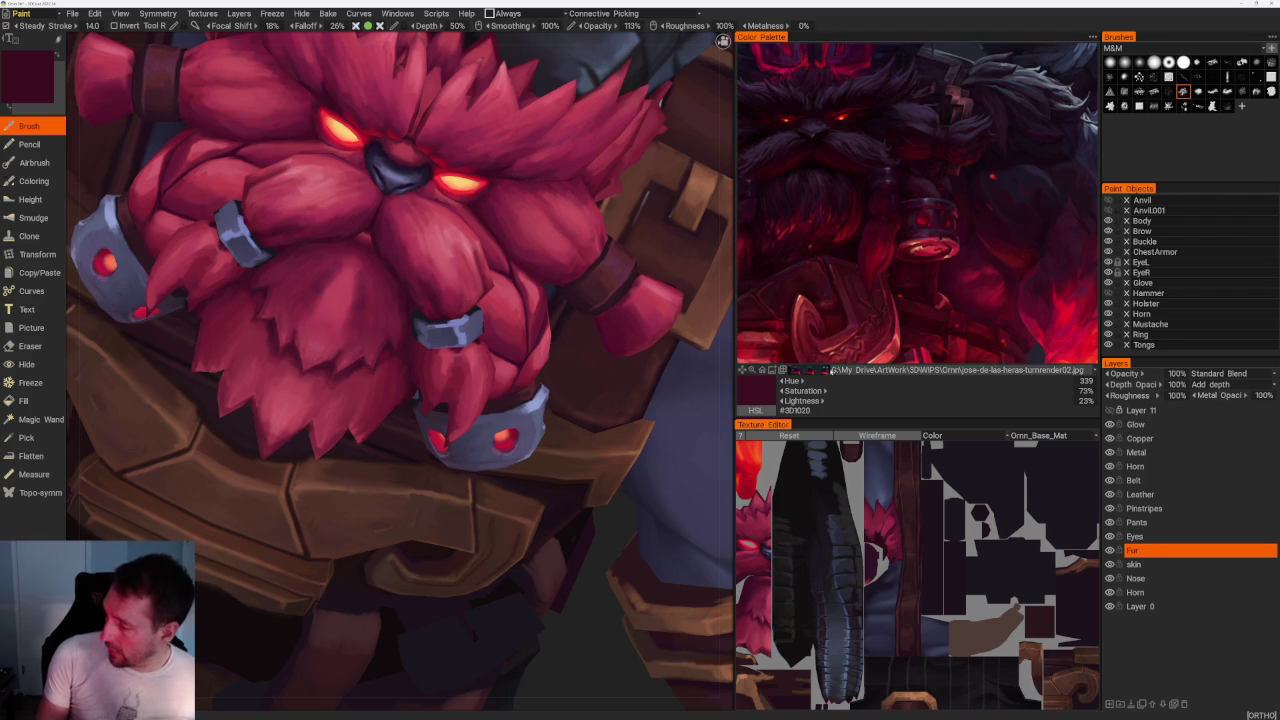
pyautogui.click(844, 369)
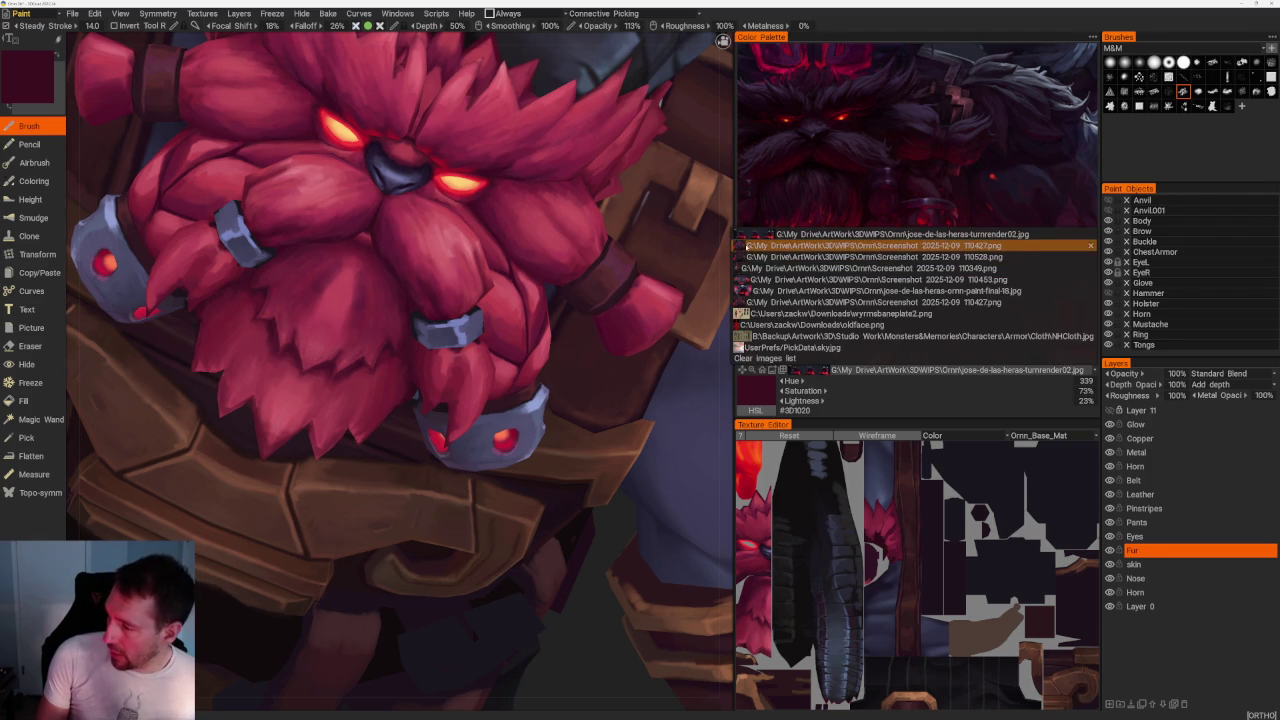
# Load Screenshot 2025-12-09 110427.png as the reference image and zoom it.
pyautogui.click(740, 245)
pyautogui.scroll(-5, 843, 139)
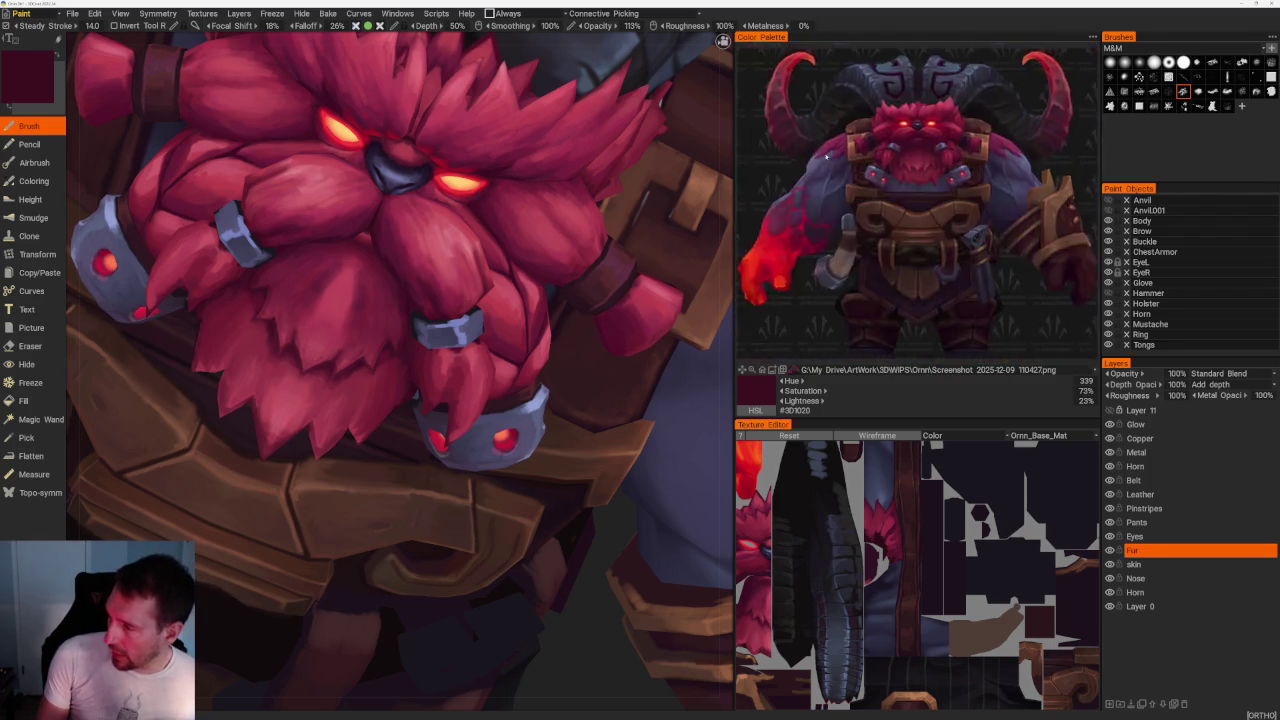
pyautogui.scroll(2, 880, 150)
pyautogui.scroll(2, 890, 170)
pyautogui.scroll(2, 901, 183)
pyautogui.scroll(-3, 905, 170)
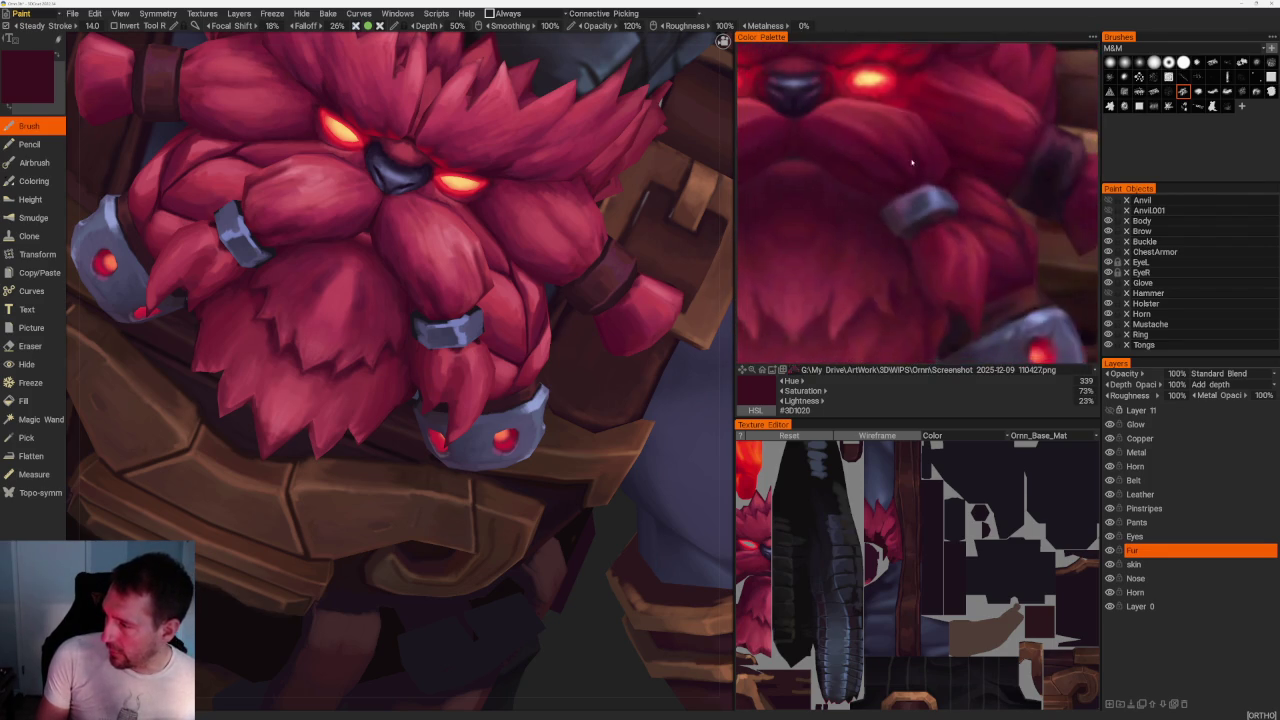
pyautogui.scroll(1, 925, 180)
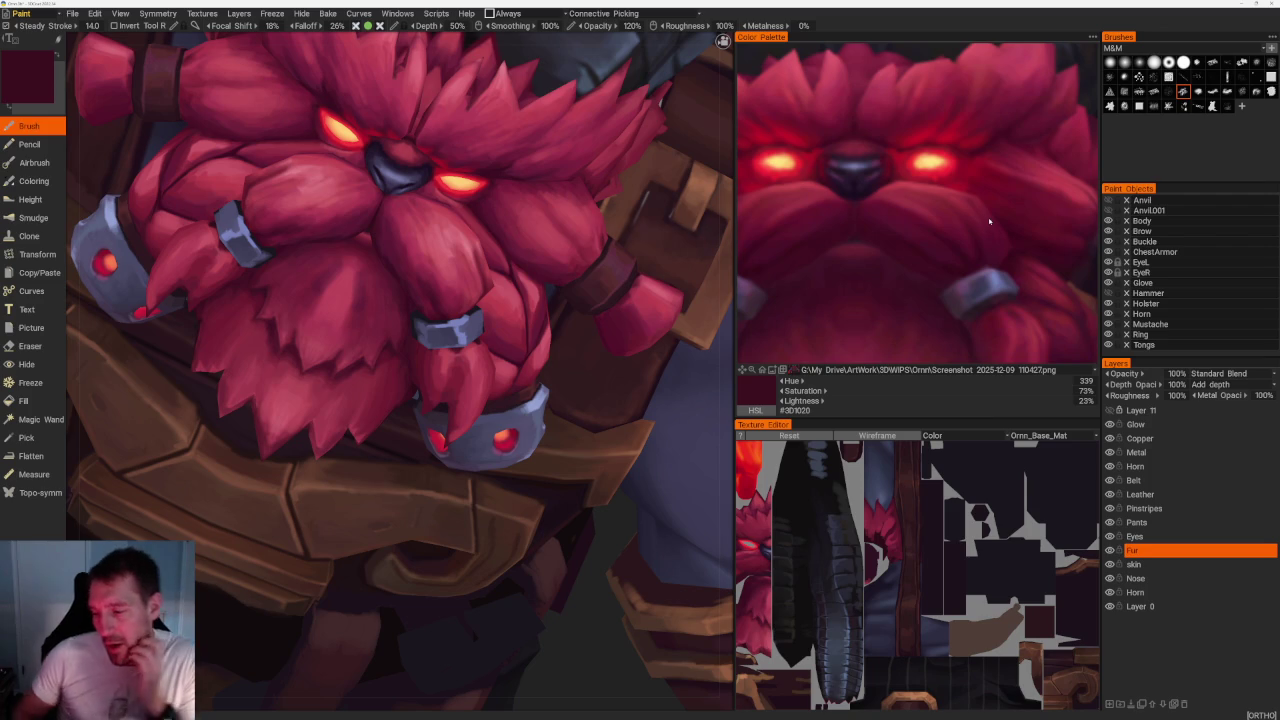
# Sample lighter beard reds and pan the reference toward the shoulder and buckle.
pyautogui.moveTo(450, 290); pyautogui.dragTo(417, 286, button='middle')
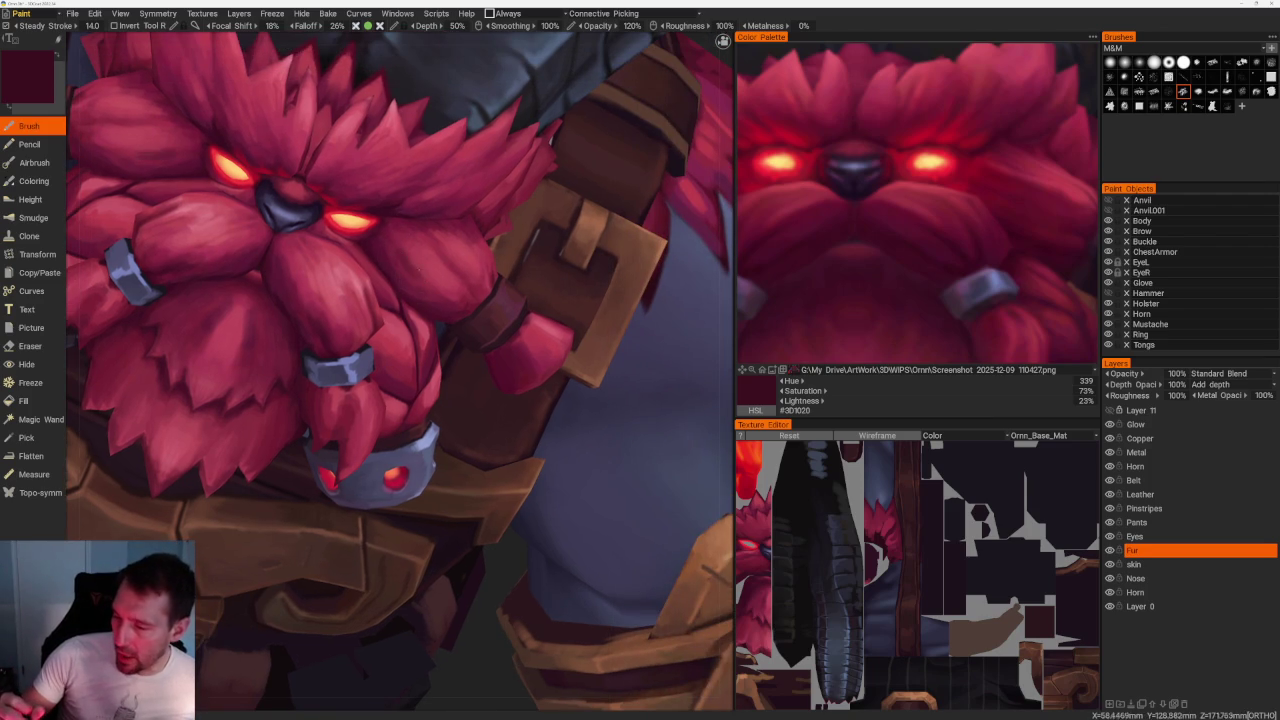
pyautogui.press('v')
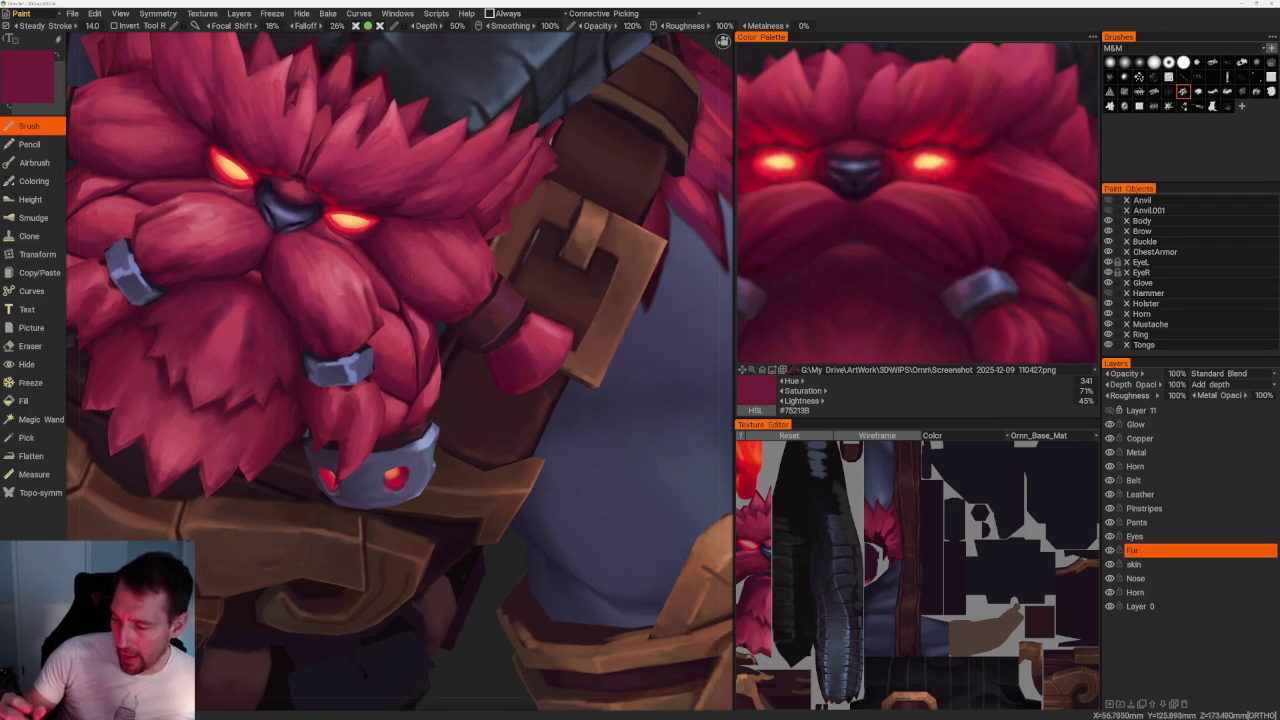
pyautogui.press('v')
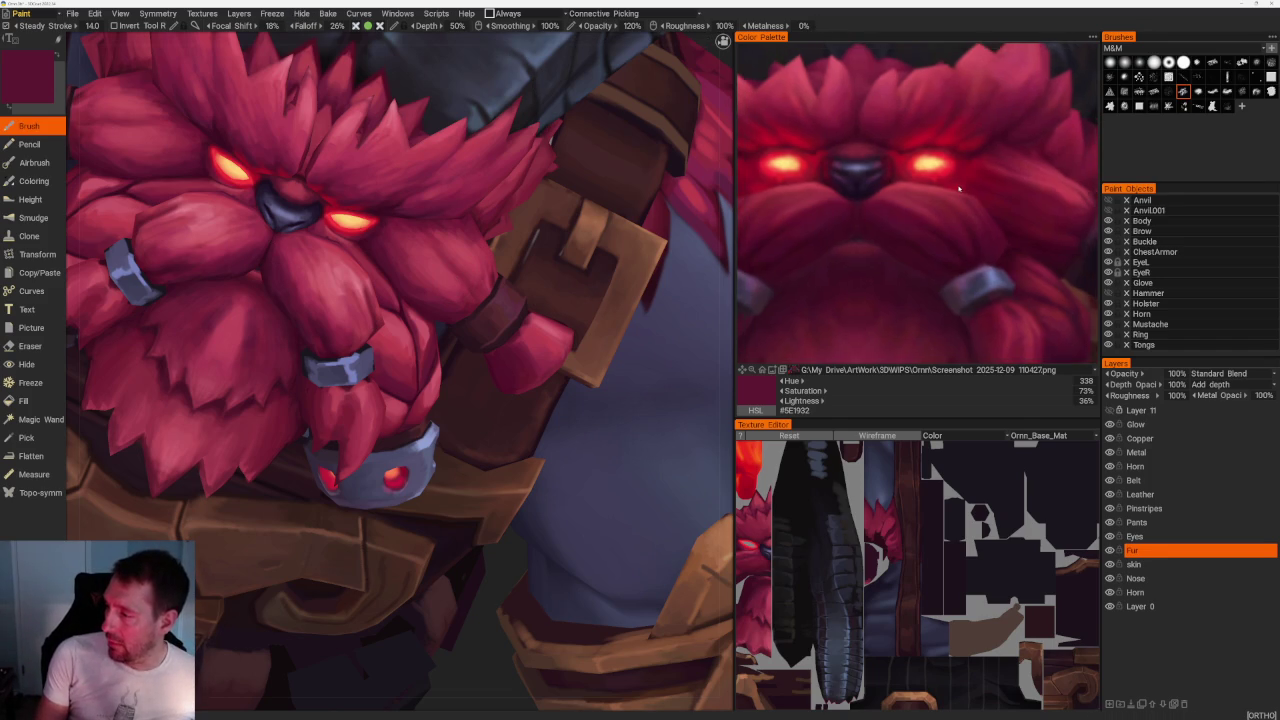
pyautogui.moveTo(864, 158); pyautogui.dragTo(860, 119, button='middle')
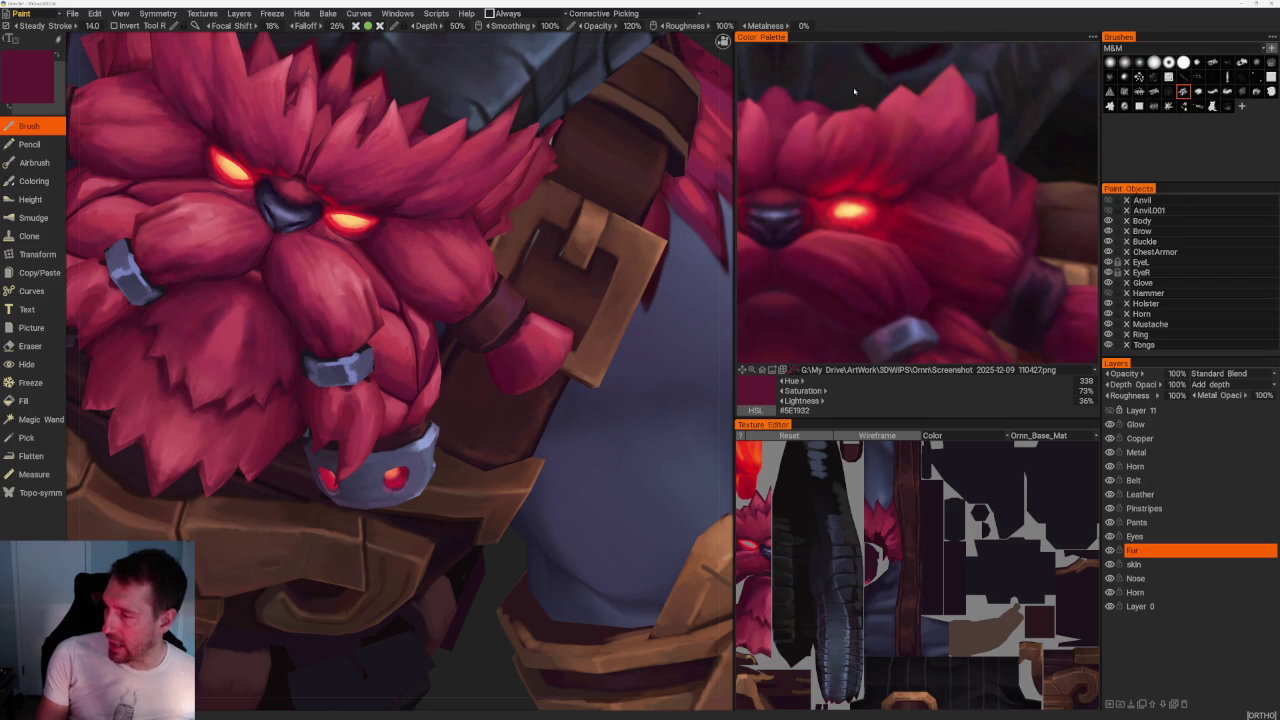
pyautogui.scroll(-2, 781, 117)
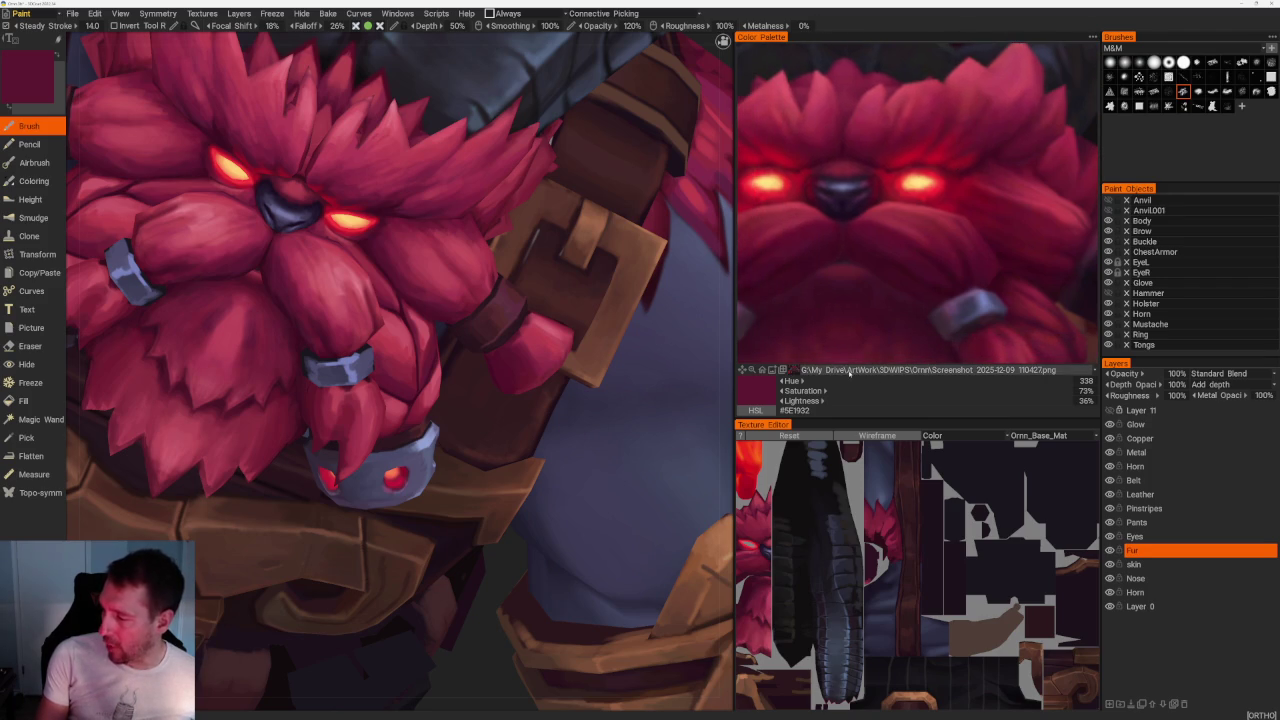
pyautogui.click(811, 371)
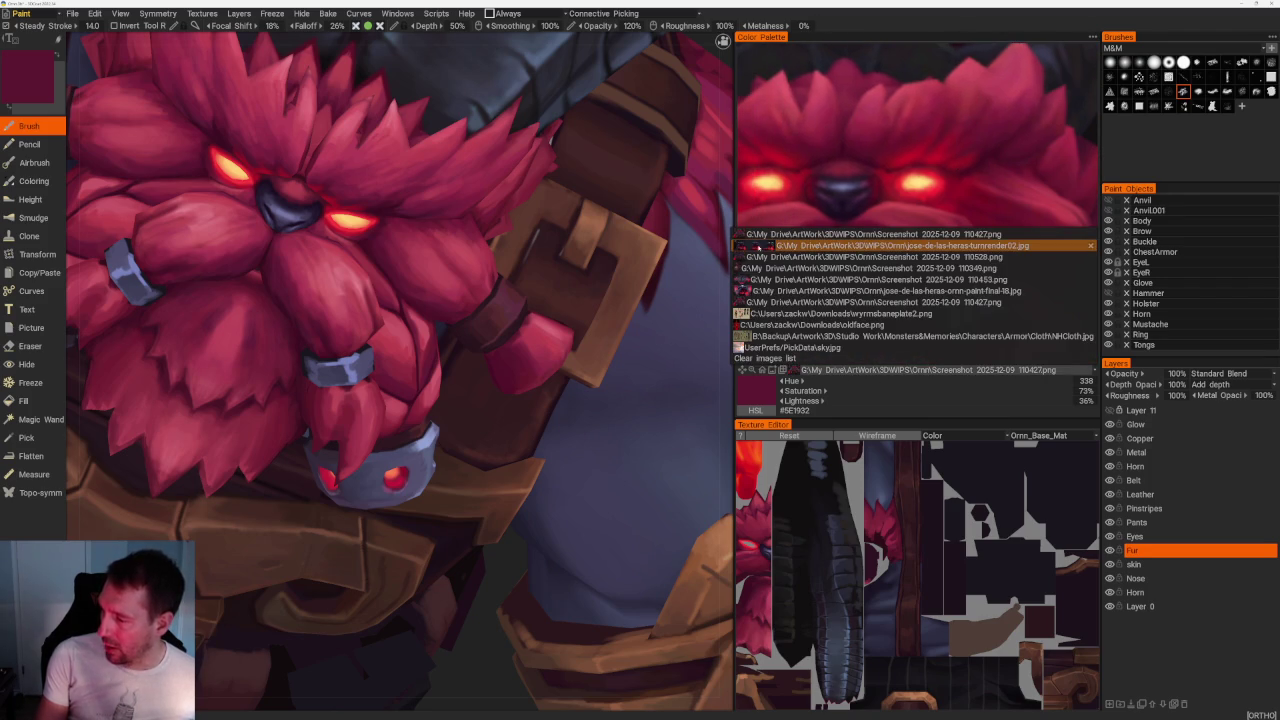
# Load turnrender02.jpg as the reference and zoom in on Ornn's face.
pyautogui.click(782, 245)
pyautogui.scroll(2, 923, 166)
pyautogui.scroll(1, 923, 166)
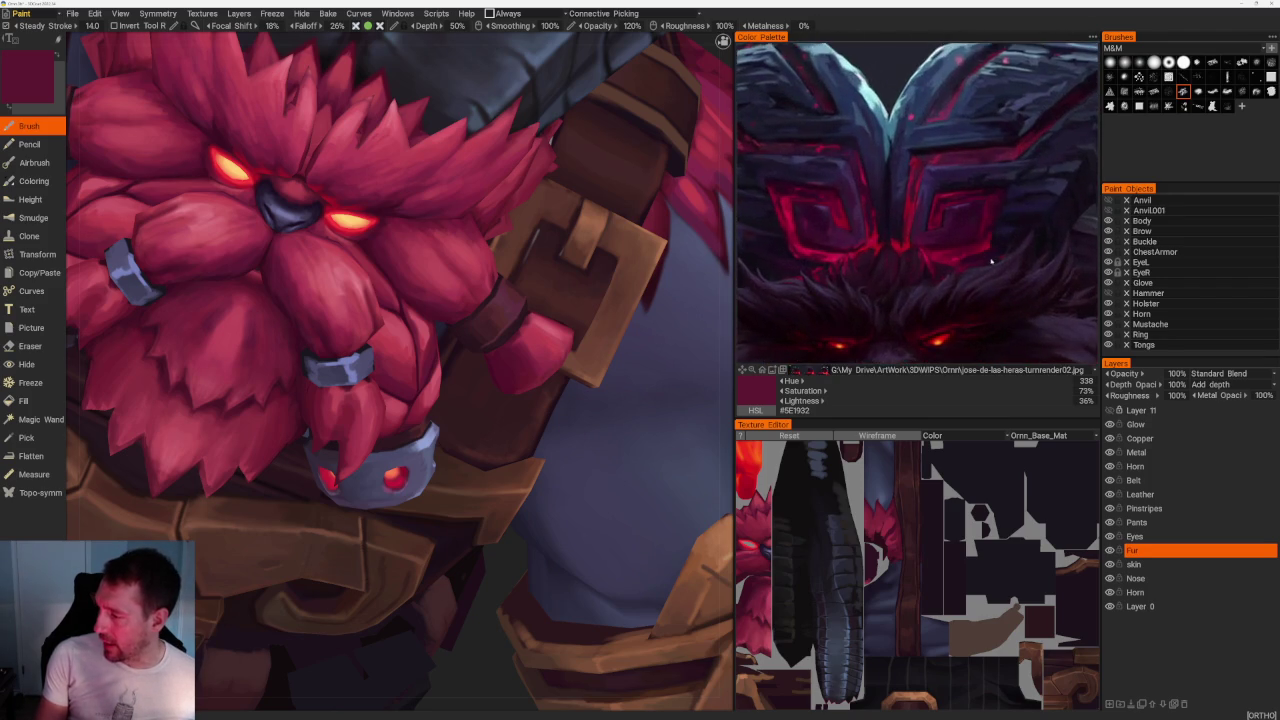
pyautogui.scroll(1, 923, 166)
pyautogui.scroll(1, 923, 166)
pyautogui.scroll(1, 945, 195)
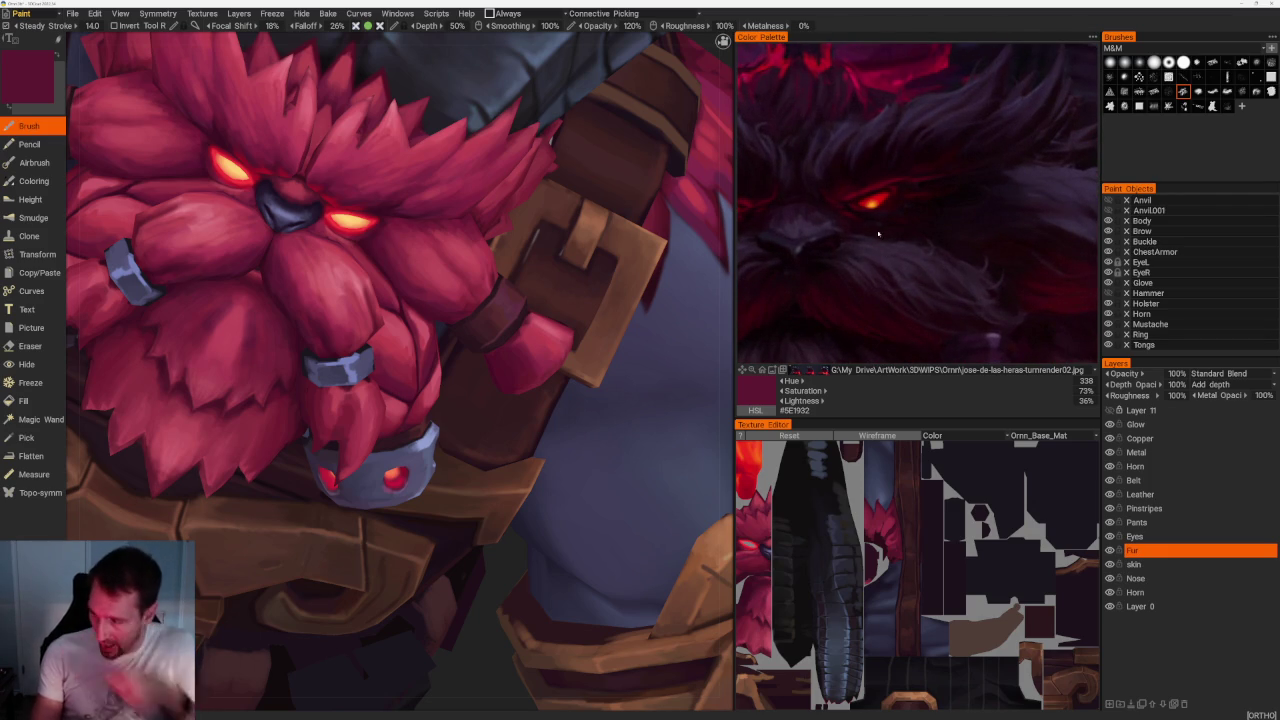
pyautogui.scroll(-3, 973, 259)
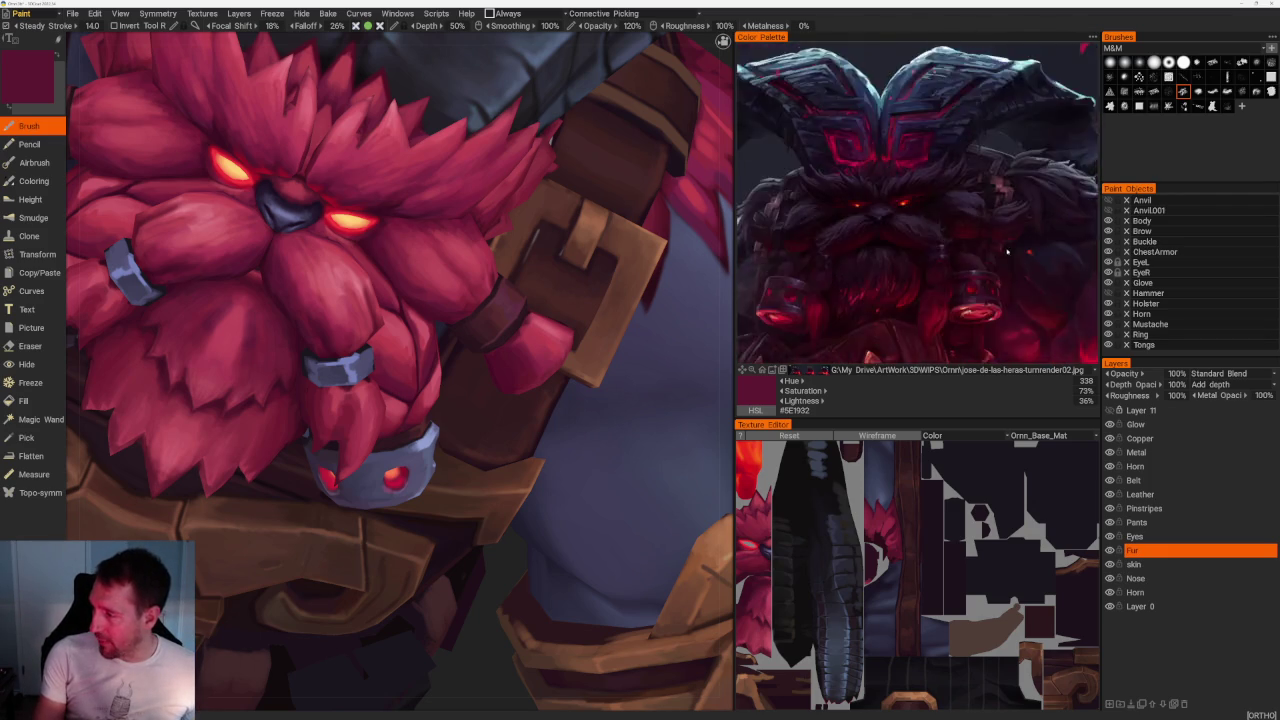
pyautogui.scroll(1, 975, 258)
pyautogui.scroll(1, 975, 258)
pyautogui.scroll(1, 977, 256)
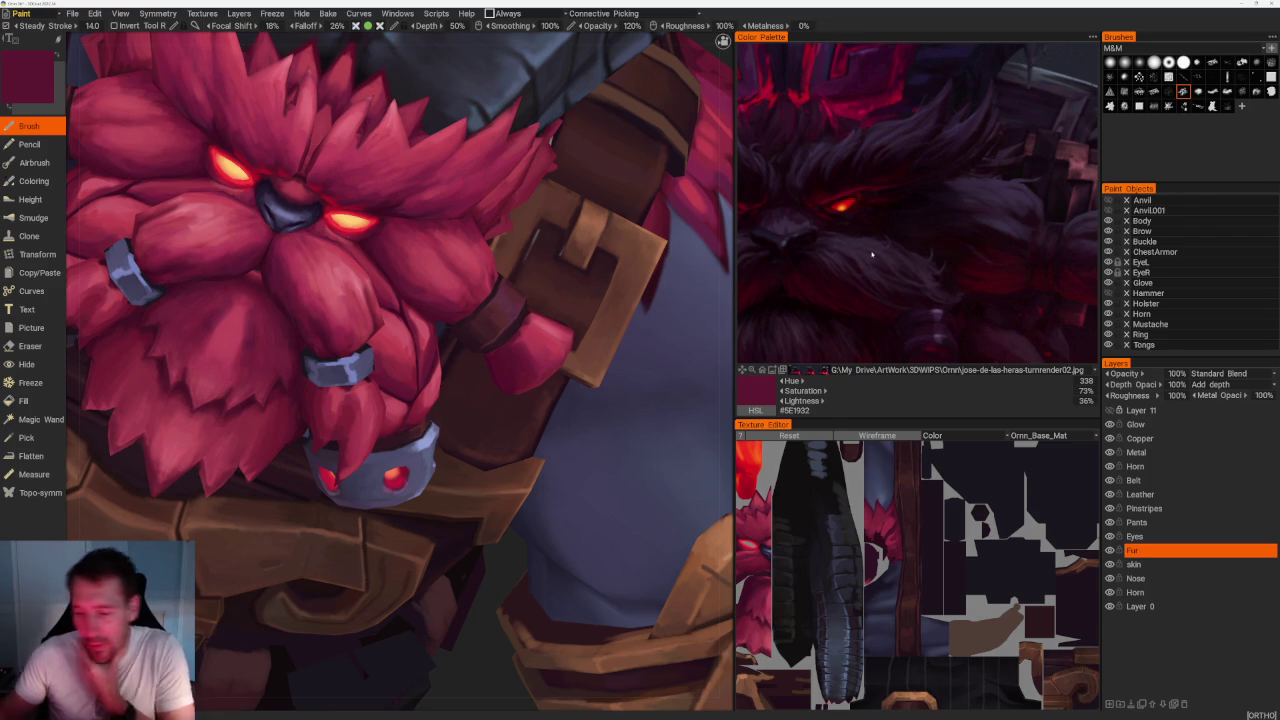
pyautogui.scroll(2, 400, 375)
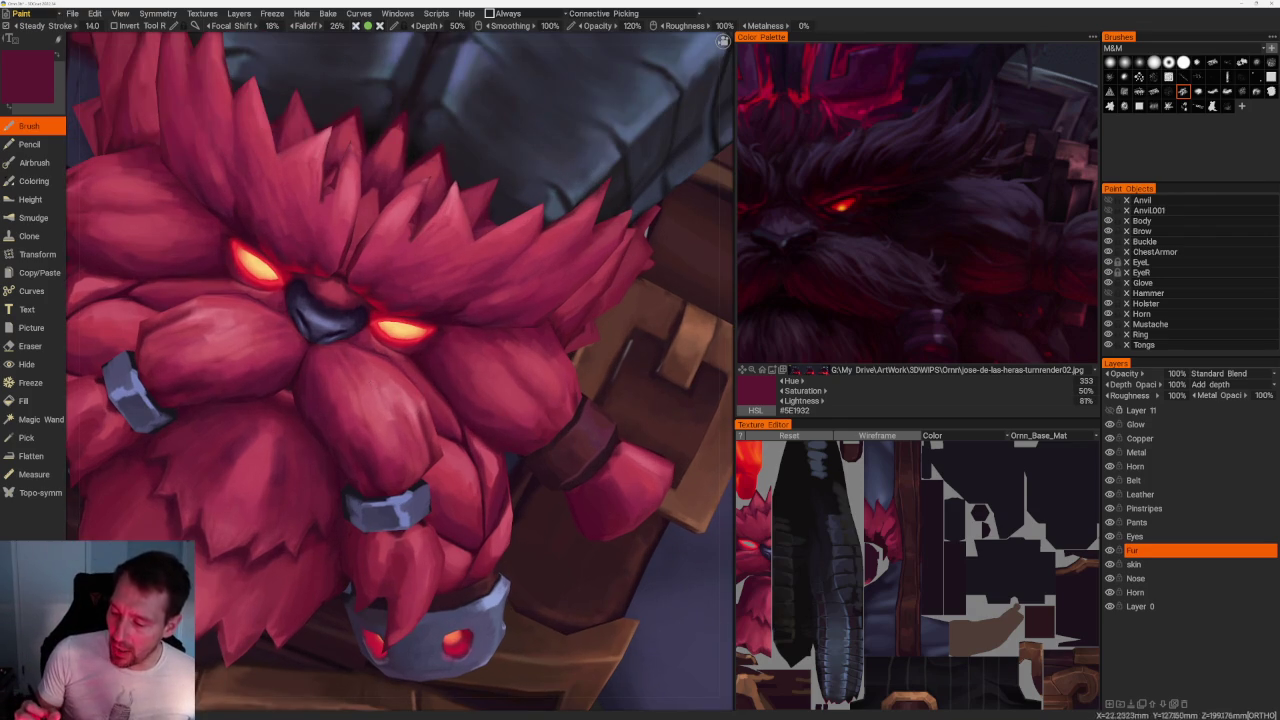
# Sample the pink highlight, then the darker maroon #933047 from the fur.
pyautogui.press('v')
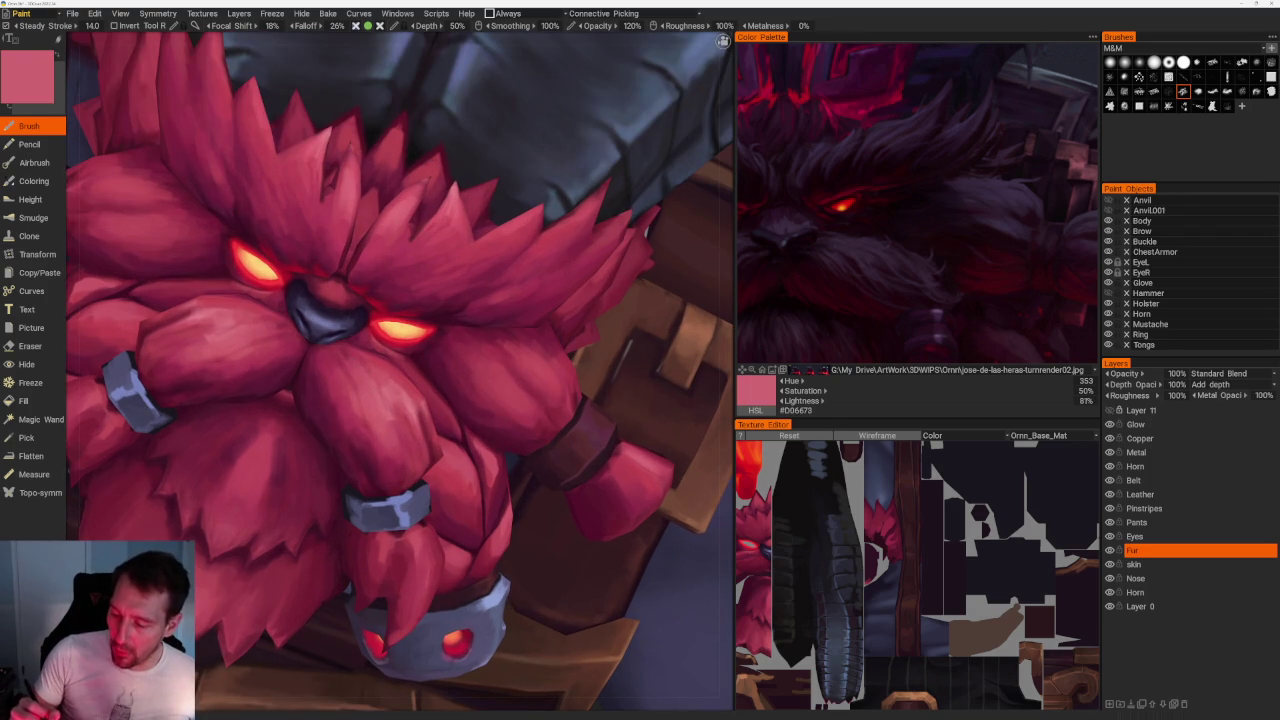
pyautogui.press('v')
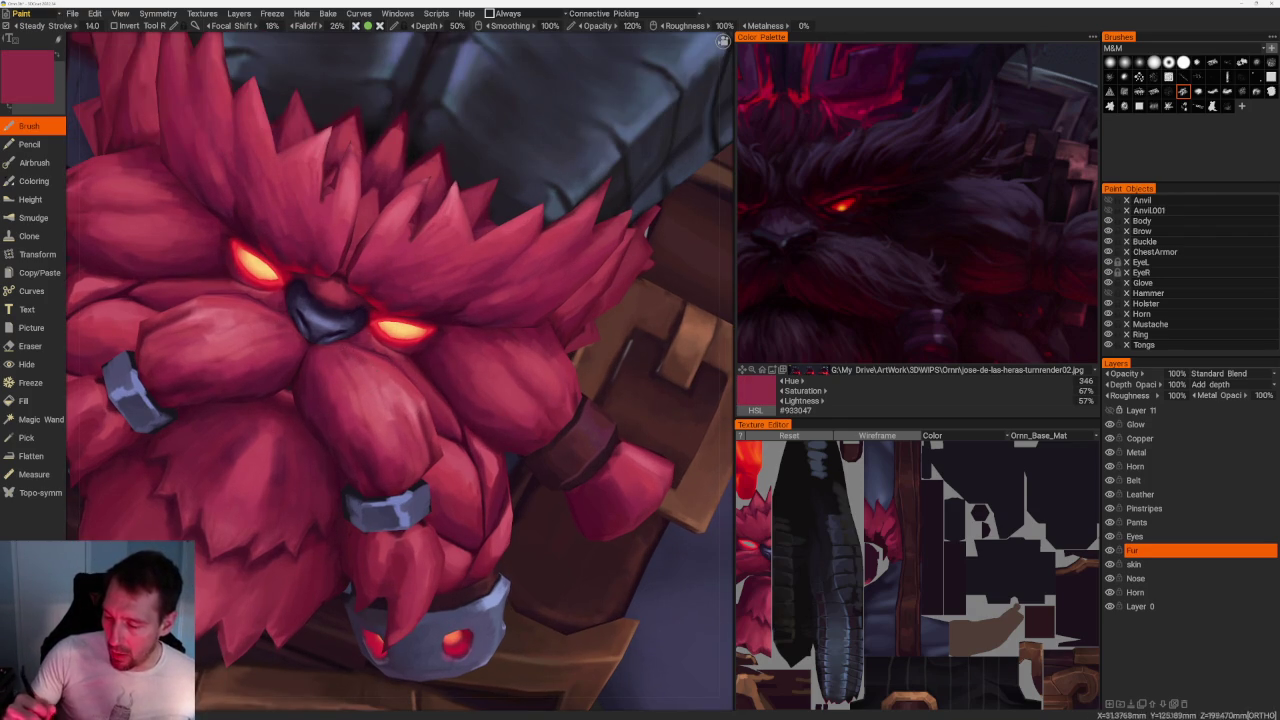
pyautogui.scroll(-5, 400, 370)
pyautogui.scroll(5, 408, 614)
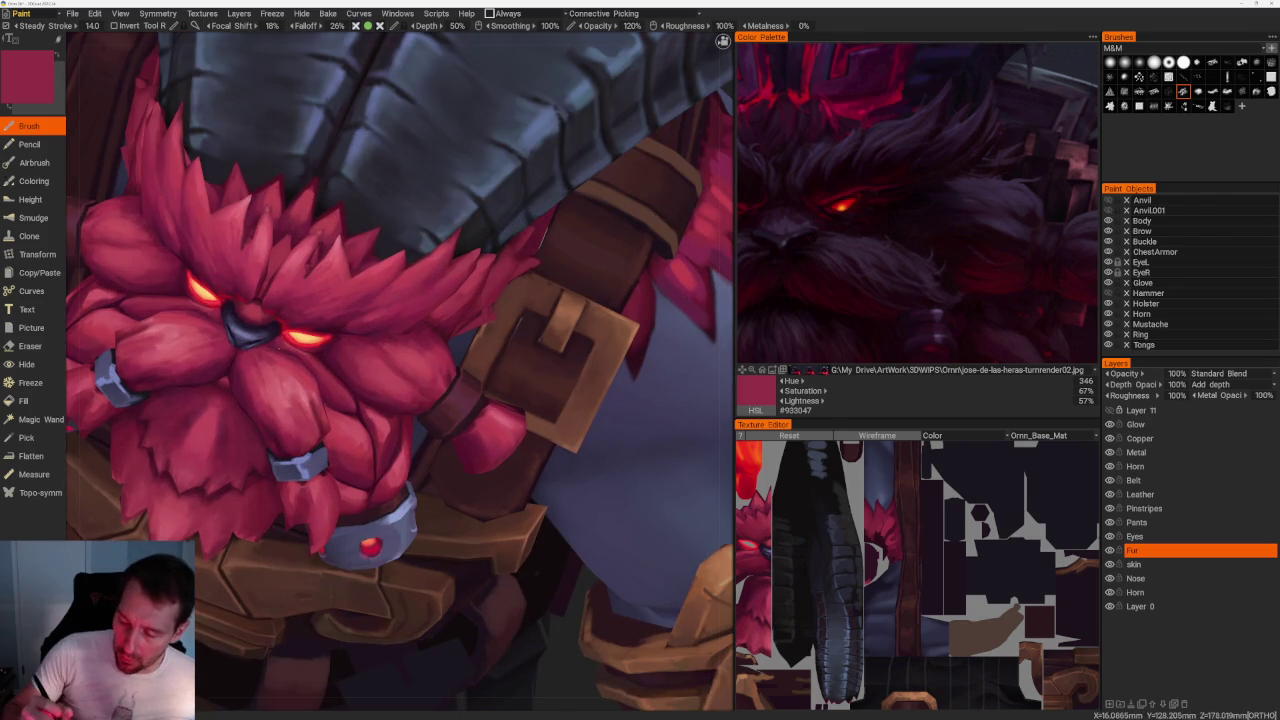
pyautogui.scroll(-5, 474, 580)
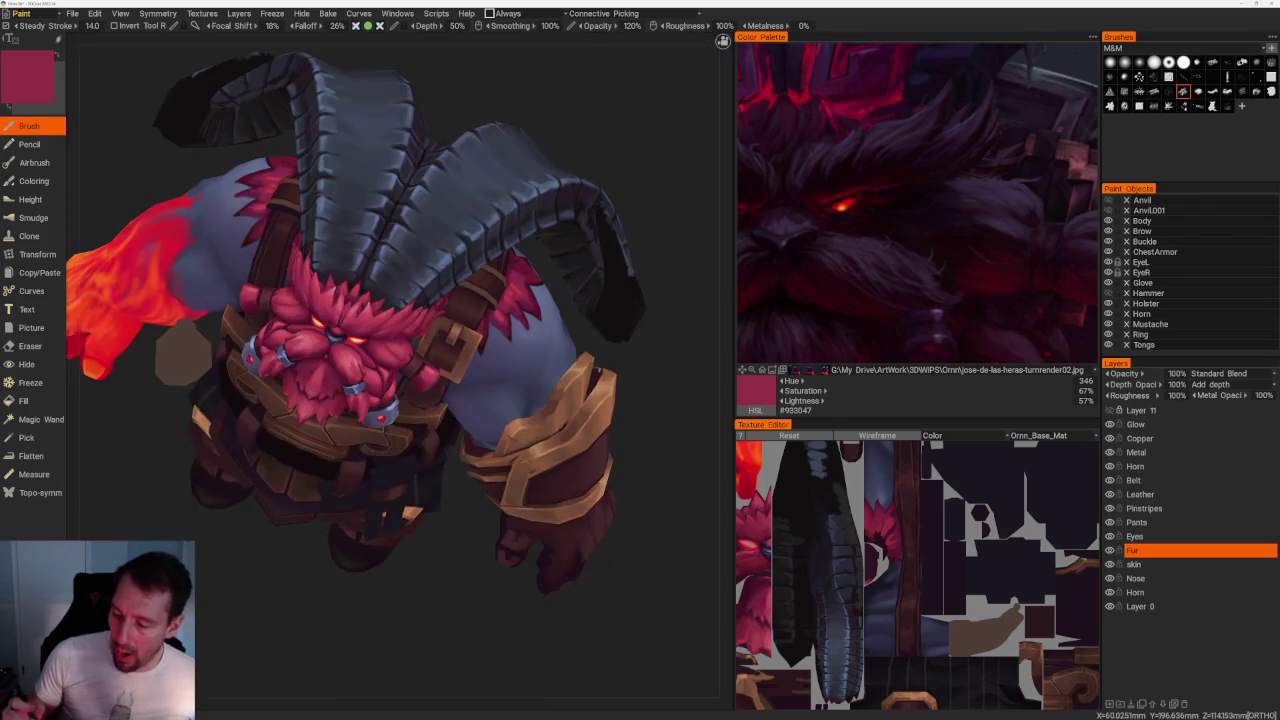
# Sample dark, bright, mid and highlight beard reds, ending on #76233E, then snap to front view.
pyautogui.scroll(5, 510, 483)
pyautogui.scroll(3, 510, 483)
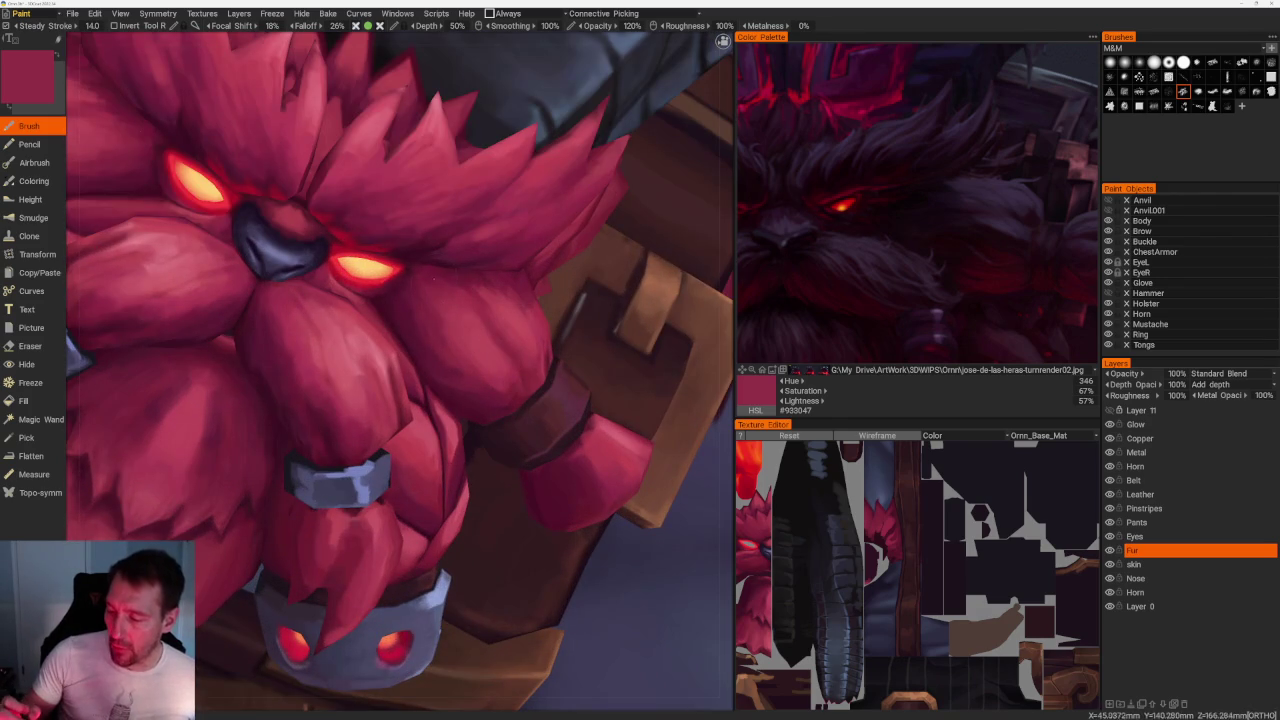
pyautogui.press('v')
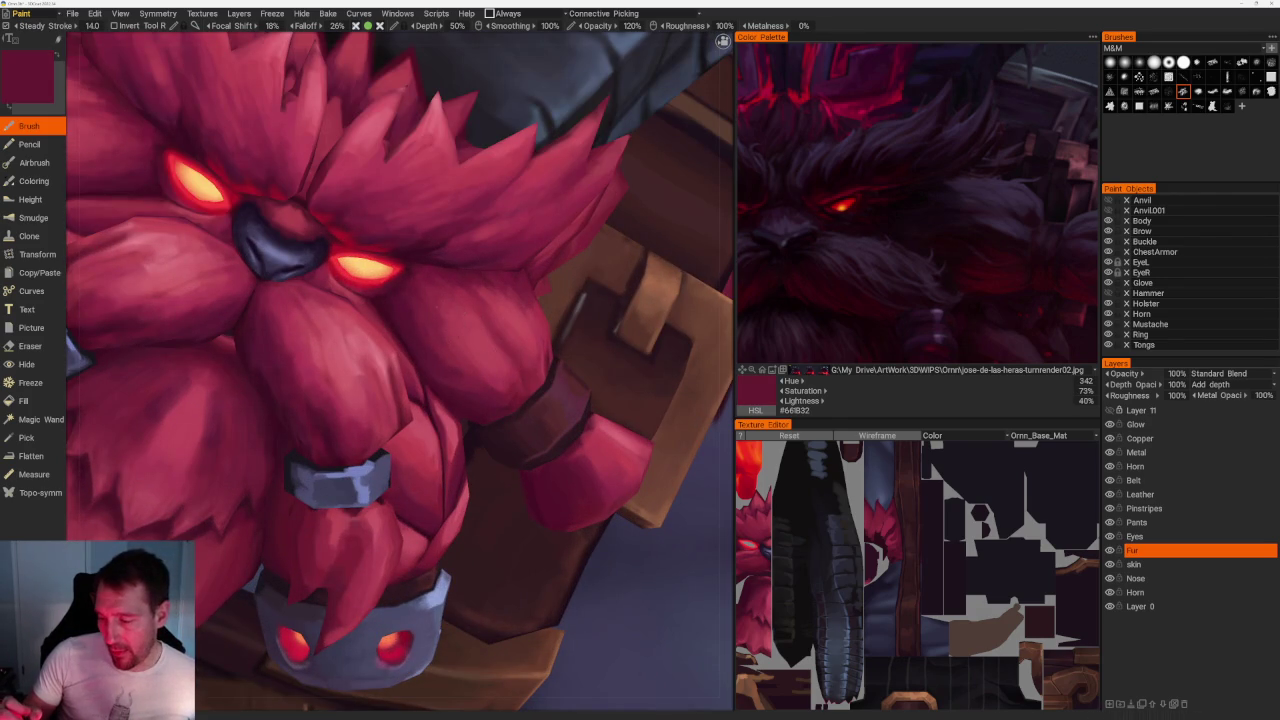
pyautogui.press('v')
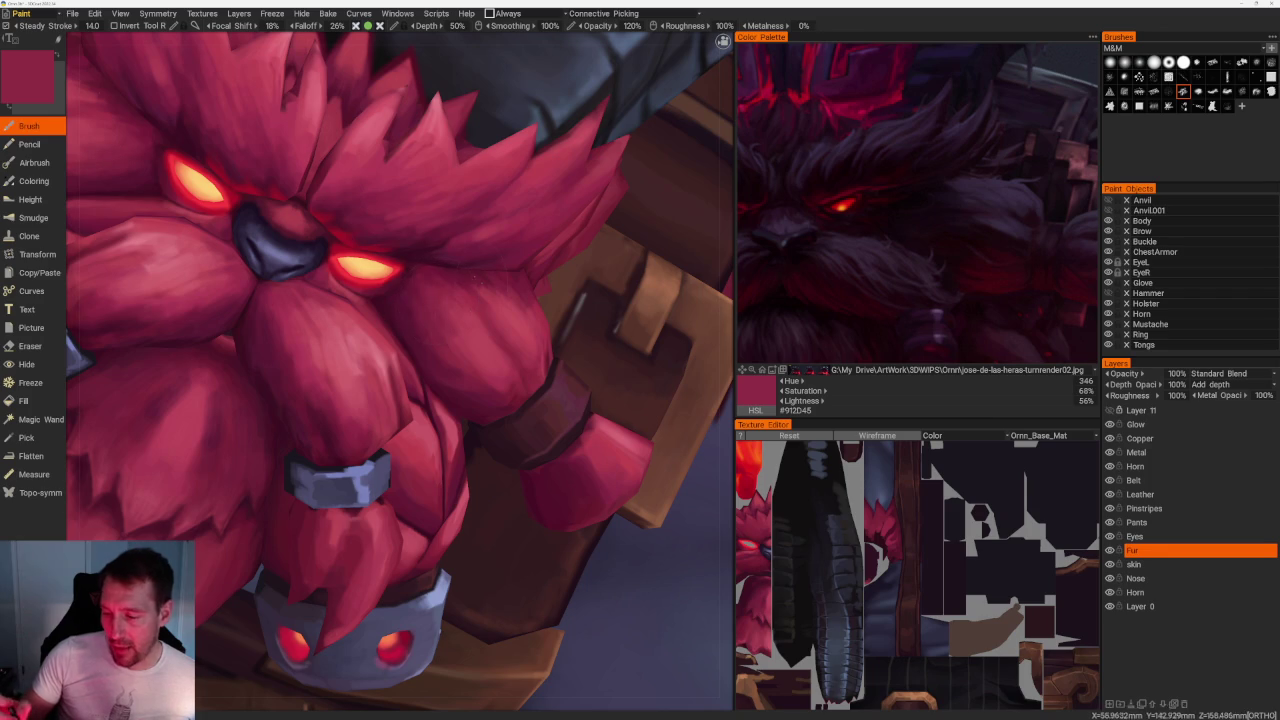
pyautogui.press('v')
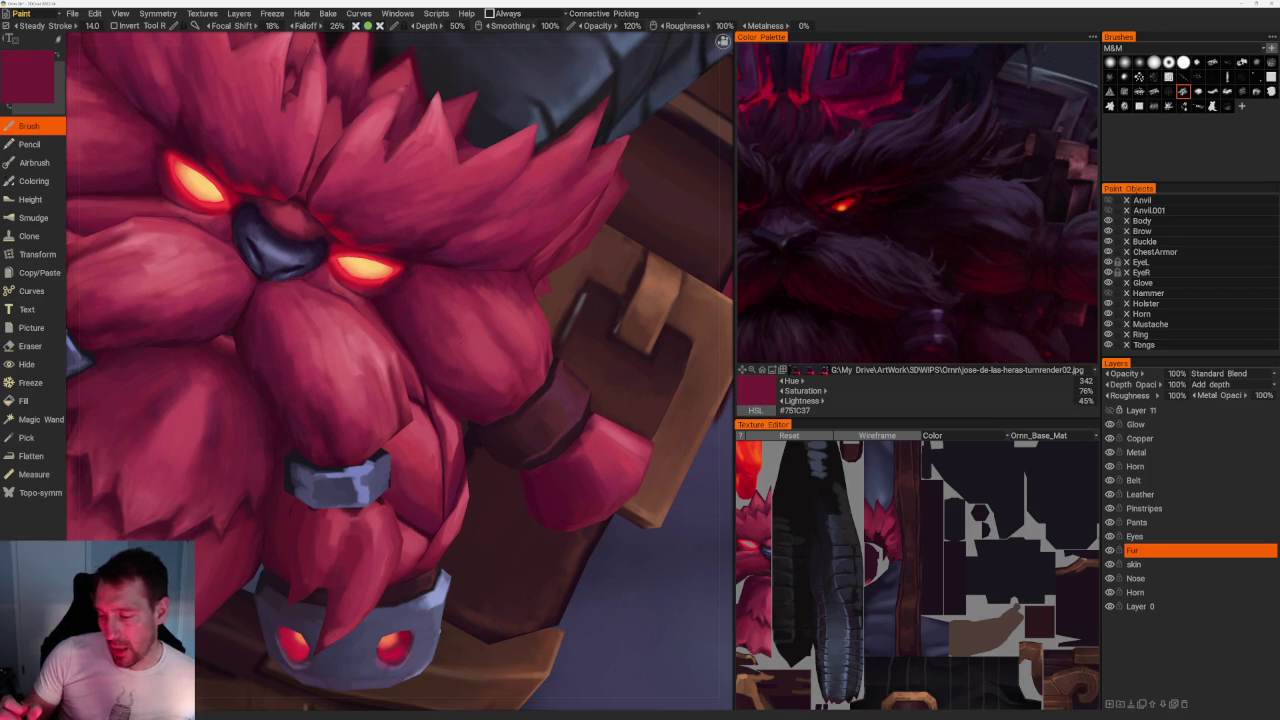
pyautogui.press('v')
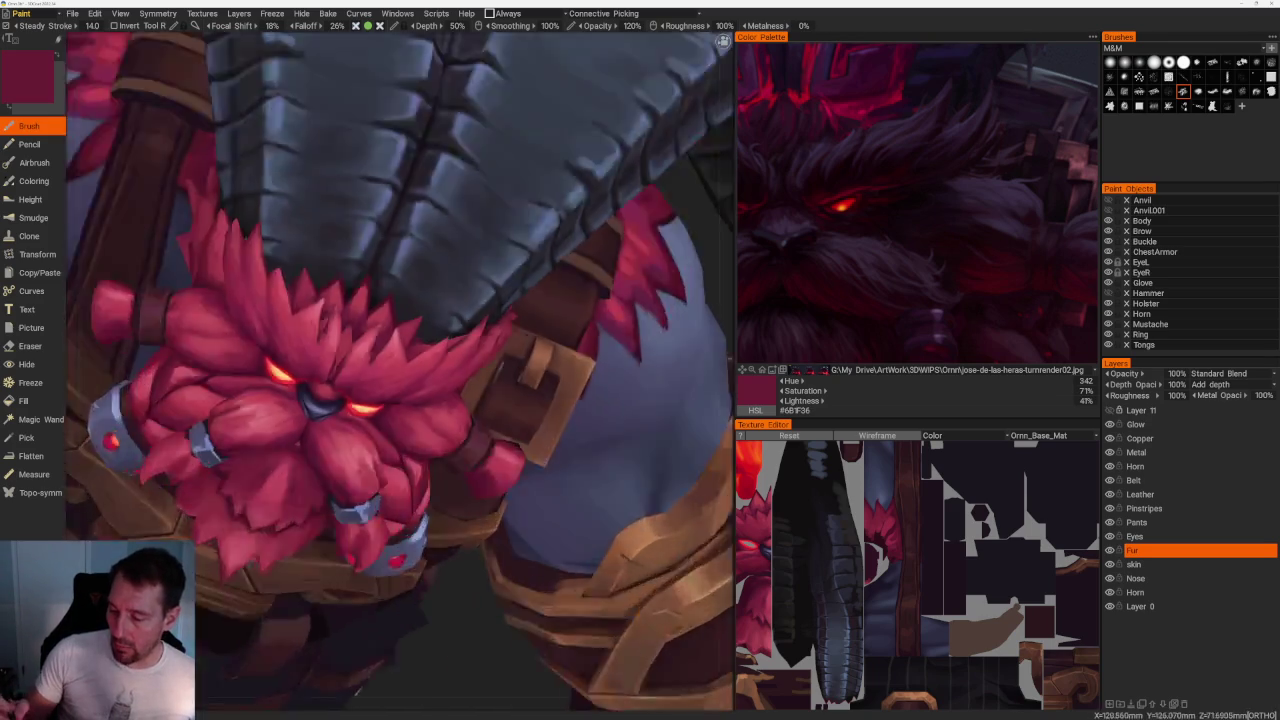
pyautogui.press('v')
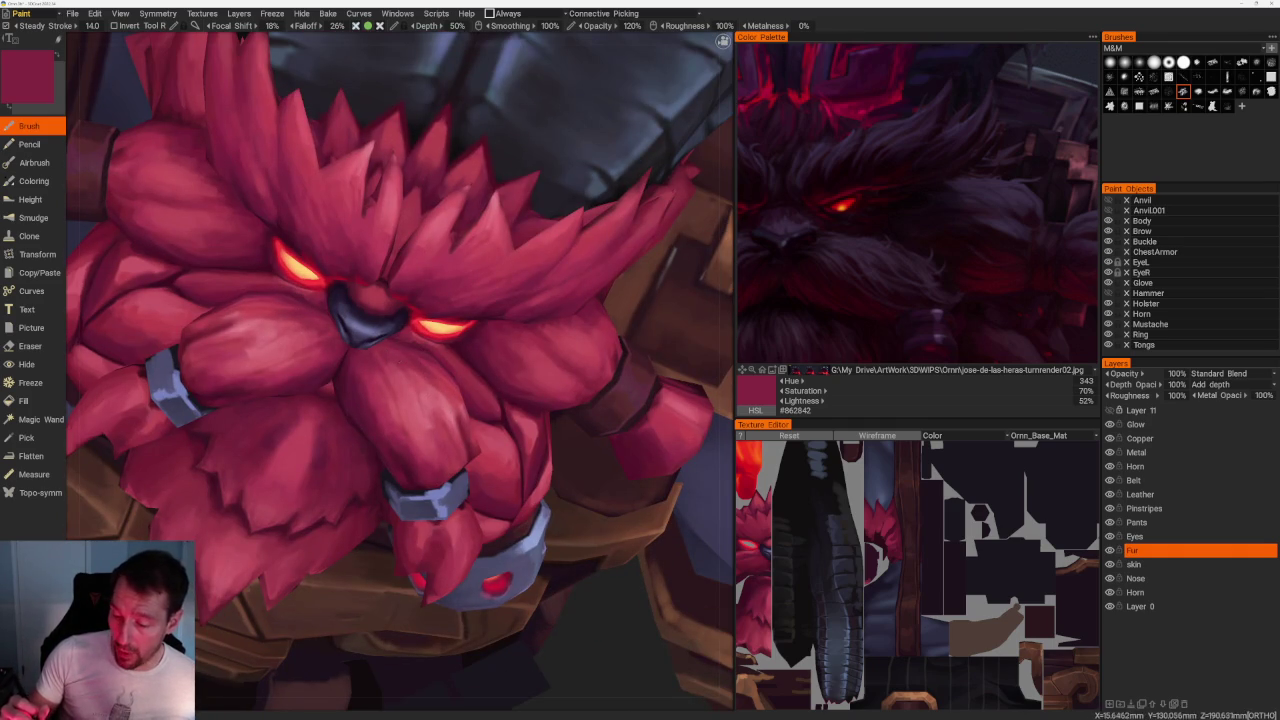
pyautogui.press('v')
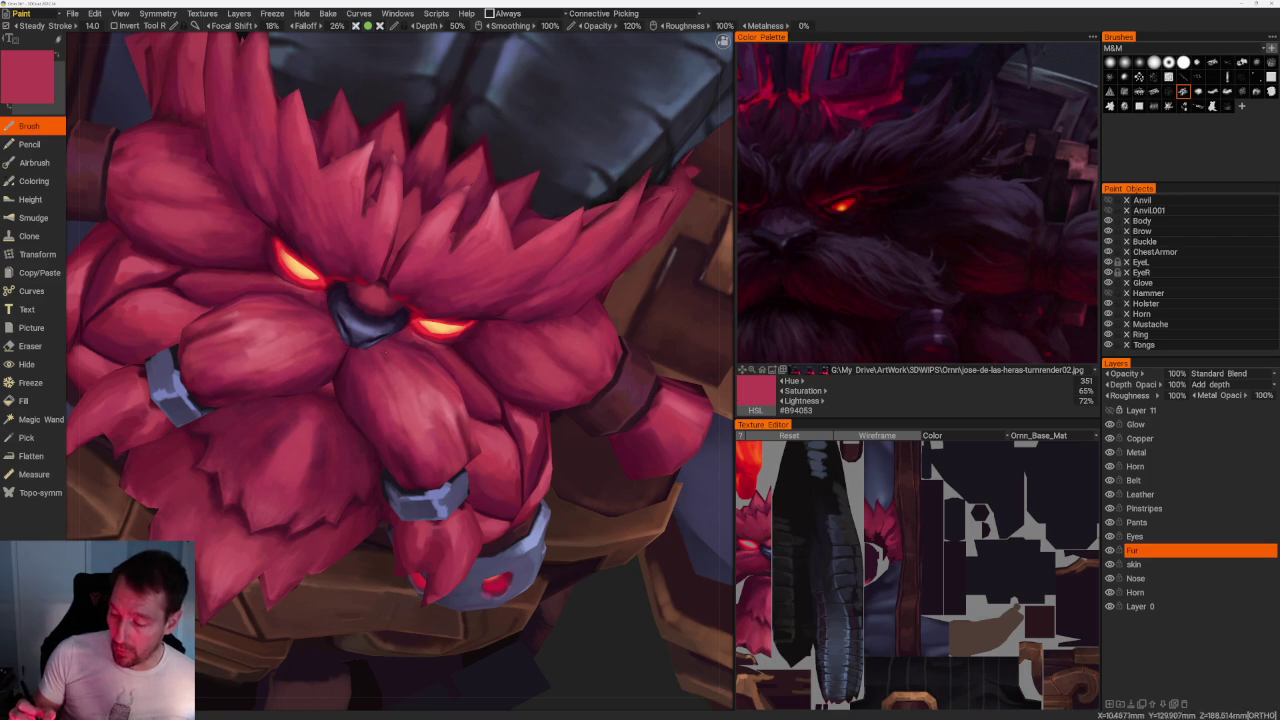
pyautogui.press('v')
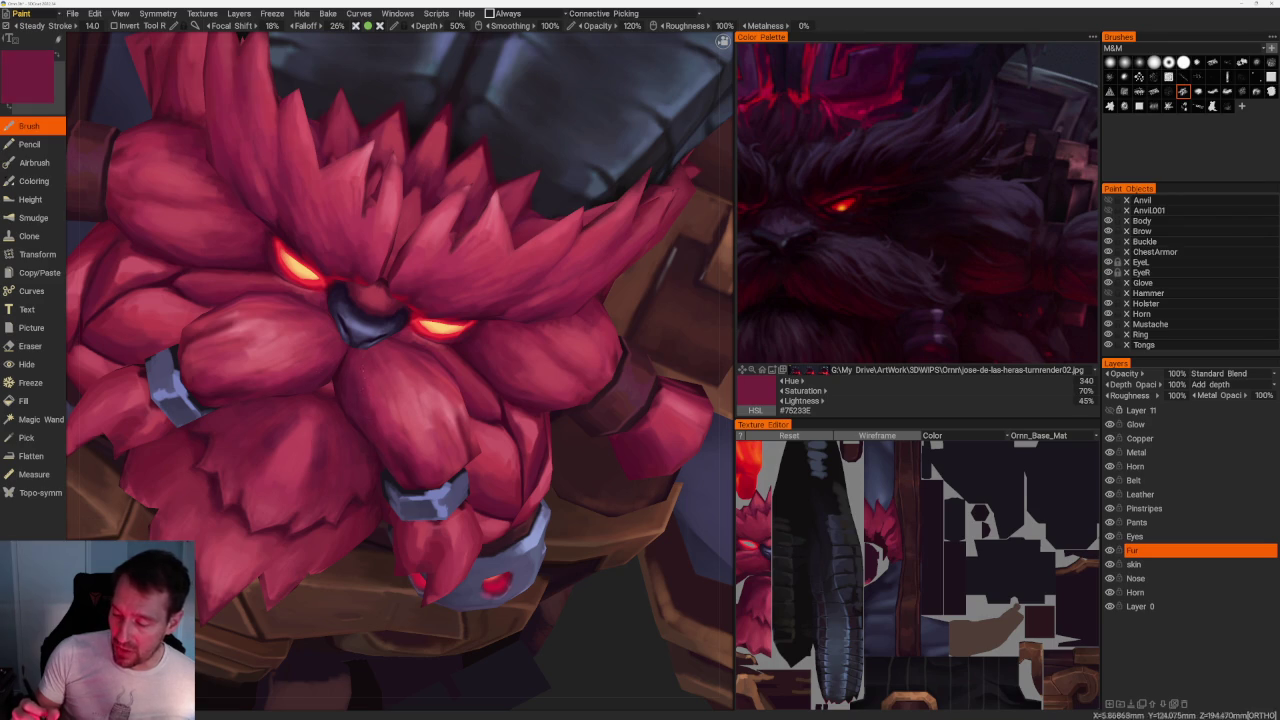
pyautogui.press('KP_1')
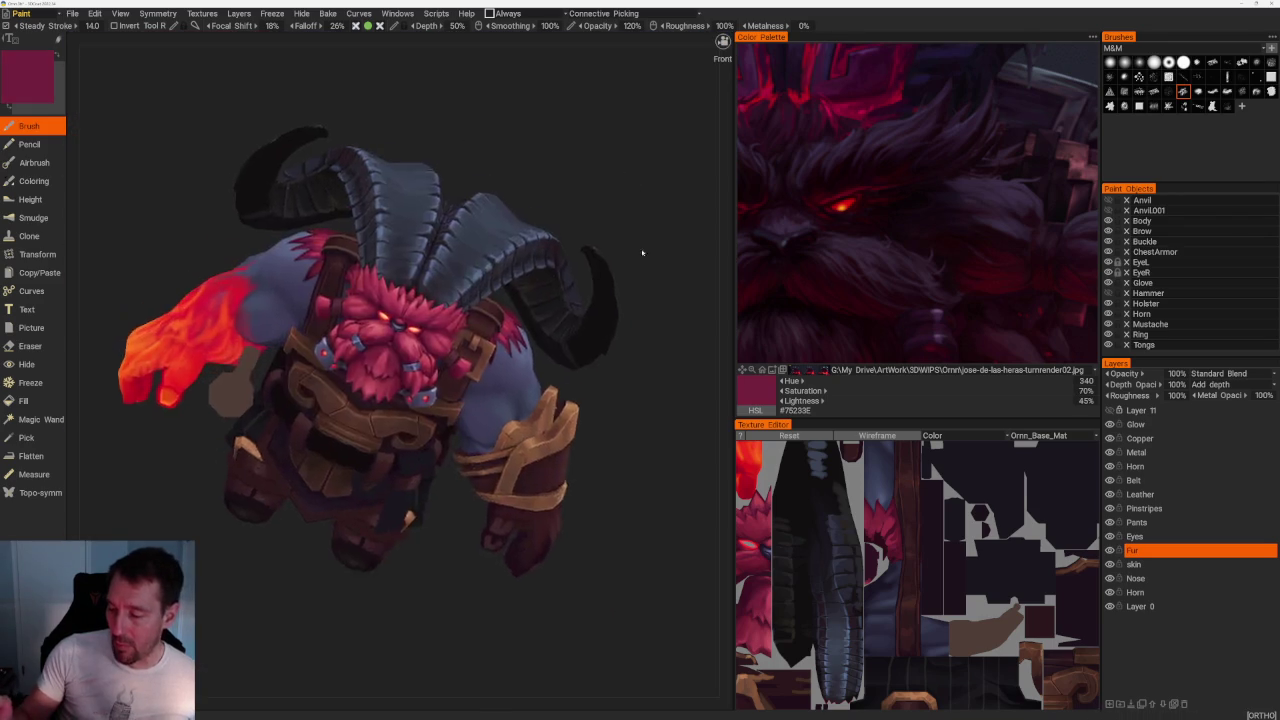
# Sample deep shadow reds from the beard, viewing it from the side.
pyautogui.scroll(3, 388, 278)
pyautogui.press('v')
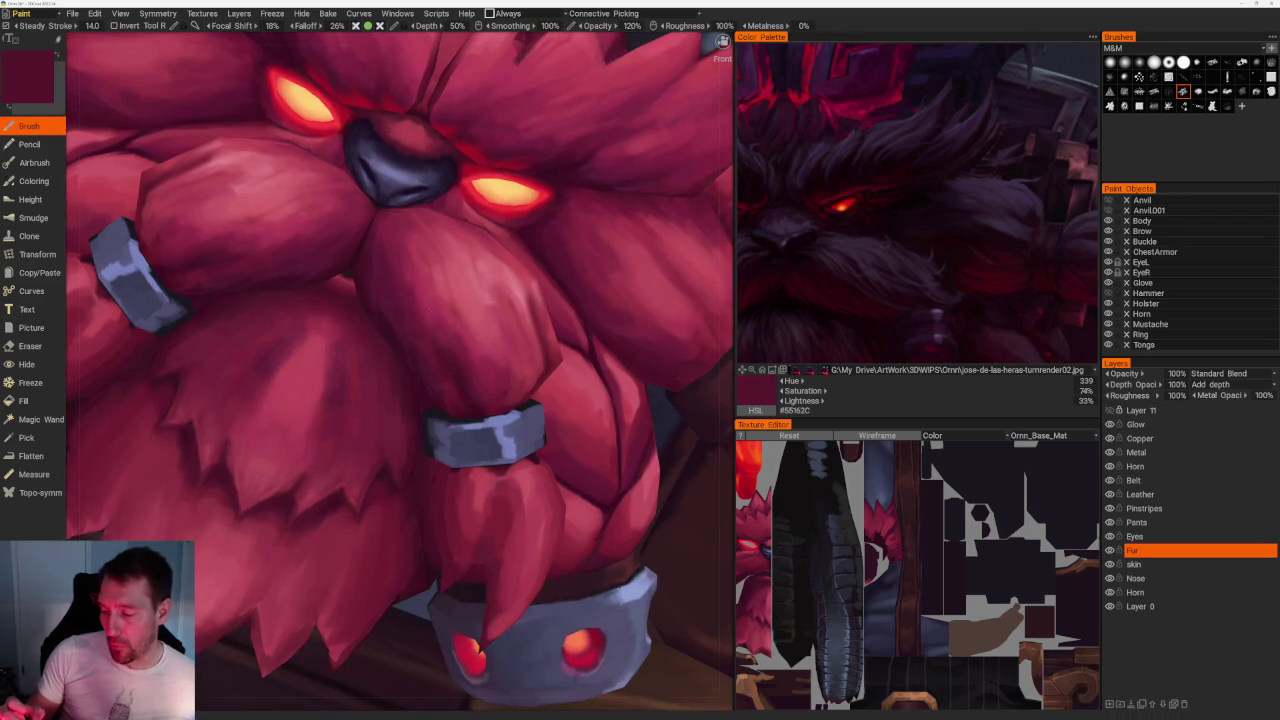
pyautogui.moveTo(456, 355); pyautogui.dragTo(636, 271, button='middle')
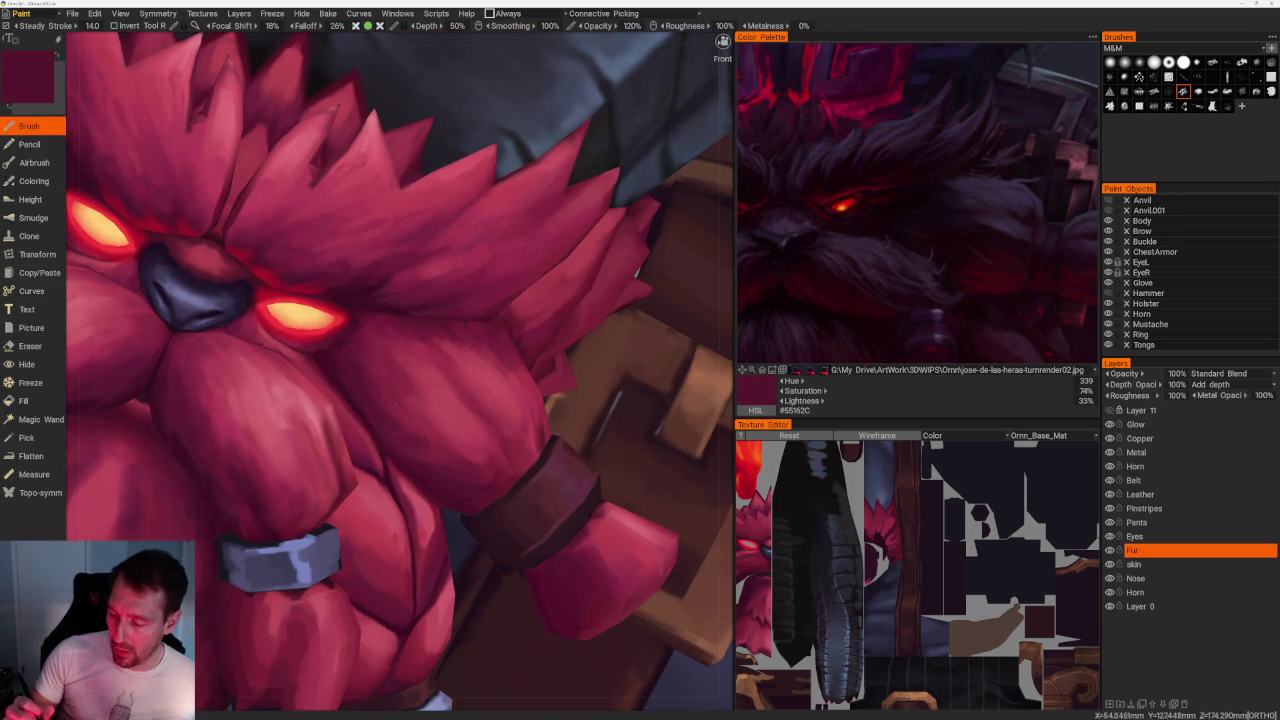
pyautogui.press('v')
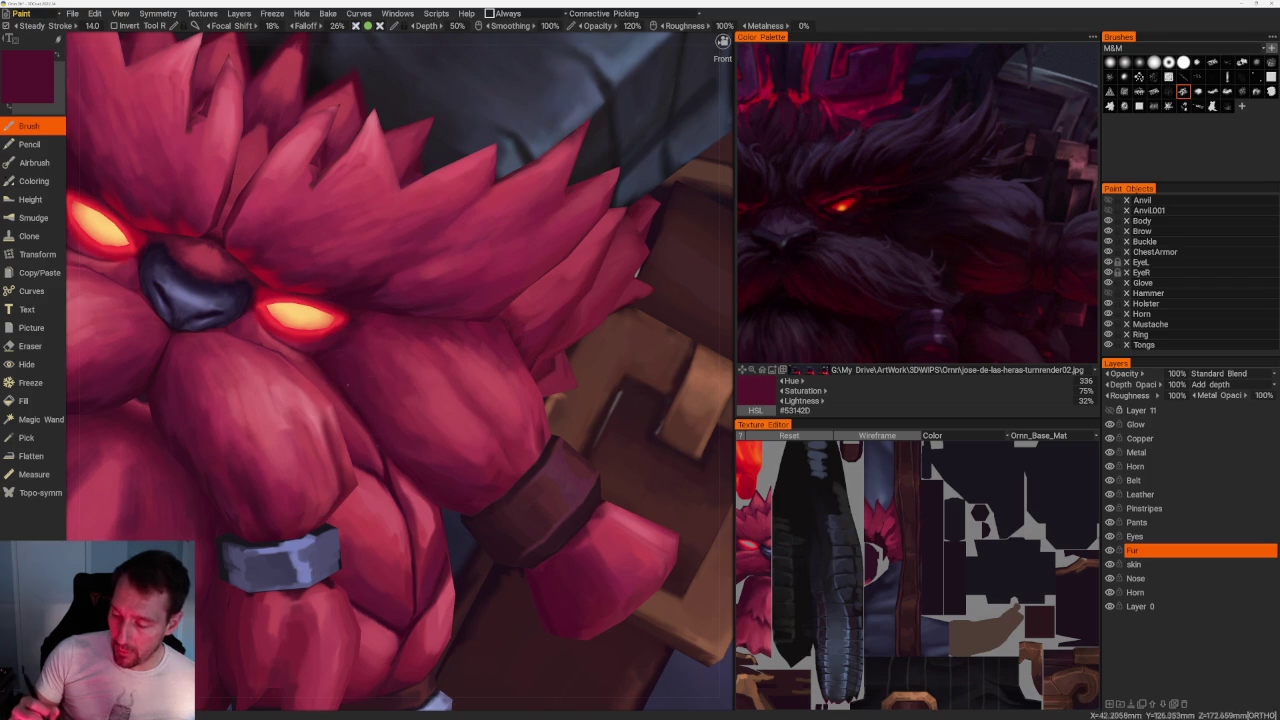
pyautogui.press('v')
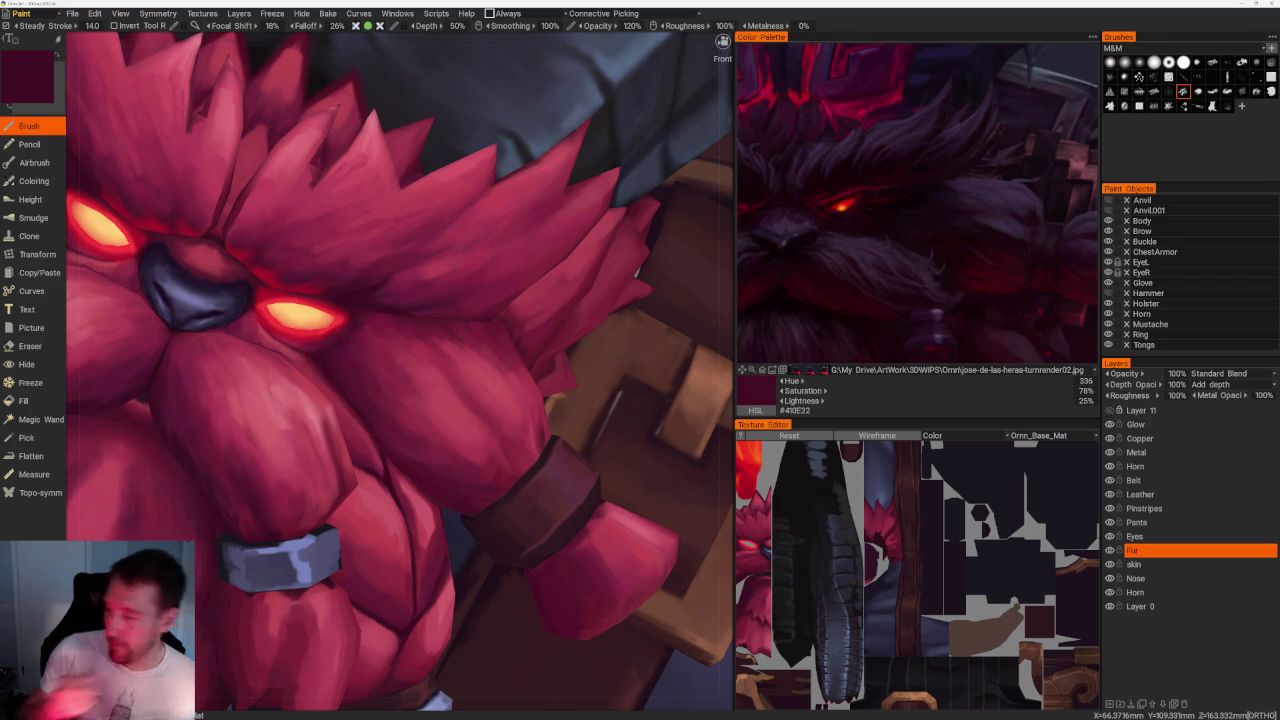
# Back on the beard and face, sample progressively brighter fur reds, ending on a brighter crimson.
pyautogui.keyDown('alt'); pyautogui.moveTo(400, 370); pyautogui.dragTo(460, 360); pyautogui.keyUp('alt')
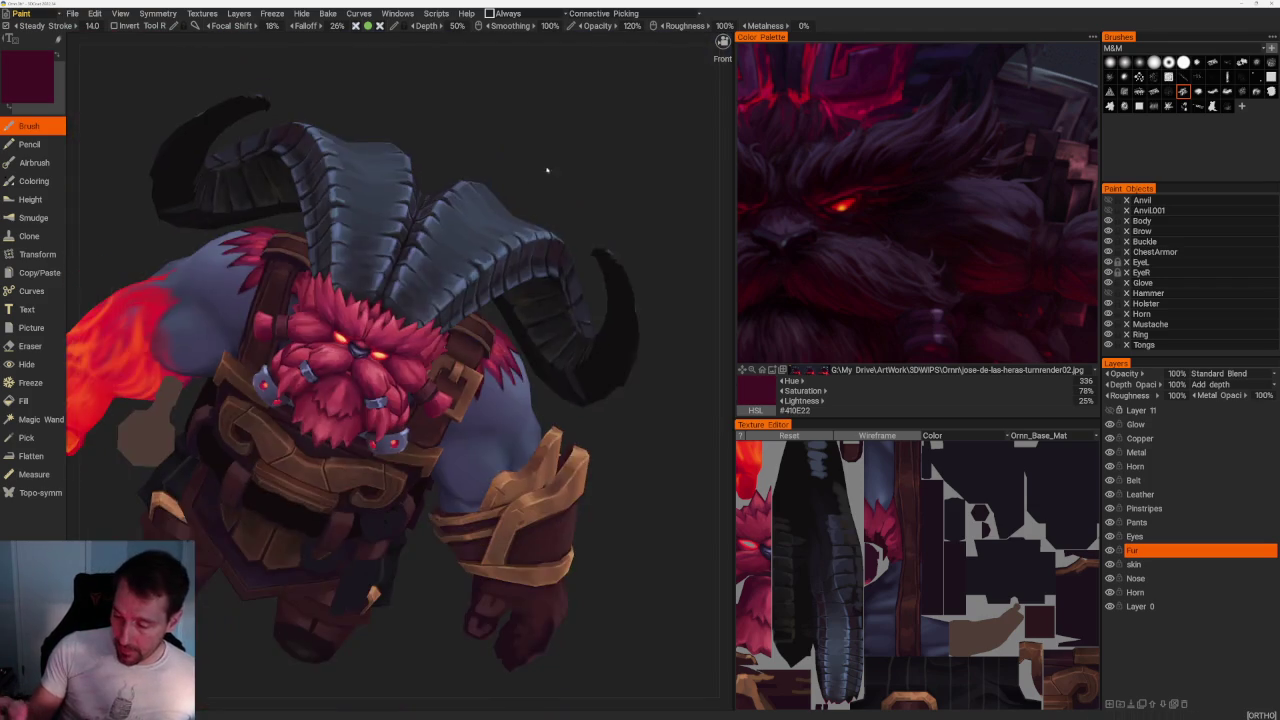
pyautogui.scroll(3, 400, 365)
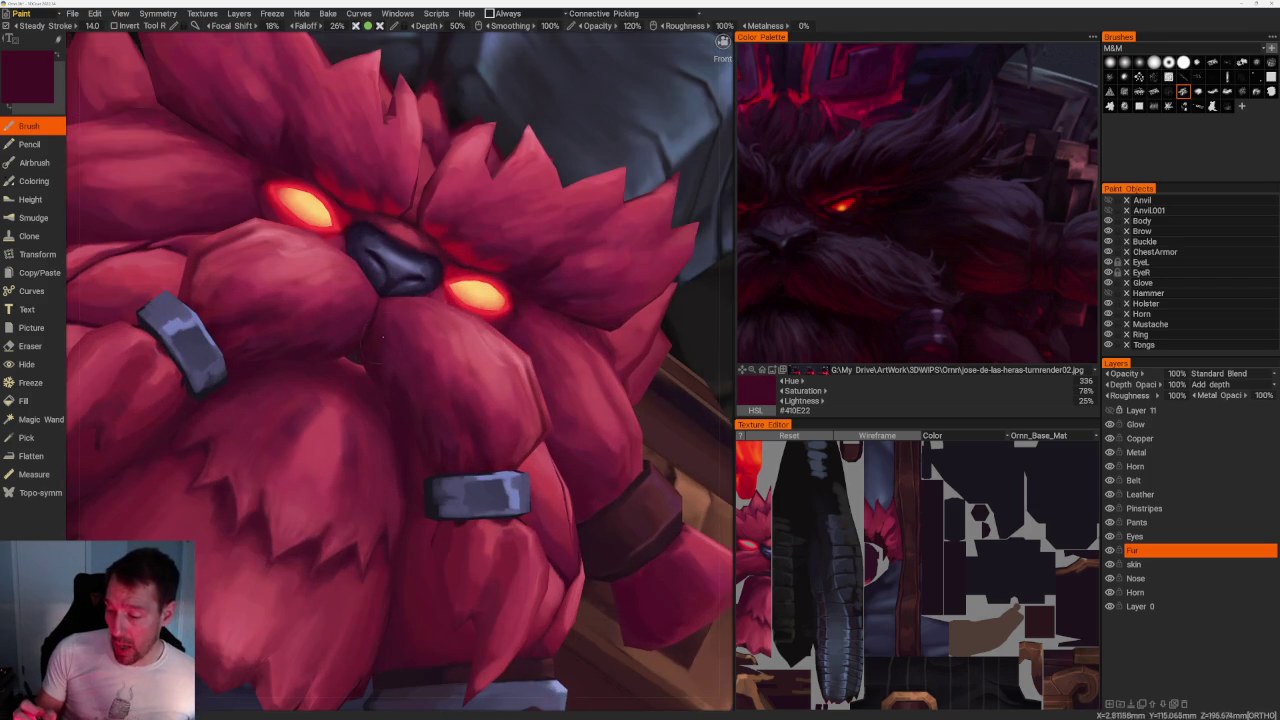
pyautogui.press('v')
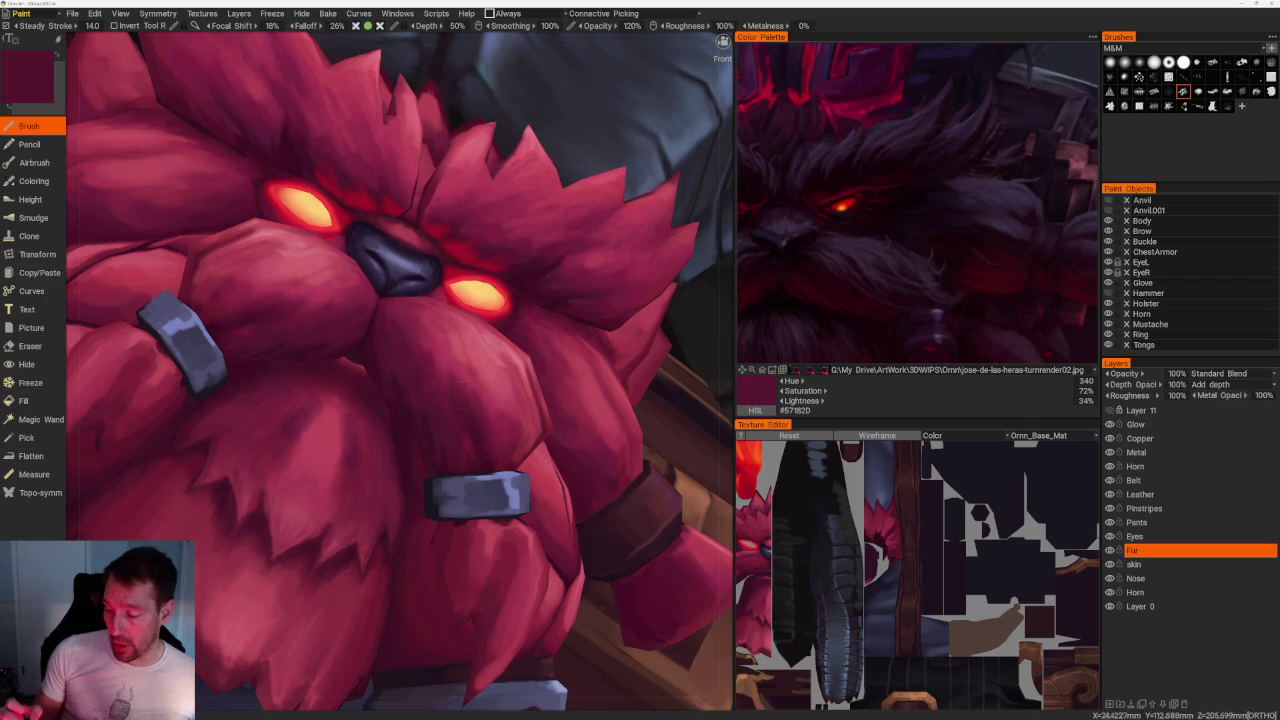
pyautogui.press('v')
pyautogui.press('v')
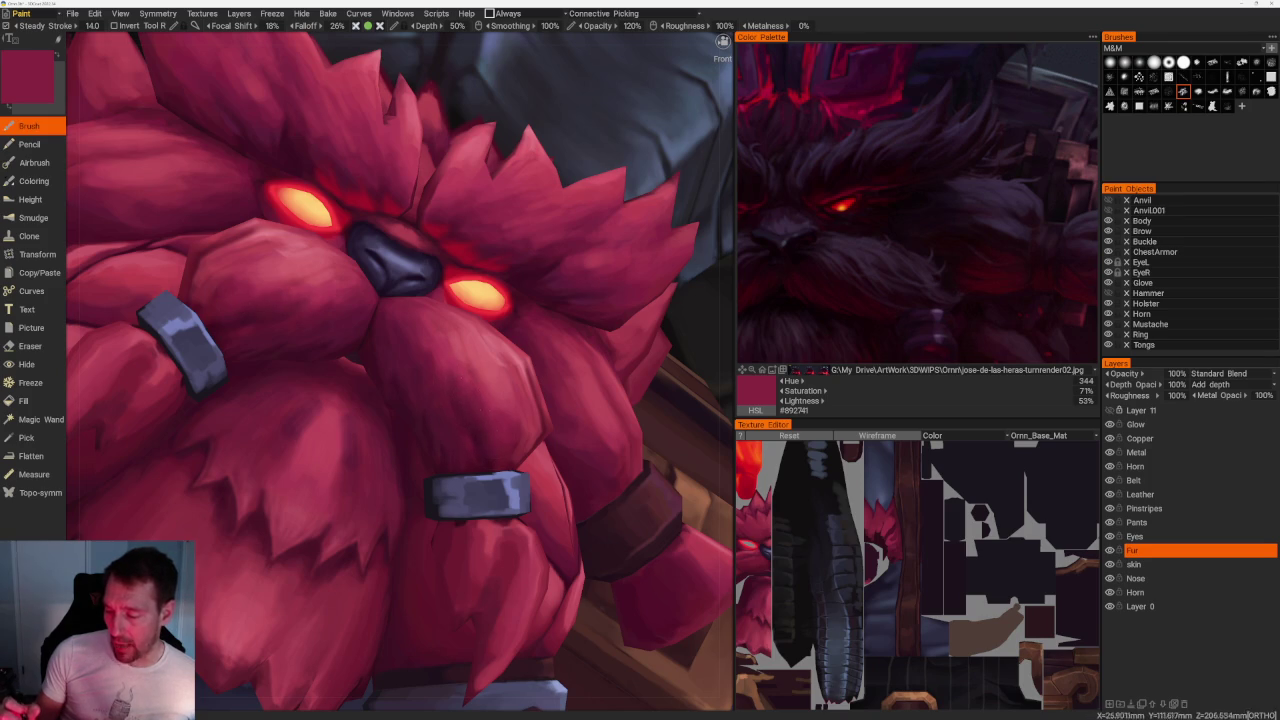
pyautogui.press('v')
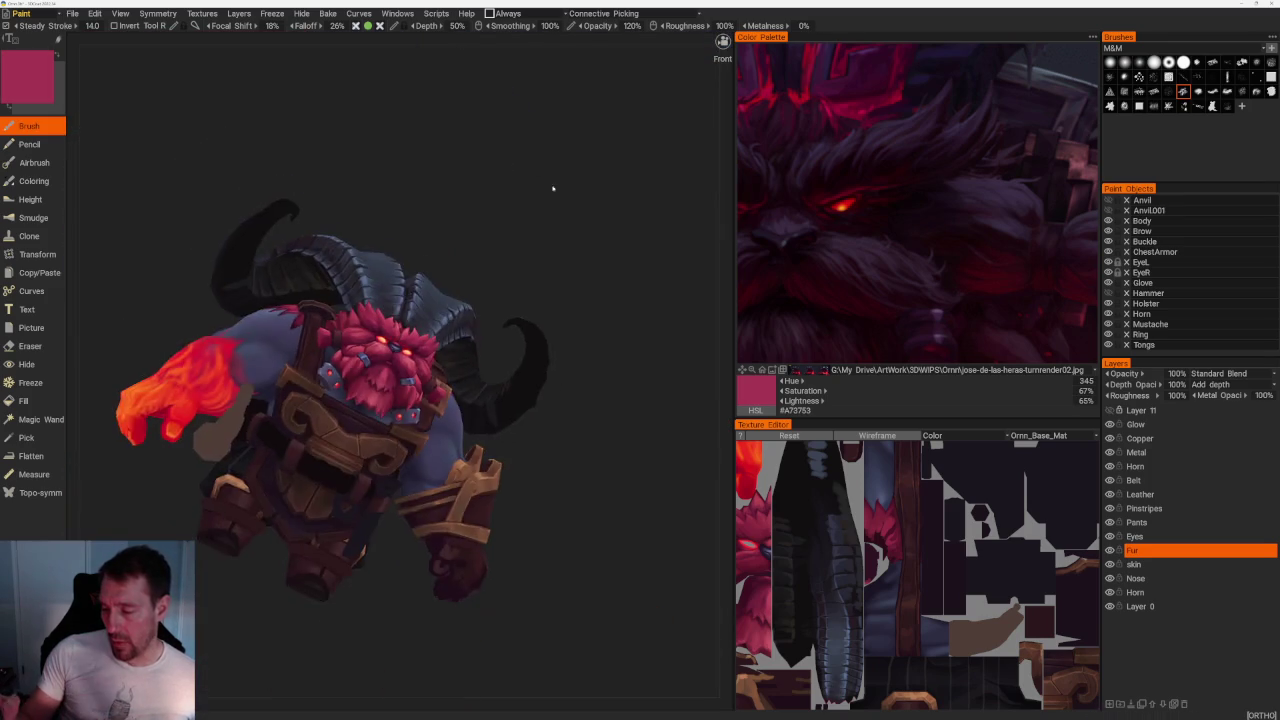
# Orbit and zoom onto the beard, then sample several darker and lighter fur reds.
pyautogui.moveTo(543, 171); pyautogui.dragTo(578, 251)
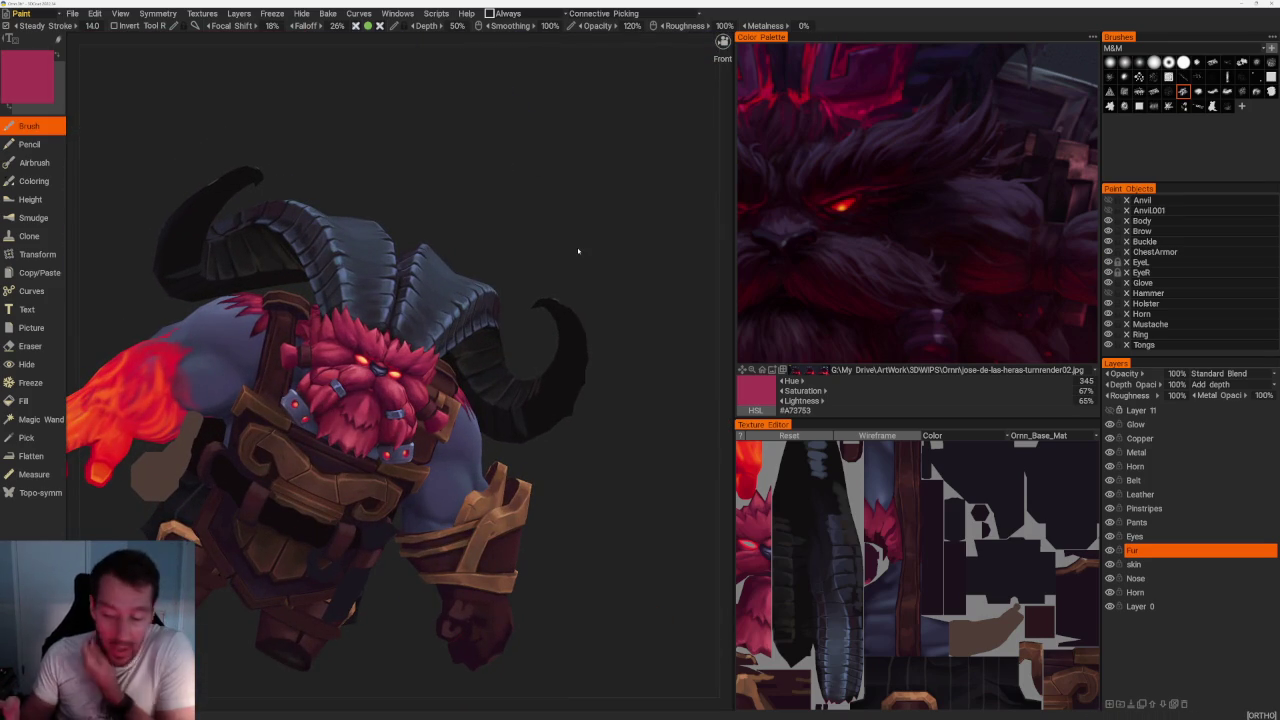
pyautogui.moveTo(586, 437)
pyautogui.mouseDown()
pyautogui.moveTo(600, 457)
pyautogui.moveTo(589, 417)
pyautogui.moveTo(581, 450)
pyautogui.mouseUp()
pyautogui.scroll(2, 581, 450)
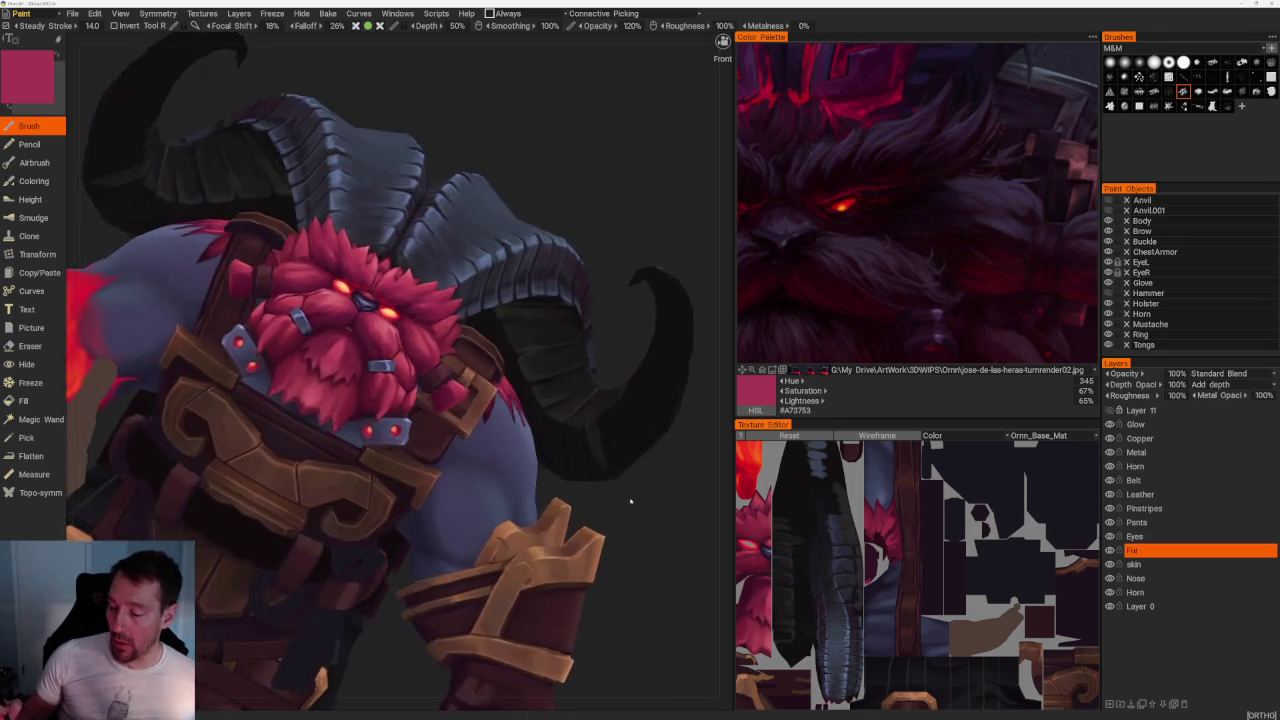
pyautogui.scroll(2, 590, 480)
pyautogui.scroll(2, 600, 510)
pyautogui.scroll(3, 616, 557)
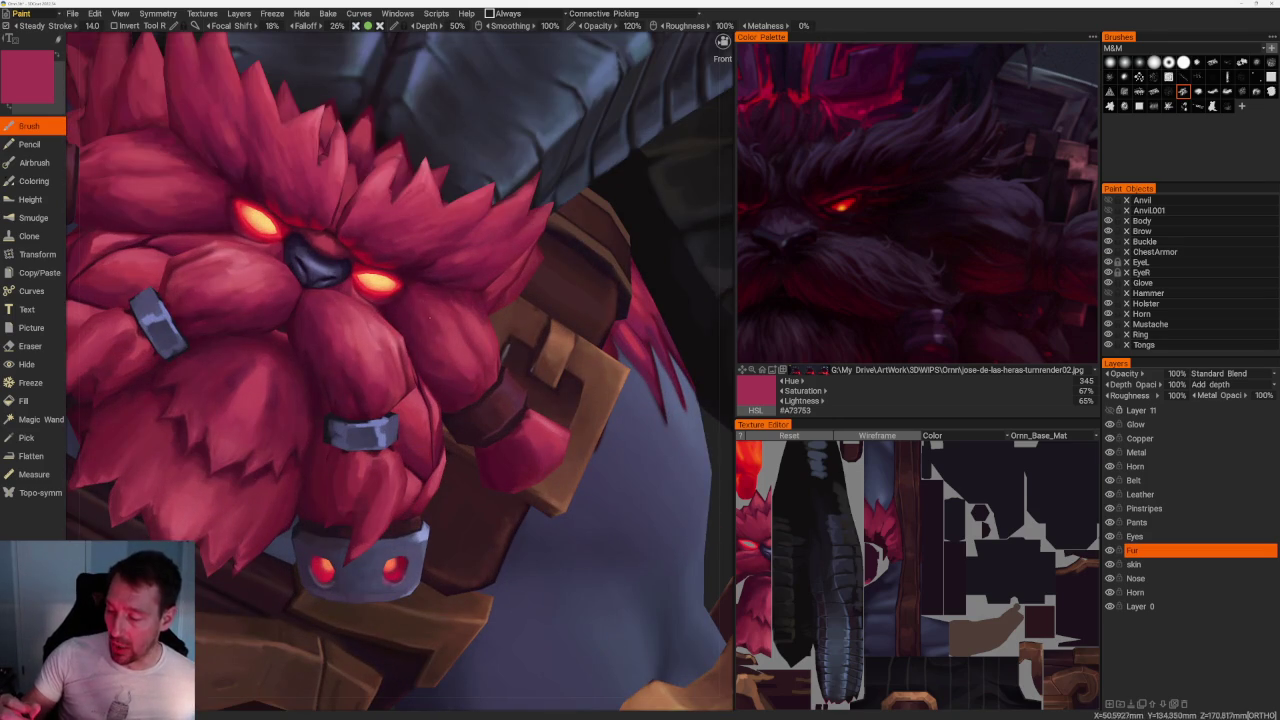
pyautogui.press('v')
pyautogui.press('v')
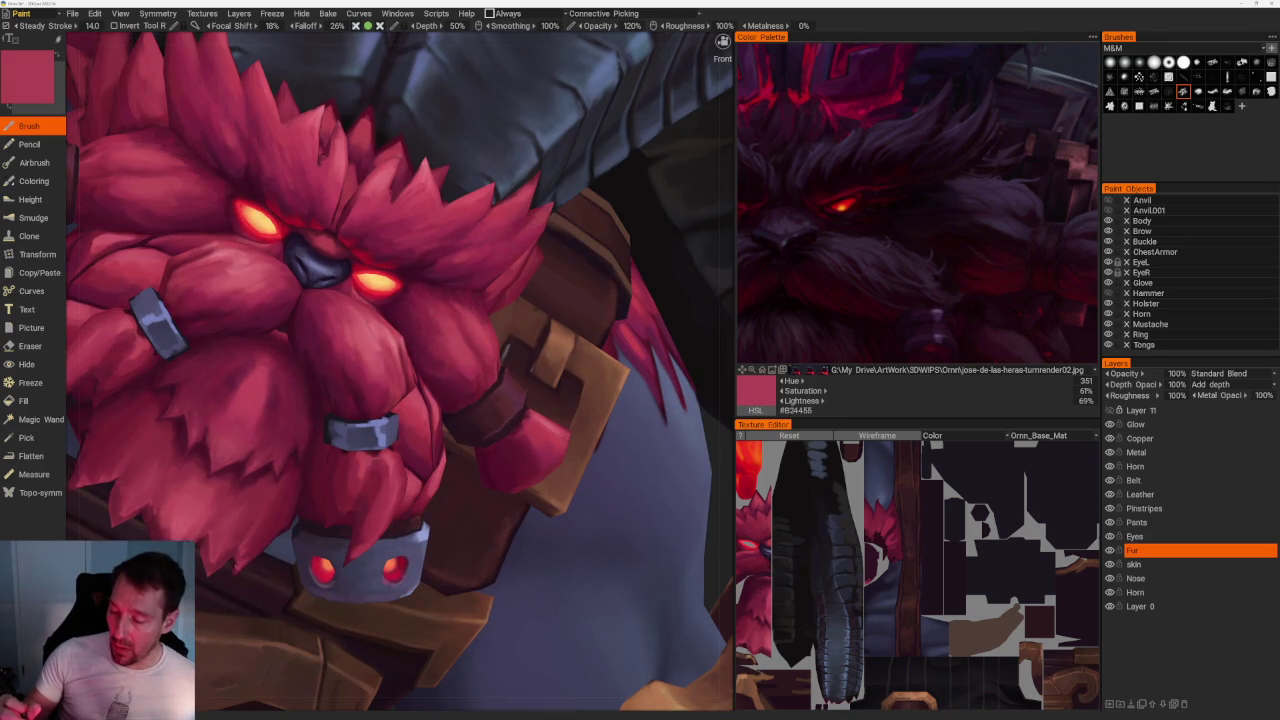
pyautogui.press('v')
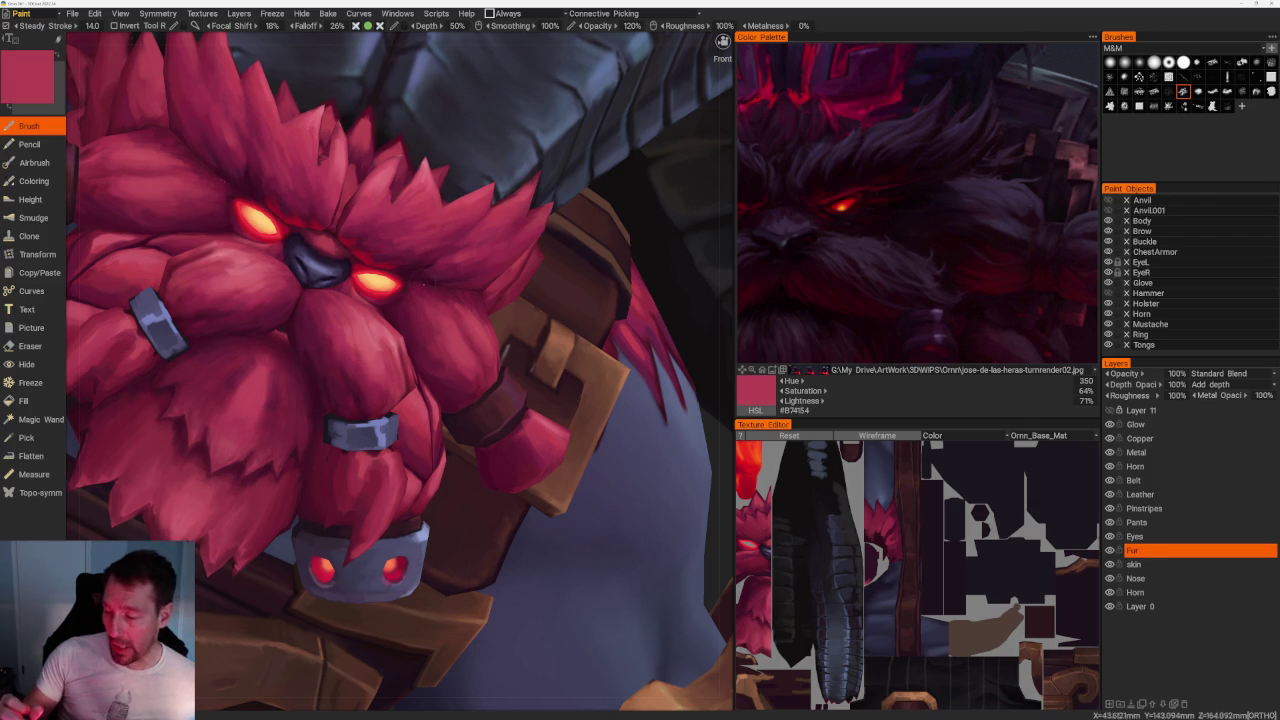
pyautogui.press('v')
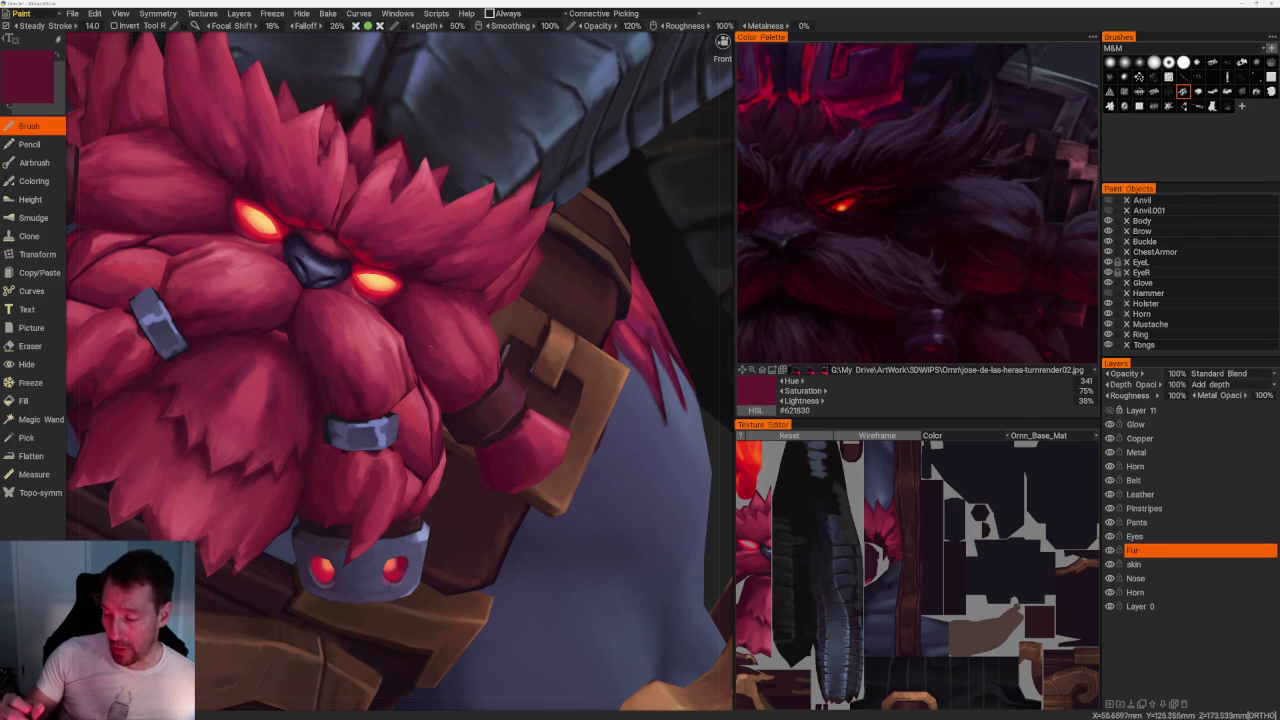
pyautogui.press('v')
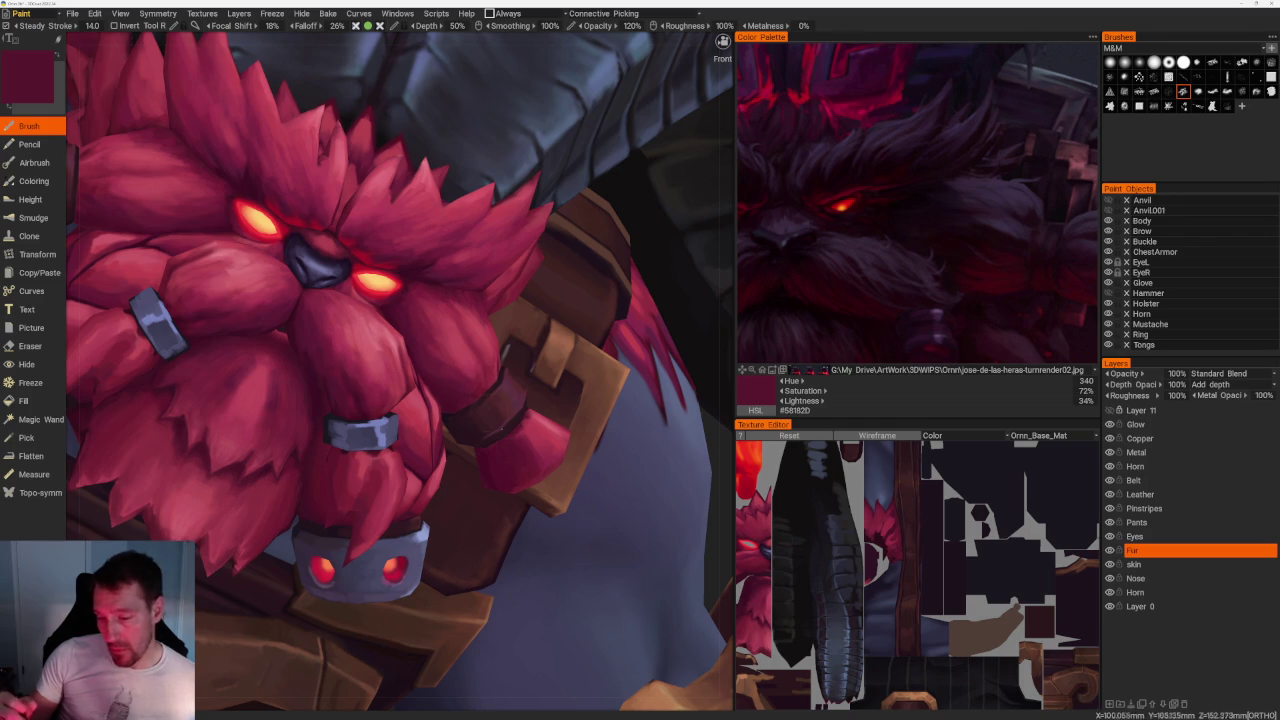
# Rotate to a new beard angle and sample brighter through very dark shadow reds.
pyautogui.scroll(-5, 457, 234)
pyautogui.moveTo(457, 234); pyautogui.dragTo(497, 206, button='middle')
pyautogui.scroll(5, 497, 206)
pyautogui.scroll(3, 292, 245)
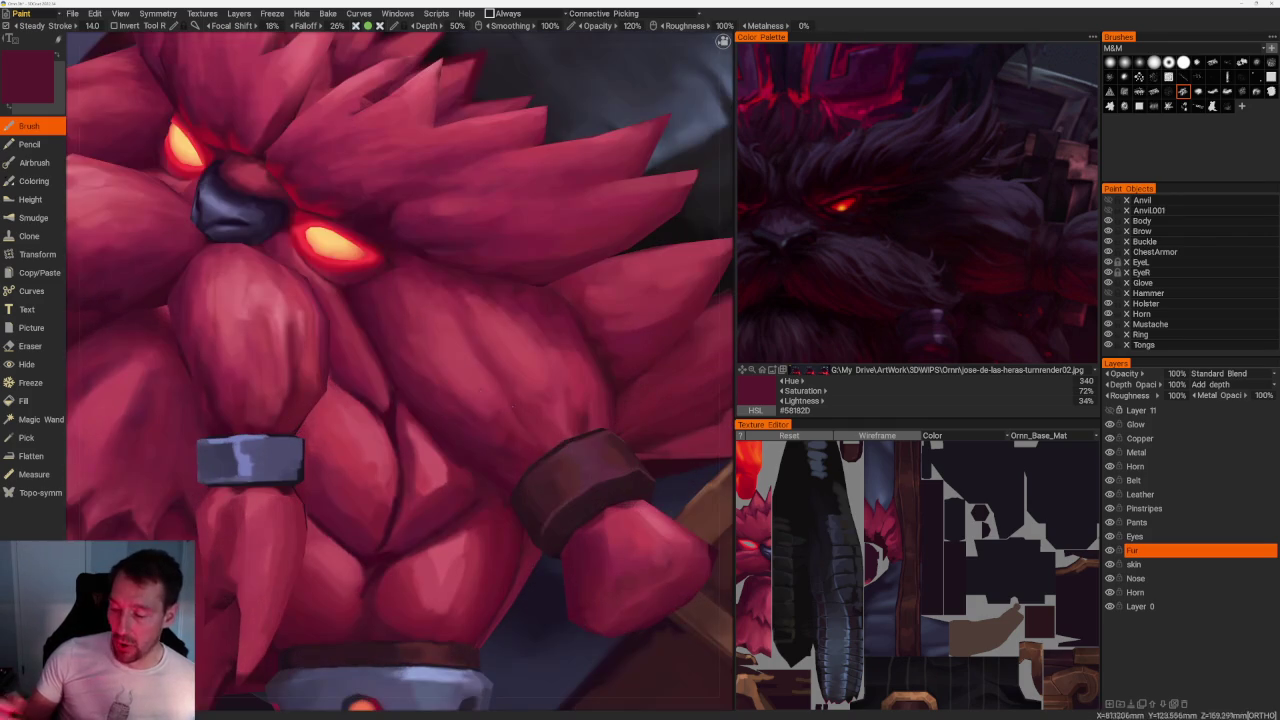
pyautogui.press('v')
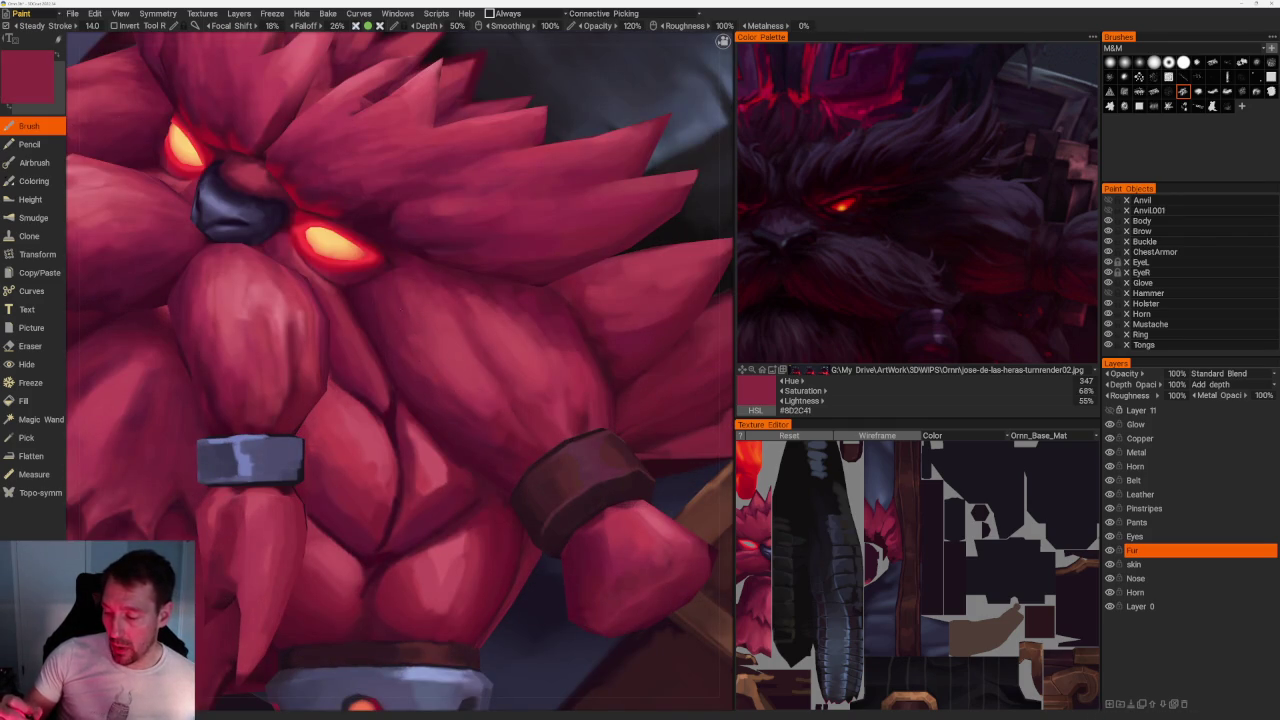
pyautogui.press('v')
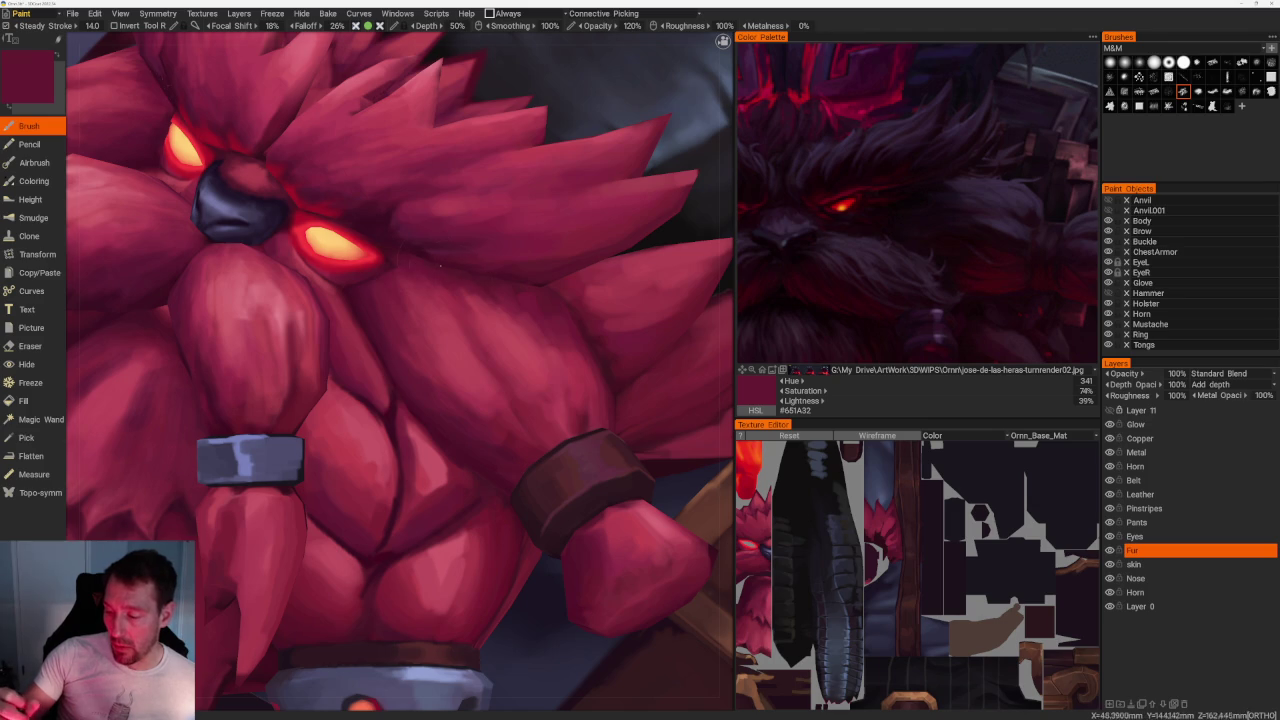
pyautogui.press('v')
# Orbit to a frontal view of the face, then around toward the torso and fist.
pyautogui.scroll(-5, 437, 271)
pyautogui.moveTo(354, 131); pyautogui.dragTo(600, 229)
pyautogui.scroll(5, 600, 229)
pyautogui.scroll(2, 400, 375)
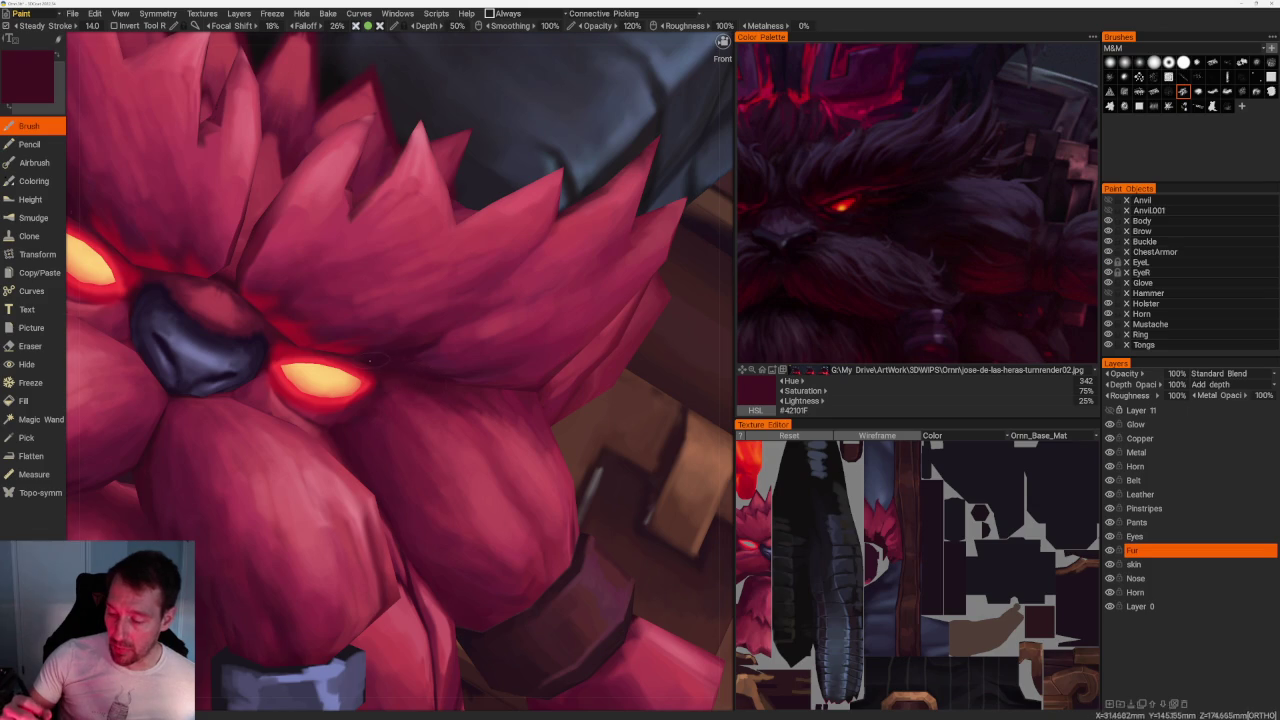
pyautogui.scroll(-5, 387, 373)
pyautogui.moveTo(387, 373); pyautogui.dragTo(460, 183)
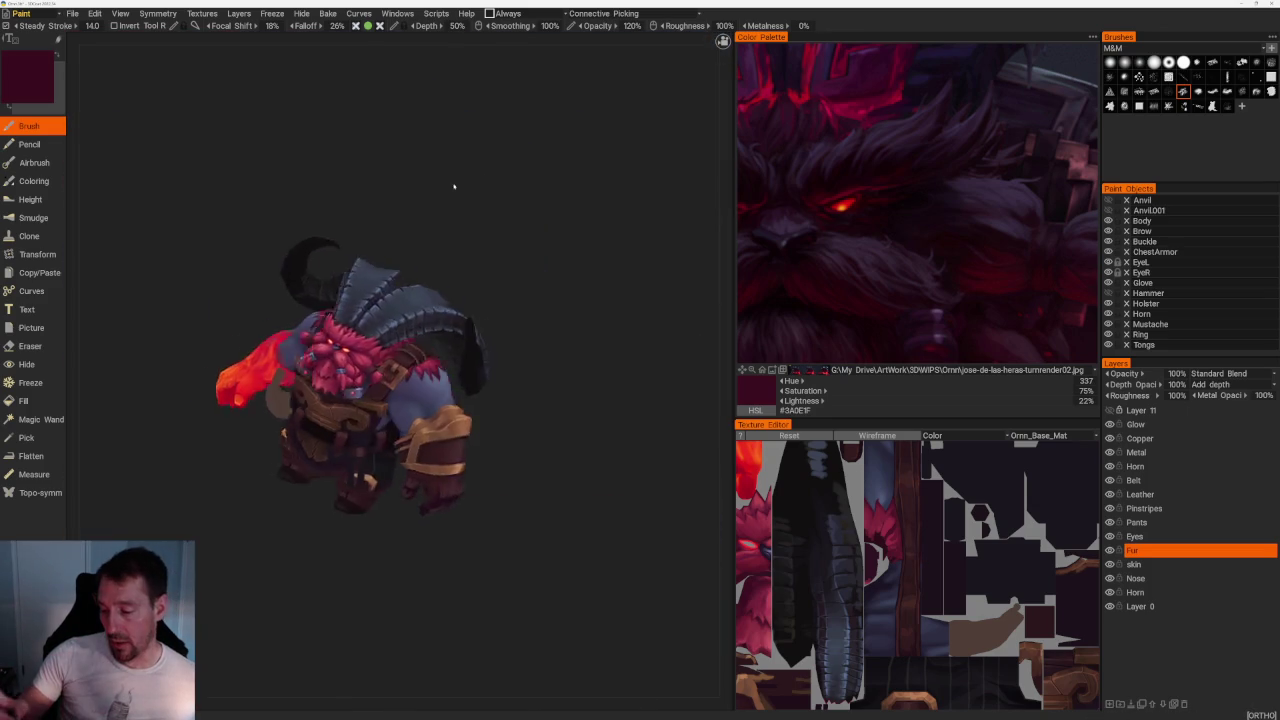
# Zoom onto the beard spikes and sample light highlight reds and darker fur reds.
pyautogui.scroll(5, 518, 484)
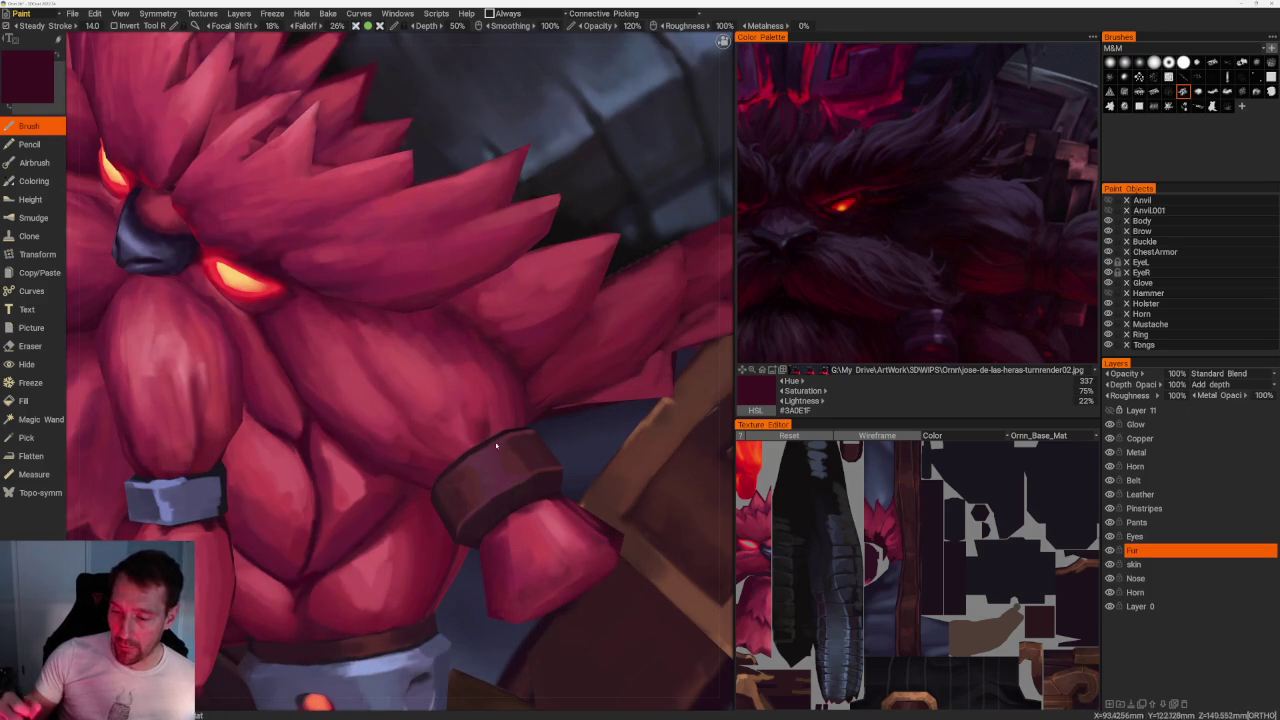
pyautogui.scroll(-3, 460, 320)
pyautogui.scroll(2, 266, 160)
pyautogui.scroll(3, 266, 160)
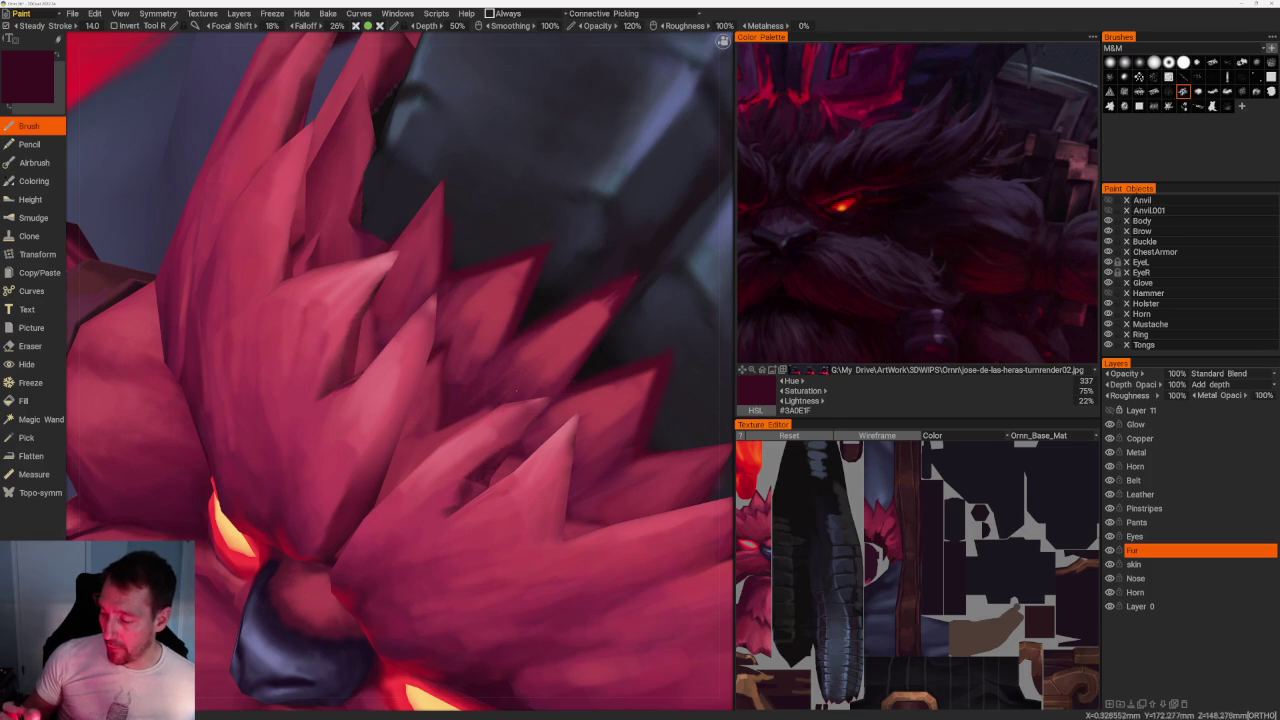
pyautogui.press('v')
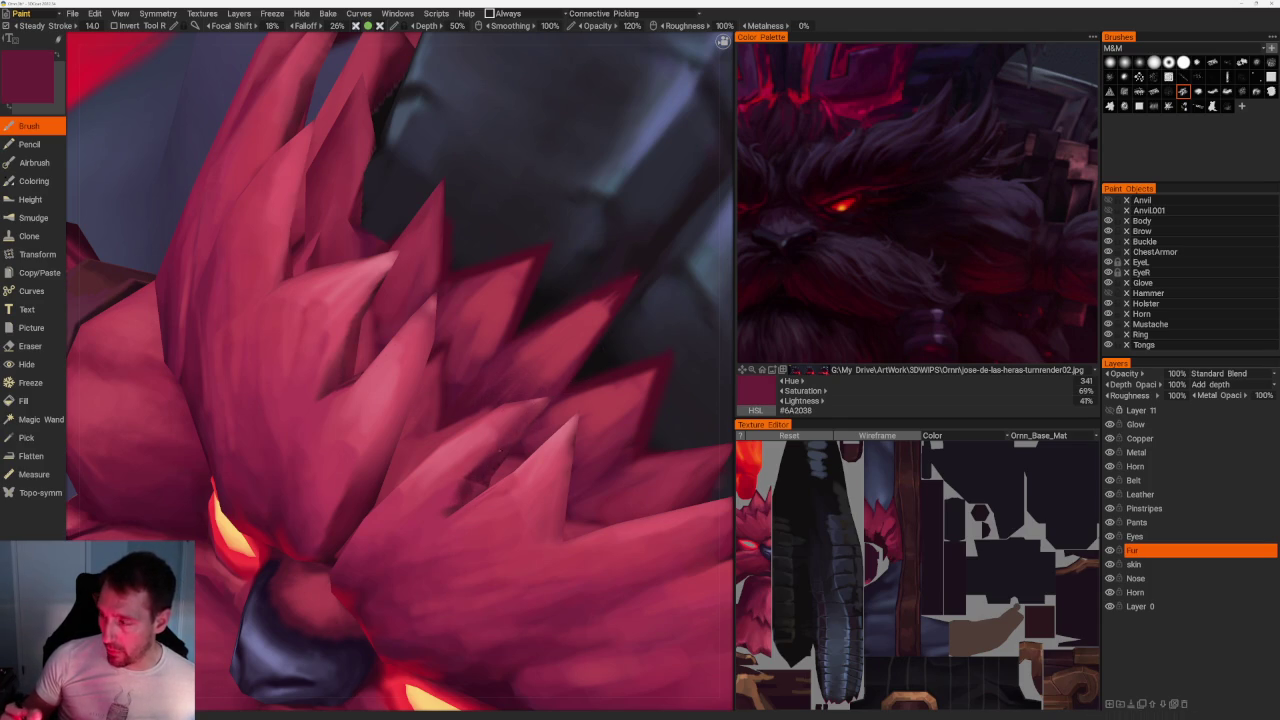
pyautogui.press('v')
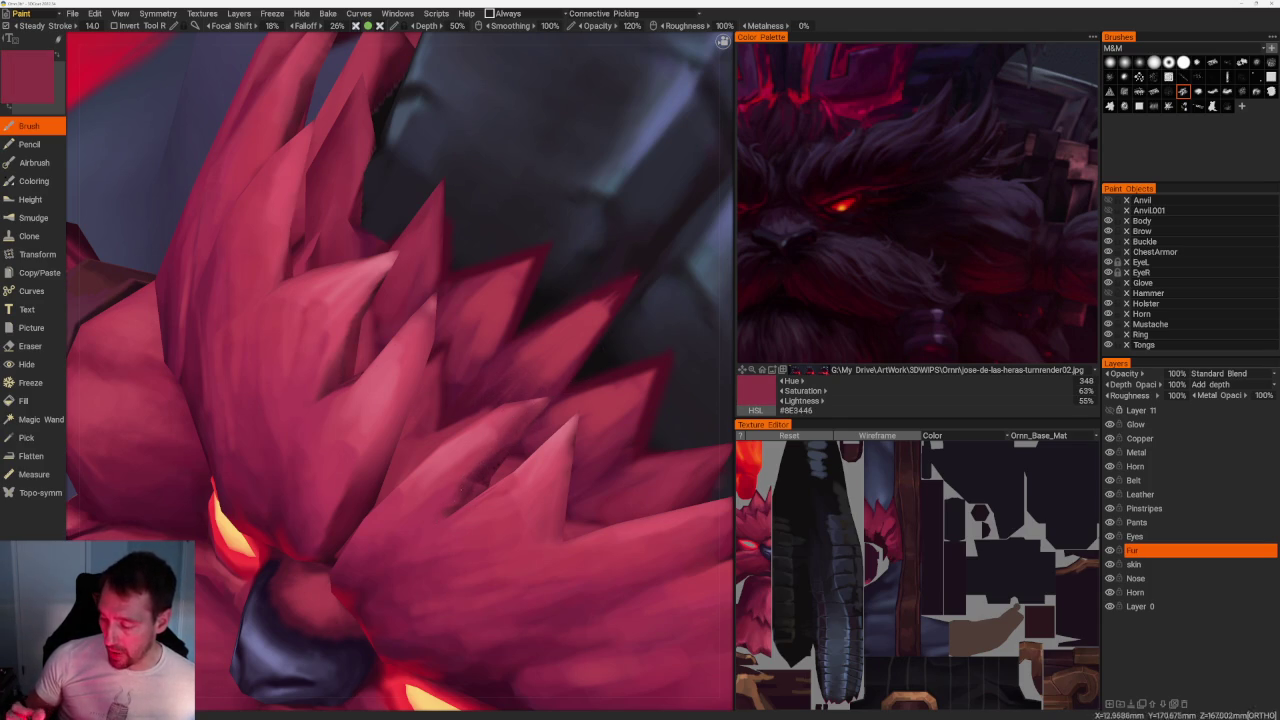
pyautogui.press('v')
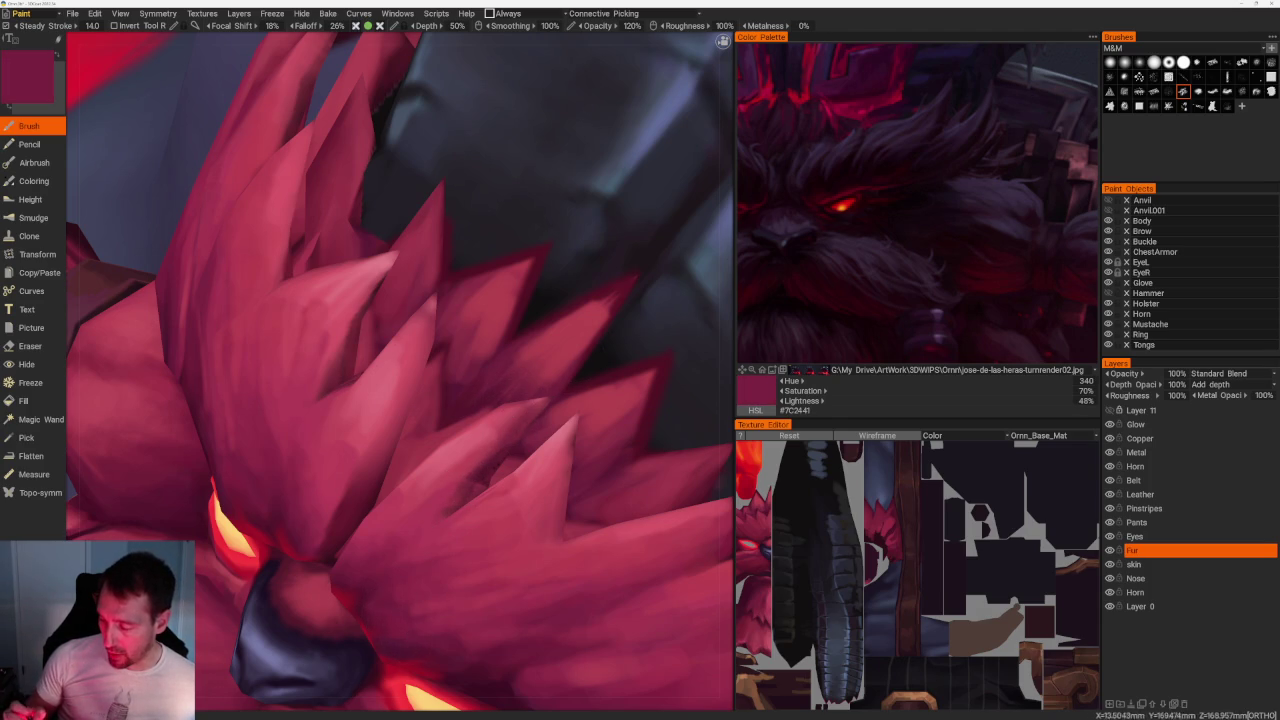
pyautogui.press('v')
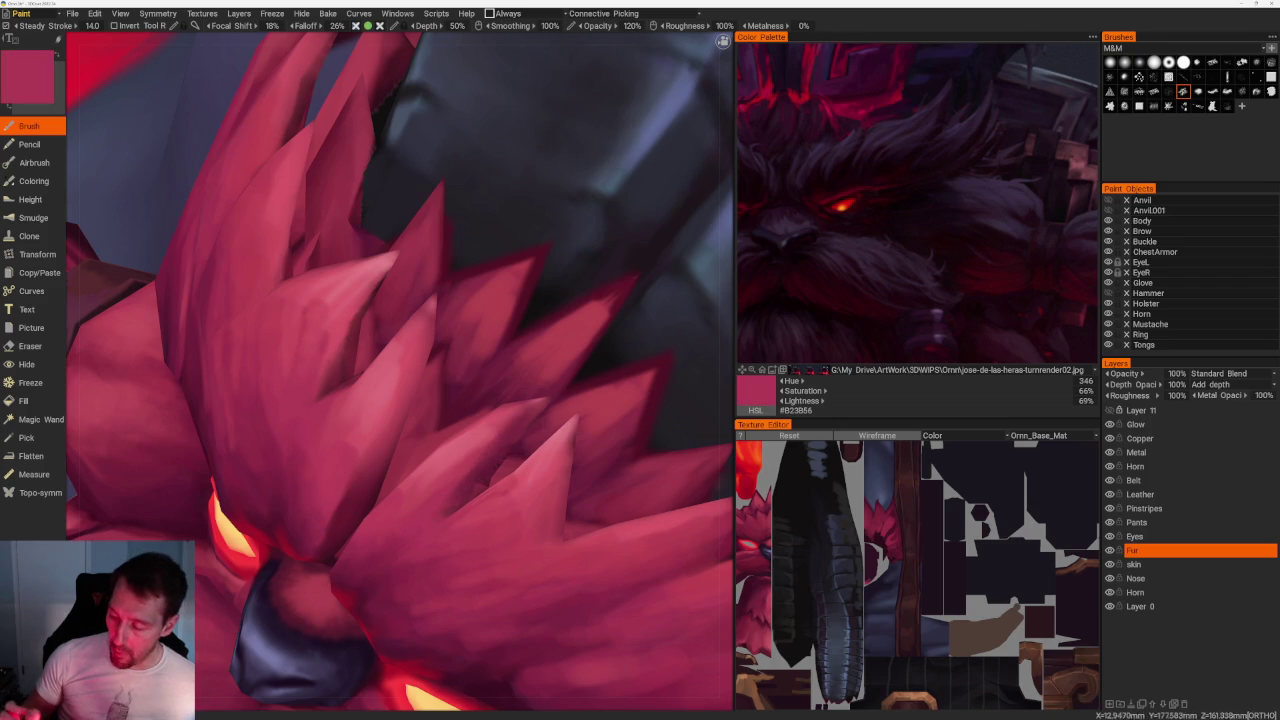
pyautogui.press('v')
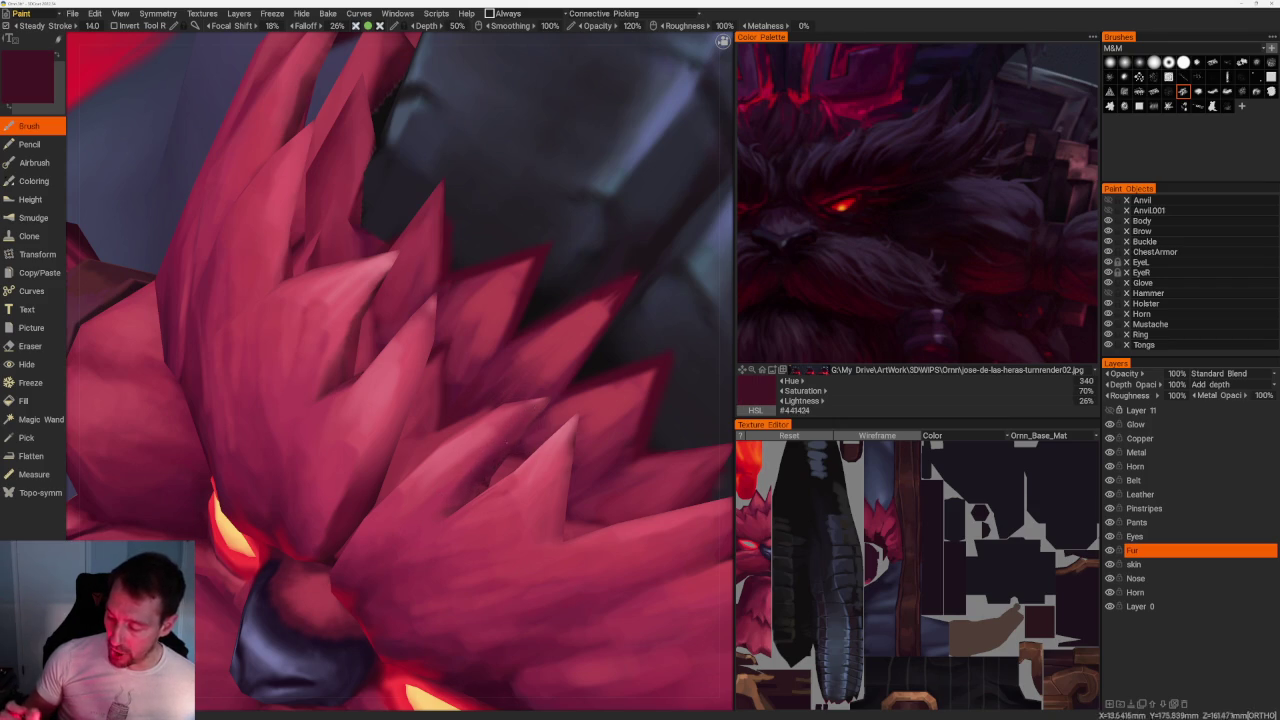
# Turn to the model's left side and sample mid reds up to a light rosy pink (#C65565).
pyautogui.press('KP_3')
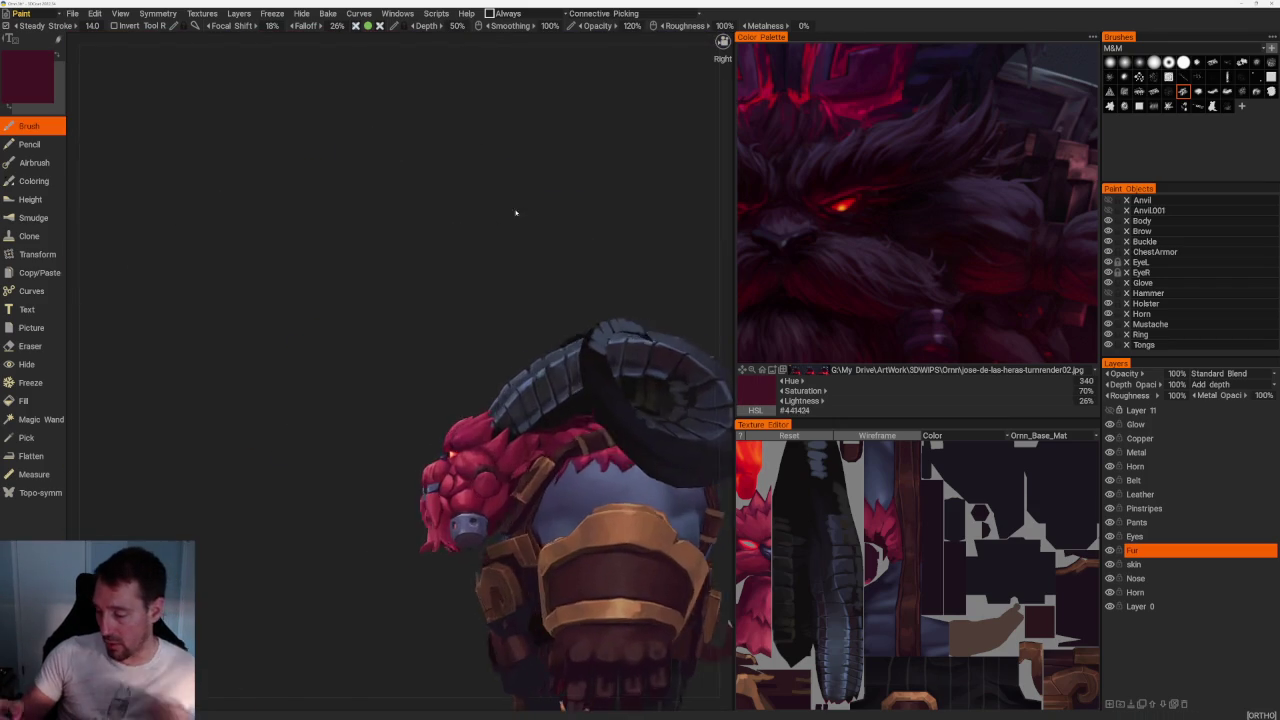
pyautogui.moveTo(473, 141); pyautogui.dragTo(569, 214)
pyautogui.moveTo(513, 254)
pyautogui.mouseDown()
pyautogui.moveTo(534, 229)
pyautogui.moveTo(440, 290)
pyautogui.mouseUp()
pyautogui.scroll(3, 394, 415)
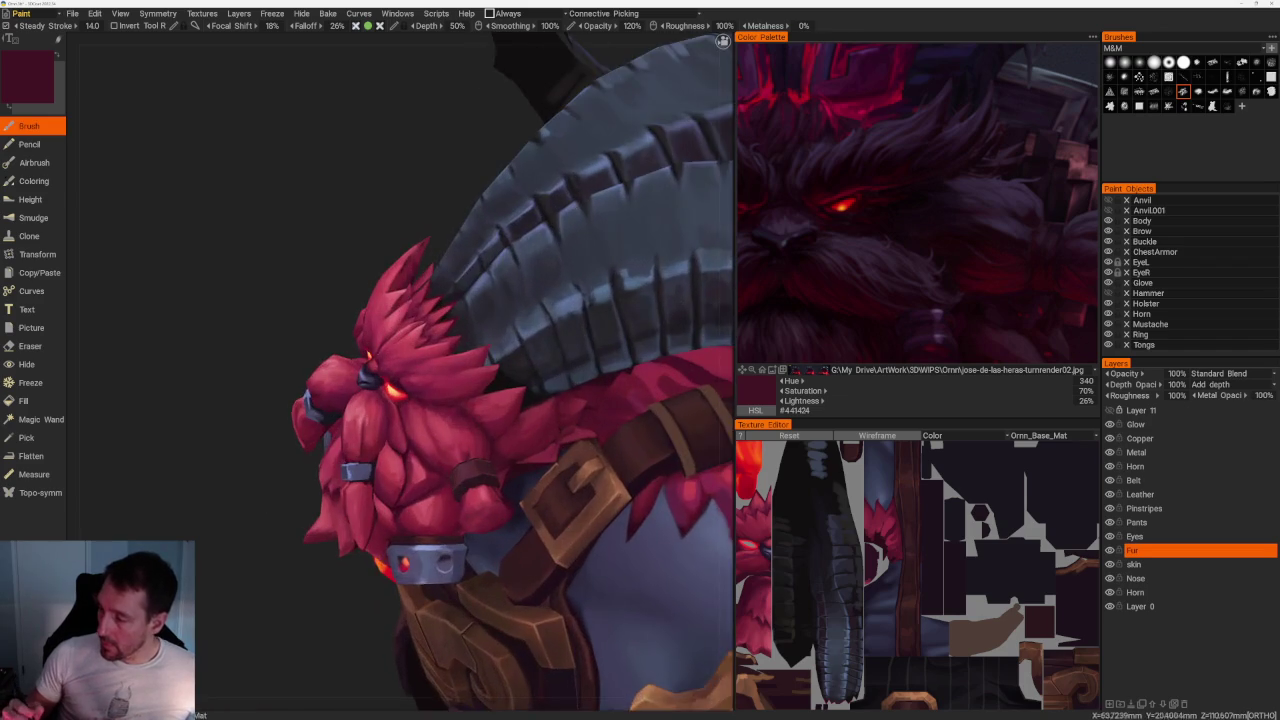
pyautogui.scroll(3, 394, 415)
pyautogui.scroll(4, 394, 415)
pyautogui.press('v')
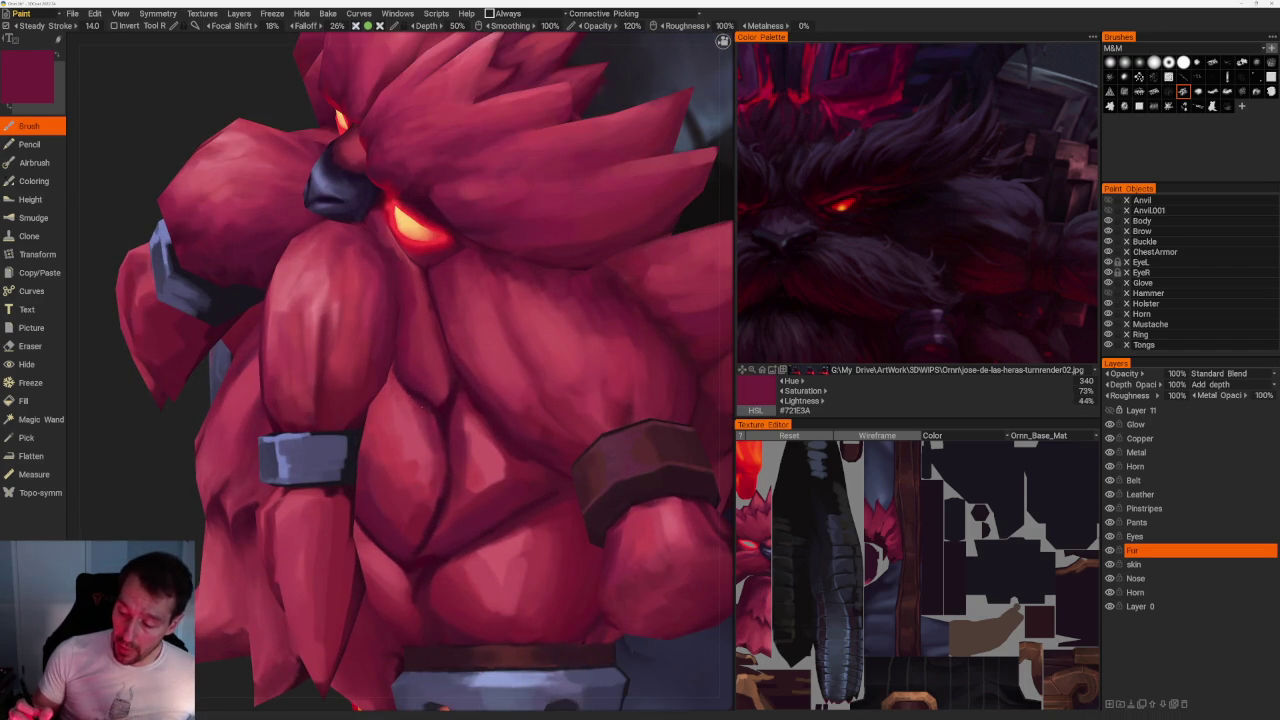
pyautogui.press('v')
pyautogui.press('v')
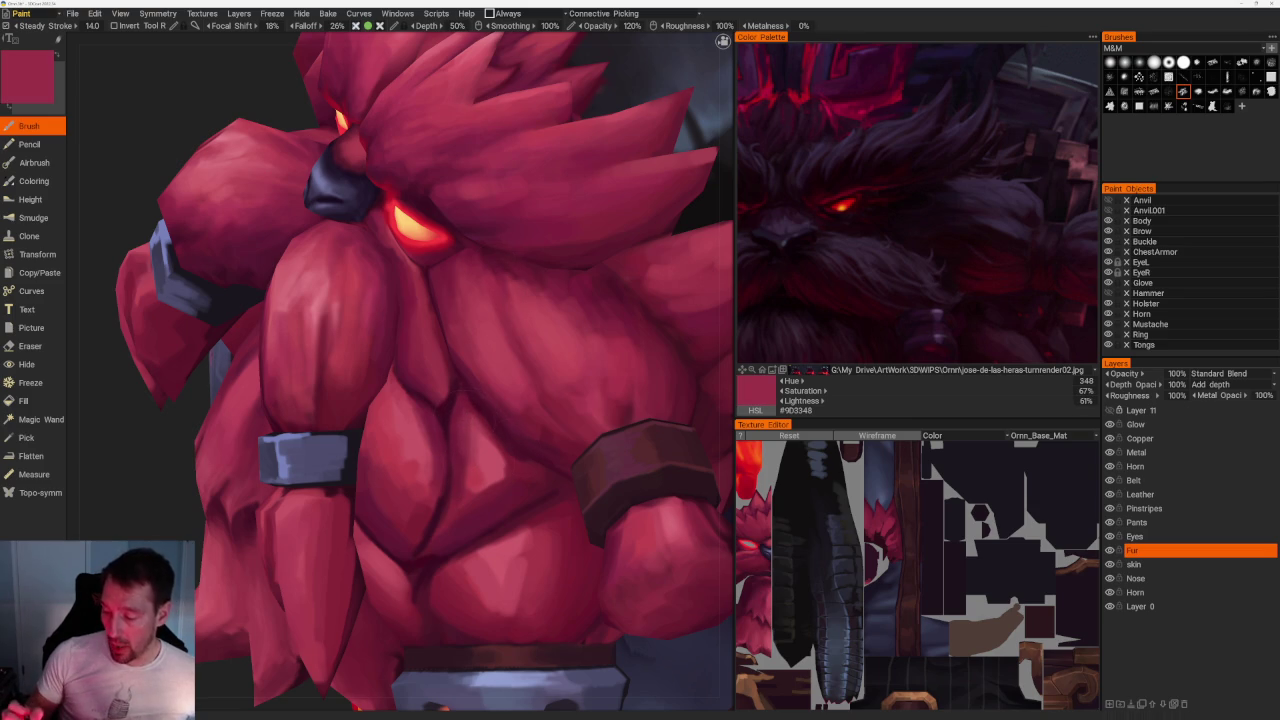
pyautogui.press('v')
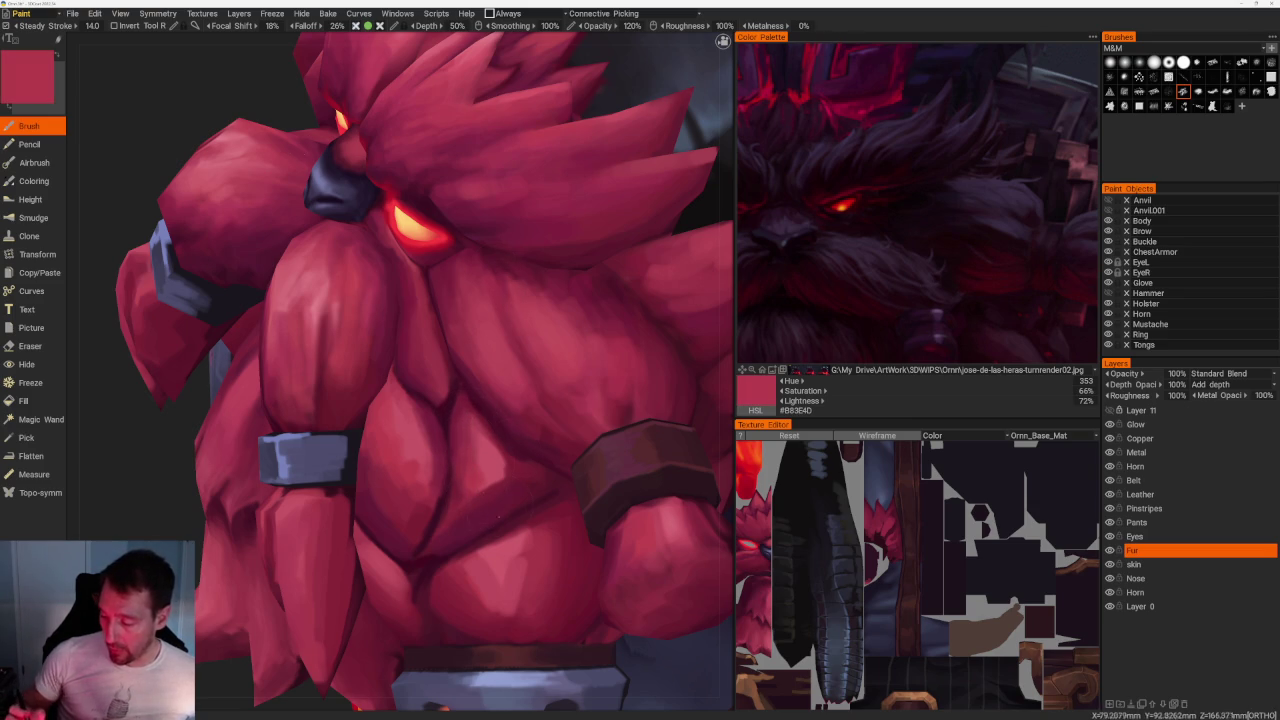
pyautogui.press('v')
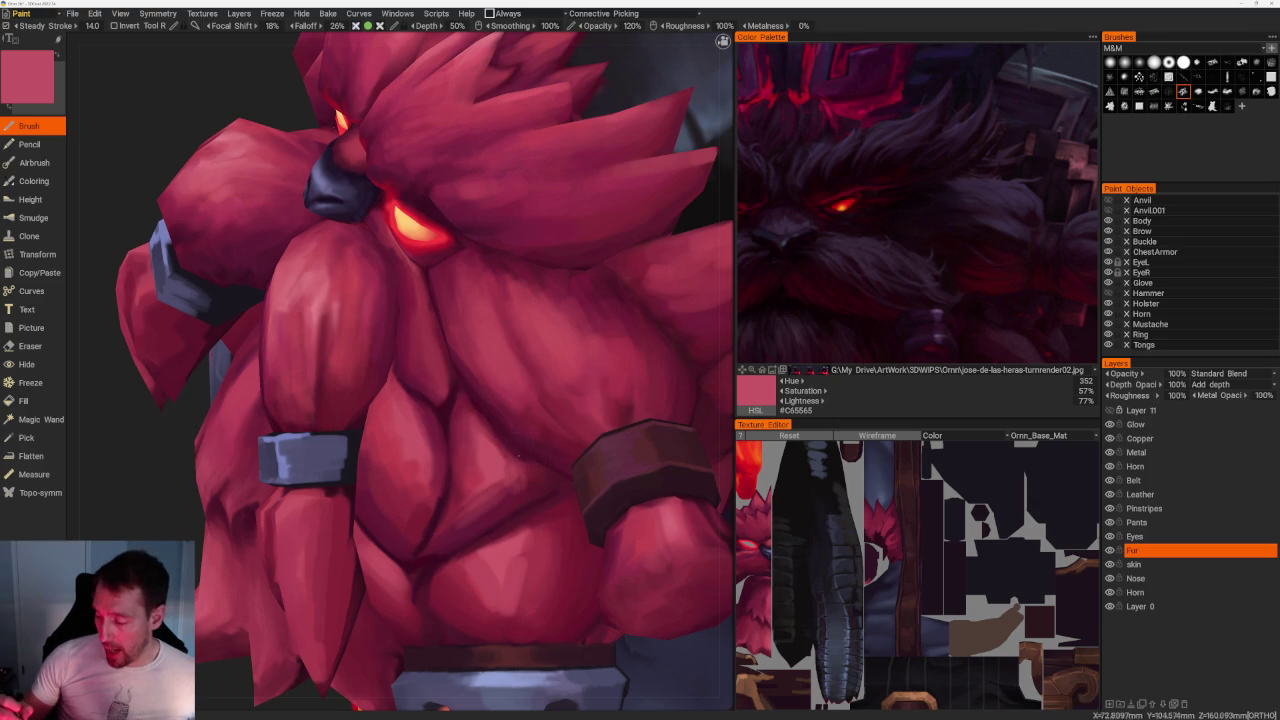
# Switch to a different brush stroke shape and sample progressively deeper shading reds.
pyautogui.press('v')
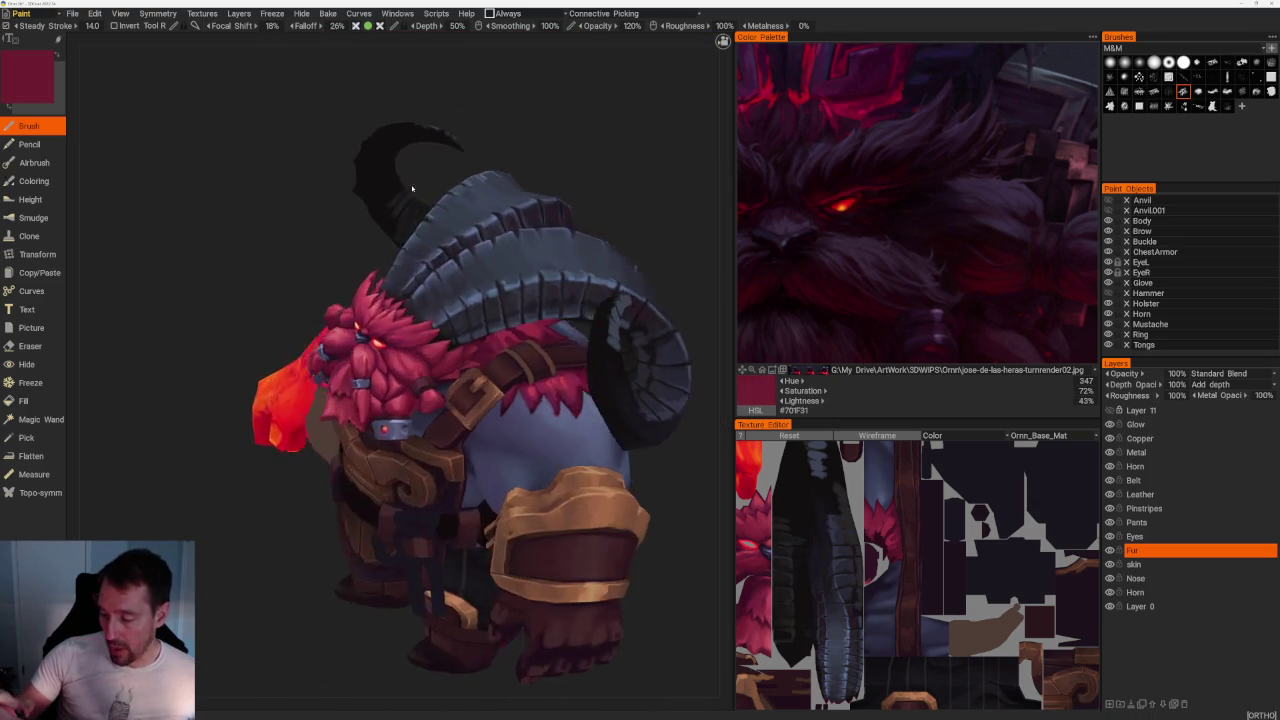
pyautogui.scroll(5, 420, 364)
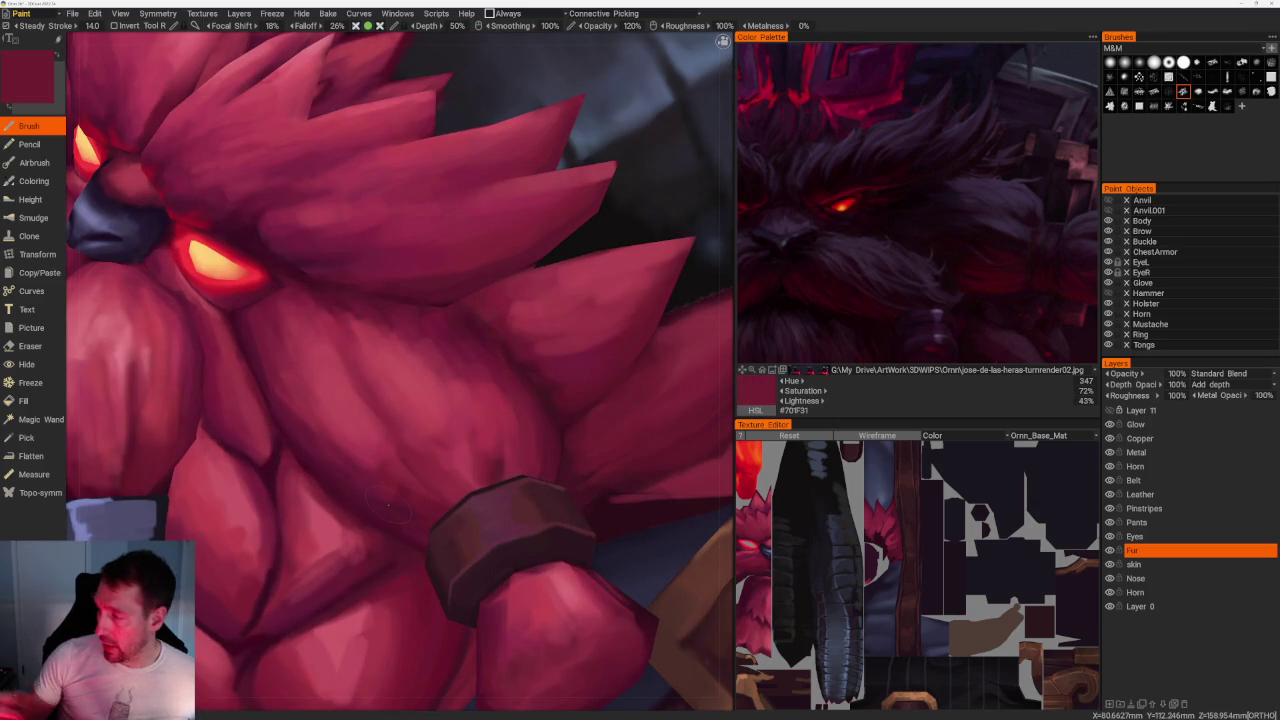
pyautogui.click(1271, 76)
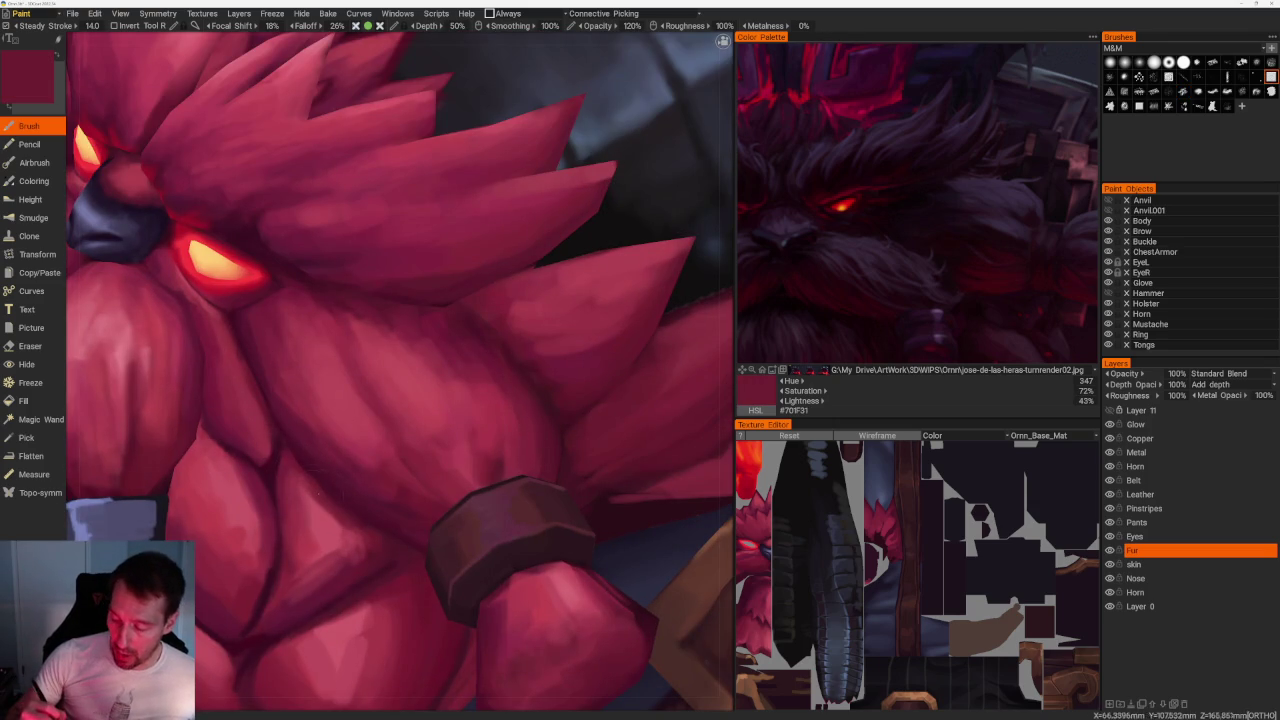
pyautogui.press('v')
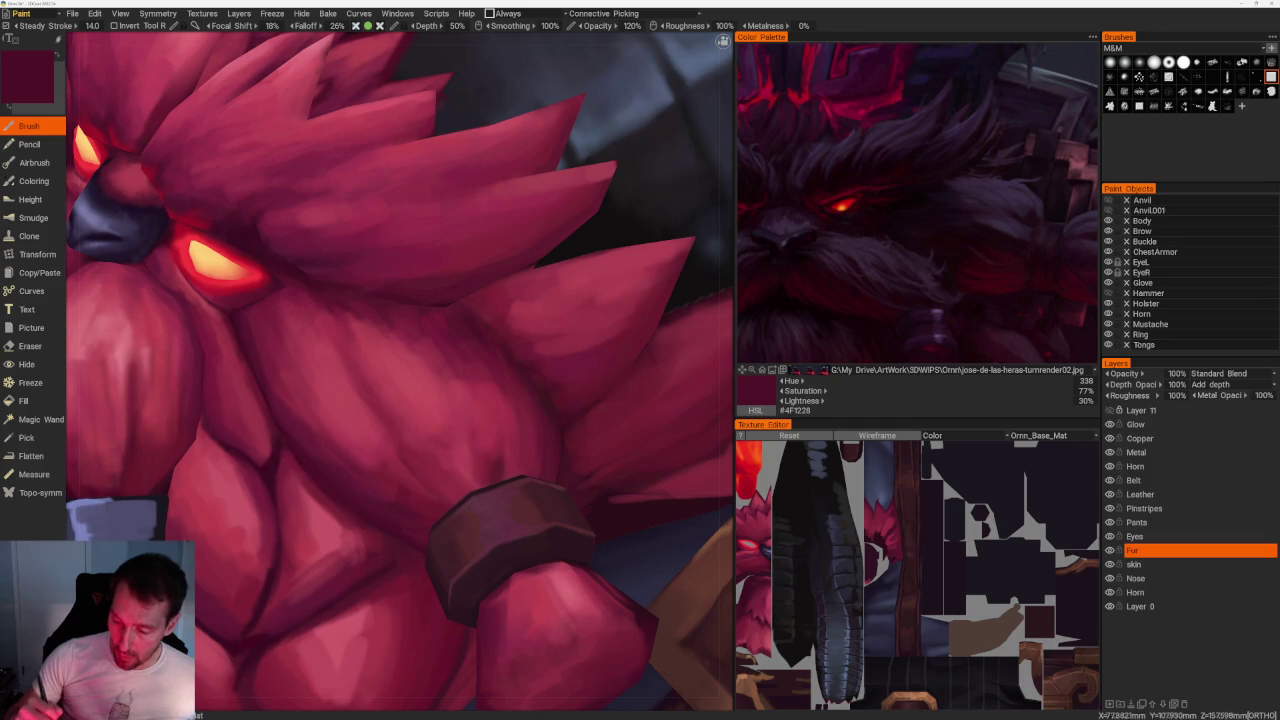
pyautogui.scroll(2, 200, 425)
pyautogui.press('v')
# Reframe the view on the face and sample brighter and darker fur reds.
pyautogui.press('KP_5')
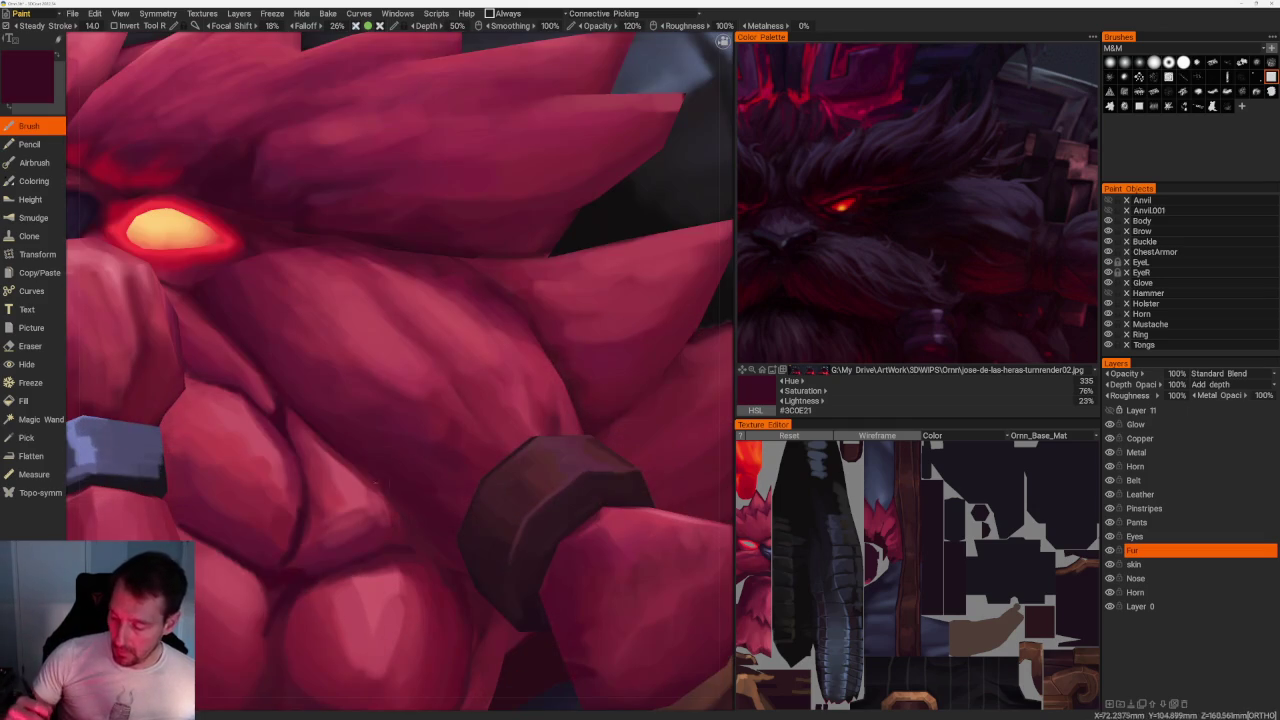
pyautogui.press('v')
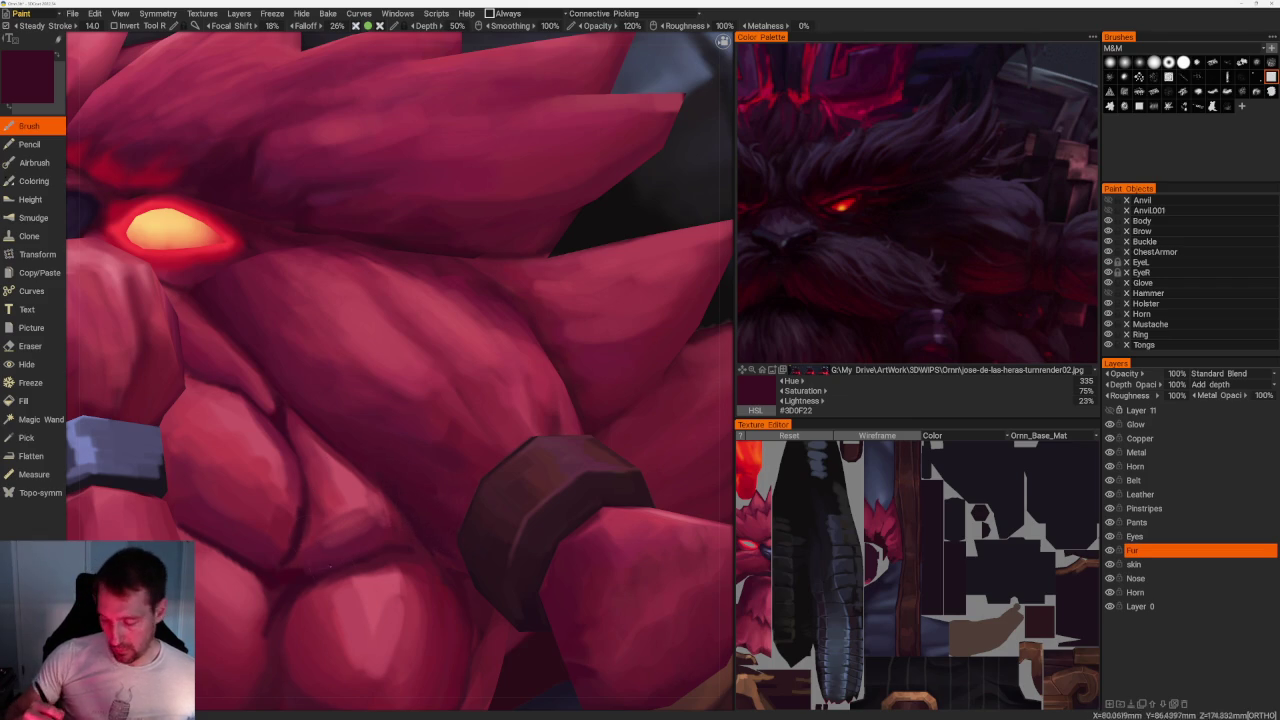
pyautogui.press('v')
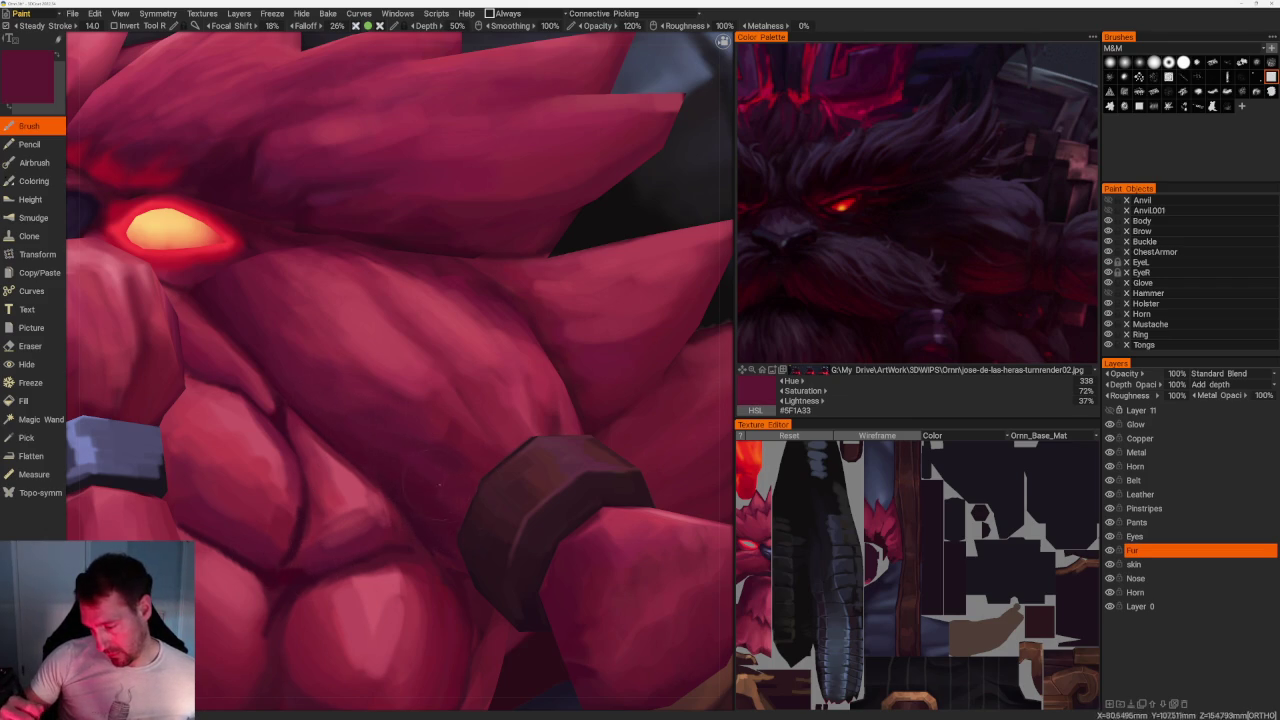
pyautogui.press('v')
pyautogui.scroll(-5, 396, 290)
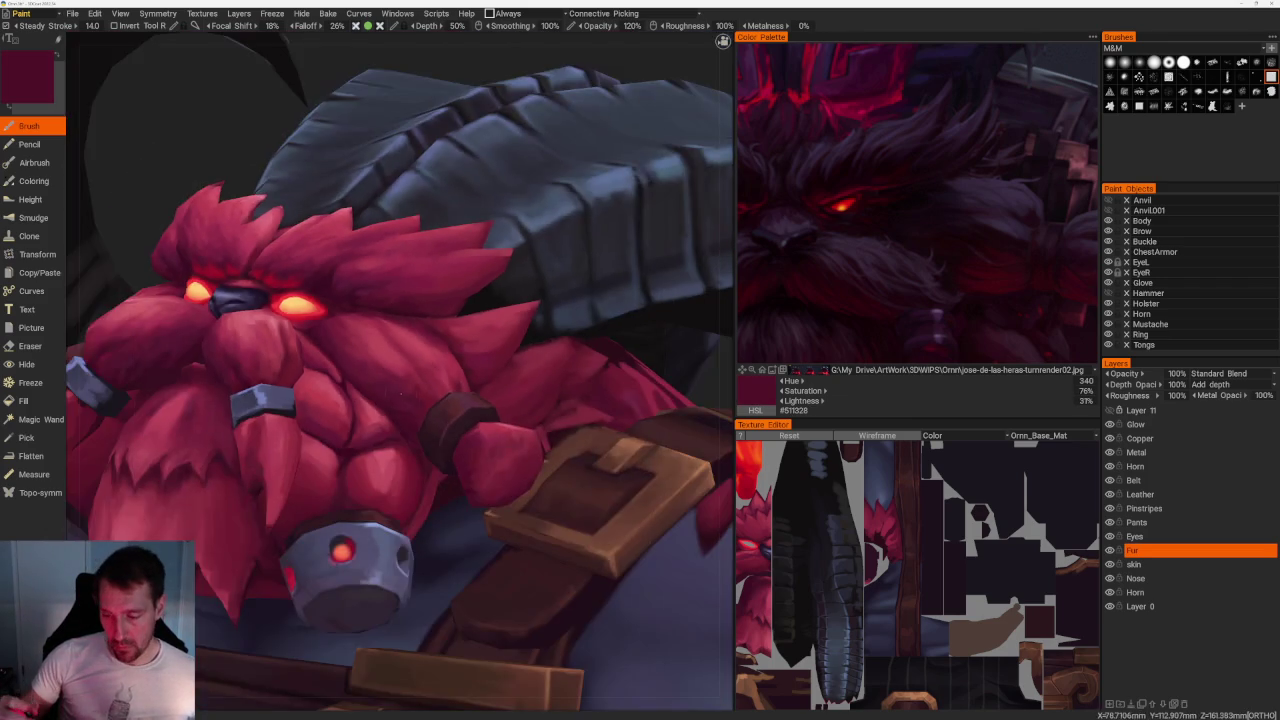
pyautogui.scroll(4, 396, 290)
pyautogui.scroll(2, 396, 290)
# Sample very dark reds around and right of the eye, ending at wine red #4E1225.
pyautogui.press('v')
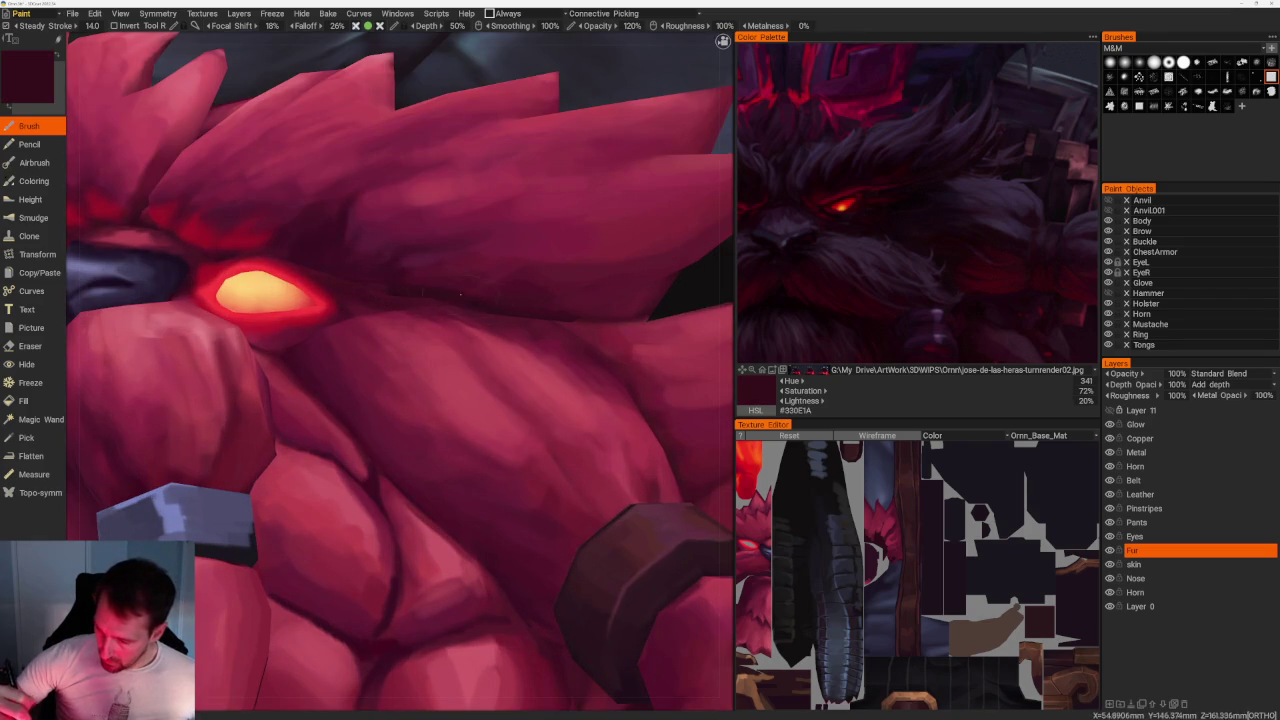
pyautogui.press('v')
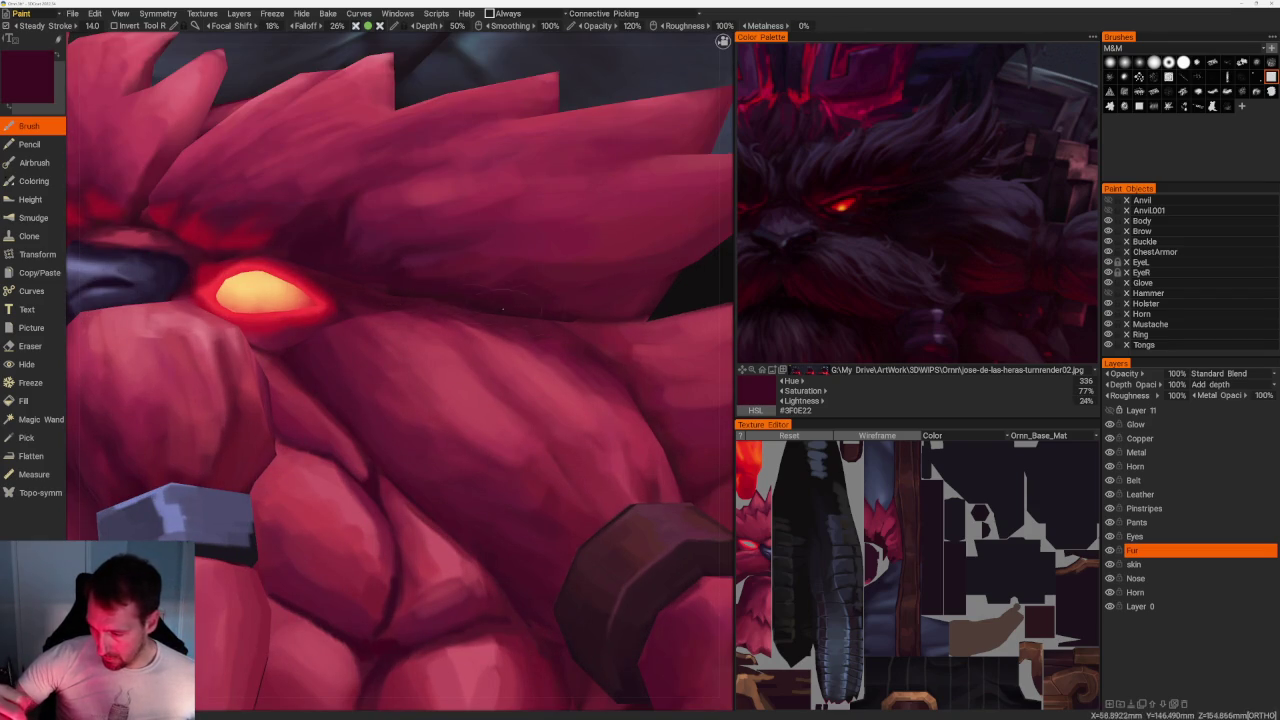
pyautogui.press('v')
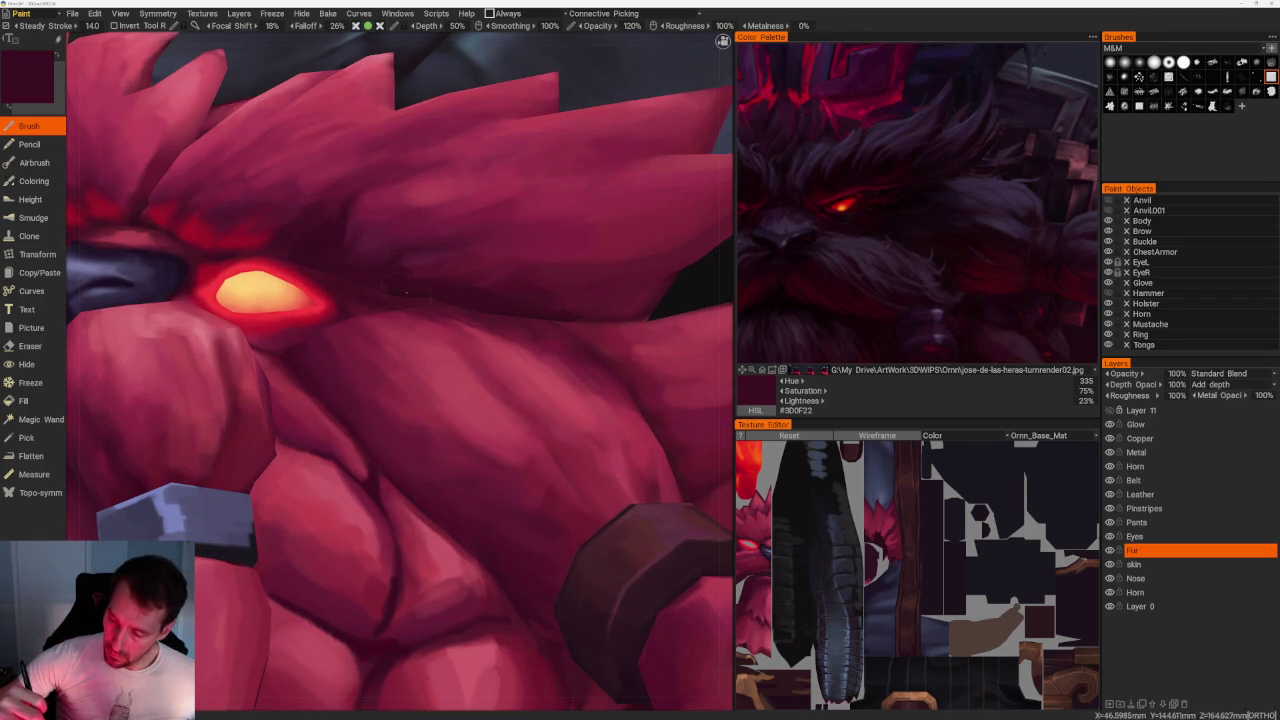
pyautogui.press('v')
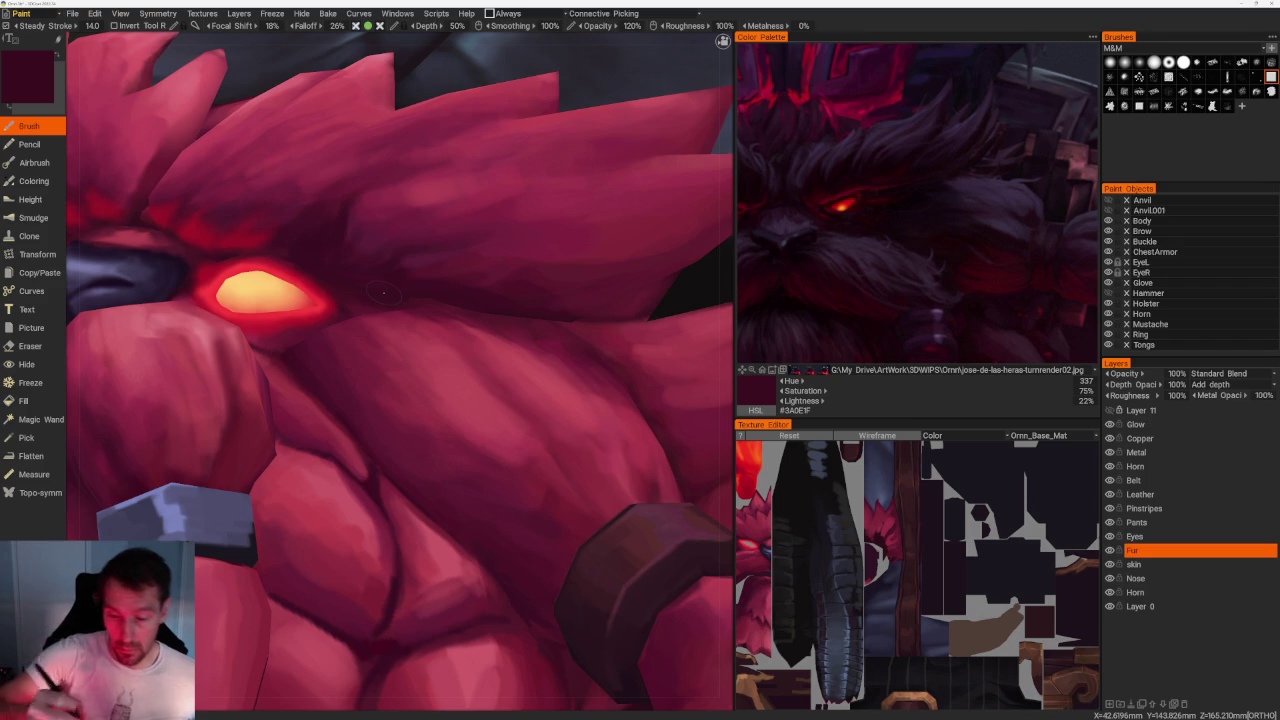
pyautogui.press('v')
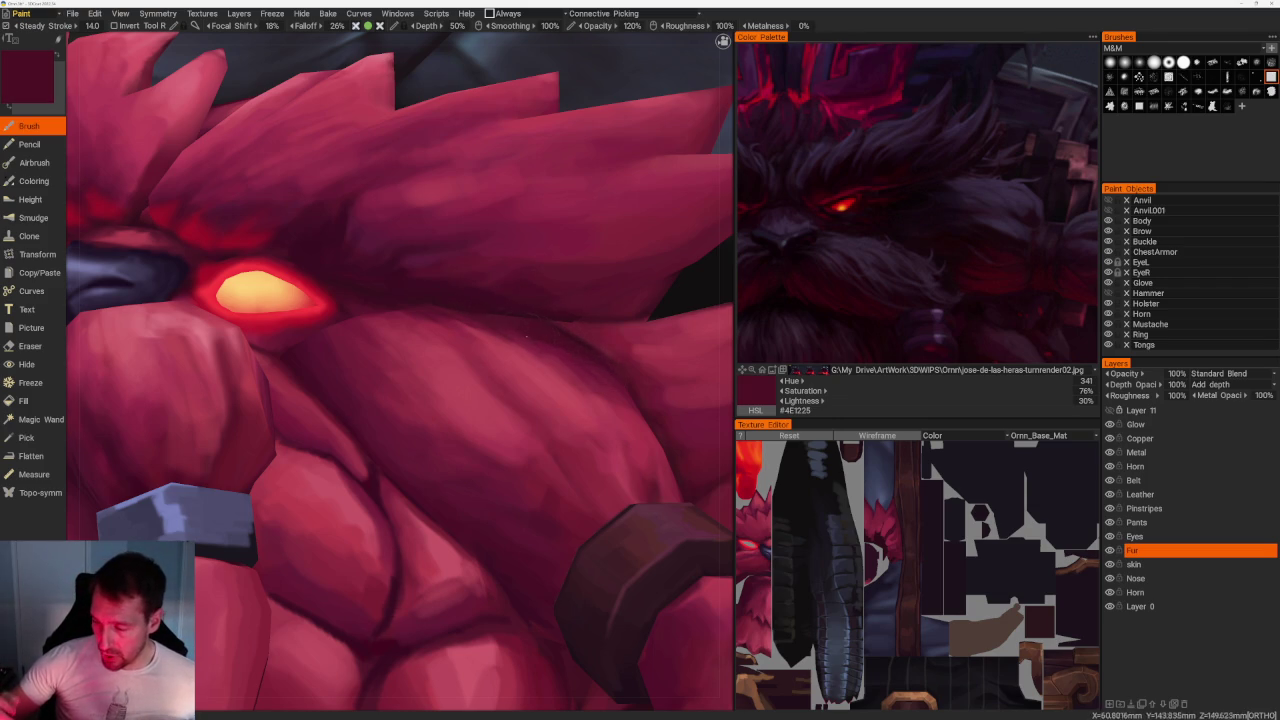
pyautogui.scroll(-10, 517, 229)
# Turn to the right side, zoom onto the strands, and sample reds ending at deep crimson #60182E.
pyautogui.moveTo(517, 229)
pyautogui.mouseDown()
pyautogui.moveTo(448, 243)
pyautogui.moveTo(194, 521)
pyautogui.mouseUp()
pyautogui.scroll(5, 400, 300)
pyautogui.scroll(3, 194, 521)
pyautogui.scroll(3, 400, 400)
pyautogui.scroll(4, 476, 306)
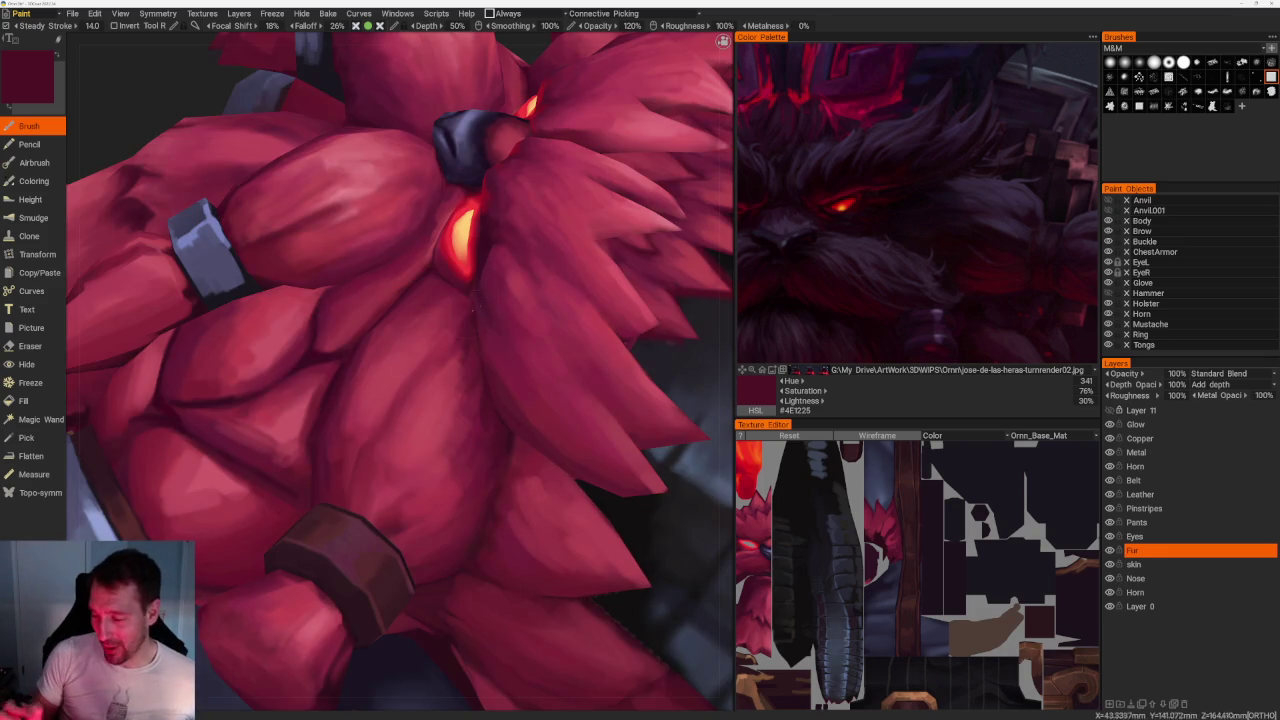
pyautogui.press('v')
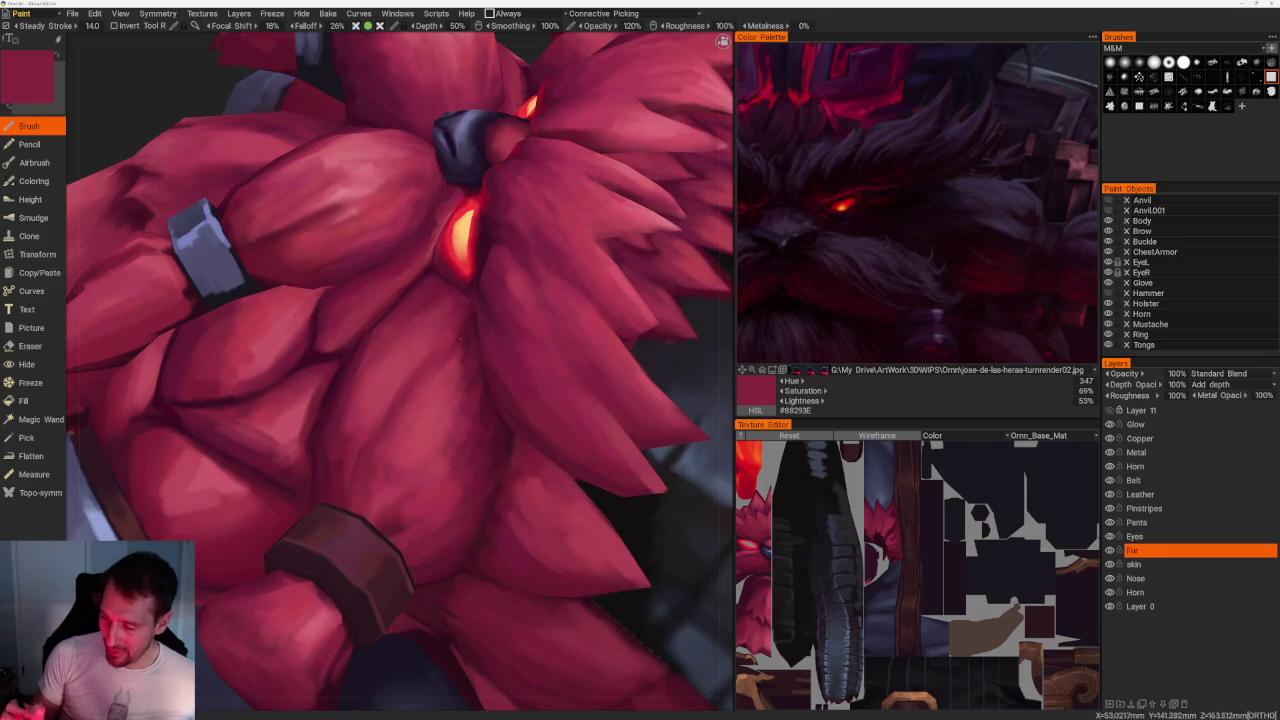
pyautogui.press('v')
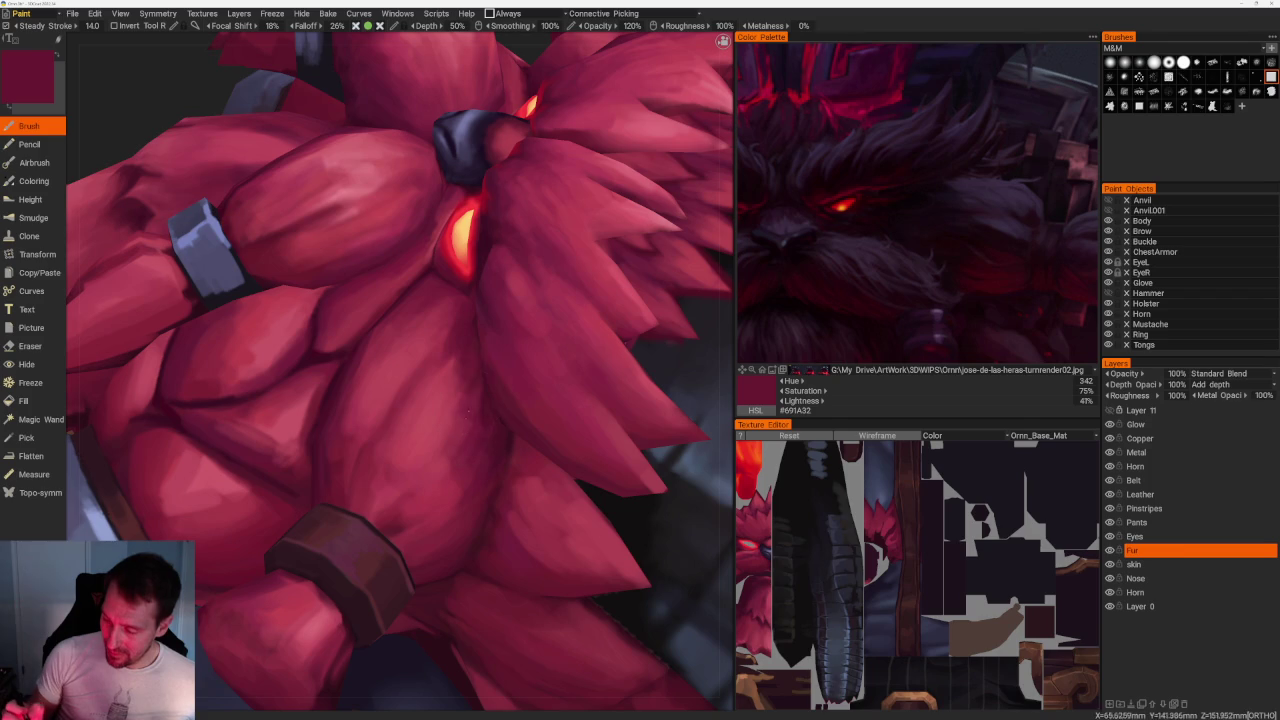
pyautogui.press('v')
pyautogui.press('v')
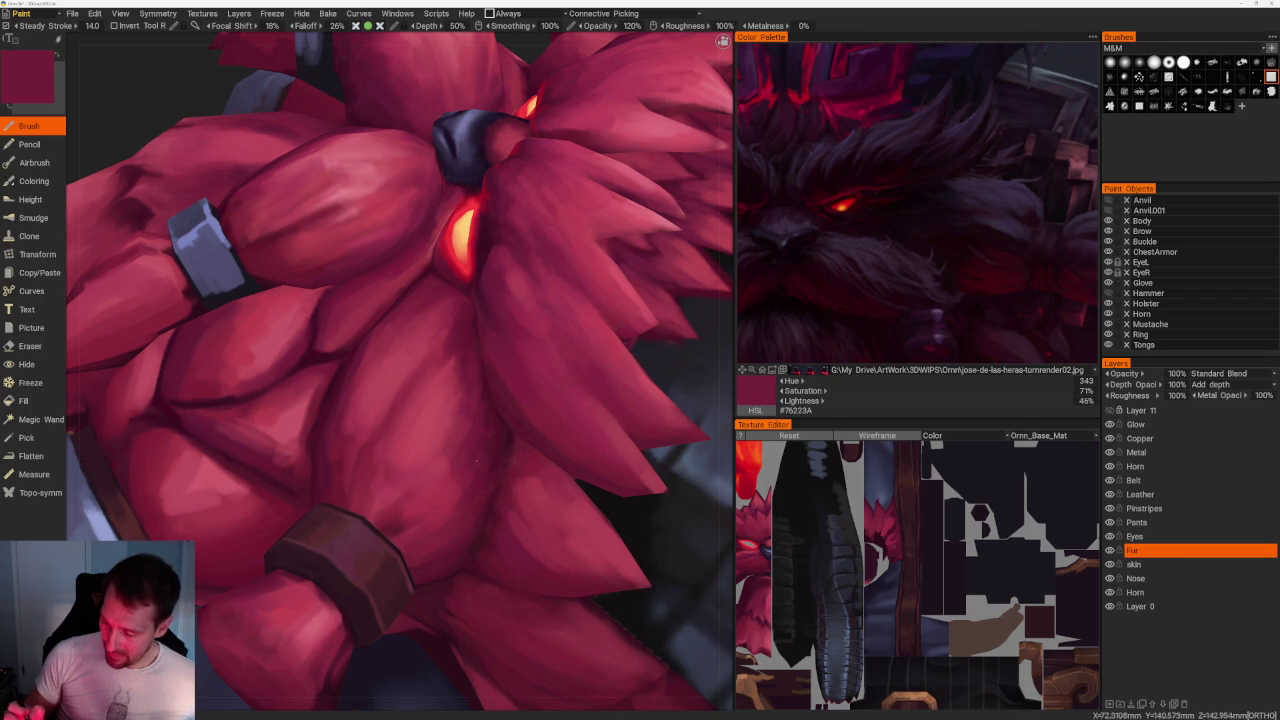
pyautogui.press('v')
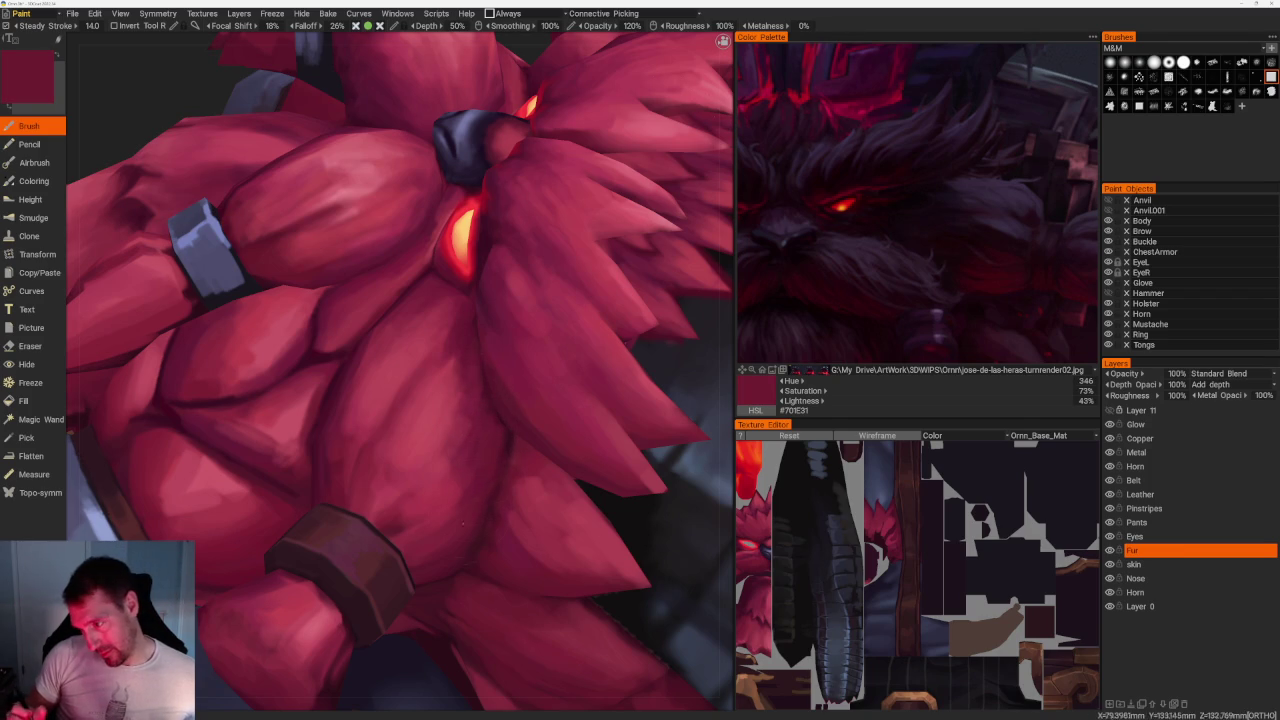
pyautogui.press('v')
pyautogui.press('v')
pyautogui.scroll(-5, 436, 201)
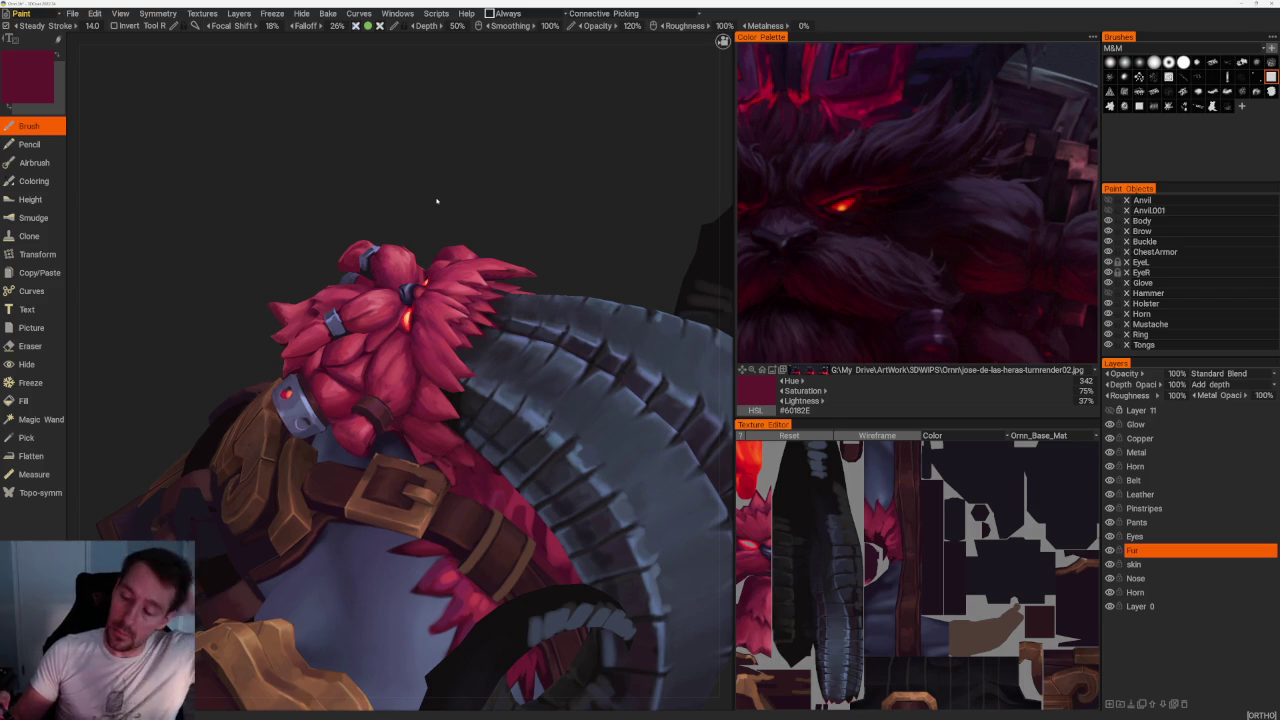
# Rotate in on the side fur and sample pink highlights and darker reds.
pyautogui.moveTo(551, 191)
pyautogui.mouseDown()
pyautogui.moveTo(755, 270)
pyautogui.moveTo(355, 364)
pyautogui.mouseUp()
pyautogui.press('v')
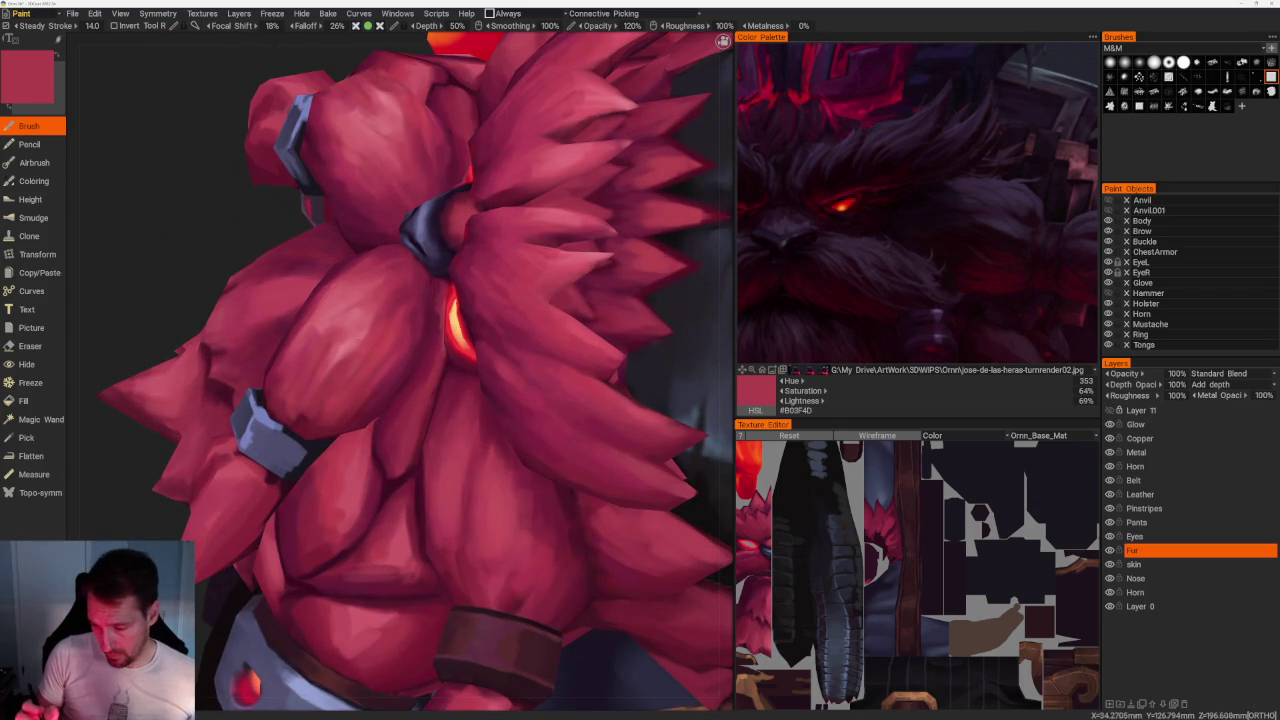
pyautogui.press('v')
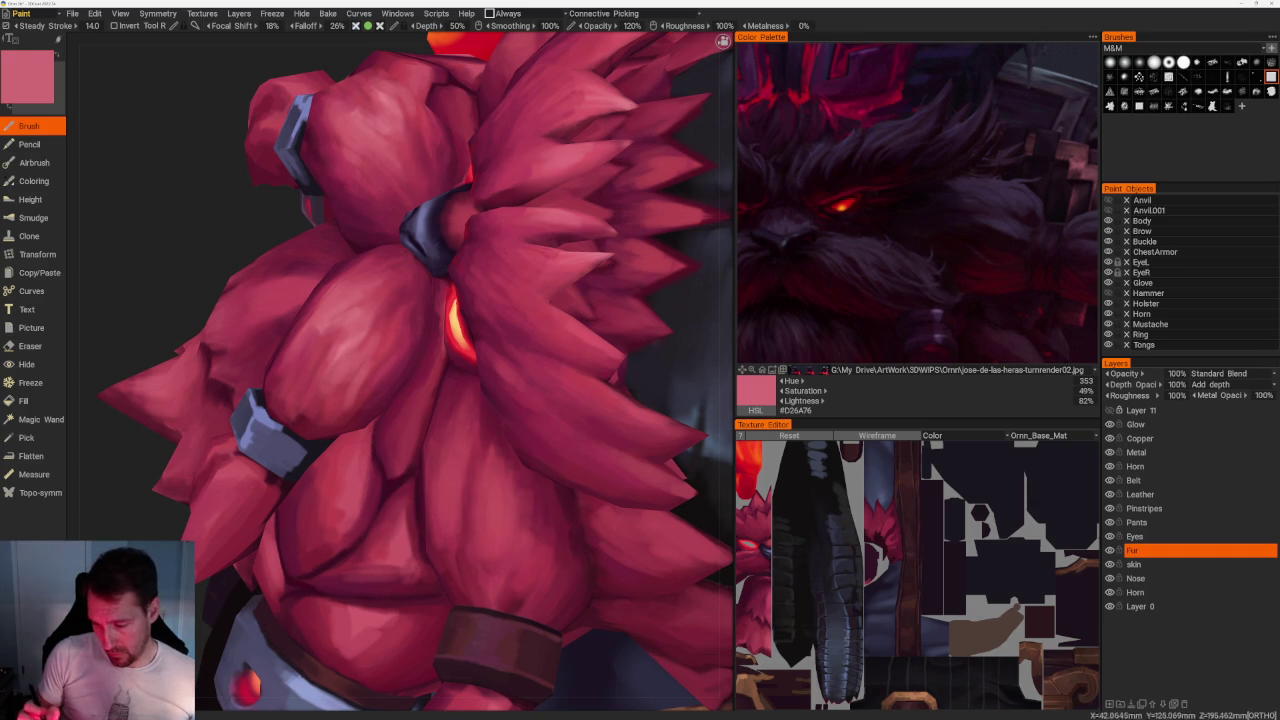
pyautogui.press('v')
pyautogui.press('v')
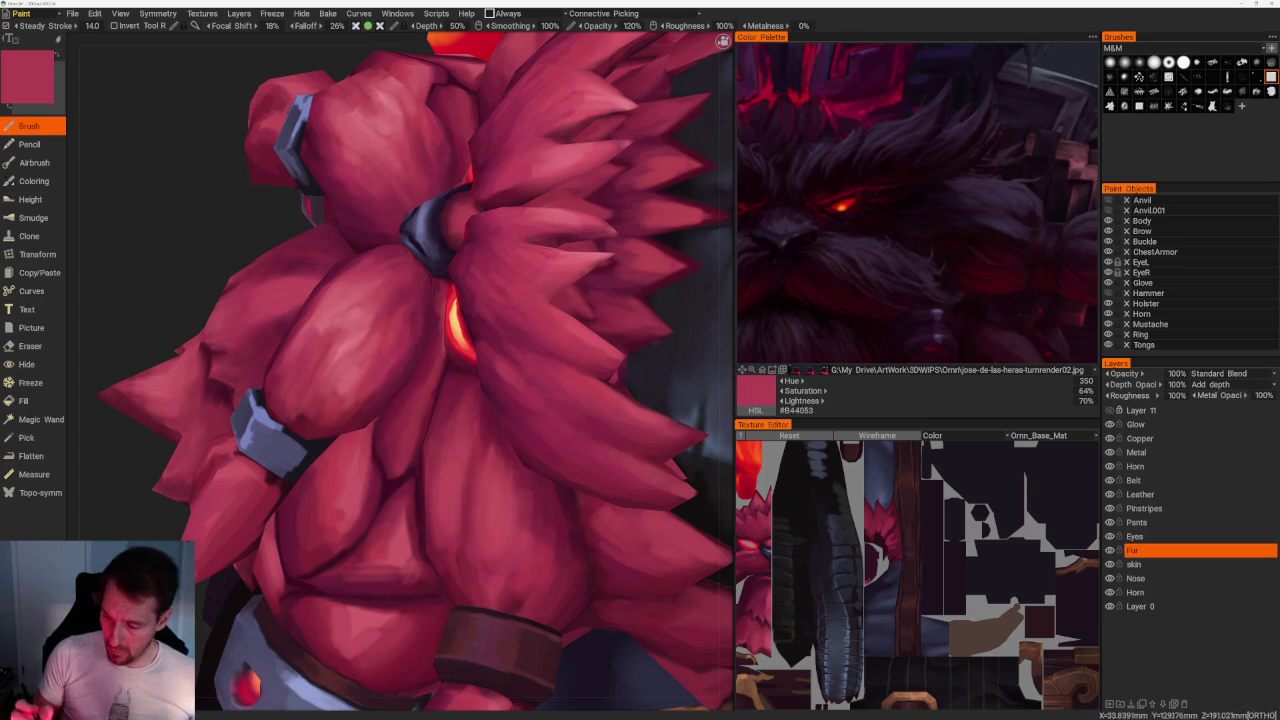
pyautogui.press('v')
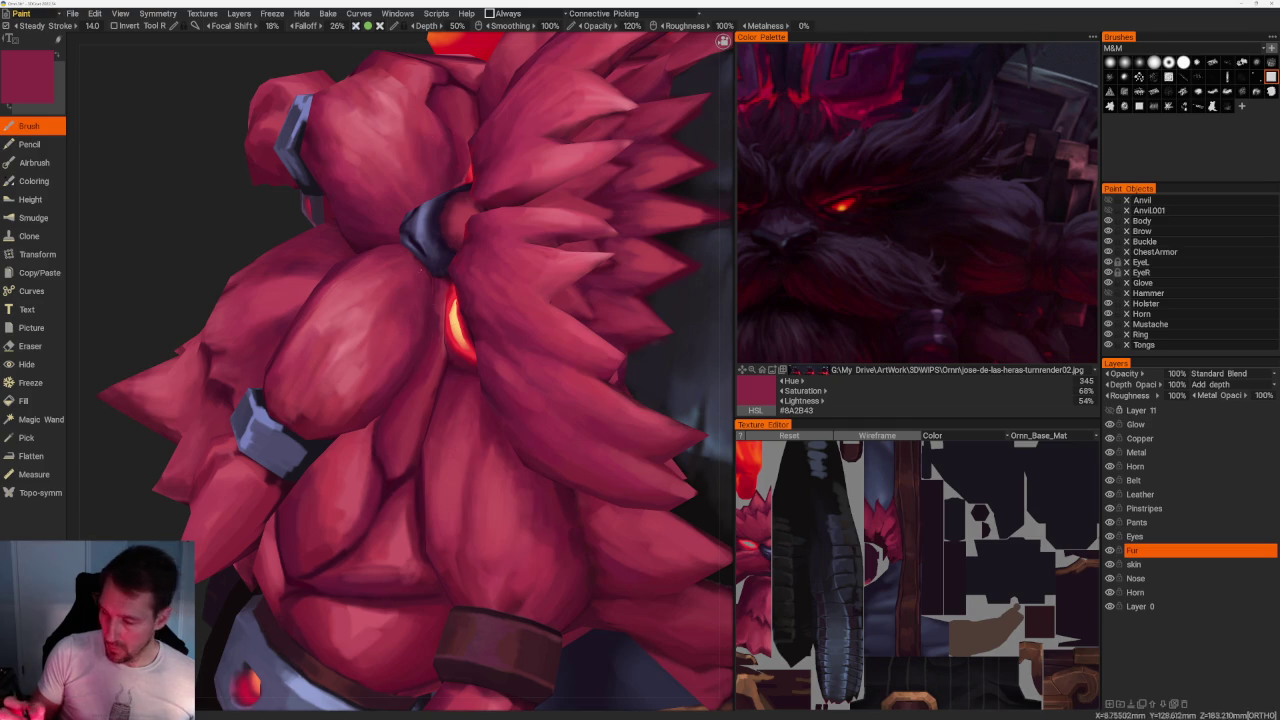
pyautogui.press('v')
pyautogui.press('v')
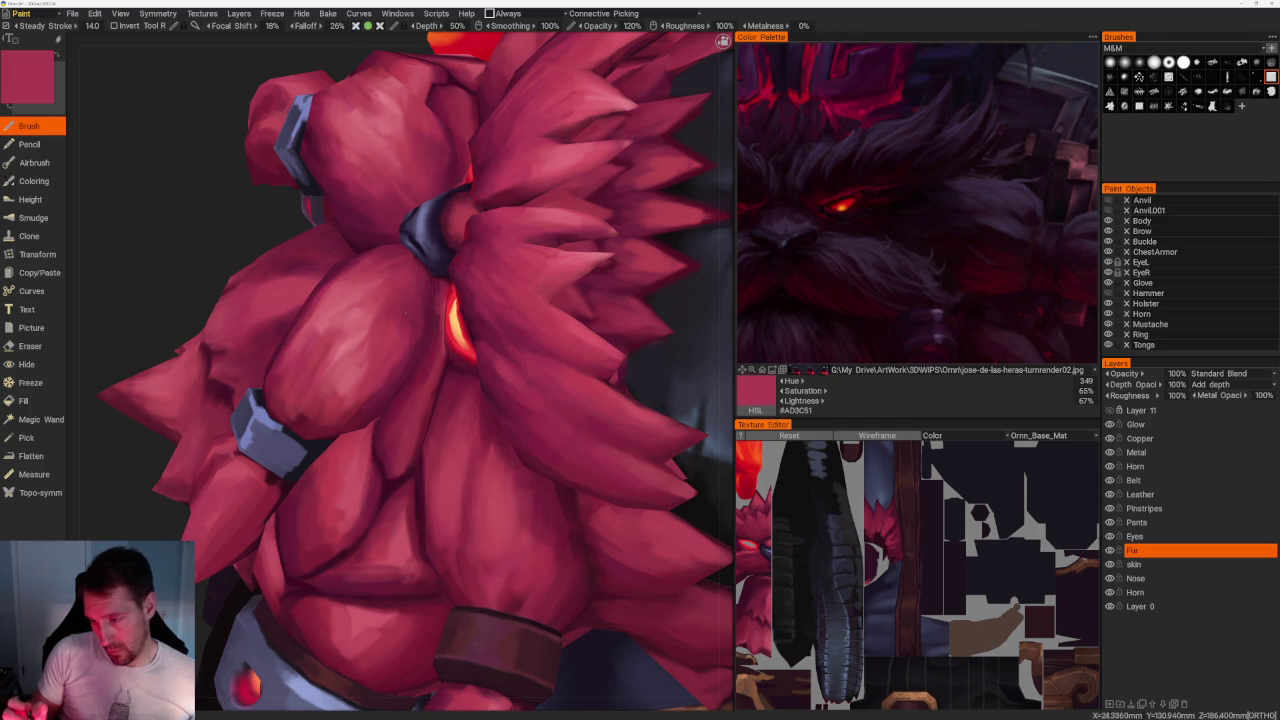
pyautogui.press('v')
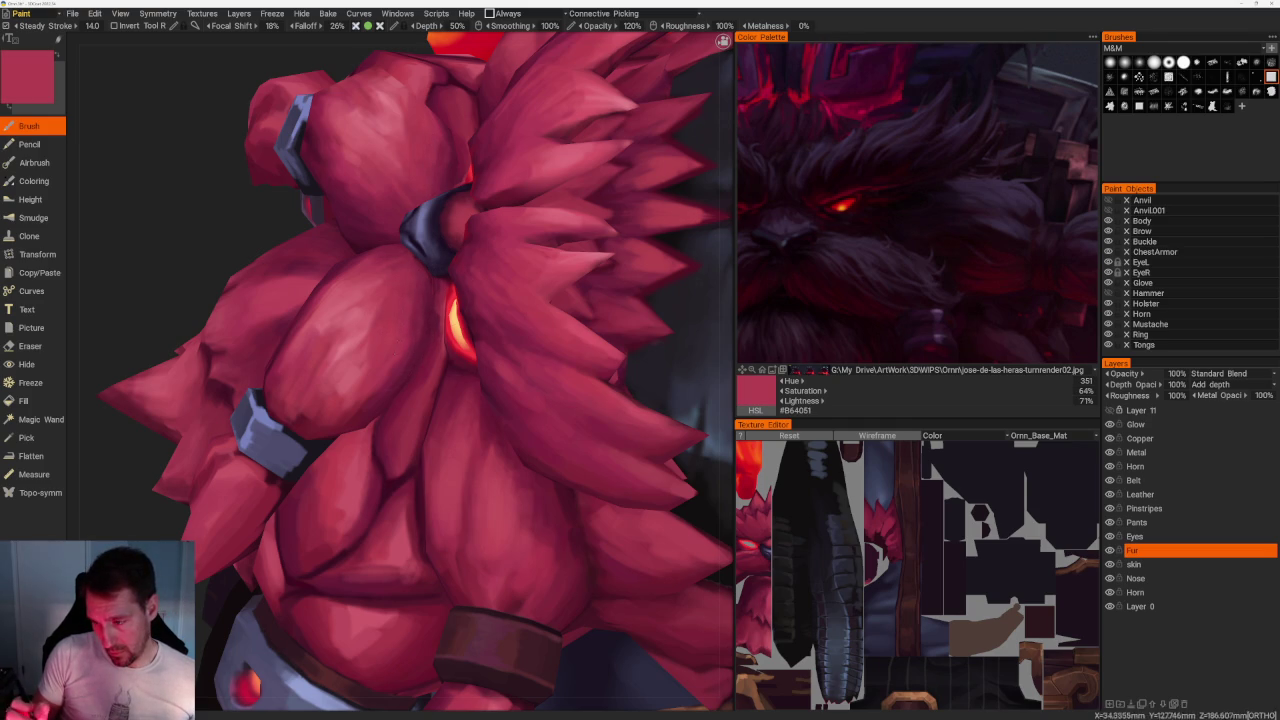
pyautogui.press('v')
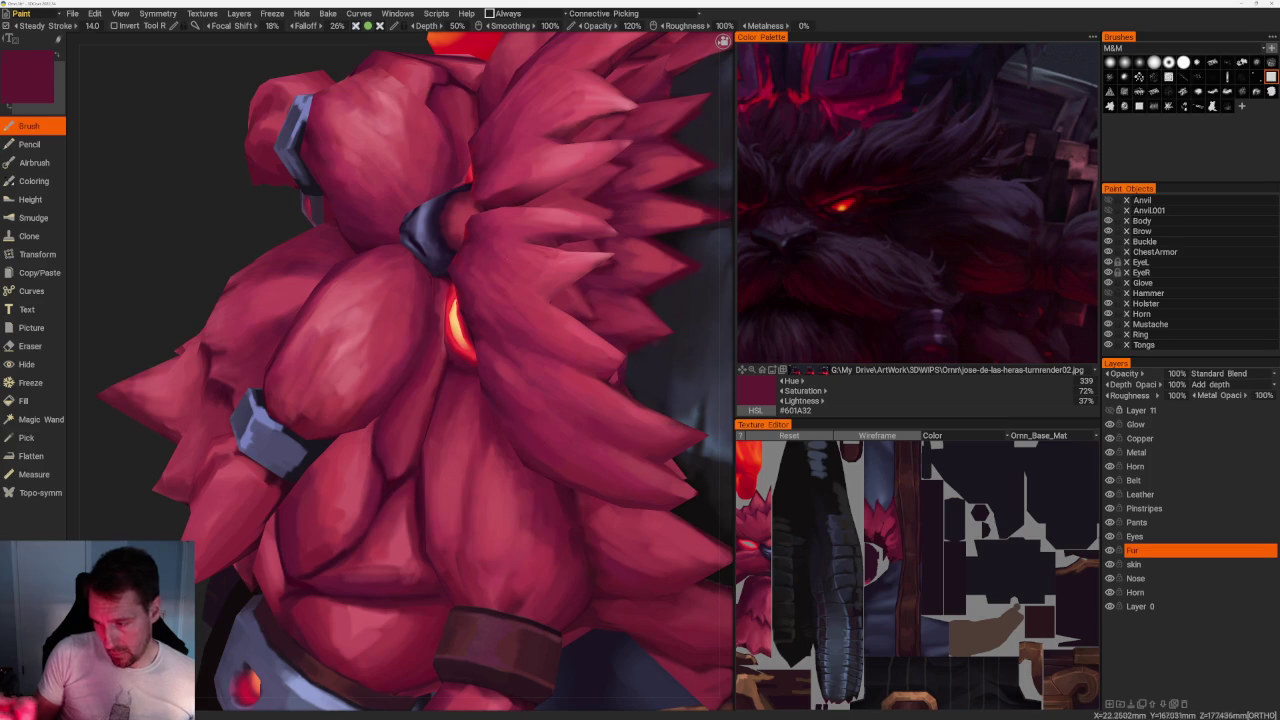
# Sample alternating brighter and darker reds from the side fur.
pyautogui.press('v')
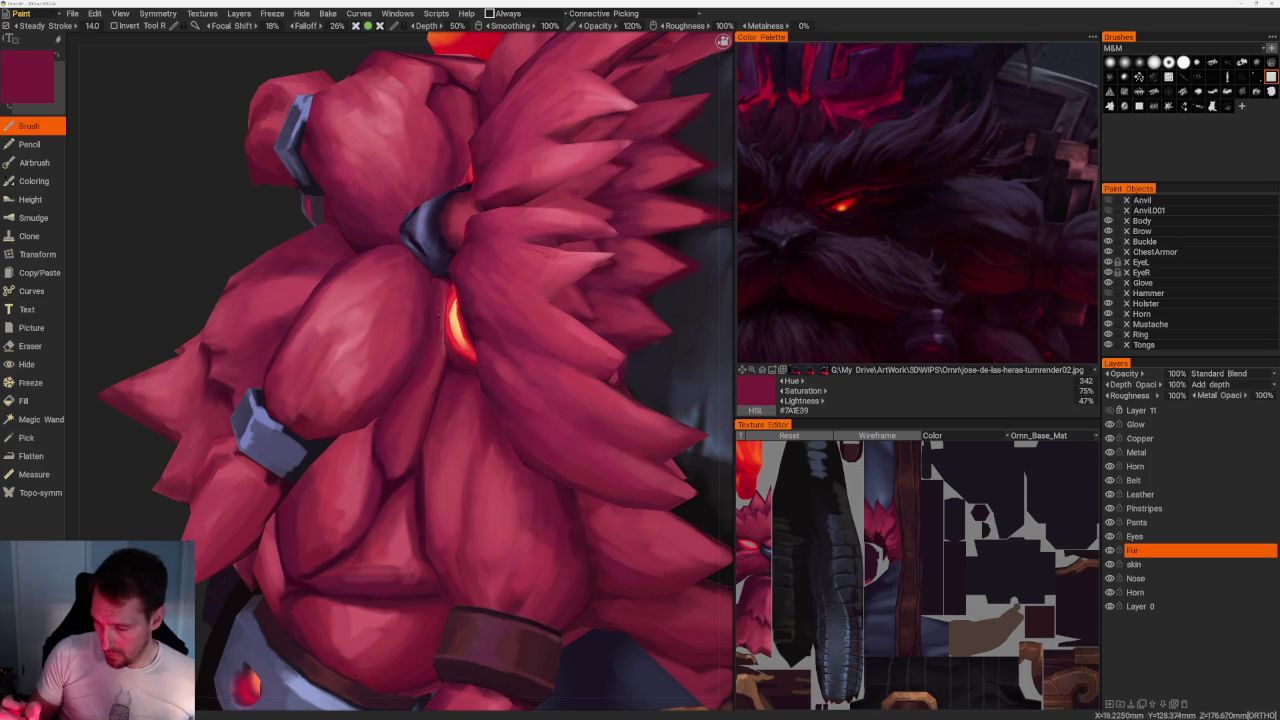
pyautogui.press('v')
pyautogui.press('v')
pyautogui.press('v')
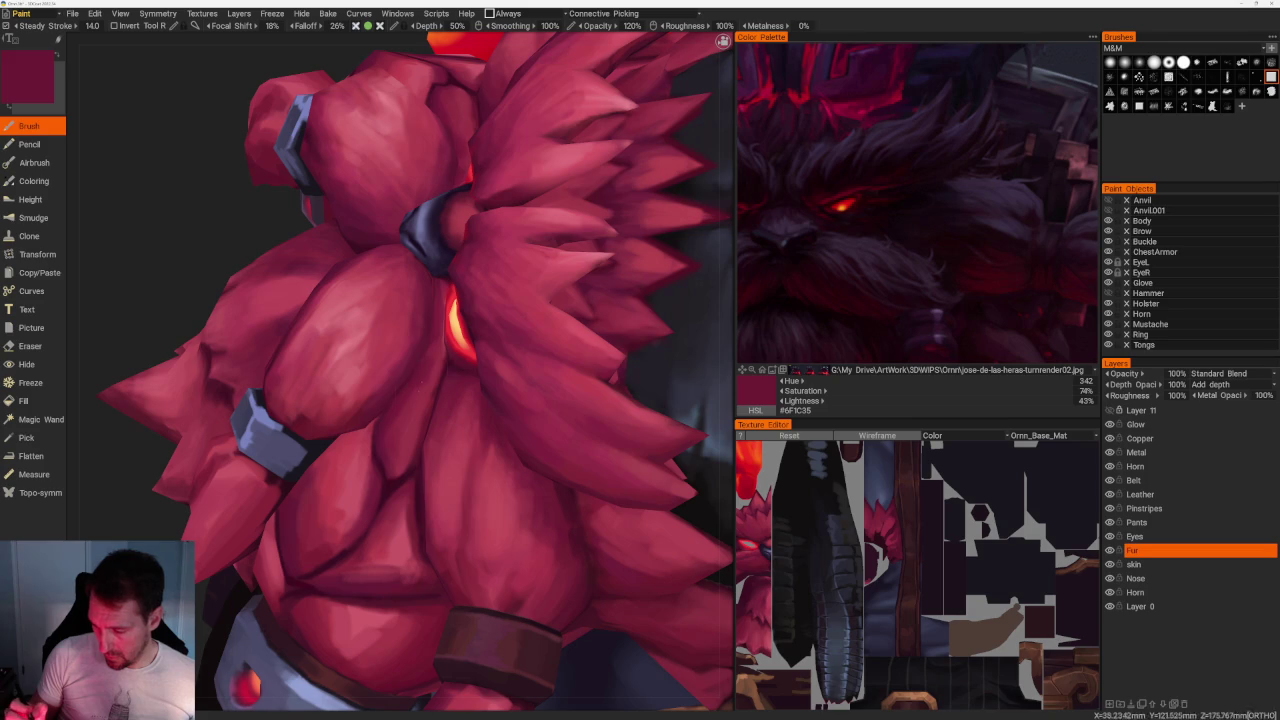
pyautogui.press('v')
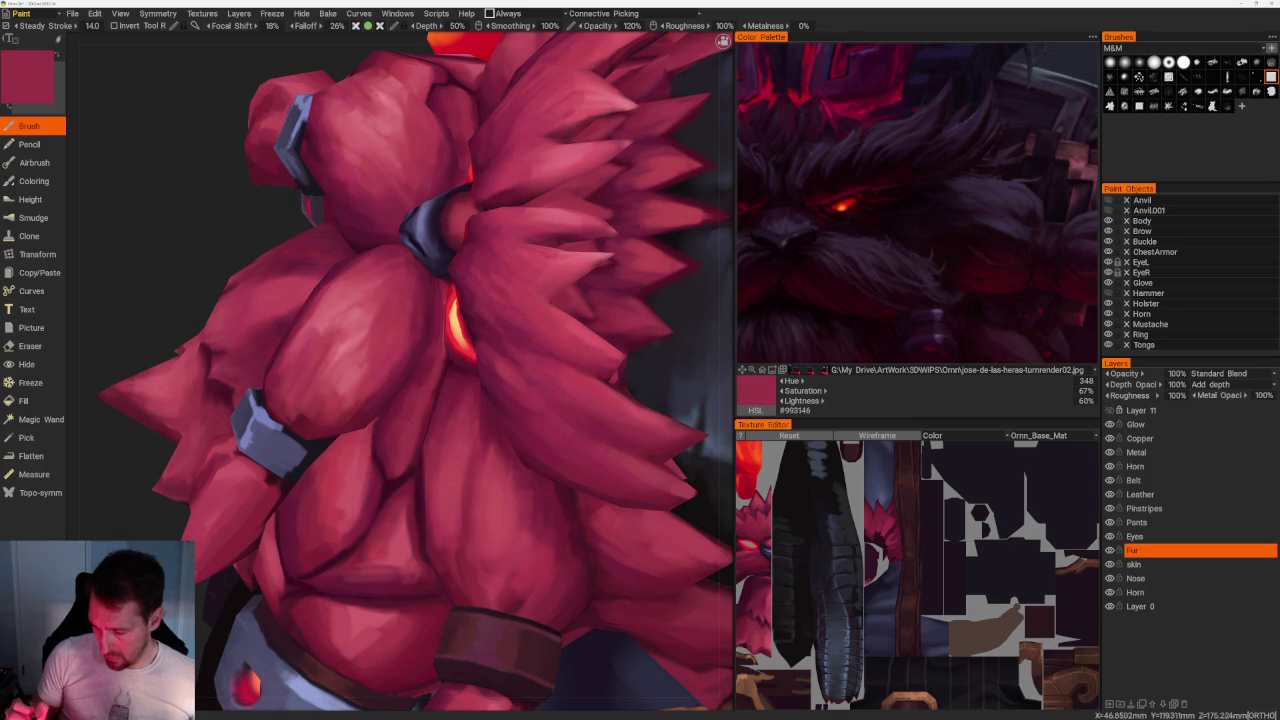
pyautogui.press('v')
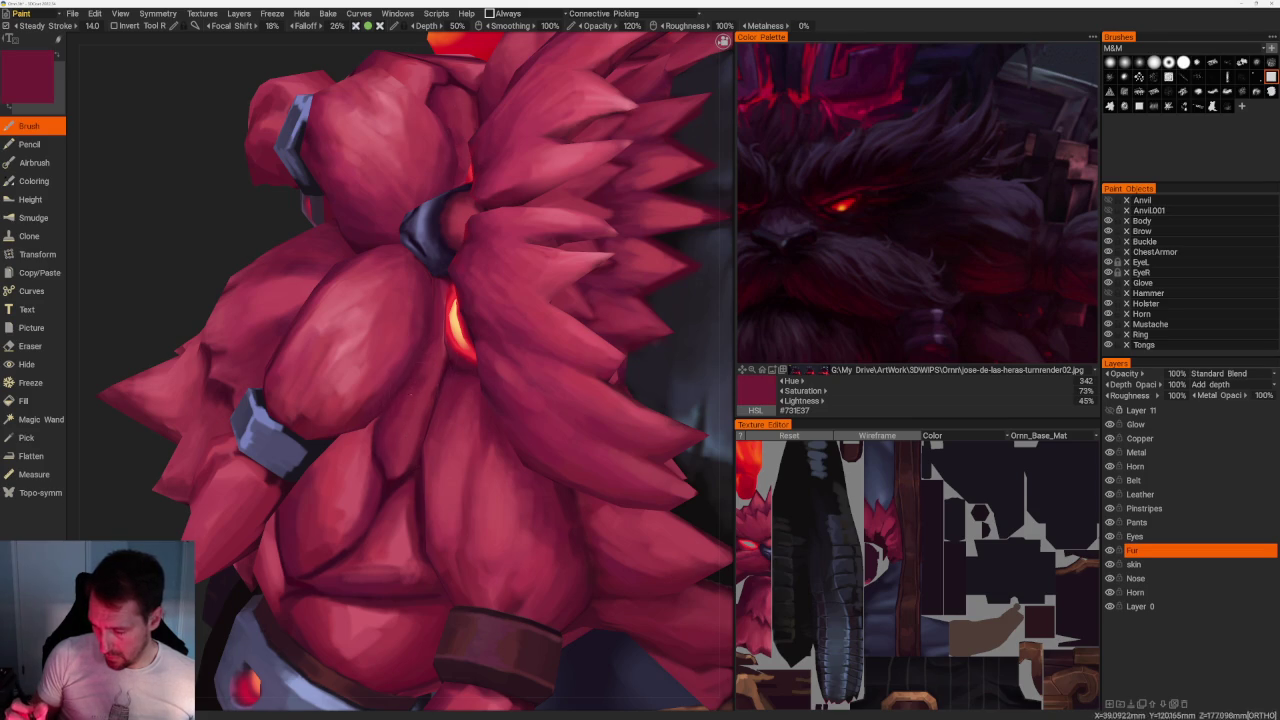
pyautogui.press('v')
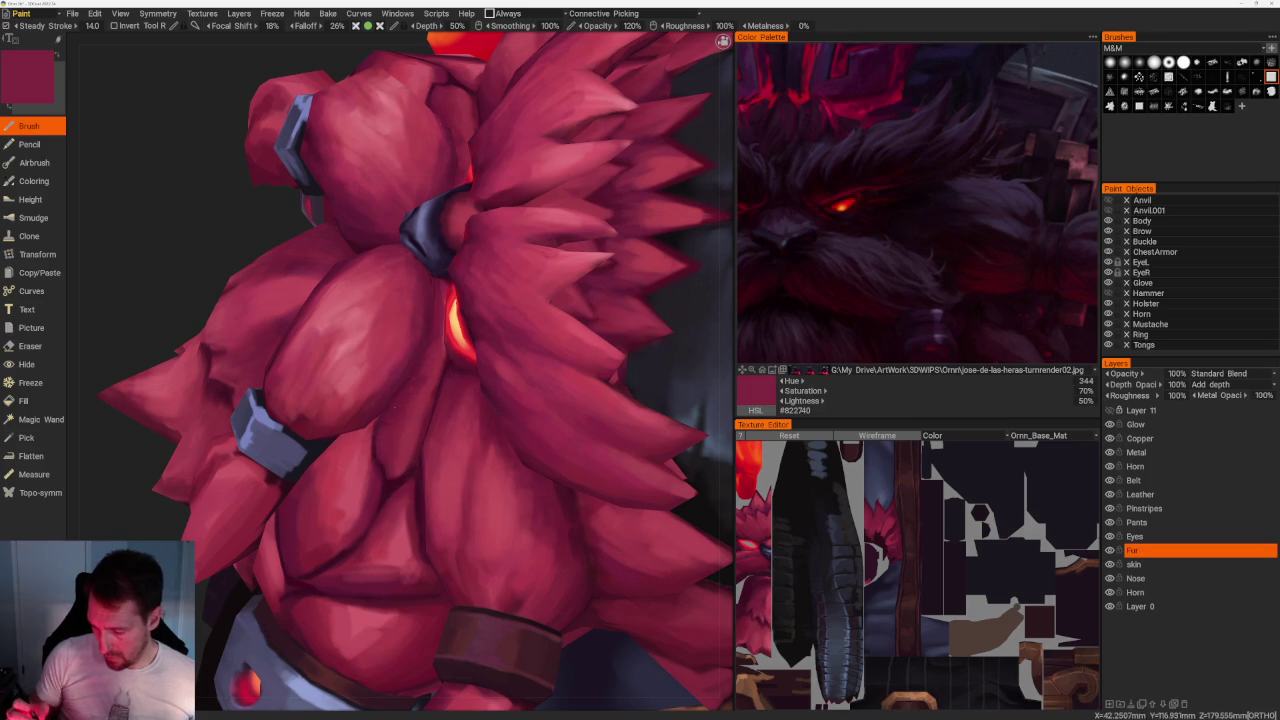
pyautogui.press('v')
# Rotate back toward the fur face and sample mid, brighter and darker reds.
pyautogui.scroll(-5, 434, 175)
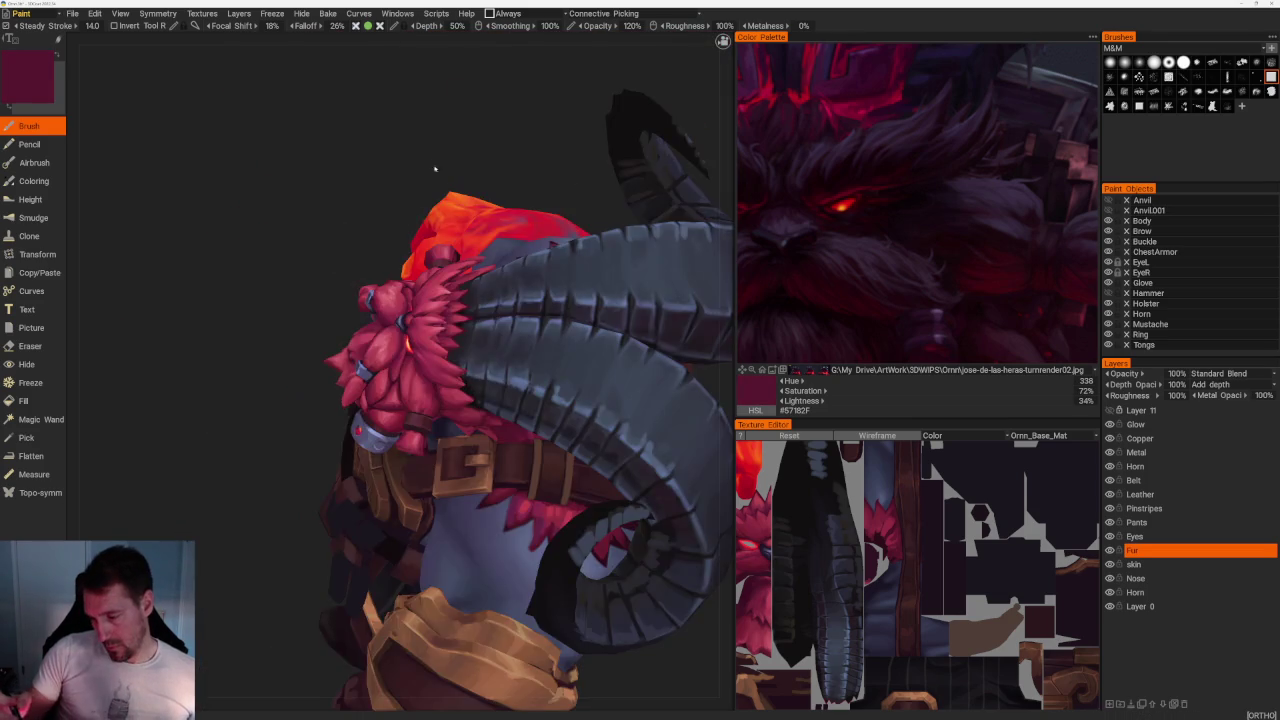
pyautogui.moveTo(434, 175); pyautogui.dragTo(474, 111)
pyautogui.scroll(5, 322, 413)
pyautogui.press('v')
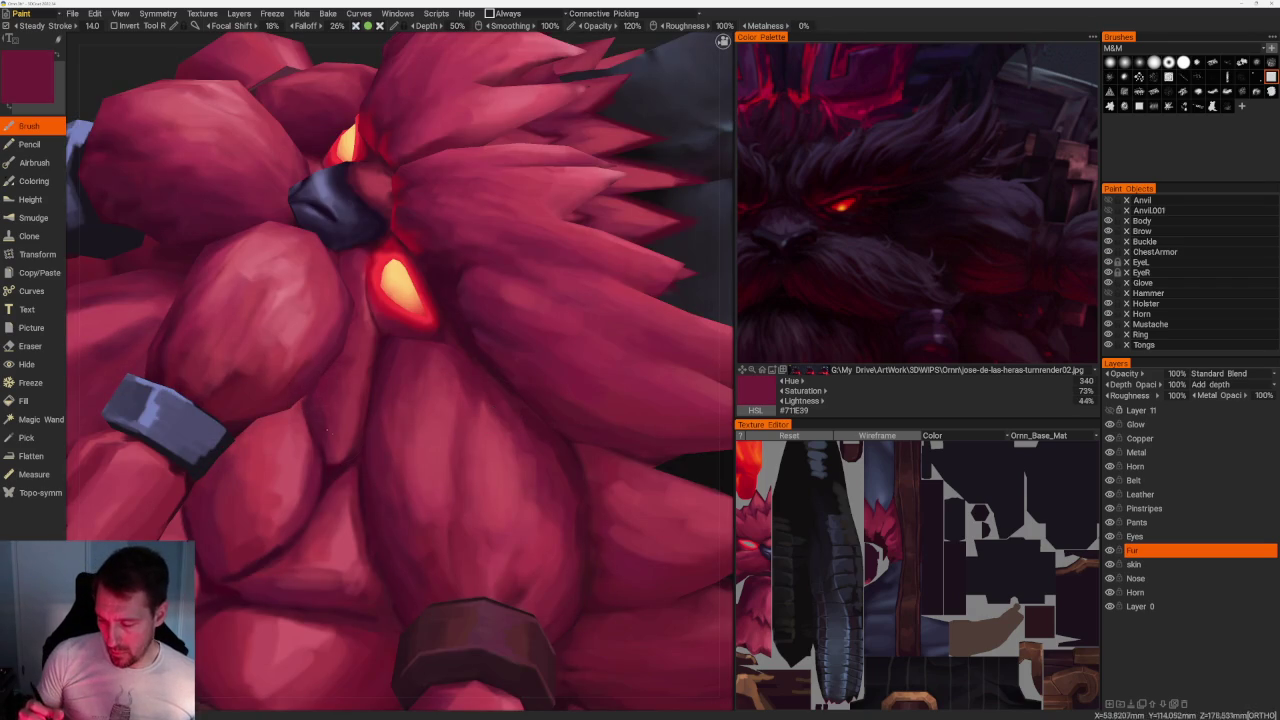
pyautogui.press('v')
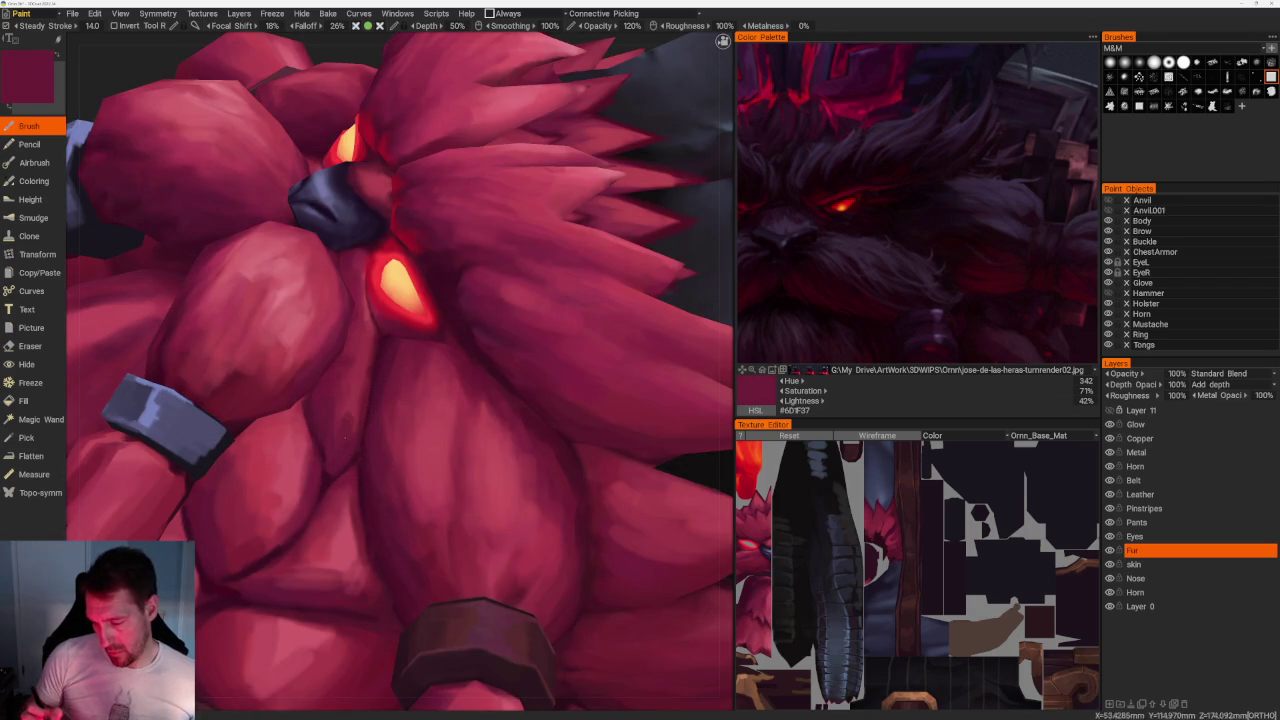
pyautogui.press('v')
pyautogui.press('v')
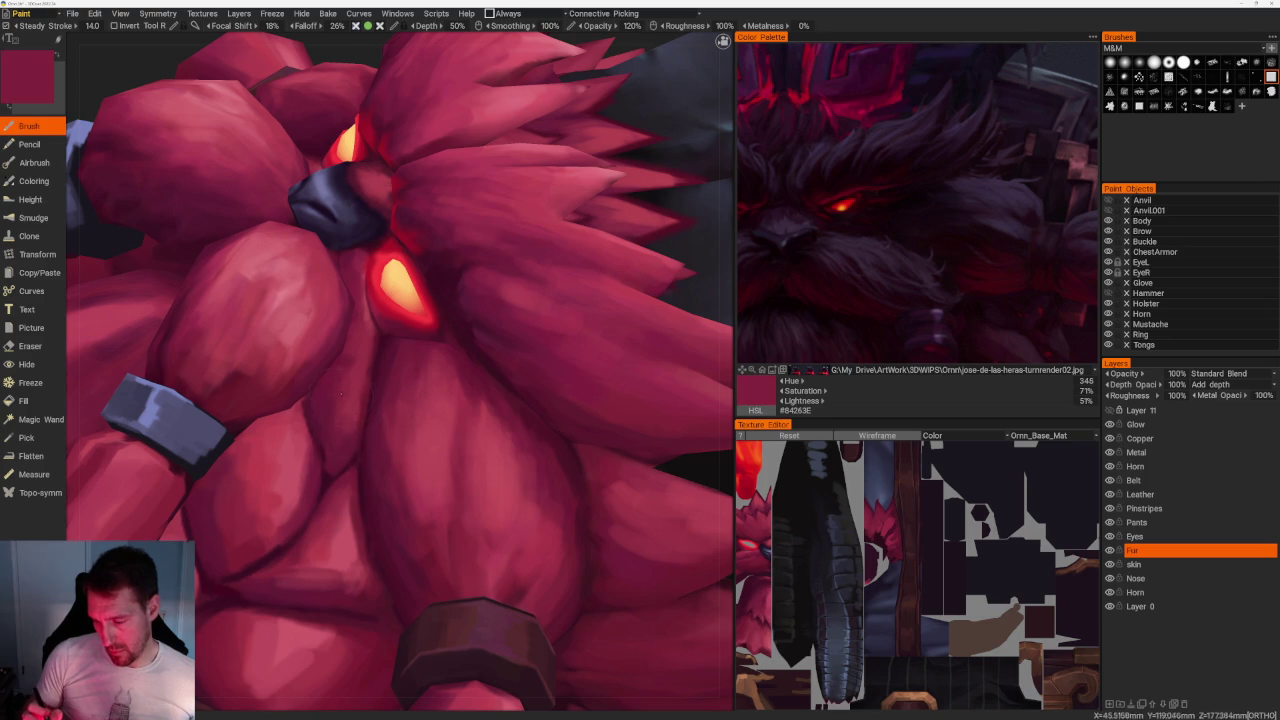
pyautogui.press('v')
pyautogui.press('v')
pyautogui.press('v')
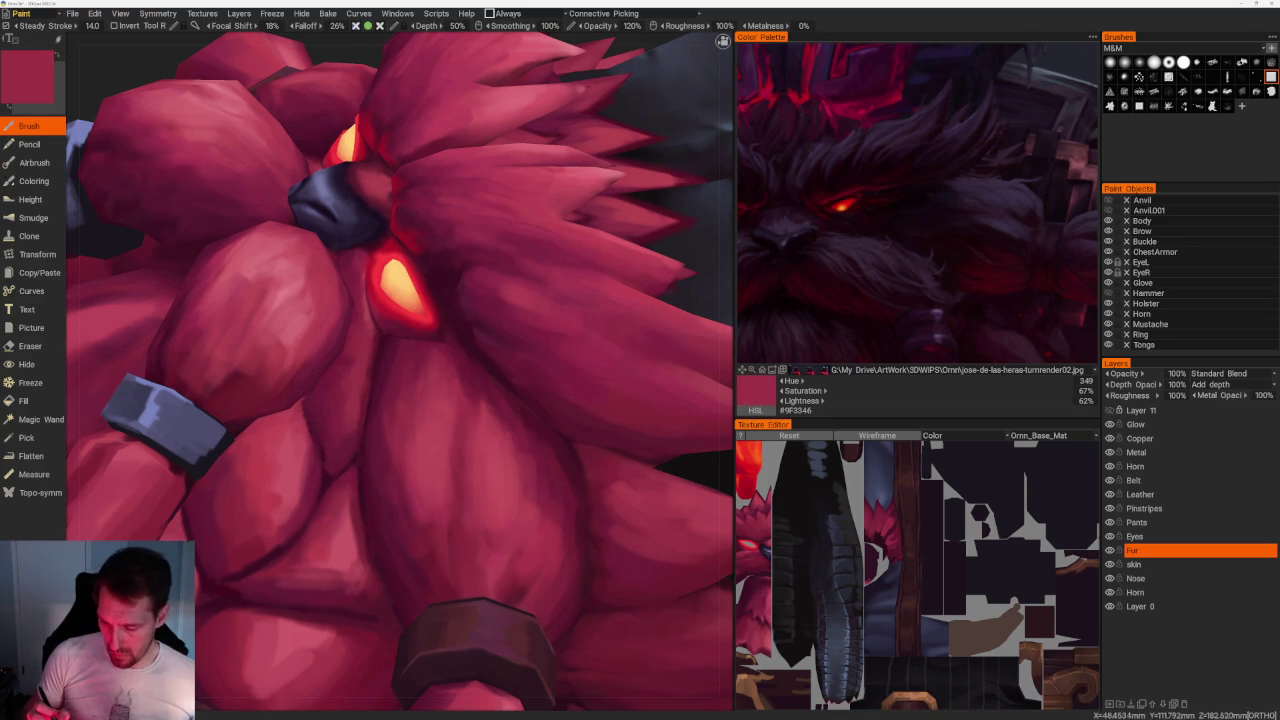
# Orbit to check the fur from the side and sample down to near-black maroon #3F1023.
pyautogui.moveTo(414, 143); pyautogui.dragTo(450, 200, button='right')
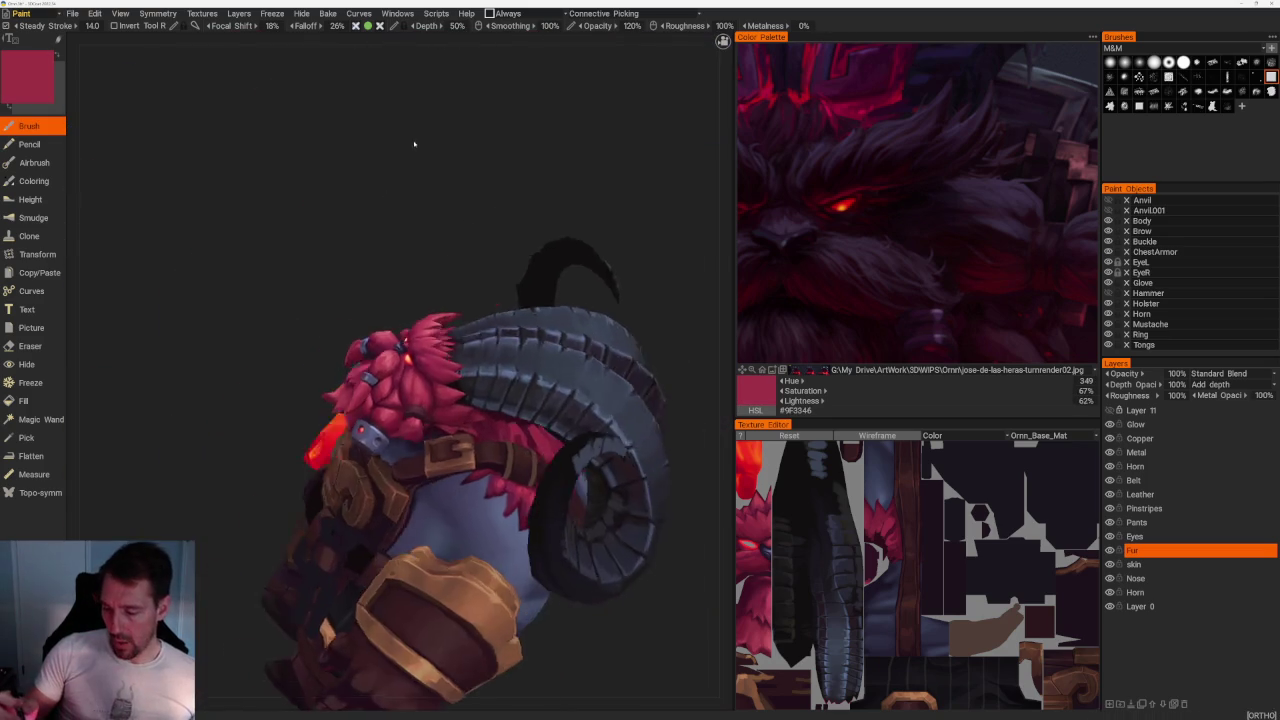
pyautogui.scroll(2, 380, 355)
pyautogui.press('v')
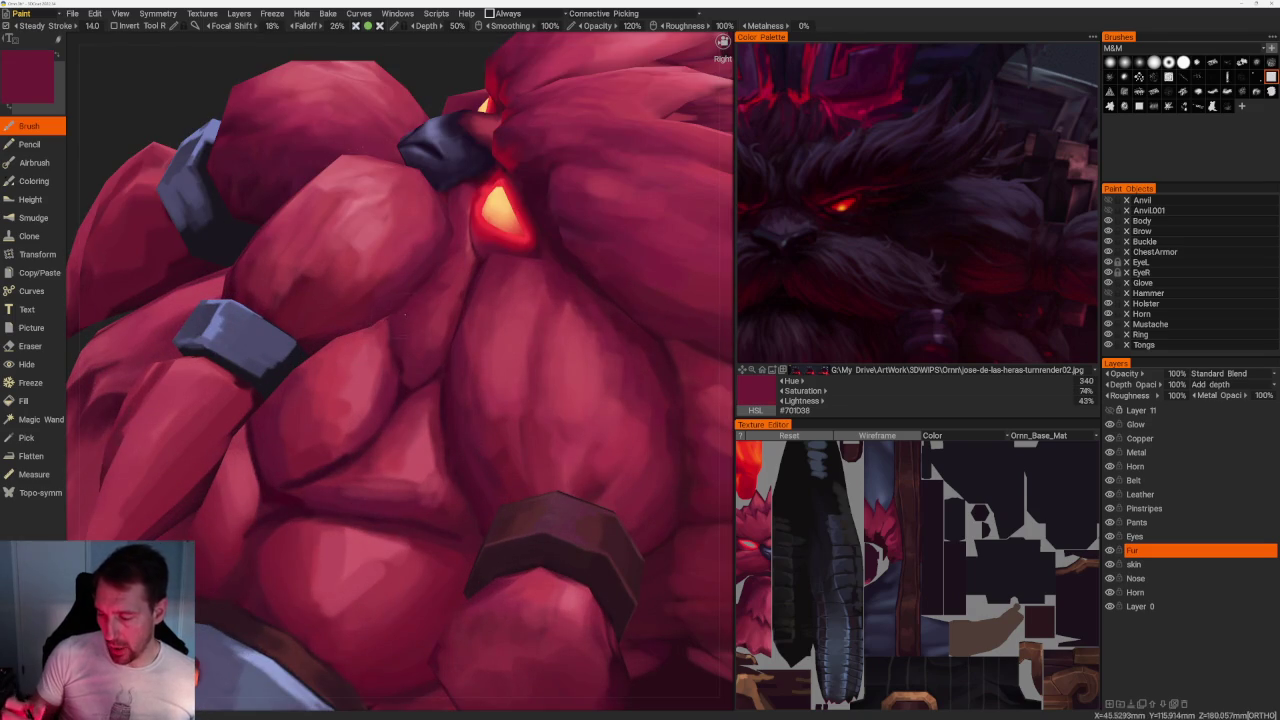
pyautogui.press('v')
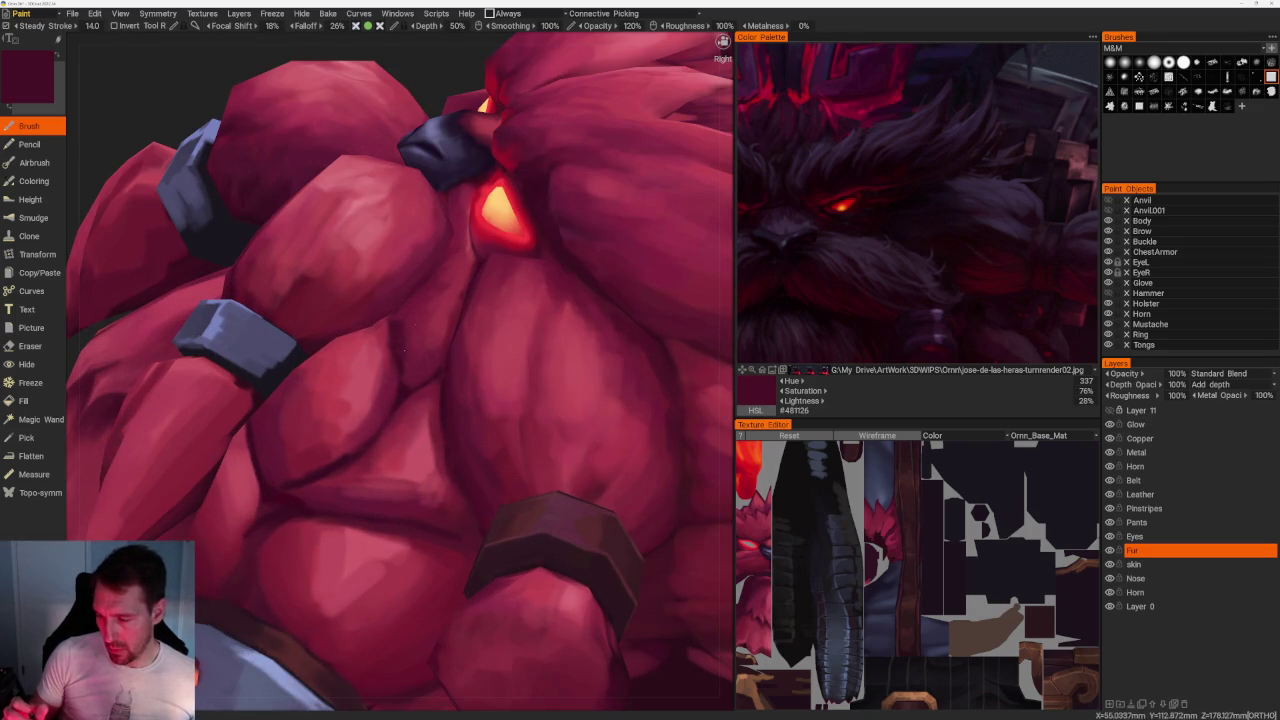
pyautogui.press('v')
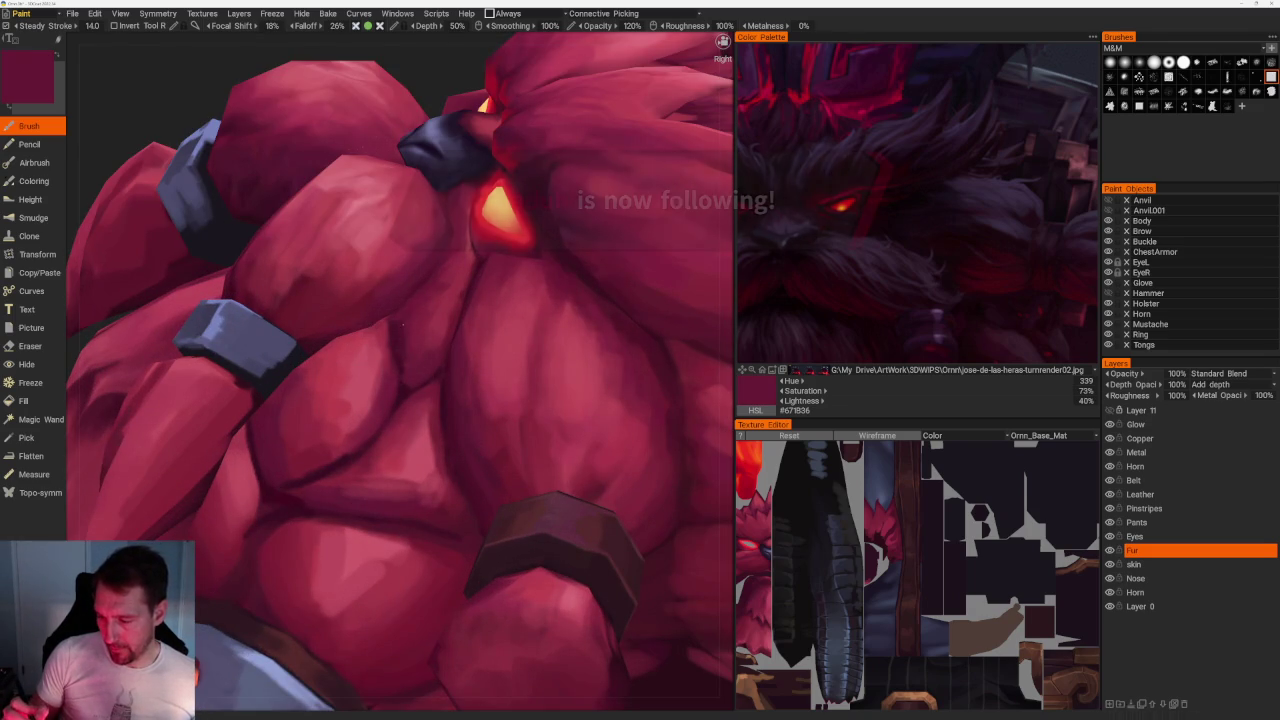
pyautogui.press('v')
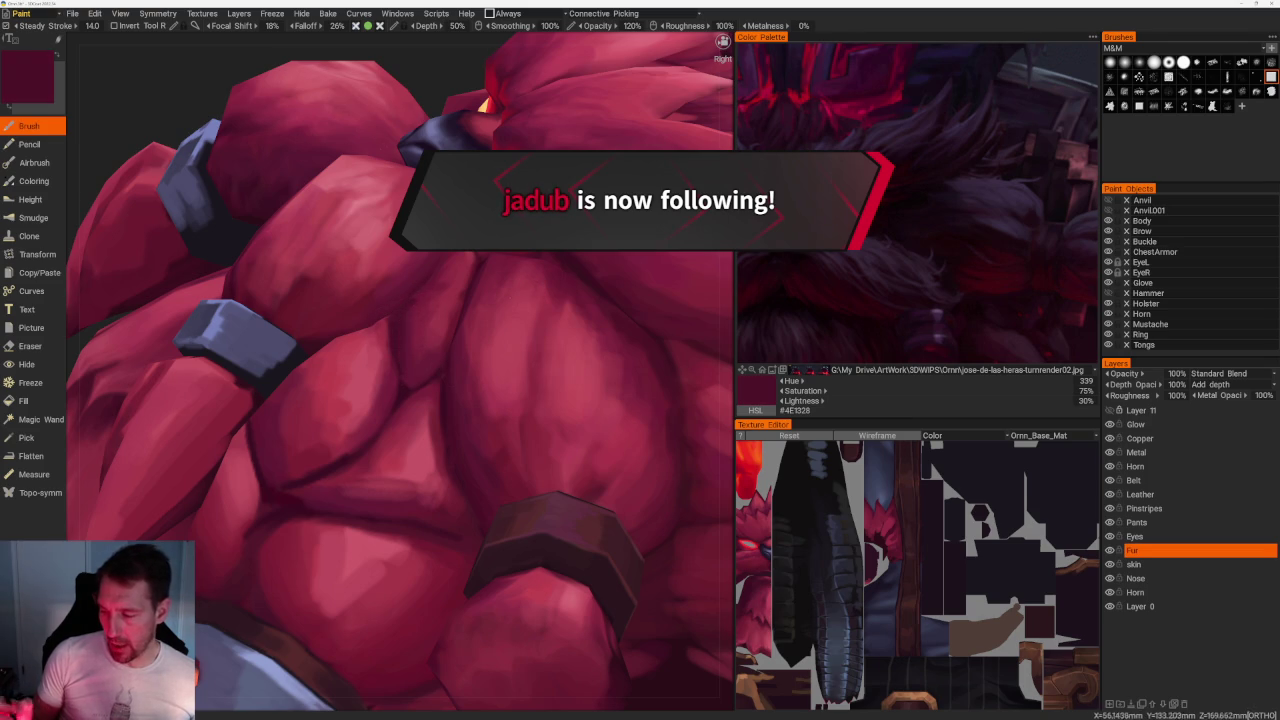
pyautogui.press('v')
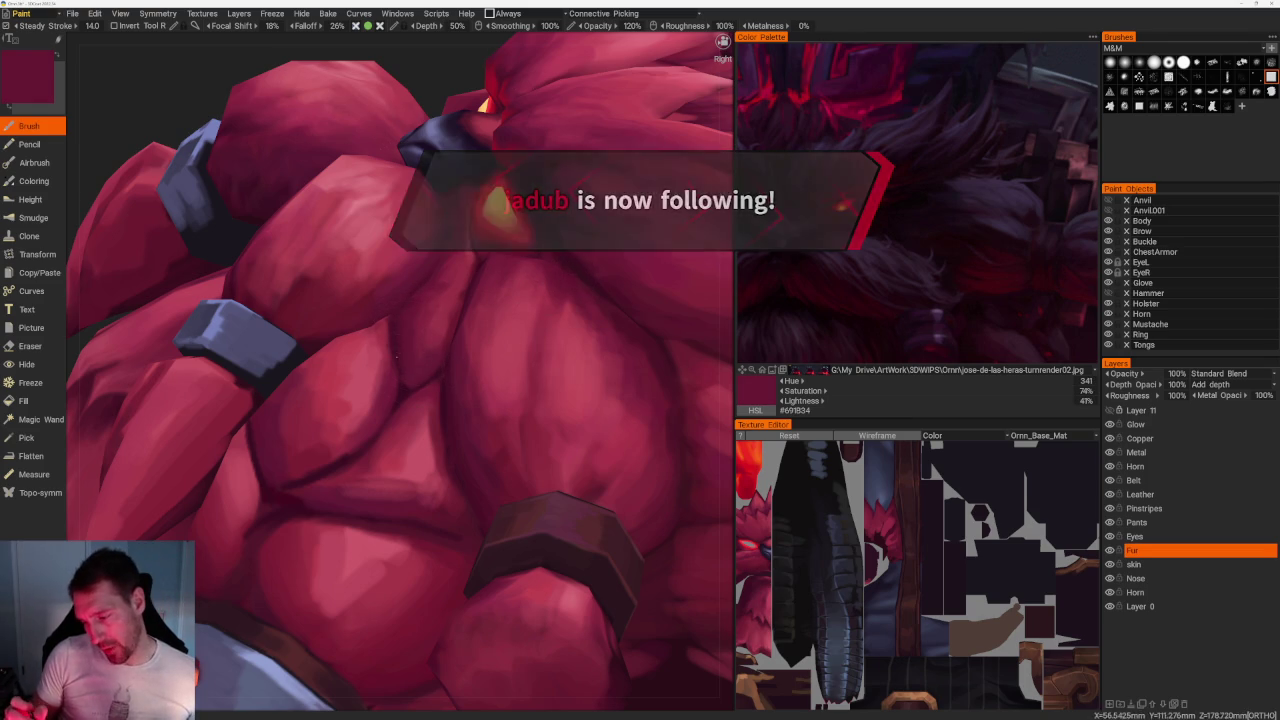
pyautogui.press('v')
pyautogui.scroll(-5, 398, 383)
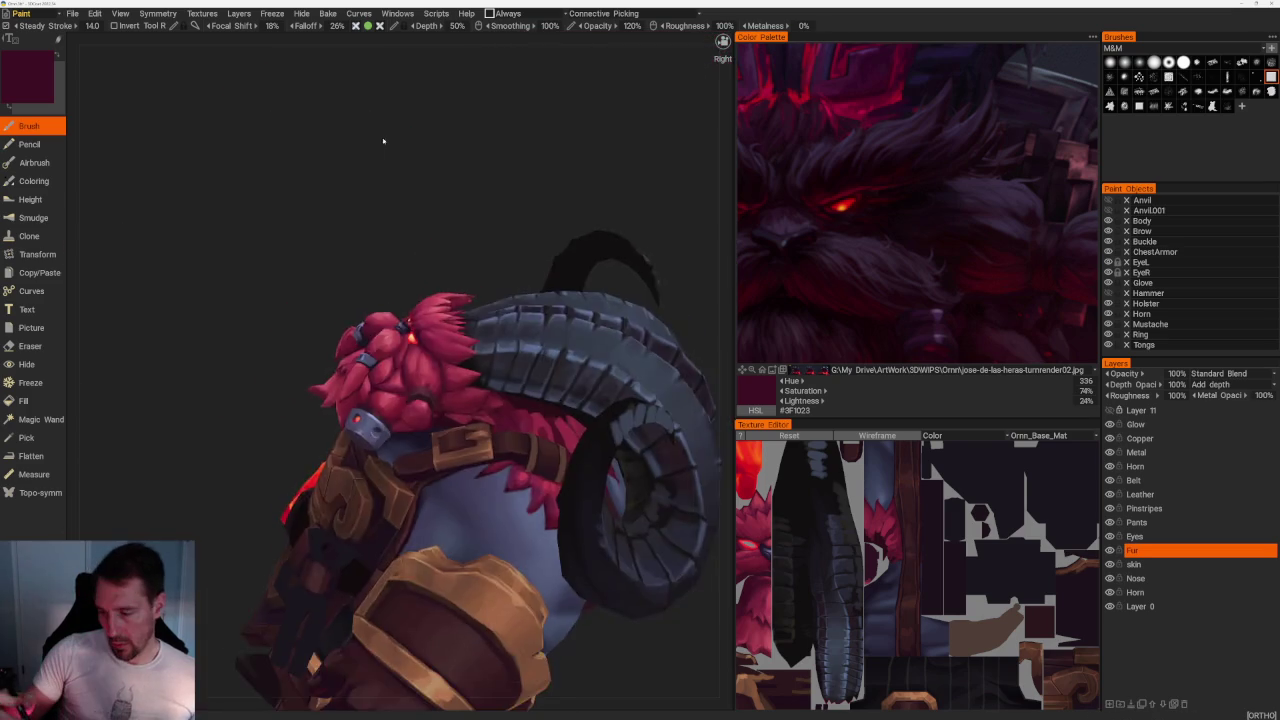
# Rotate the view, zoom in, and sample similar dark reds from the fur.
pyautogui.moveTo(380, 140); pyautogui.dragTo(427, 344, button='right')
pyautogui.scroll(3, 427, 344)
pyautogui.scroll(3, 400, 352)
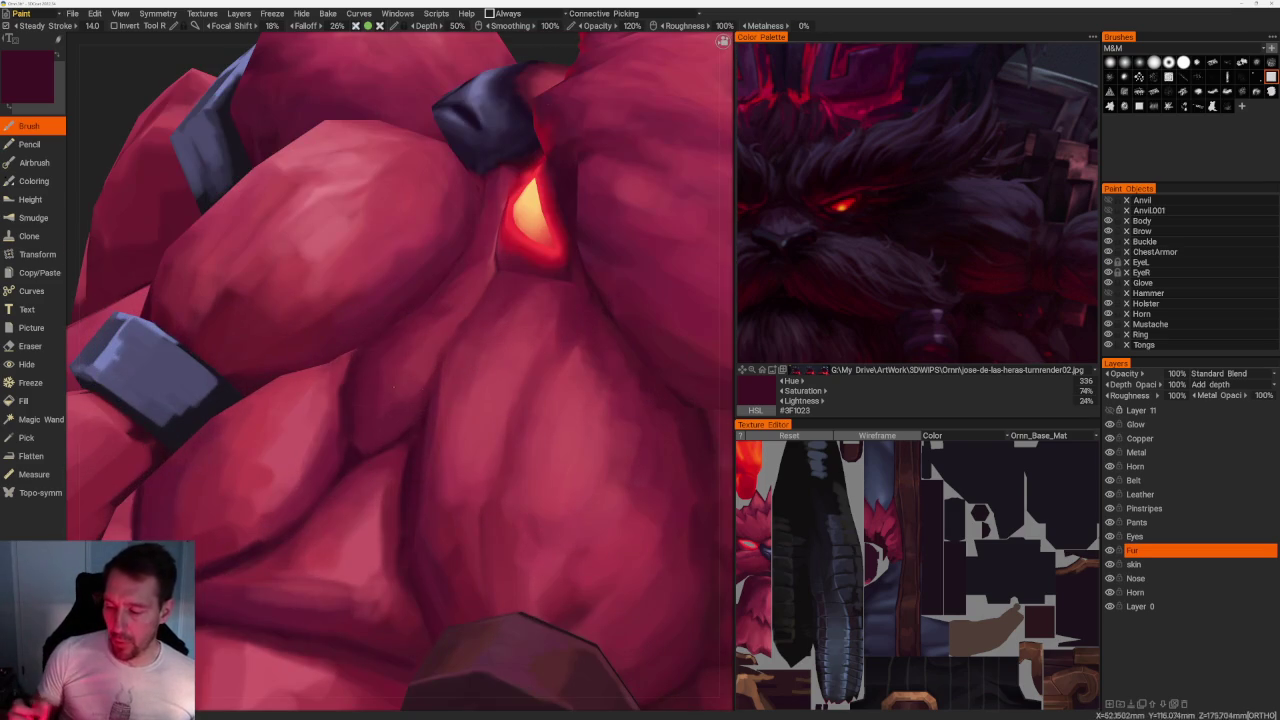
pyautogui.press('v')
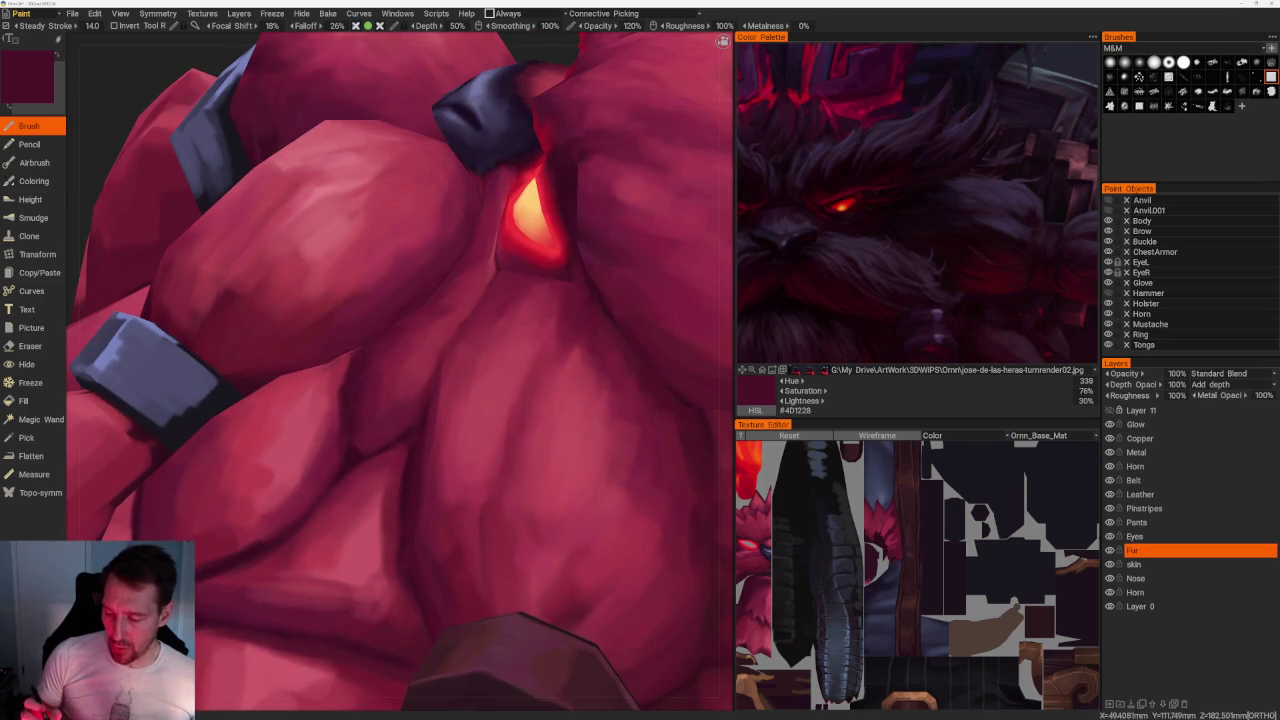
pyautogui.press('v')
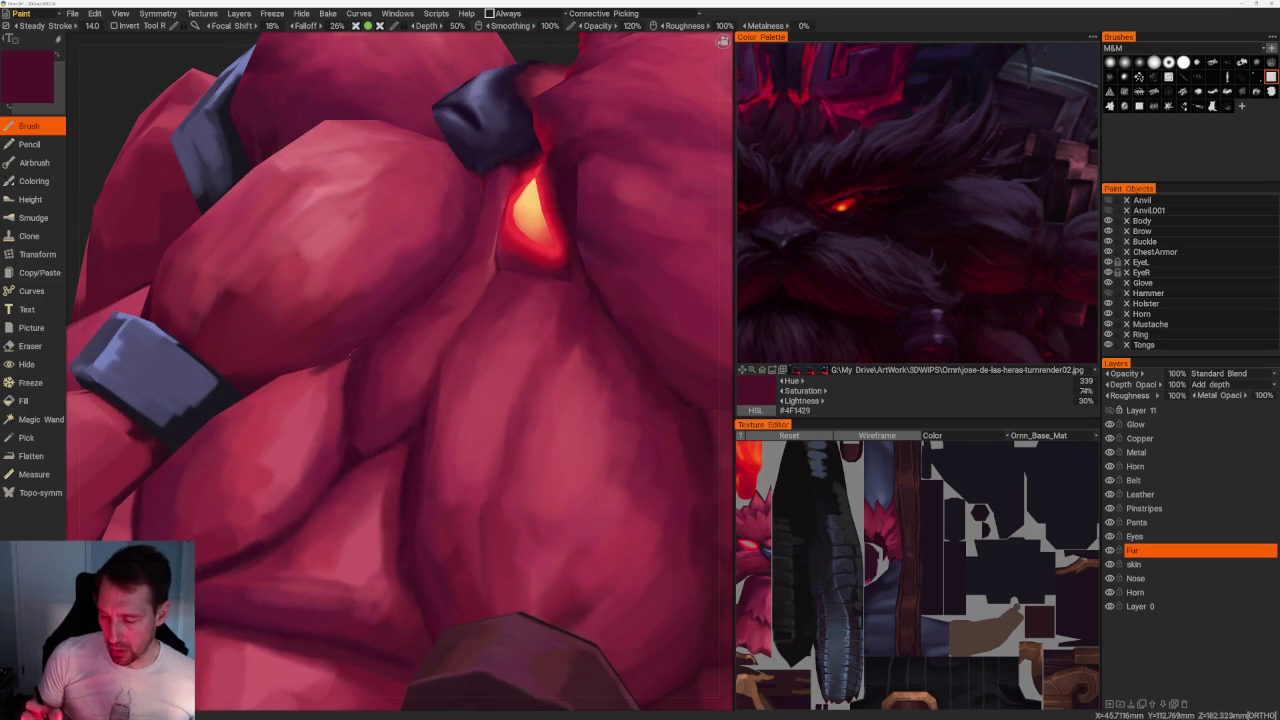
# Zoom onto the grey ring and brush a dark shadow along its lower edge.
pyautogui.scroll(-3, 320, 126)
pyautogui.scroll(3, 320, 126)
pyautogui.scroll(3, 478, 288)
pyautogui.scroll(2, 478, 288)
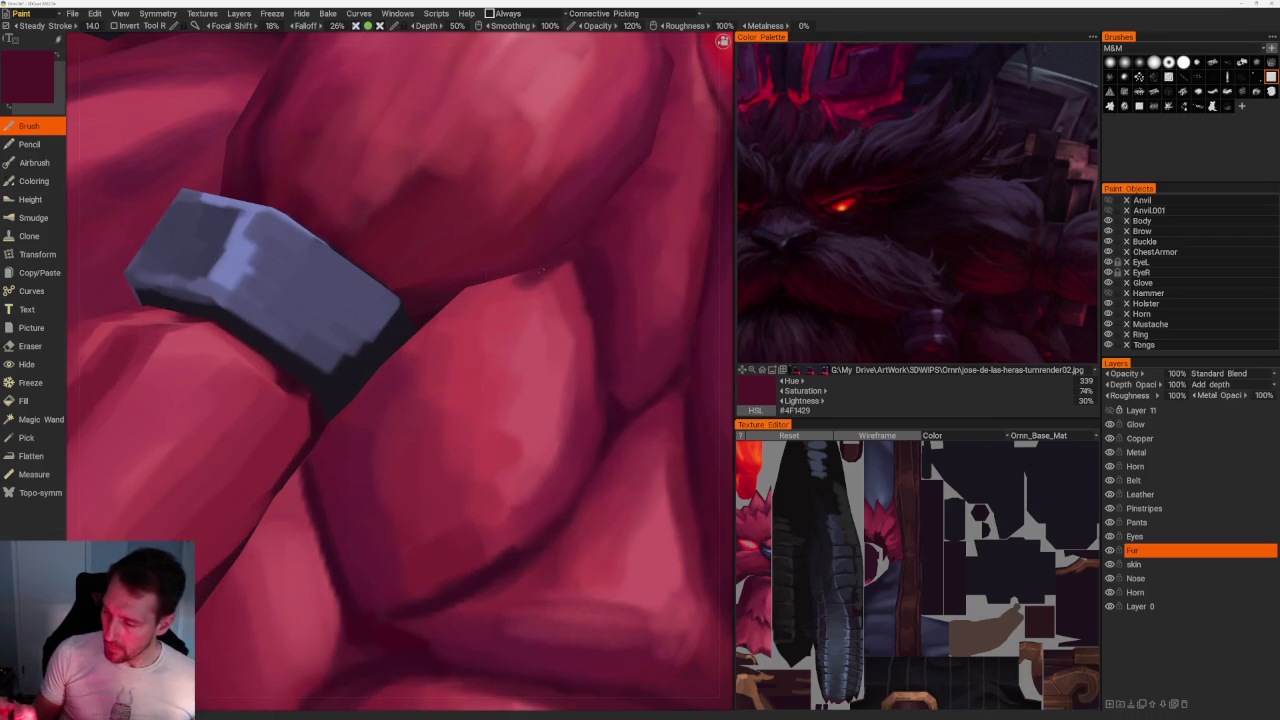
pyautogui.moveTo(456, 302); pyautogui.dragTo(347, 403)
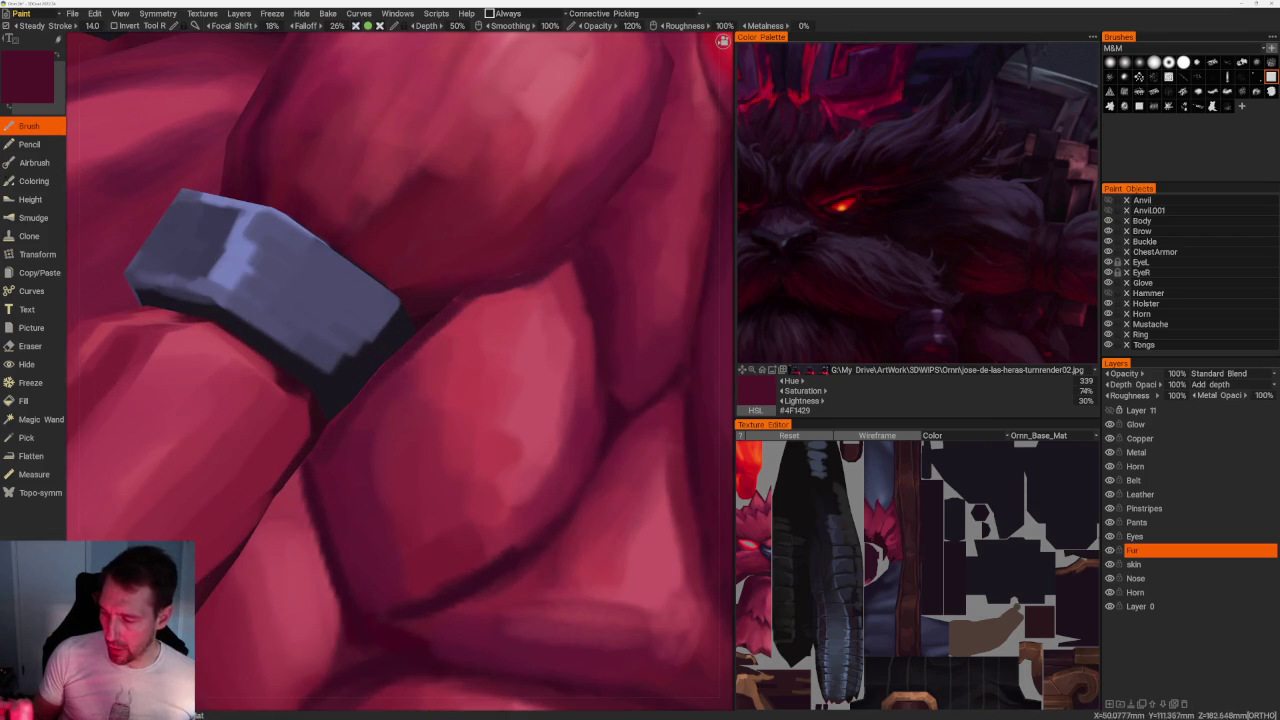
# Sample bright to very dark reds, ending at maroon #3B0C1F, then pull back to a wider beard view.
pyautogui.scroll(-6, 412, 190)
pyautogui.scroll(4, 412, 190)
pyautogui.scroll(2, 412, 190)
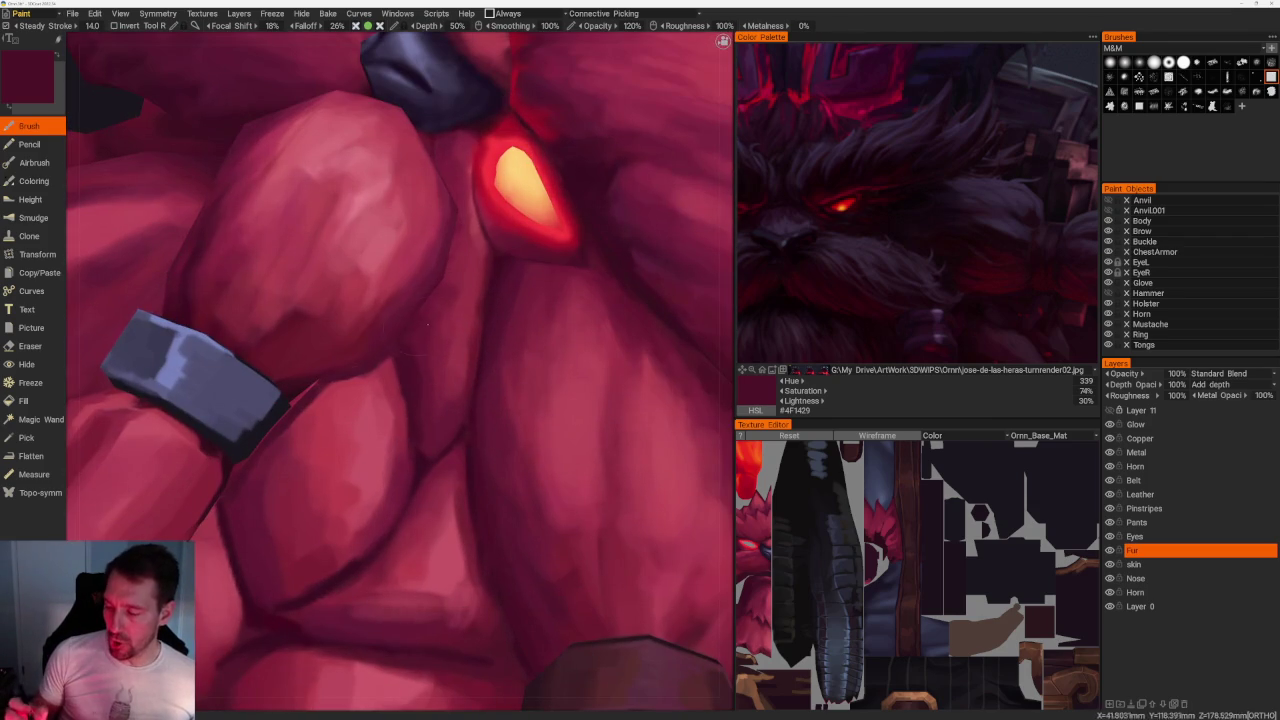
pyautogui.press('v')
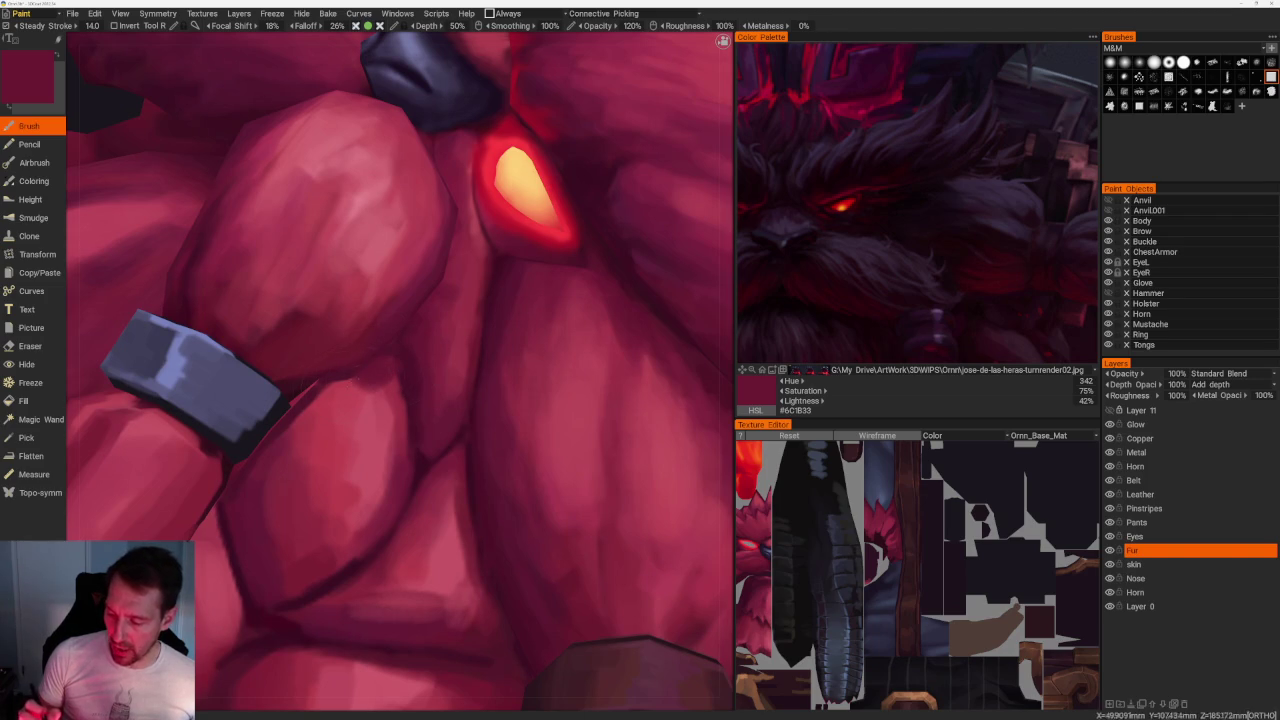
pyautogui.press('v')
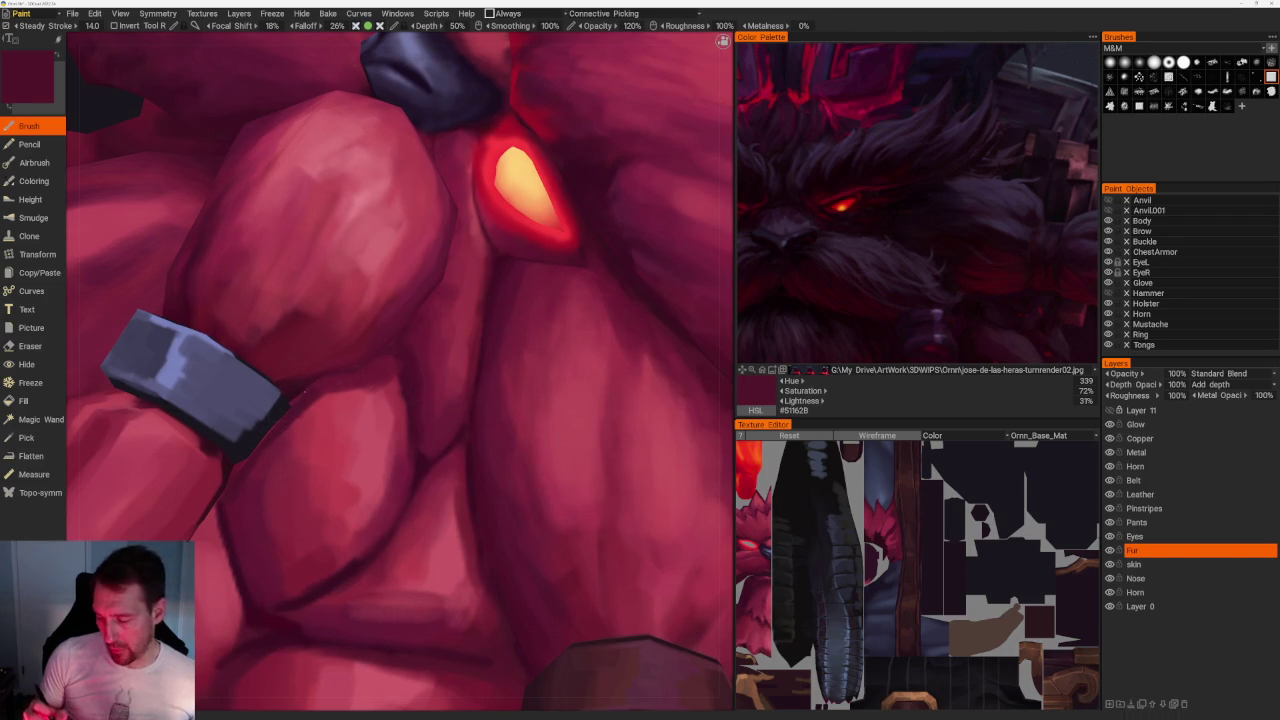
pyautogui.press('v')
pyautogui.press('v')
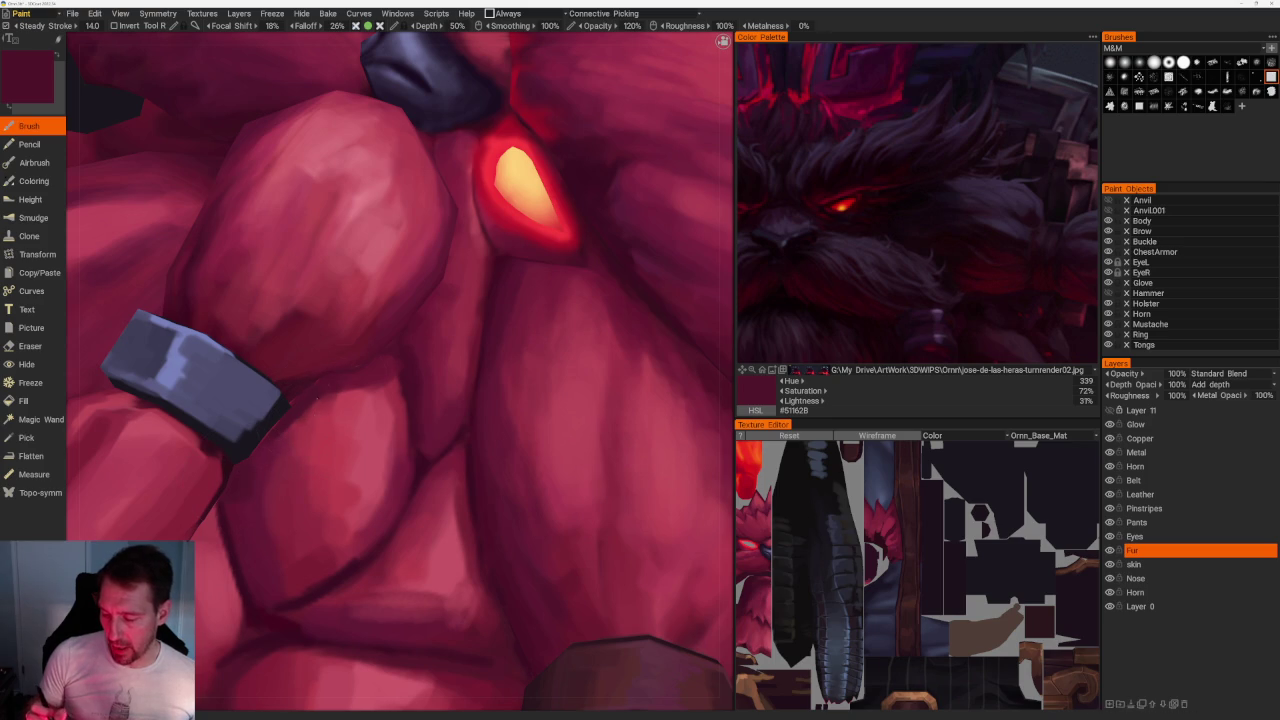
pyautogui.press('v')
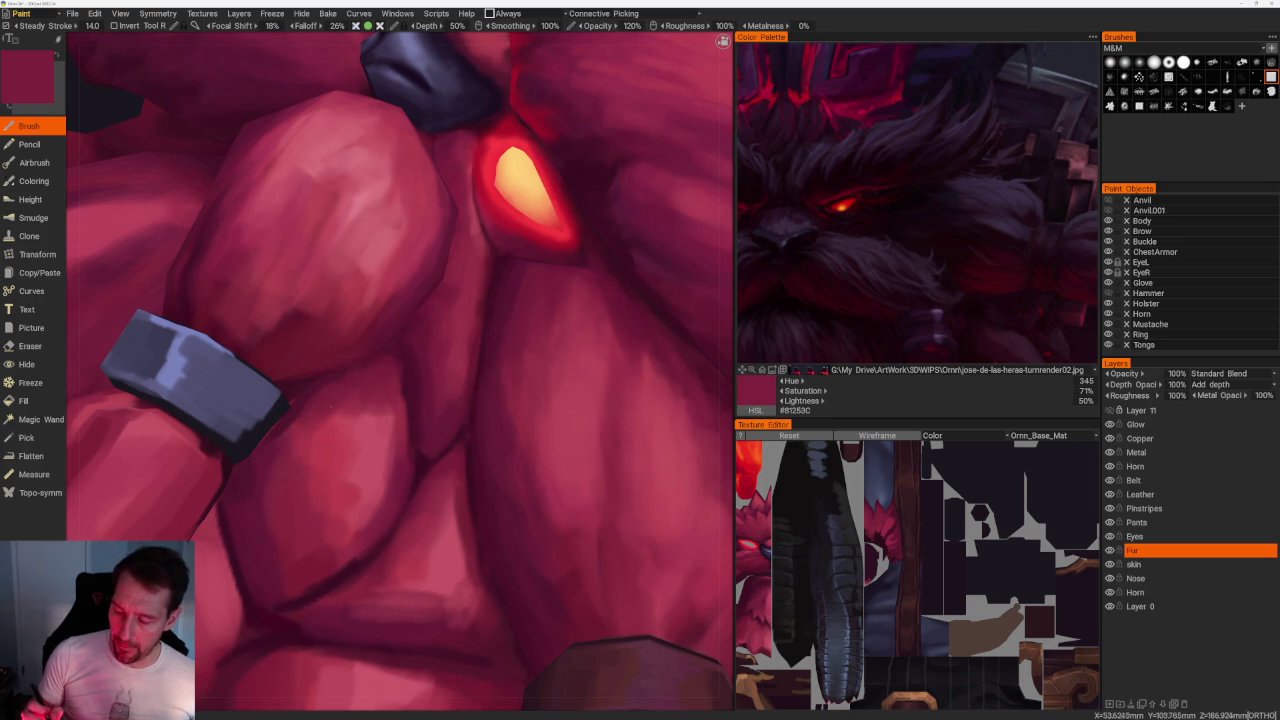
pyautogui.press('v')
pyautogui.press('v')
pyautogui.press('v')
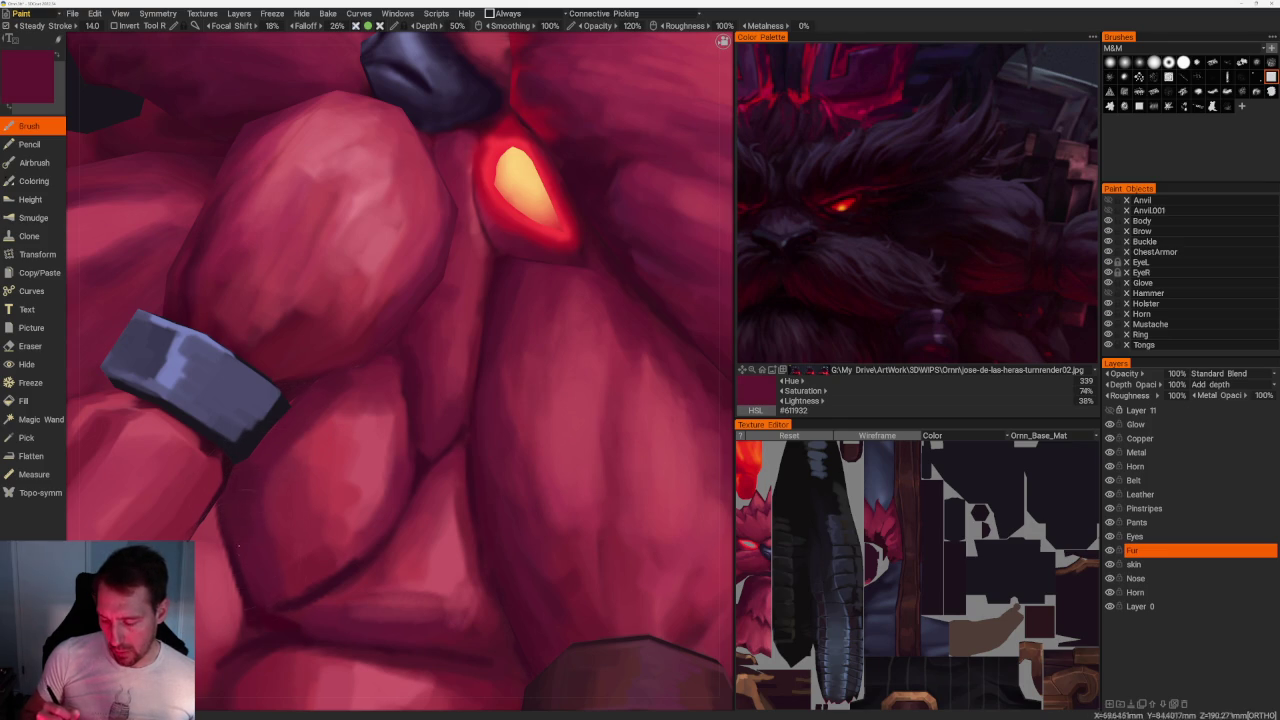
pyautogui.press('v')
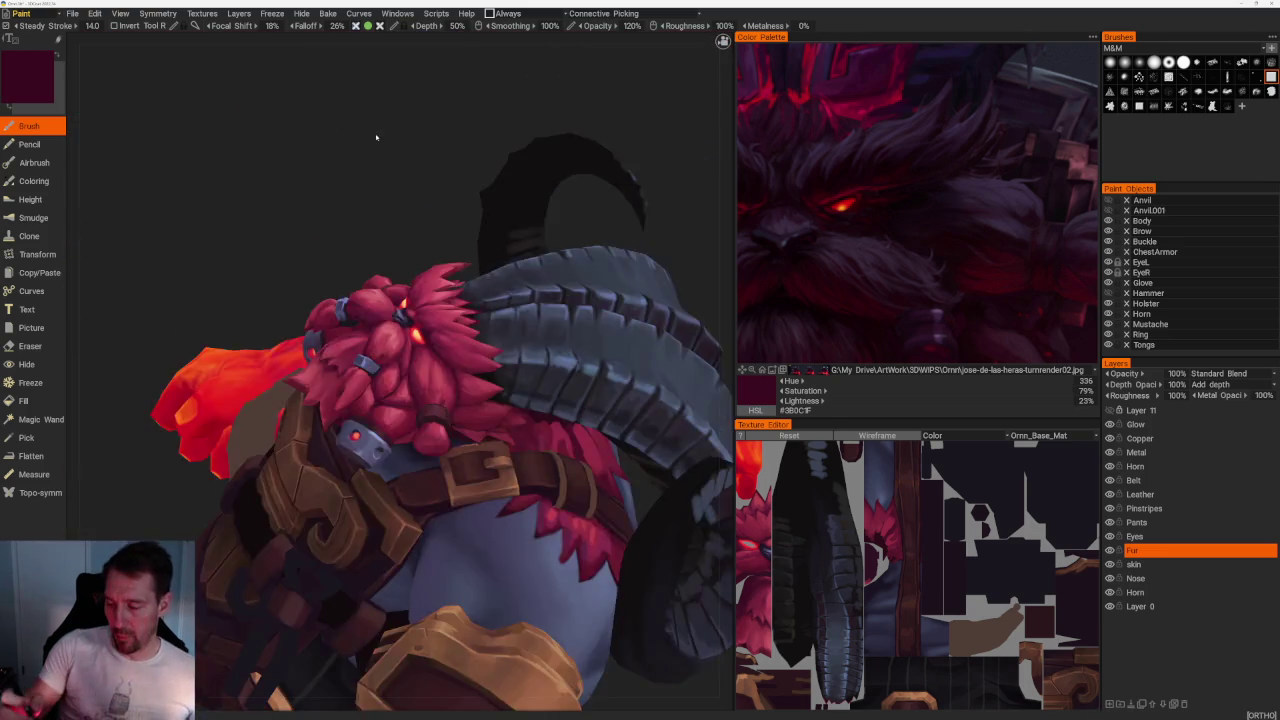
pyautogui.keyDown('alt'); pyautogui.moveTo(374, 134); pyautogui.dragTo(423, 146); pyautogui.keyUp('alt')
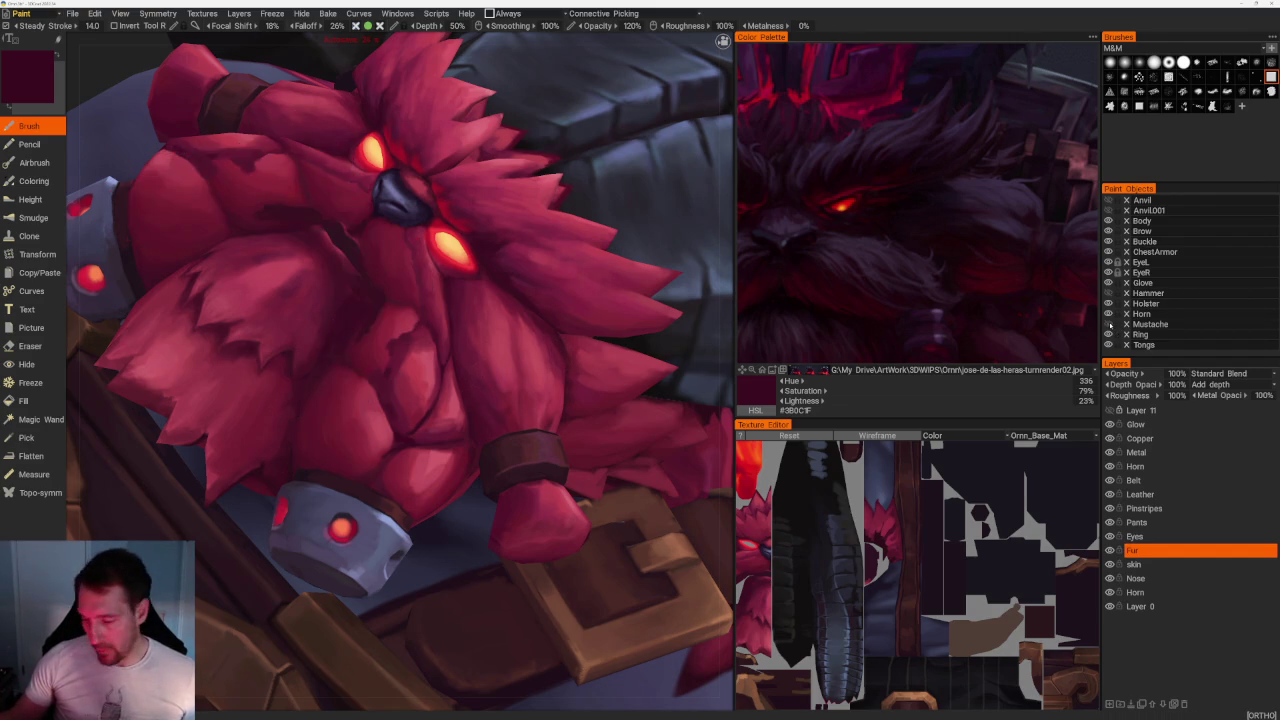
# Sample a lighter red, show the whole character from the front, then sample darker and lighter reds near the nose.
pyautogui.scroll(1, 464, 362)
pyautogui.scroll(3, 464, 362)
pyautogui.press('v')
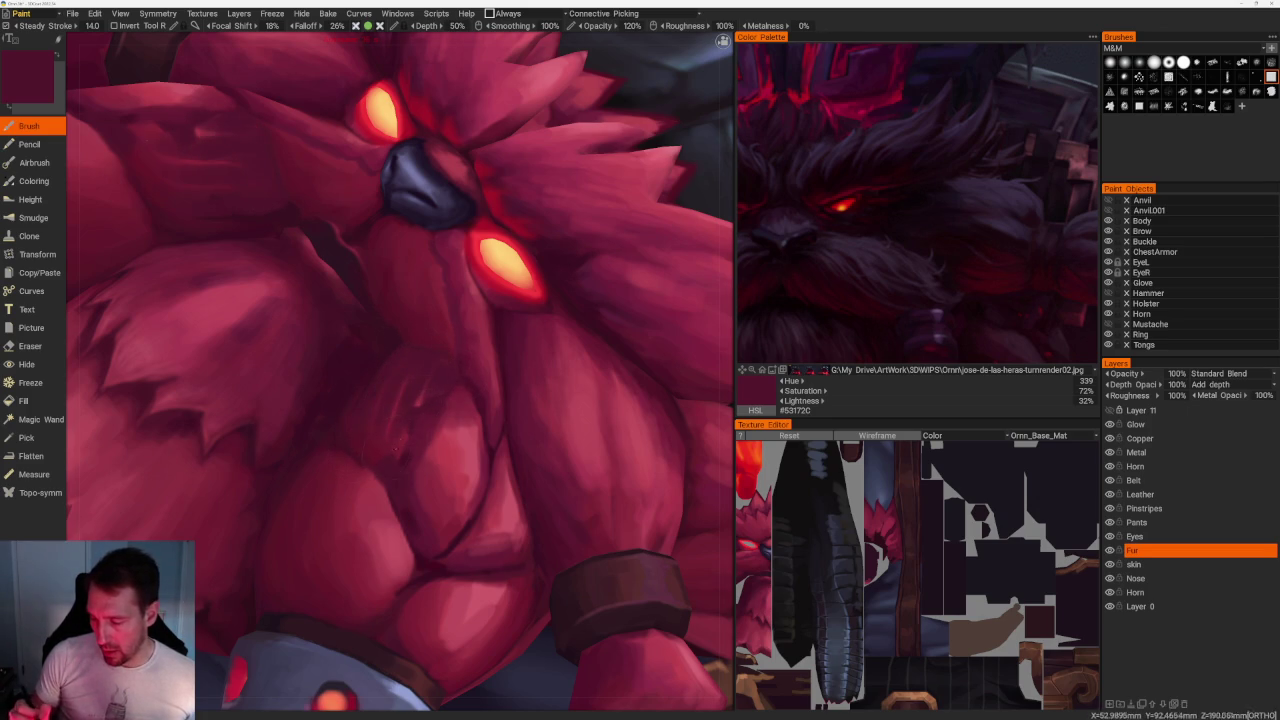
pyautogui.press('Home')
pyautogui.scroll(5, 455, 149)
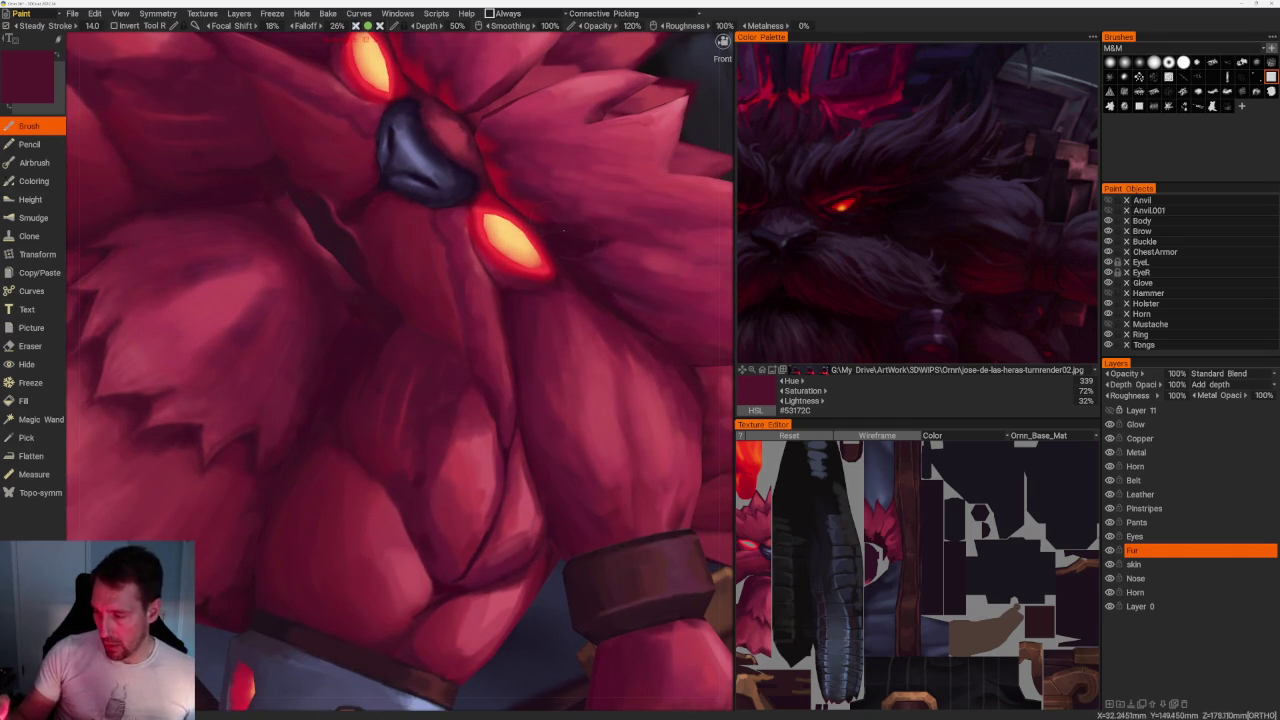
pyautogui.press('v')
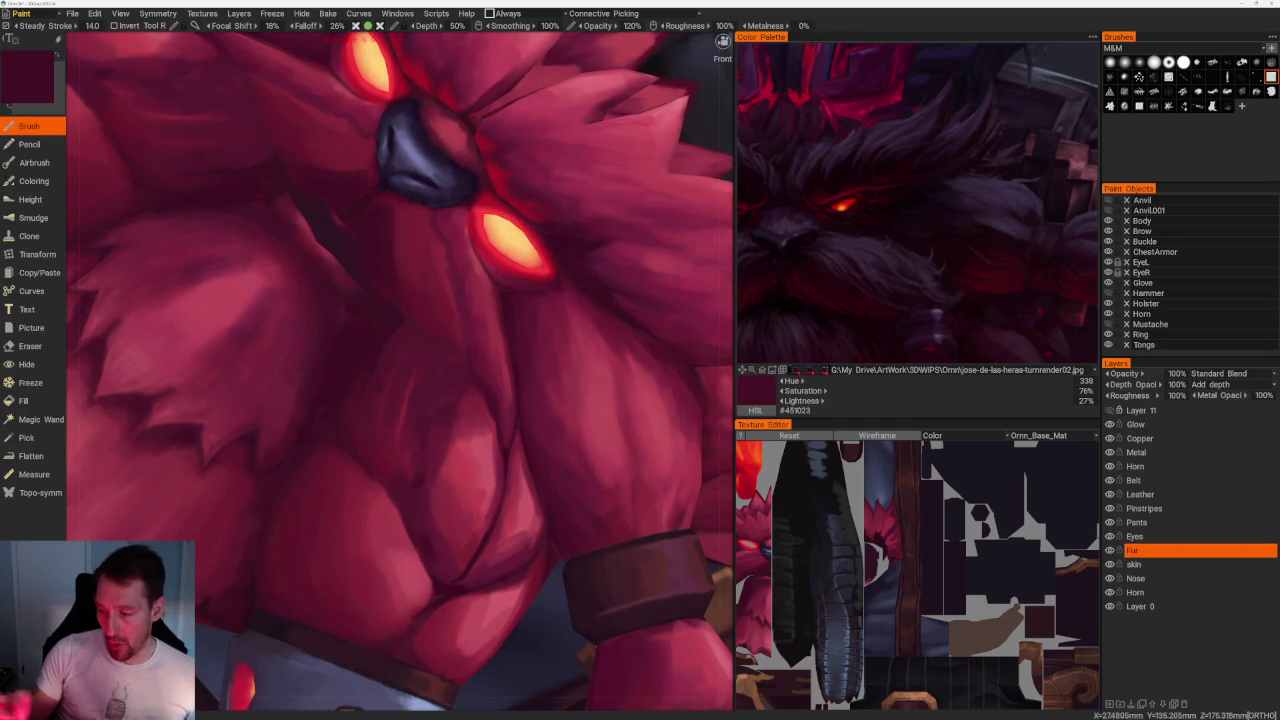
pyautogui.press('v')
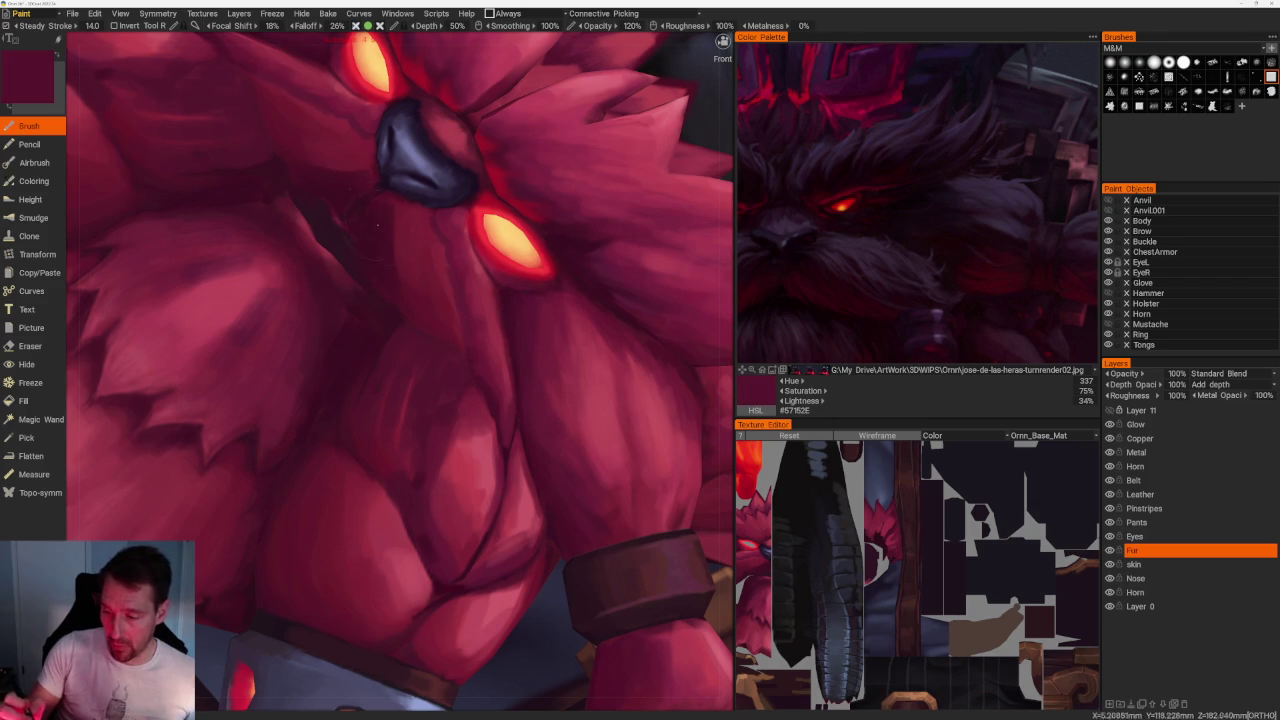
pyautogui.press('v')
# Rotate to inspect the paintwork and sample reds ending at medium wine red #6E1F38.
pyautogui.scroll(-10, 406, 323)
pyautogui.moveTo(440, 163)
pyautogui.mouseDown()
pyautogui.moveTo(600, 245)
pyautogui.moveTo(480, 255)
pyautogui.mouseUp()
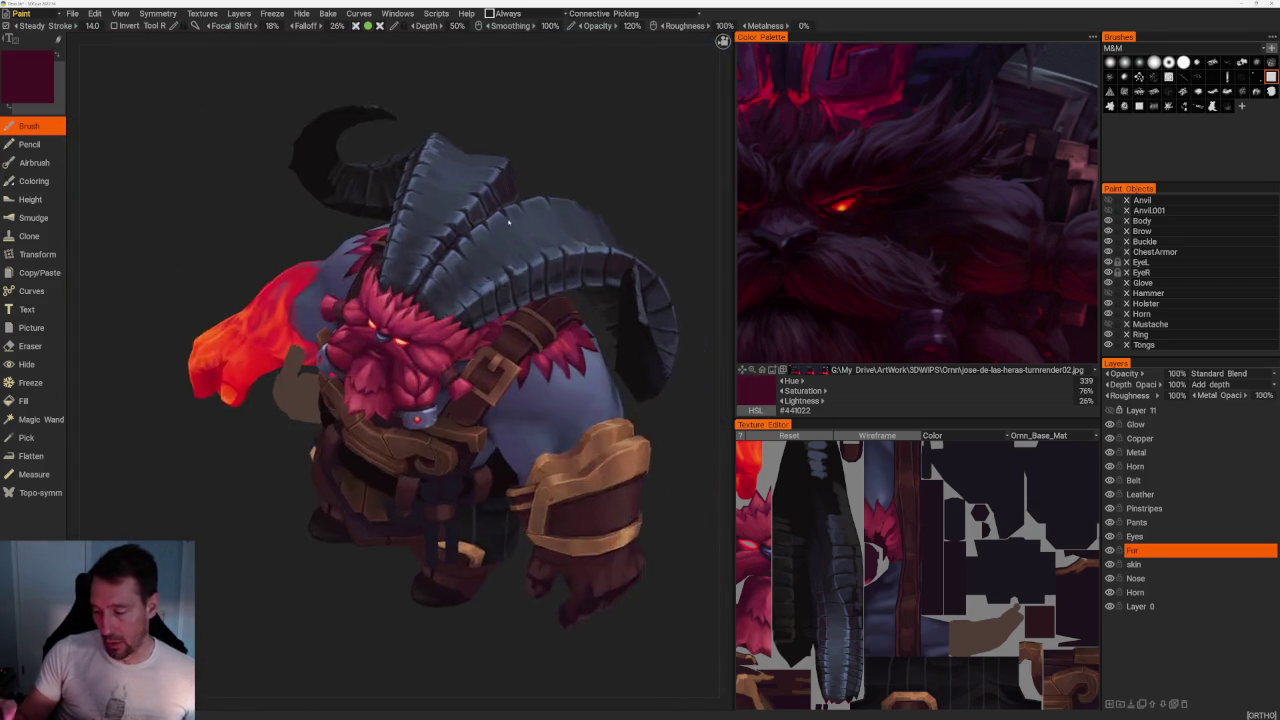
pyautogui.scroll(5, 340, 272)
pyautogui.scroll(4, 340, 272)
pyautogui.press('v')
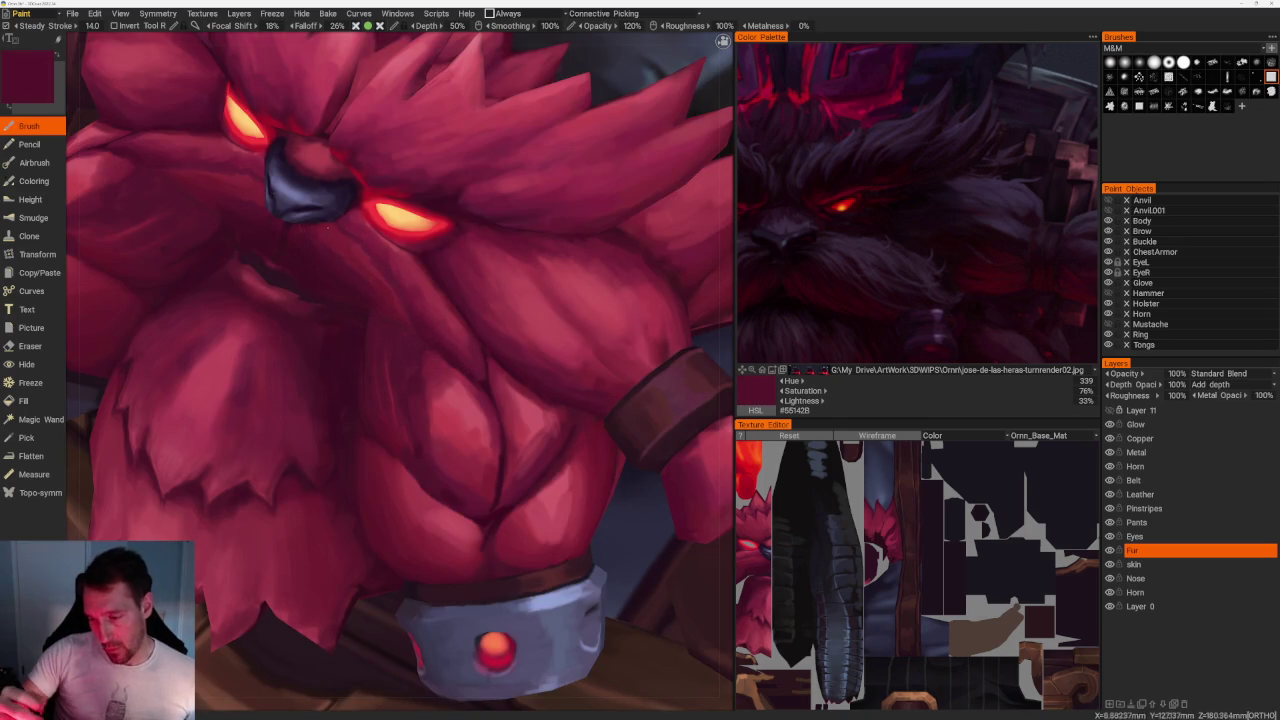
pyautogui.press('v')
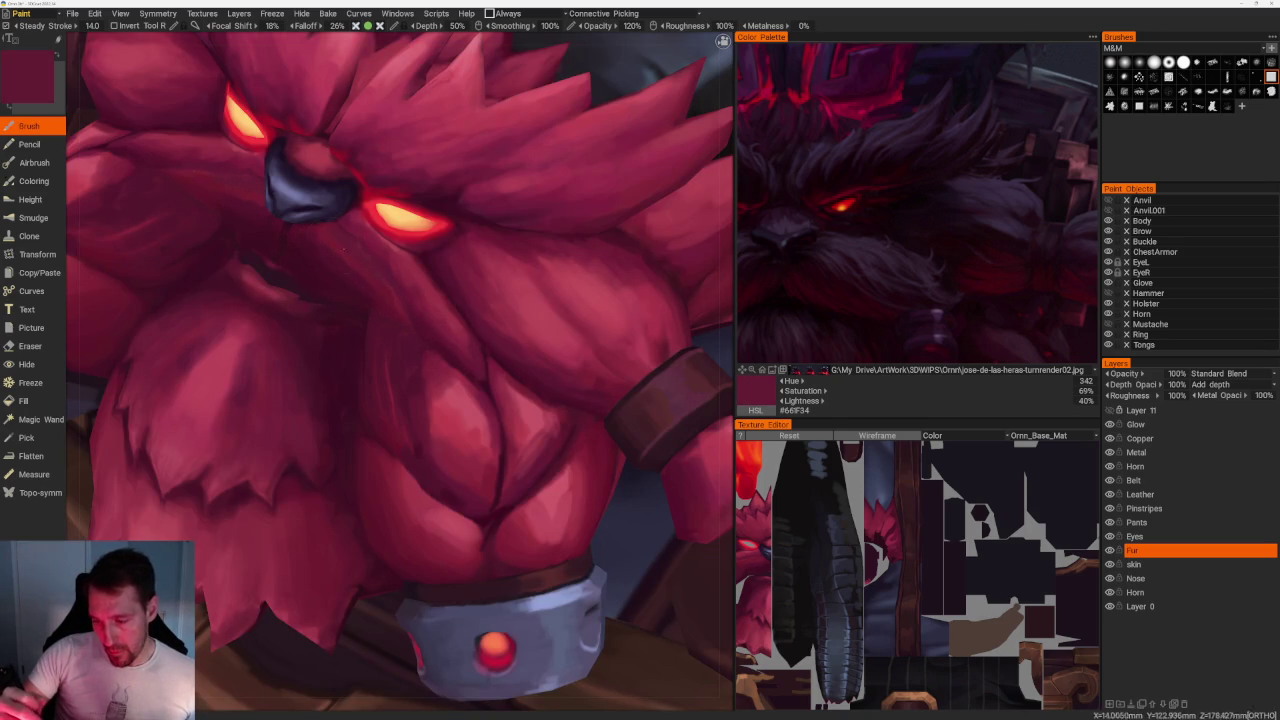
pyautogui.press('v')
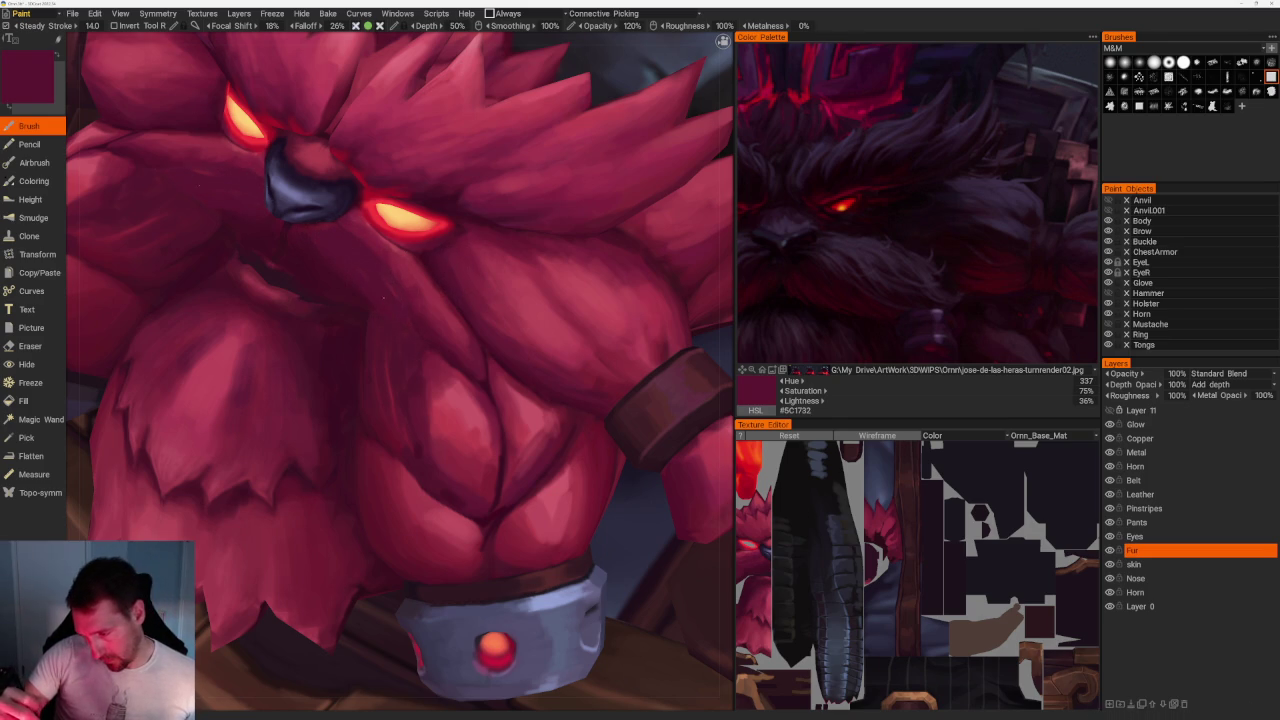
pyautogui.press('v')
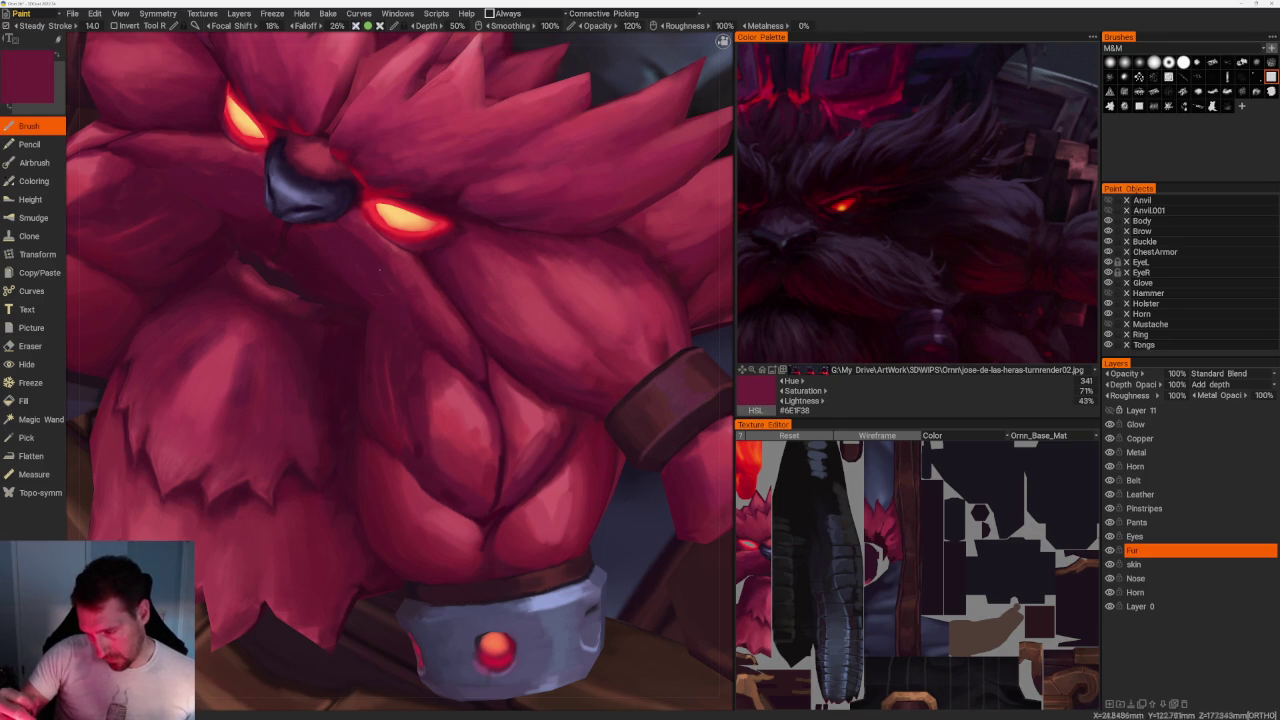
pyautogui.scroll(-5, 411, 305)
pyautogui.moveTo(606, 240); pyautogui.dragTo(466, 263)
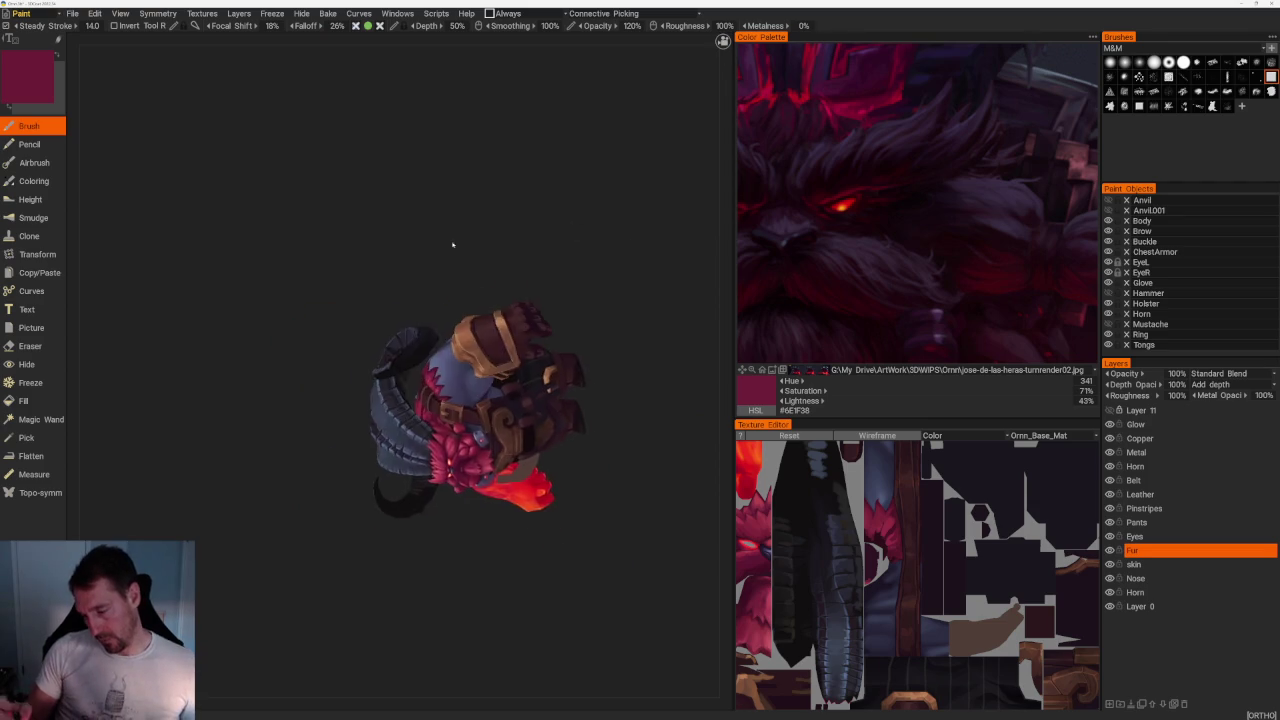
# Shade the red fur arm by the wrist band, alternating deep maroon shadows and bright pink-red highlights.
pyautogui.scroll(10, 630, 440)
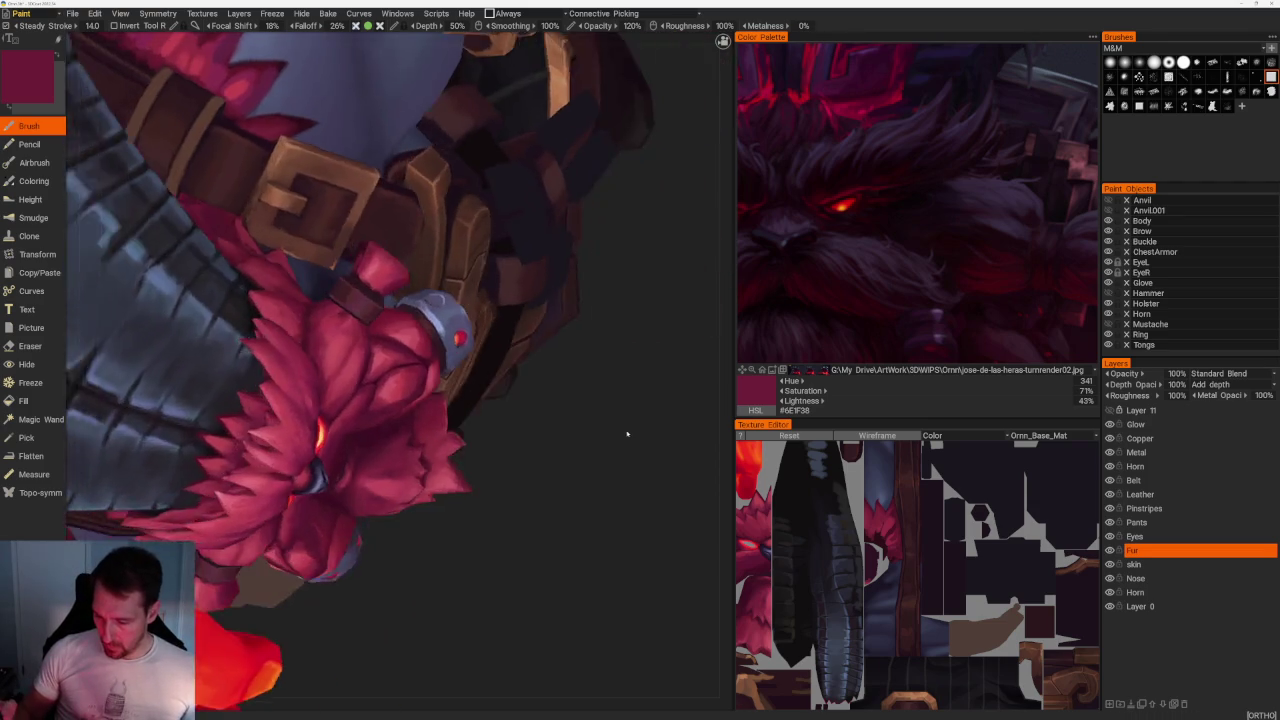
pyautogui.press('v')
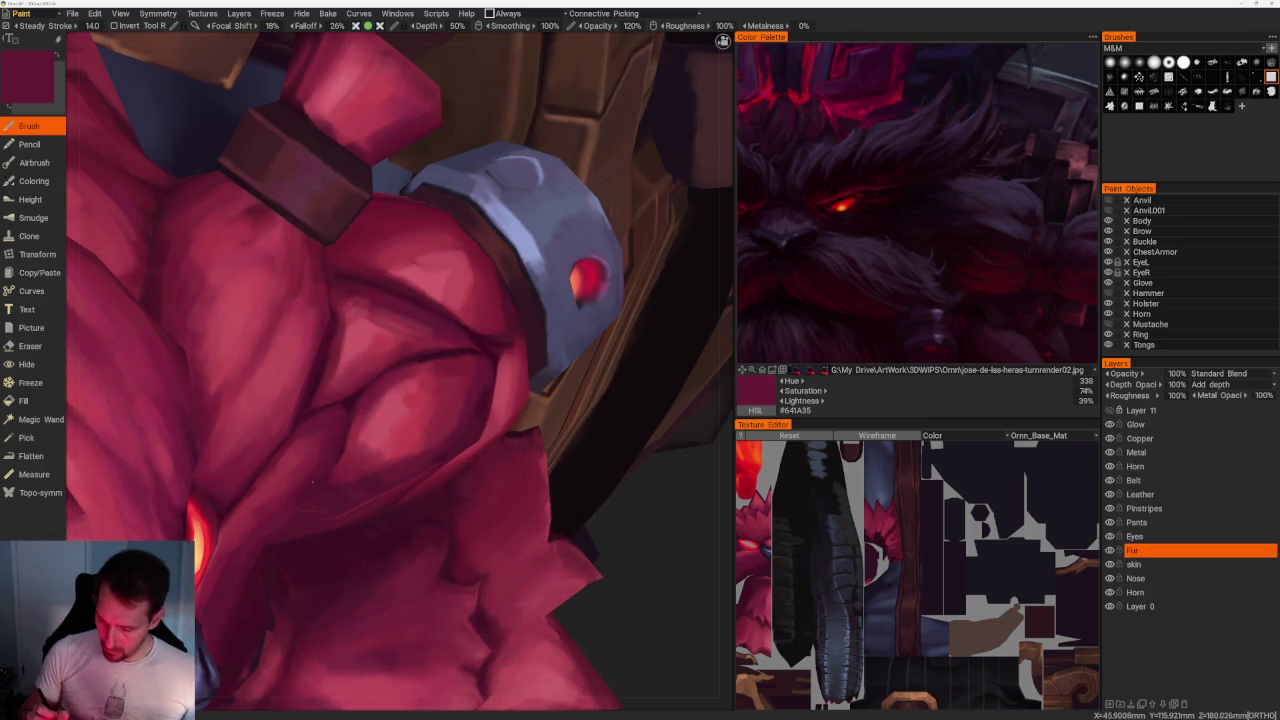
pyautogui.press('v')
pyautogui.press('v')
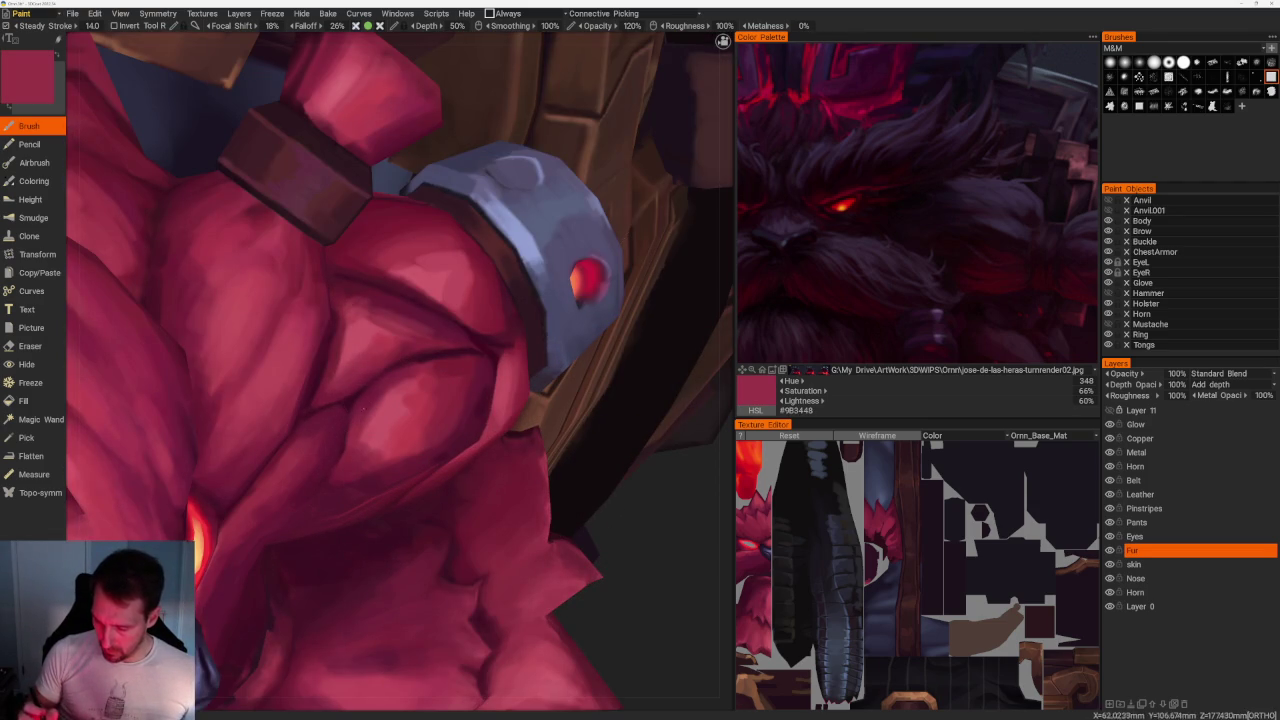
pyautogui.press('v')
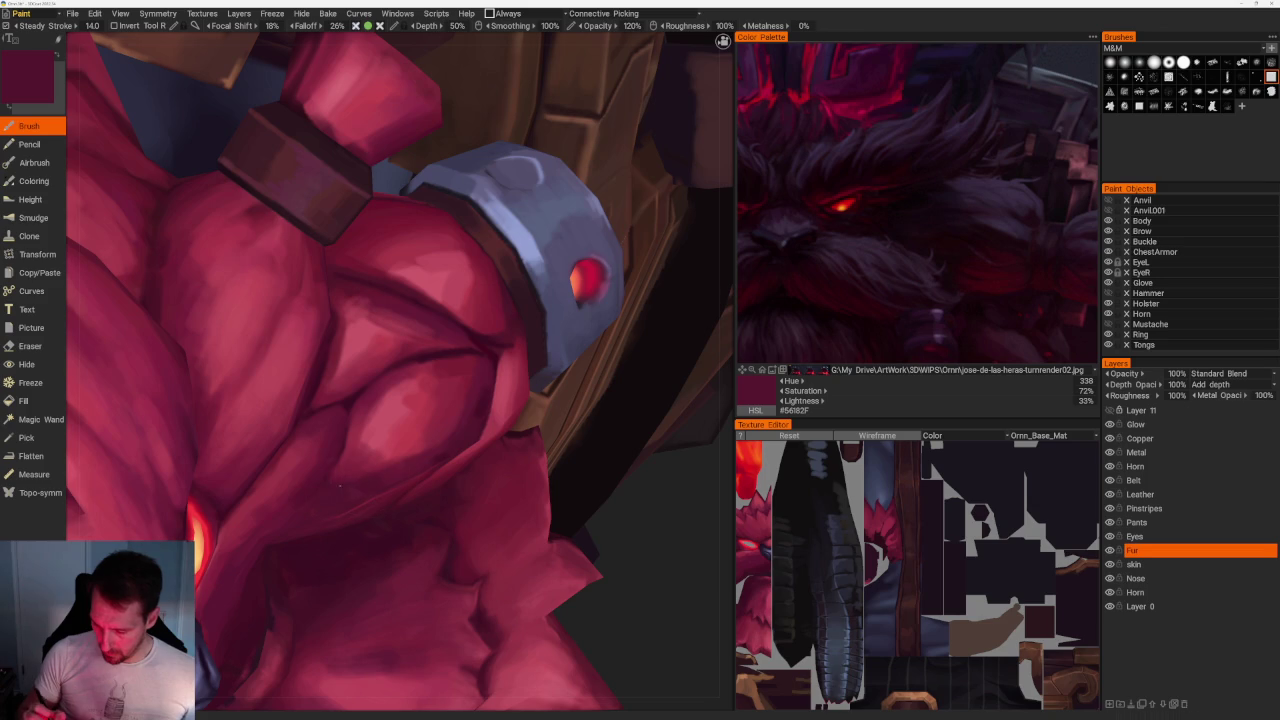
pyautogui.press('v')
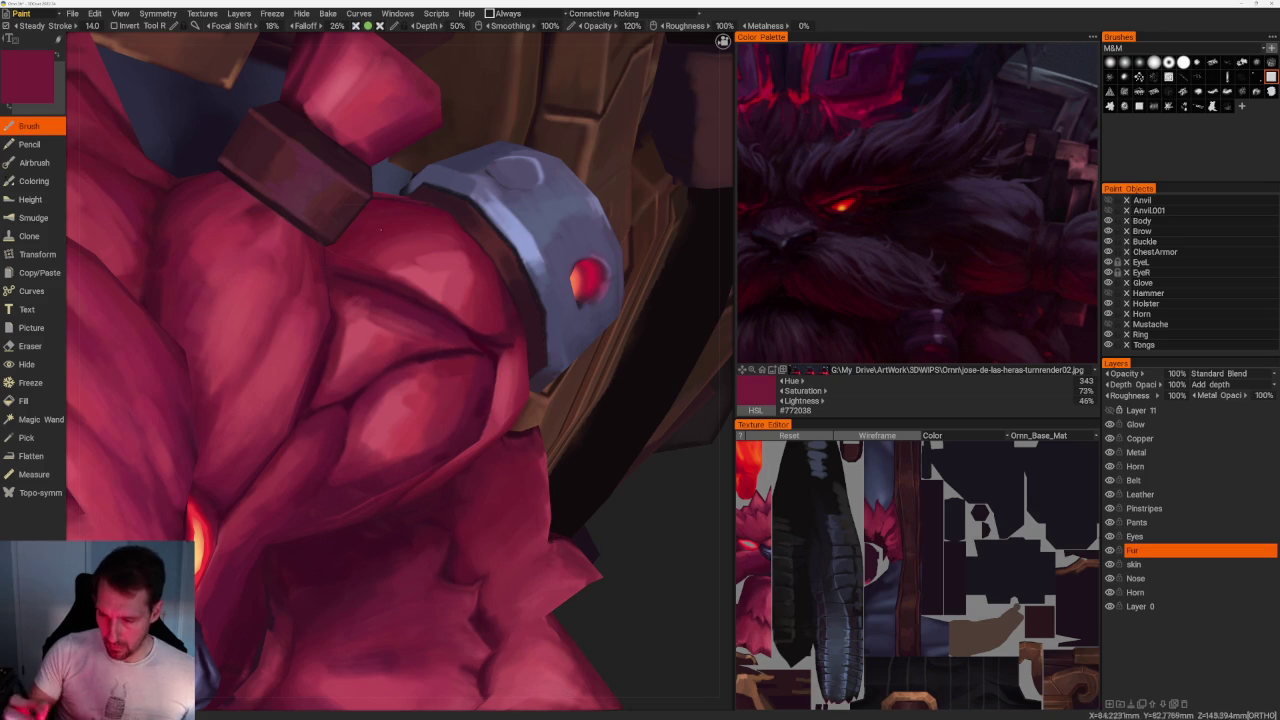
pyautogui.press('v')
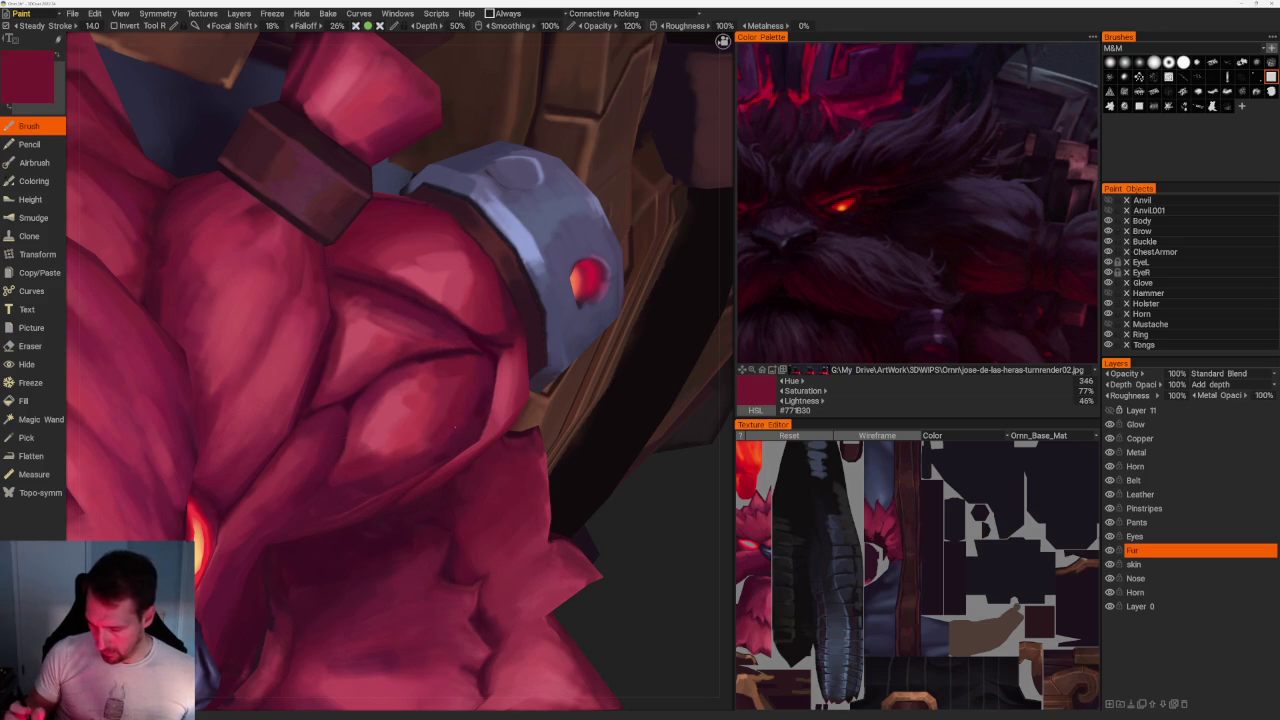
pyautogui.press('v')
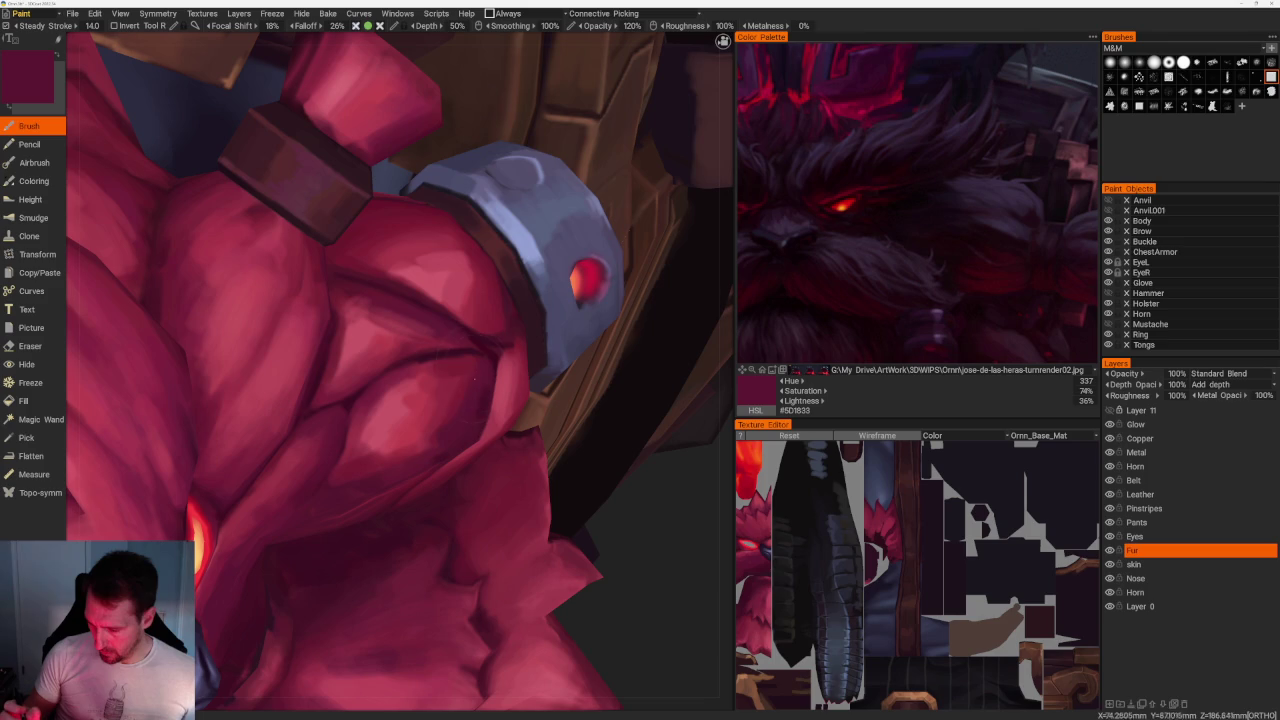
pyautogui.press('v')
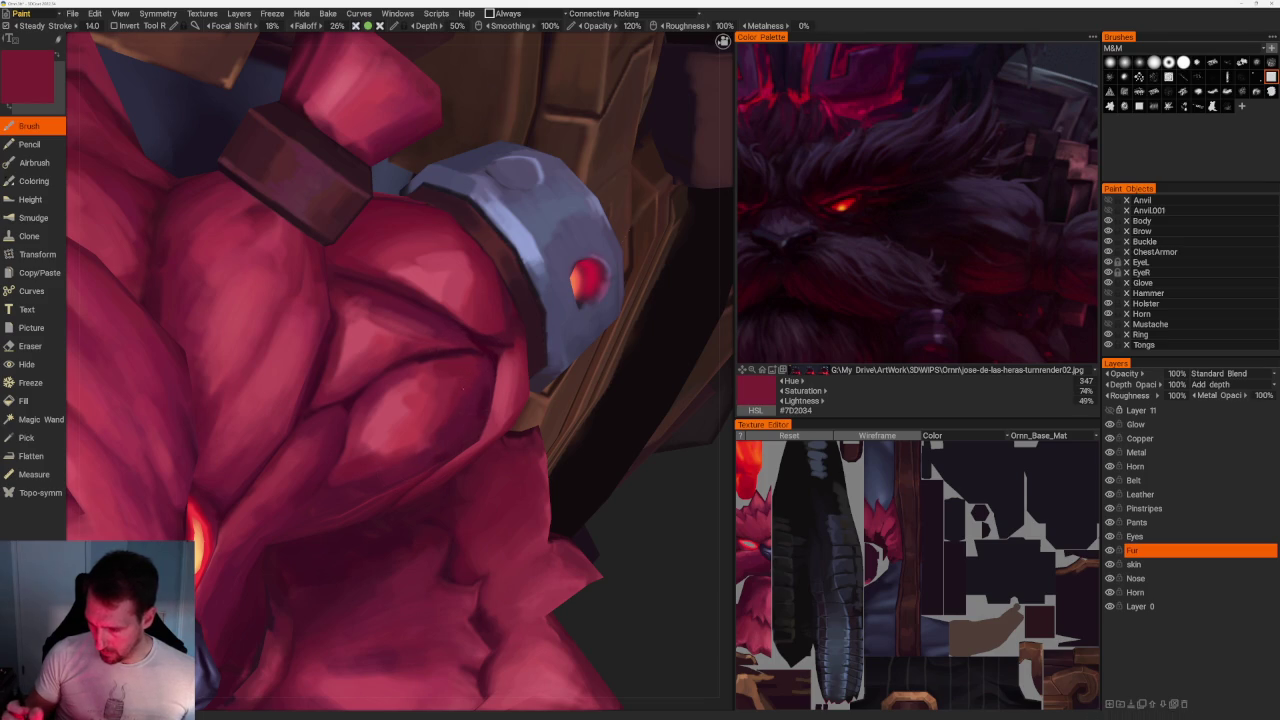
pyautogui.press('v')
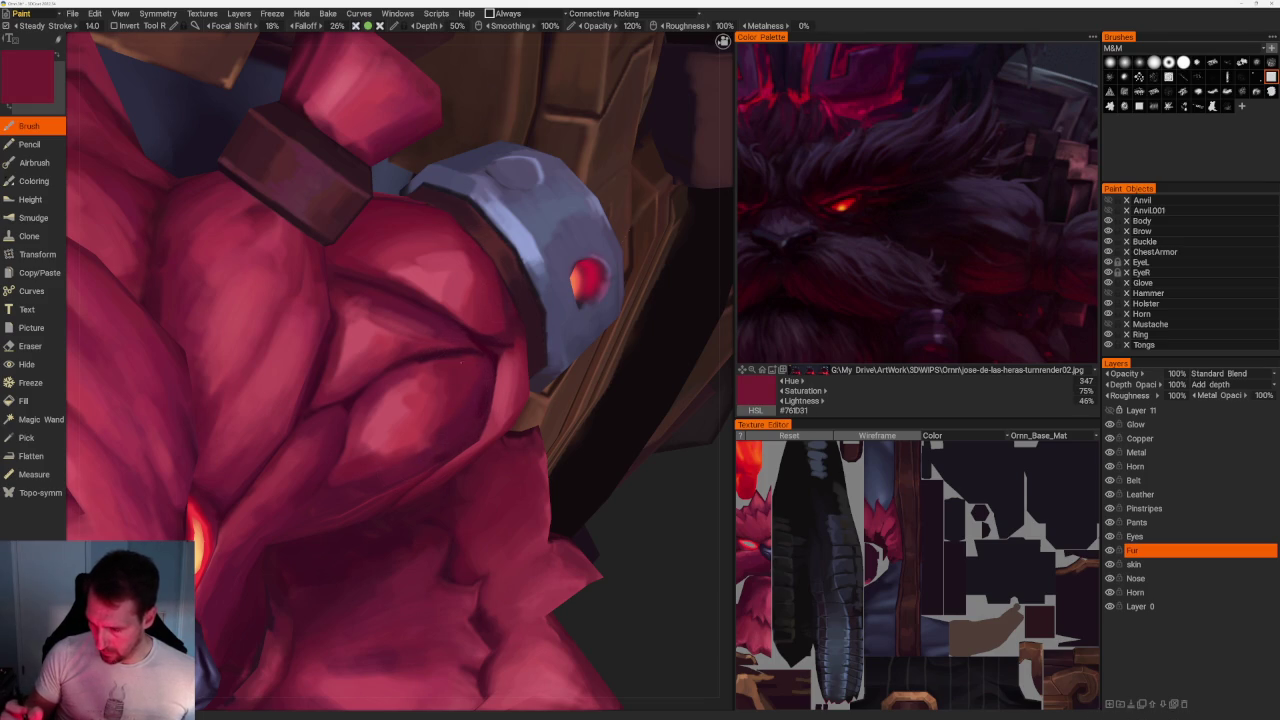
pyautogui.press('v')
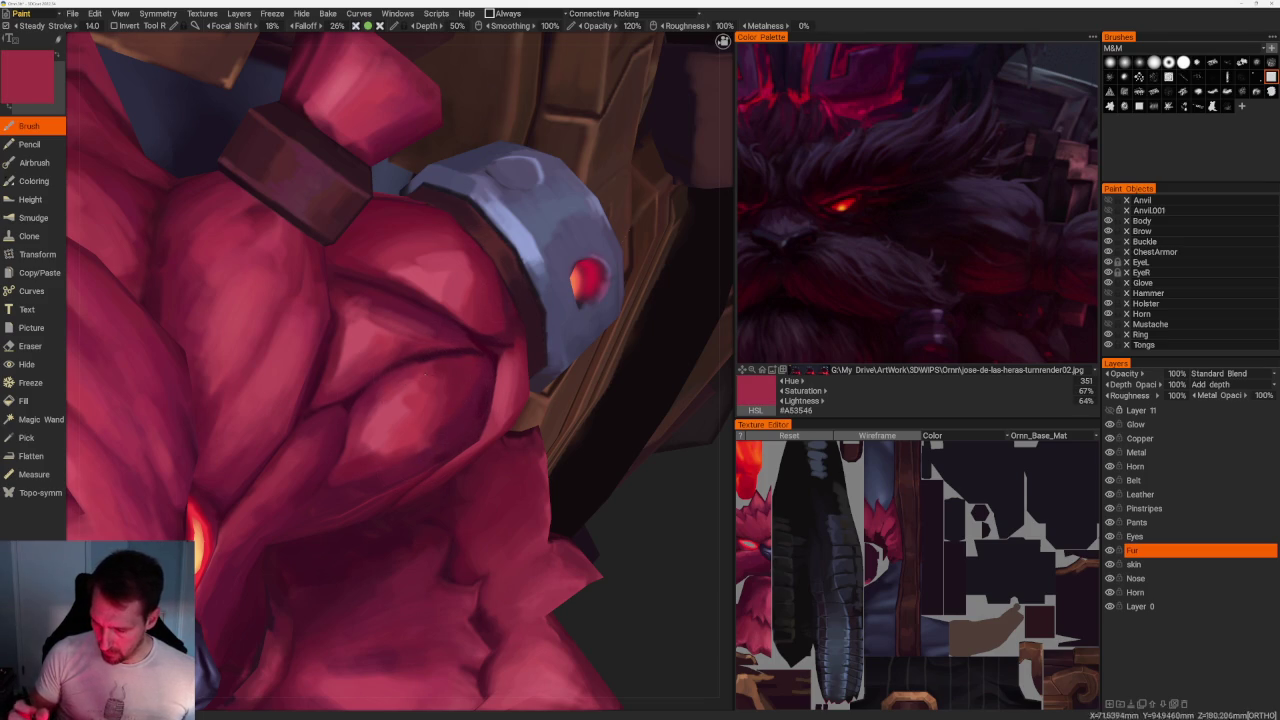
pyautogui.press('v')
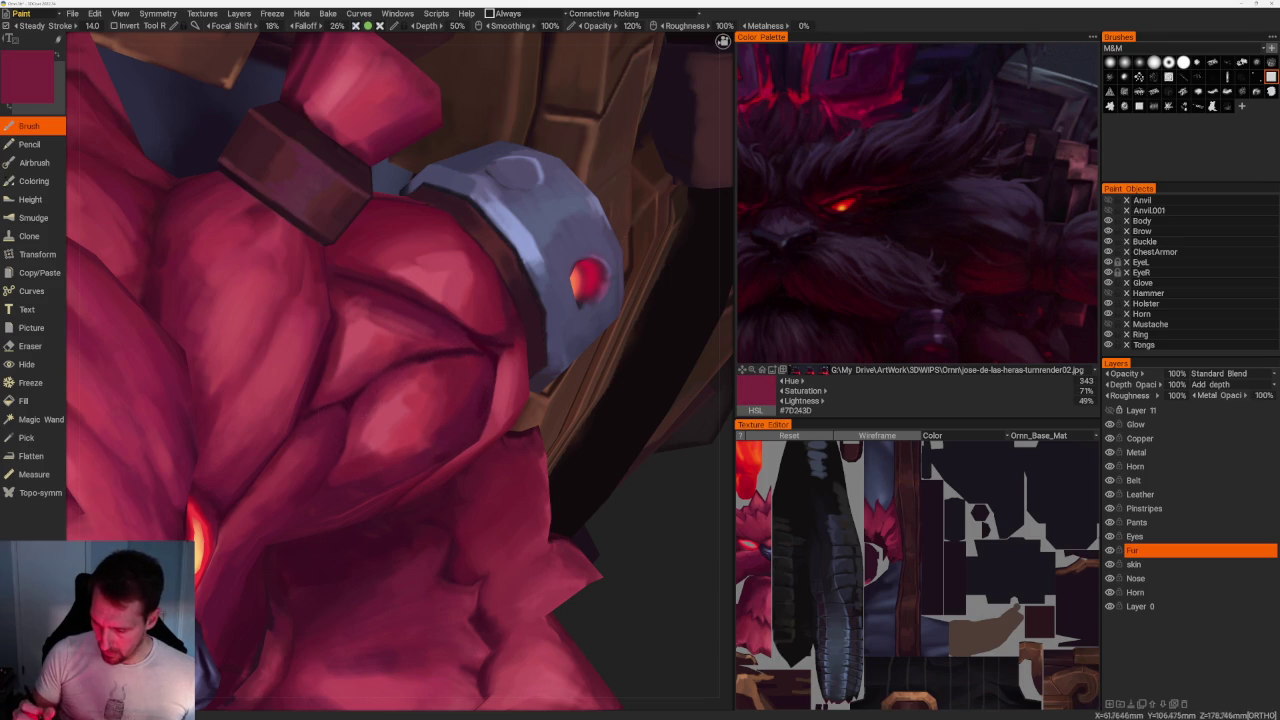
pyautogui.press('v')
# Check the whole model from the side, then add another highlight red and dark maroon shadow.
pyautogui.scroll(-3, 534, 323)
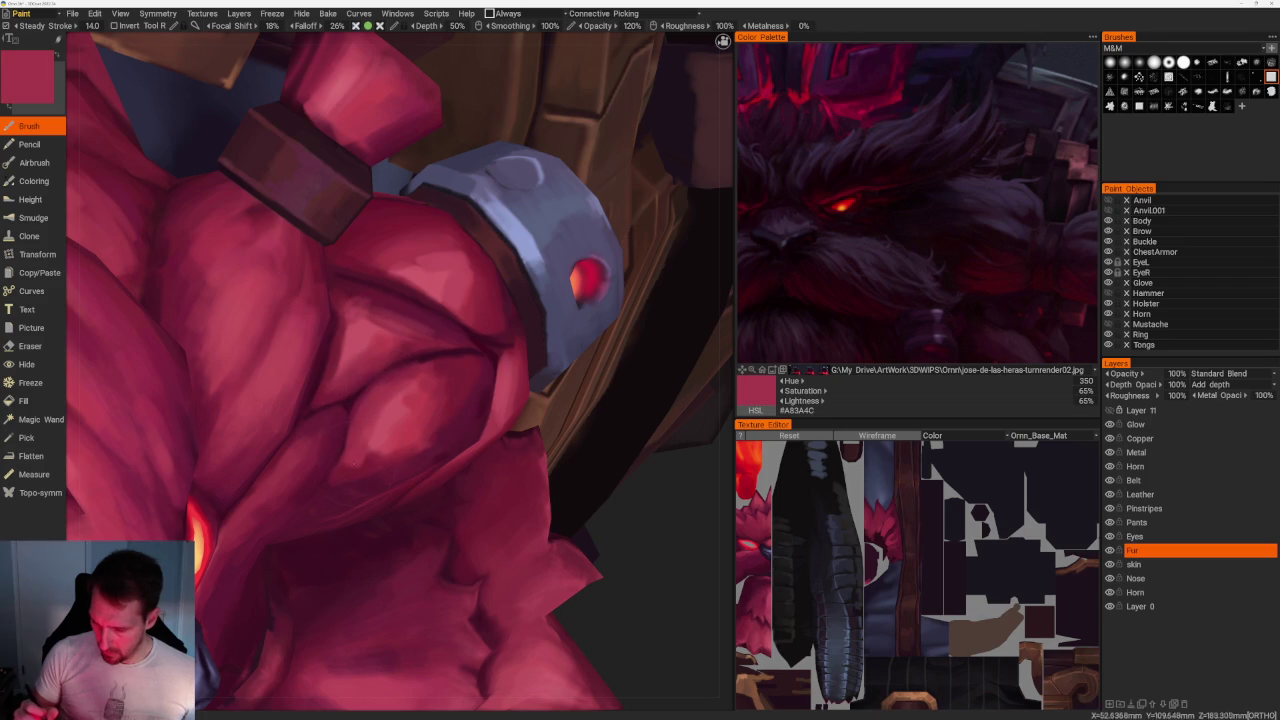
pyautogui.moveTo(480, 330); pyautogui.dragTo(553, 342)
pyautogui.scroll(5, 553, 342)
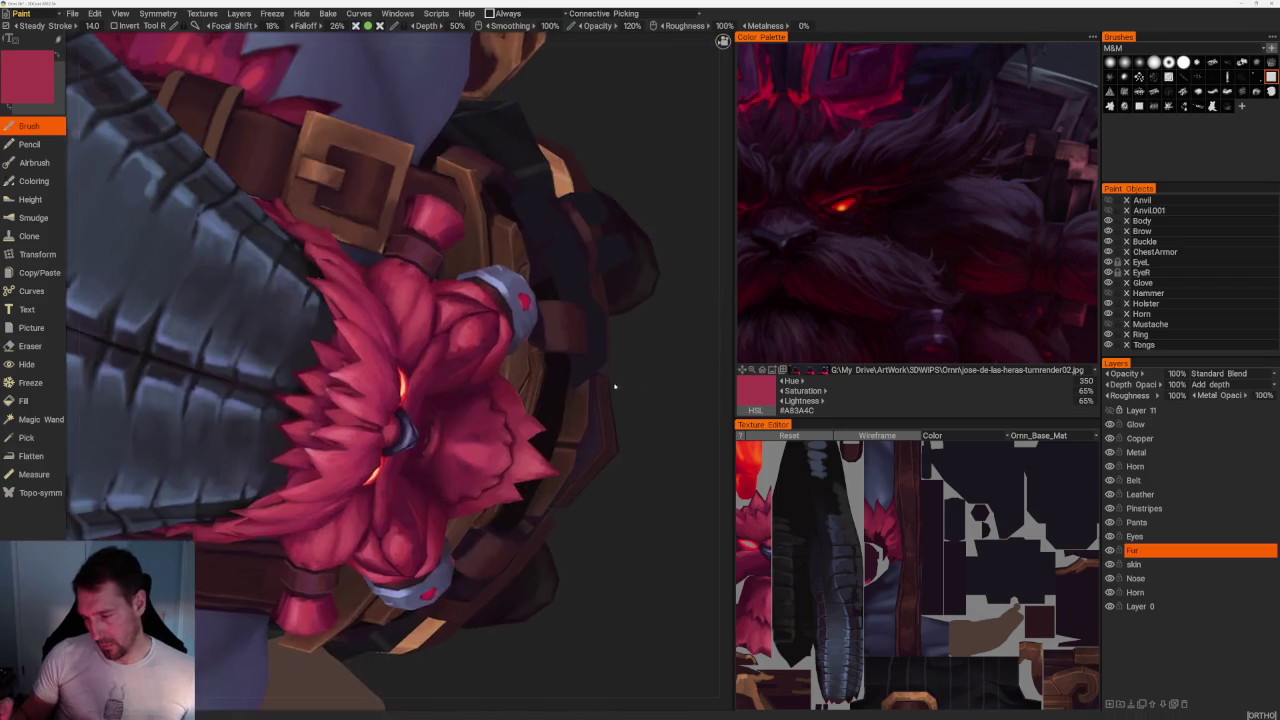
pyautogui.moveTo(617, 380); pyautogui.dragTo(527, 548)
pyautogui.press('v')
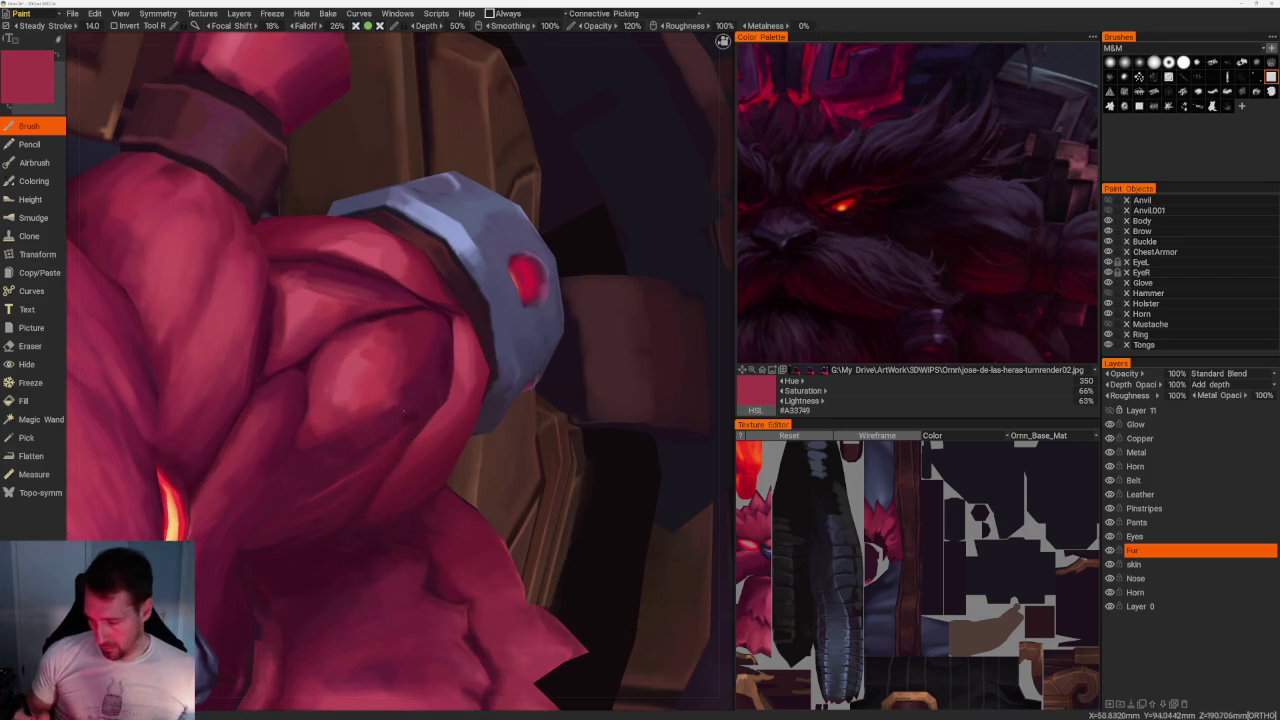
pyautogui.press('v')
# From a closer angle on the arm and bracer, paint pinker skin reds and light pink highlights.
pyautogui.moveTo(418, 410); pyautogui.dragTo(395, 330, button='middle')
pyautogui.moveTo(616, 425)
pyautogui.mouseDown(button='middle')
pyautogui.moveTo(677, 509)
pyautogui.moveTo(646, 497)
pyautogui.mouseUp(button='middle')
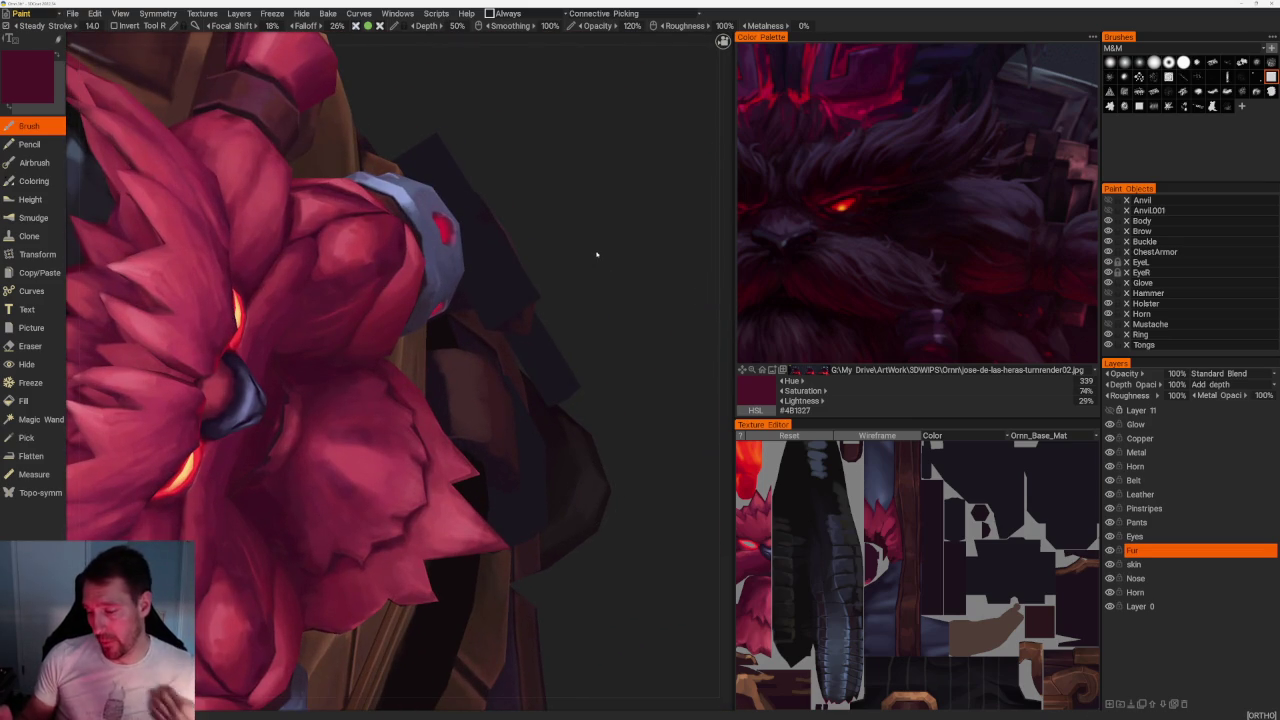
pyautogui.moveTo(600, 257); pyautogui.dragTo(600, 277, button='middle')
pyautogui.scroll(2, 600, 277)
pyautogui.scroll(3, 600, 277)
pyautogui.press('v')
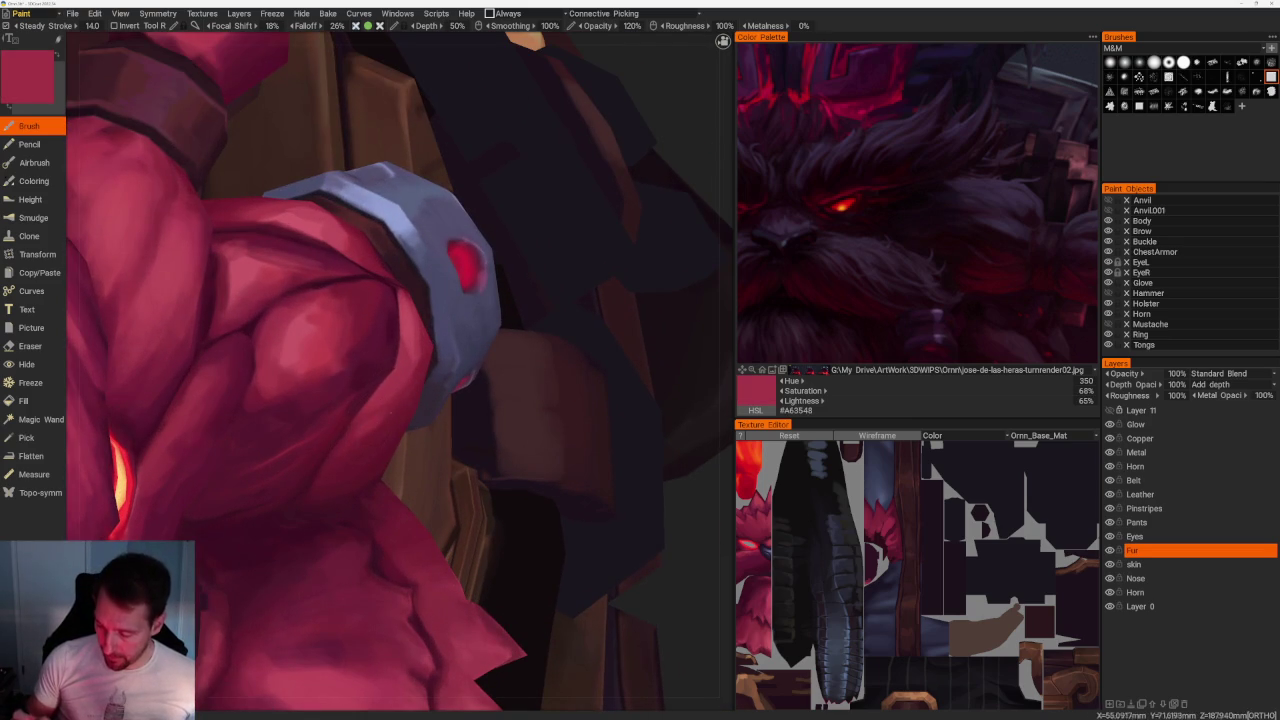
pyautogui.press('v')
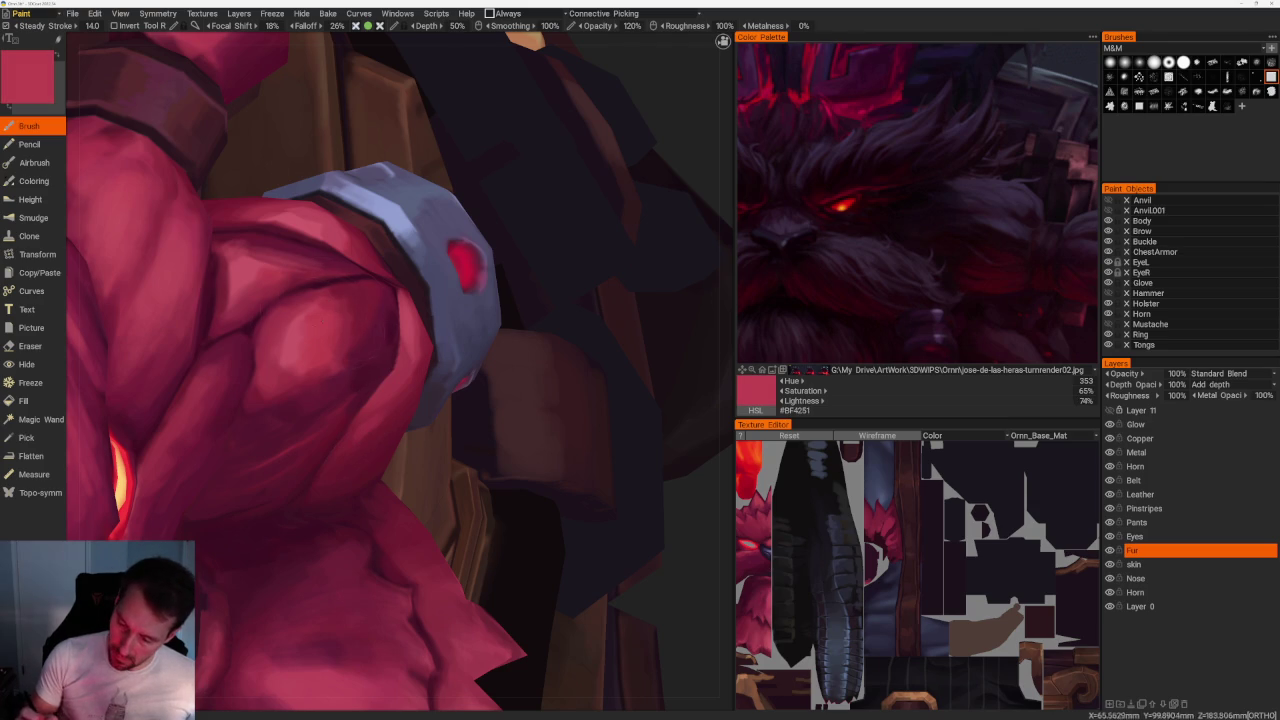
pyautogui.press('v')
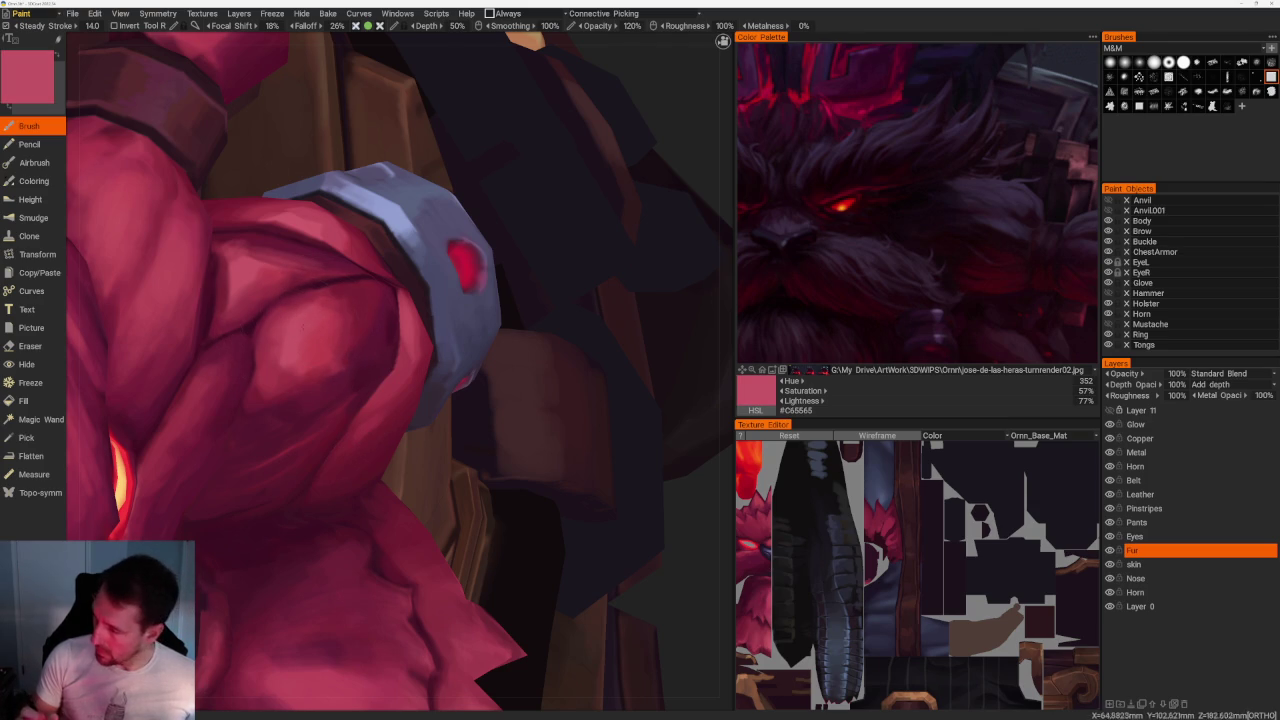
# Deepen the arm shading with saturated reds, then very dark maroon shadows, ending on deep crimson #5A1832.
pyautogui.press('v')
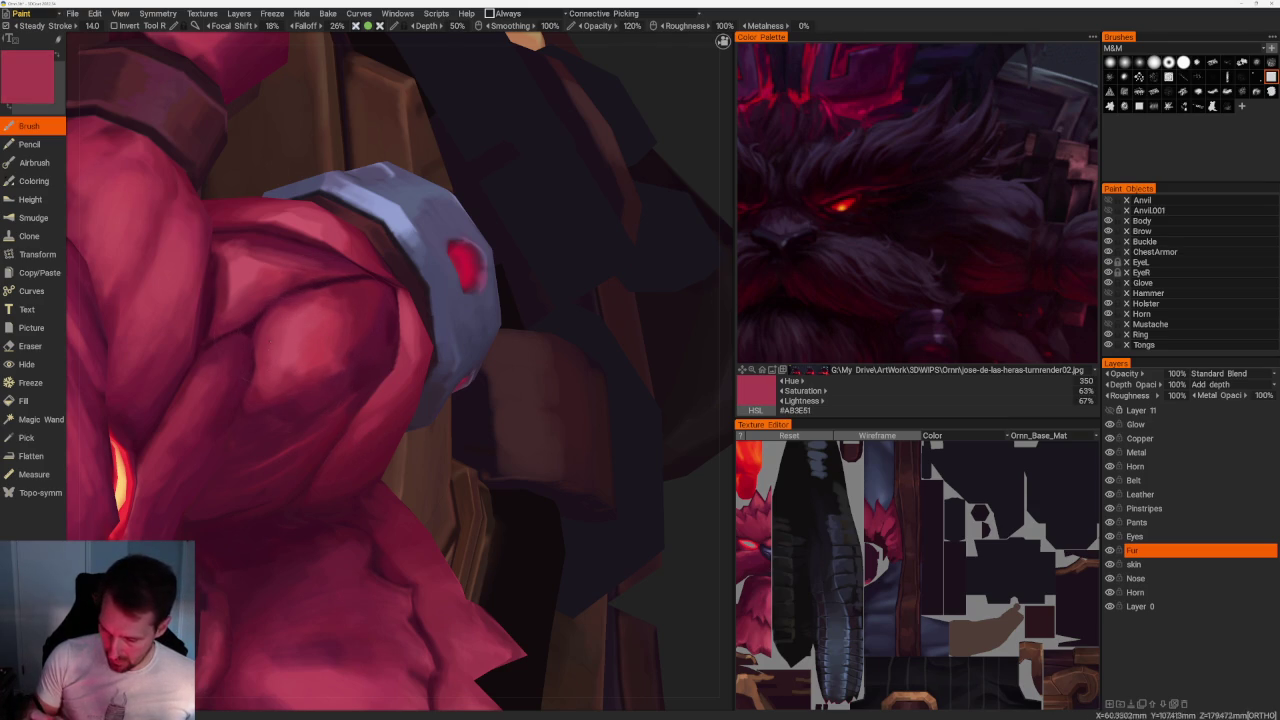
pyautogui.press('v')
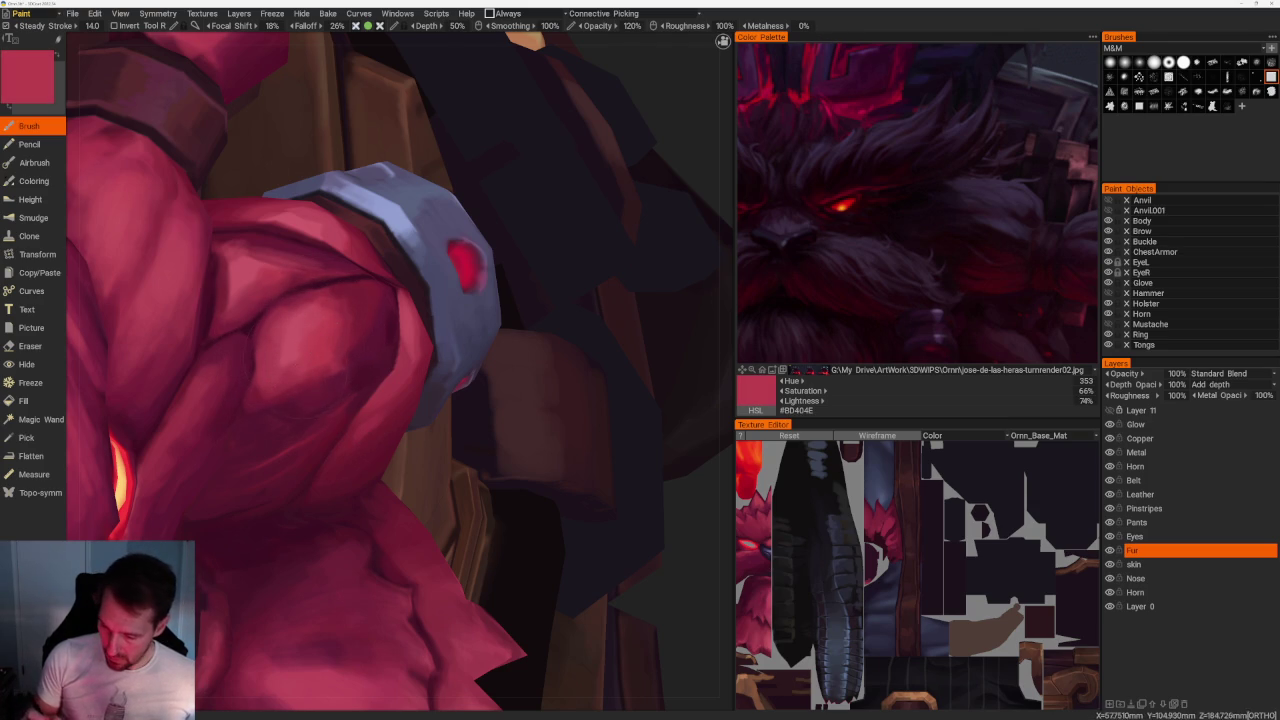
pyautogui.press('v')
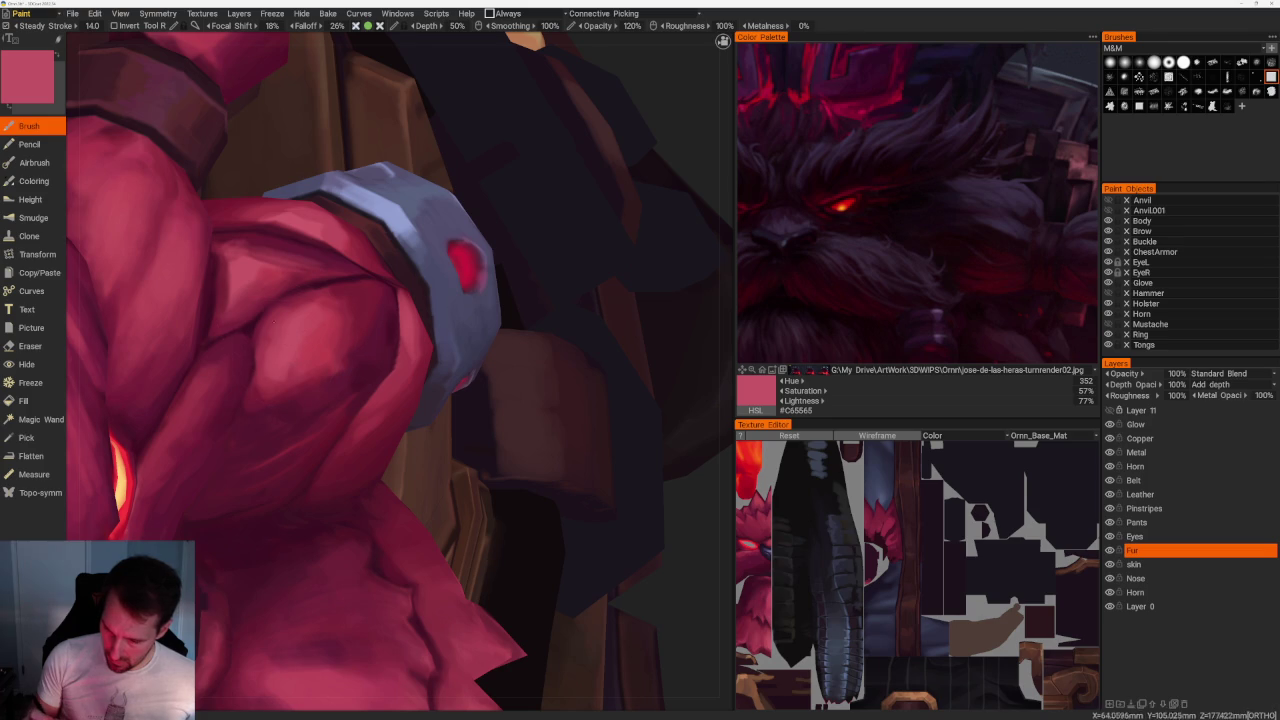
pyautogui.press('v')
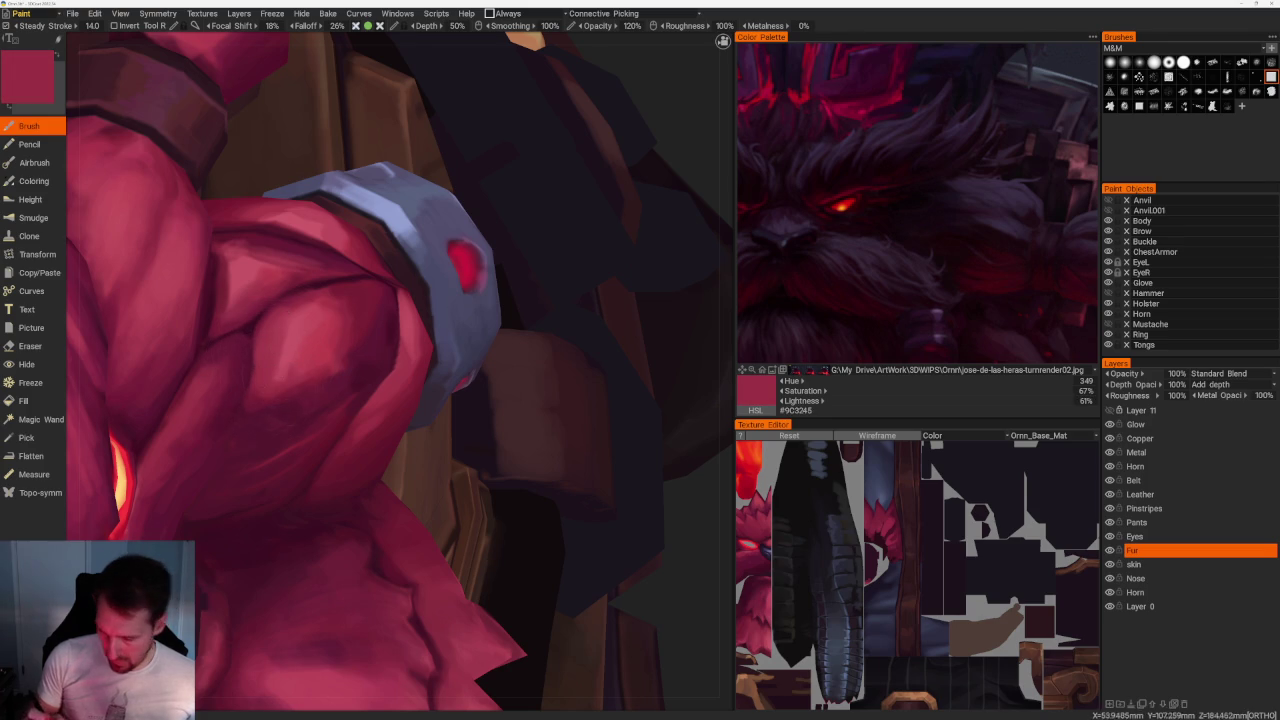
pyautogui.press('v')
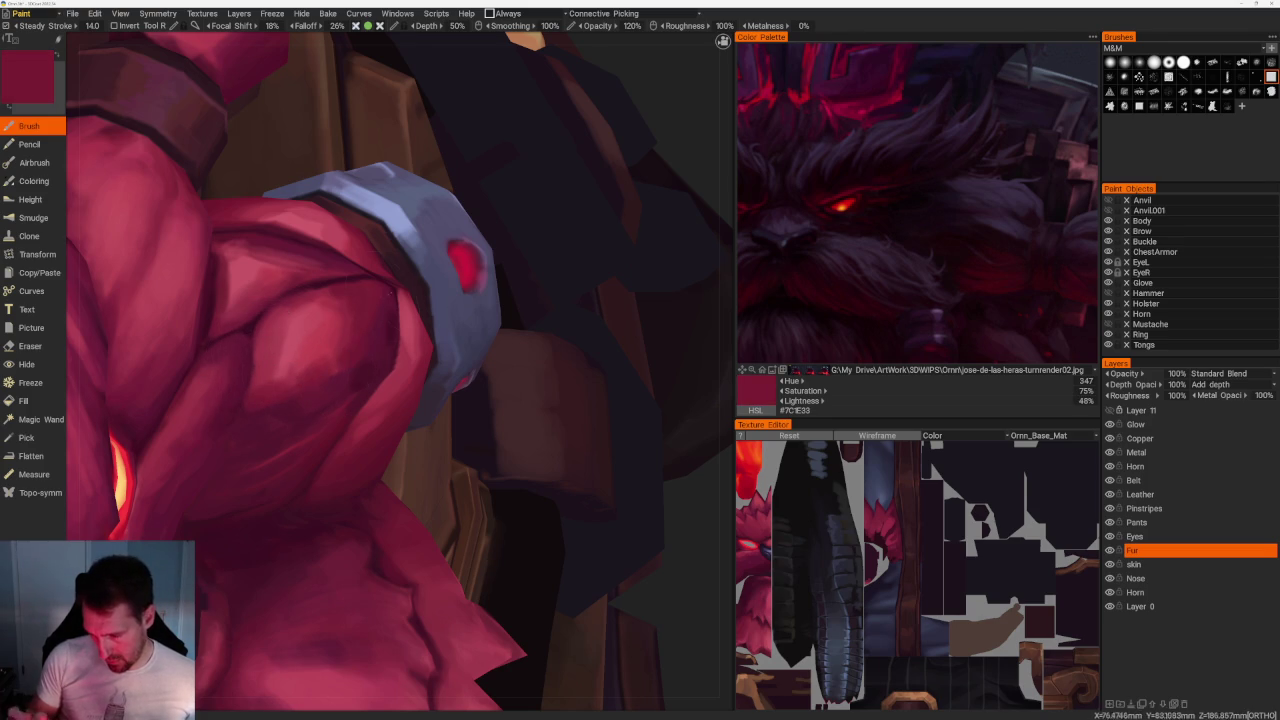
pyautogui.press('v')
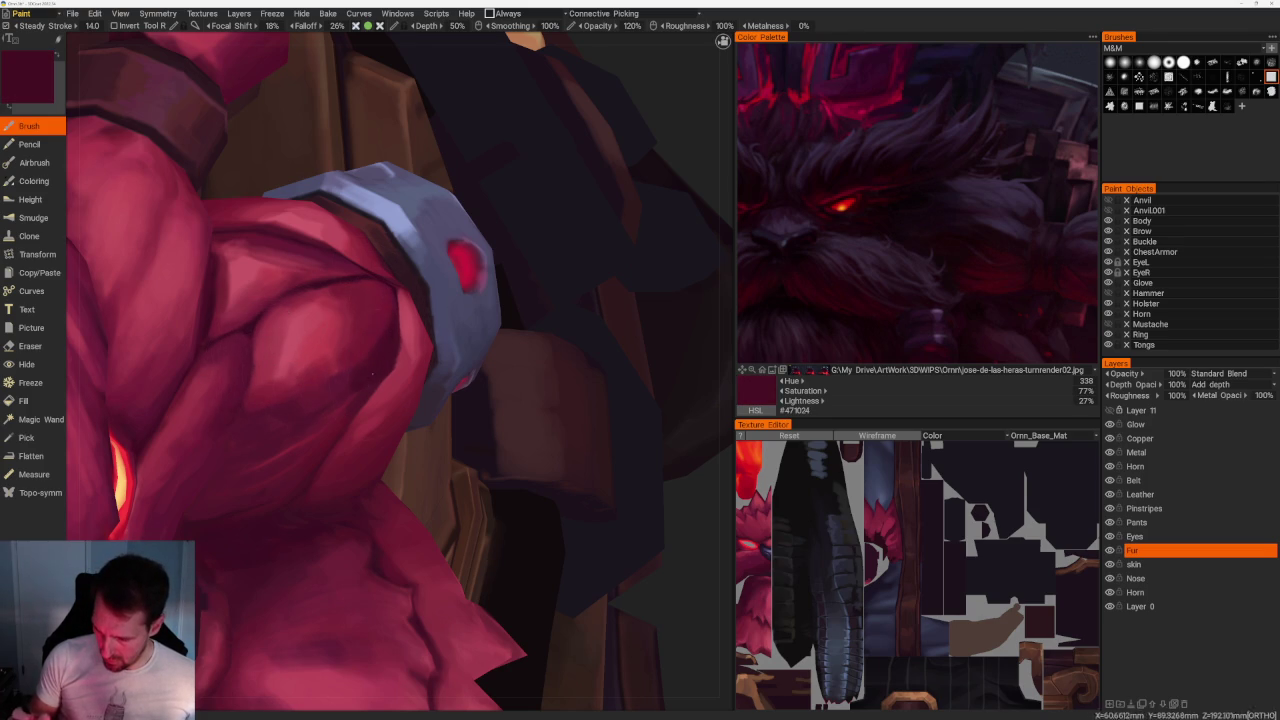
pyautogui.press('v')
pyautogui.press('v')
pyautogui.press('v')
pyautogui.scroll(-10, 314, 163)
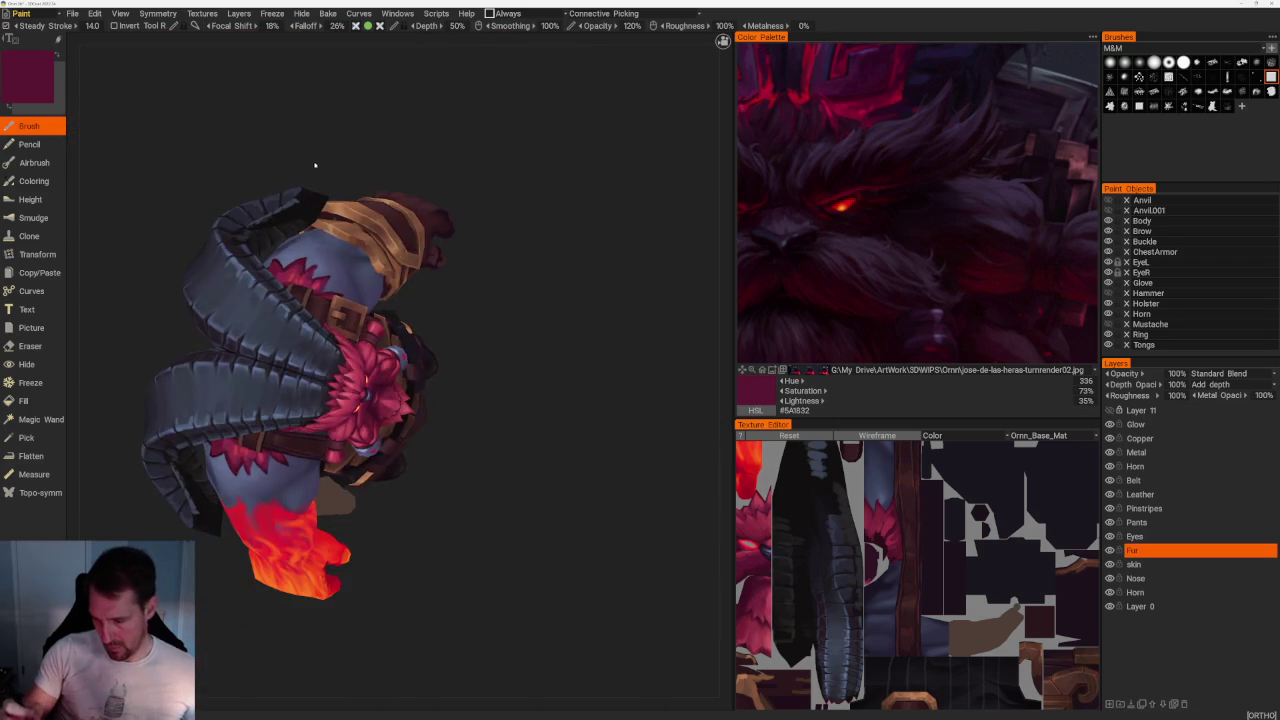
# Zoom in on the fist fur and paint mid, slightly brighter and slightly darker red strokes.
pyautogui.scroll(-2, 531, 279)
pyautogui.scroll(3, 531, 279)
pyautogui.scroll(3, 614, 323)
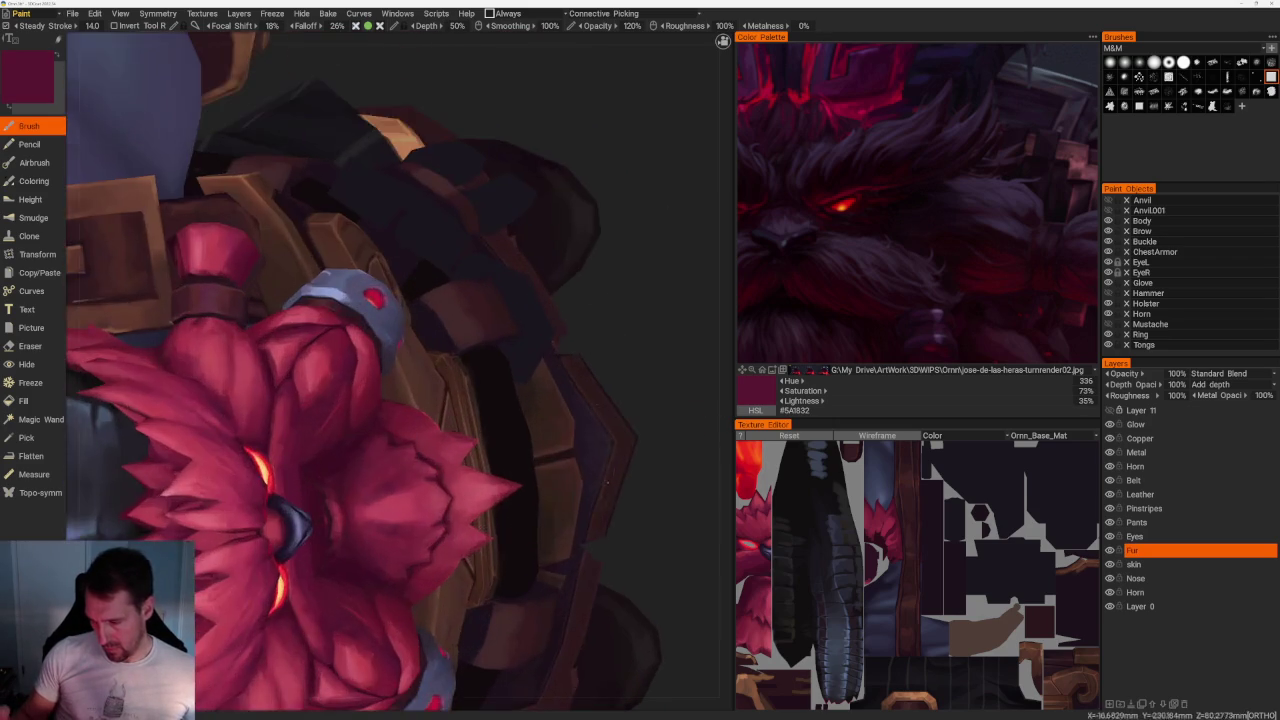
pyautogui.scroll(4, 313, 338)
pyautogui.press('v')
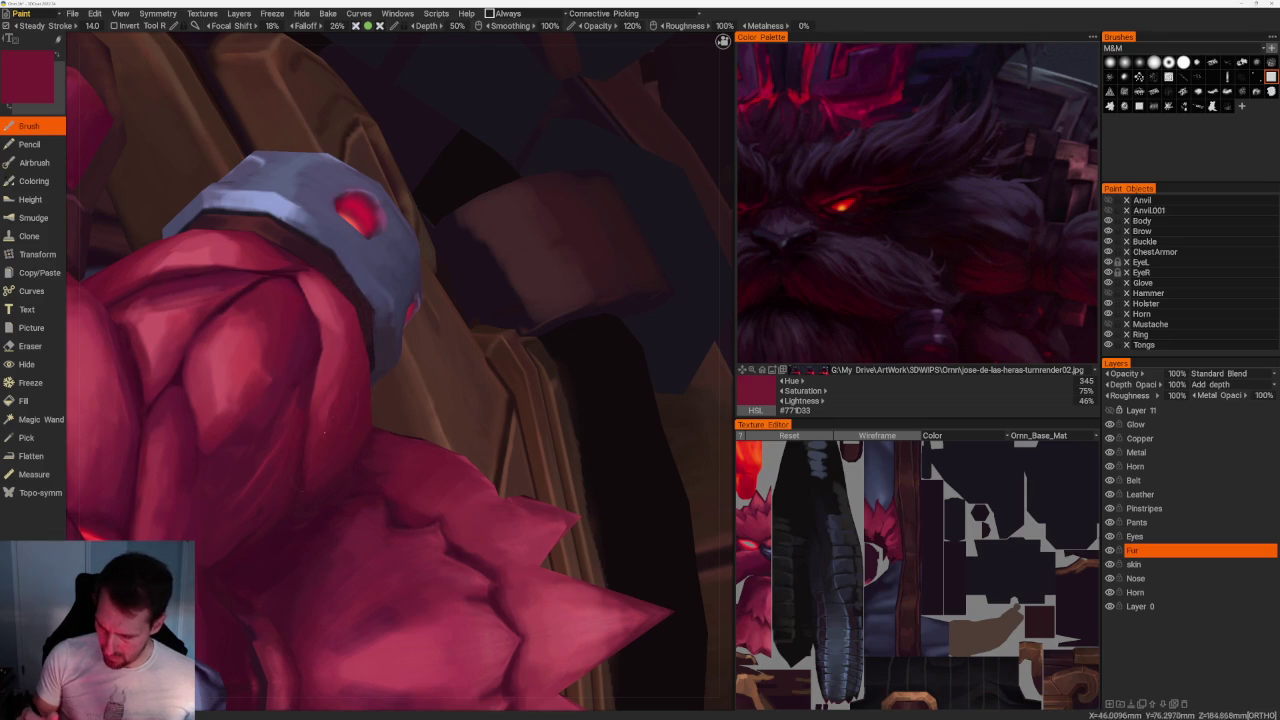
pyautogui.press('v')
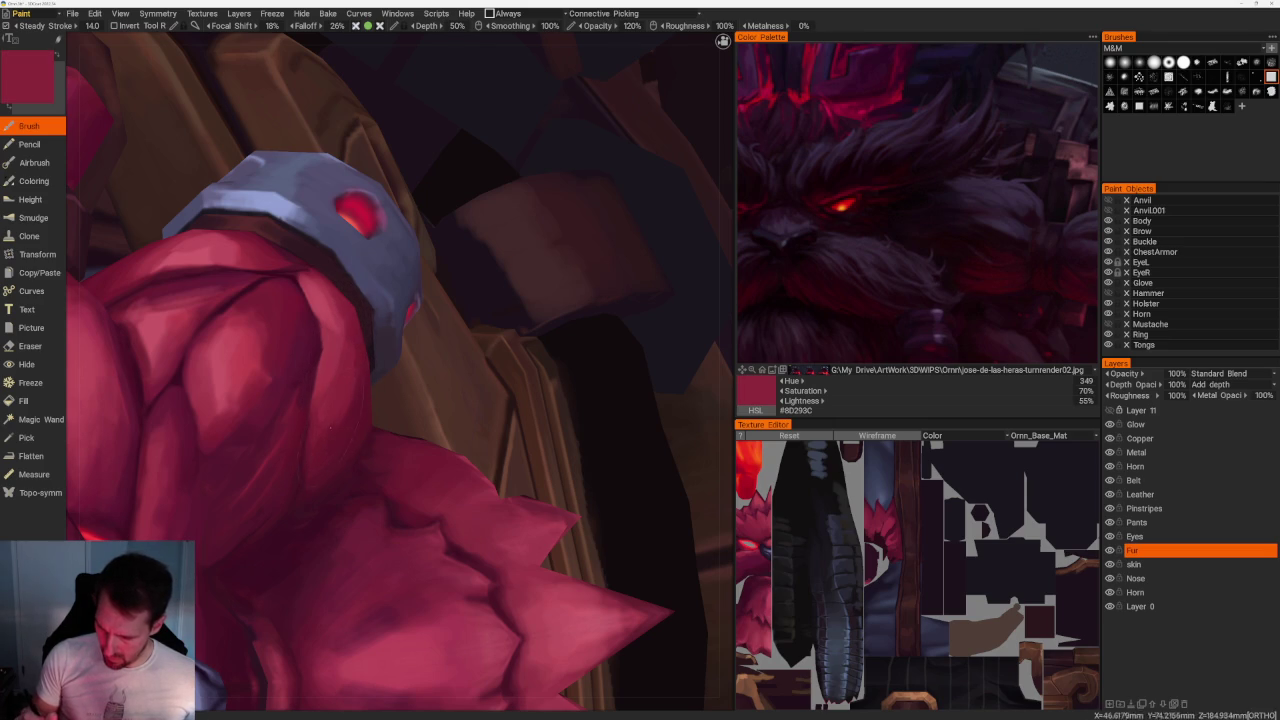
pyautogui.press('v')
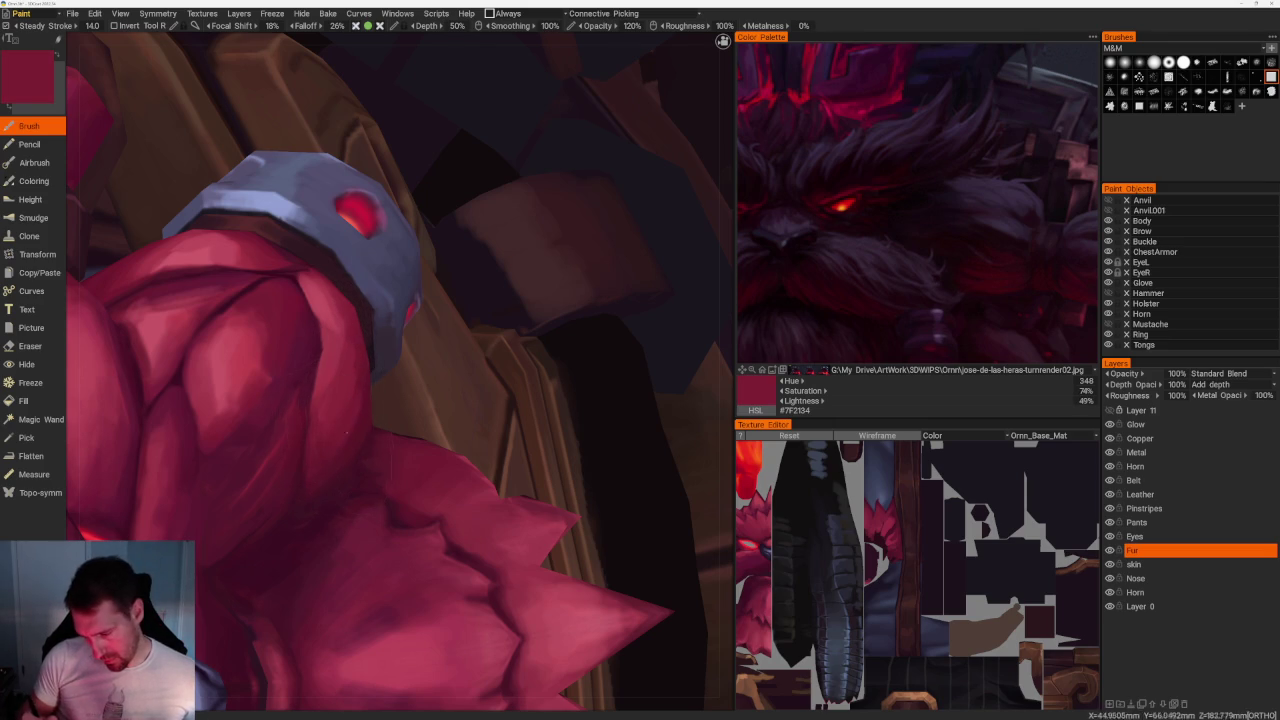
# Undo the stroke over the grey-blue straps, then alternate light pink-red and dark crimson fur strokes.
pyautogui.scroll(-5, 333, 416)
pyautogui.moveTo(403, 154)
pyautogui.mouseDown(button='middle')
pyautogui.moveTo(363, 140)
pyautogui.moveTo(490, 259)
pyautogui.mouseUp(button='middle')
pyautogui.hotkey('ctrl', 'z')
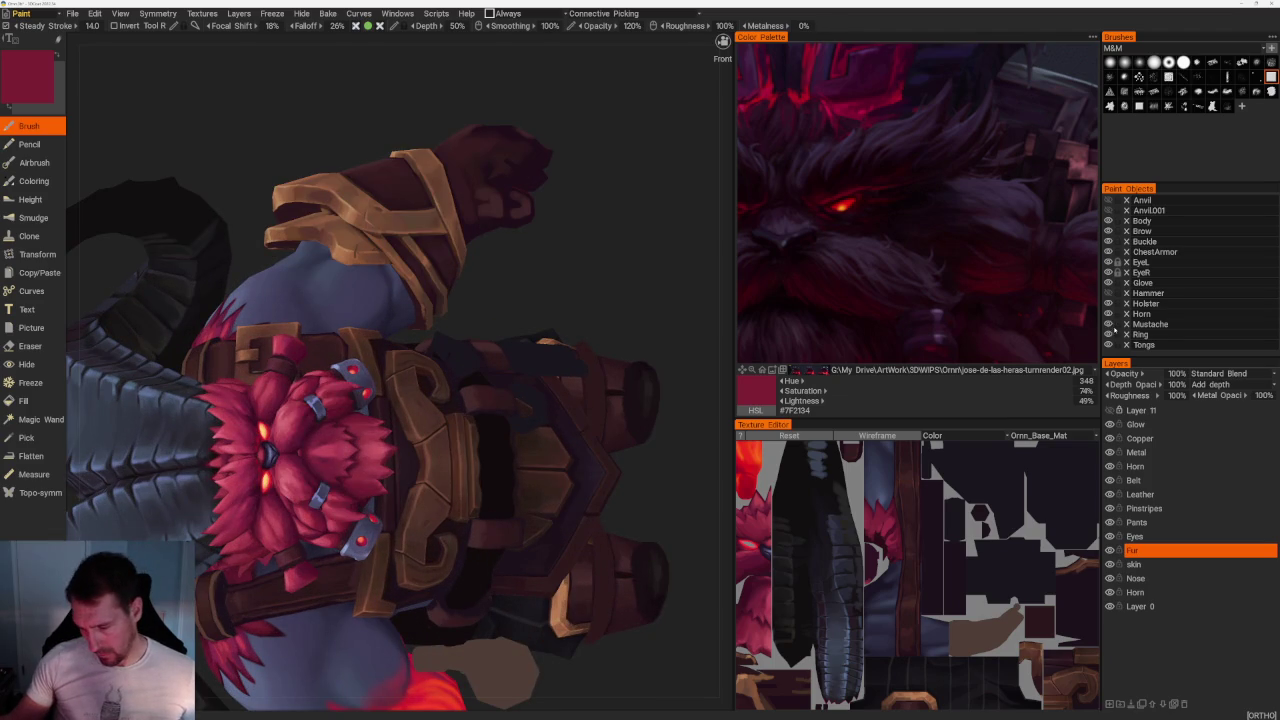
pyautogui.moveTo(566, 269)
pyautogui.mouseDown(button='middle')
pyautogui.moveTo(626, 271)
pyautogui.moveTo(583, 349)
pyautogui.mouseUp(button='middle')
pyautogui.scroll(3, 600, 480)
pyautogui.scroll(3, 600, 480)
pyautogui.press('v')
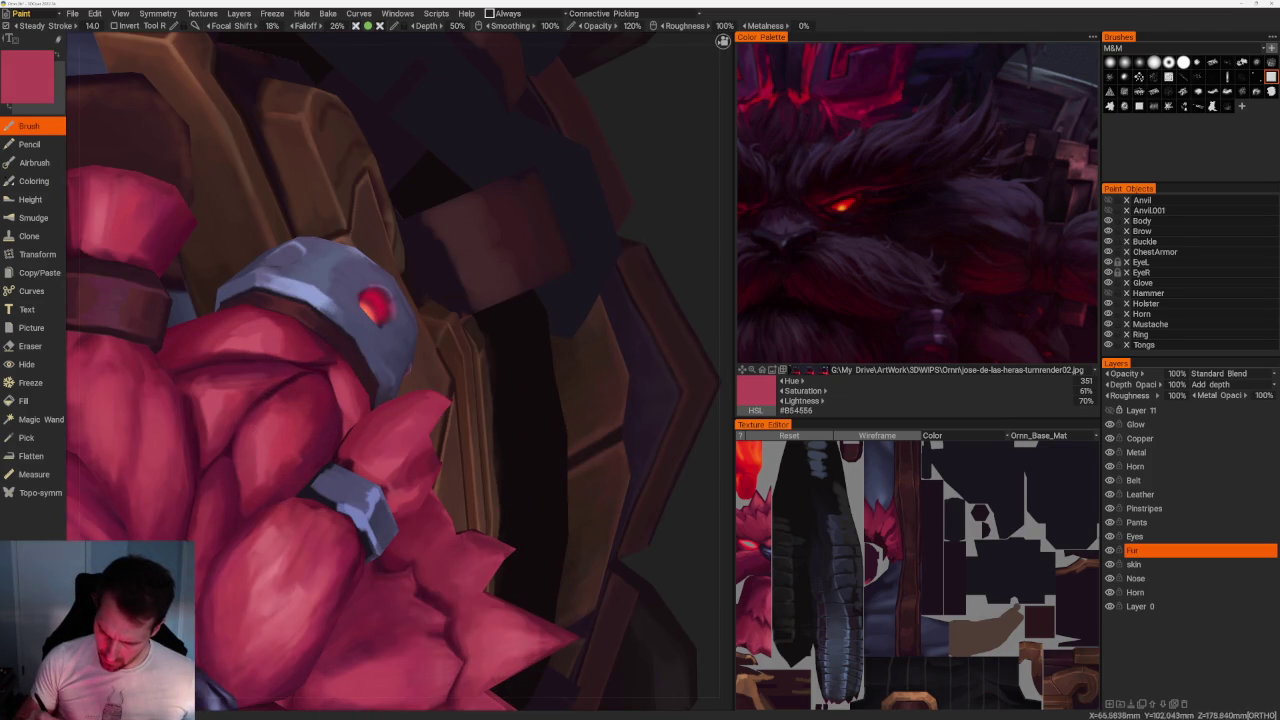
pyautogui.press('v')
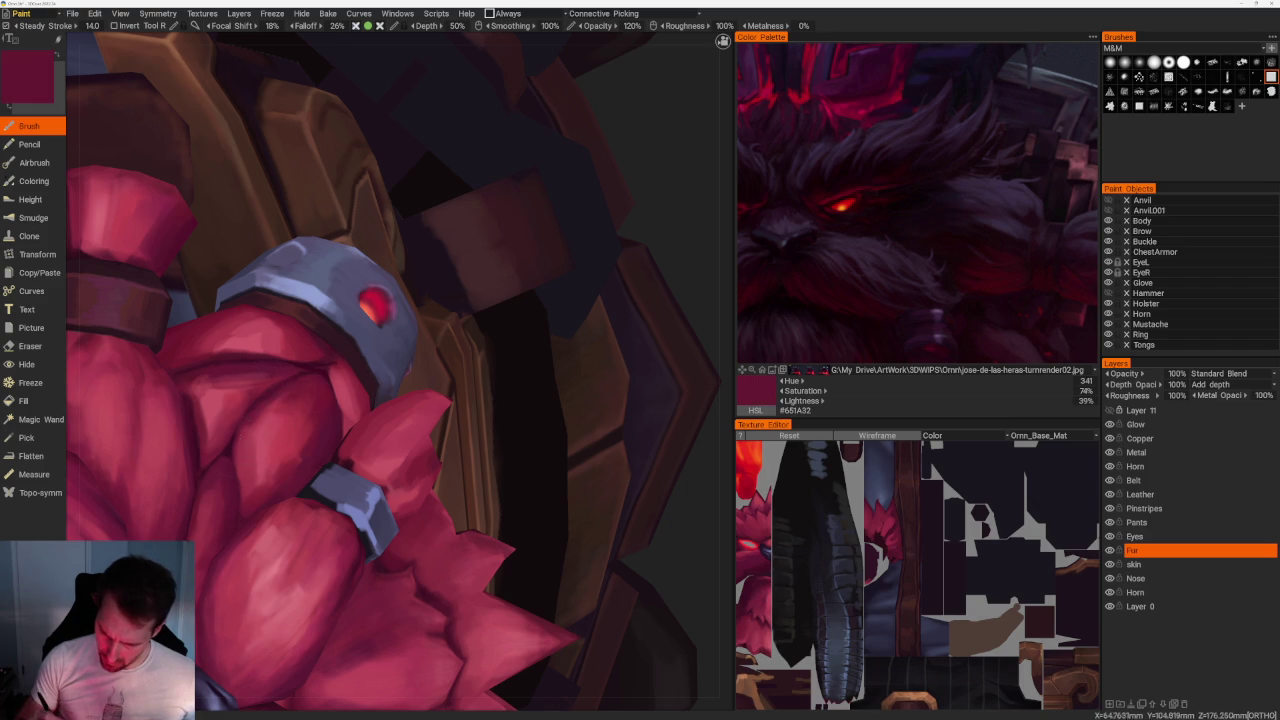
pyautogui.press('v')
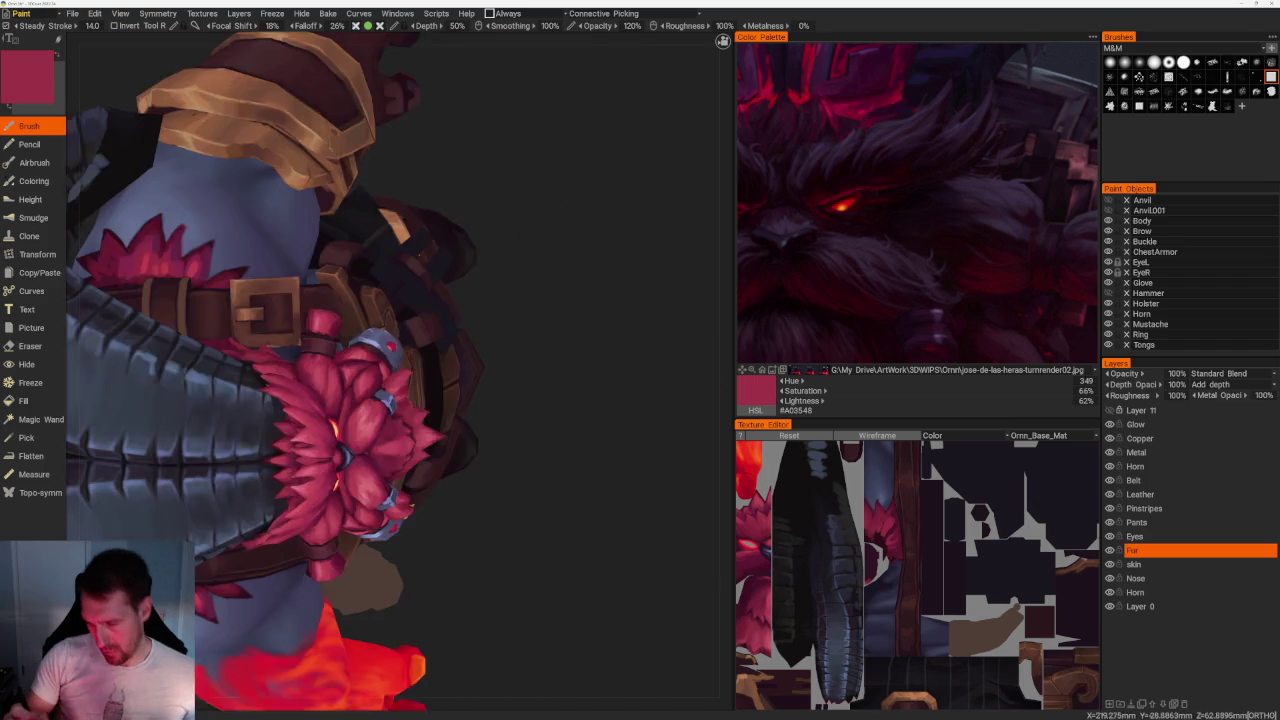
pyautogui.moveTo(500, 330)
pyautogui.keyDown('alt'); pyautogui.mouseDown()
pyautogui.moveTo(558, 257)
pyautogui.moveTo(646, 420)
pyautogui.mouseUp(); pyautogui.keyUp('alt')
# Shade the fist fur with dark crimson and wine shadows and bright pink-red highlights.
pyautogui.press('v')
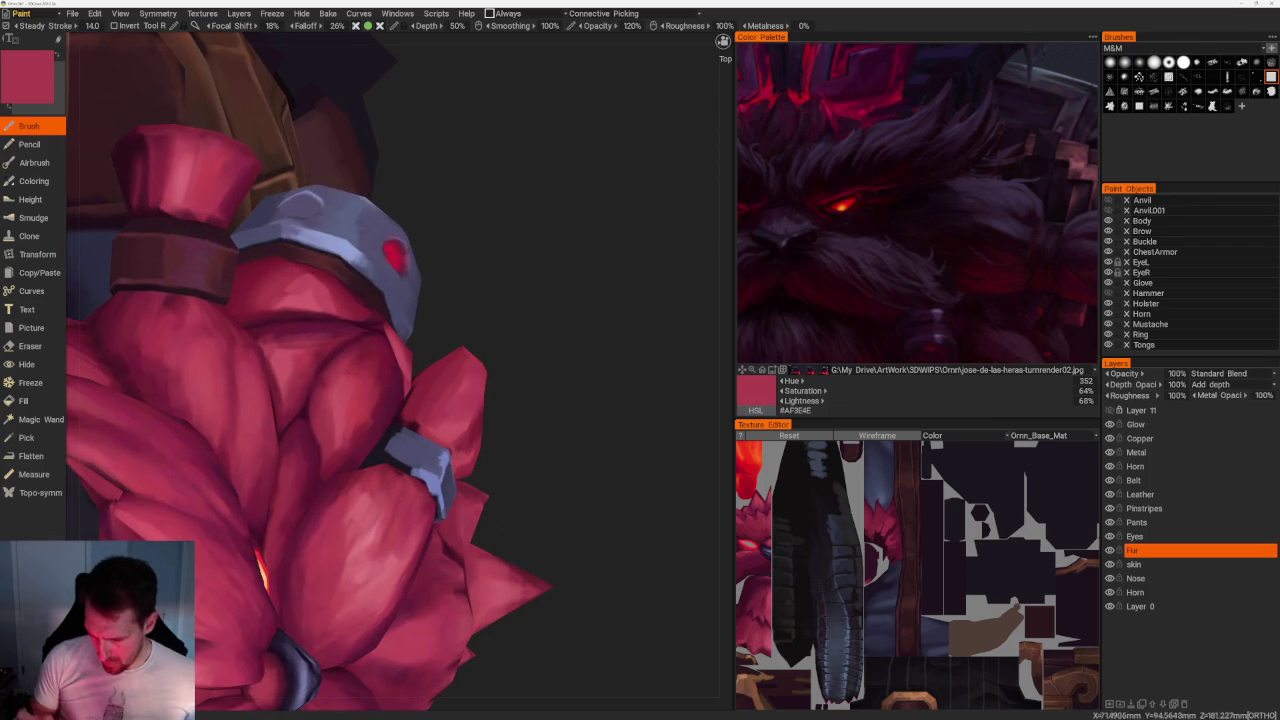
pyautogui.press('v')
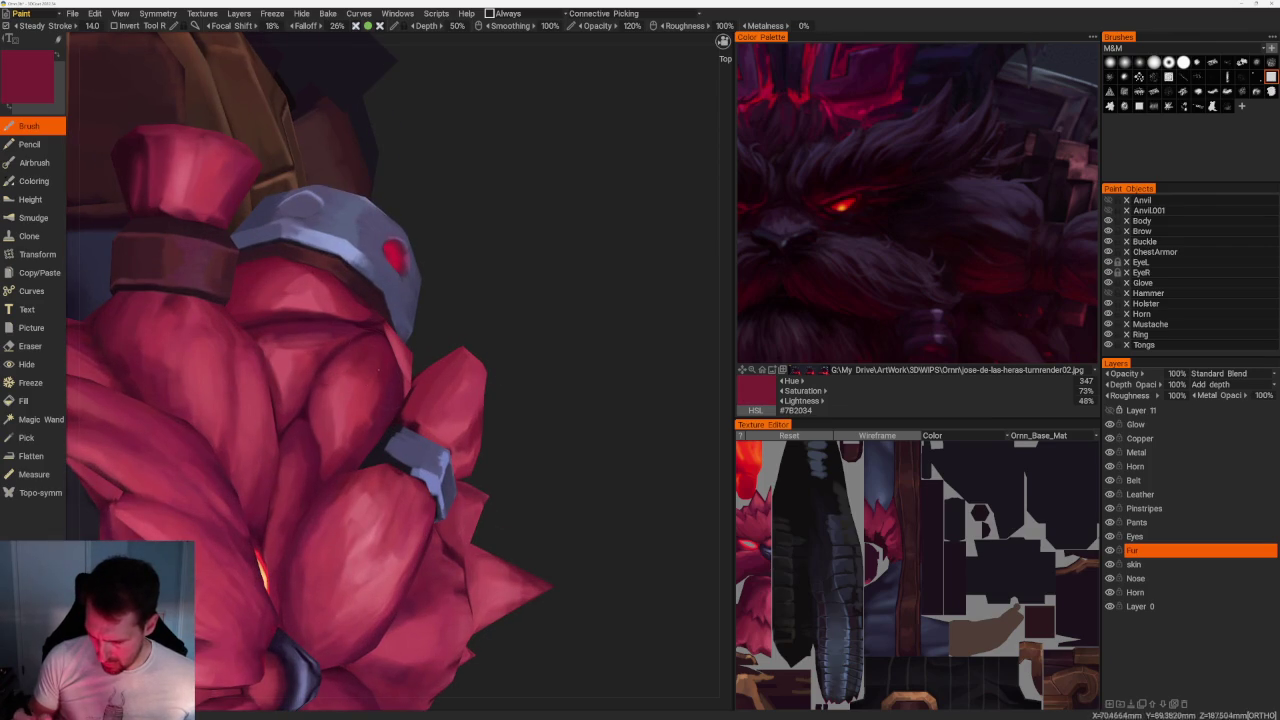
pyautogui.press('v')
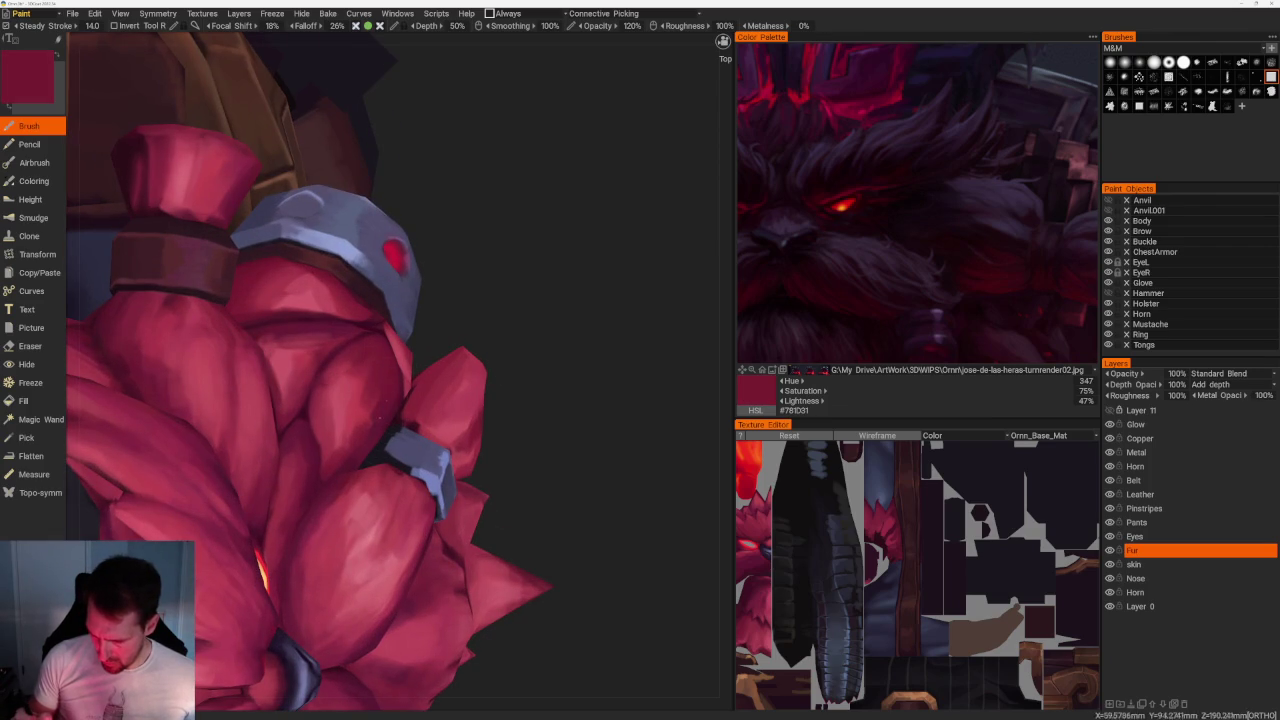
pyautogui.press('v')
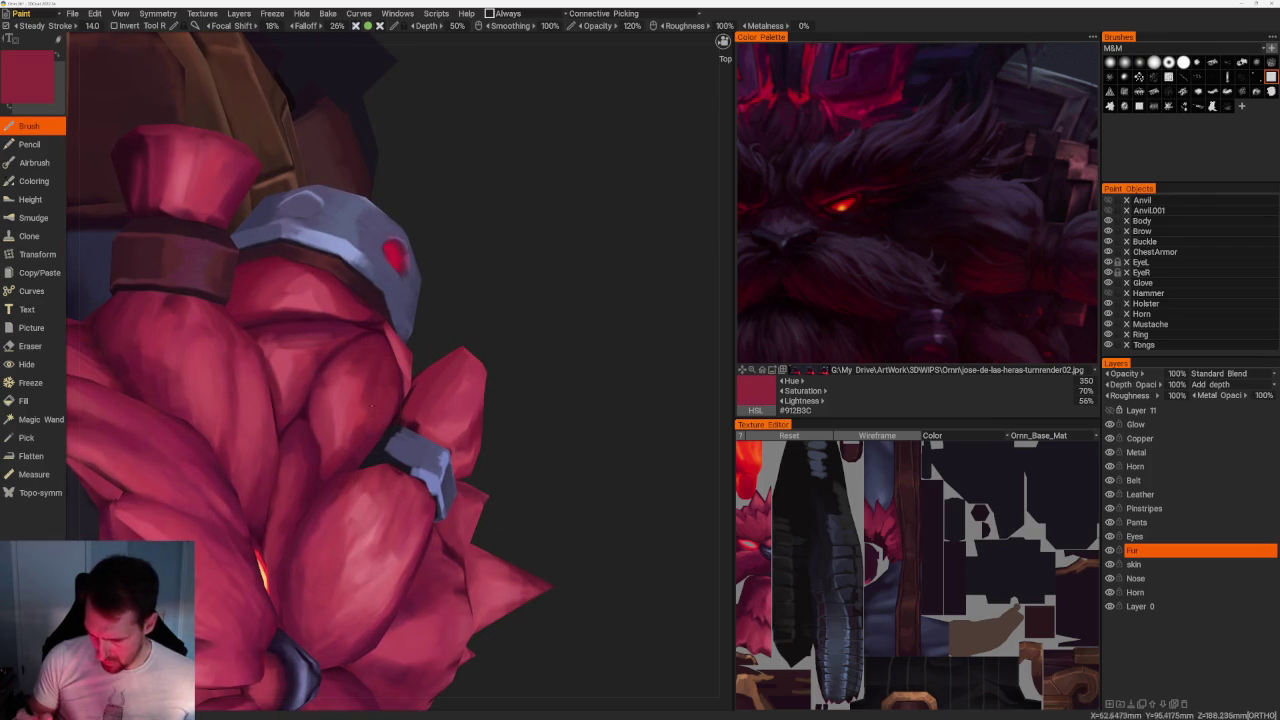
pyautogui.press('v')
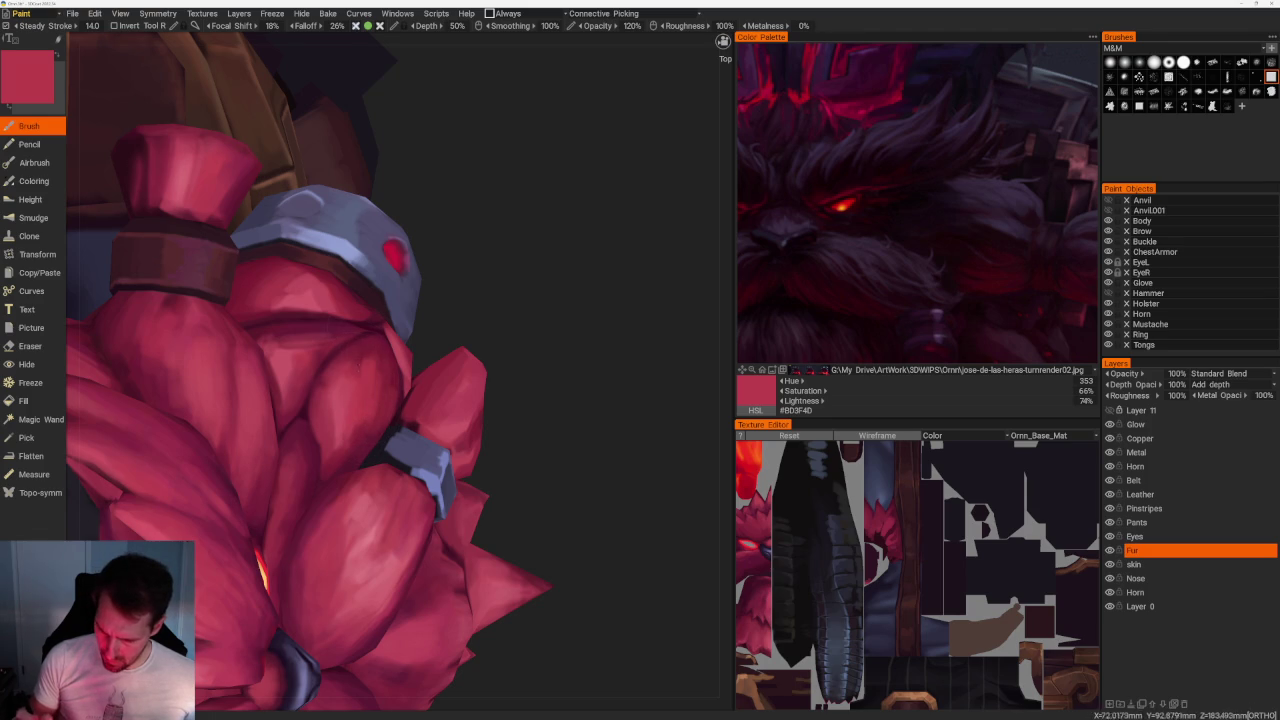
pyautogui.press('v')
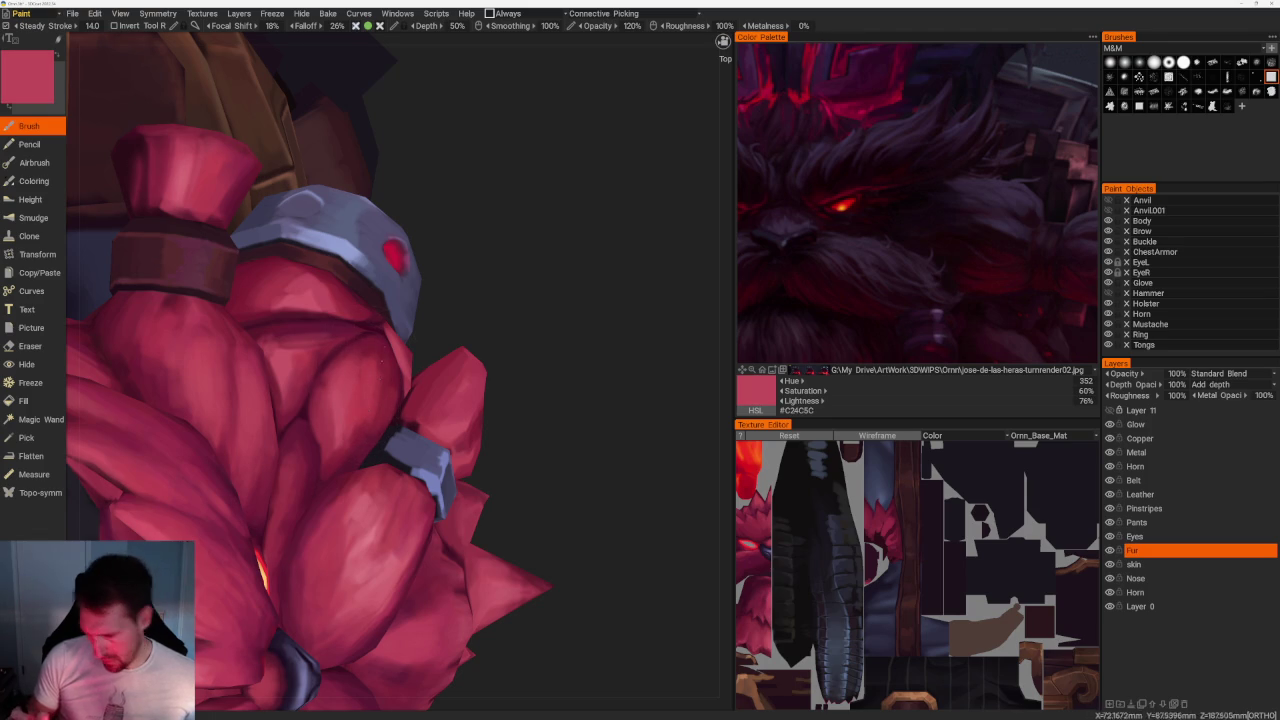
pyautogui.press('v')
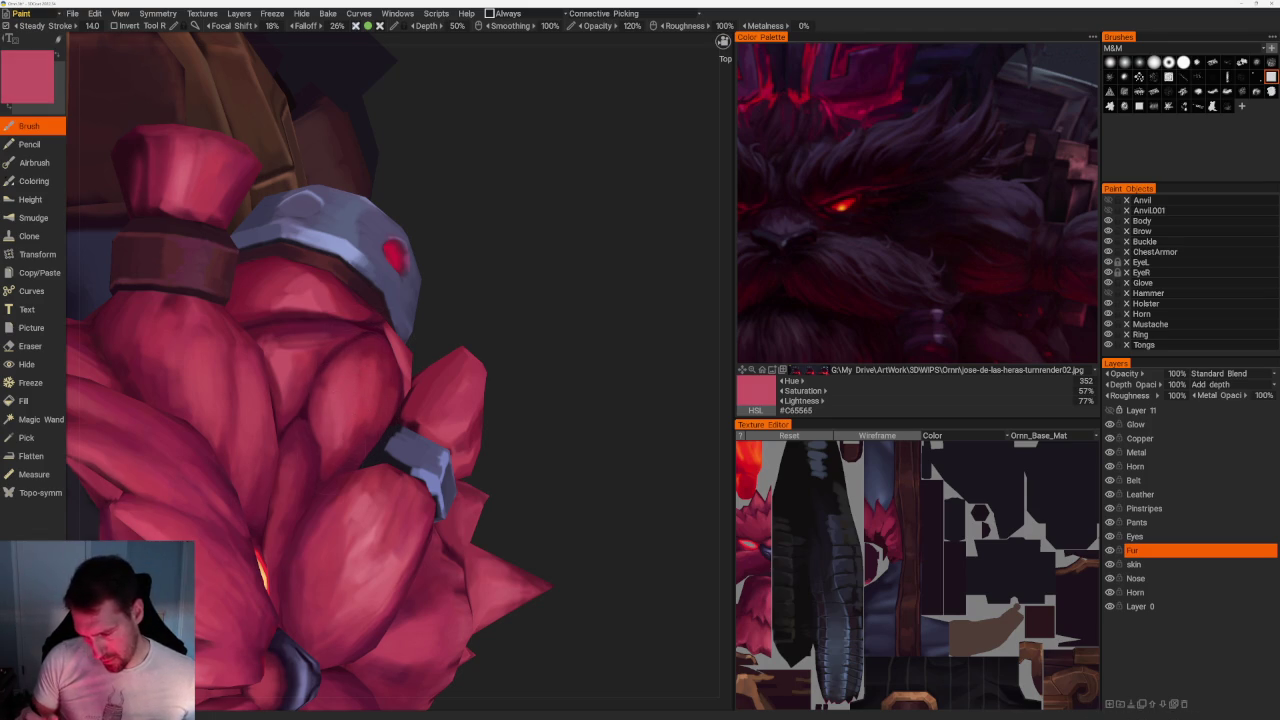
pyautogui.press('v')
pyautogui.press('v')
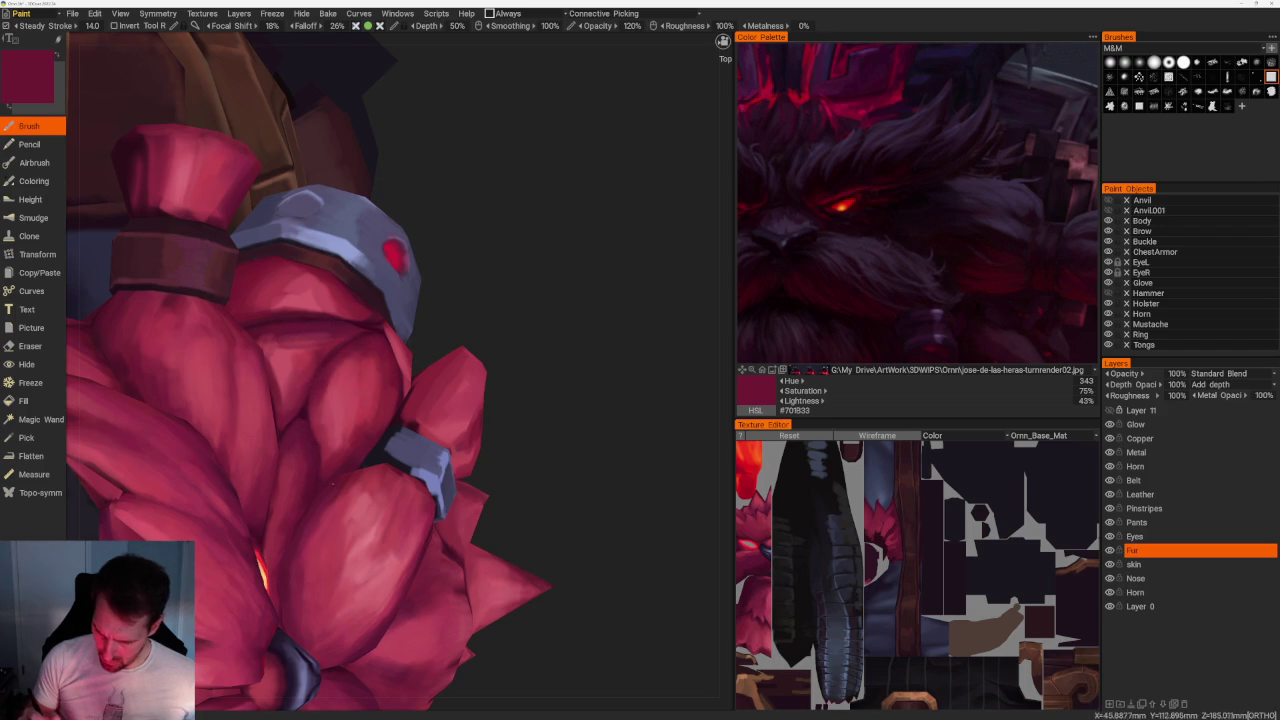
pyautogui.press('v')
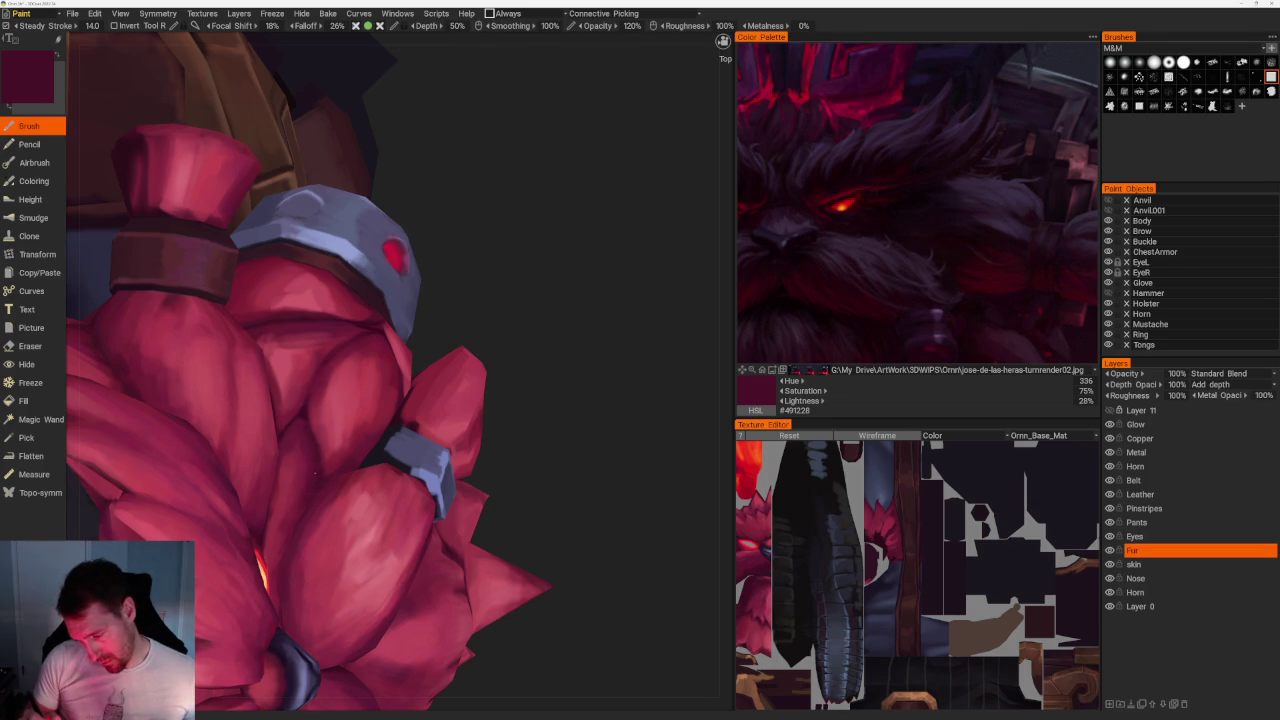
pyautogui.press('v')
pyautogui.press('v')
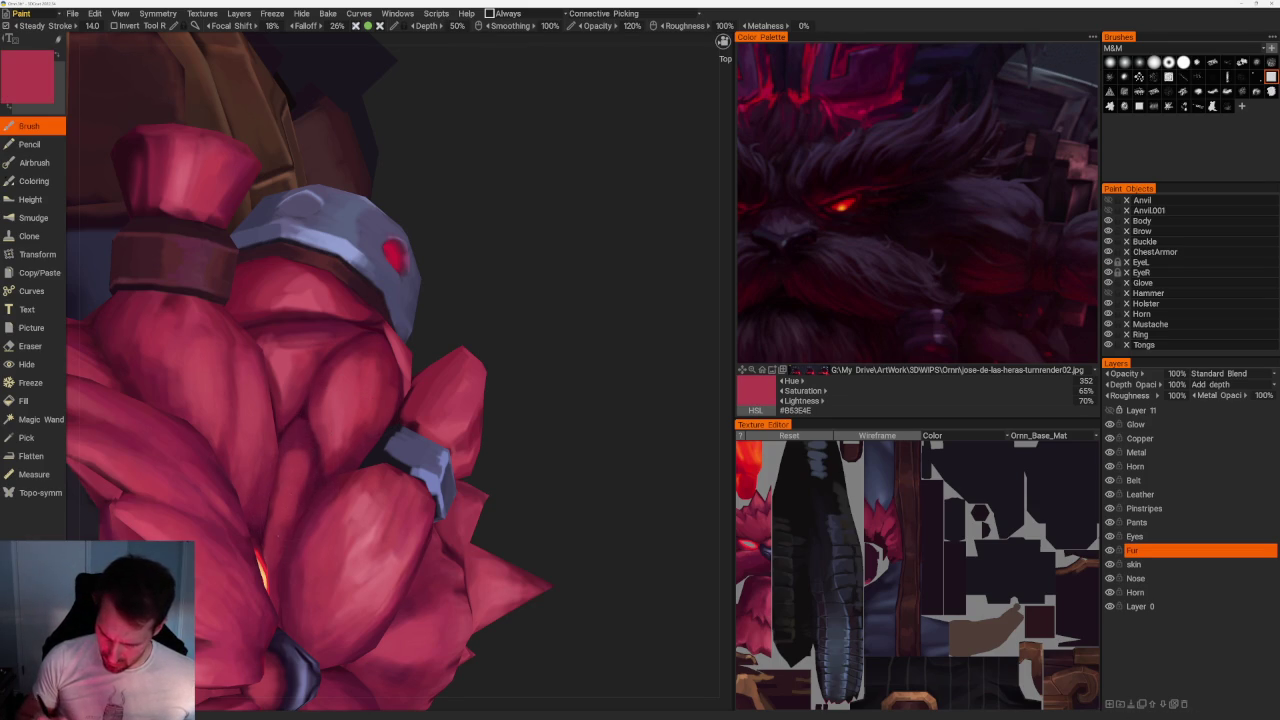
pyautogui.press('v')
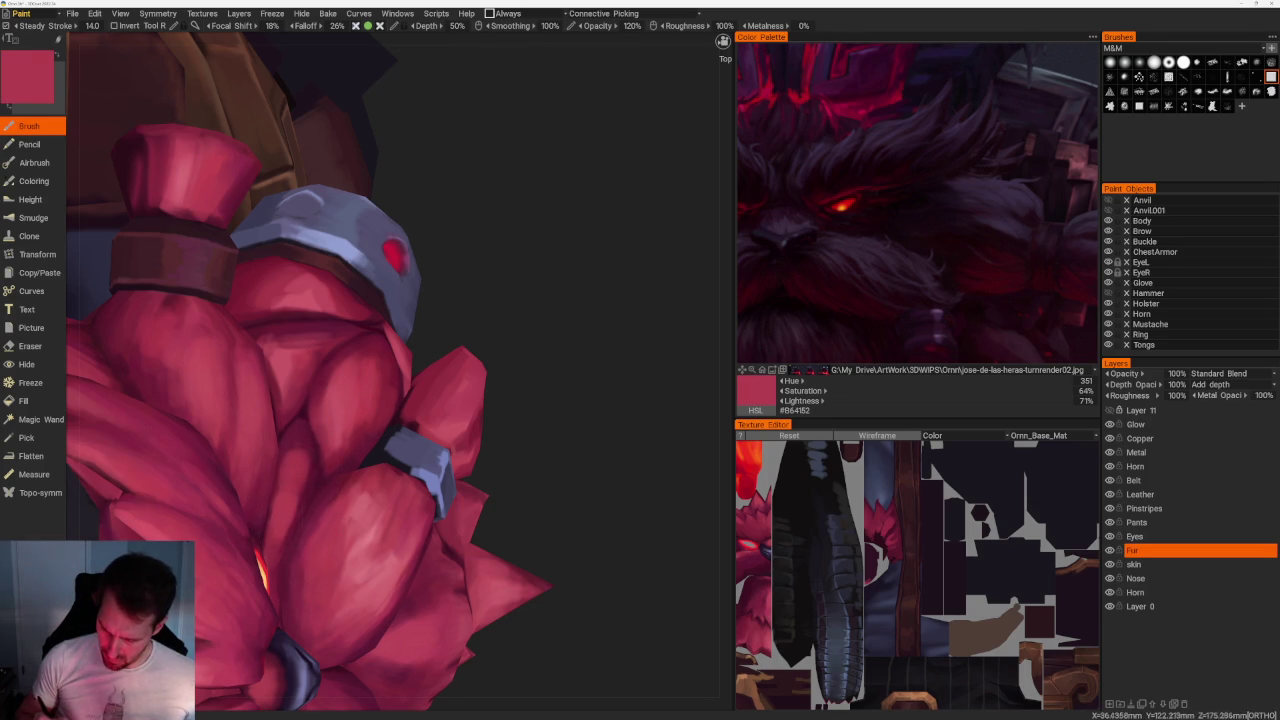
pyautogui.press('v')
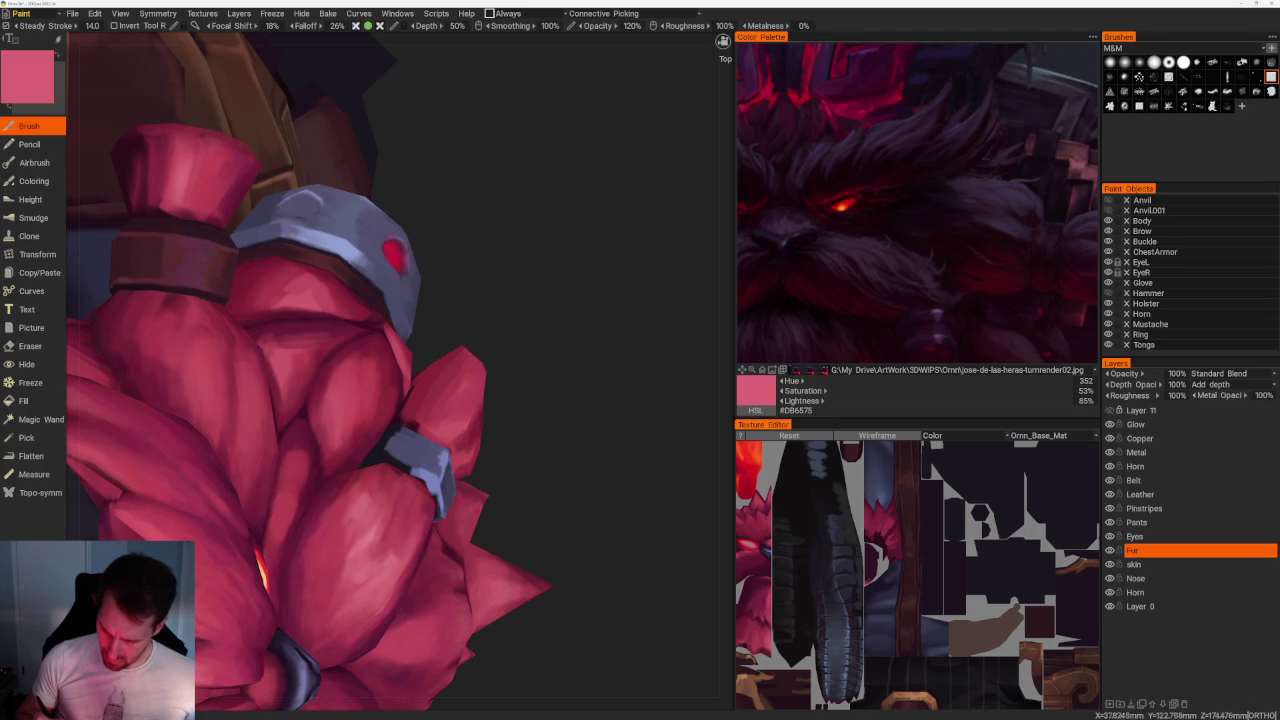
# Paint the red beard with mid pink-red, dark crimson shadows and brighter crimson strokes.
pyautogui.scroll(-5, 451, 194)
pyautogui.moveTo(451, 194); pyautogui.dragTo(471, 228)
pyautogui.scroll(5, 471, 228)
pyautogui.scroll(5, 471, 228)
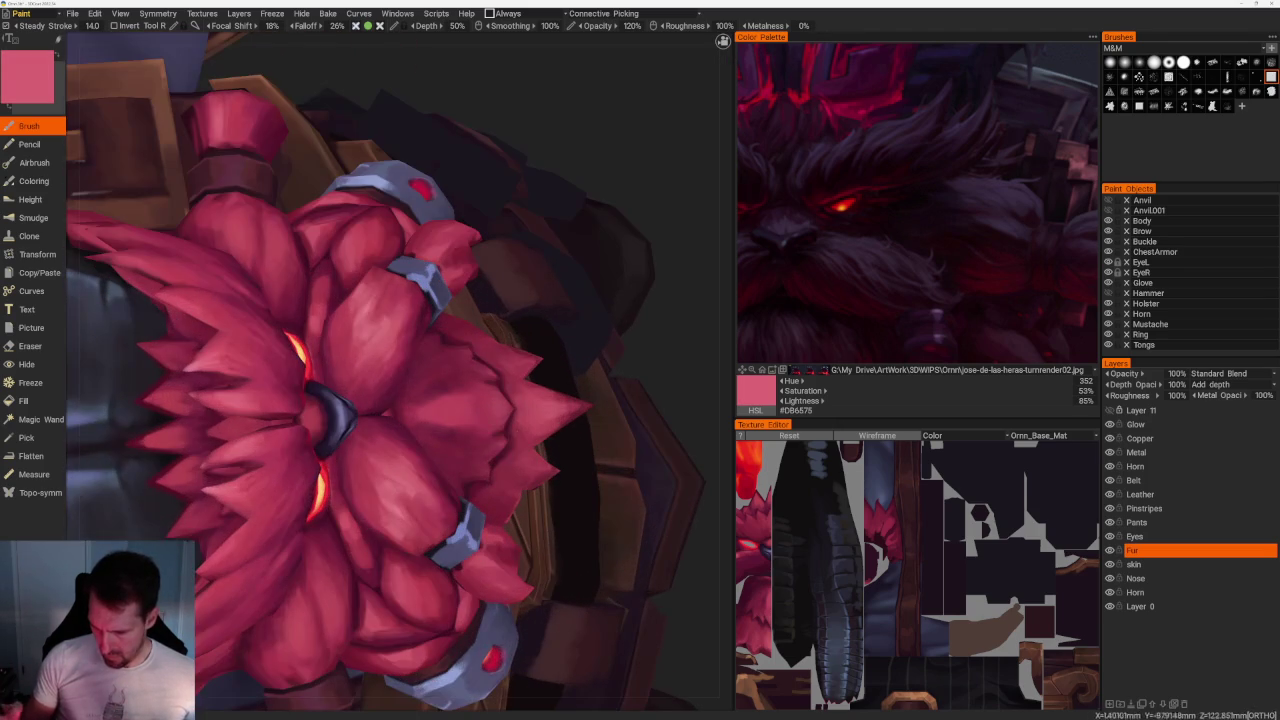
pyautogui.press('v')
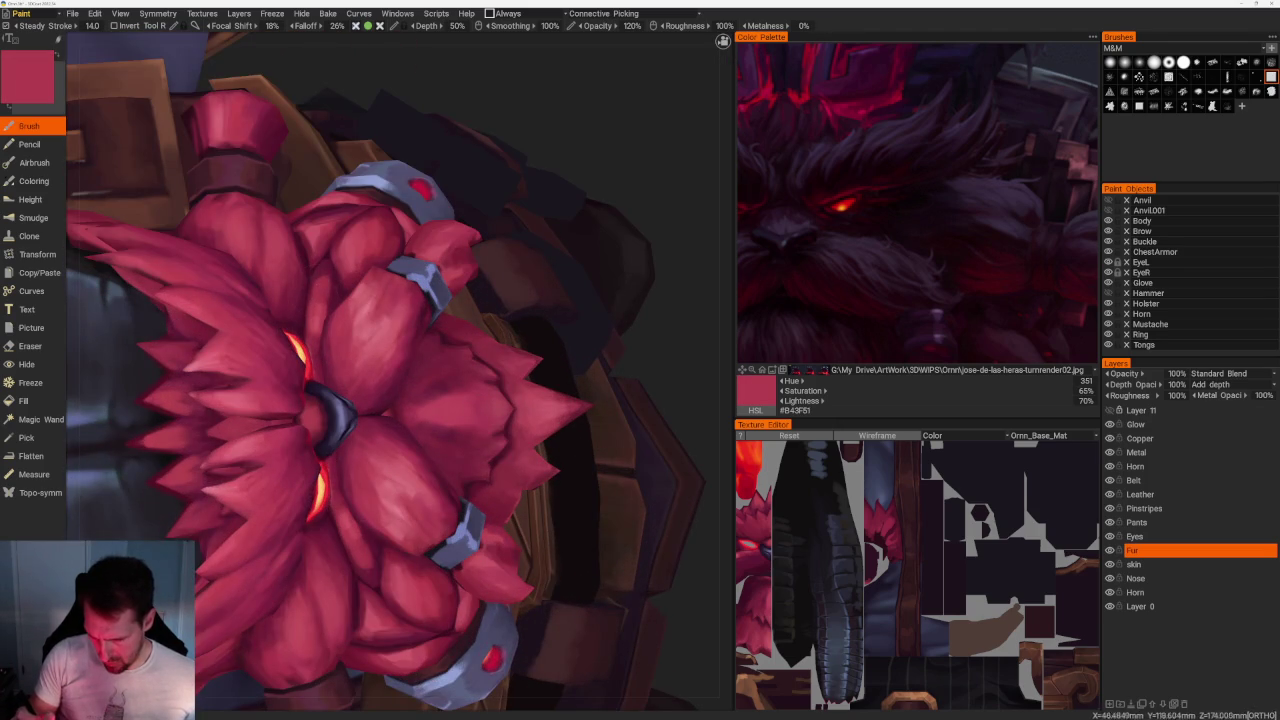
pyautogui.press('v')
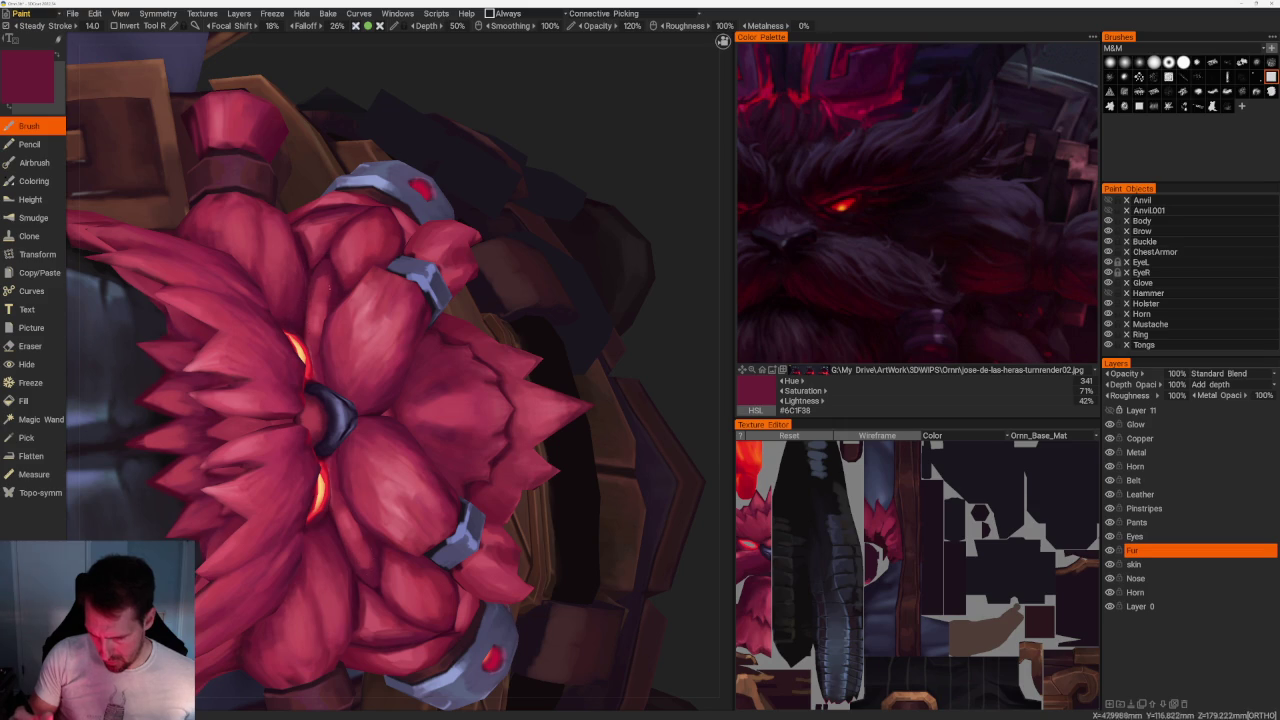
pyautogui.press('v')
pyautogui.press('v')
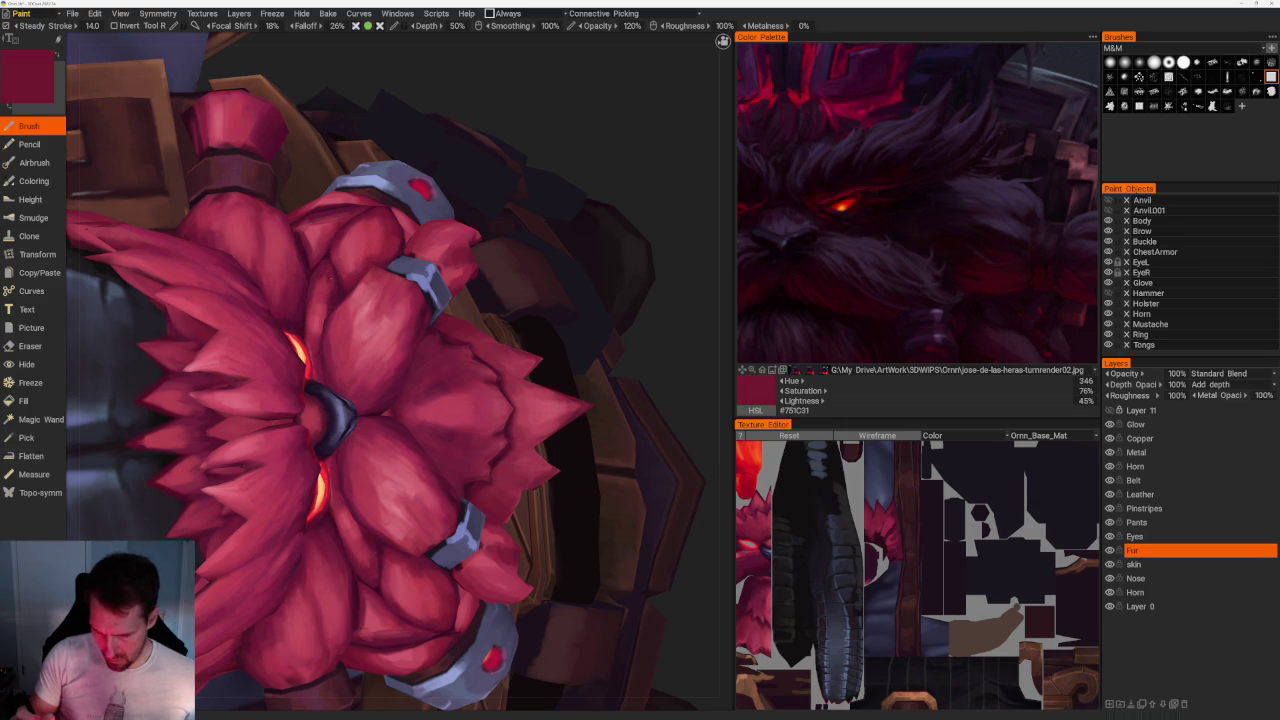
pyautogui.press('v')
pyautogui.press('KP_1')
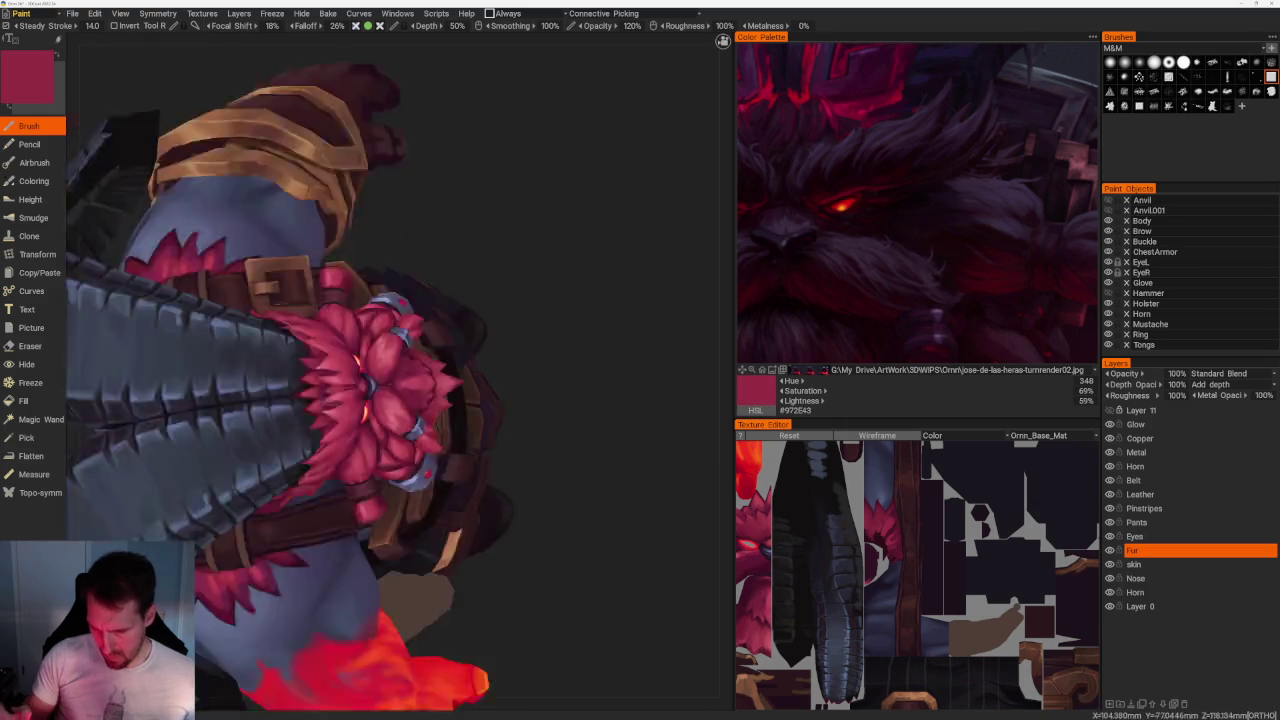
# Inspect the painted head from the right side and a three-quarter angle.
pyautogui.press('KP_3')
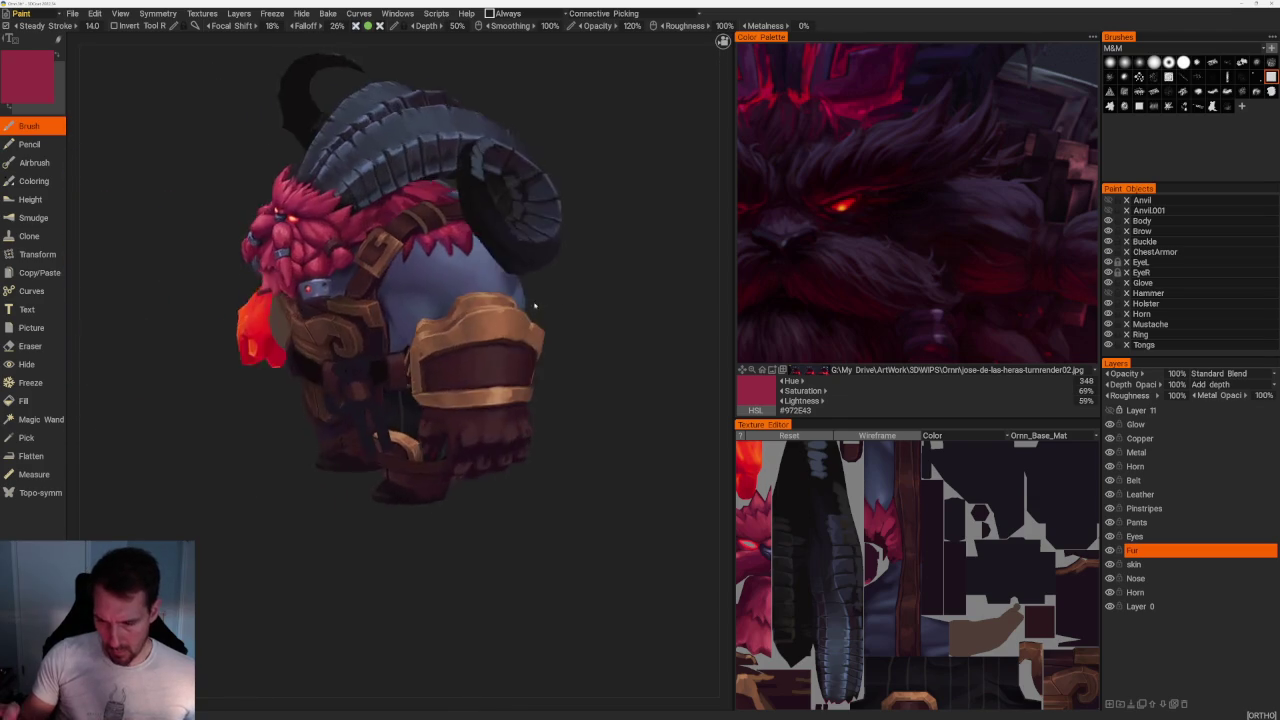
pyautogui.scroll(3, 229, 586)
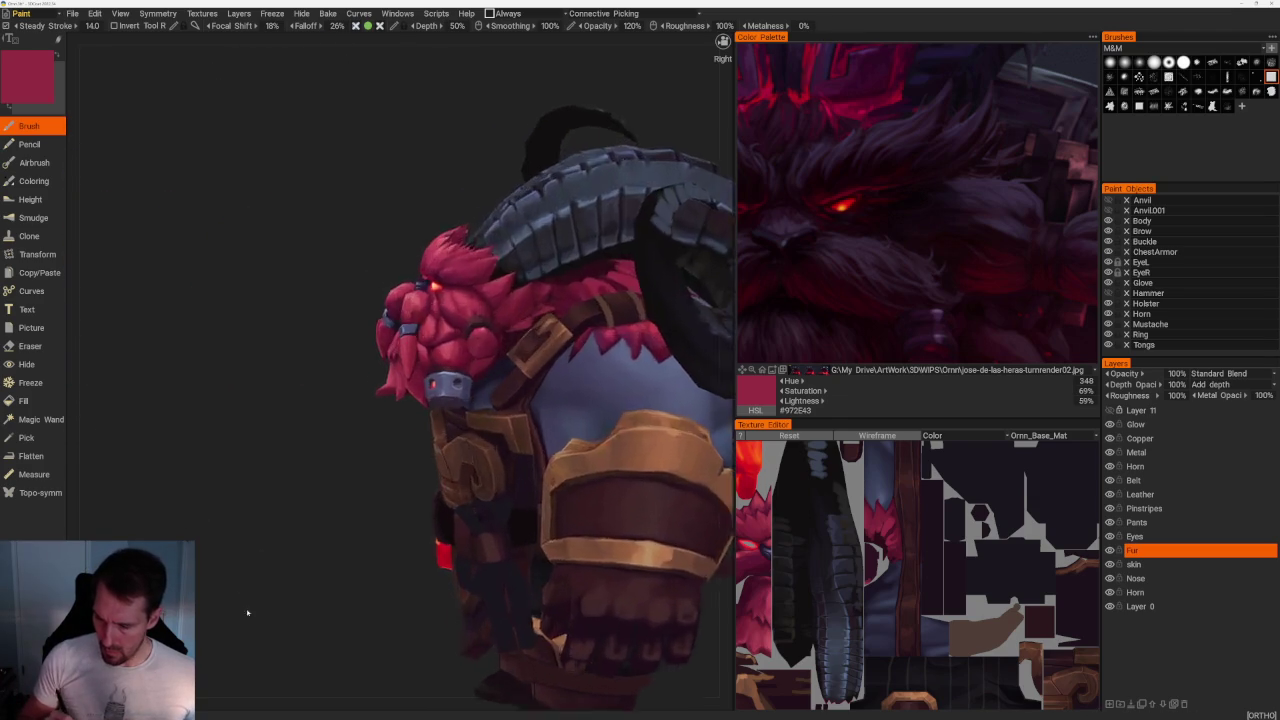
pyautogui.scroll(3, 286, 514)
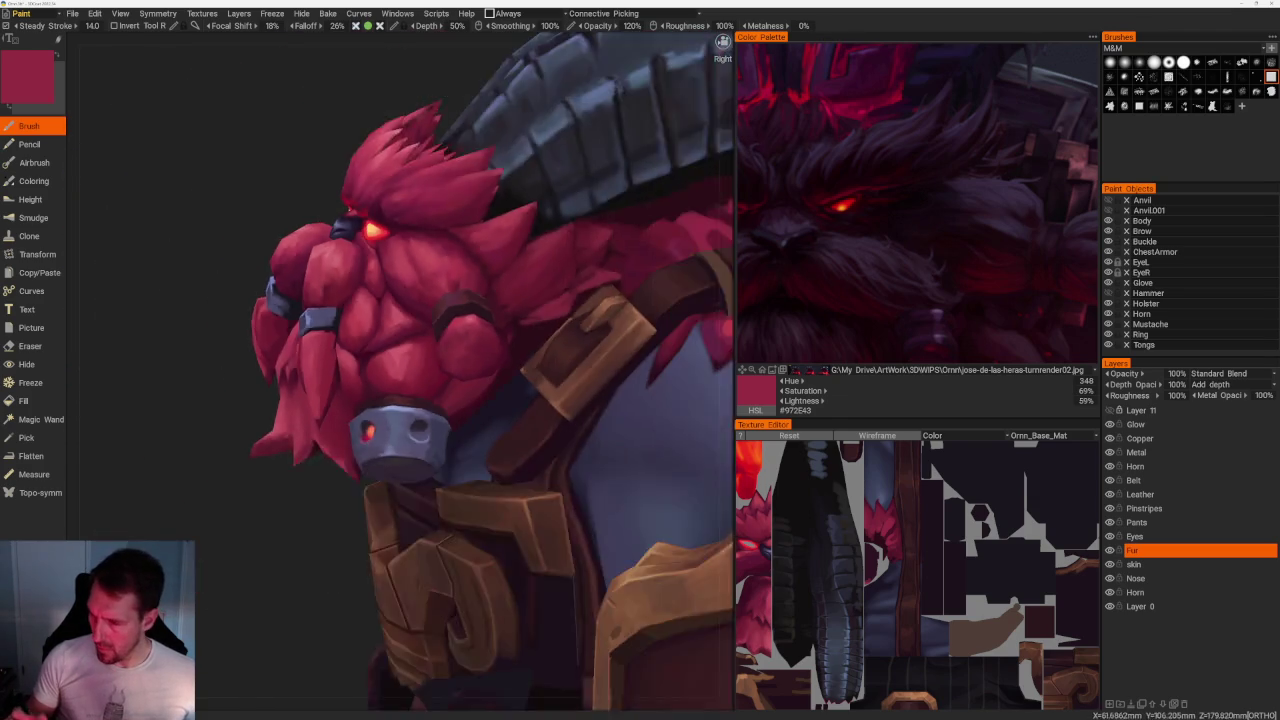
pyautogui.moveTo(120, 596); pyautogui.dragTo(300, 560)
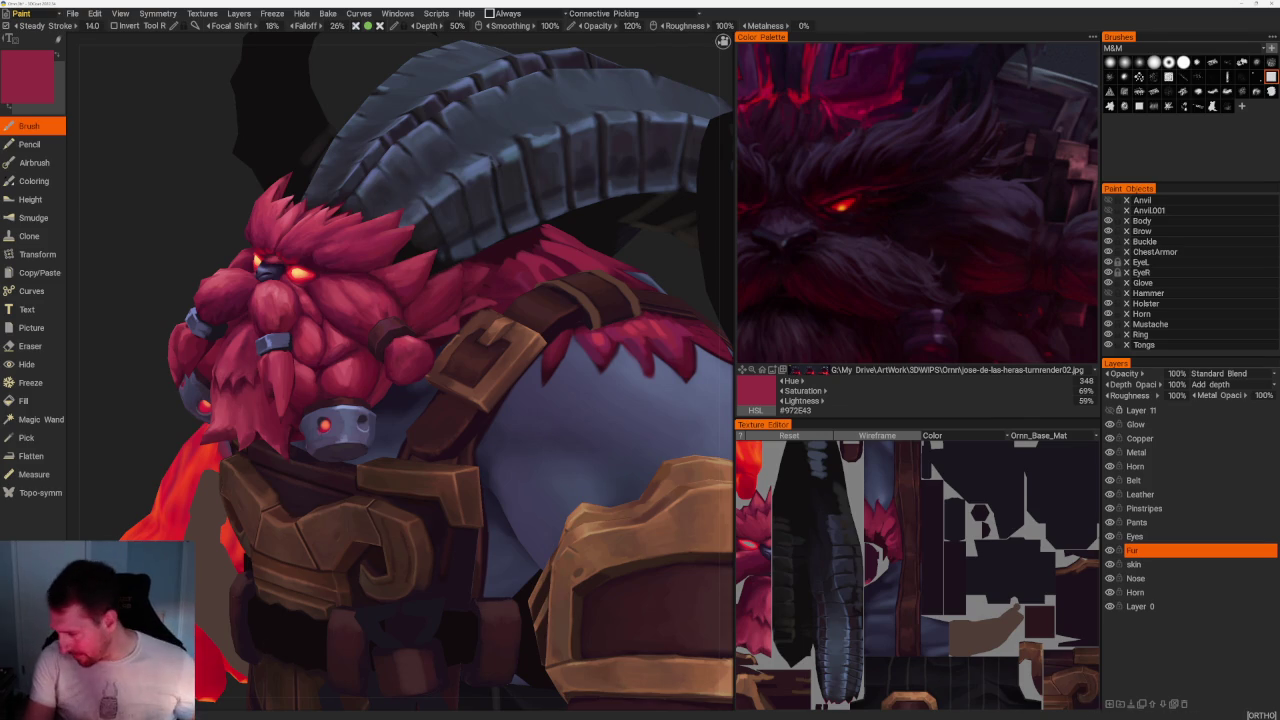
# Pan and zoom the Texture Editor onto the fur and face UV islands.
pyautogui.moveTo(788, 598); pyautogui.dragTo(983, 592, button='middle')
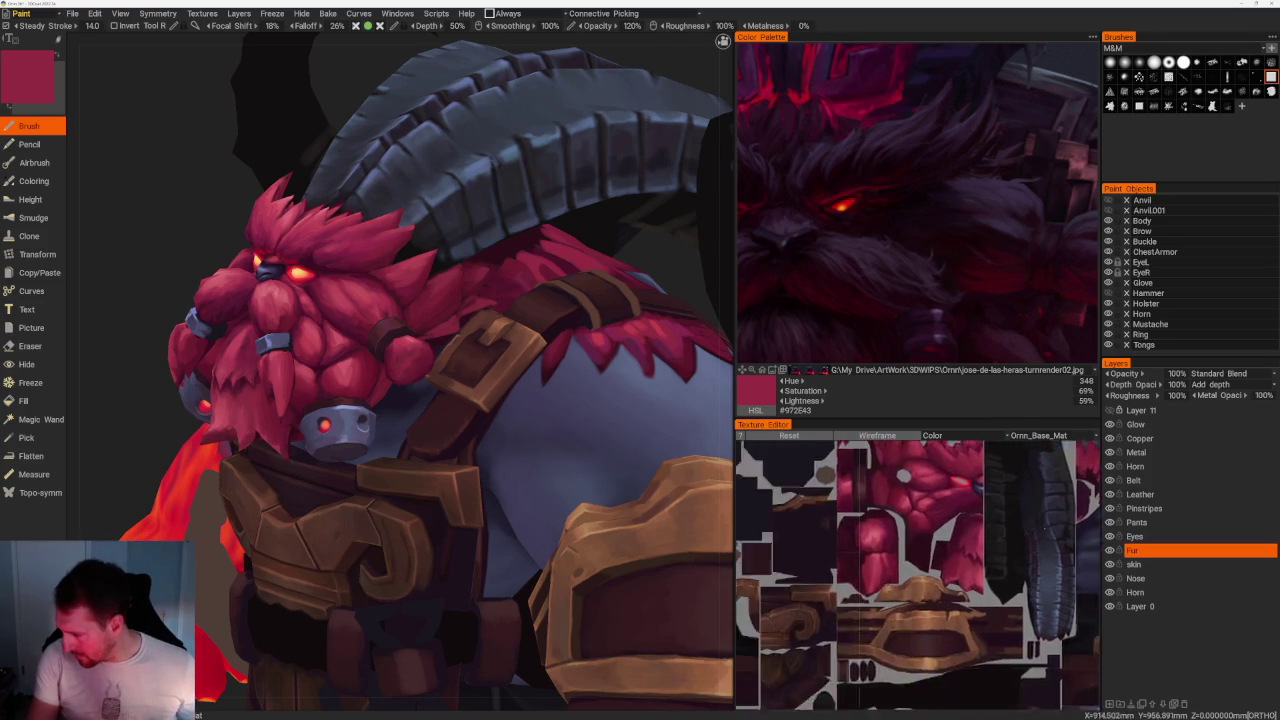
pyautogui.scroll(4, 918, 576)
pyautogui.moveTo(975, 639); pyautogui.dragTo(983, 671, button='middle')
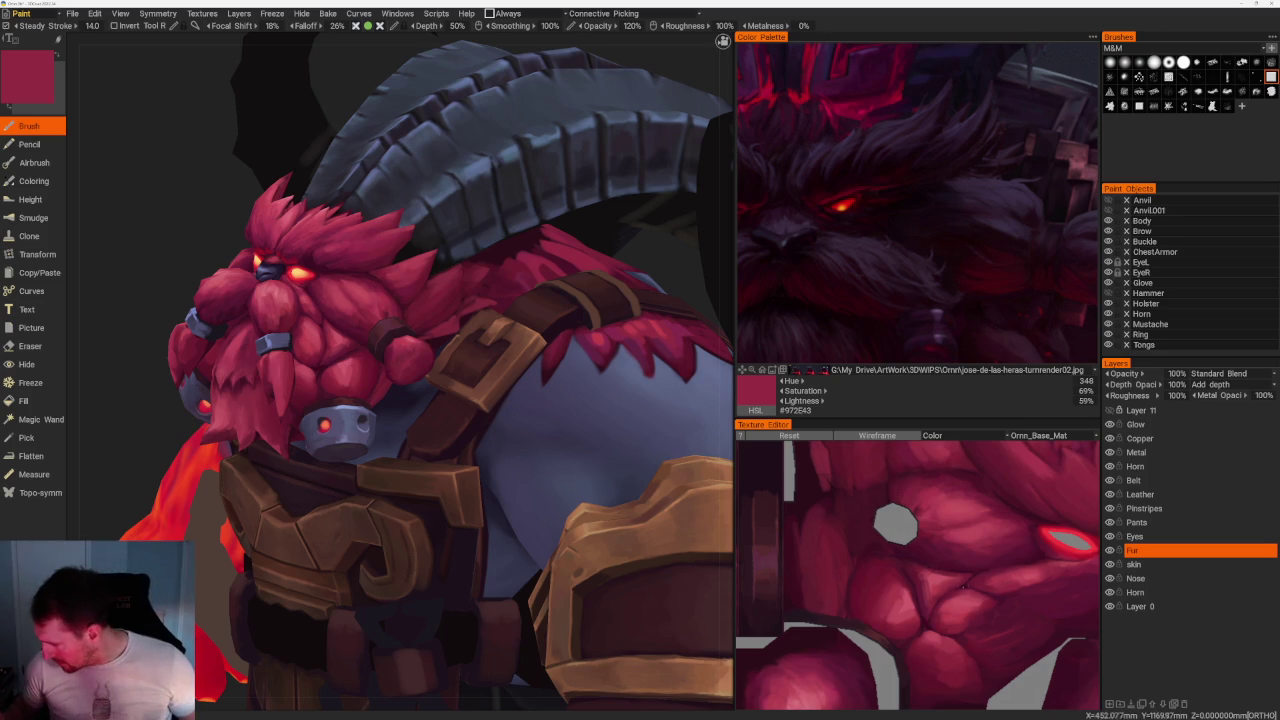
pyautogui.press('v')
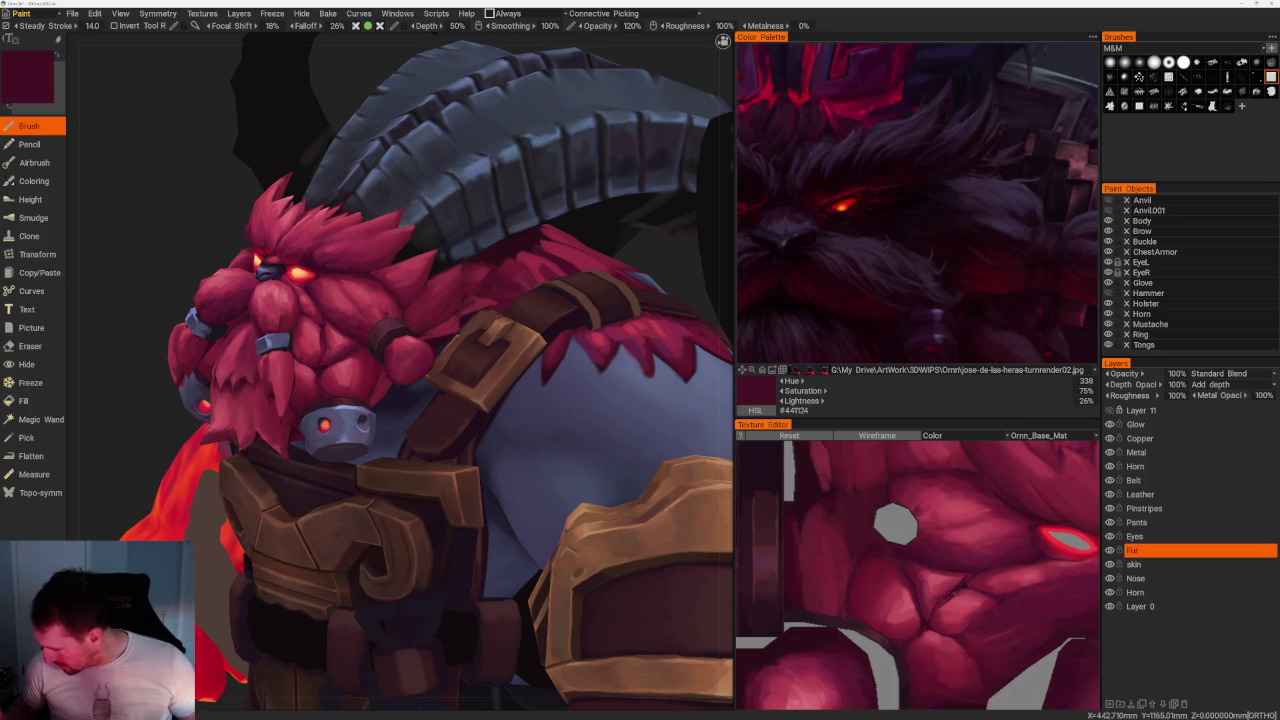
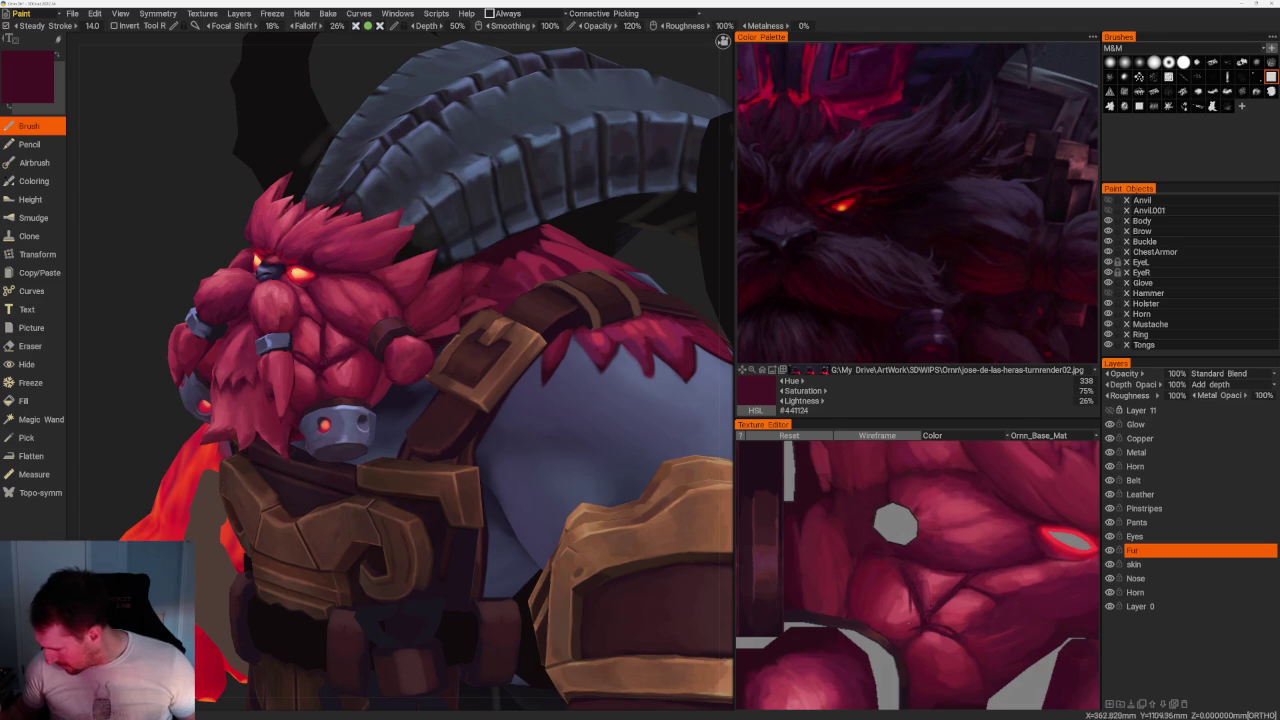
# Paint a dark stroke on the beard fur and a light grey nose highlight, comparing via undo/redo.
pyautogui.moveTo(912, 572); pyautogui.dragTo(904, 612)
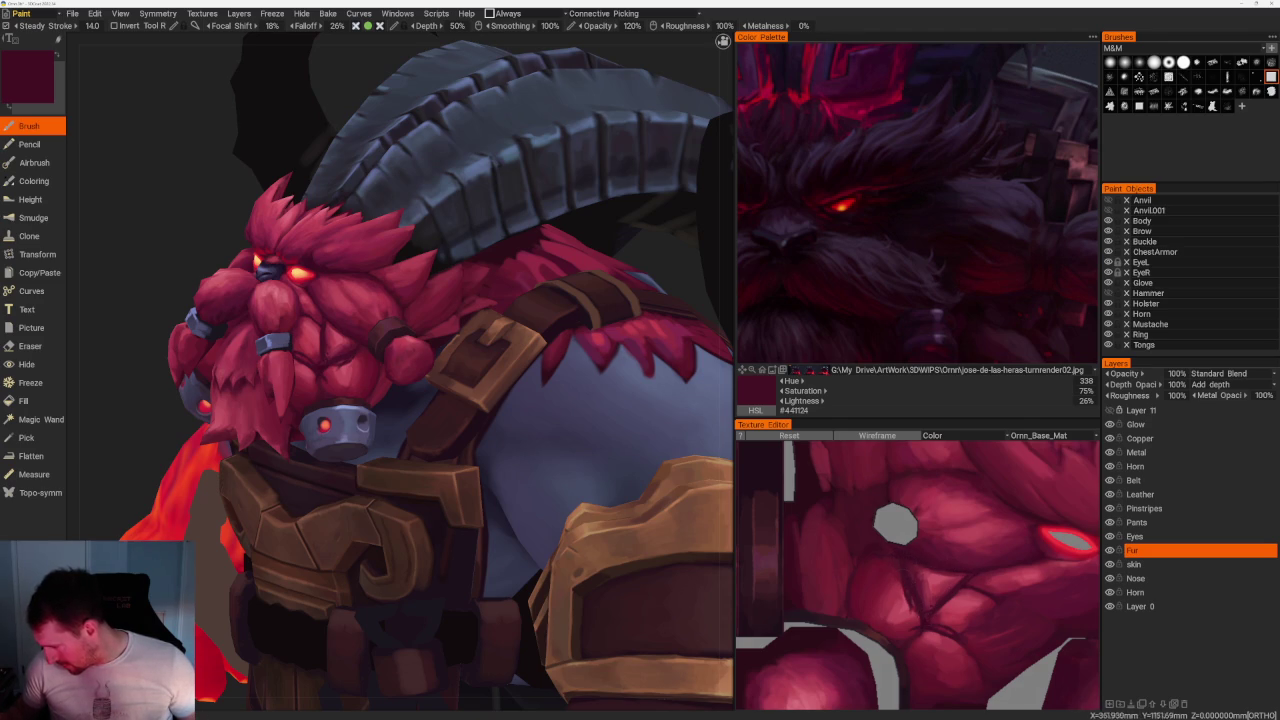
pyautogui.press('v')
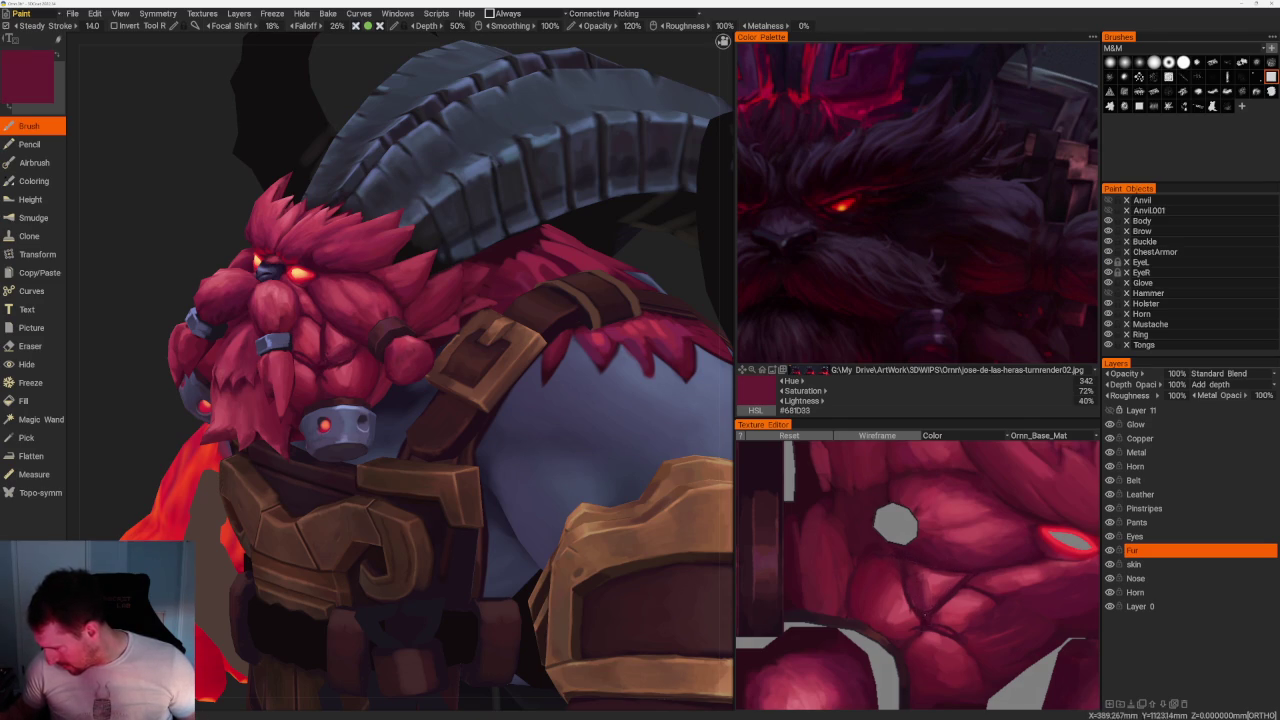
pyautogui.press('v')
pyautogui.moveTo(325, 328); pyautogui.dragTo(325, 352)
pyautogui.hotkey('ctrl', 'z')
pyautogui.press('v')
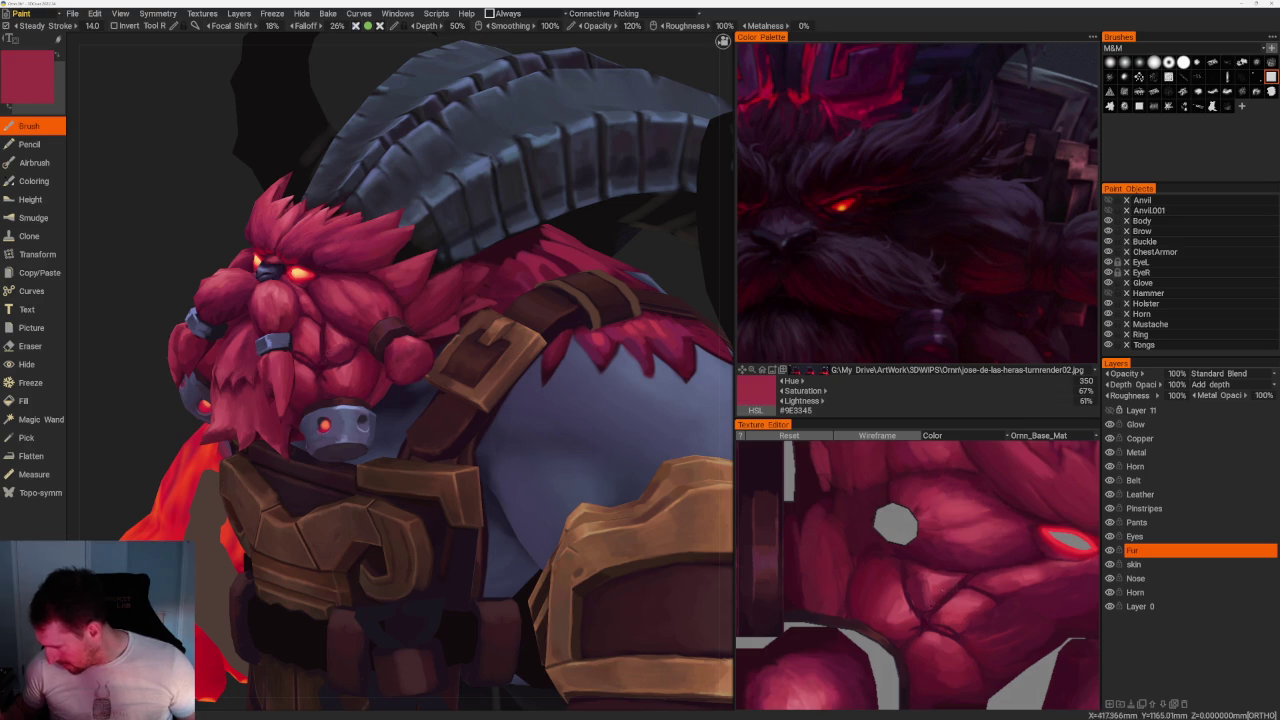
pyautogui.hotkey('ctrl', 'y')
pyautogui.hotkey('ctrl', 'z')
pyautogui.hotkey('ctrl', 'y')
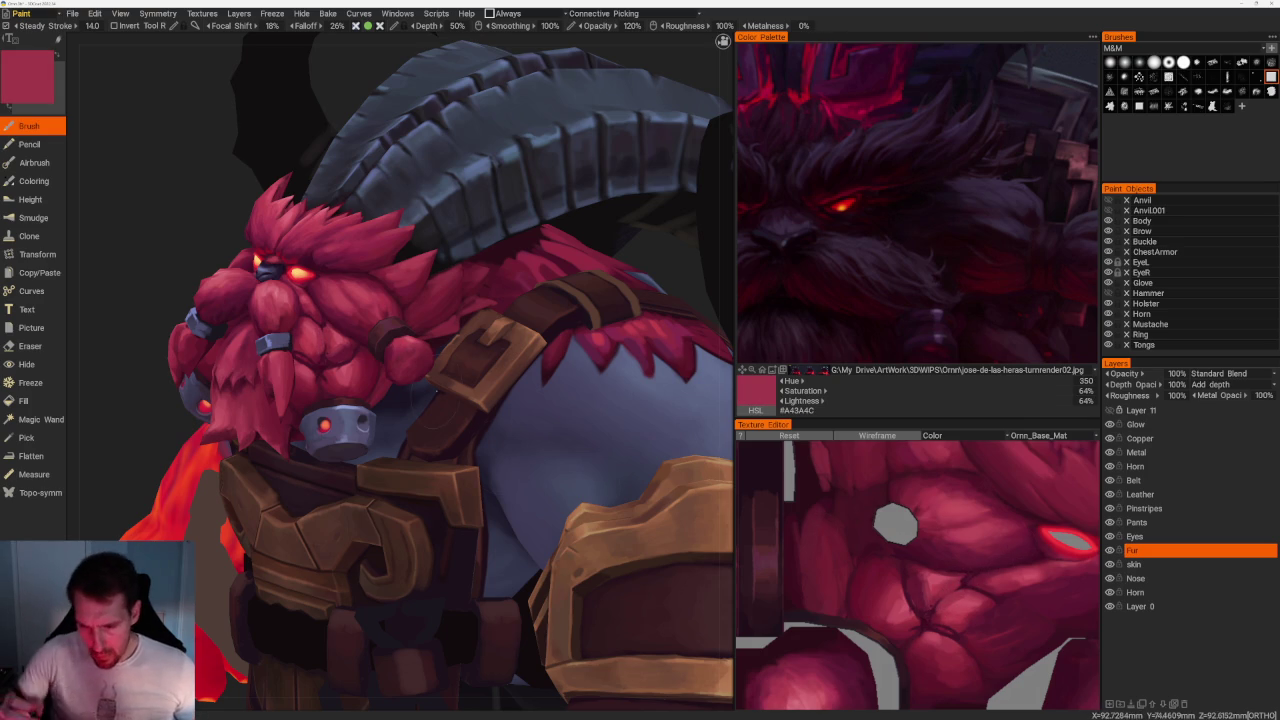
# Turn the character toward the head and shoulder, sampling dark red and light pink from the beard.
pyautogui.moveTo(714, 510); pyautogui.dragTo(600, 480, button='right')
pyautogui.scroll(-5, 206, 126)
pyautogui.scroll(-5, 206, 126)
pyautogui.moveTo(557, 203); pyautogui.dragTo(594, 240)
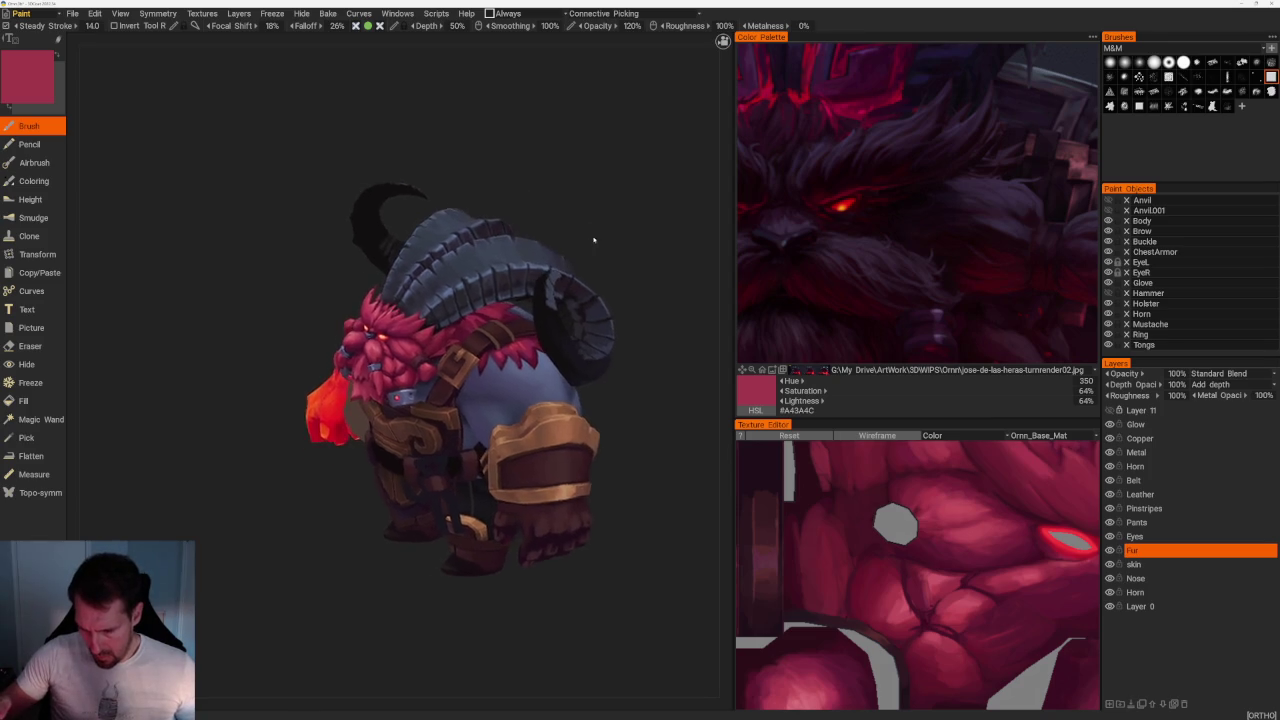
pyautogui.scroll(5, 594, 240)
pyautogui.press('v')
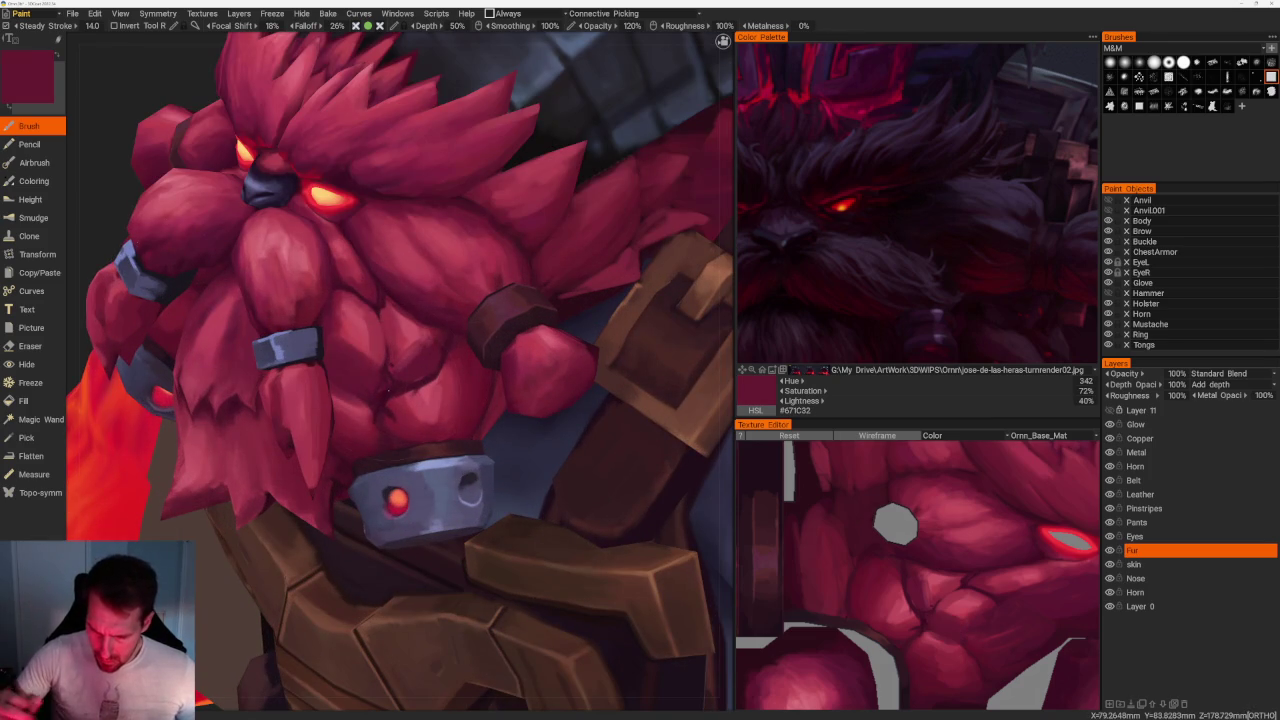
pyautogui.scroll(-10, 371, 165)
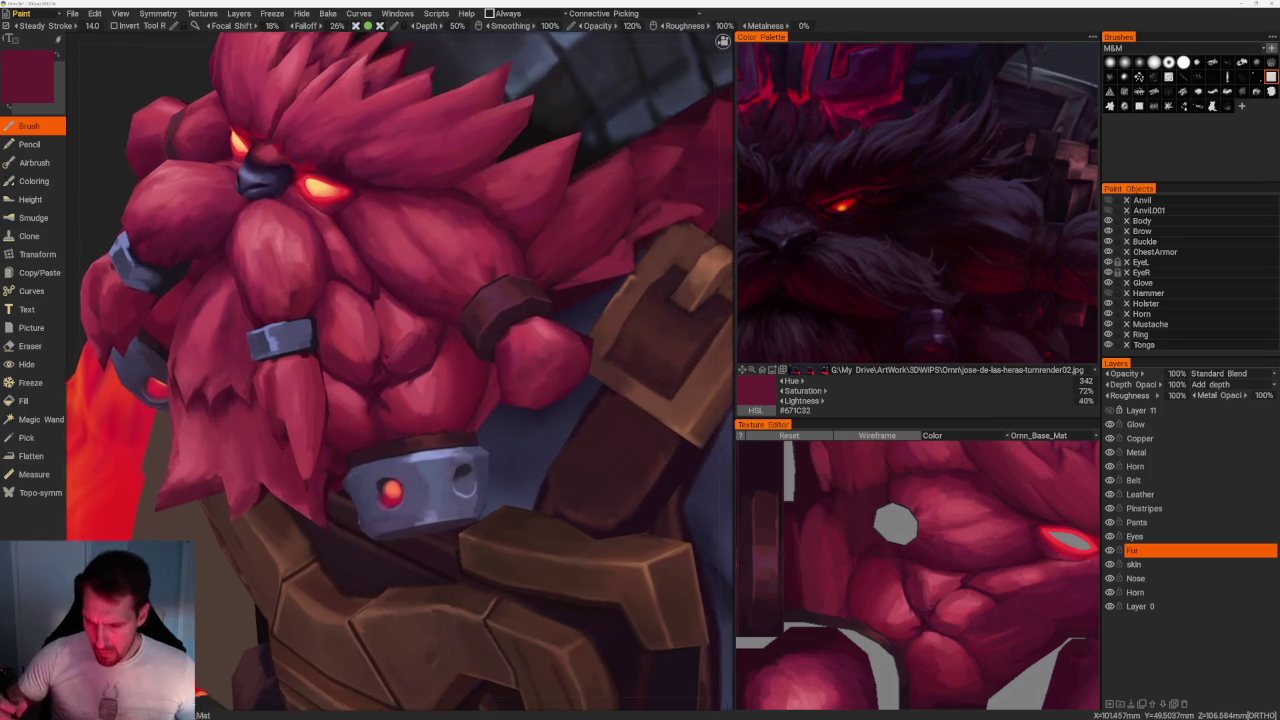
pyautogui.moveTo(371, 165)
pyautogui.mouseDown()
pyautogui.moveTo(414, 194)
pyautogui.moveTo(420, 183)
pyautogui.mouseUp()
pyautogui.scroll(4, 358, 378)
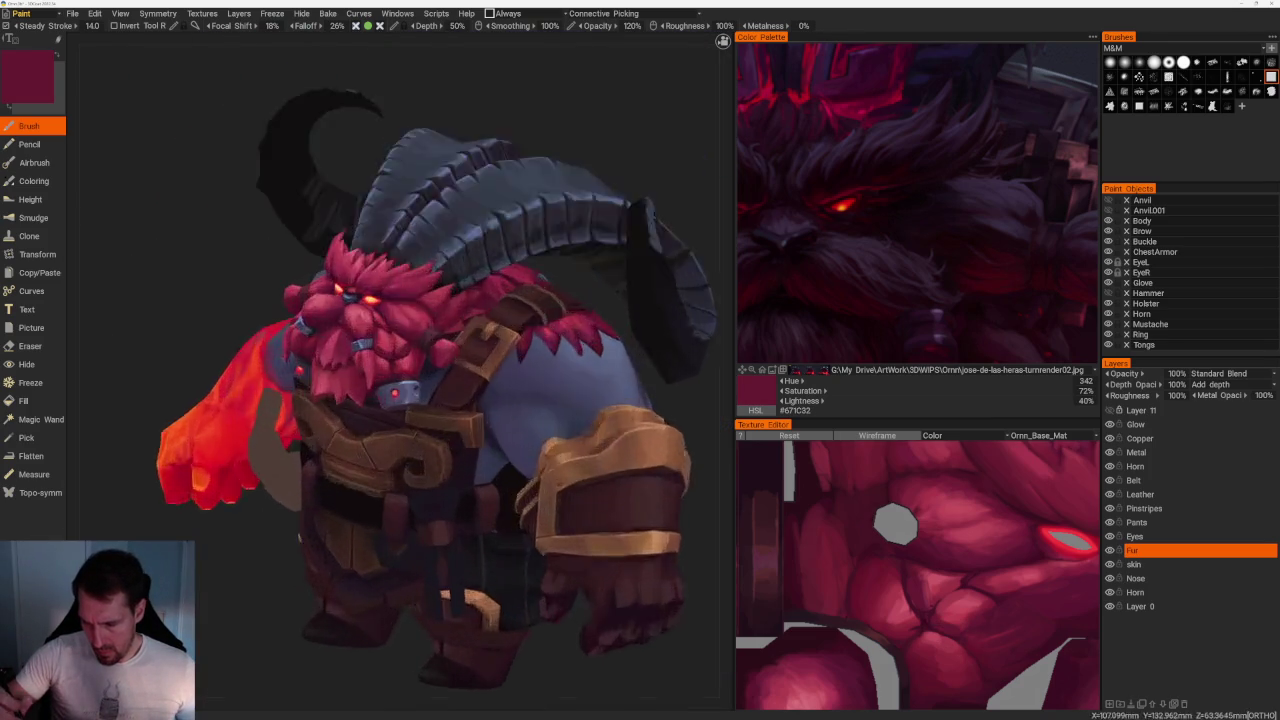
pyautogui.scroll(5, 358, 378)
pyautogui.press('v')
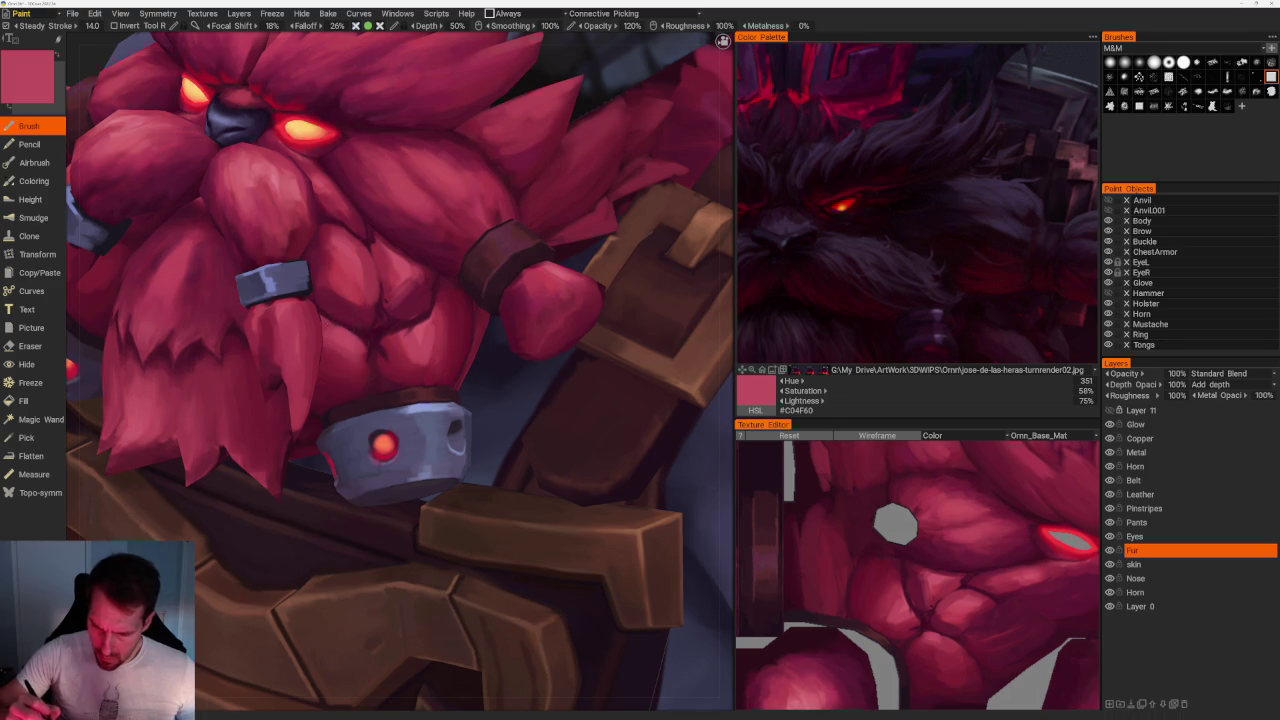
# From a side view, paint light pink strokes across the chest fur.
pyautogui.scroll(-3, 360, 120)
pyautogui.scroll(-7, 360, 120)
pyautogui.moveTo(360, 120); pyautogui.dragTo(391, 202)
pyautogui.scroll(10, 391, 202)
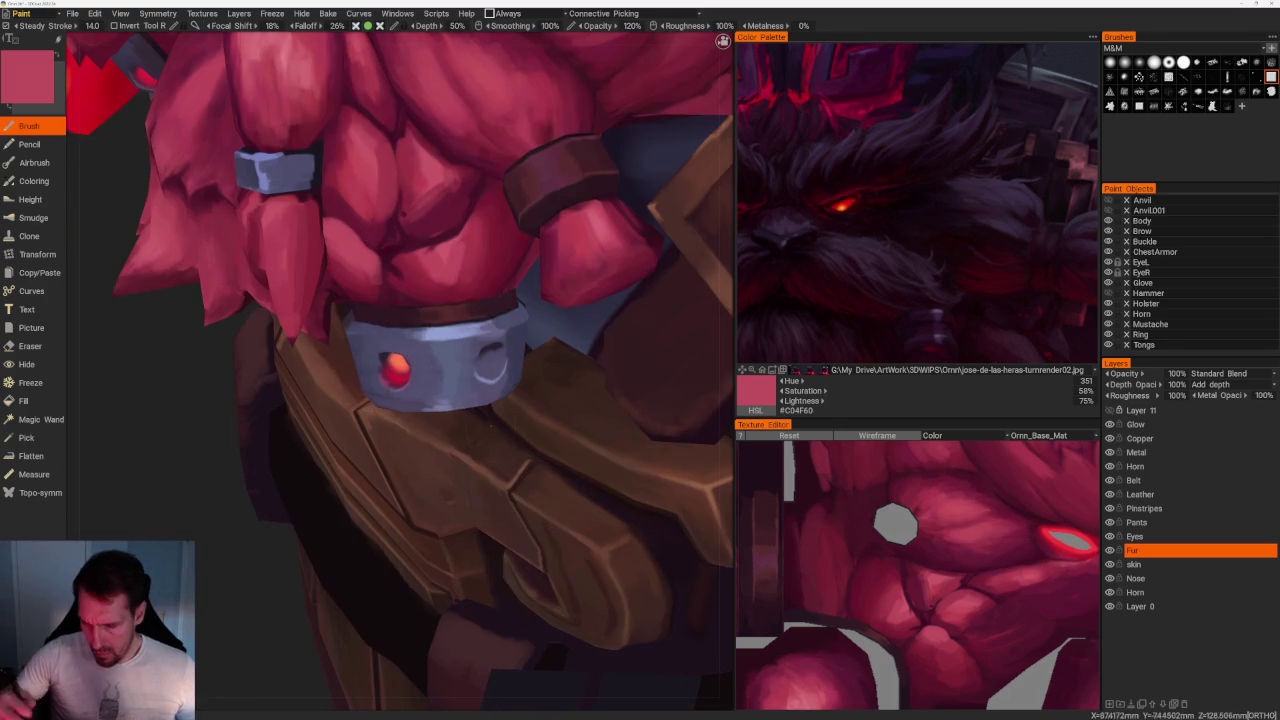
pyautogui.press('v')
pyautogui.moveTo(400, 270); pyautogui.dragTo(455, 232)
pyautogui.moveTo(395, 275); pyautogui.dragTo(480, 226)
# Paint small dark maroon and lighter pink-red strokes on the chest fur.
pyautogui.press('v')
pyautogui.press('v')
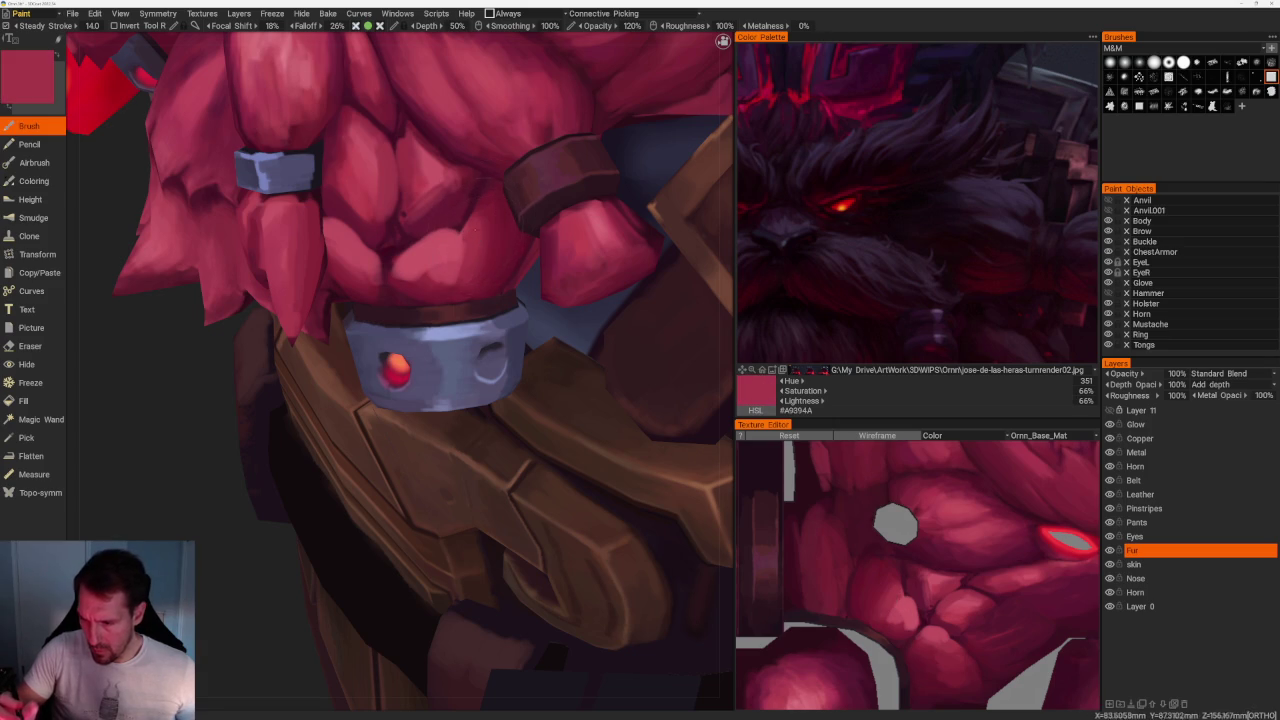
pyautogui.press('v')
pyautogui.moveTo(488, 250); pyautogui.dragTo(478, 202)
pyautogui.press('v')
pyautogui.moveTo(492, 270); pyautogui.dragTo(494, 220)
# Add darker red shading strokes to the chest fur.
pyautogui.press('v')
pyautogui.moveTo(490, 292)
pyautogui.mouseDown()
pyautogui.moveTo(476, 274)
pyautogui.moveTo(482, 218)
pyautogui.mouseUp()
pyautogui.press('v')
pyautogui.moveTo(514, 270); pyautogui.dragTo(504, 242)
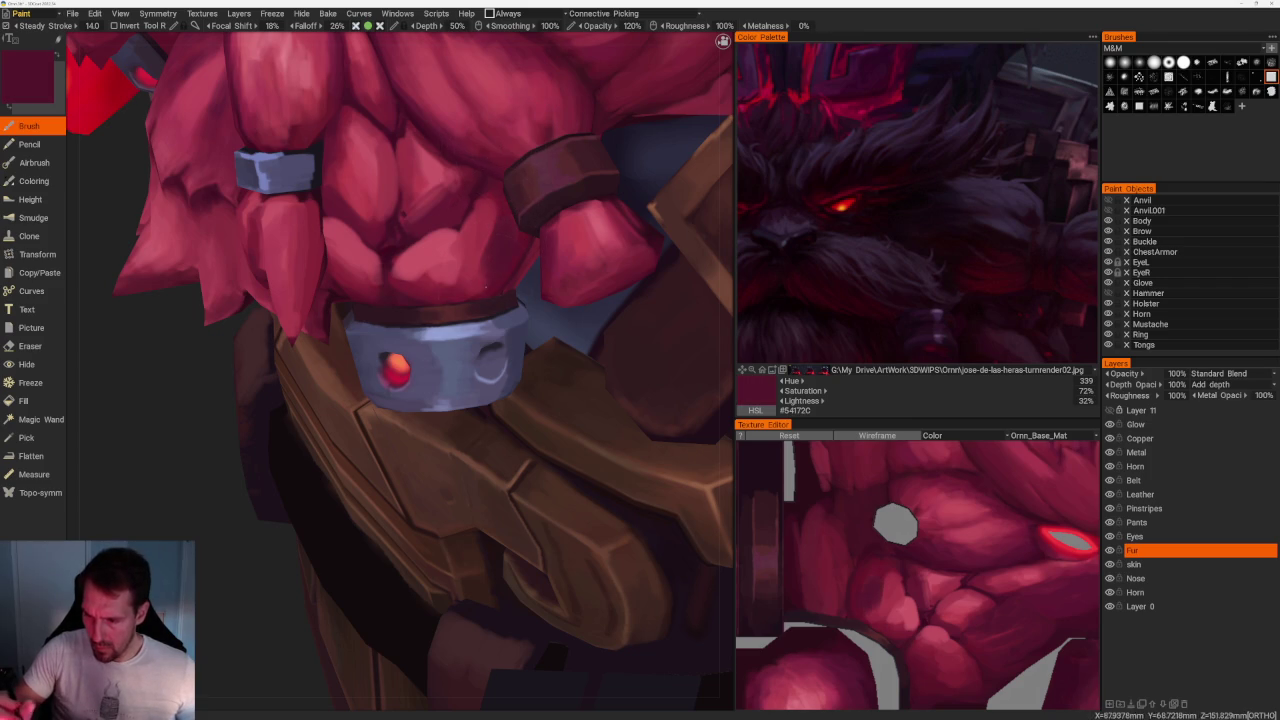
pyautogui.press('v')
pyautogui.moveTo(486, 284); pyautogui.dragTo(494, 204)
pyautogui.moveTo(478, 286)
pyautogui.mouseDown()
pyautogui.moveTo(468, 266)
pyautogui.moveTo(489, 294)
pyautogui.moveTo(450, 250)
pyautogui.moveTo(440, 288)
pyautogui.mouseUp()
# Sample a slightly lighter dark red and rotate the model to a side view.
pyautogui.press('v')
pyautogui.press('v')
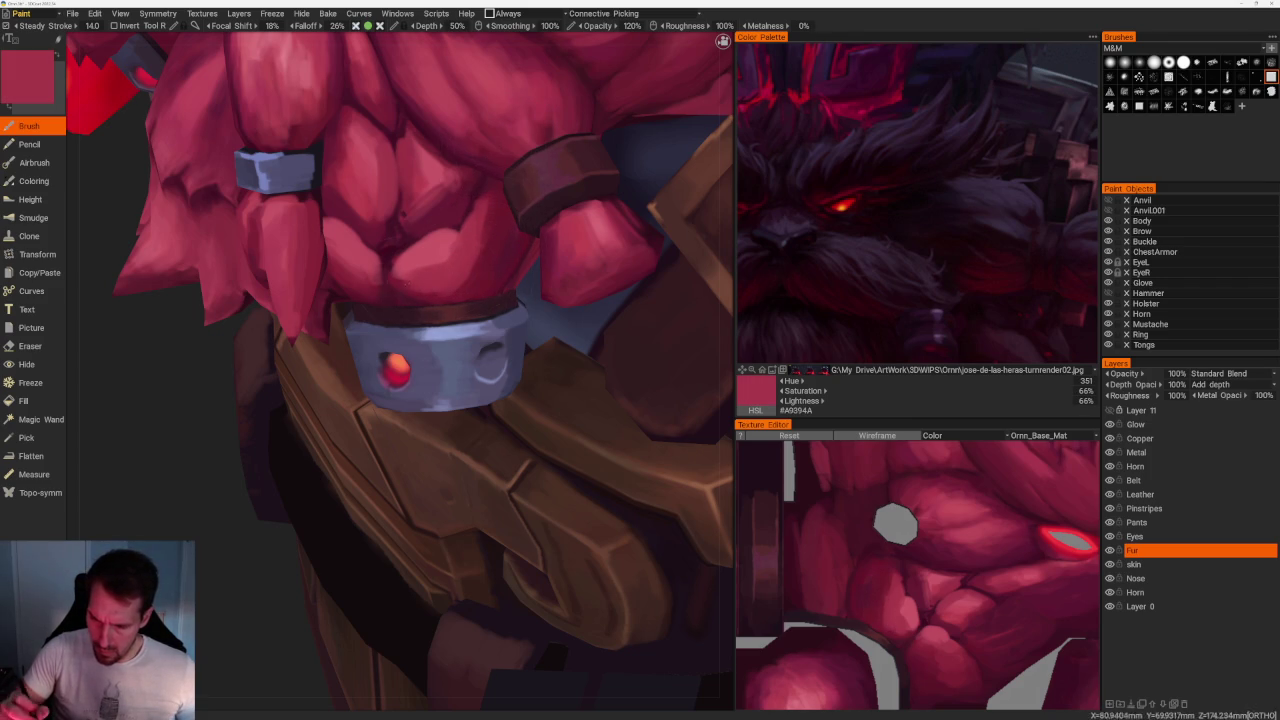
pyautogui.scroll(-10, 396, 290)
pyautogui.moveTo(337, 140); pyautogui.dragTo(406, 120)
pyautogui.scroll(5, 450, 165)
pyautogui.moveTo(491, 208)
pyautogui.mouseDown()
pyautogui.moveTo(422, 205)
pyautogui.moveTo(480, 200)
pyautogui.mouseUp()
pyautogui.scroll(5, 480, 200)
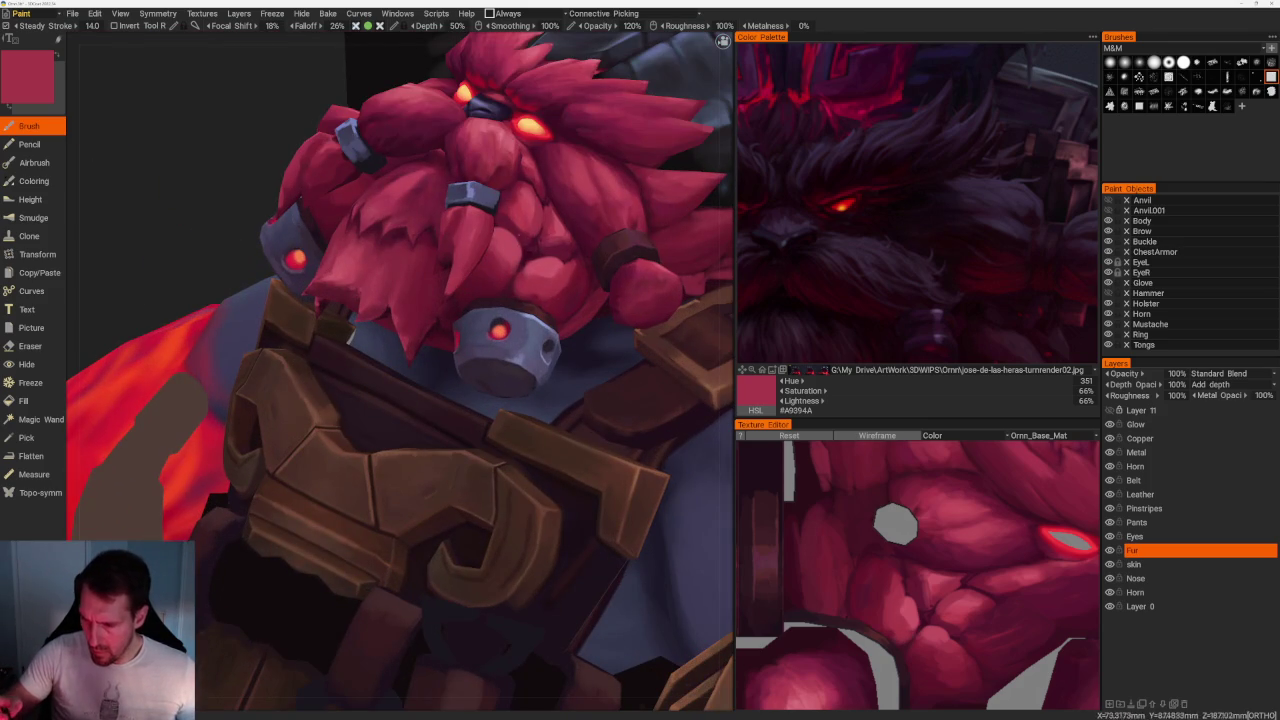
# Sample light pink, dark maroon and lighter maroon, then rotate the model to a side view.
pyautogui.press('v')
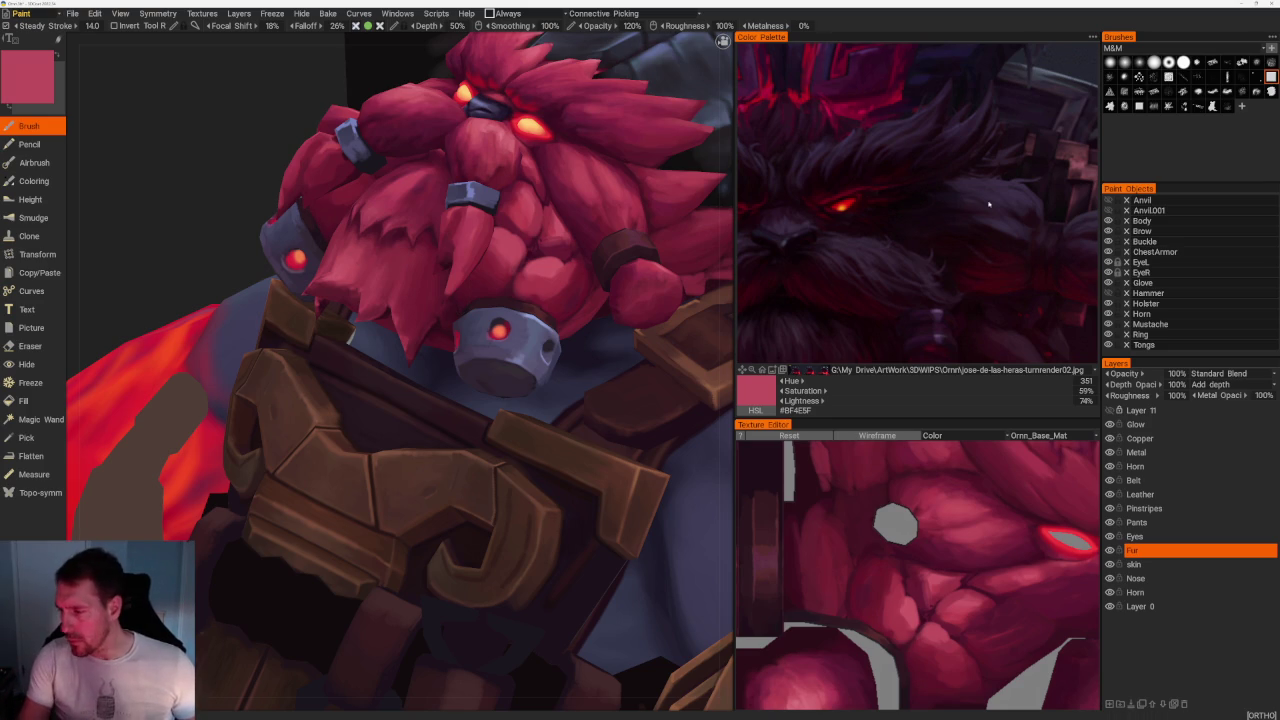
pyautogui.scroll(-2, 985, 204)
pyautogui.scroll(-2, 995, 250)
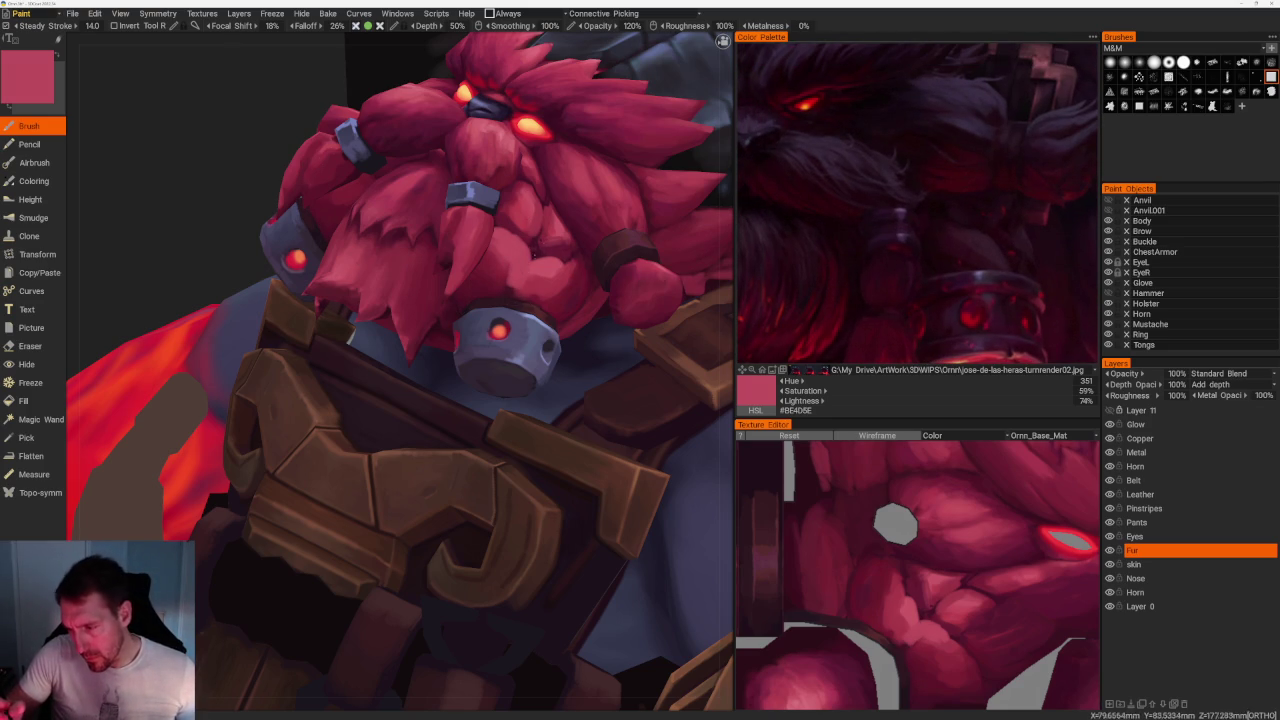
pyautogui.press('v')
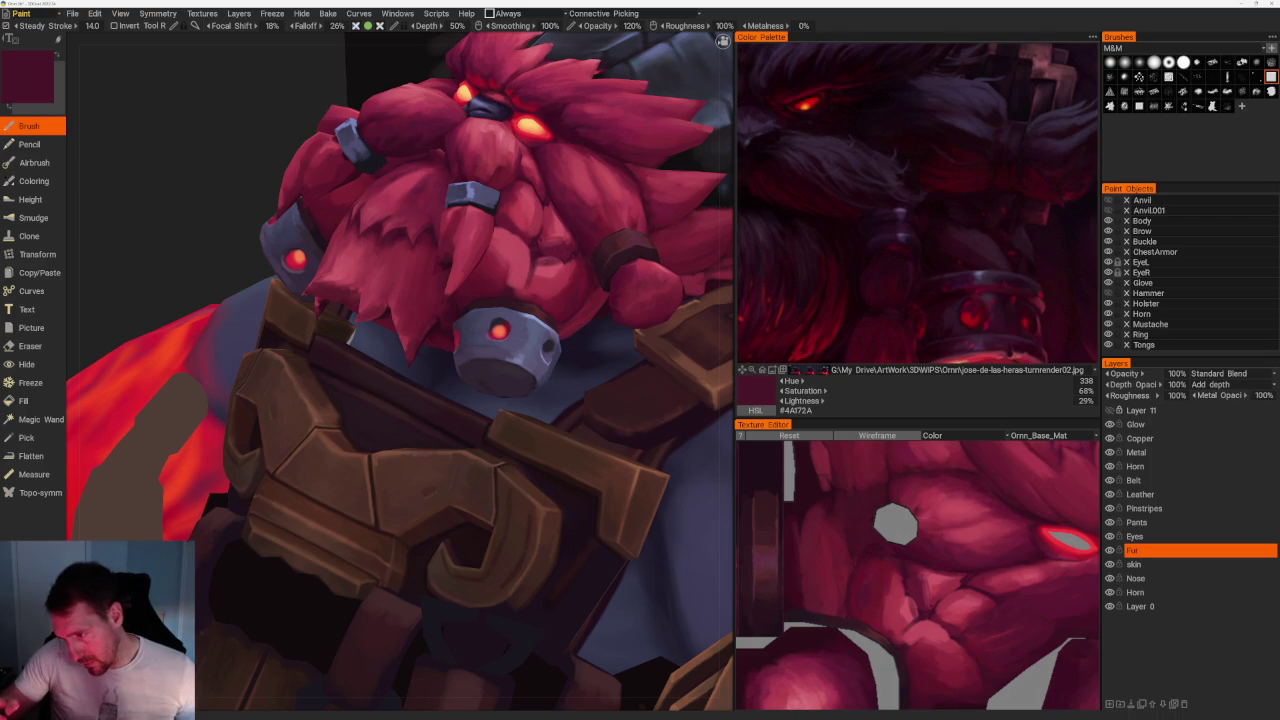
pyautogui.press('v')
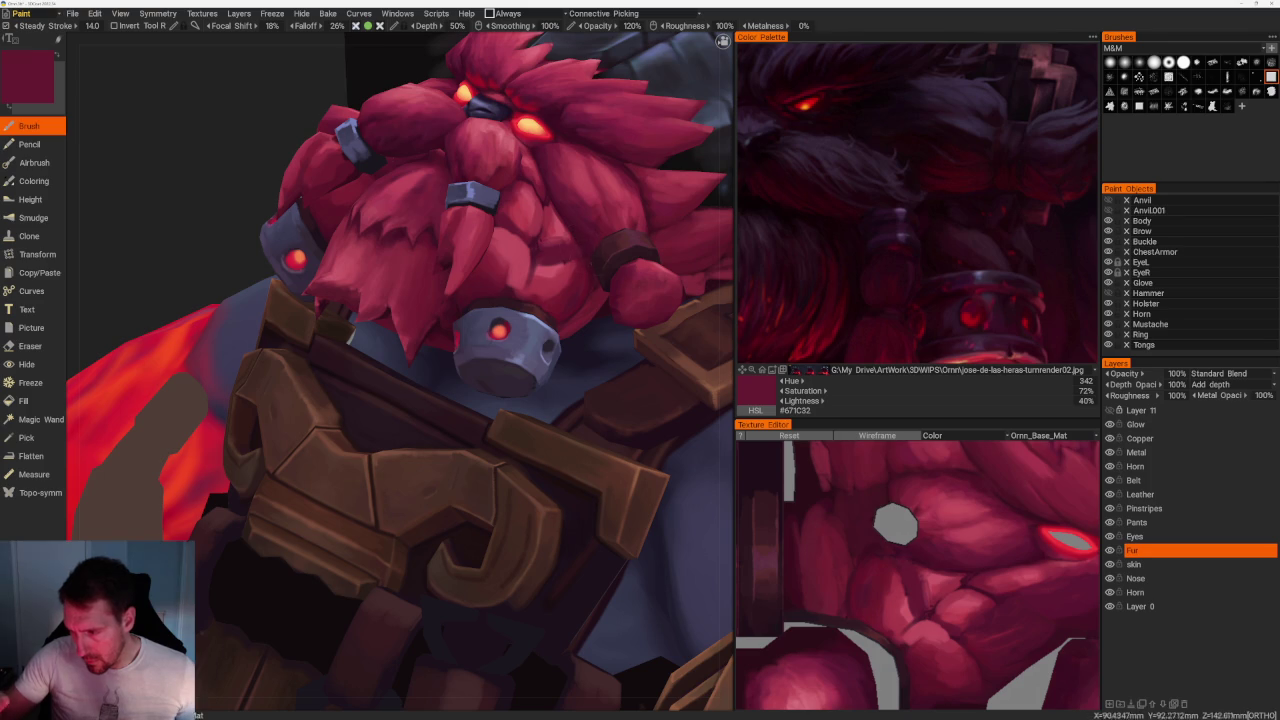
pyautogui.scroll(-5, 526, 137)
pyautogui.moveTo(526, 137)
pyautogui.mouseDown()
pyautogui.moveTo(566, 151)
pyautogui.moveTo(520, 180)
pyautogui.mouseUp()
pyautogui.scroll(3, 520, 180)
pyautogui.scroll(2, 357, 551)
# Paint a light highlight stroke on the beard, then sample maroon and pink tones.
pyautogui.moveTo(357, 551); pyautogui.dragTo(331, 543)
pyautogui.scroll(3, 380, 606)
pyautogui.scroll(2, 323, 622)
pyautogui.scroll(2, 324, 622)
pyautogui.moveTo(585, 345); pyautogui.dragTo(612, 312)
pyautogui.press('v')
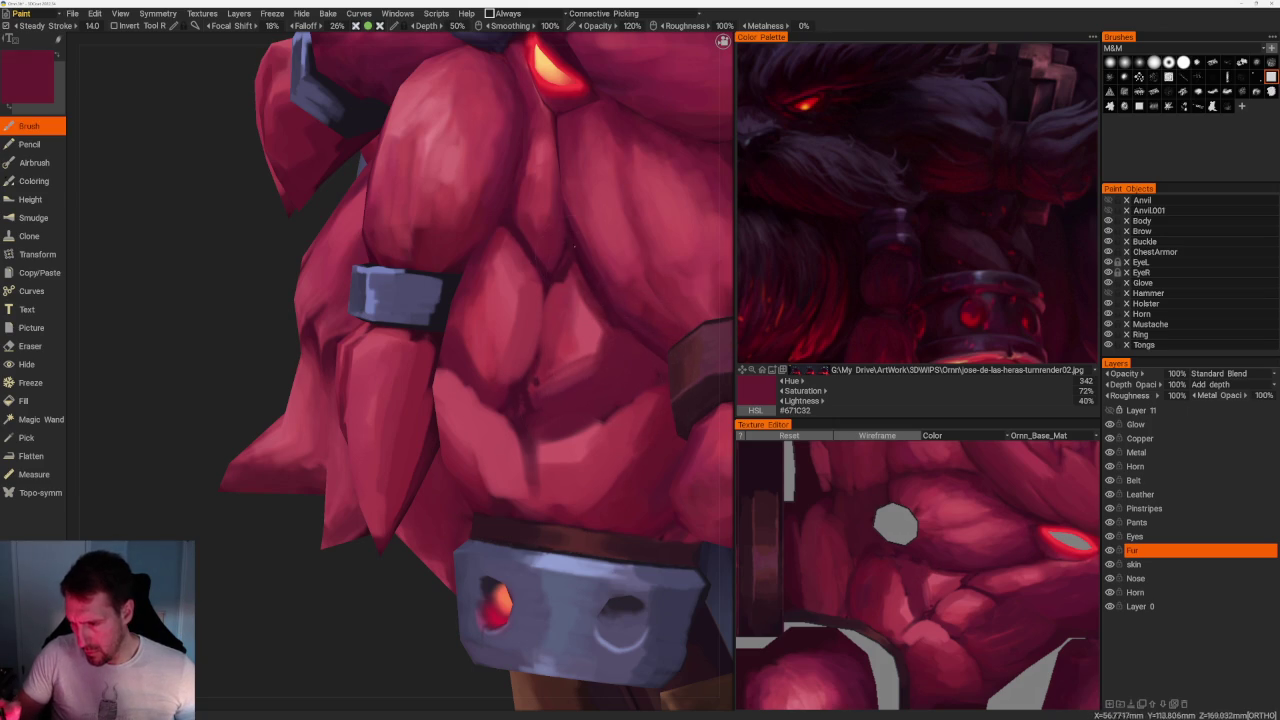
pyautogui.press('v')
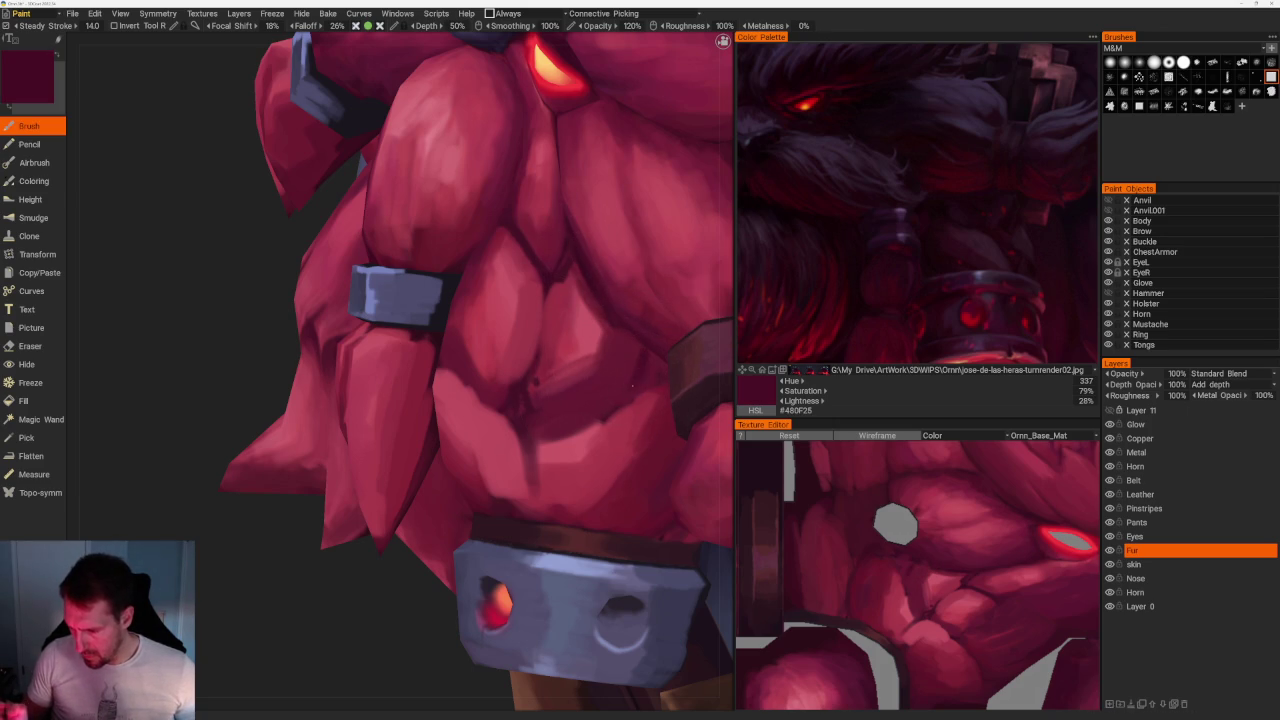
pyautogui.press('v')
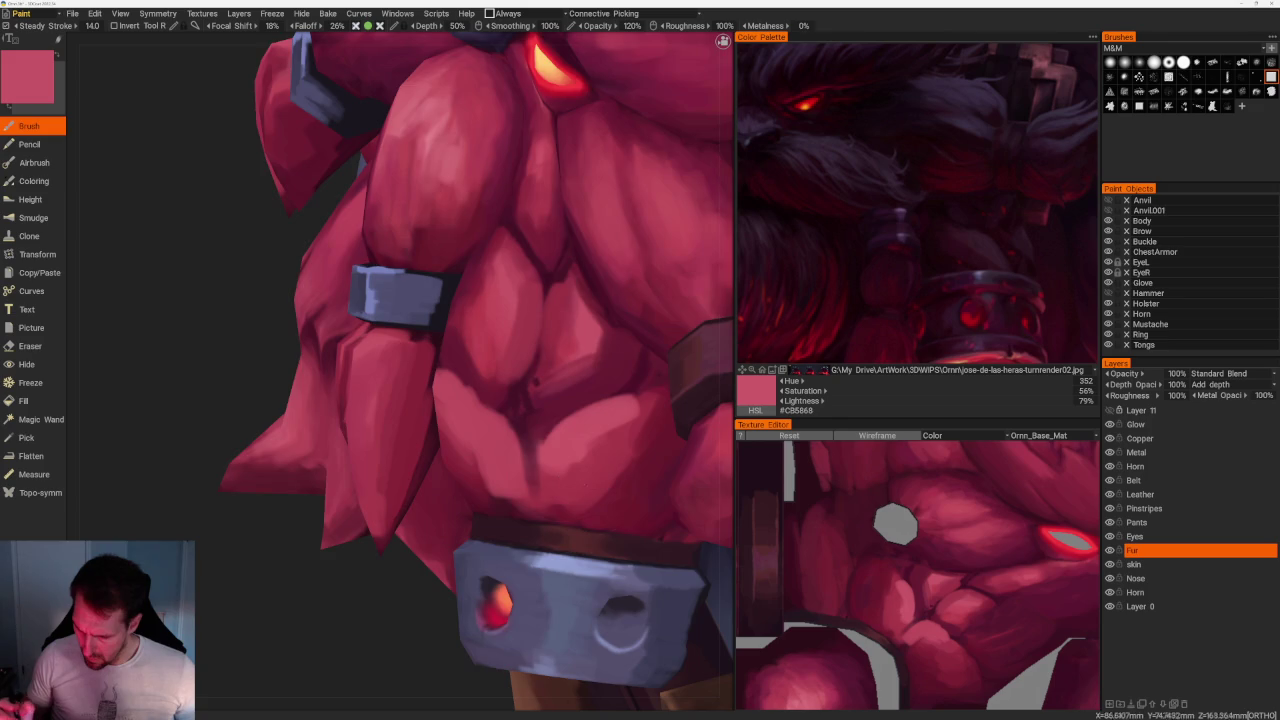
pyautogui.scroll(-10, 457, 180)
pyautogui.moveTo(457, 177)
pyautogui.mouseDown()
pyautogui.moveTo(559, 180)
pyautogui.moveTo(560, 194)
pyautogui.mouseUp()
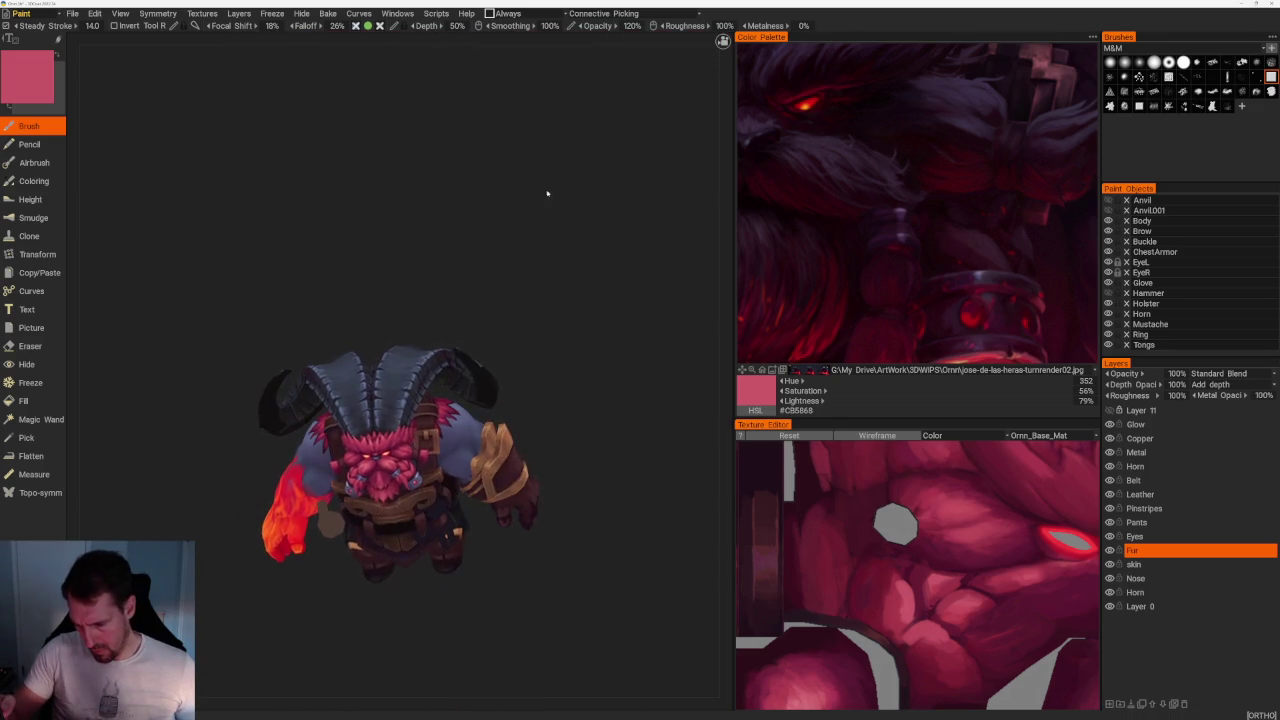
# Sample a range of darker and brighter reds from the beard fur.
pyautogui.scroll(5, 629, 364)
pyautogui.scroll(5, 408, 513)
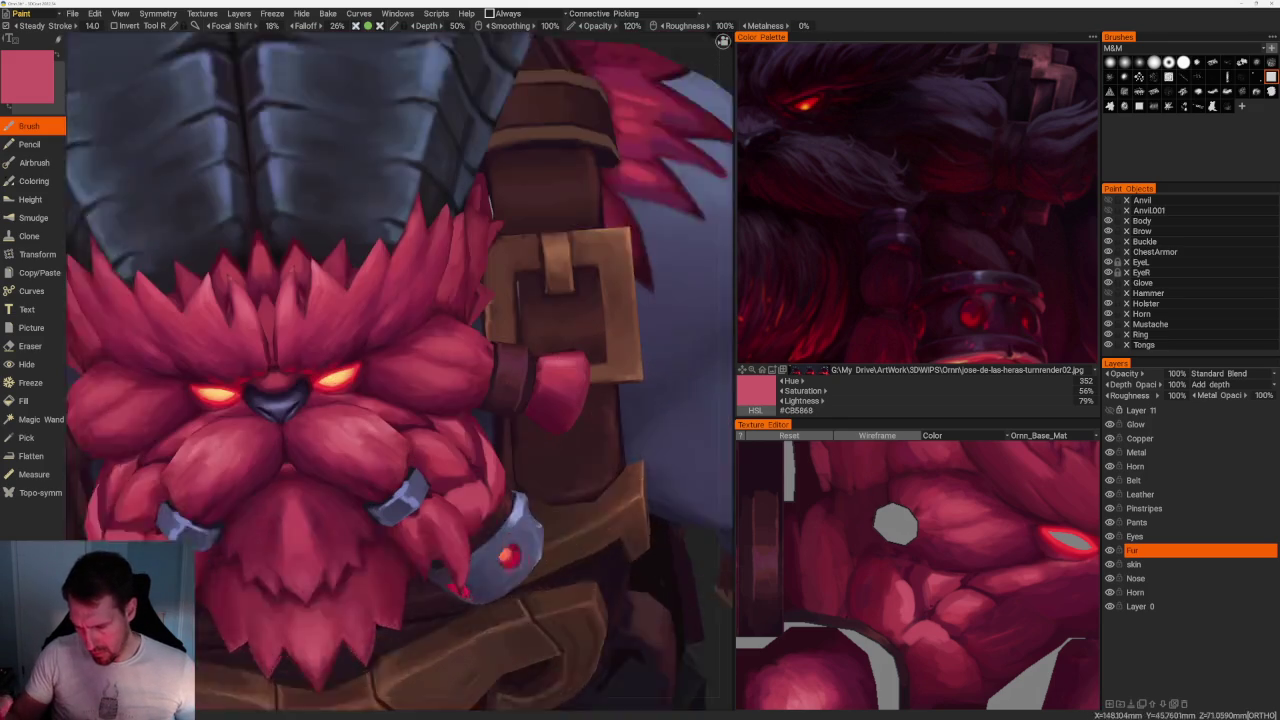
pyautogui.press('v')
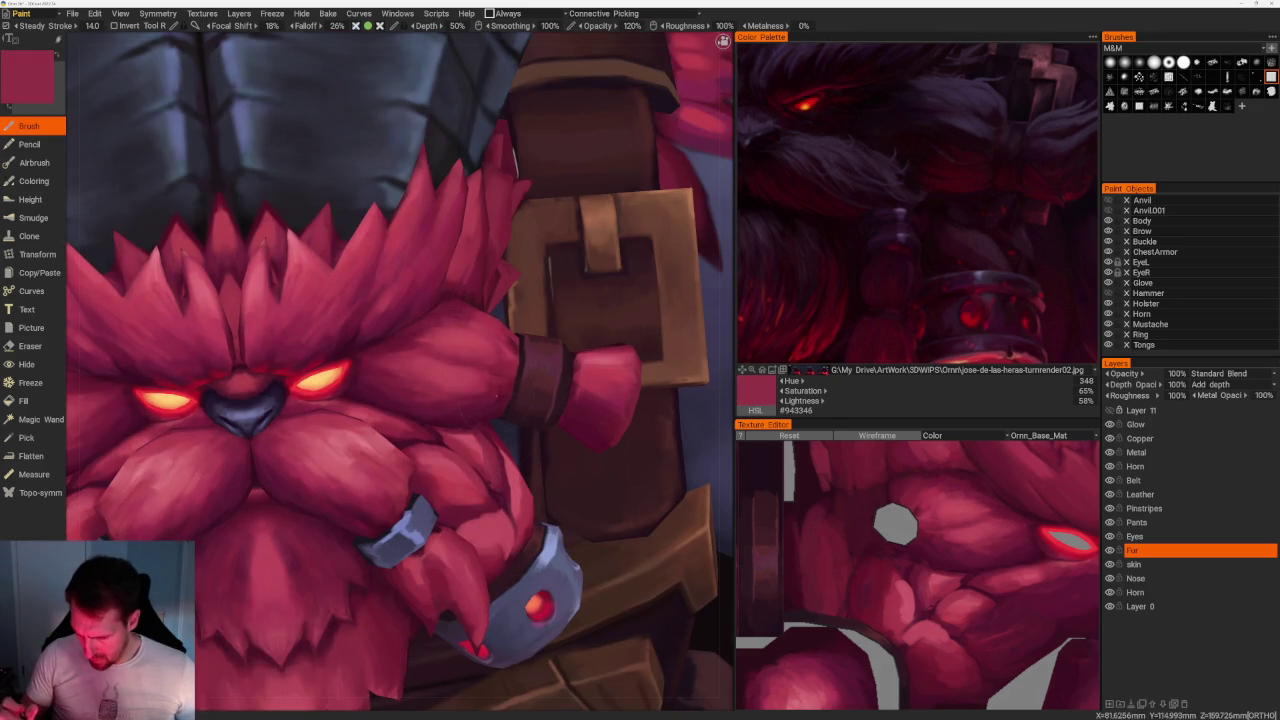
pyautogui.press('v')
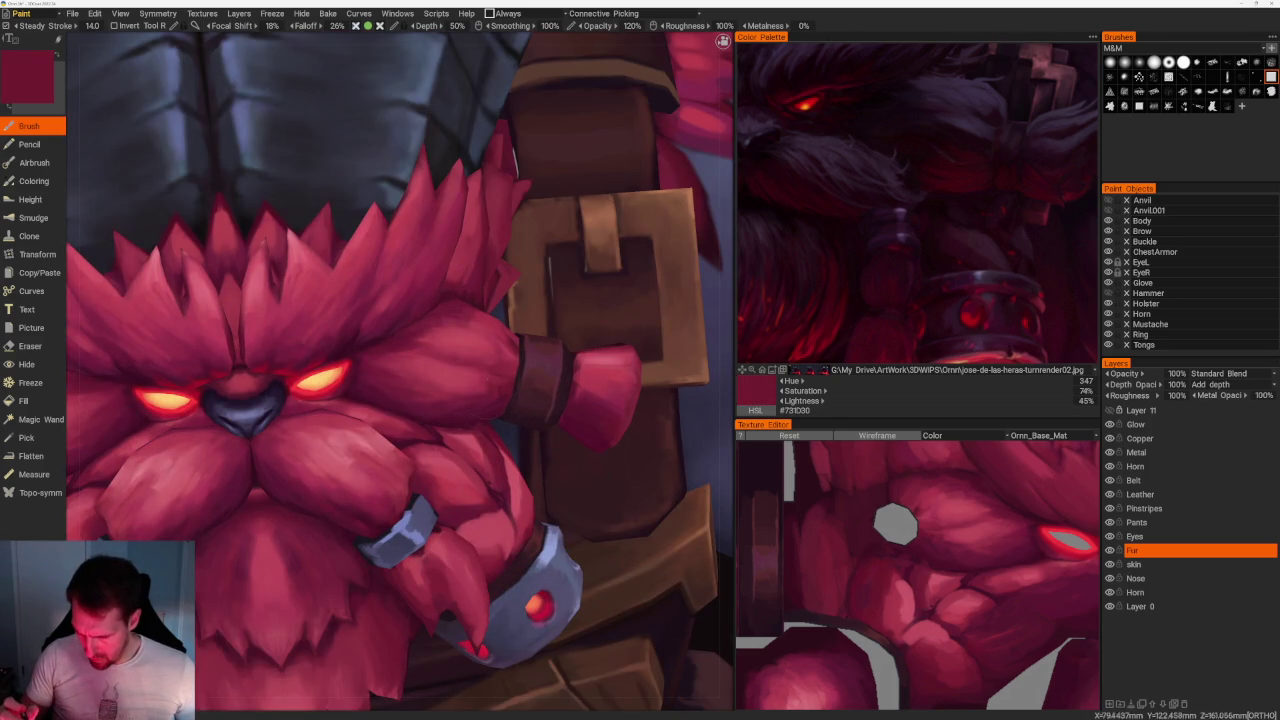
pyautogui.press('v')
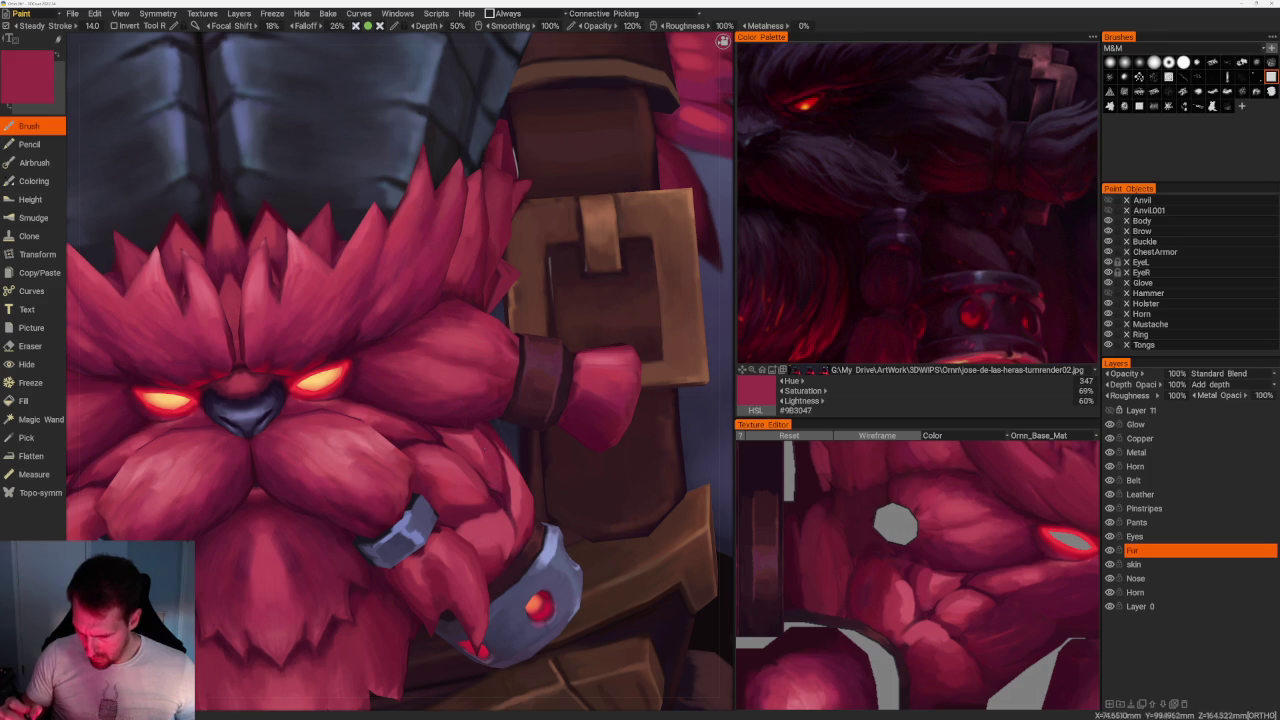
pyautogui.press('v')
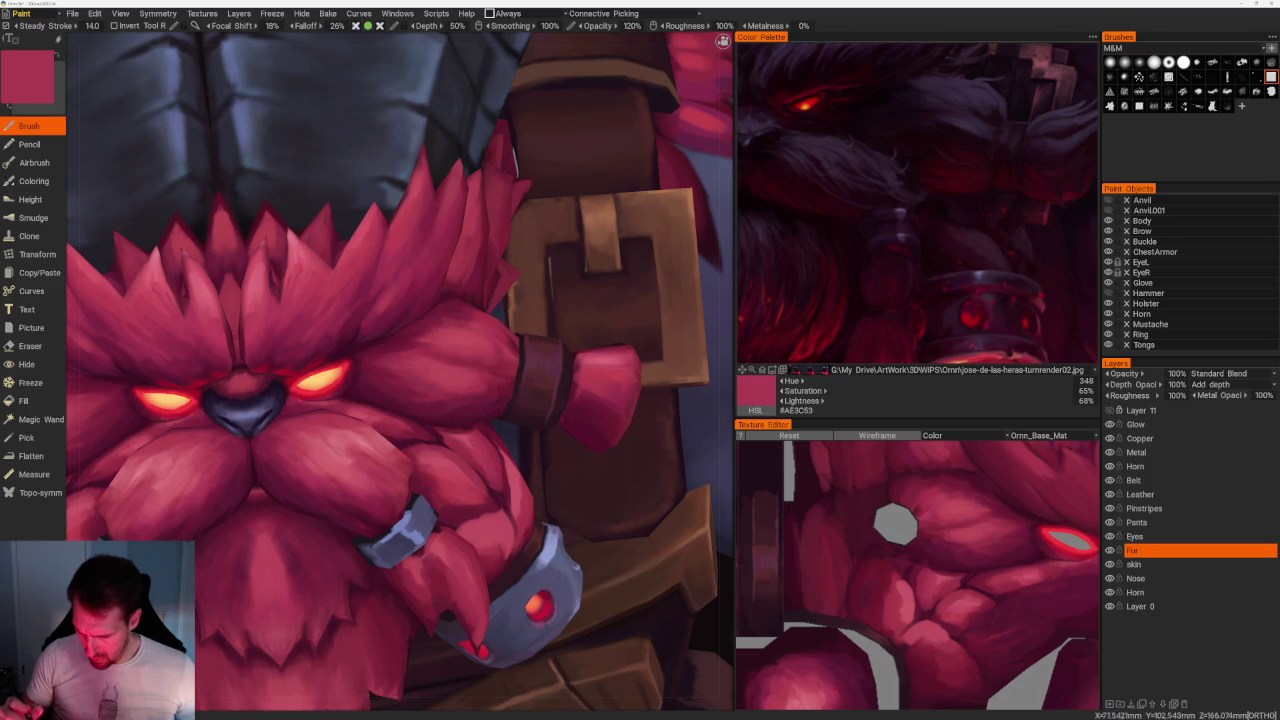
pyautogui.press('v')
pyautogui.press('v')
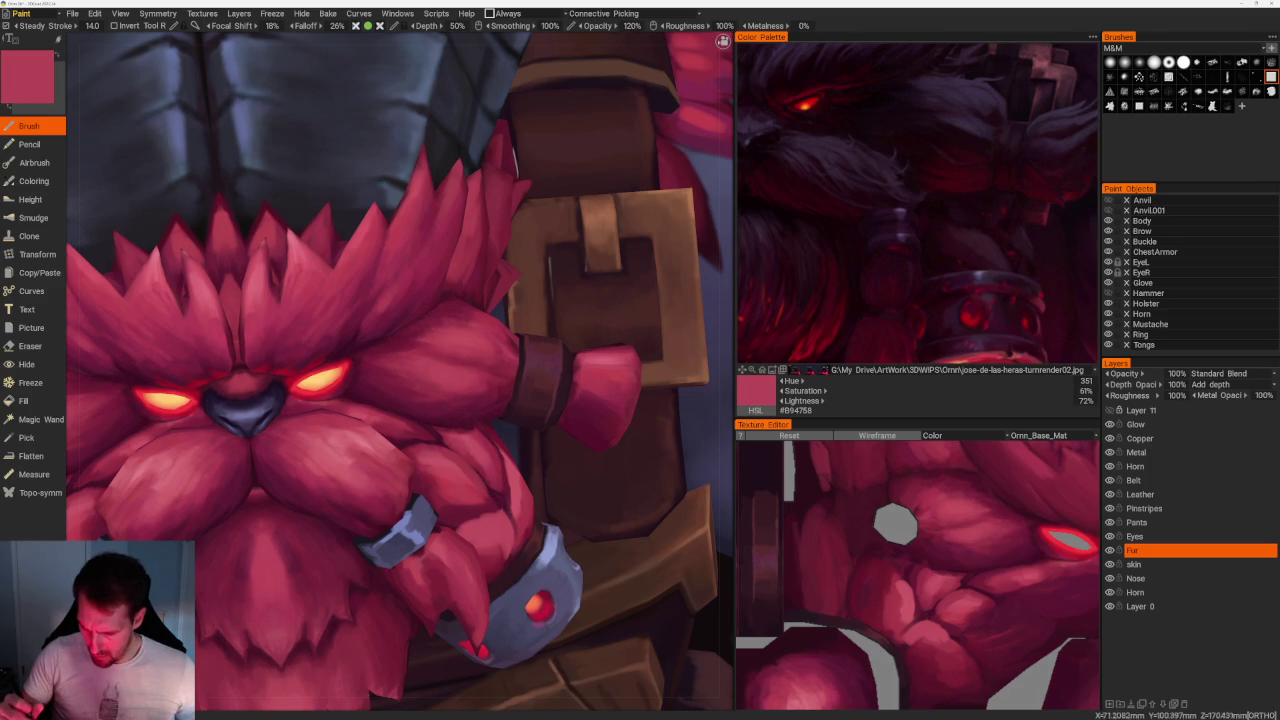
# Rotate the character to bring the head, torso and beard into close view.
pyautogui.scroll(-10, 514, 229)
pyautogui.moveTo(514, 229); pyautogui.dragTo(537, 277)
pyautogui.moveTo(537, 277); pyautogui.dragTo(501, 556, button='right')
pyautogui.moveTo(501, 556); pyautogui.dragTo(457, 563)
pyautogui.moveTo(457, 563)
pyautogui.mouseDown(button='right')
pyautogui.moveTo(449, 629)
pyautogui.moveTo(401, 615)
pyautogui.mouseUp(button='right')
pyautogui.moveTo(401, 615); pyautogui.dragTo(380, 610)
pyautogui.moveTo(380, 610); pyautogui.dragTo(360, 560, button='right')
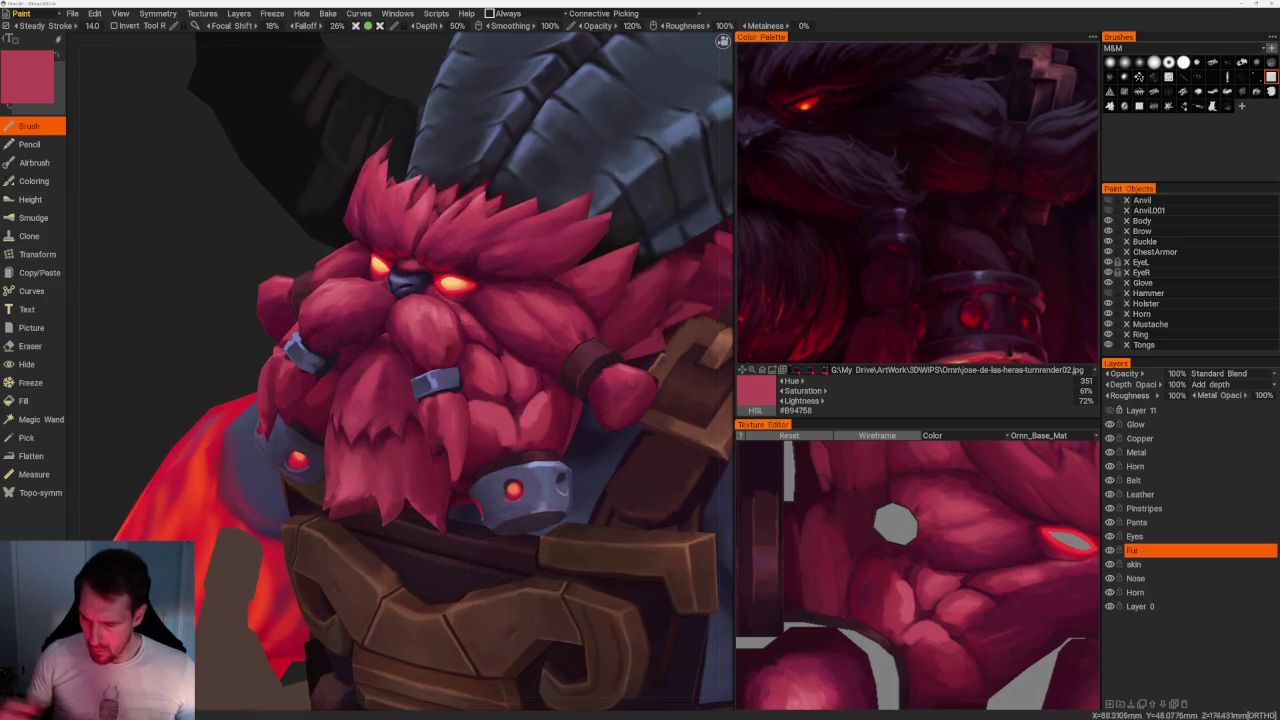
# Sample crimson, mid-red, pink highlight, grey and dark maroon tones from the beard.
pyautogui.press('v')
pyautogui.press('v')
pyautogui.press('v')
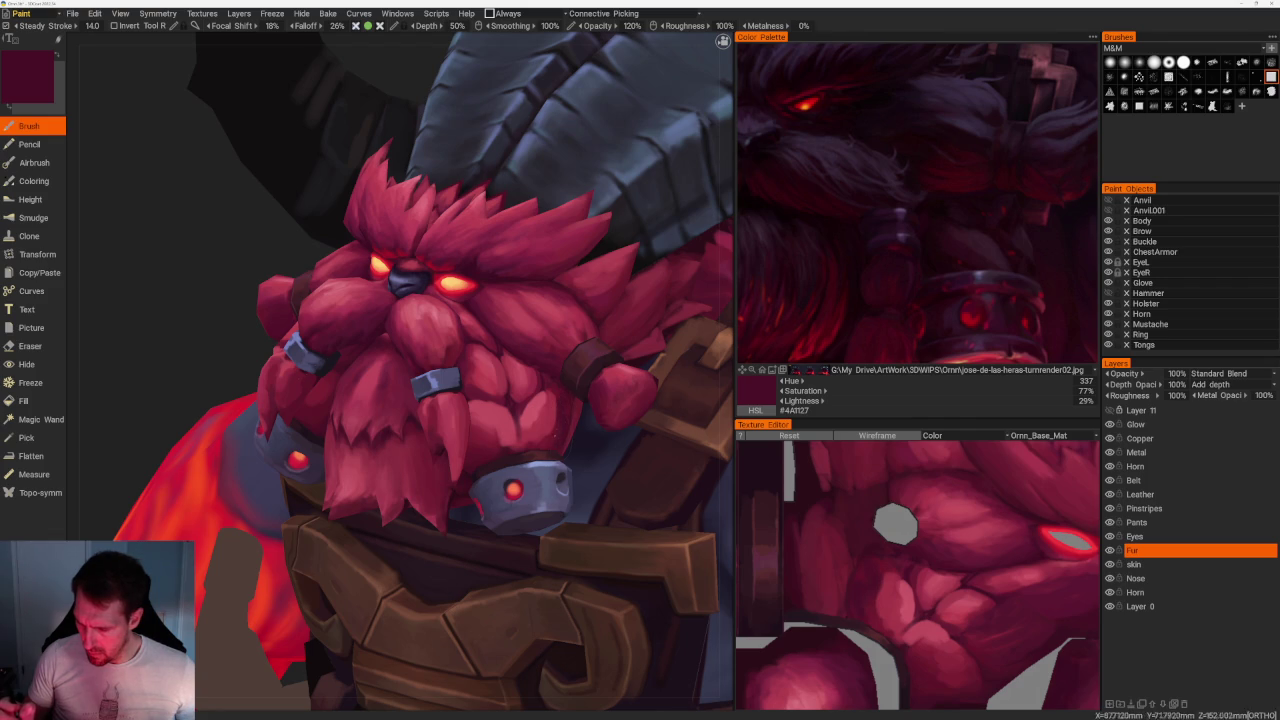
pyautogui.press('v')
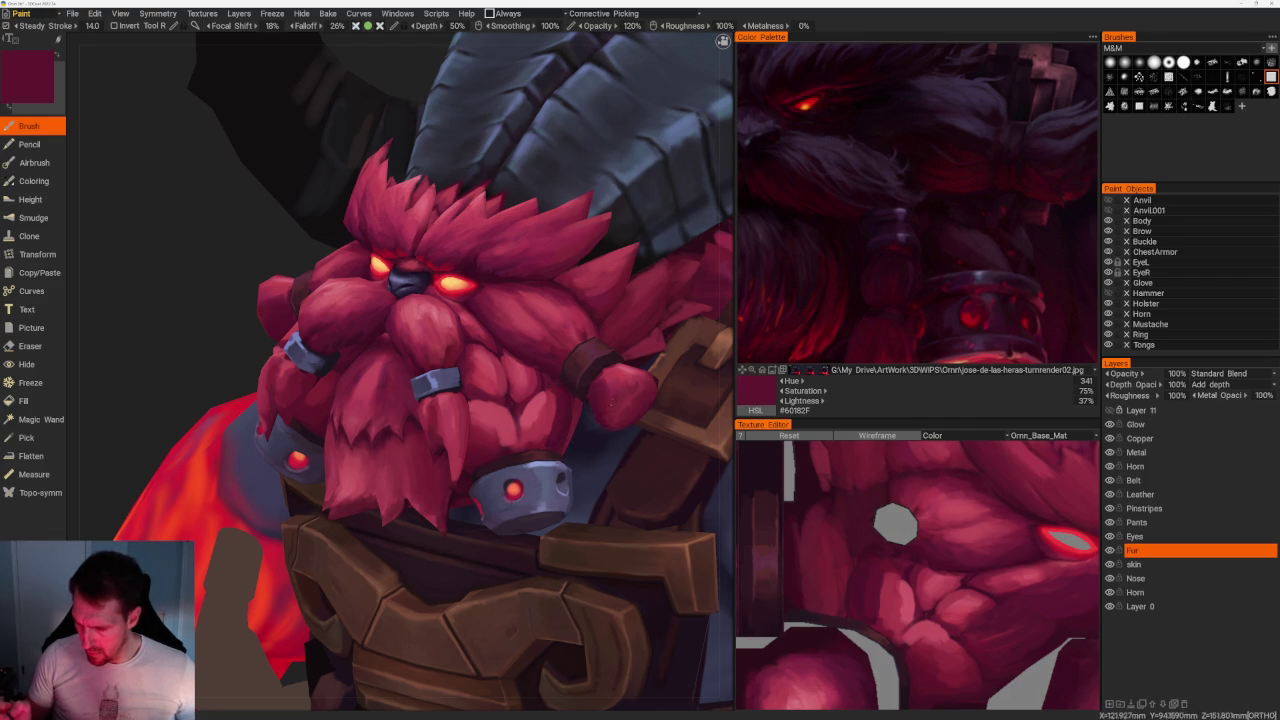
pyautogui.press('v')
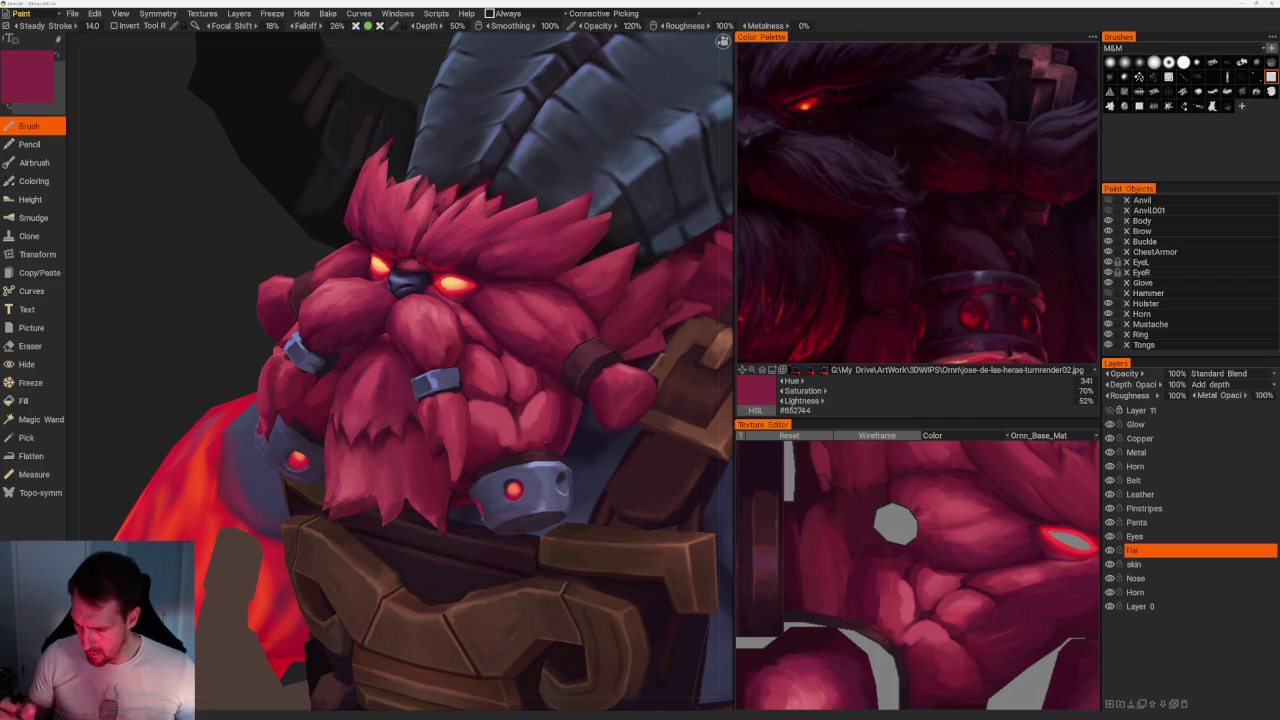
pyautogui.press('v')
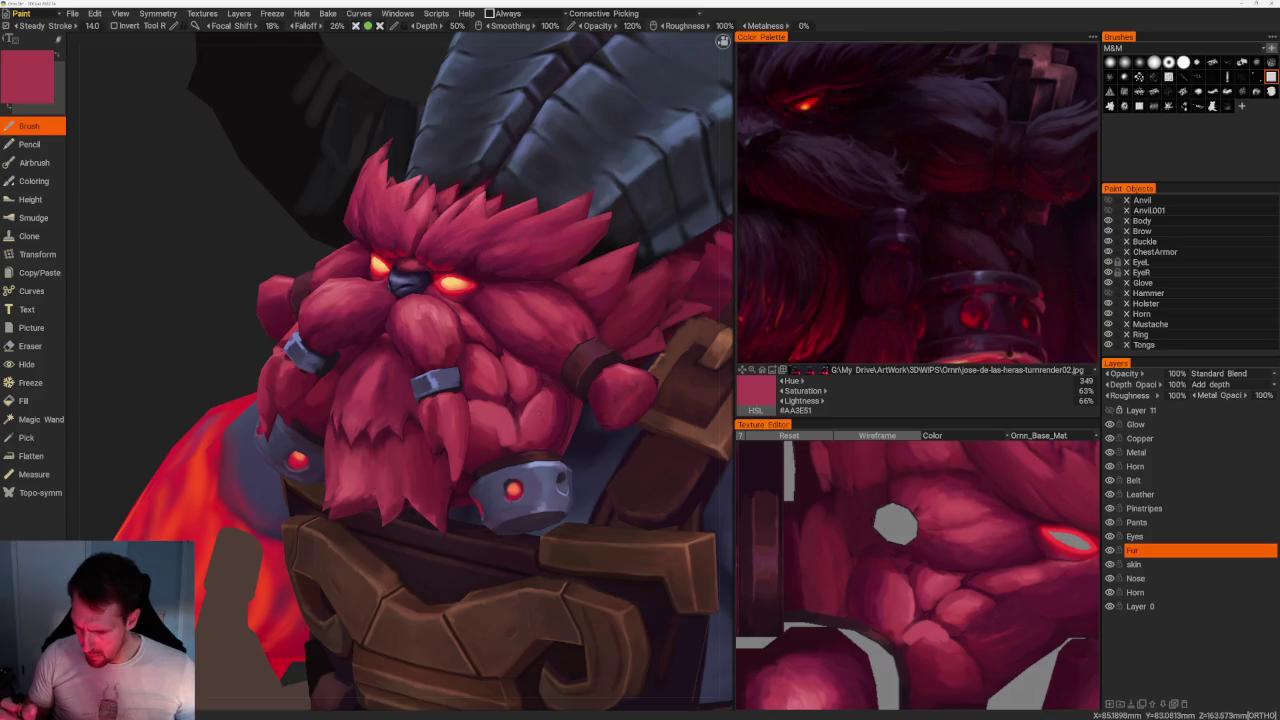
pyautogui.press('v')
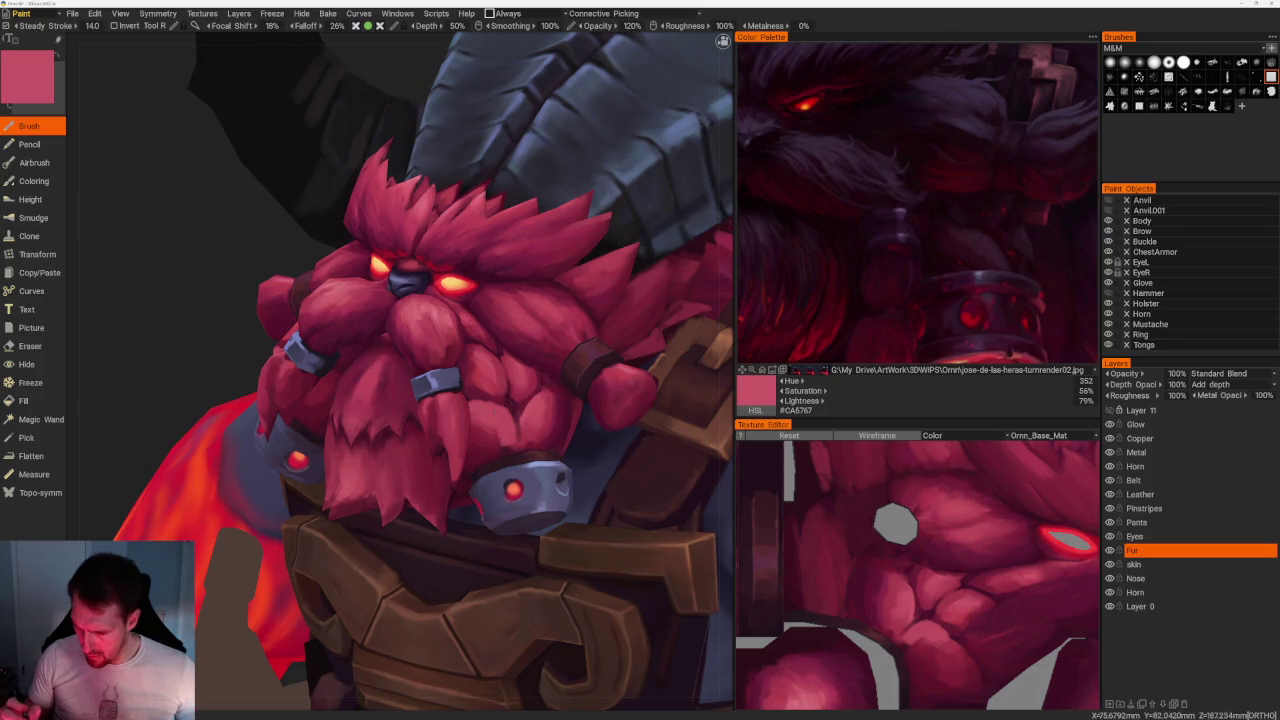
pyautogui.press('v')
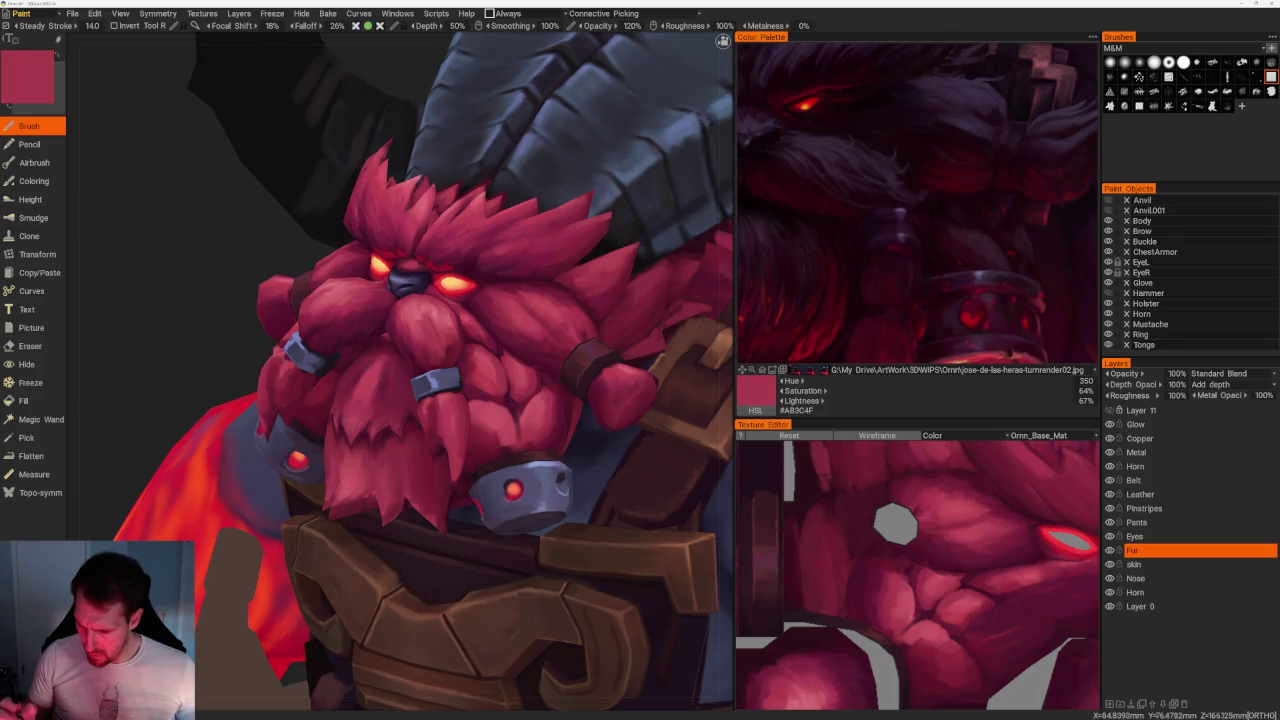
pyautogui.press('v')
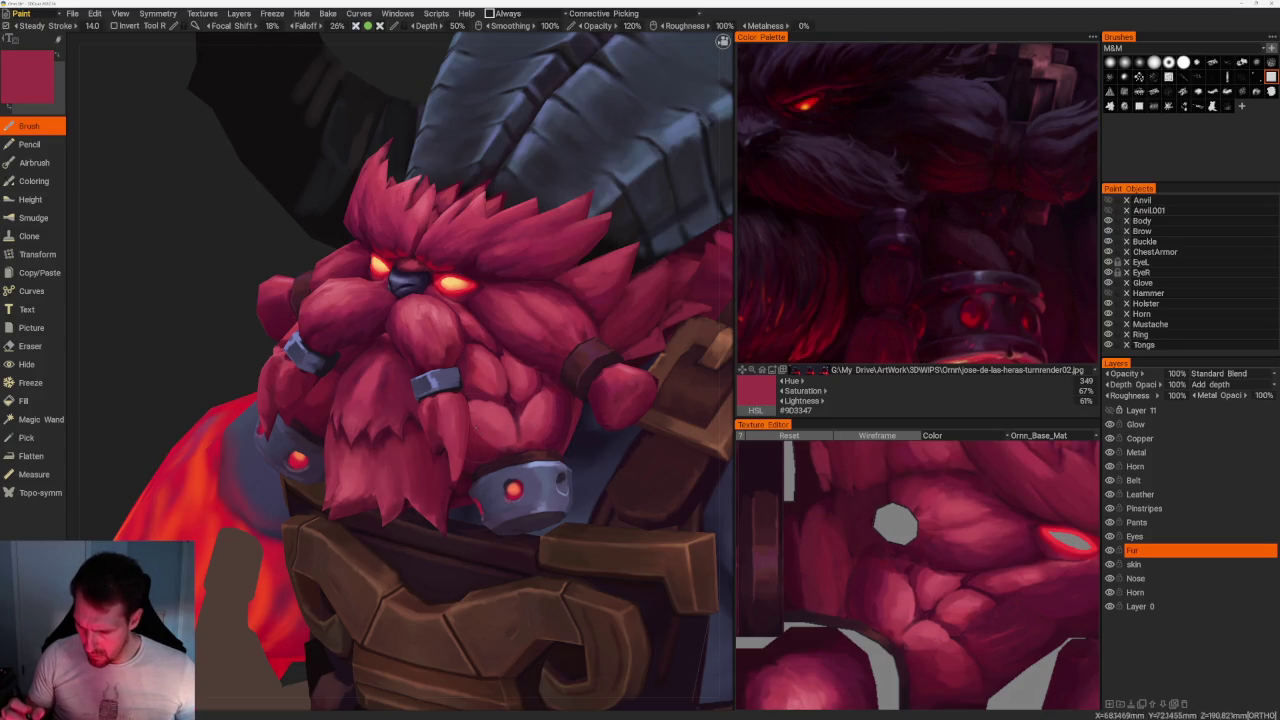
pyautogui.press('v')
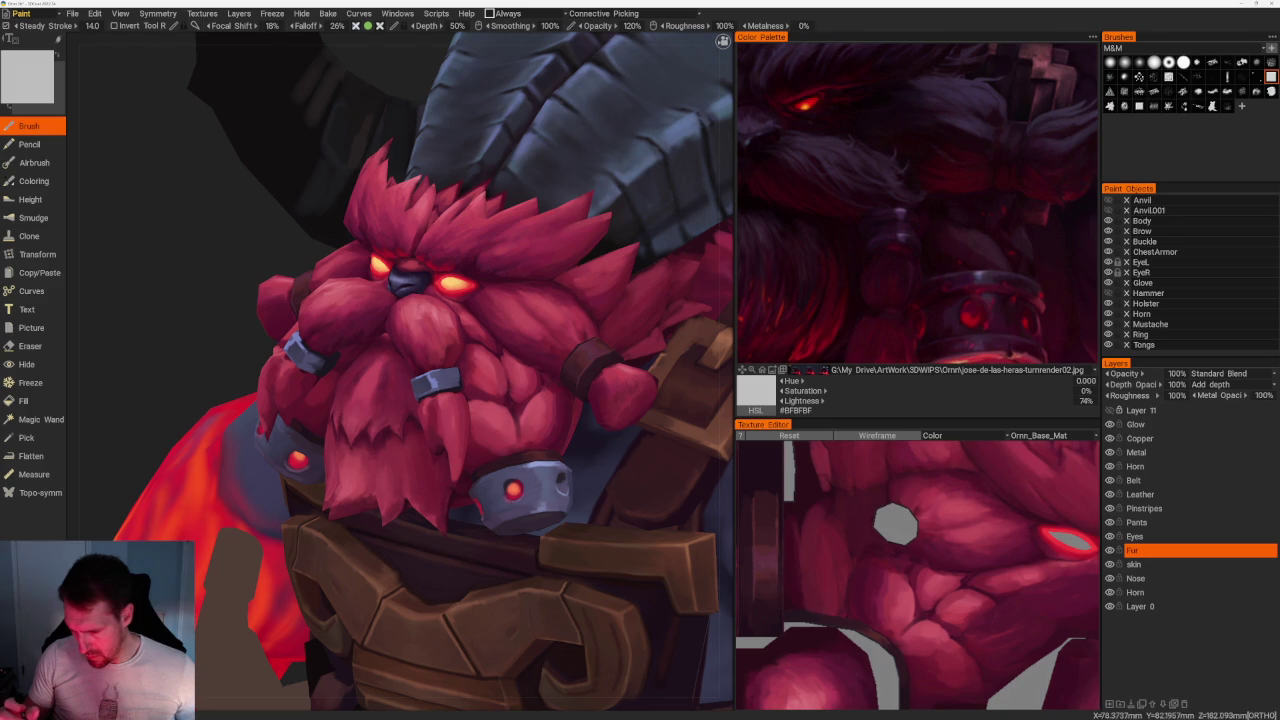
pyautogui.press('v')
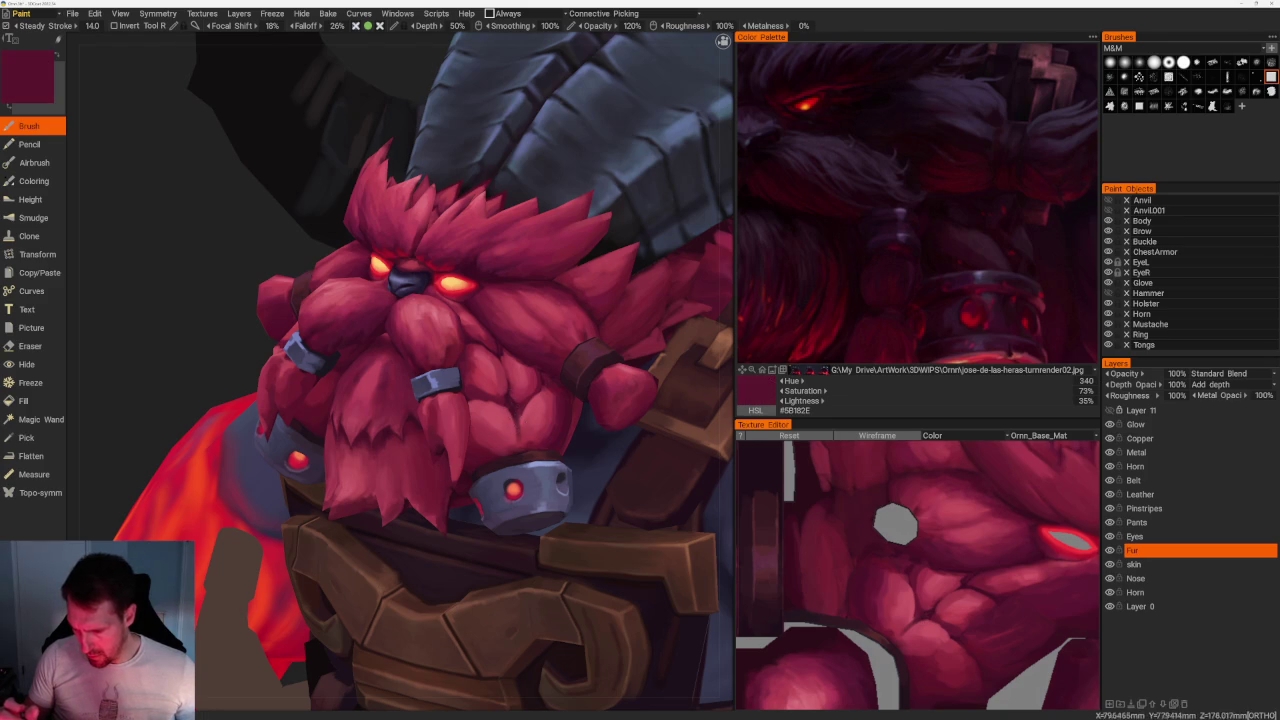
pyautogui.press('v')
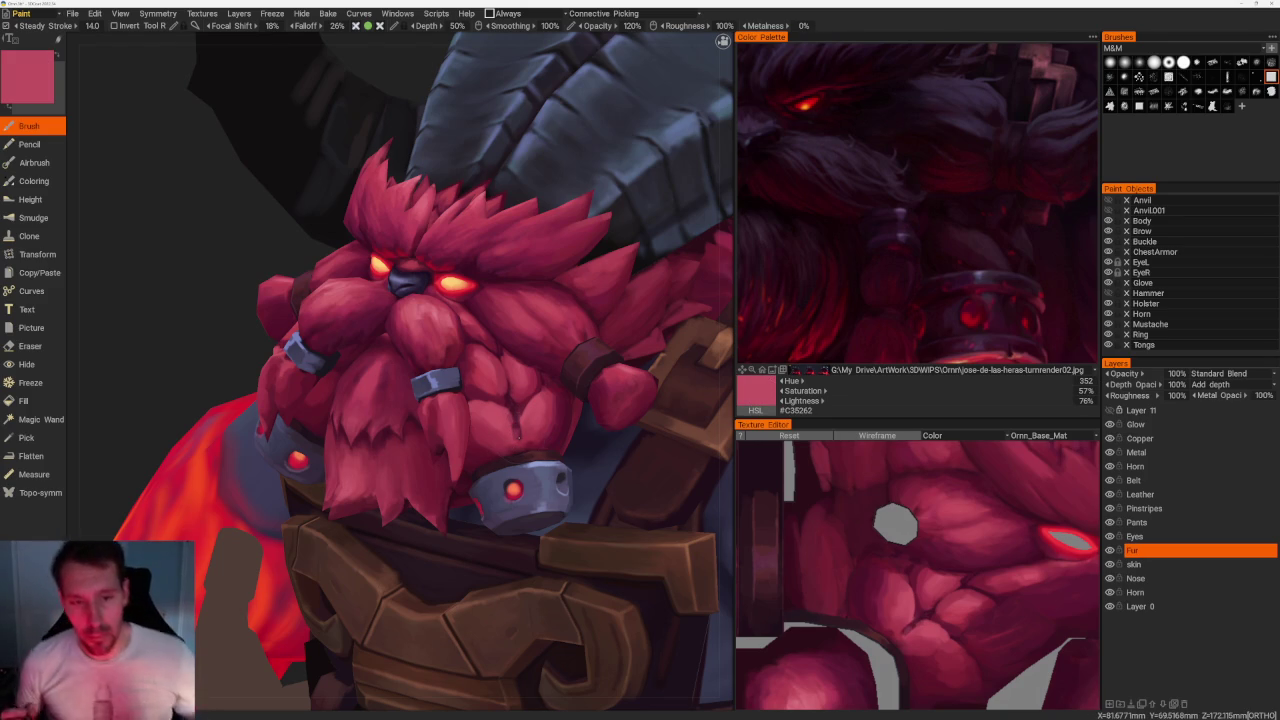
# Paint pink highlights on the three fur spikes under the buckled shoulder strap.
pyautogui.scroll(-10, 463, 197)
pyautogui.moveTo(459, 195); pyautogui.dragTo(331, 671)
pyautogui.scroll(3, 331, 671)
pyautogui.scroll(3, 331, 671)
pyautogui.moveTo(545, 392)
pyautogui.mouseDown()
pyautogui.moveTo(532, 434)
pyautogui.moveTo(548, 430)
pyautogui.mouseUp()
pyautogui.moveTo(598, 372); pyautogui.dragTo(612, 428)
pyautogui.moveTo(662, 360); pyautogui.dragTo(645, 410)
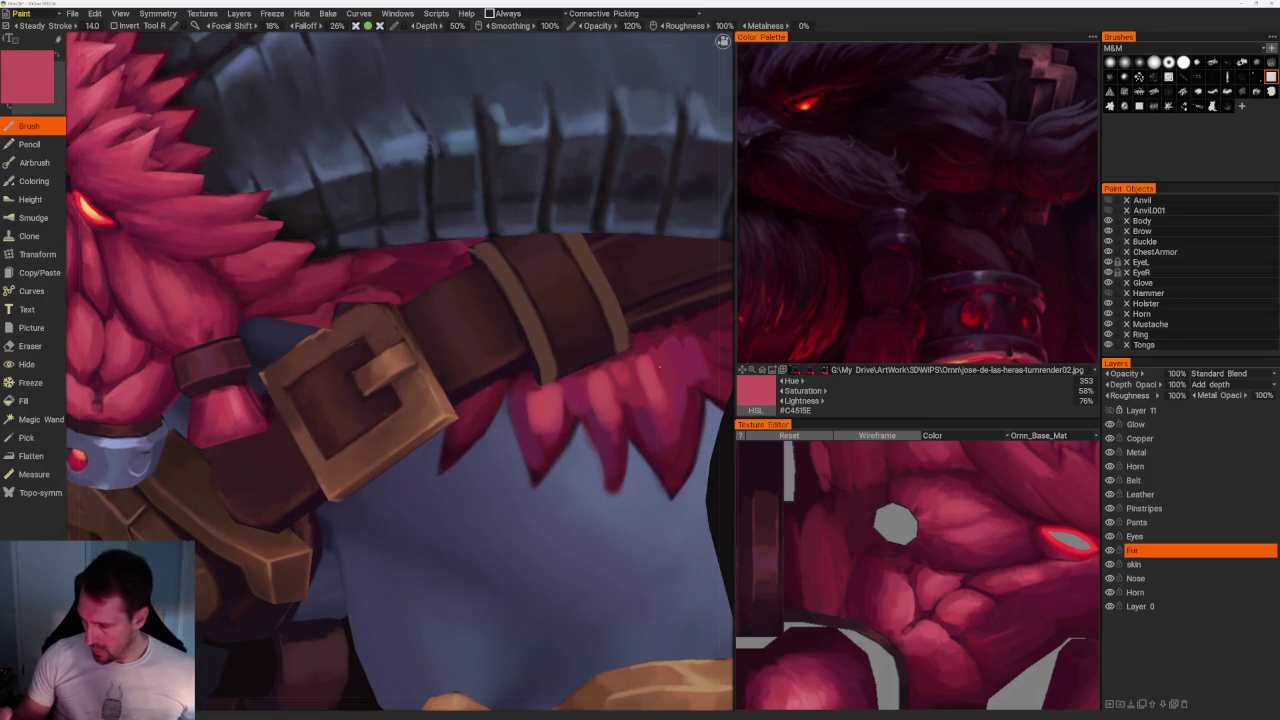
# Sample dark crimson, maroon and bright red, then frame the face from the front.
pyautogui.scroll(-2, 400, 310)
pyautogui.press('v')
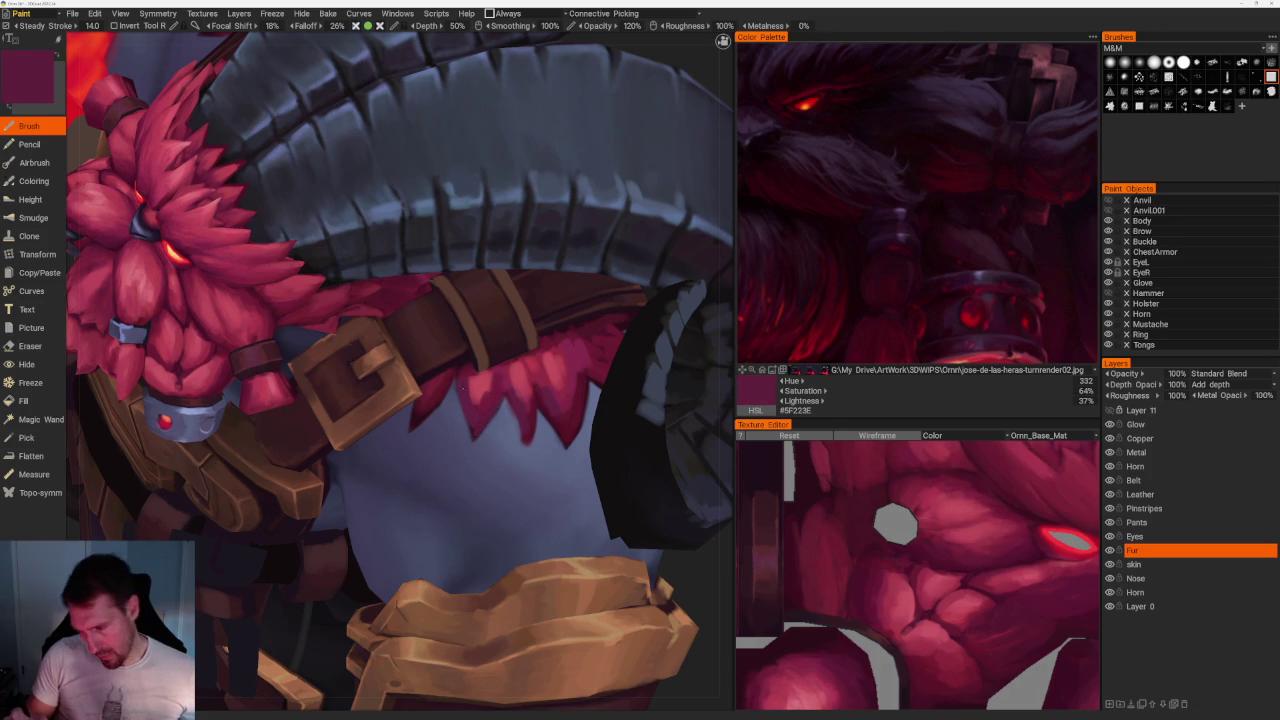
pyautogui.press('v')
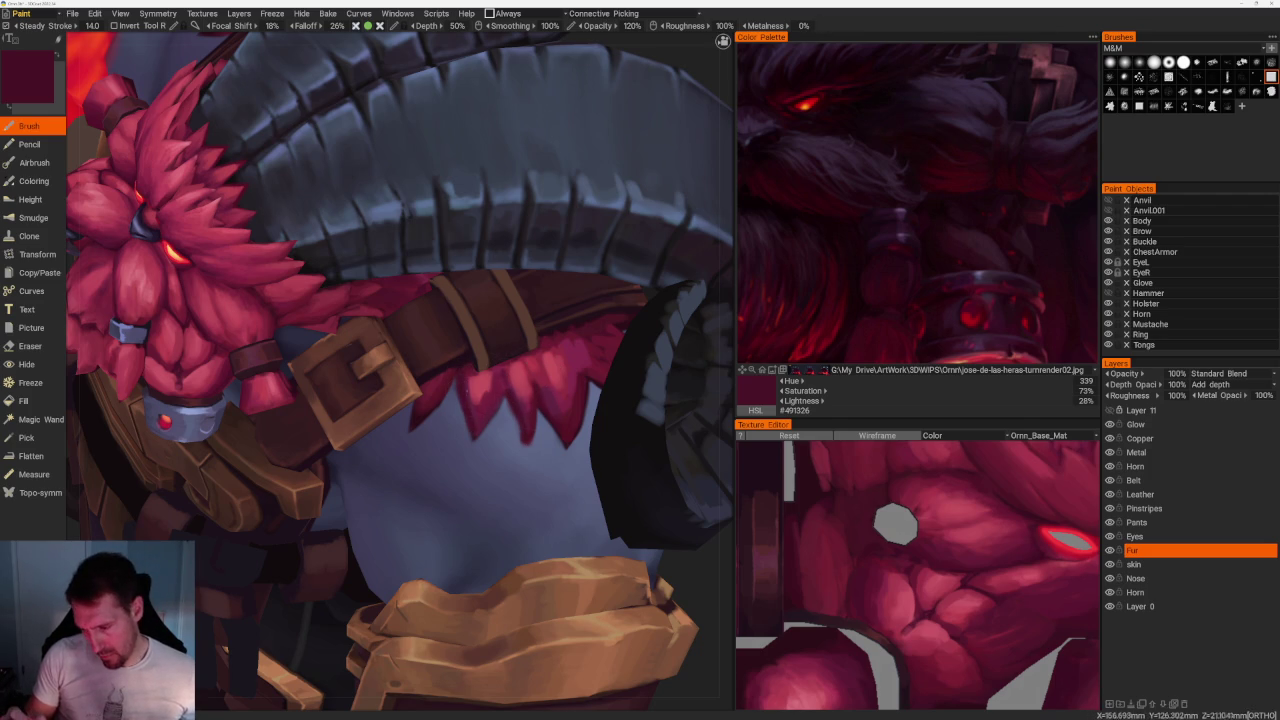
pyautogui.press('v')
pyautogui.press('v')
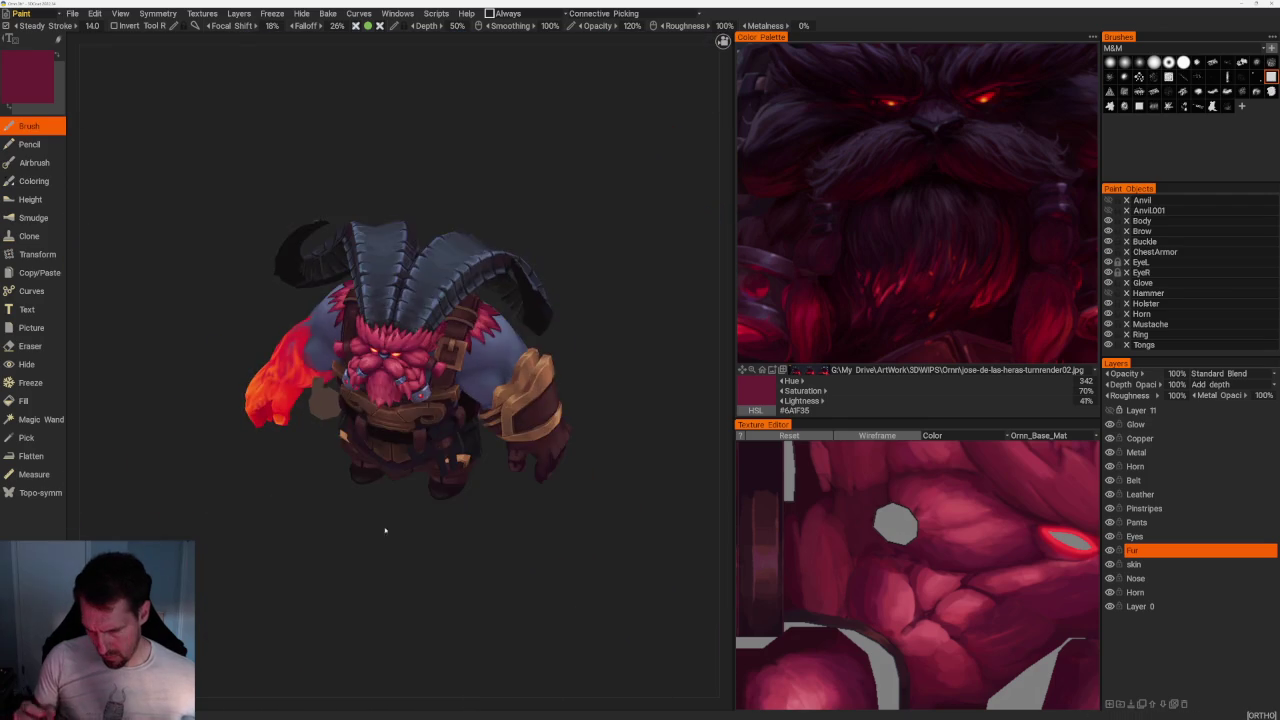
pyautogui.moveTo(386, 529); pyautogui.dragTo(419, 544)
pyautogui.scroll(3, 419, 544)
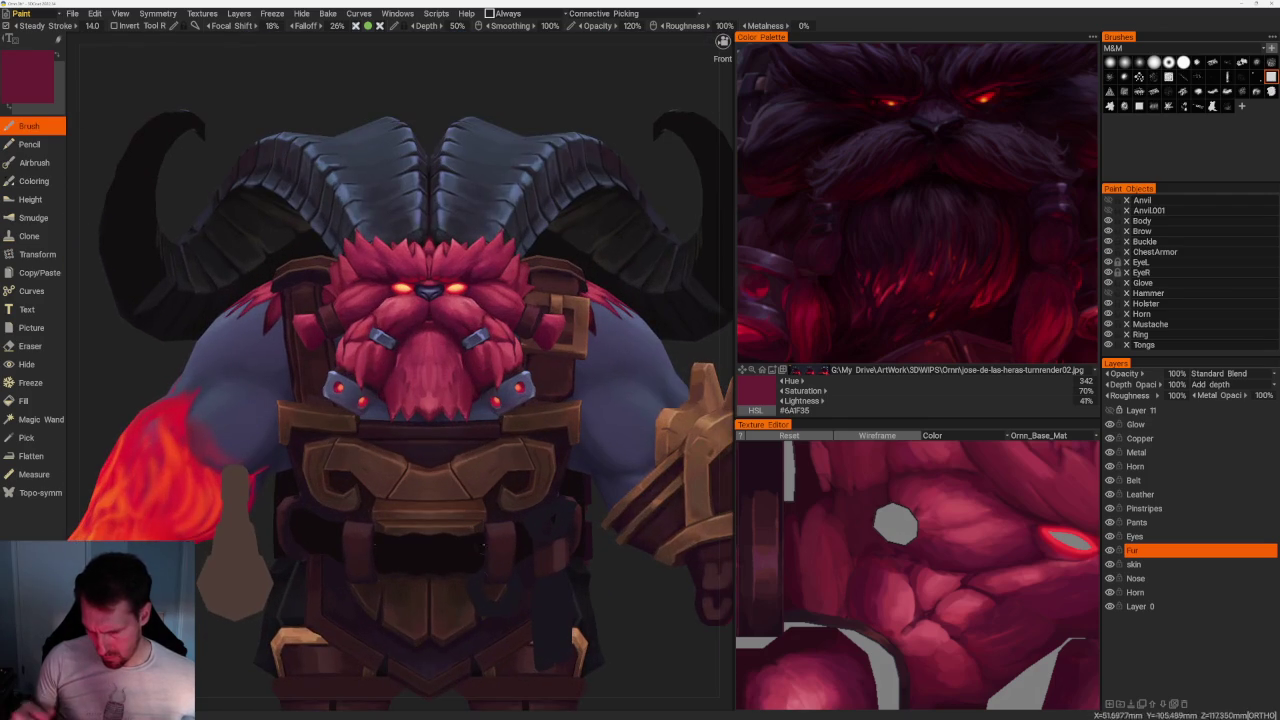
pyautogui.scroll(5, 400, 370)
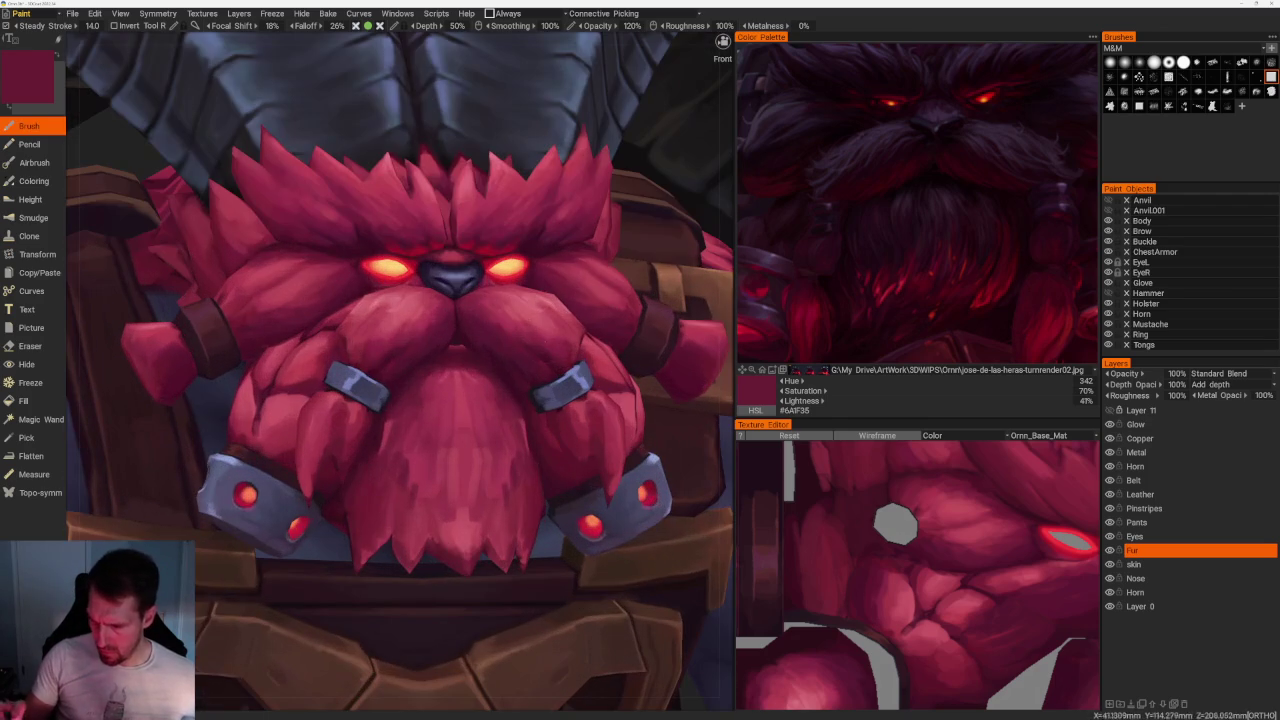
pyautogui.press('v')
pyautogui.press('v')
# Sample mid crimson reds and turn to a three-quarter view closer to the face.
pyautogui.press('v')
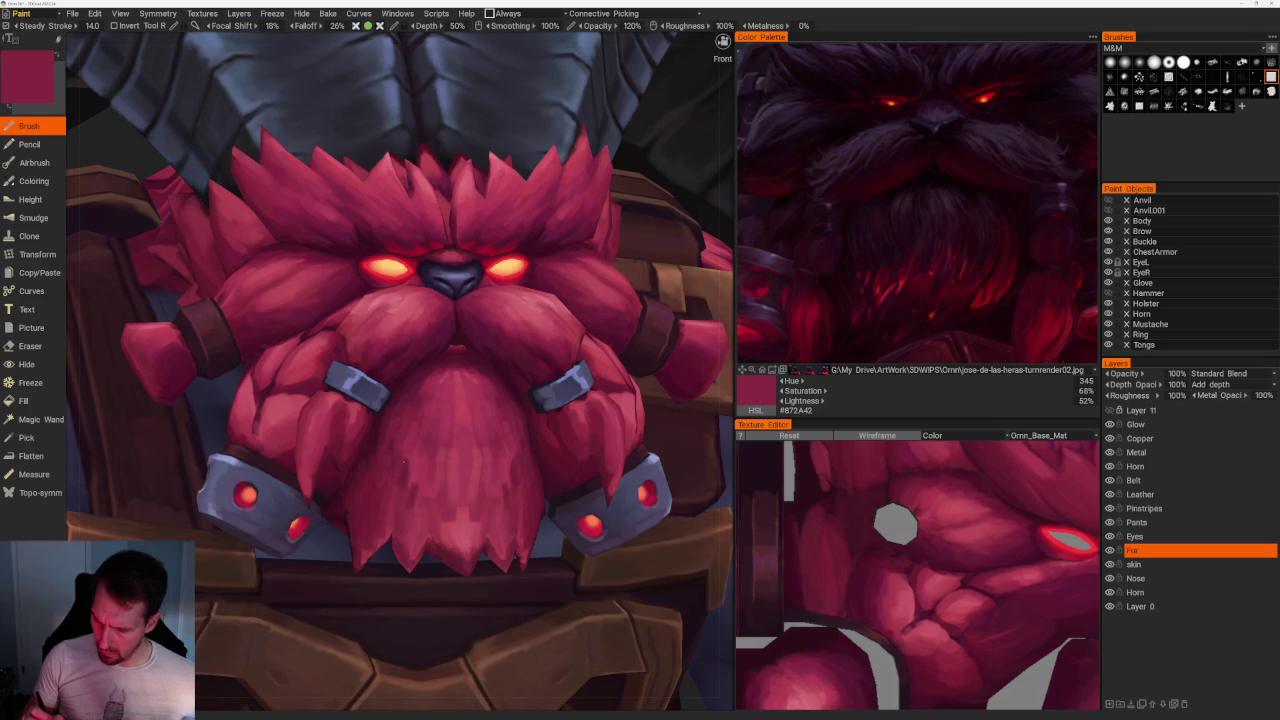
pyautogui.press('v')
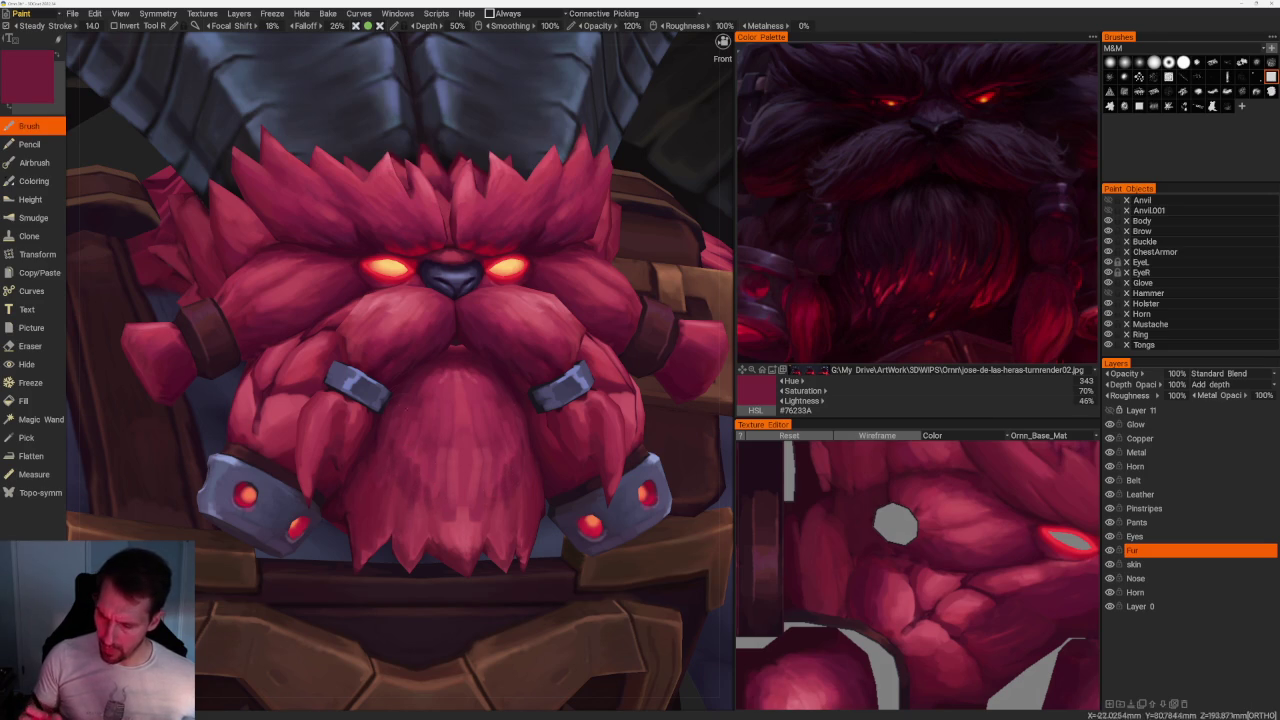
pyautogui.press('v')
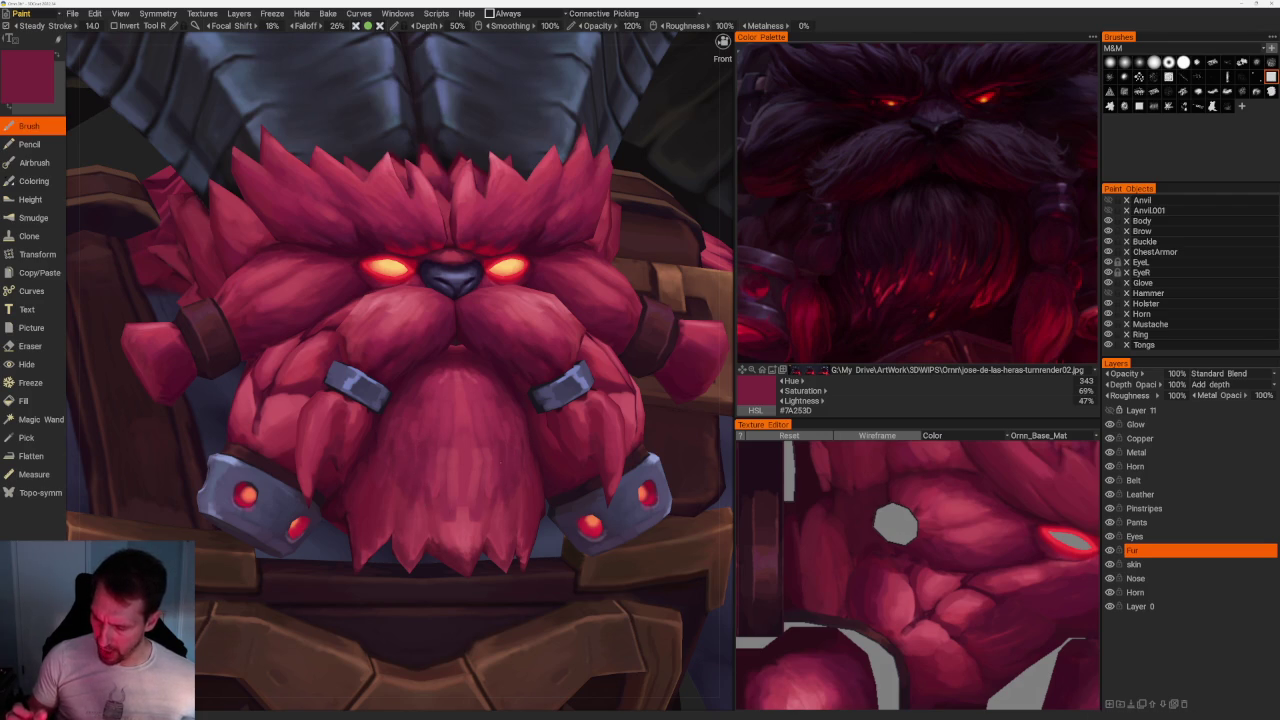
pyautogui.scroll(-10, 523, 203)
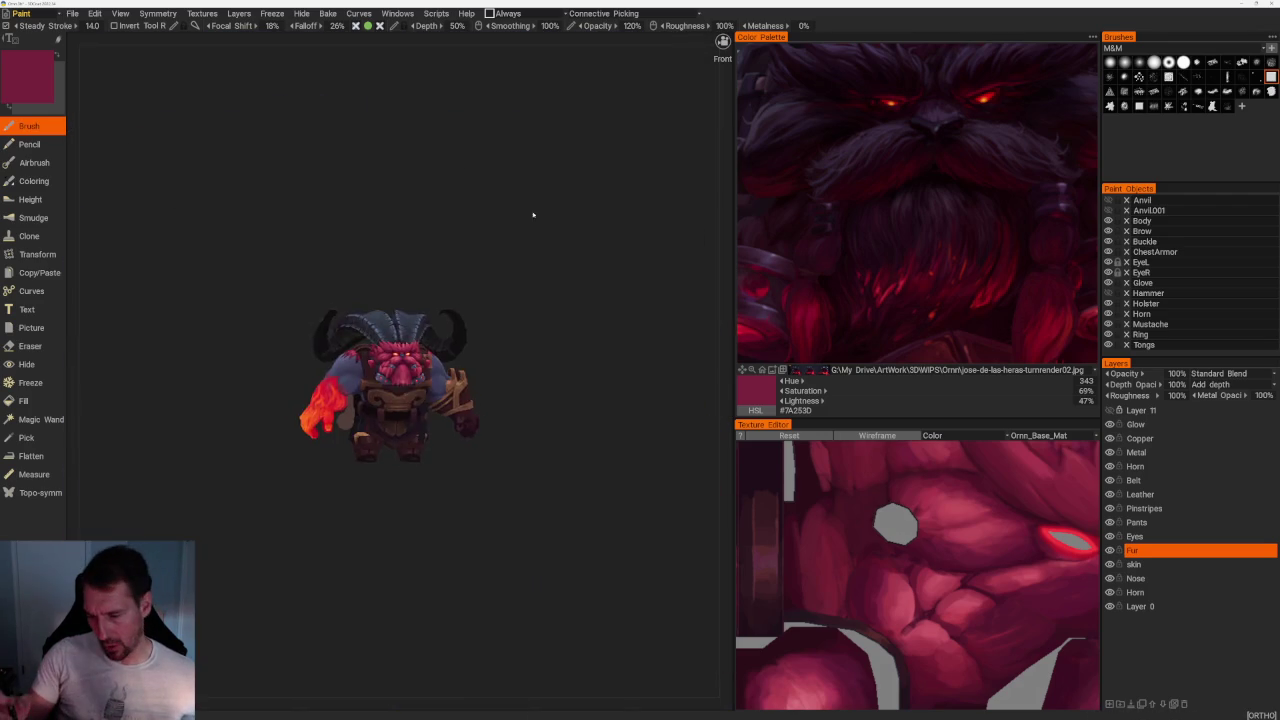
pyautogui.scroll(3, 537, 380)
pyautogui.scroll(3, 533, 608)
pyautogui.moveTo(567, 585); pyautogui.dragTo(563, 578)
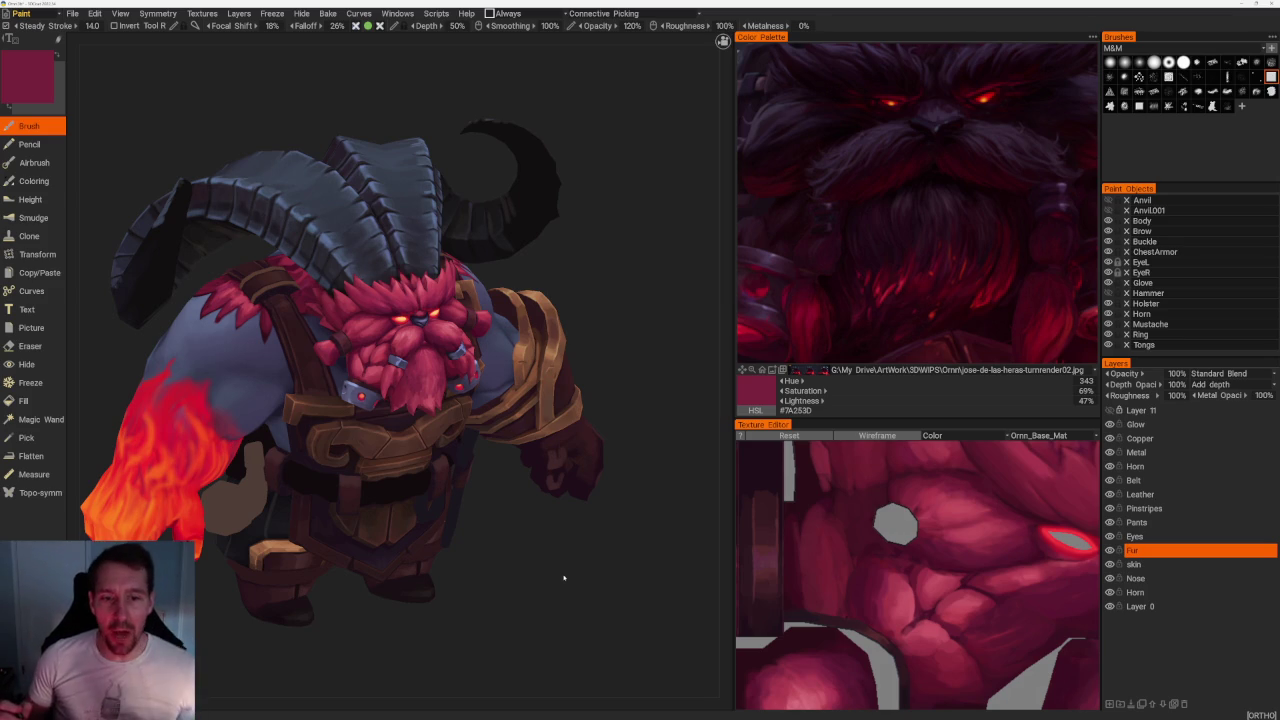
pyautogui.moveTo(563, 578)
pyautogui.mouseDown()
pyautogui.moveTo(523, 557)
pyautogui.moveTo(523, 584)
pyautogui.mouseUp()
pyautogui.scroll(5, 523, 584)
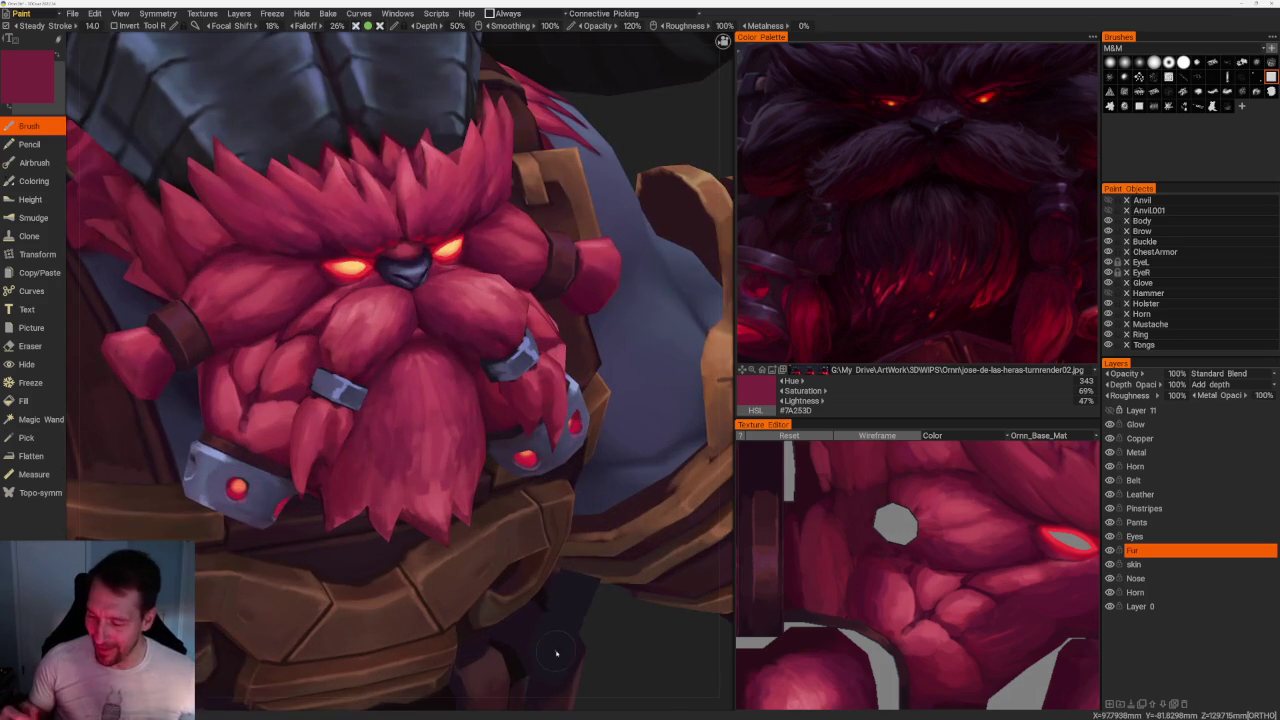
# Sample light pink, dark red and brighter red tones from the beard.
pyautogui.press('v')
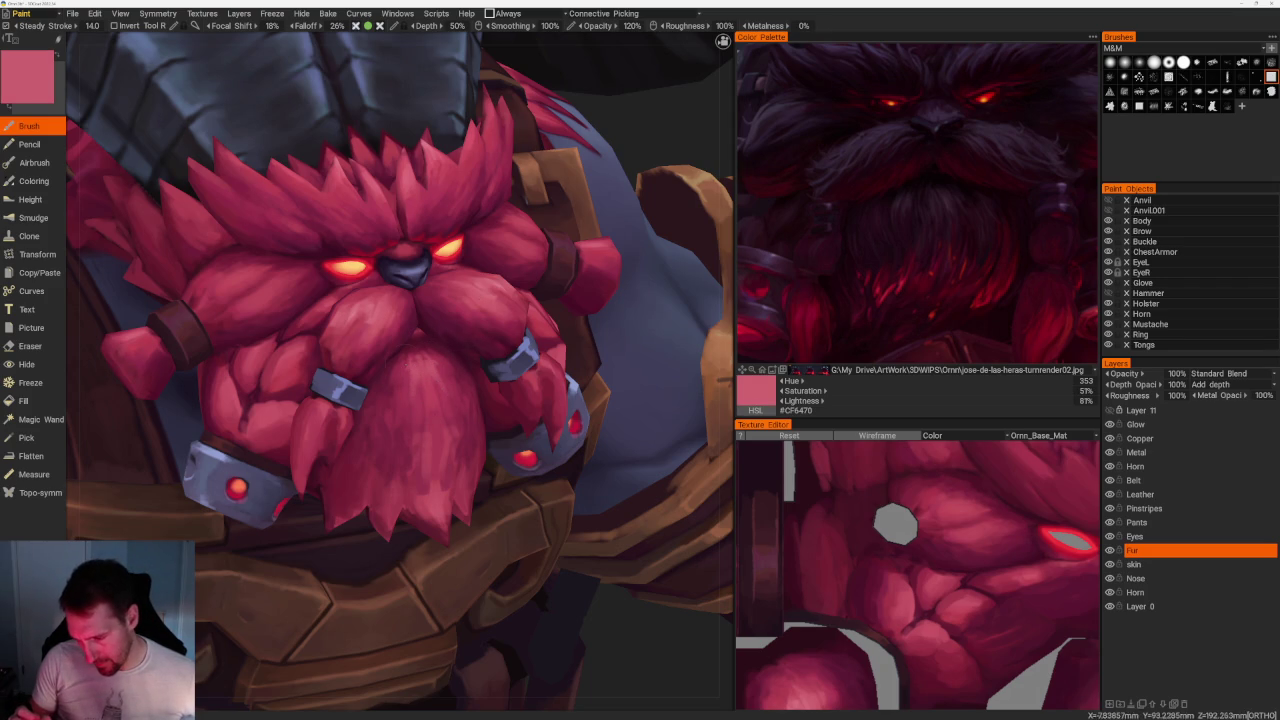
pyautogui.press('v')
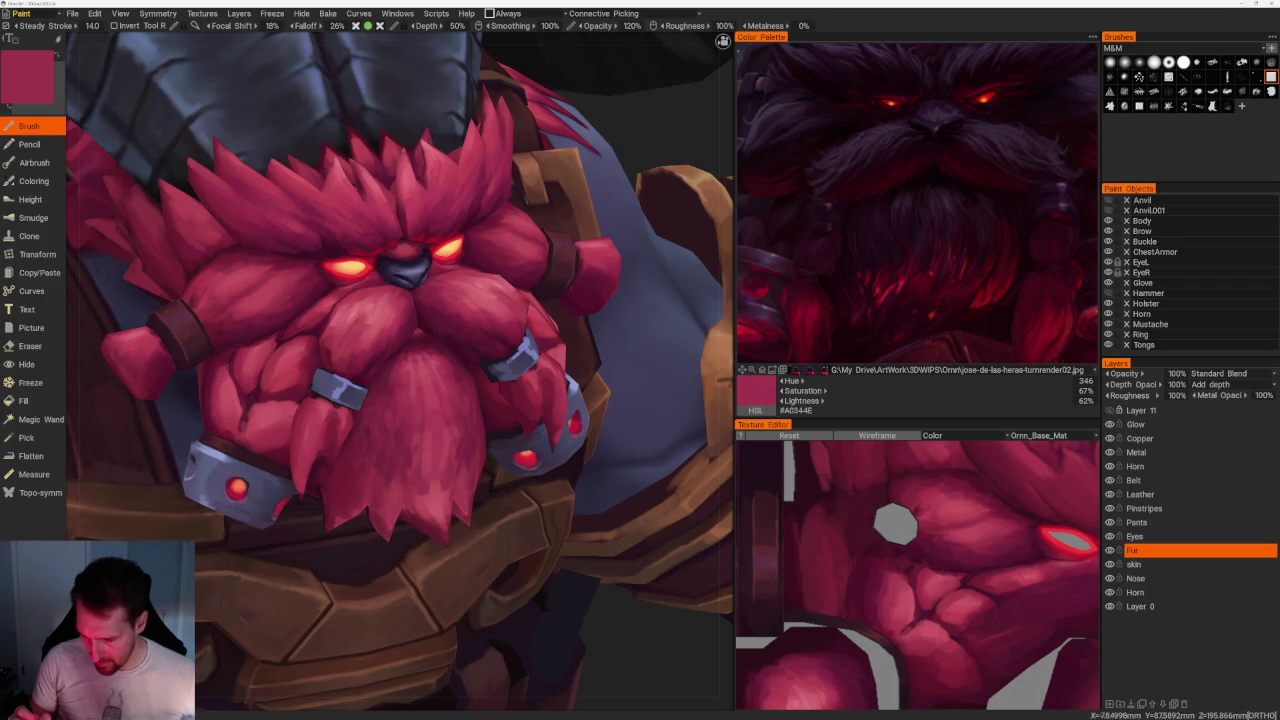
pyautogui.press('v')
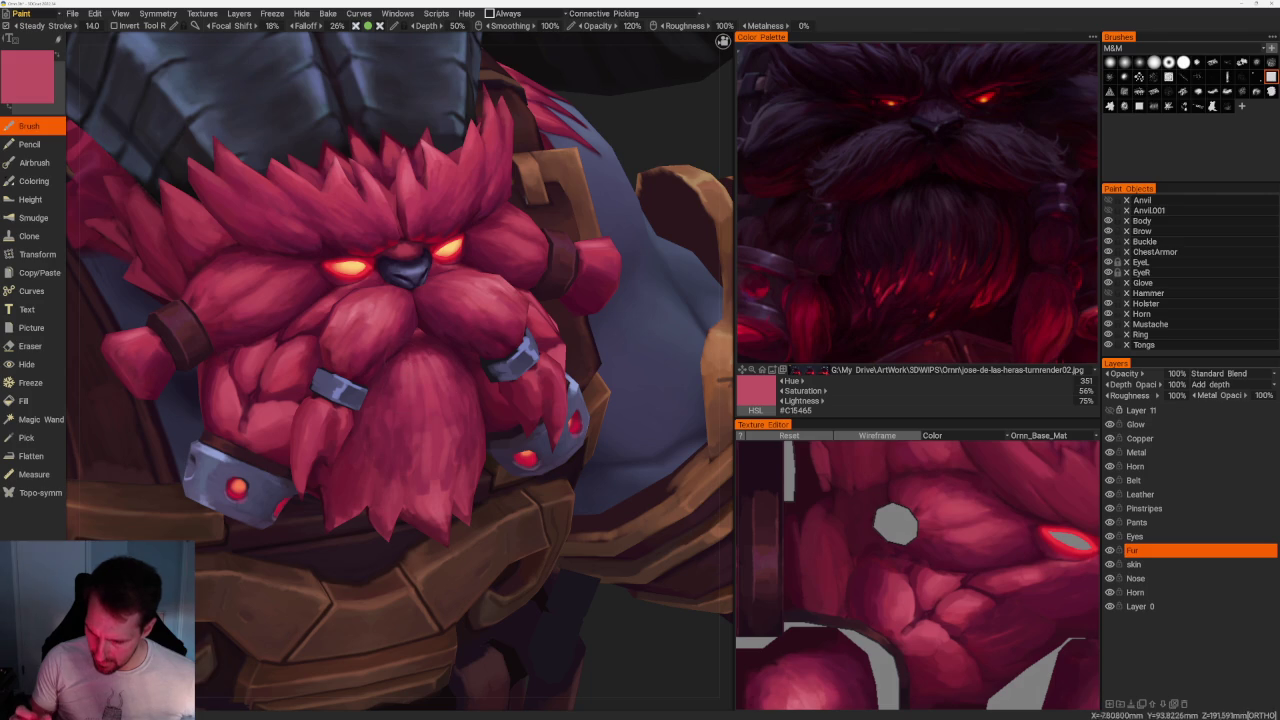
pyautogui.press('v')
pyautogui.press('v')
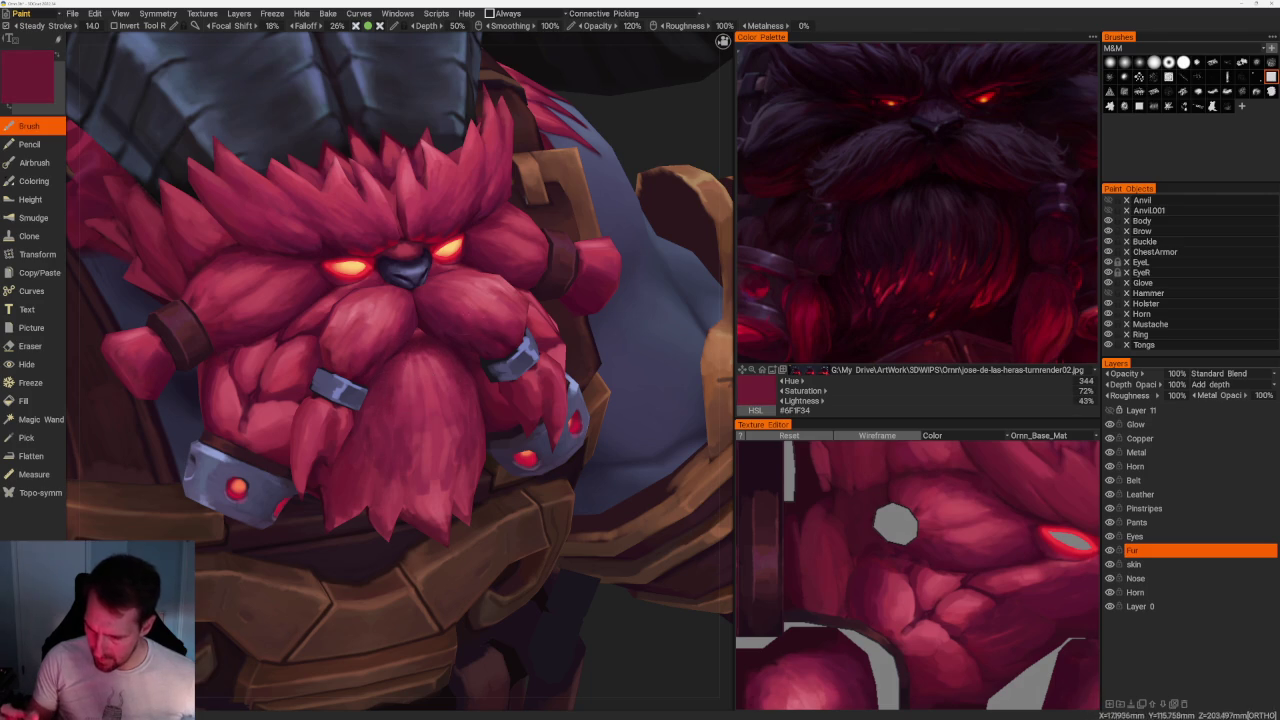
pyautogui.press('v')
pyautogui.press('v')
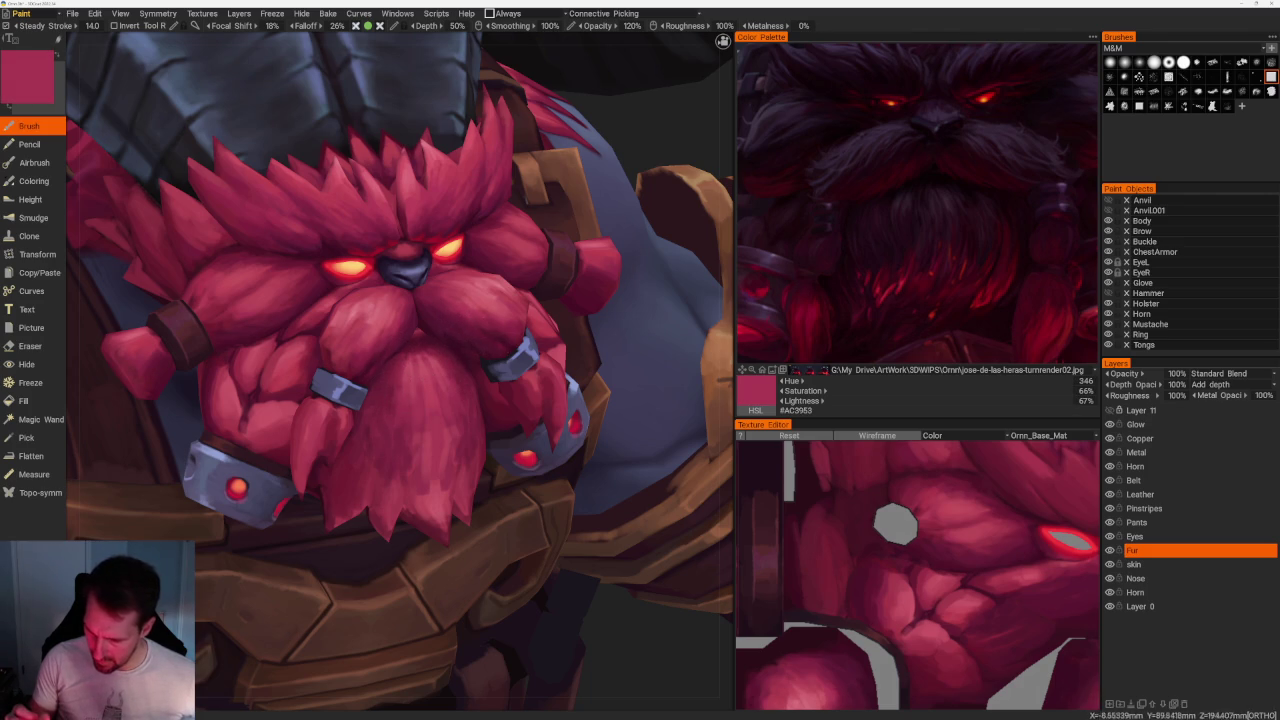
pyautogui.press('v')
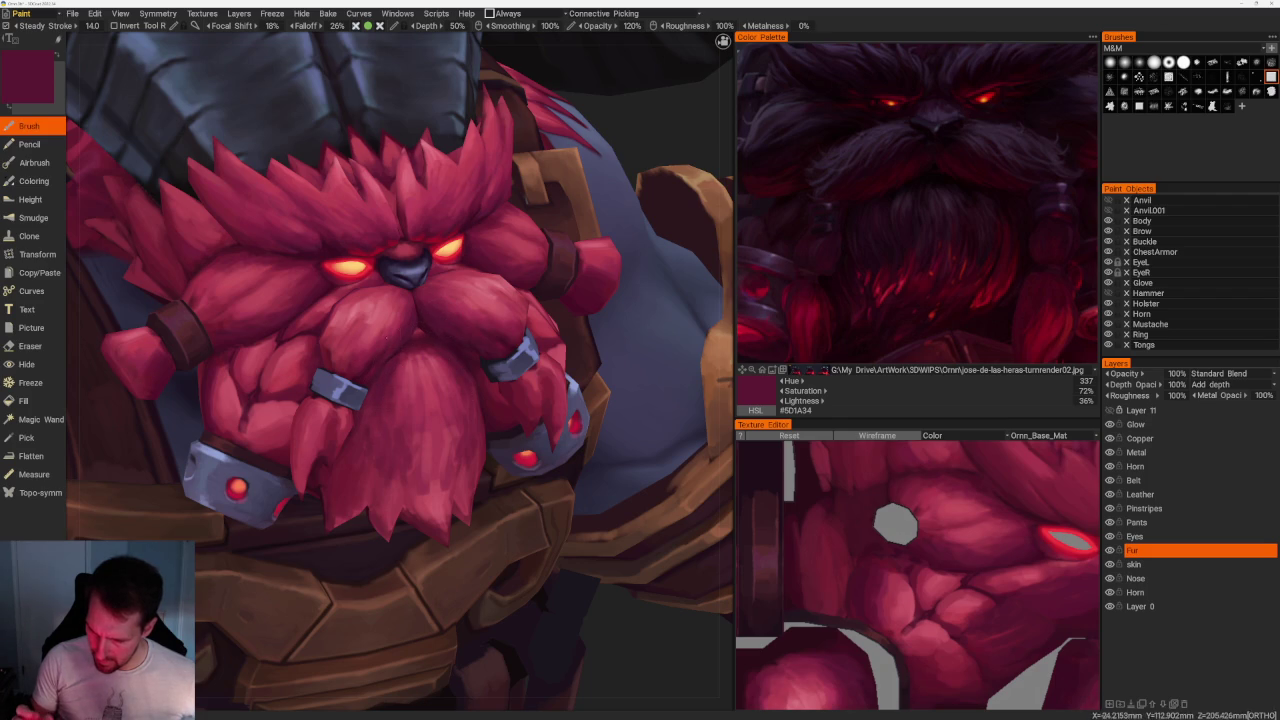
pyautogui.press('v')
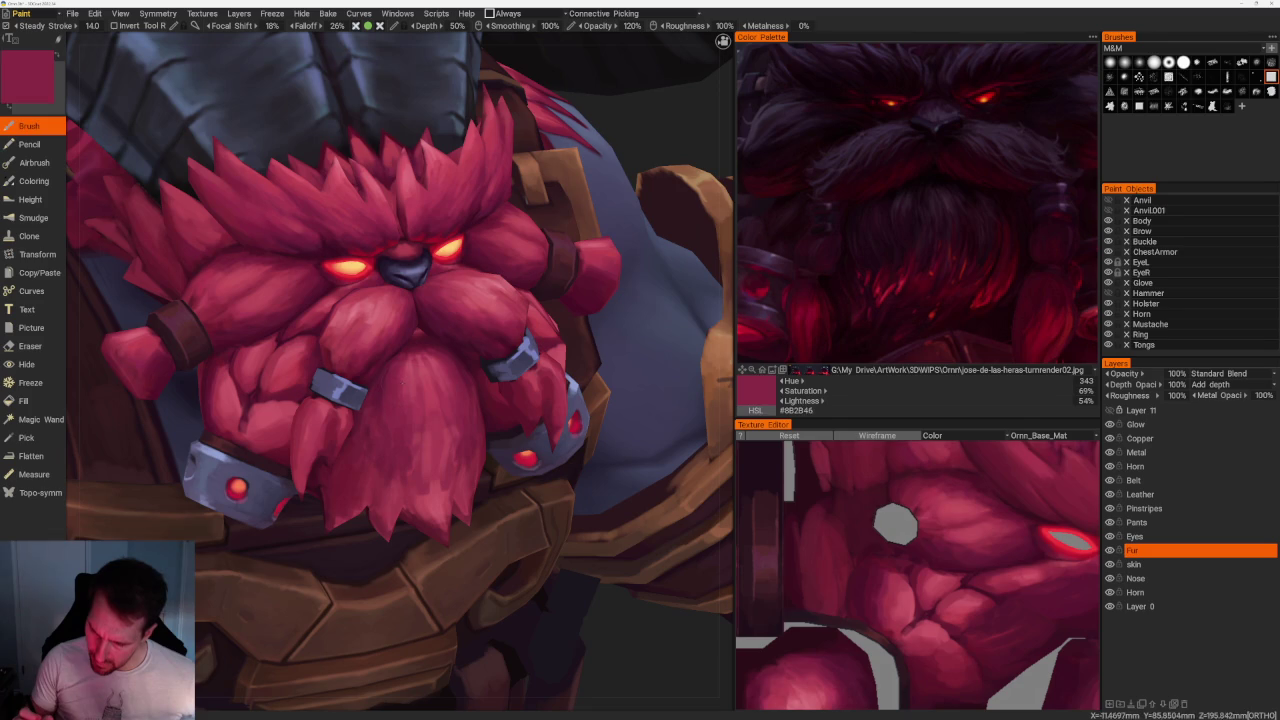
# Undo the stray grey lower-beard strokes and sample a very dark maroon (#481428).
pyautogui.press('v')
pyautogui.moveTo(400, 366); pyautogui.dragTo(401, 396)
pyautogui.moveTo(444, 358); pyautogui.dragTo(449, 386)
pyautogui.hotkey('ctrl', 'z')
pyautogui.hotkey('ctrl', 'z')
pyautogui.press('v')
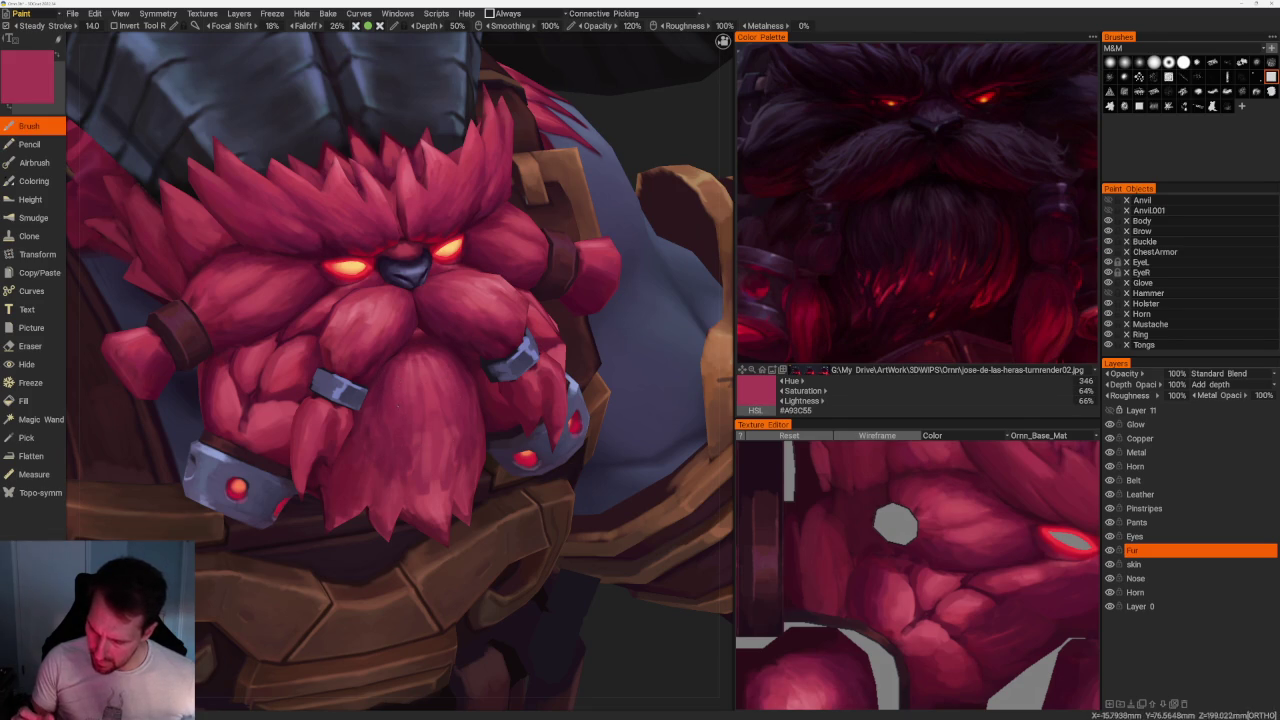
pyautogui.press('v')
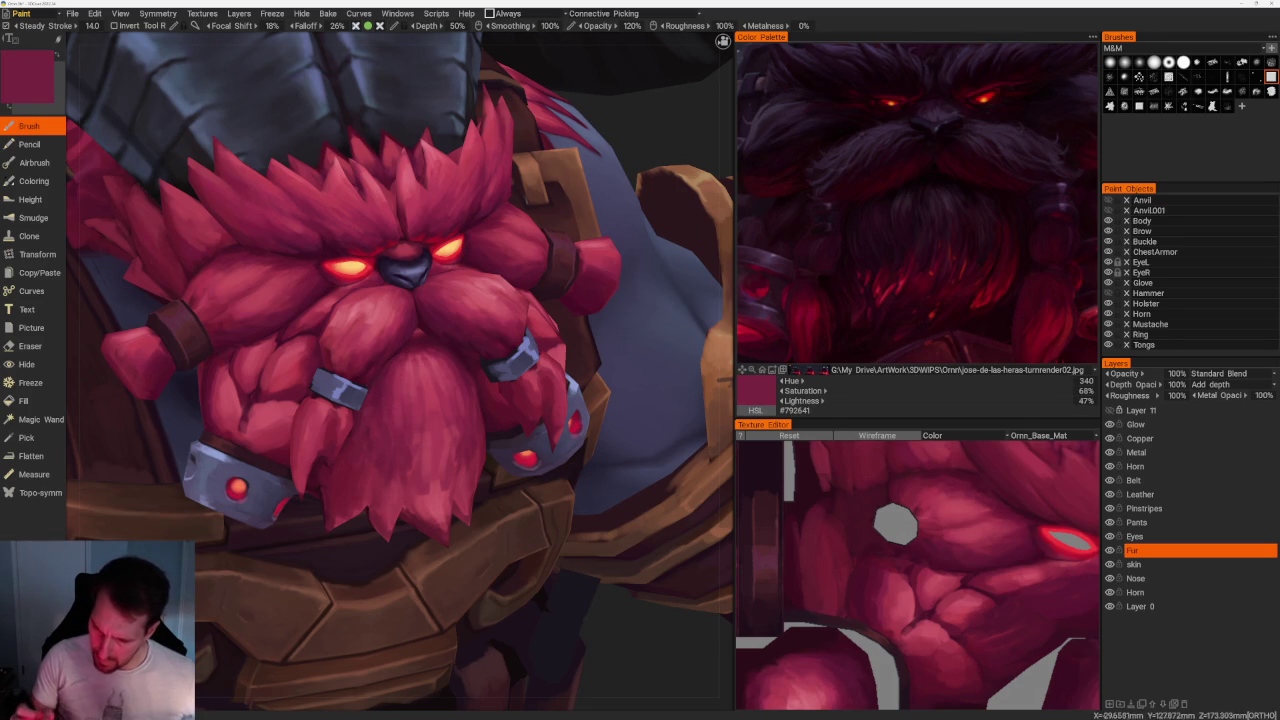
pyautogui.press('v')
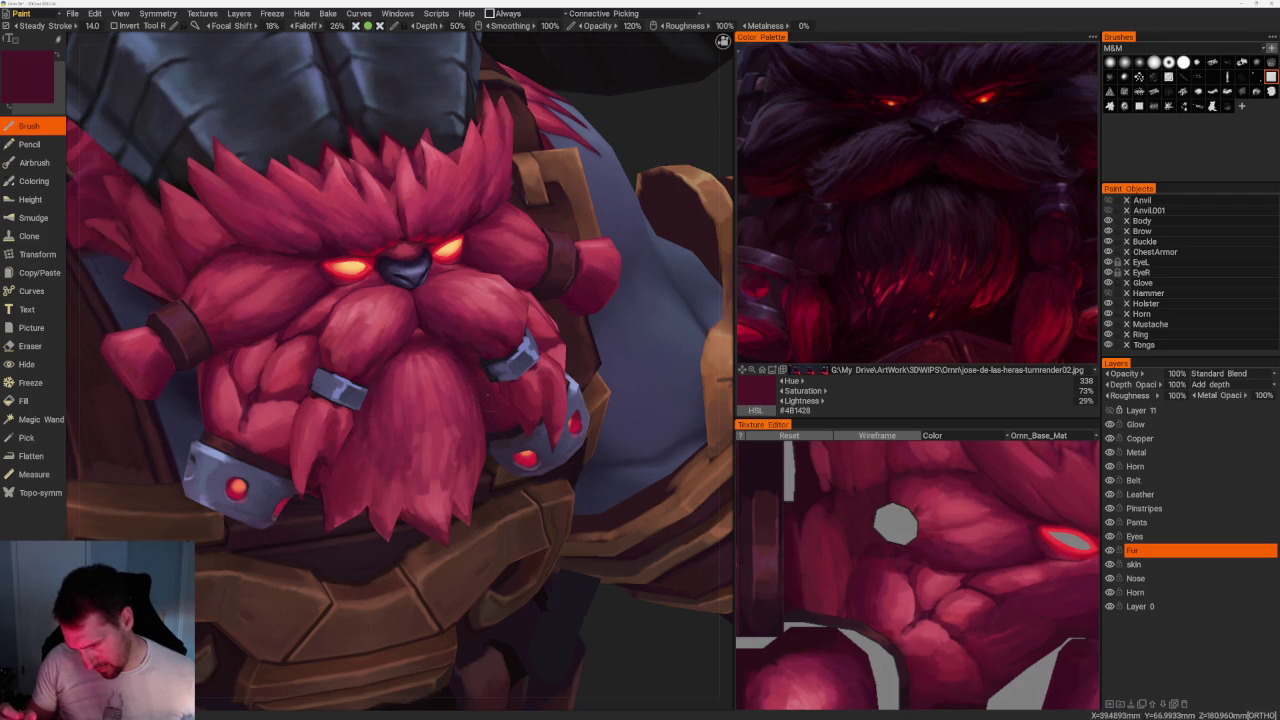
# Sample a very dark crimson from the beard, then brighter and darker crimsons from a three-quarter view.
pyautogui.scroll(-5, 400, 370)
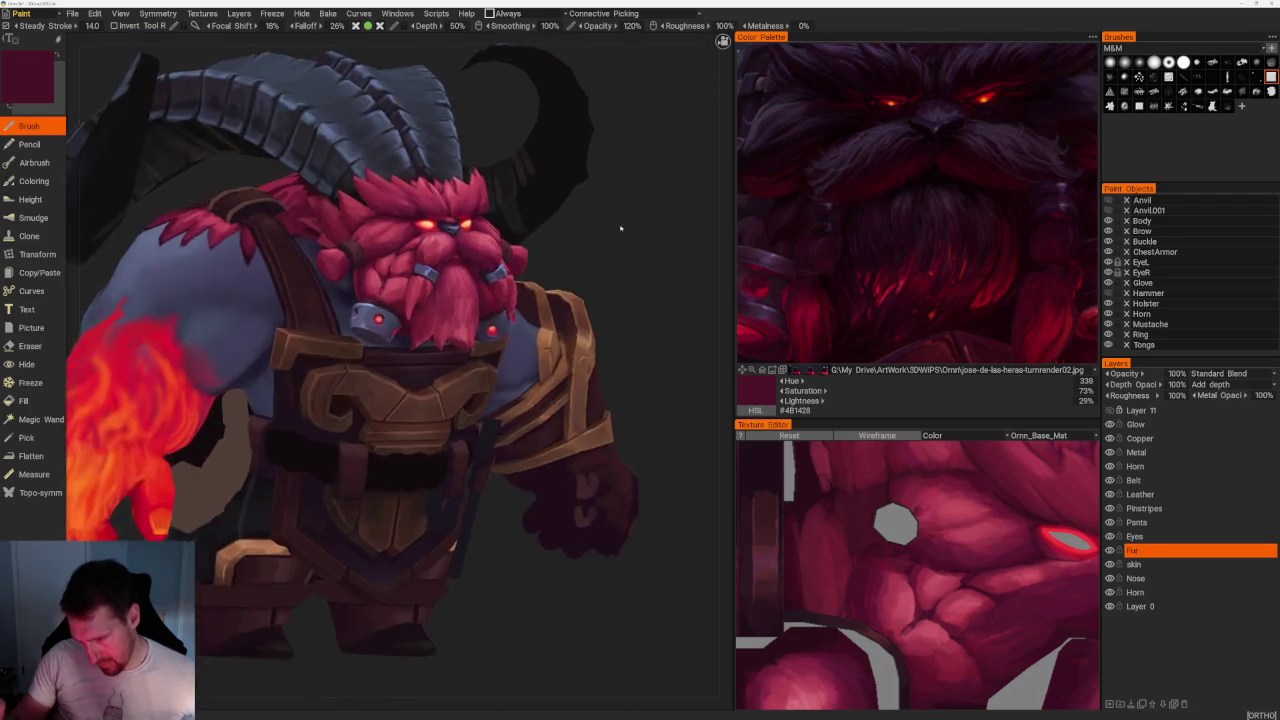
pyautogui.scroll(6, 400, 370)
pyautogui.press('v')
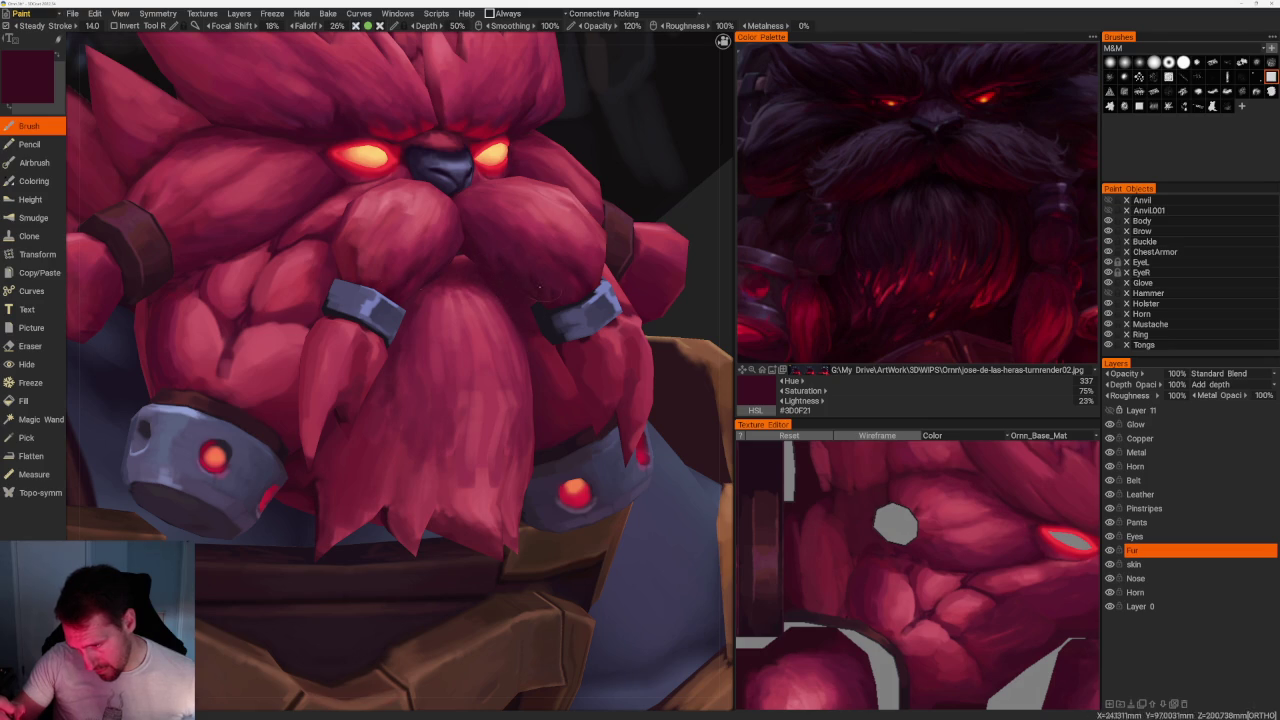
pyautogui.moveTo(500, 350); pyautogui.dragTo(300, 350, button='middle')
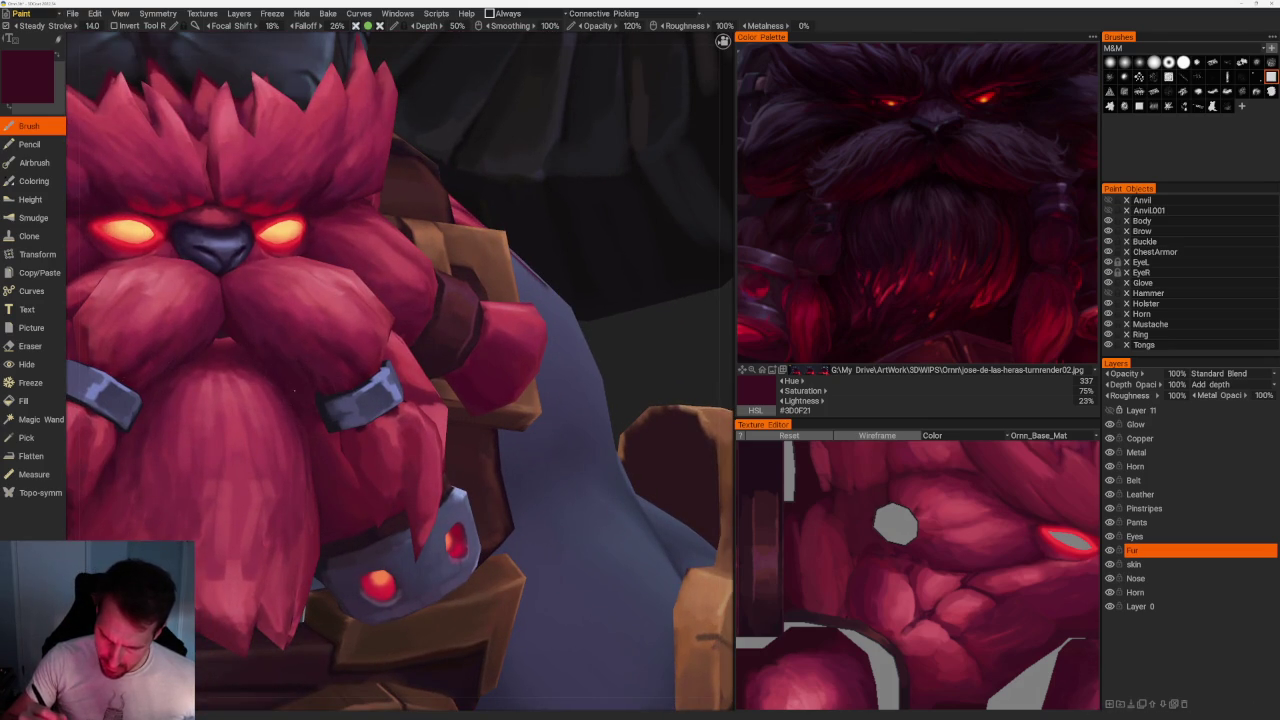
pyautogui.scroll(-5, 546, 246)
pyautogui.moveTo(546, 246)
pyautogui.mouseDown(button='middle')
pyautogui.moveTo(611, 394)
pyautogui.moveTo(614, 348)
pyautogui.moveTo(634, 317)
pyautogui.mouseUp(button='middle')
pyautogui.scroll(3, 634, 317)
pyautogui.scroll(3, 634, 317)
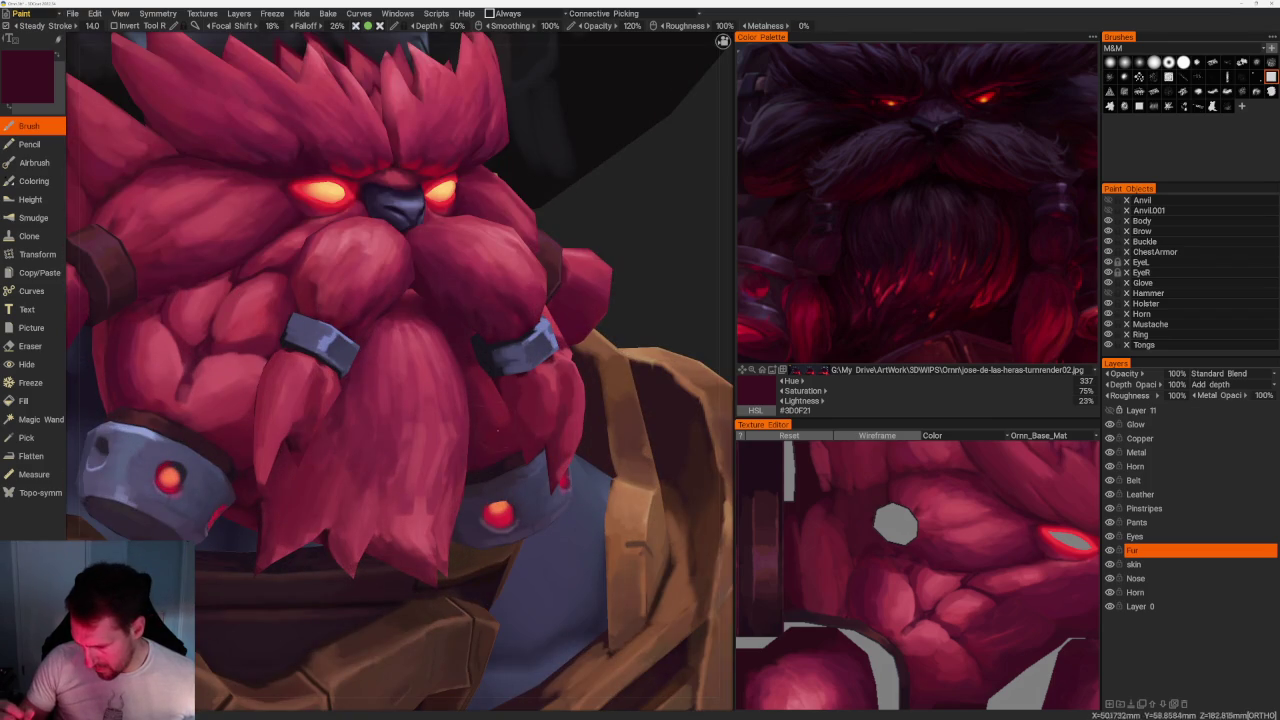
pyautogui.press('v')
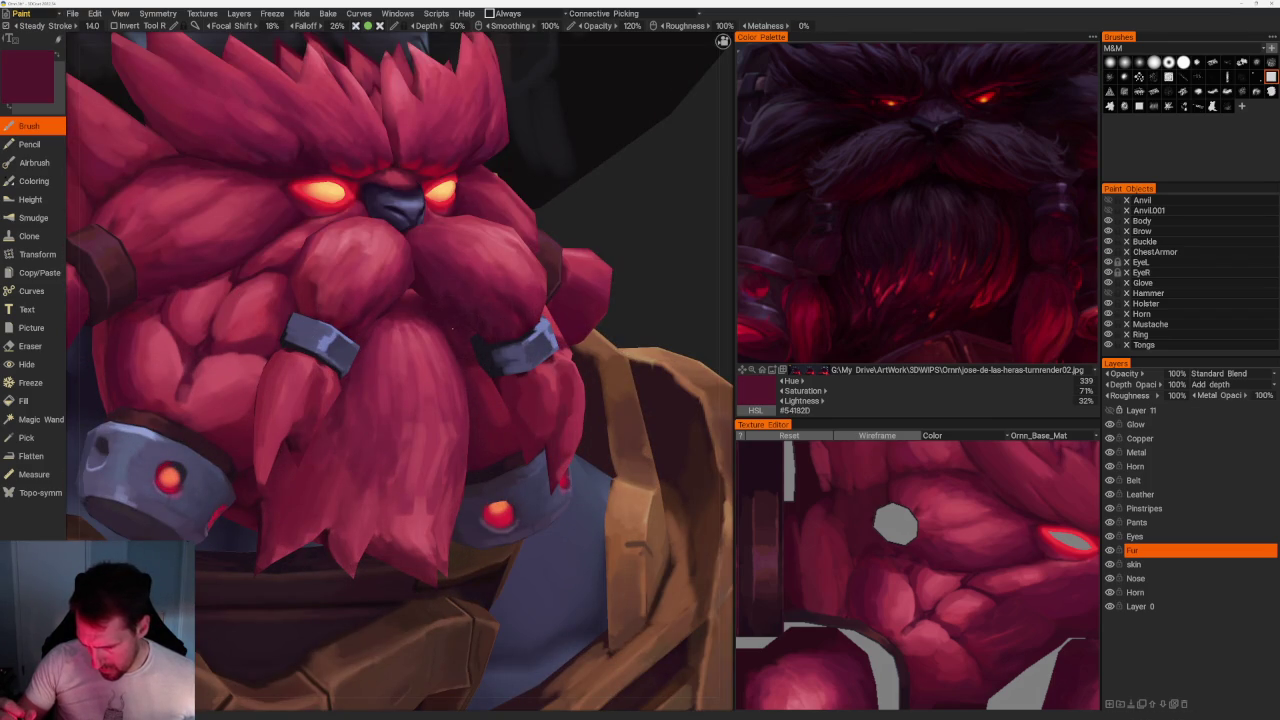
pyautogui.press('v')
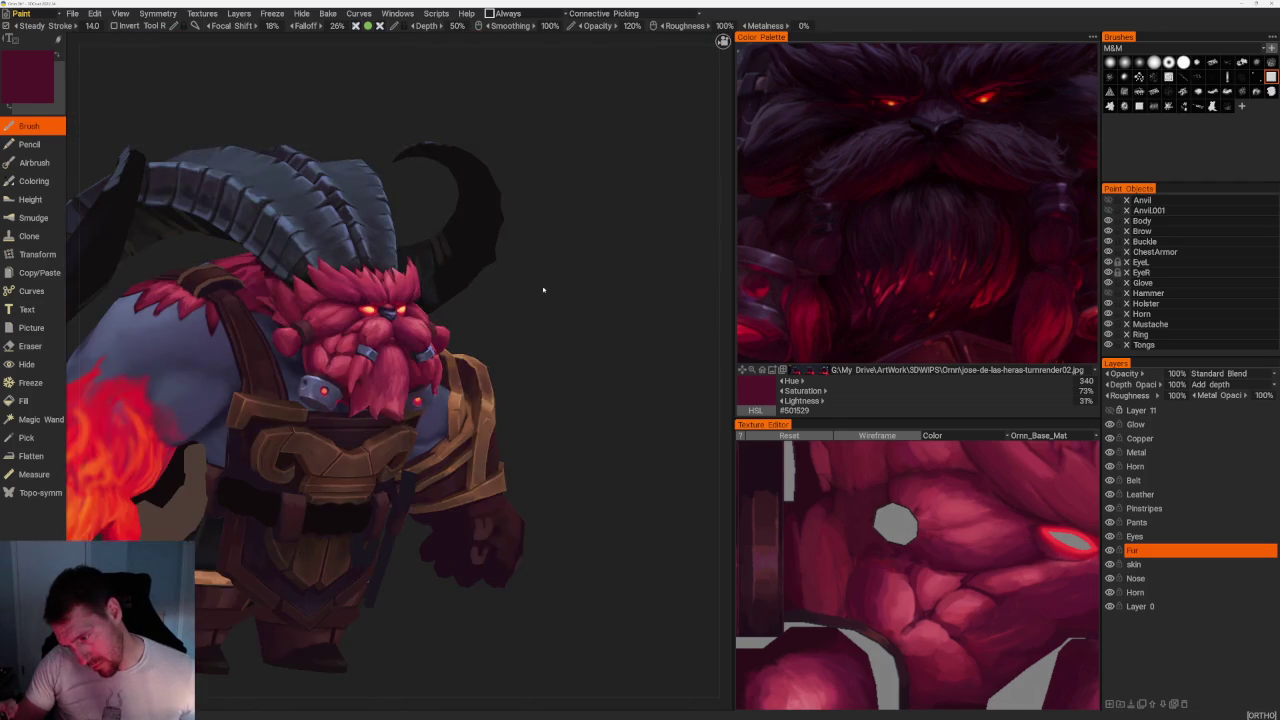
# Sample lighter and darker beard crimsons, ending on the mid crimson #8B2B45.
pyautogui.scroll(5, 540, 289)
pyautogui.press('v')
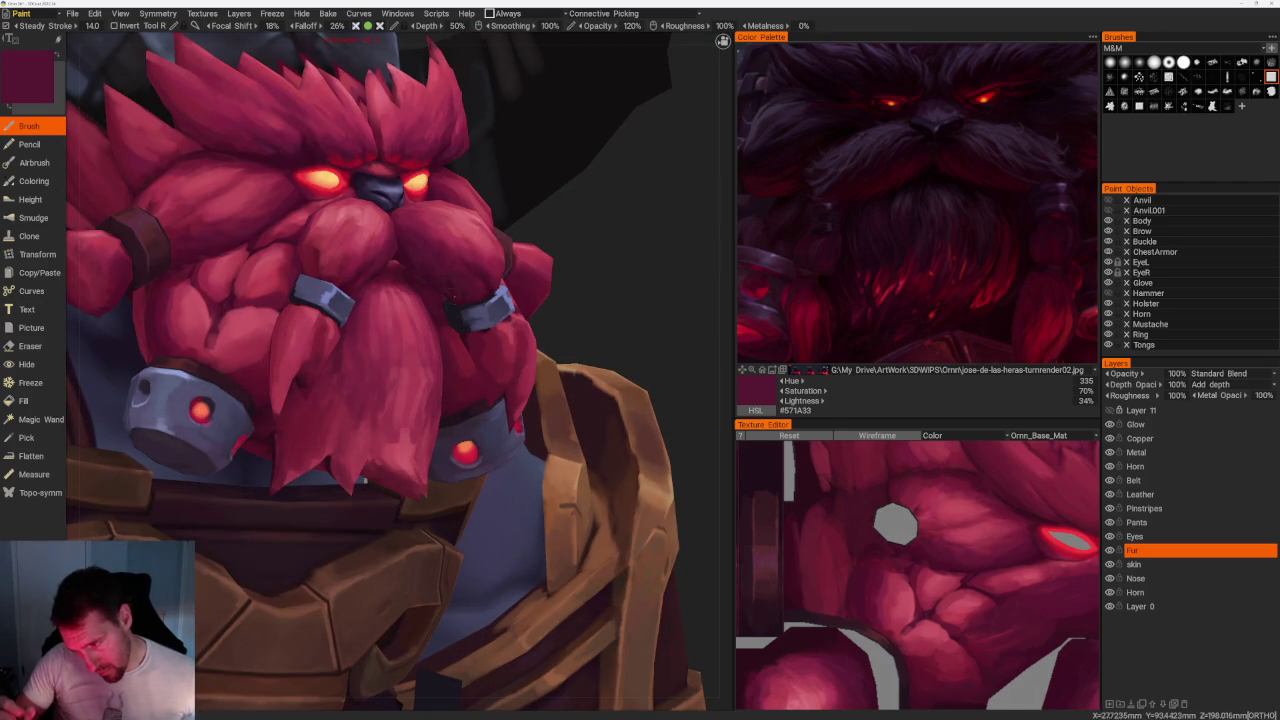
pyautogui.scroll(-2, 577, 271)
pyautogui.scroll(-4, 577, 271)
pyautogui.moveTo(577, 271); pyautogui.dragTo(549, 245)
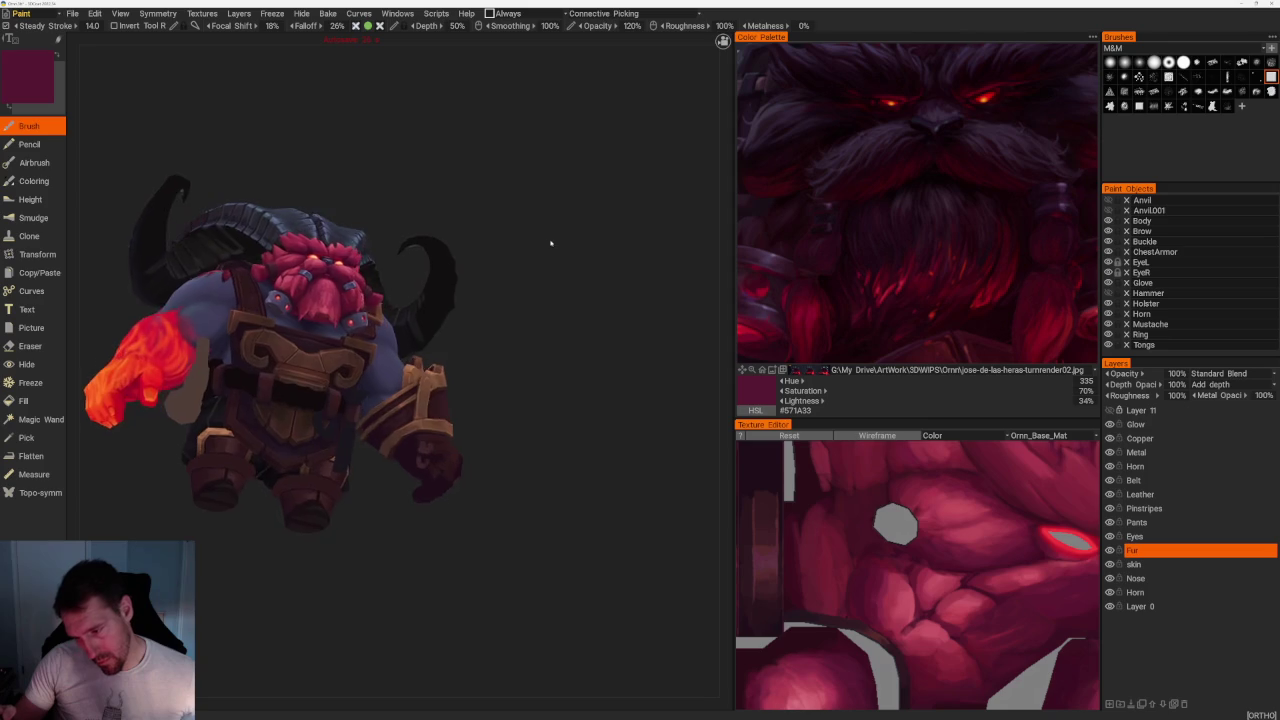
pyautogui.scroll(3, 626, 437)
pyautogui.scroll(3, 623, 442)
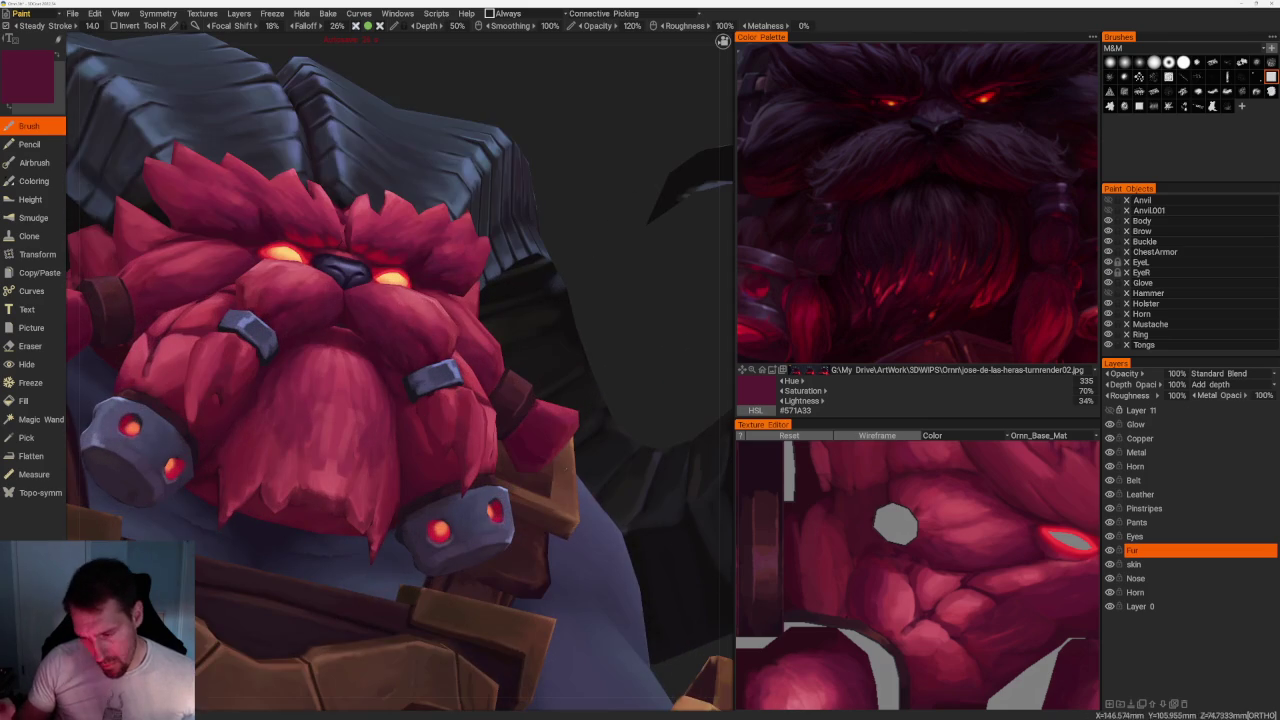
pyautogui.press('v')
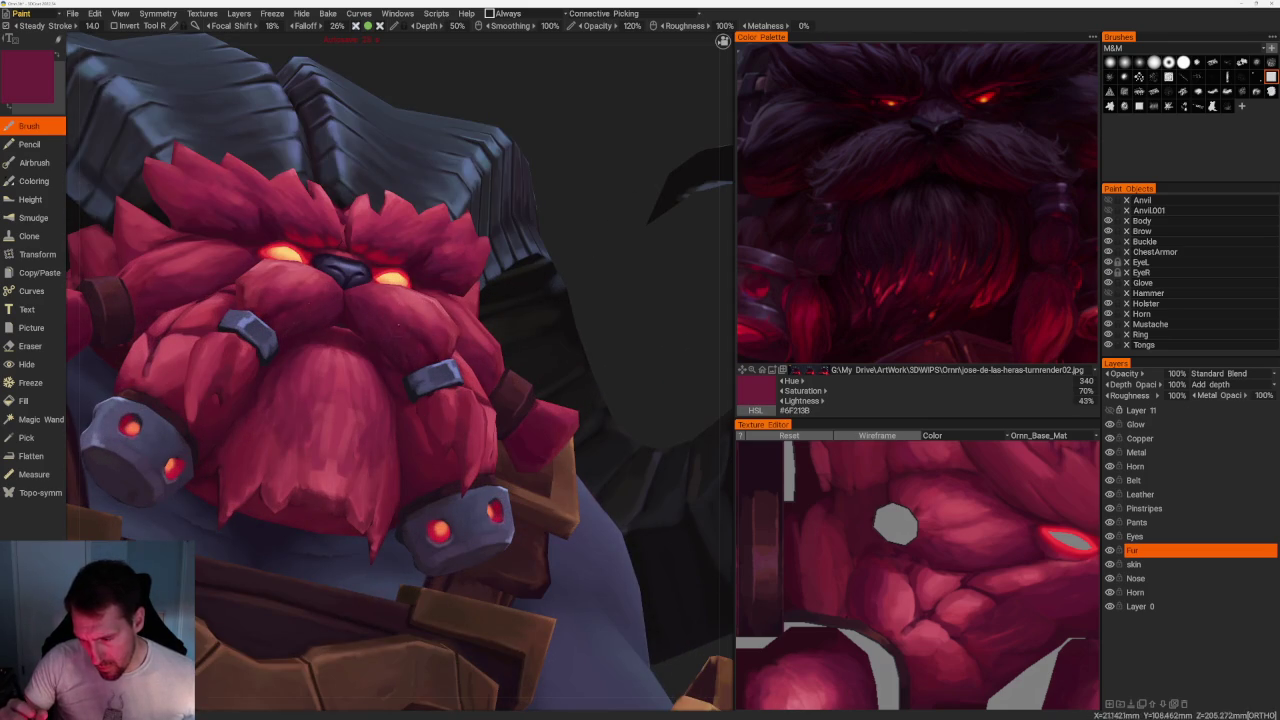
pyautogui.press('v')
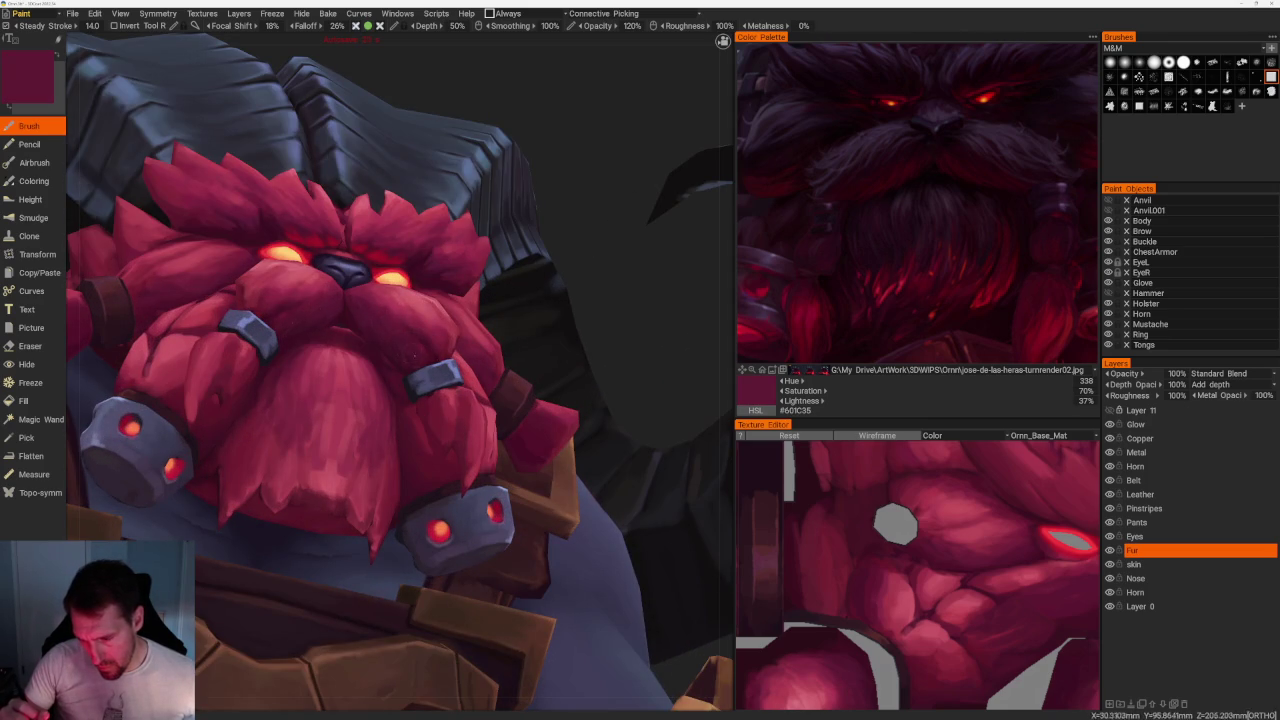
pyautogui.press('v')
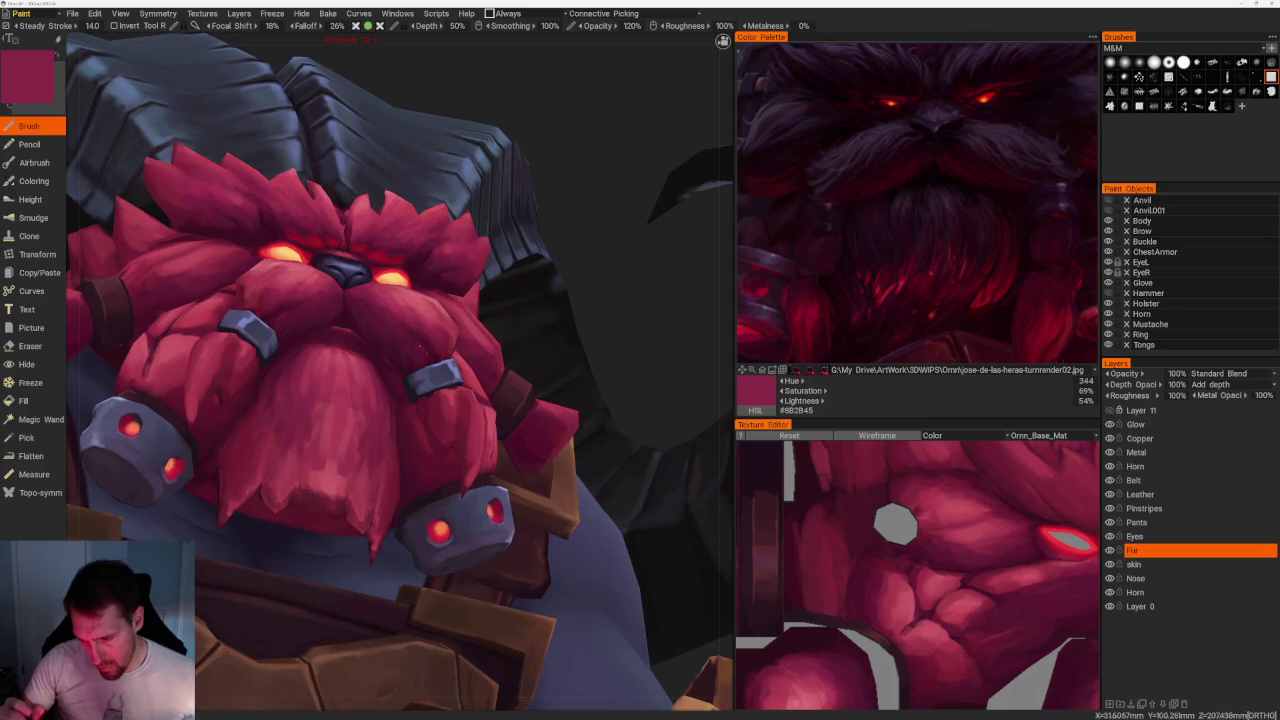
pyautogui.scroll(-5, 460, 197)
# Sample light pinkish, dark, brighter and lighter crimsons from the beard at a new angle.
pyautogui.moveTo(460, 197)
pyautogui.mouseDown(button='middle')
pyautogui.moveTo(517, 226)
pyautogui.moveTo(601, 428)
pyautogui.mouseUp(button='middle')
pyautogui.scroll(3, 517, 226)
pyautogui.scroll(1, 601, 428)
pyautogui.scroll(3, 614, 423)
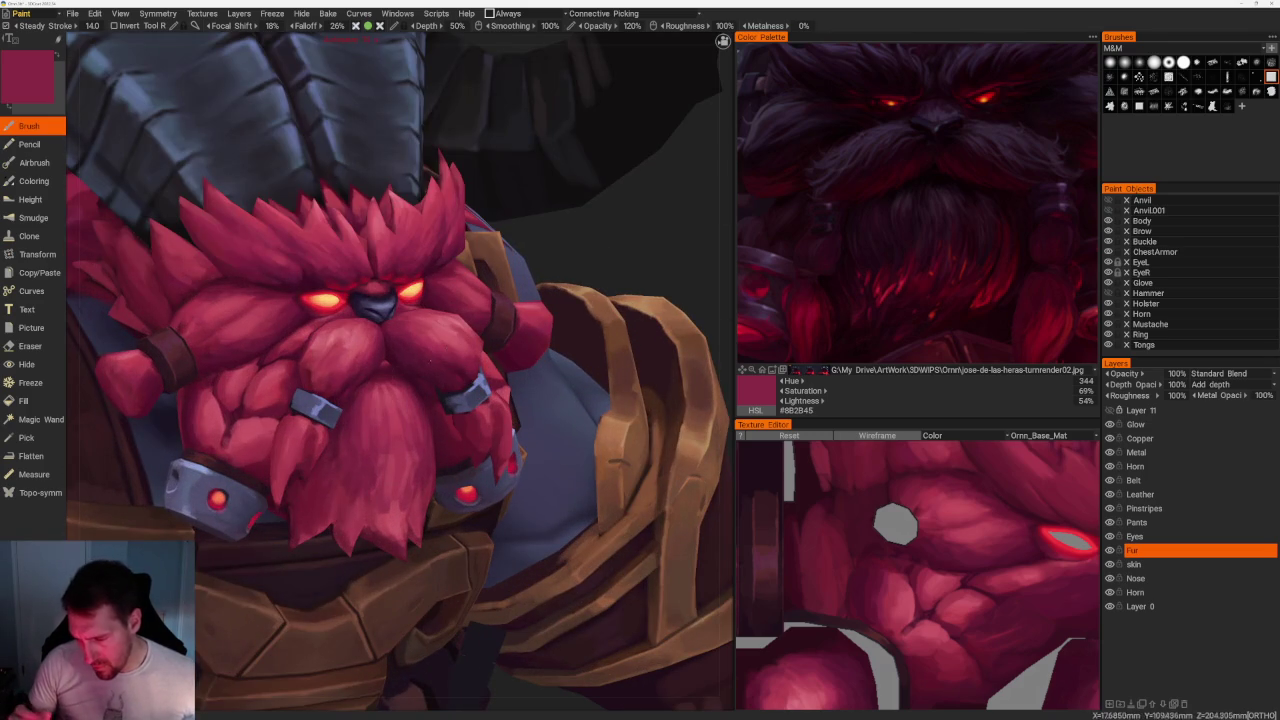
pyautogui.press('v')
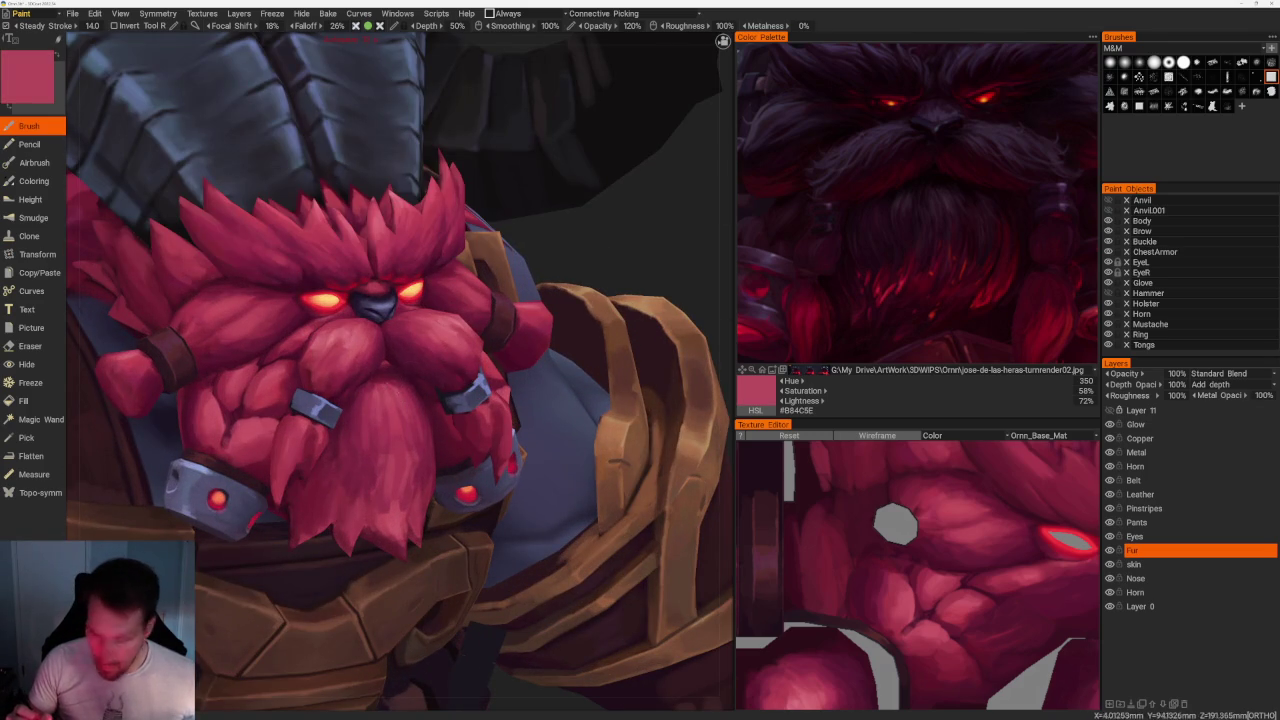
pyautogui.moveTo(614, 423); pyautogui.dragTo(640, 425, button='middle')
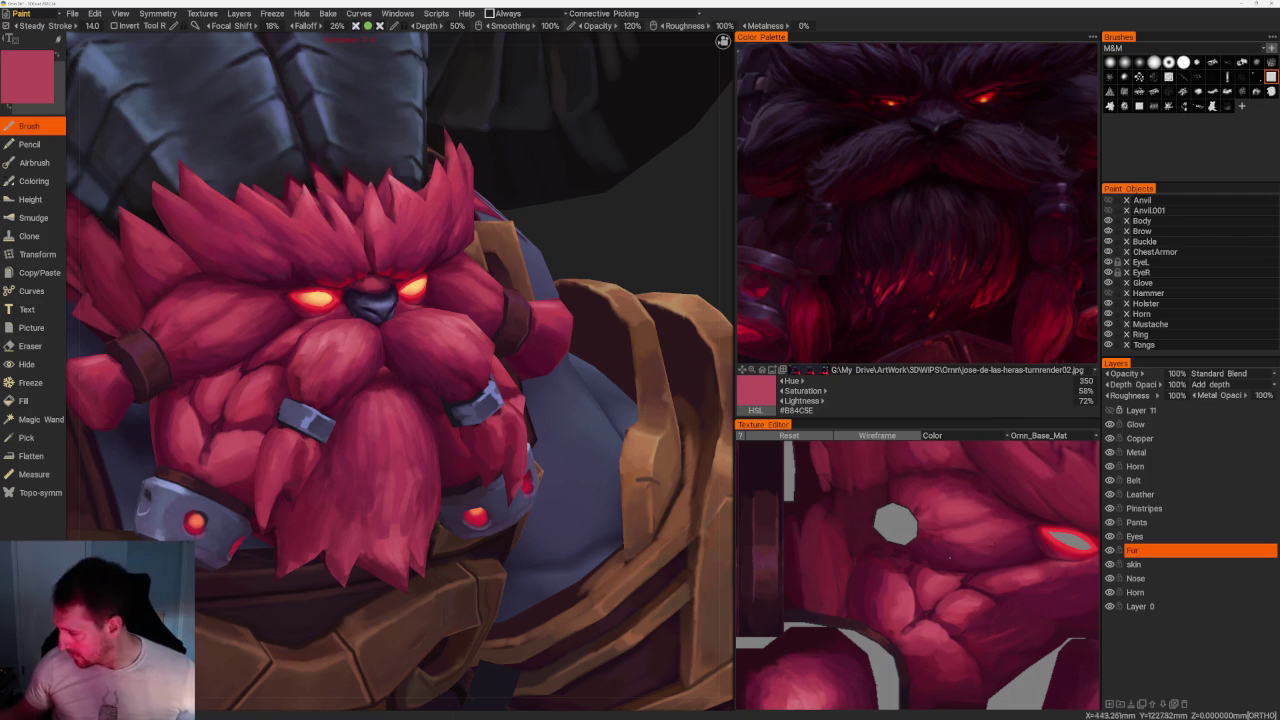
pyautogui.press('v')
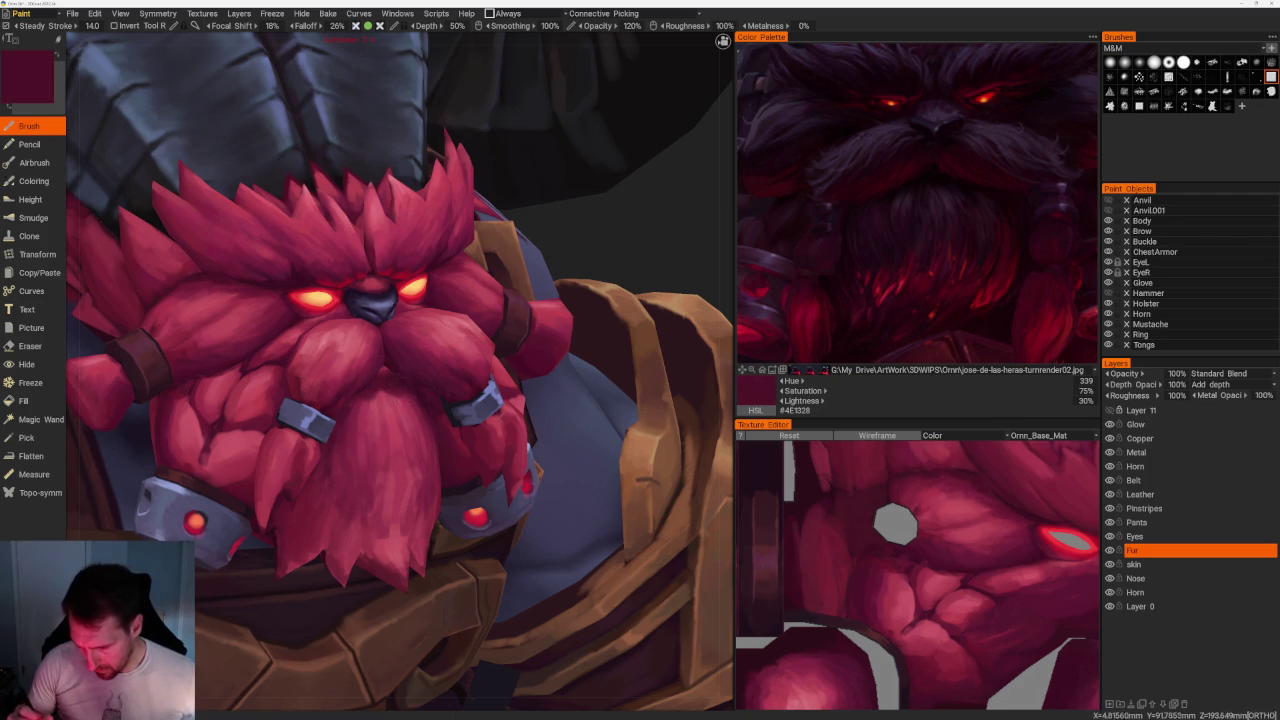
pyautogui.press('v')
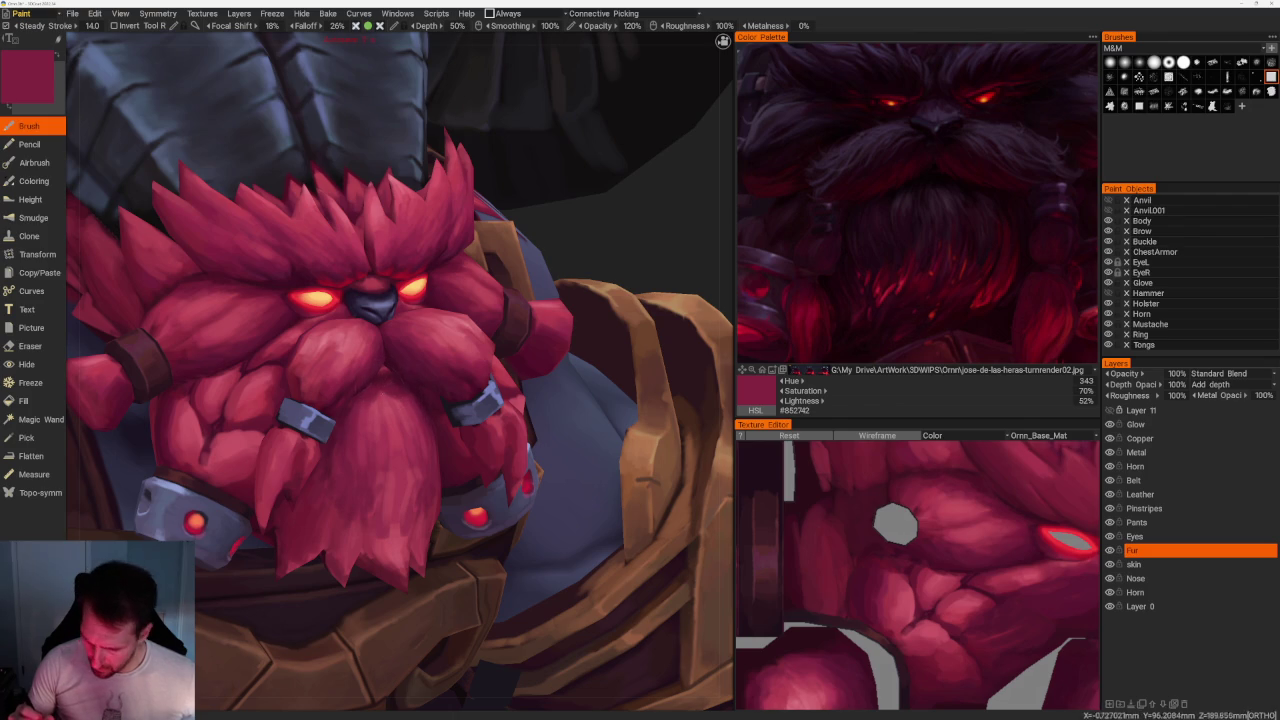
pyautogui.press('v')
# Save the project and settle on the saturated crimson #AF4359 from the beard.
pyautogui.hotkey('ctrl', 's')
pyautogui.press('v')
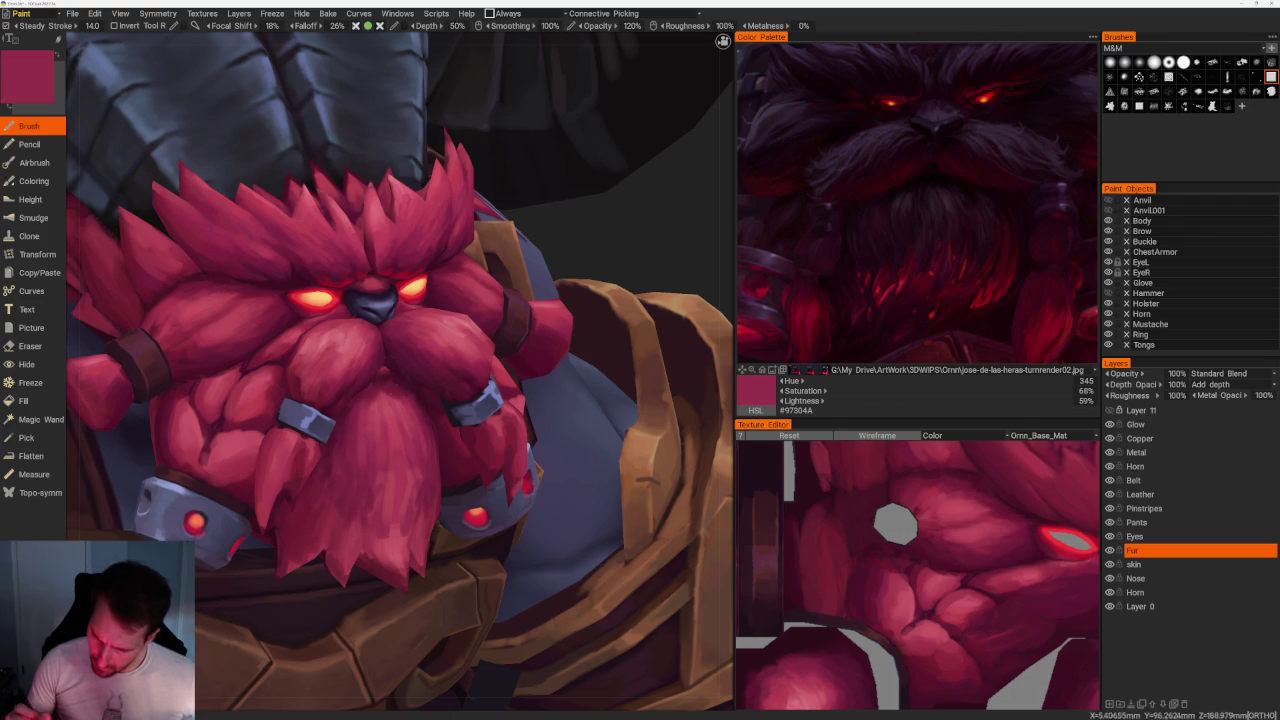
pyautogui.press('v')
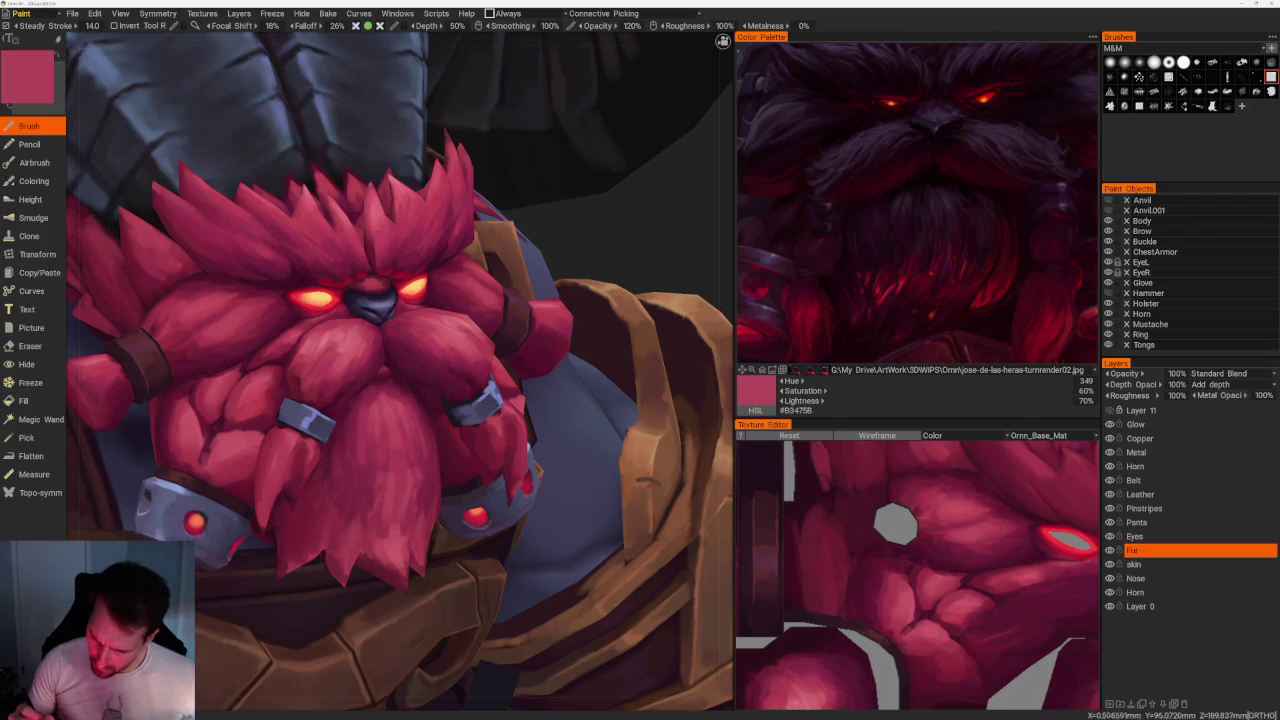
pyautogui.press('v')
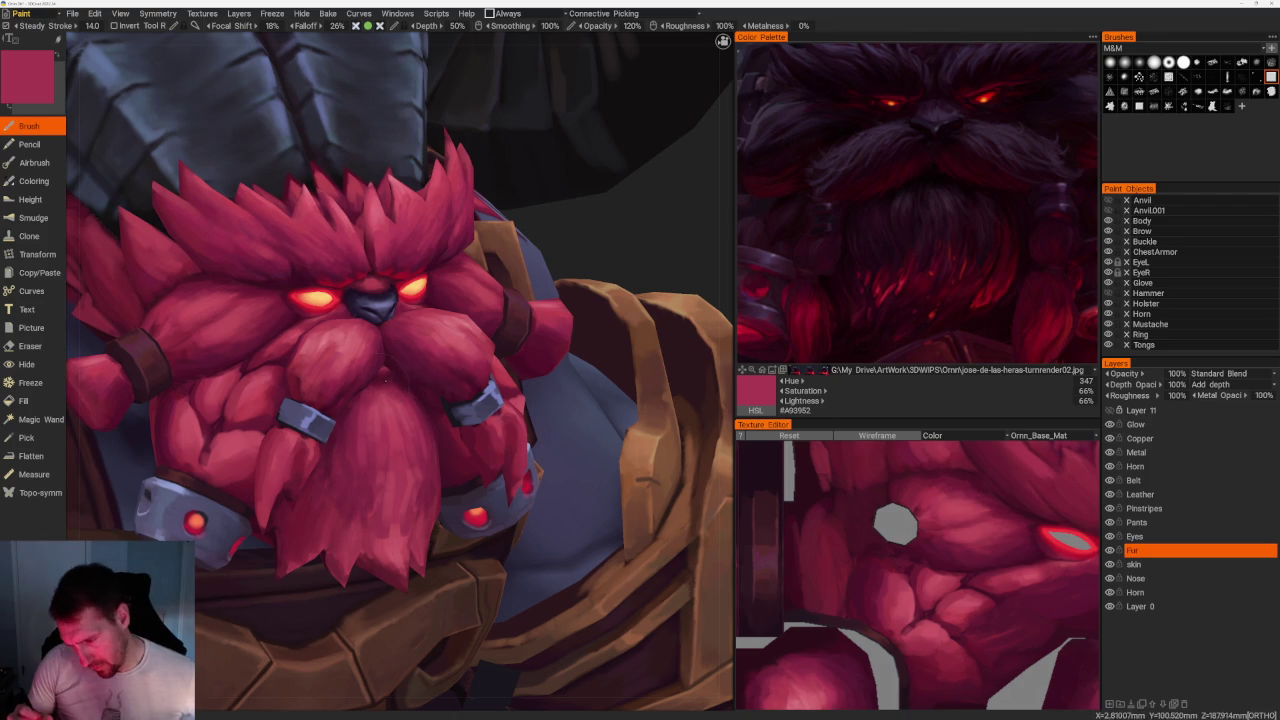
pyautogui.scroll(-5, 479, 521)
pyautogui.moveTo(551, 274)
pyautogui.mouseDown(button='middle')
pyautogui.moveTo(603, 314)
pyautogui.moveTo(600, 329)
pyautogui.moveTo(594, 294)
pyautogui.moveTo(605, 313)
pyautogui.moveTo(608, 443)
pyautogui.moveTo(642, 460)
pyautogui.mouseUp(button='middle')
pyautogui.scroll(2, 620, 440)
pyautogui.scroll(1, 603, 423)
# Sample lighter, darker and deeper crimson tones from the beard close-up.
pyautogui.scroll(2, 603, 423)
pyautogui.scroll(1, 603, 423)
pyautogui.press('v')
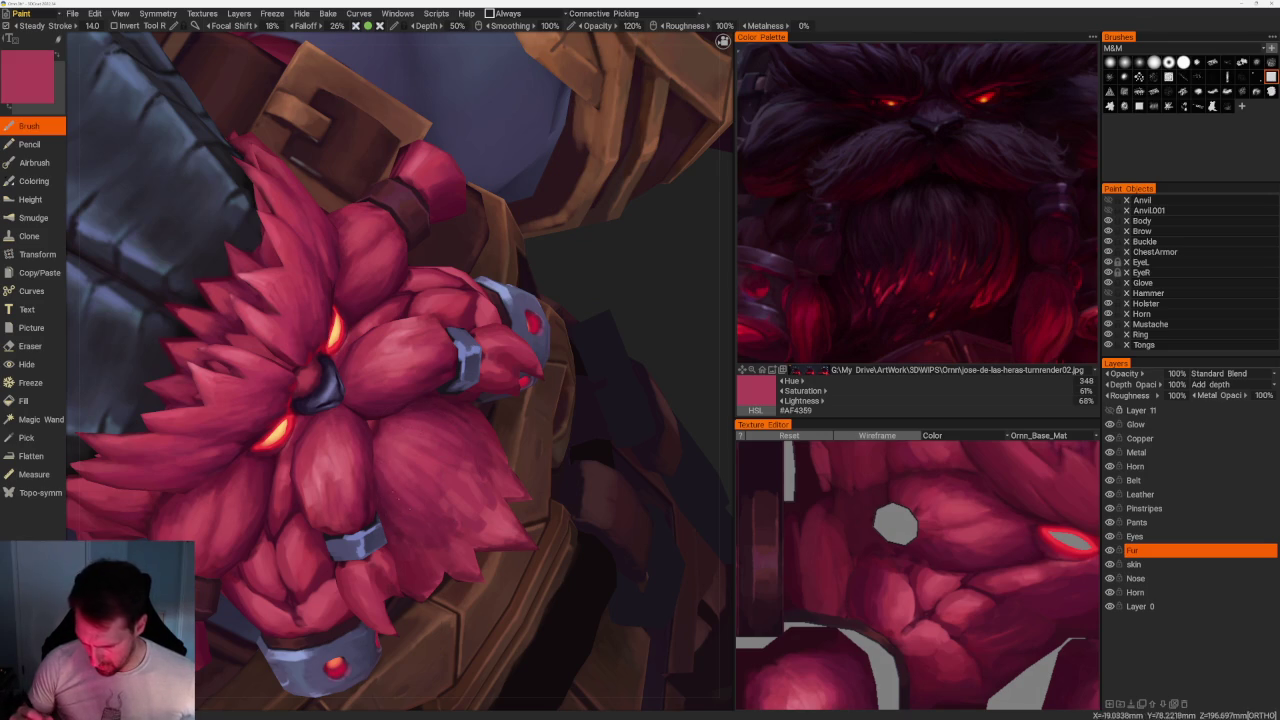
pyautogui.press('v')
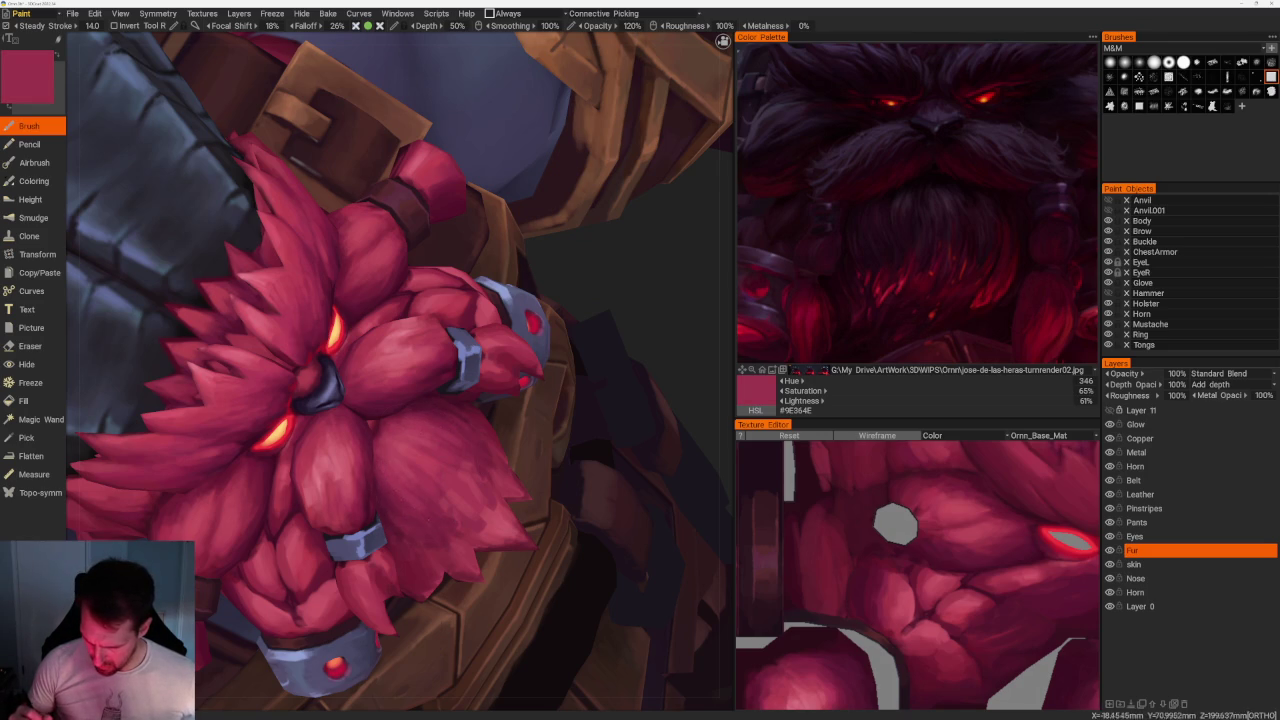
pyautogui.press('v')
pyautogui.press('v')
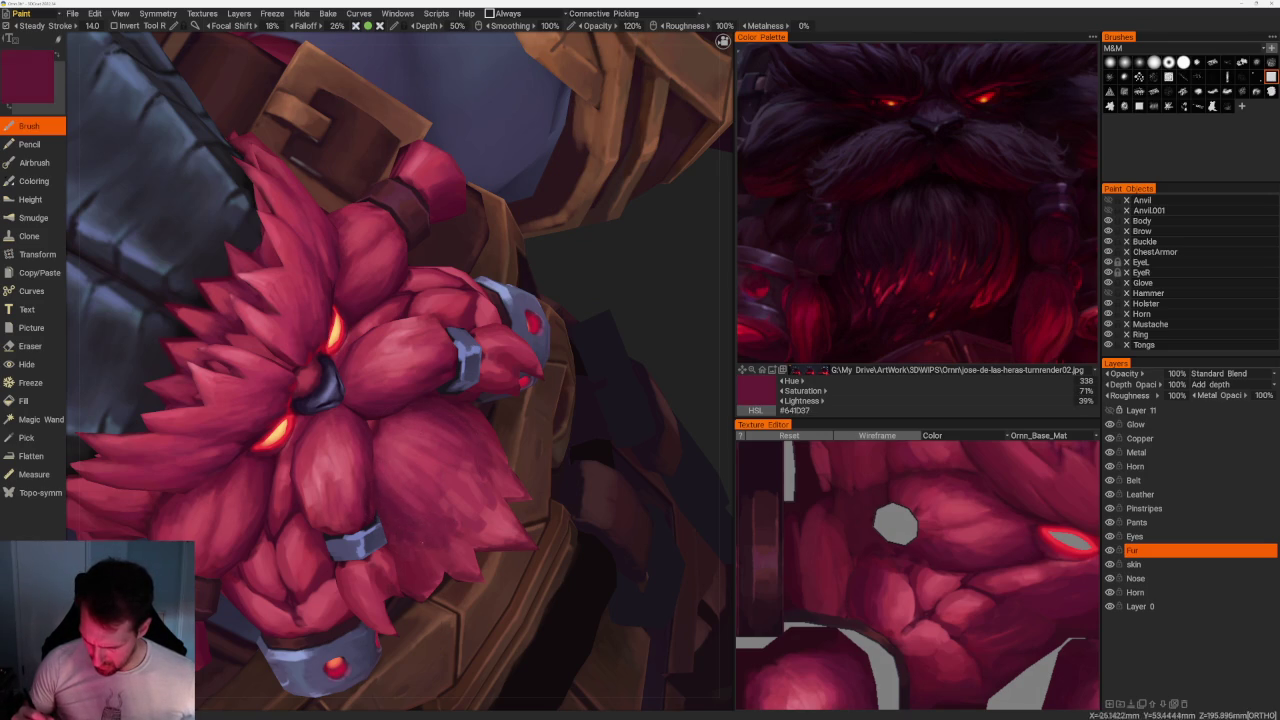
pyautogui.press('v')
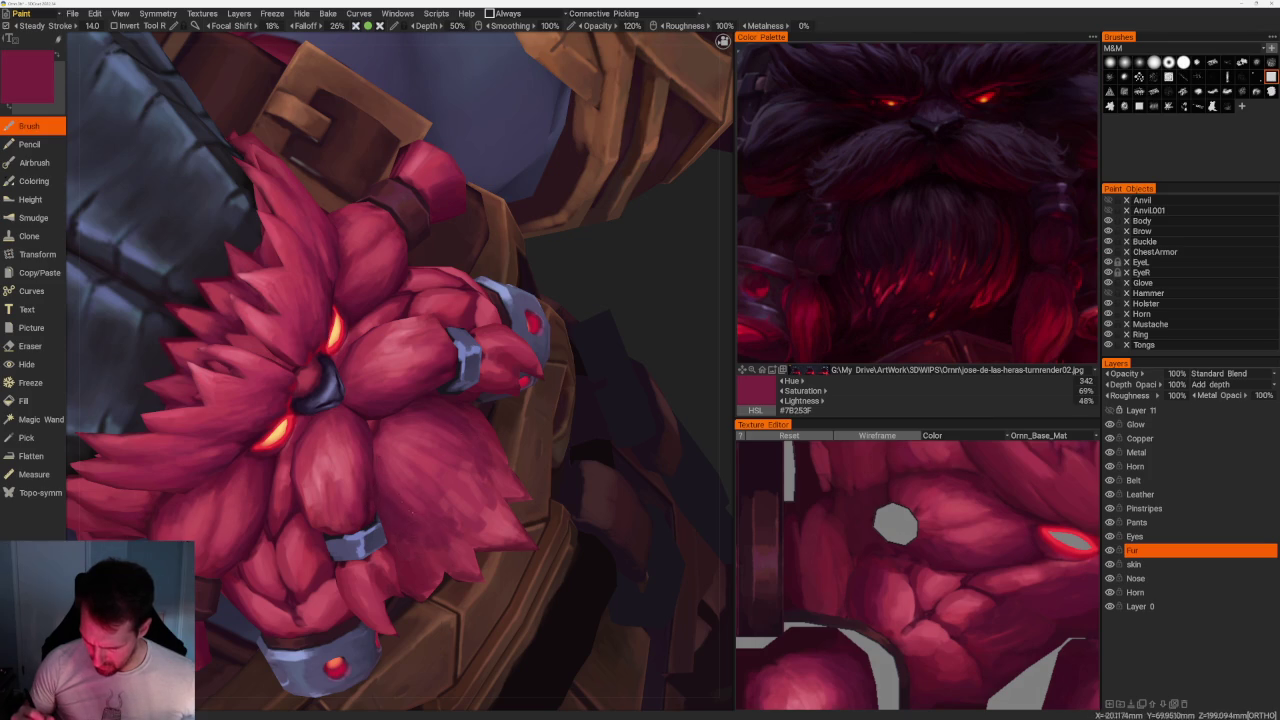
pyautogui.press('v')
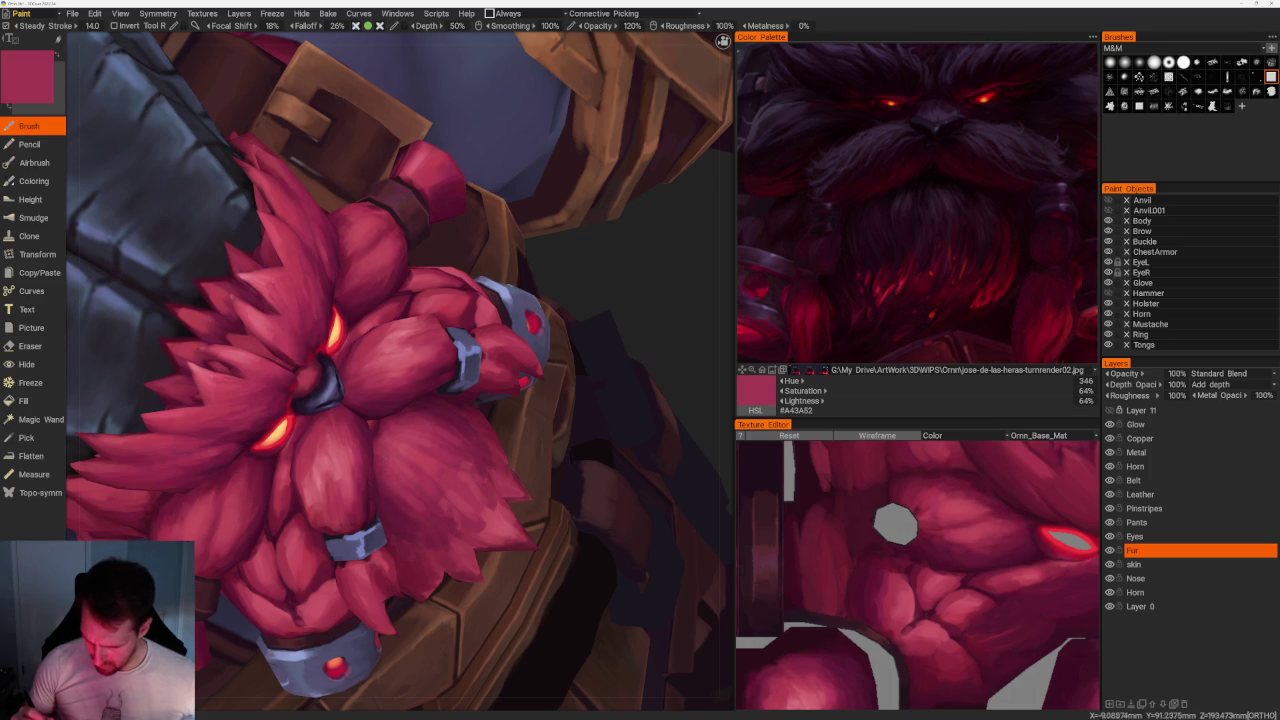
# From another beard angle, sample pale pink highlights and a darker crimson fur tone.
pyautogui.scroll(-5, 563, 357)
pyautogui.keyDown('alt'); pyautogui.moveTo(563, 357); pyautogui.dragTo(620, 357); pyautogui.keyUp('alt')
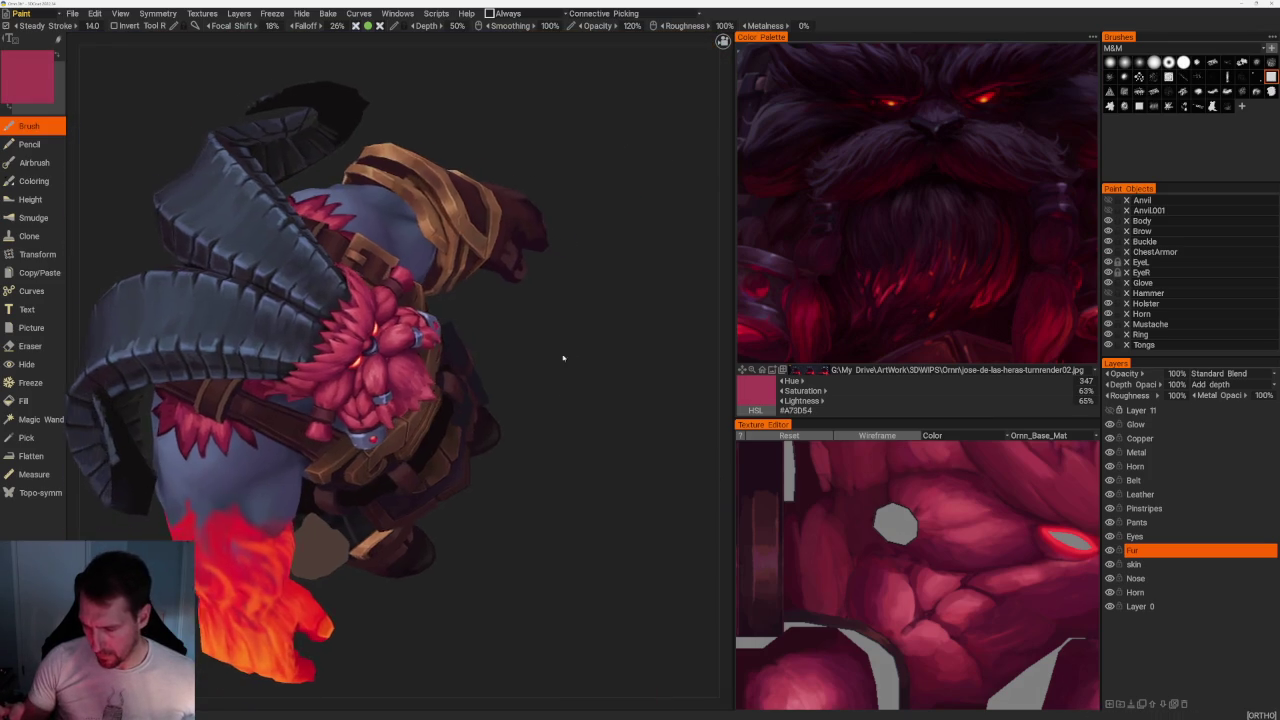
pyautogui.scroll(5, 563, 357)
pyautogui.press('v')
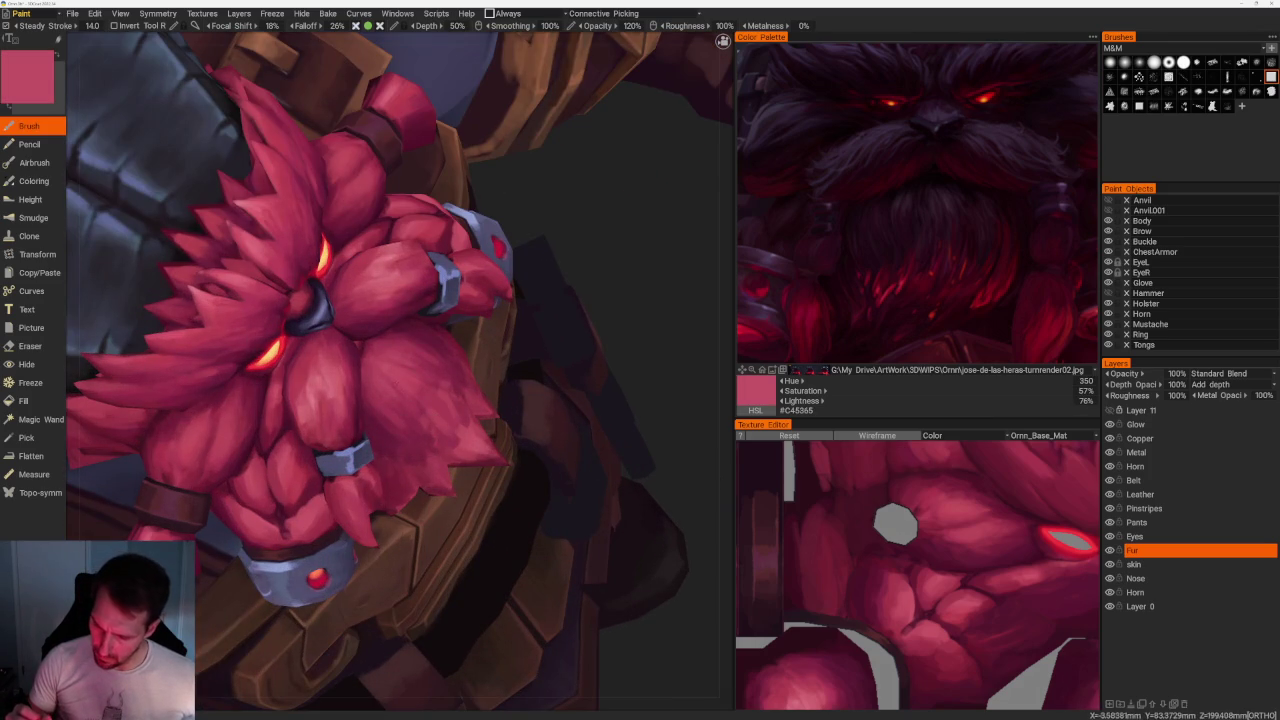
pyautogui.press('v')
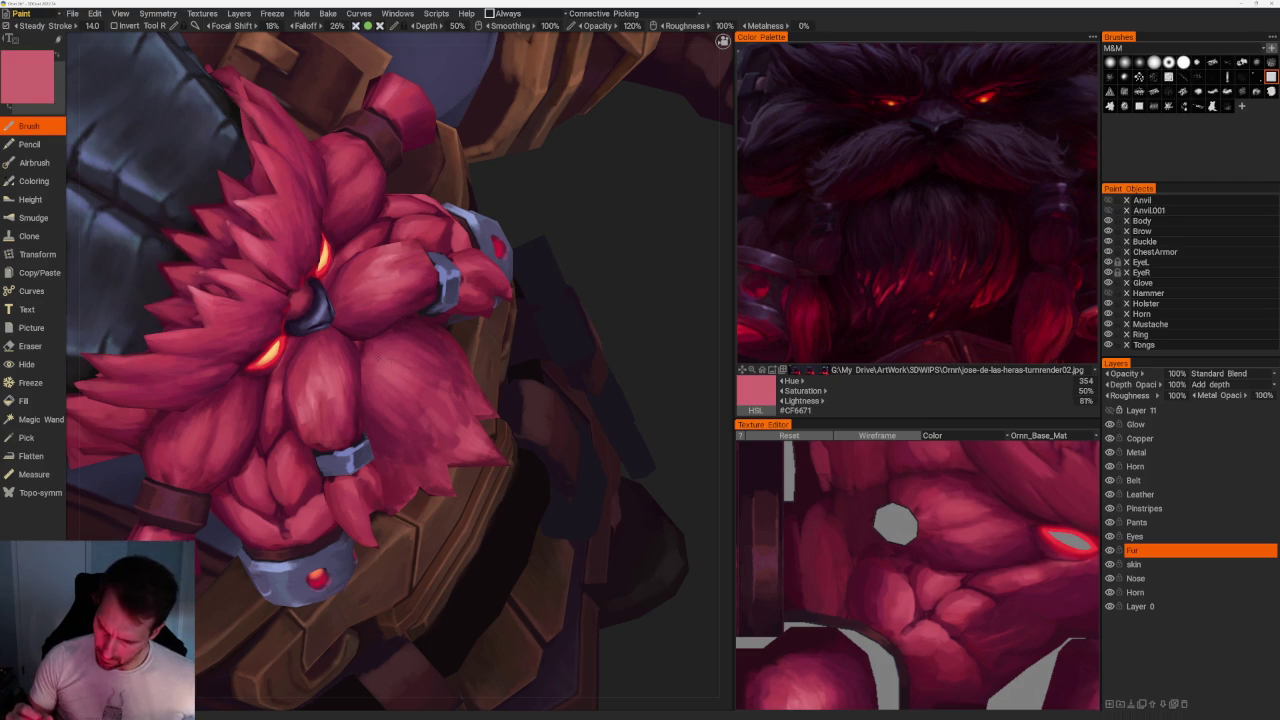
pyautogui.press('v')
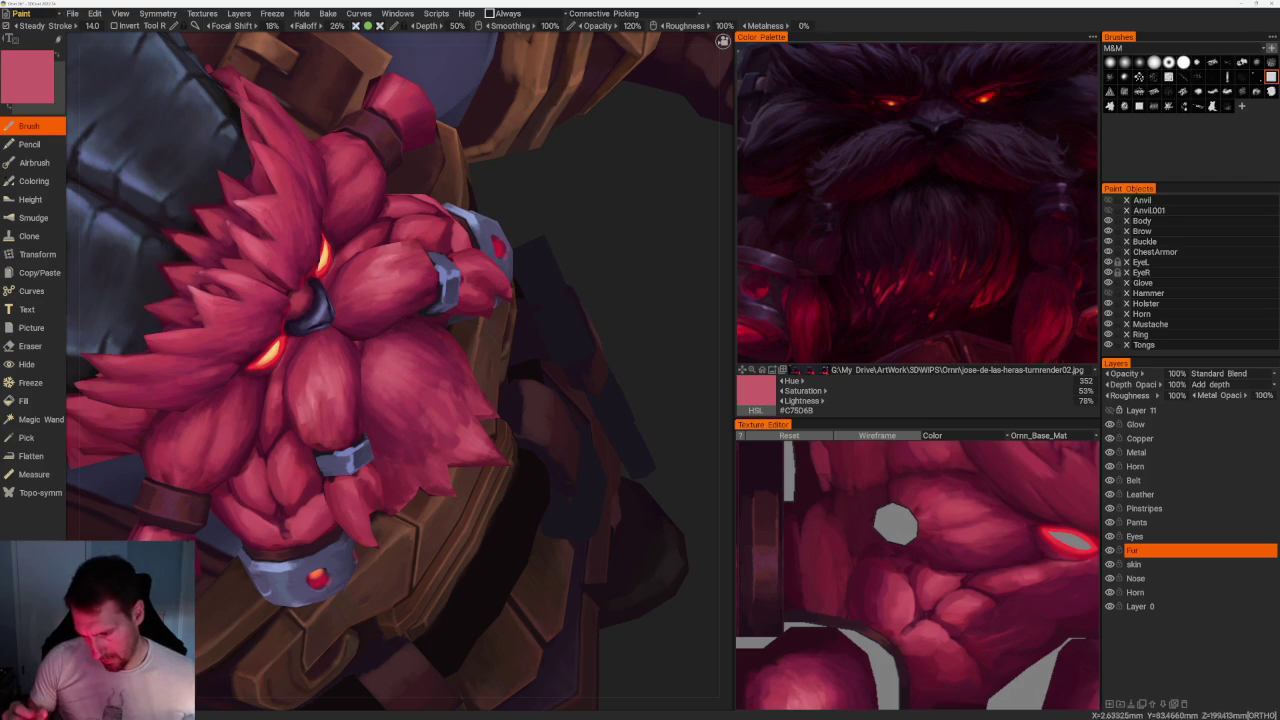
pyautogui.press('v')
# From the front of the character, sample pink, red and the deep crimson shadow #74203B.
pyautogui.scroll(-5, 466, 289)
pyautogui.moveTo(466, 289)
pyautogui.mouseDown()
pyautogui.moveTo(523, 286)
pyautogui.moveTo(486, 329)
pyautogui.moveTo(627, 463)
pyautogui.moveTo(534, 463)
pyautogui.mouseUp()
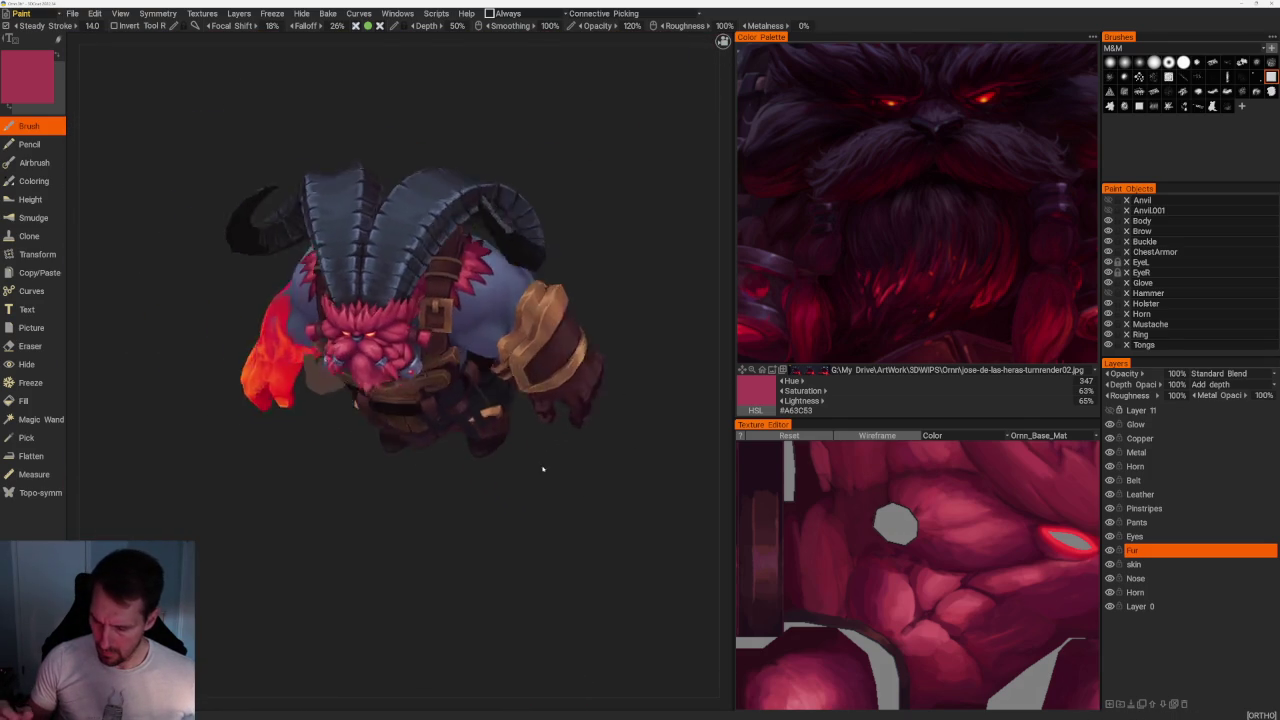
pyautogui.scroll(5, 534, 463)
pyautogui.scroll(3, 443, 586)
pyautogui.scroll(2, 405, 352)
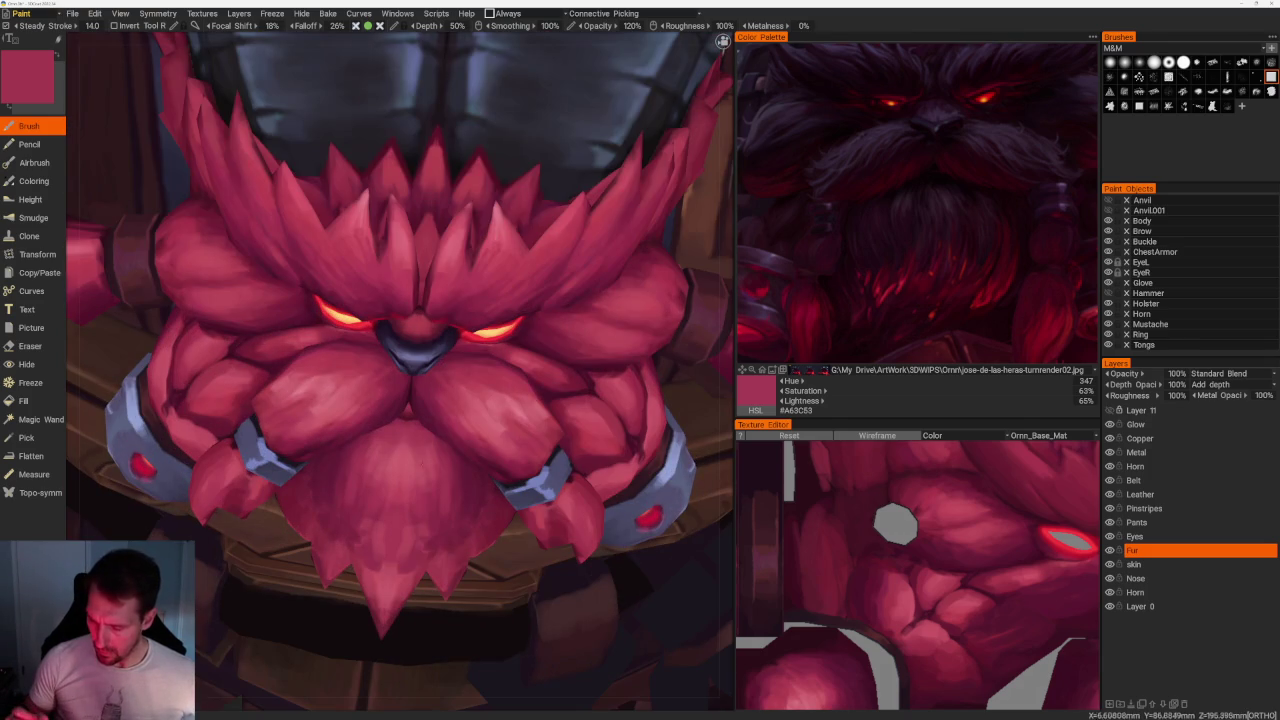
pyautogui.press('v')
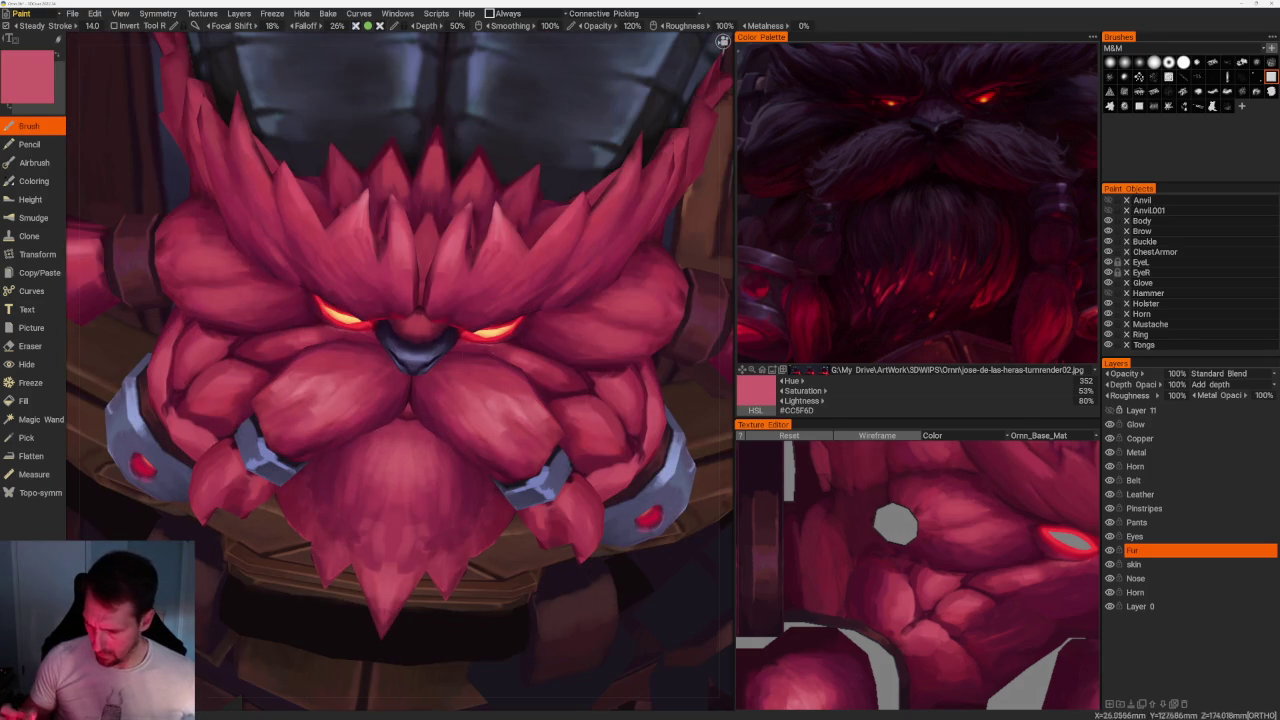
pyautogui.press('v')
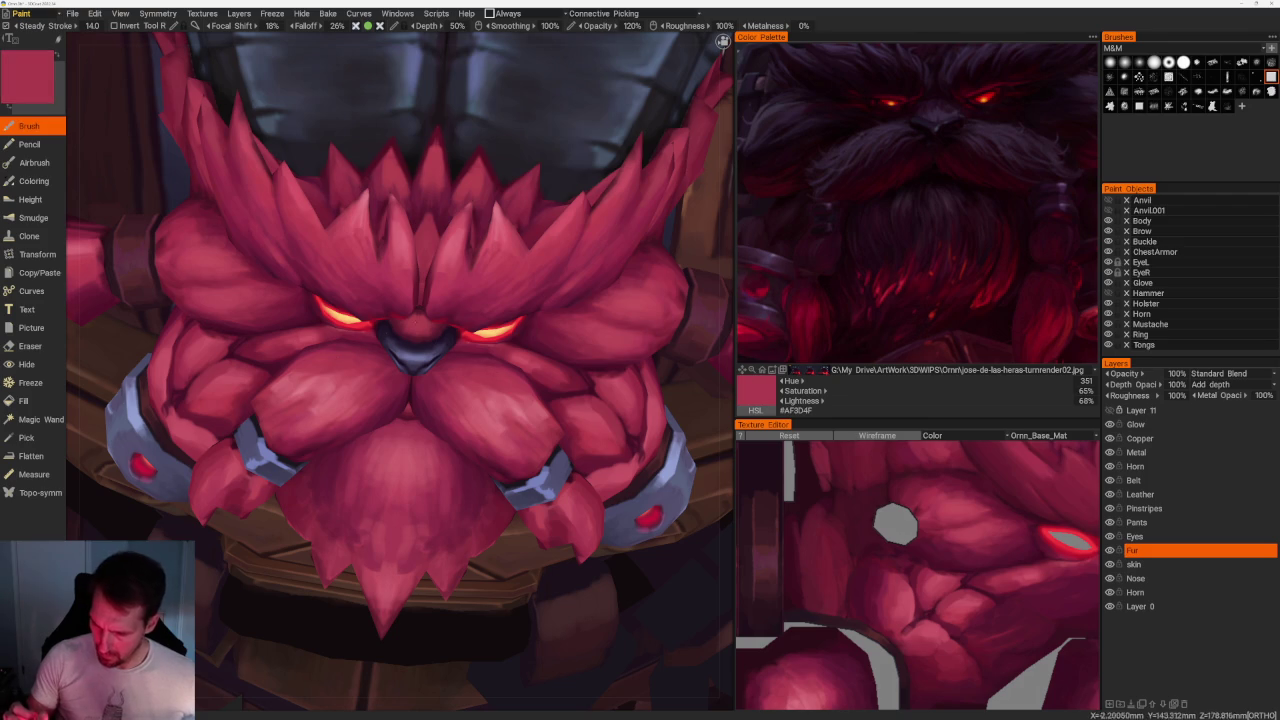
pyautogui.press('v')
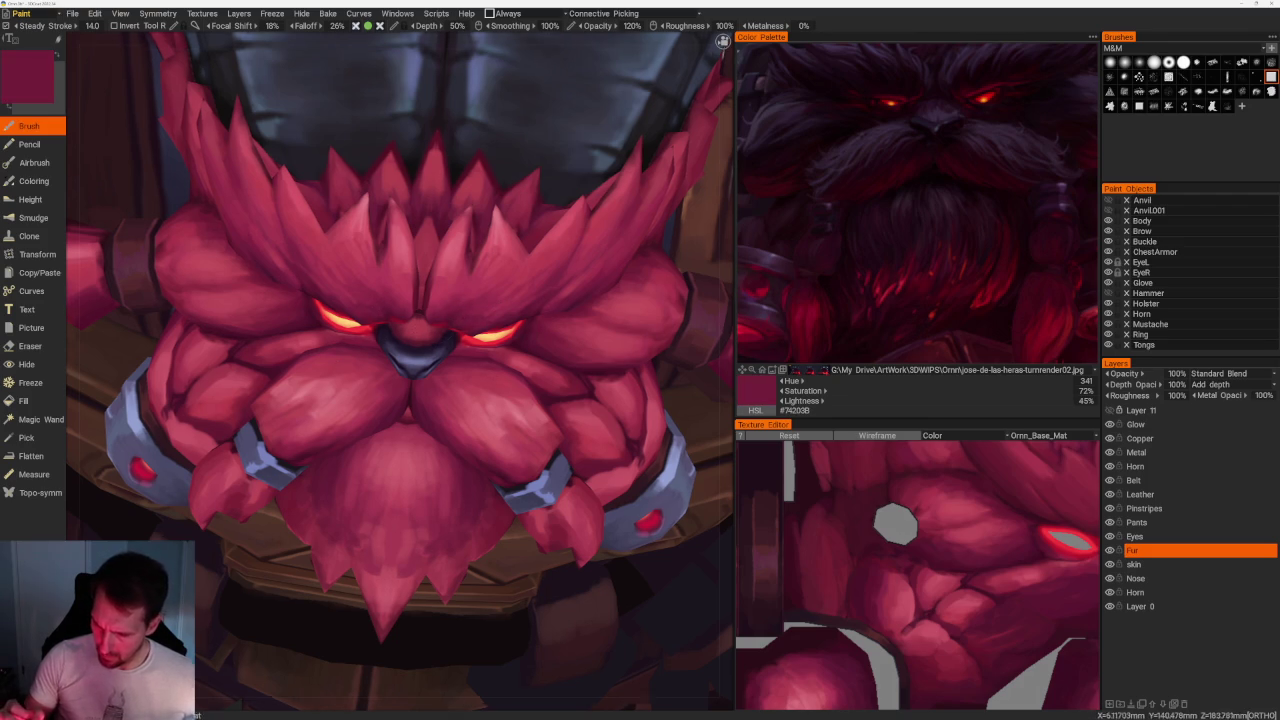
pyautogui.scroll(3, 402, 343)
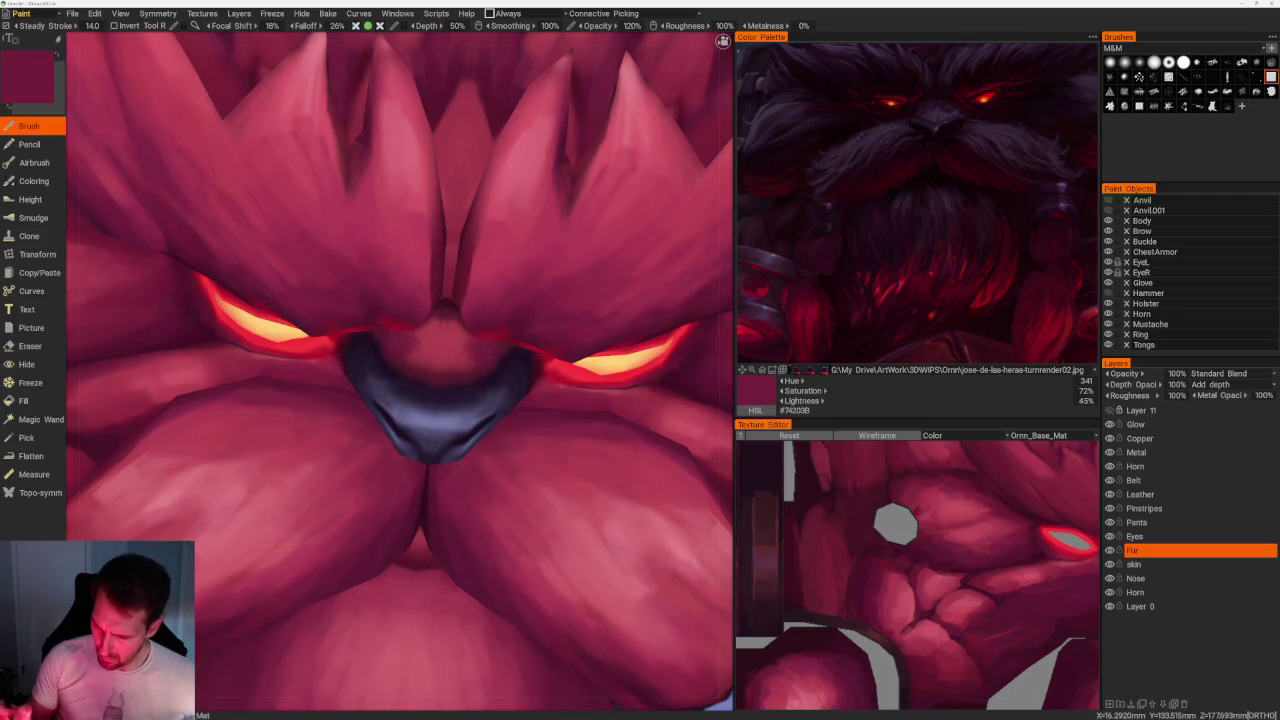
# Frame both eyes and the nose in front ortho view and hide the Glow layer.
pyautogui.press('F5')
pyautogui.scroll(2, 400, 365)
pyautogui.scroll(1, 400, 365)
pyautogui.scroll(3, 400, 365)
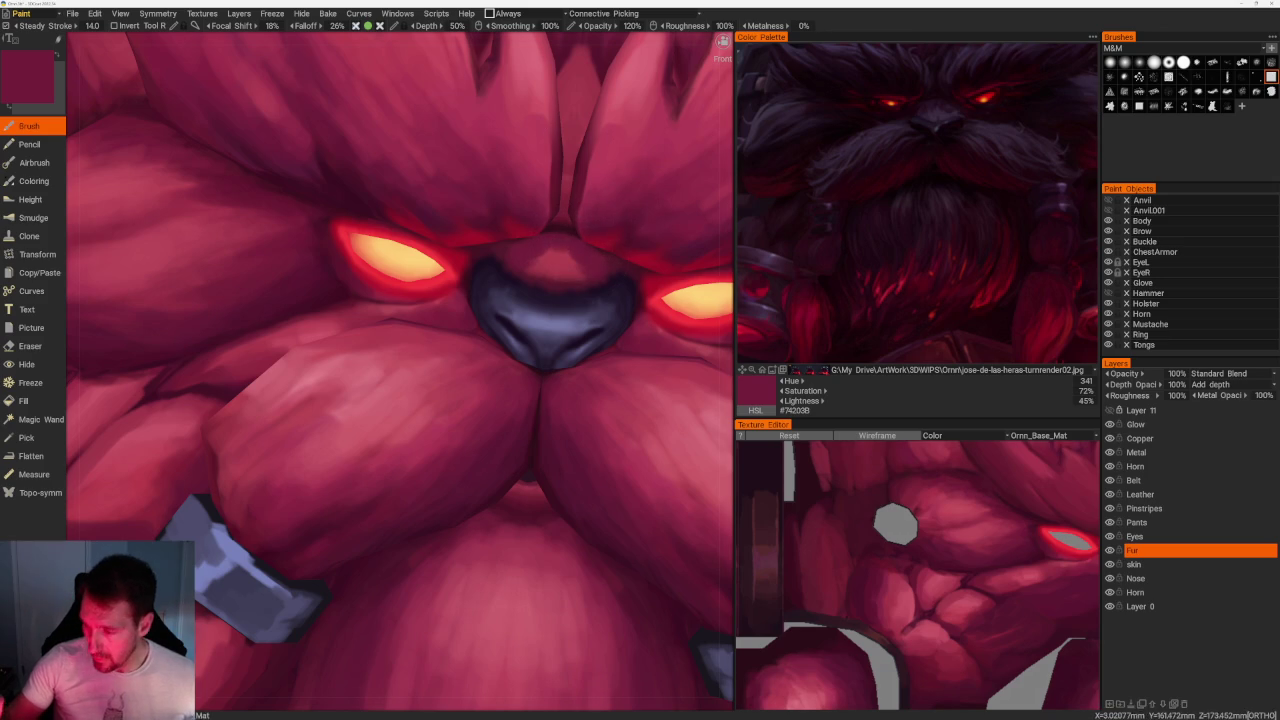
pyautogui.moveTo(550, 300); pyautogui.dragTo(455, 350, button='middle')
pyautogui.click(1109, 424)
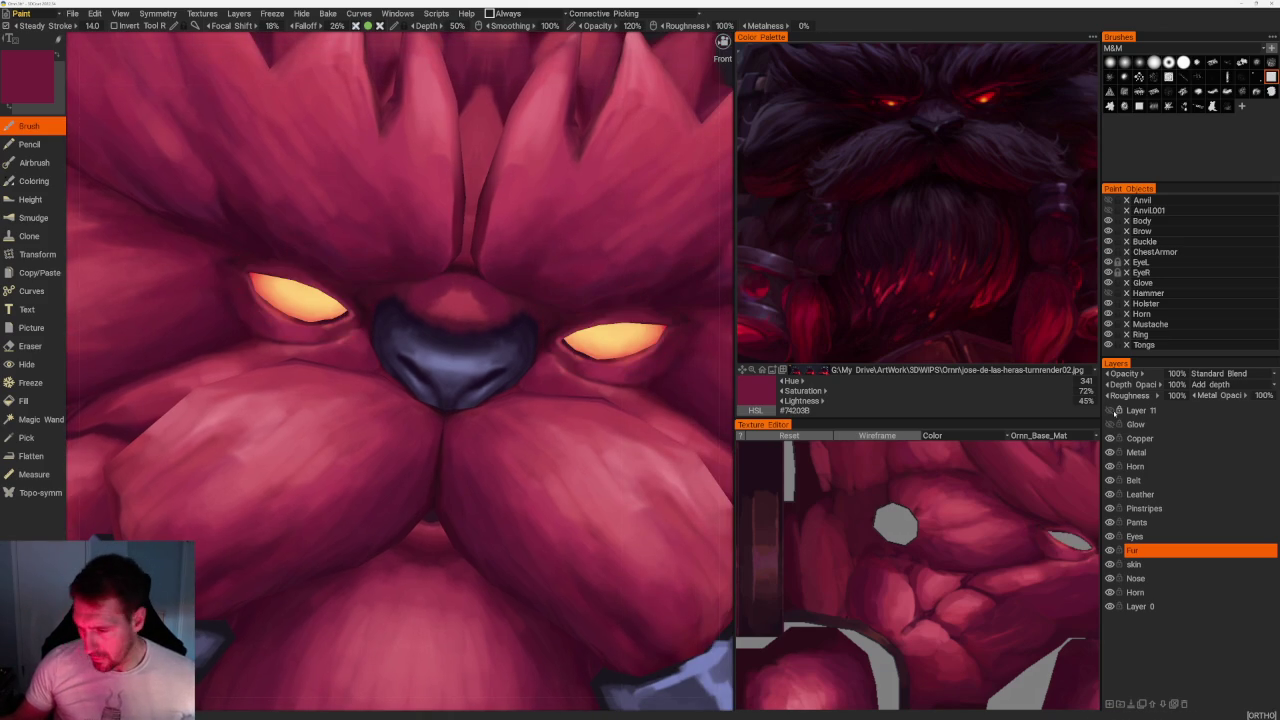
# Sample a dark shadow, a mid-pink and a light pink highlight from the fur.
pyautogui.press('v')
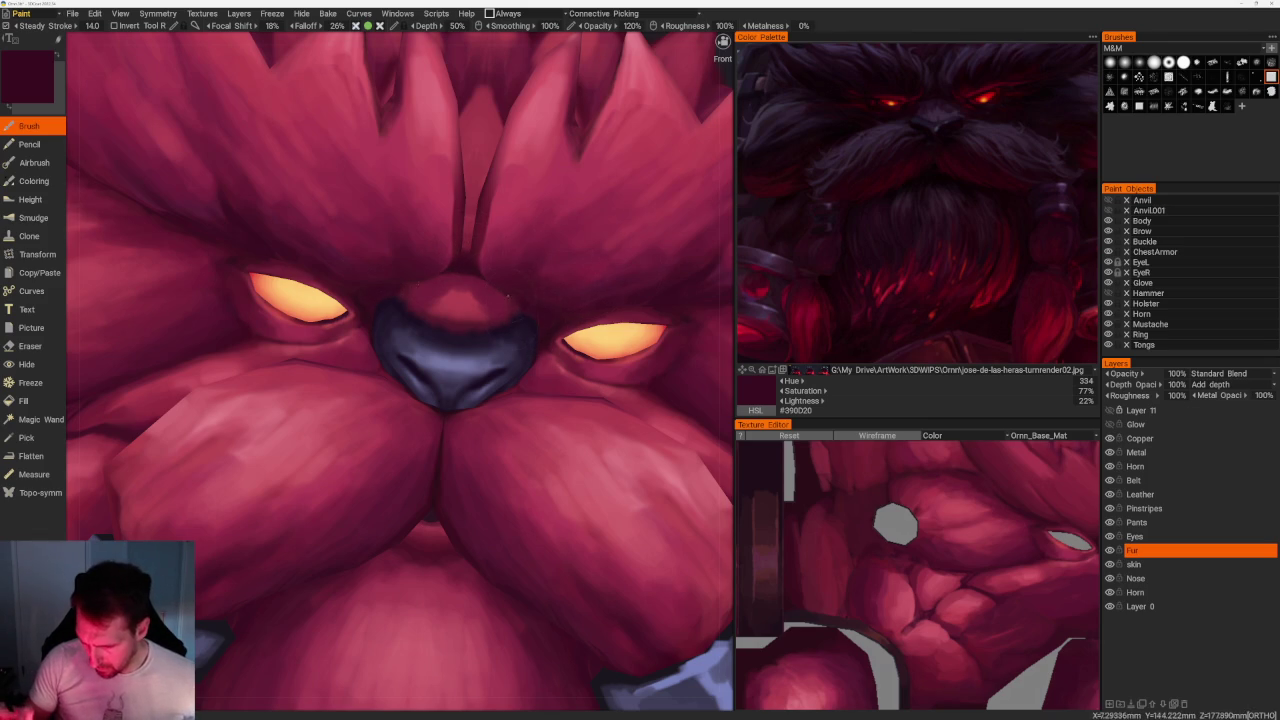
pyautogui.press('v')
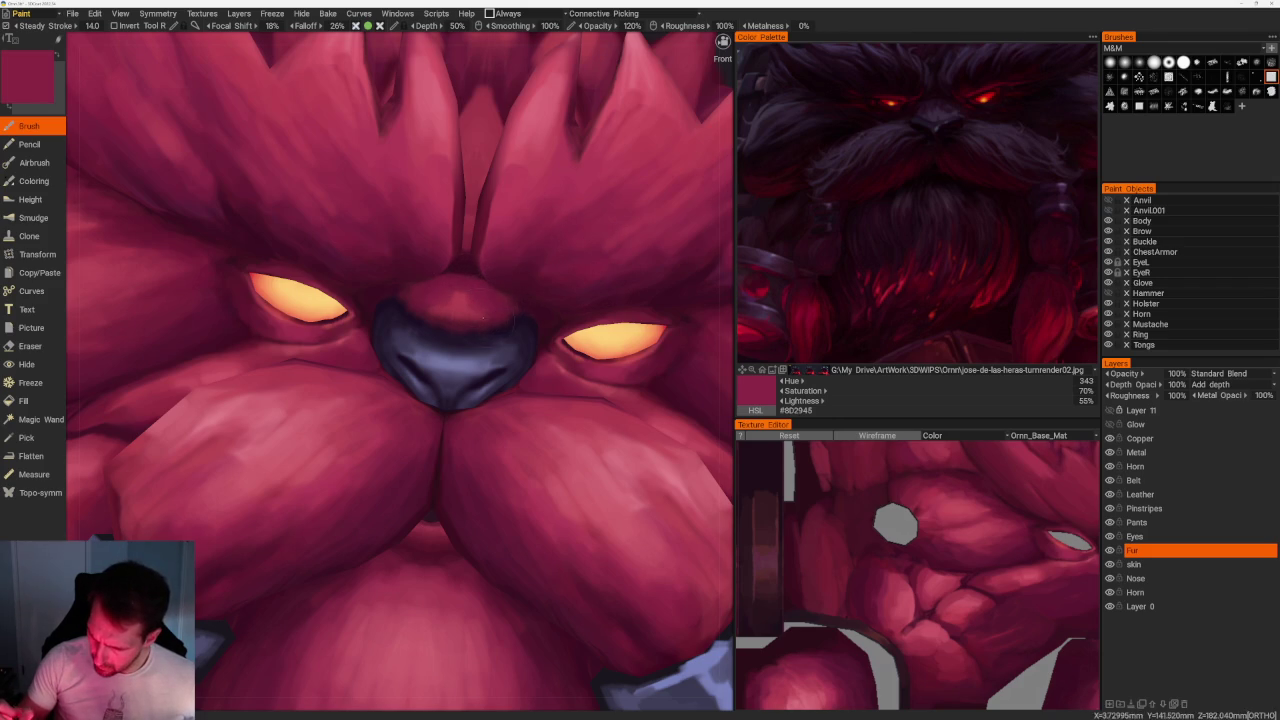
pyautogui.press('v')
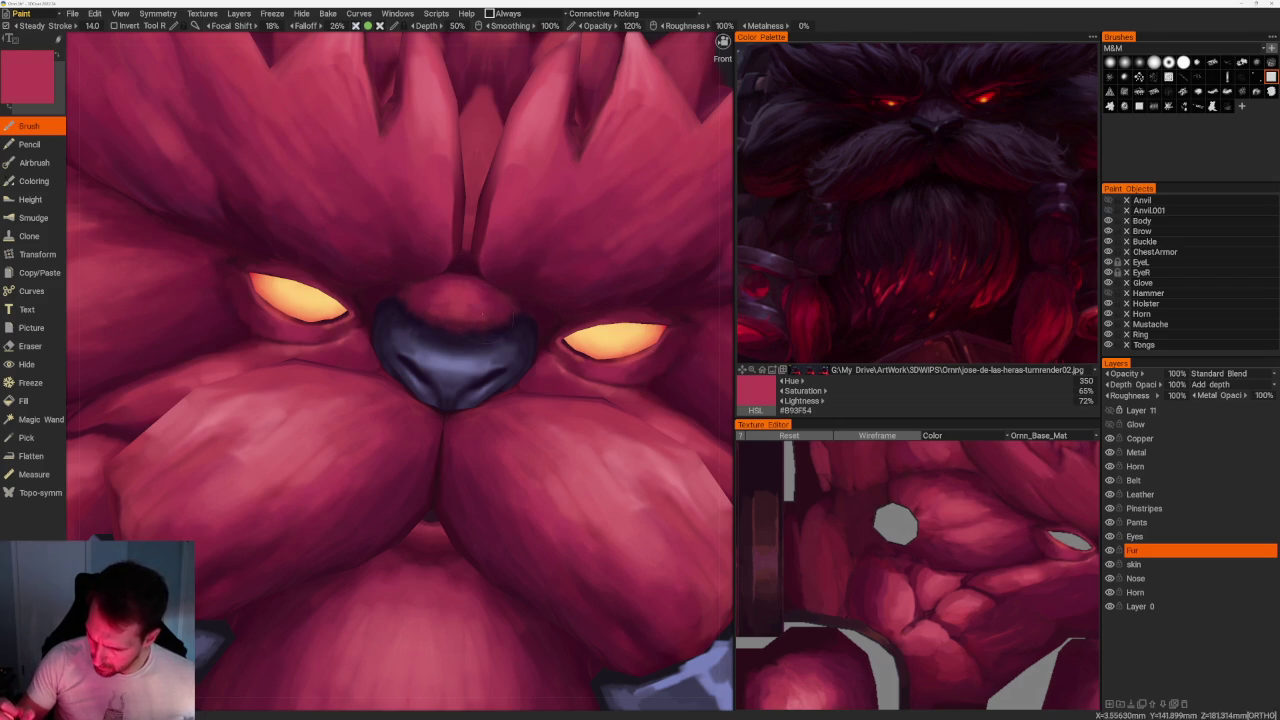
pyautogui.scroll(-10, 443, 157)
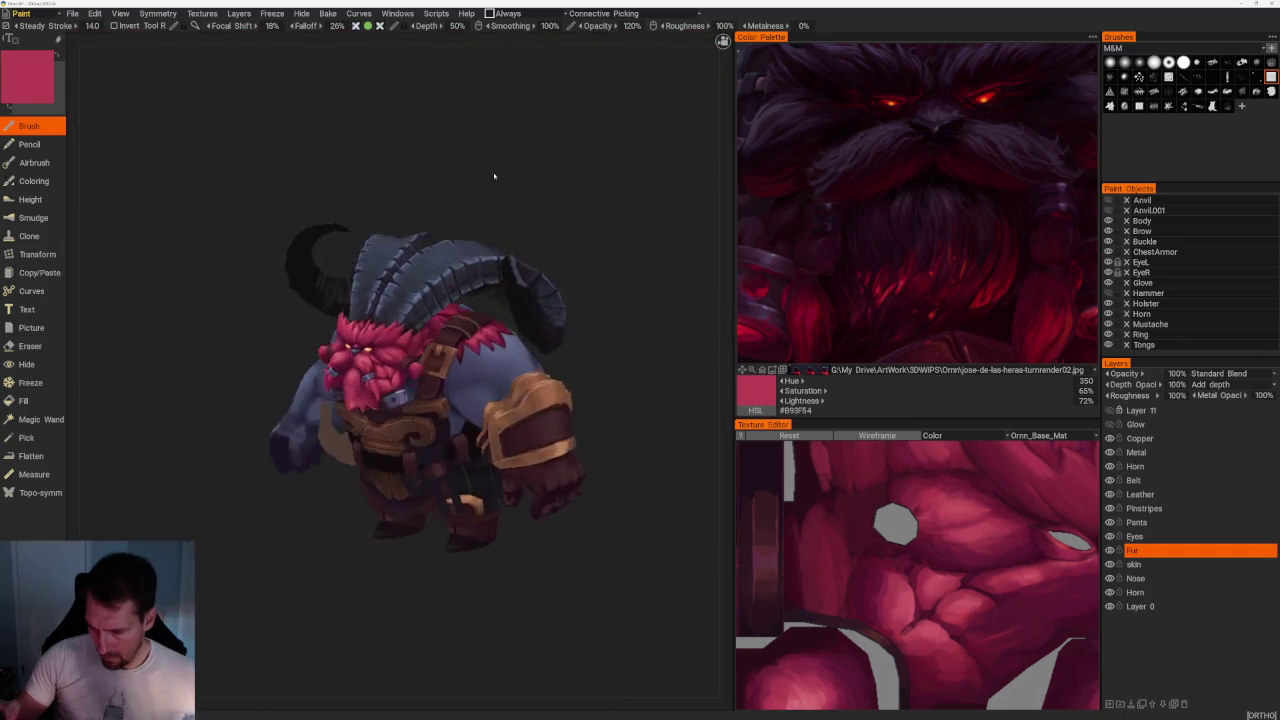
pyautogui.scroll(5, 496, 163)
pyautogui.scroll(3, 400, 350)
pyautogui.scroll(3, 275, 610)
pyautogui.scroll(3, 275, 610)
pyautogui.scroll(3, 275, 610)
# Sample darker reds down to the darkest fur shadow, then a brighter red.
pyautogui.press('v')
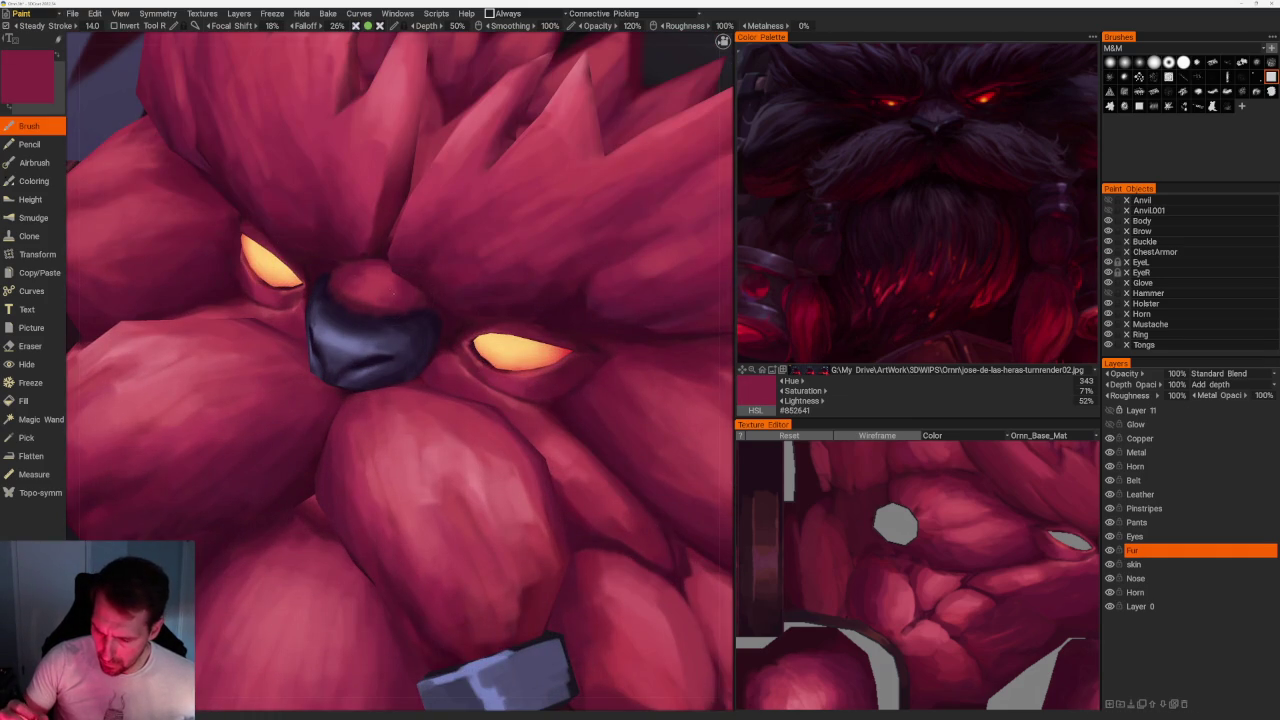
pyautogui.press('v')
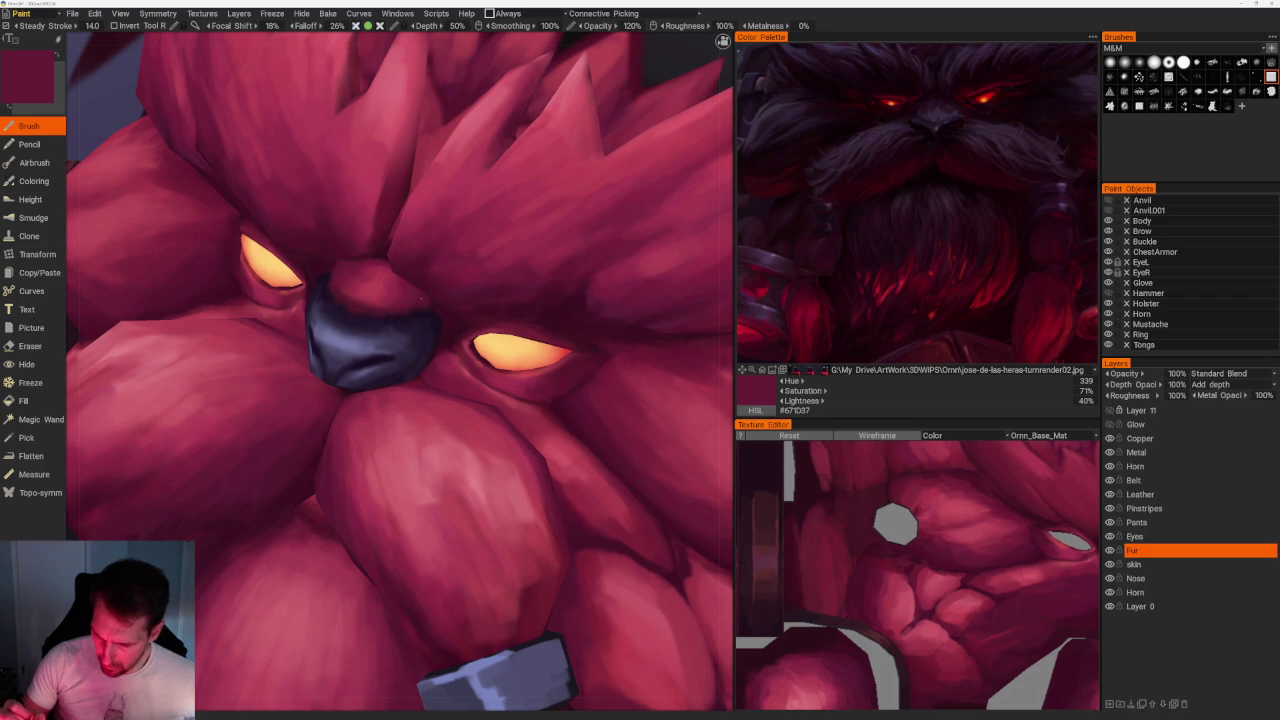
pyautogui.press('v')
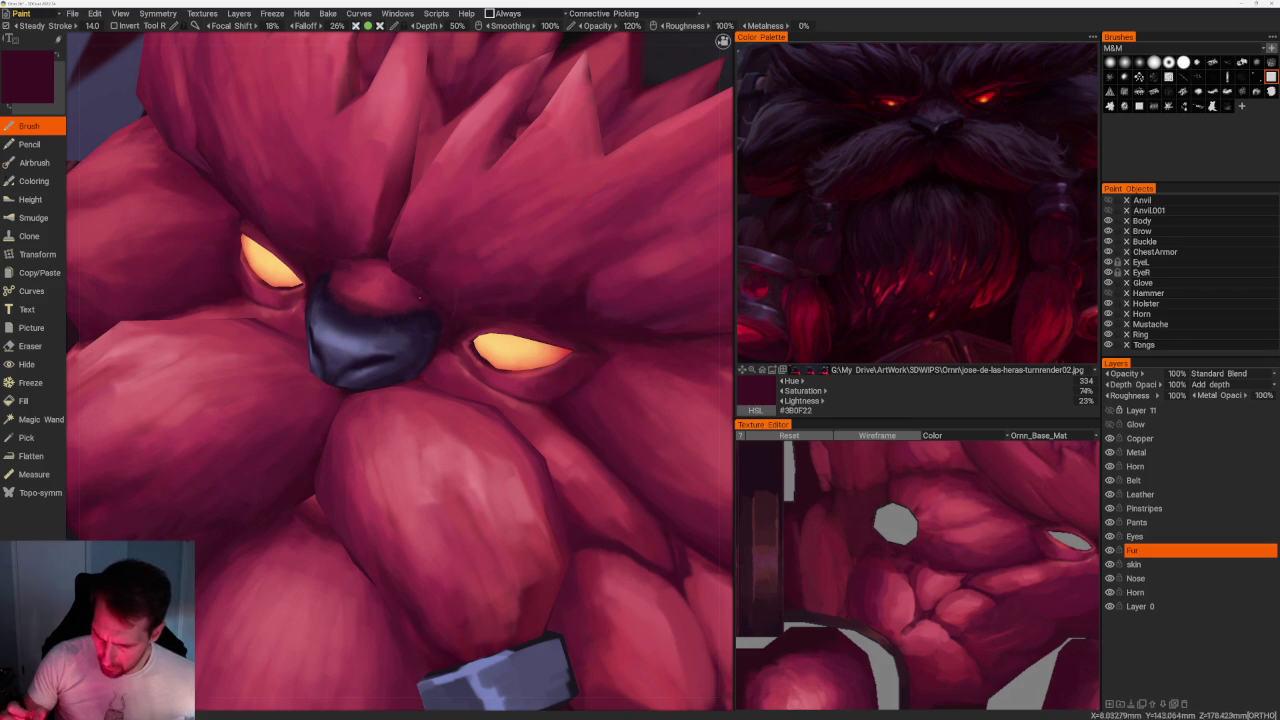
pyautogui.press('v')
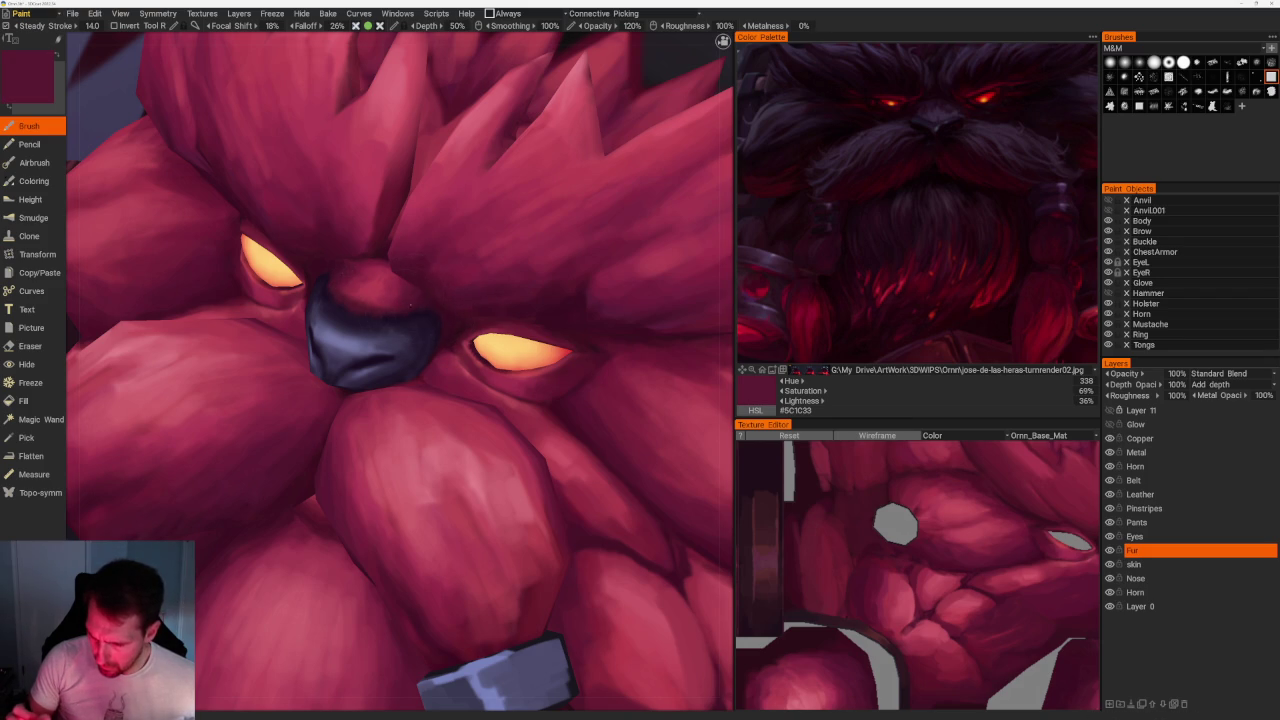
pyautogui.press('v')
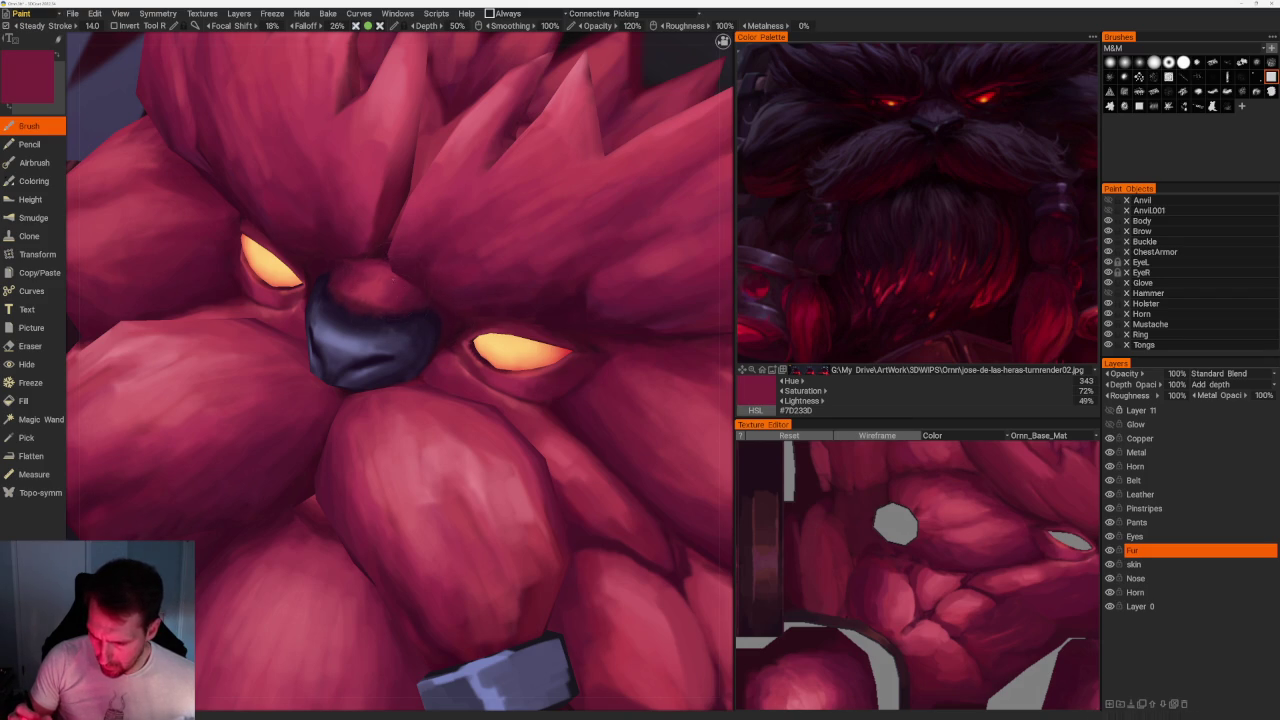
pyautogui.scroll(-5, 150, 275)
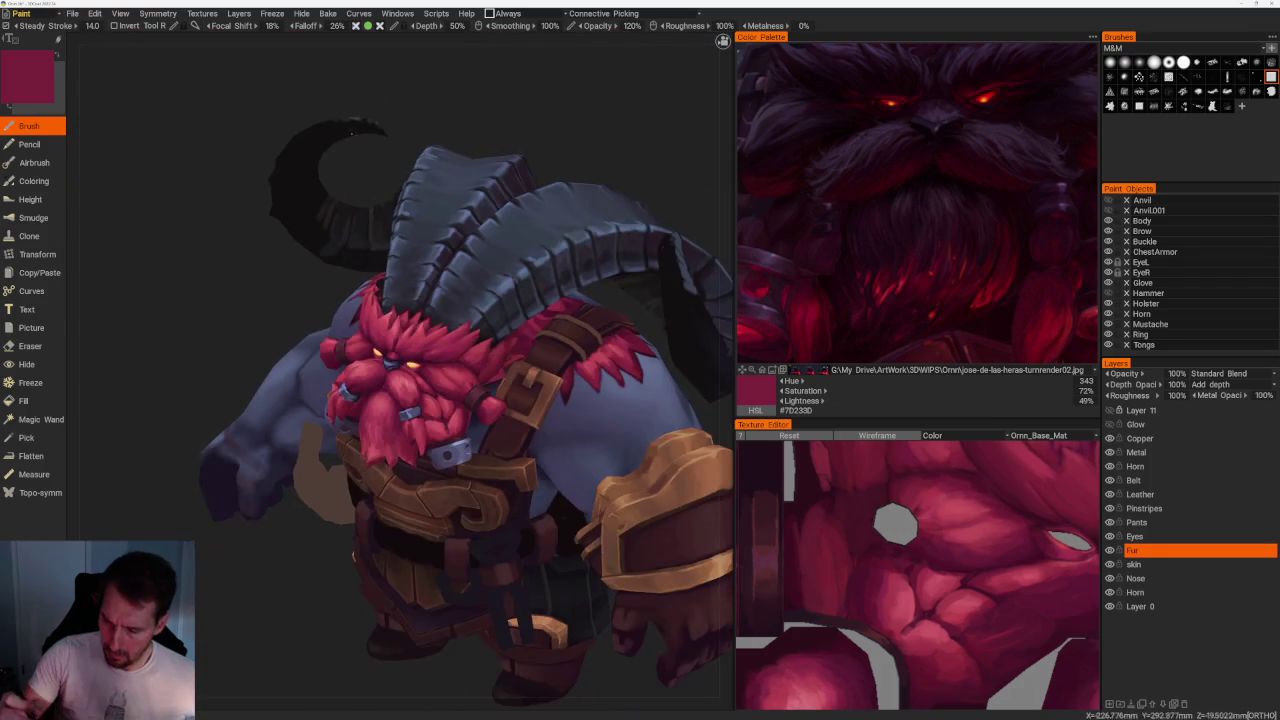
pyautogui.scroll(4, 150, 275)
pyautogui.scroll(3, 413, 368)
pyautogui.scroll(3, 413, 368)
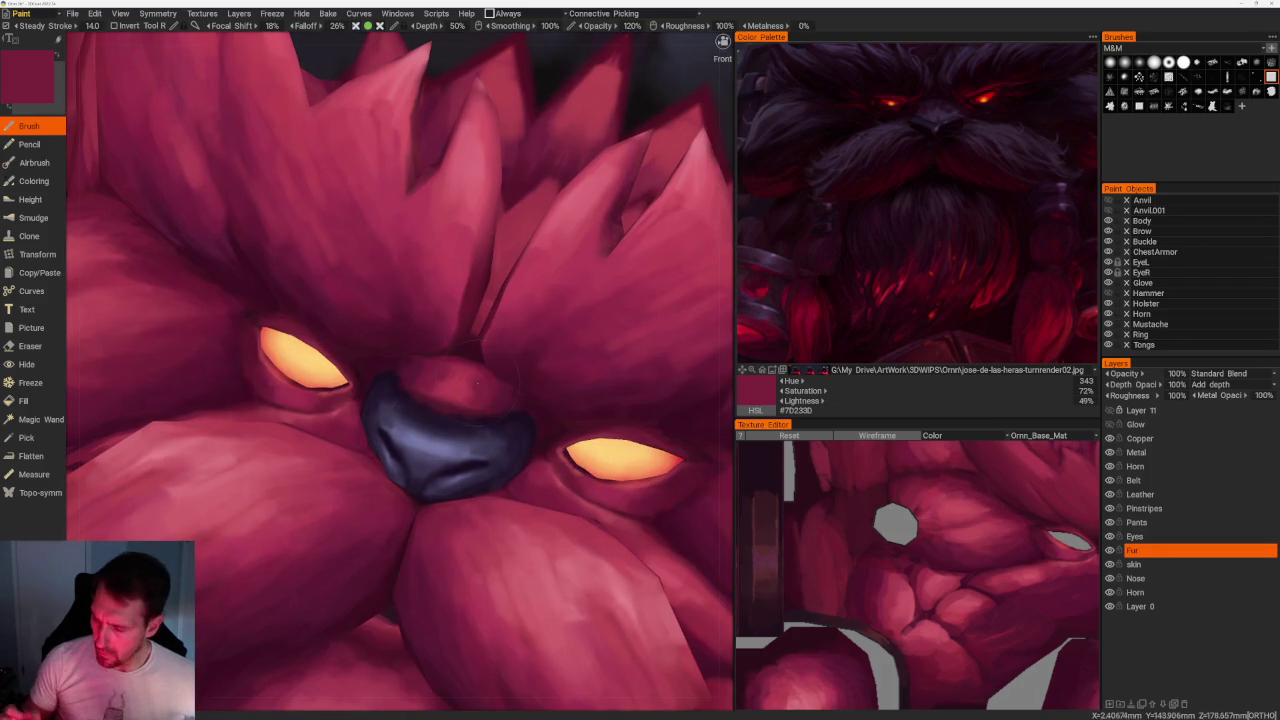
# Sample mid pink through darkest shadow, ending on the medium-dark red #681D37, and zoom onto the face.
pyautogui.press('v')
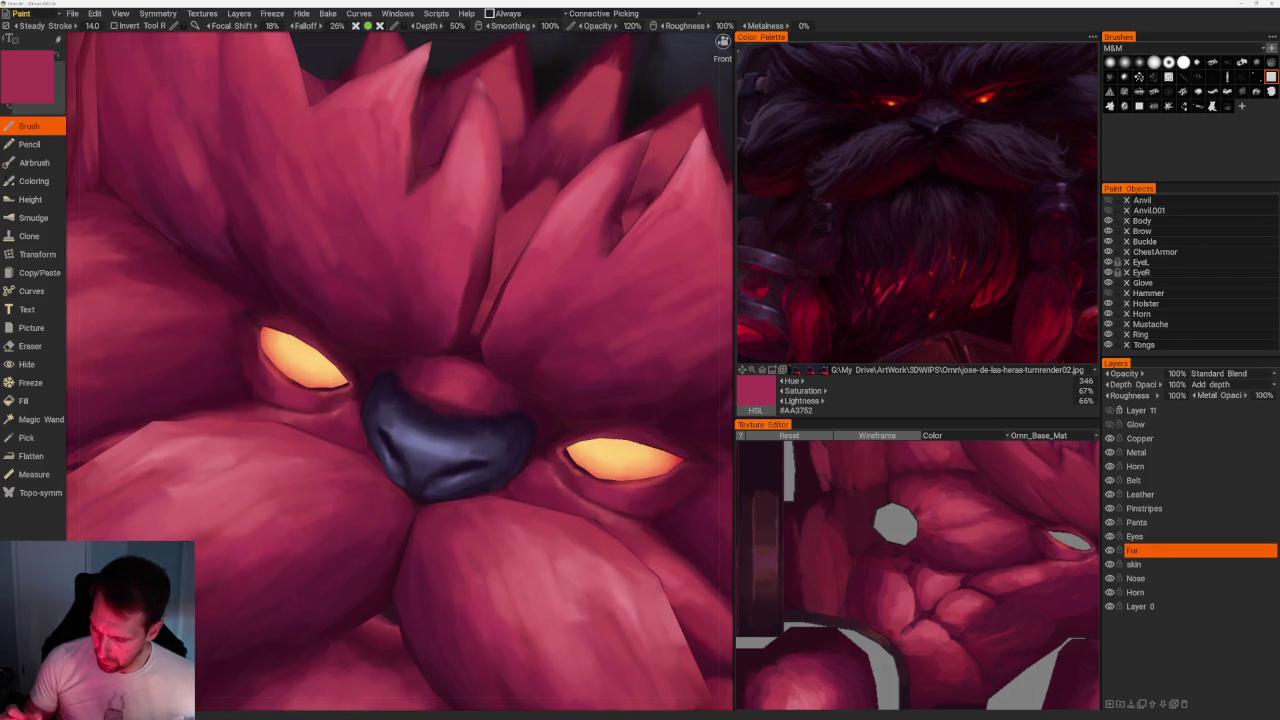
pyautogui.press('v')
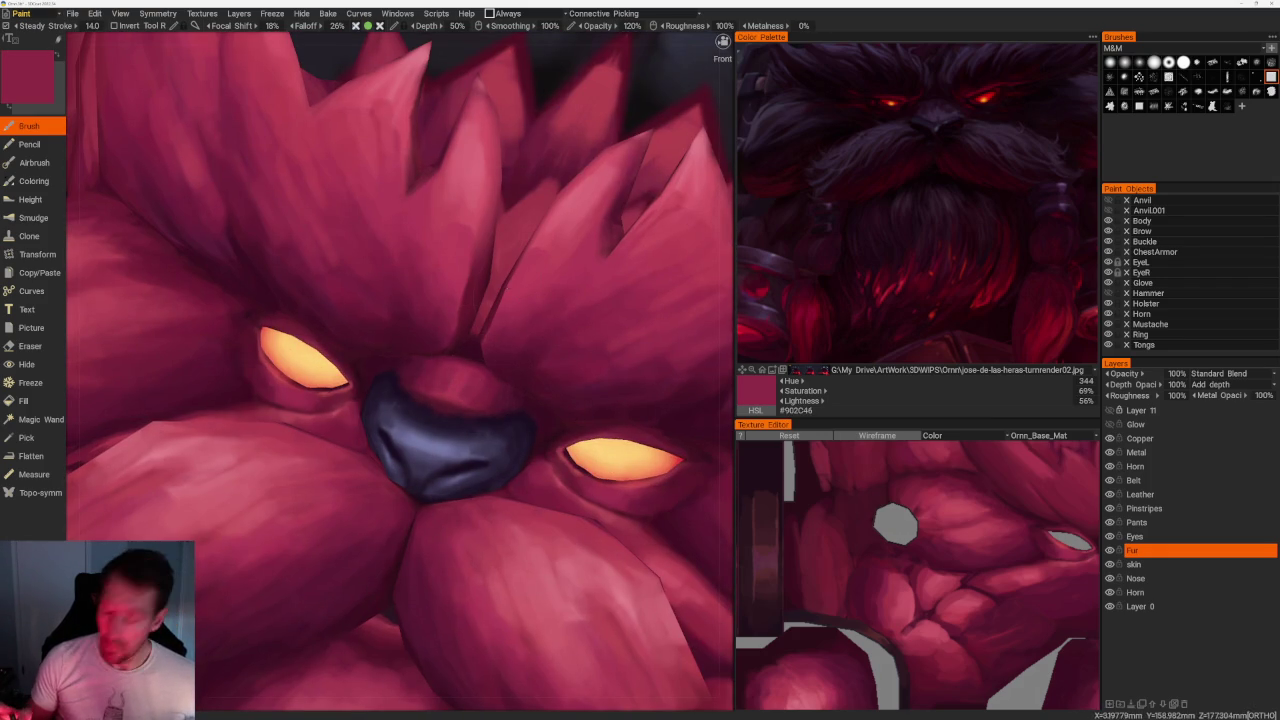
pyautogui.press('v')
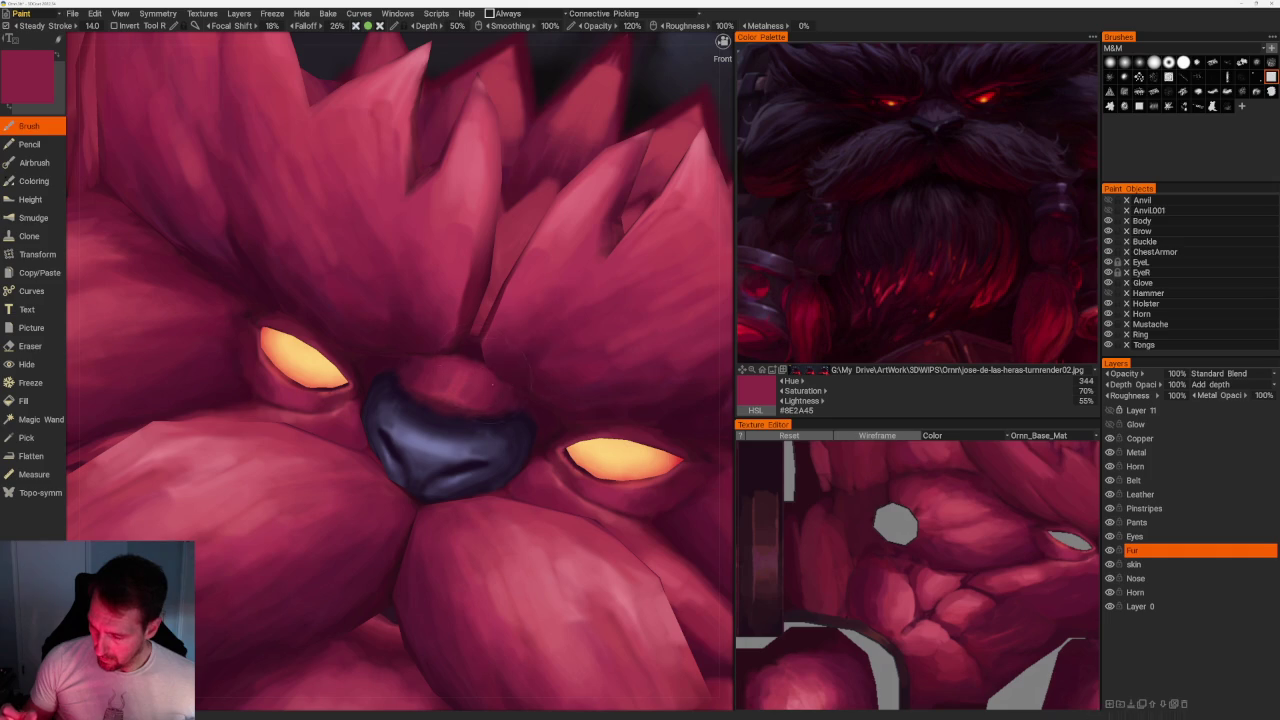
pyautogui.press('v')
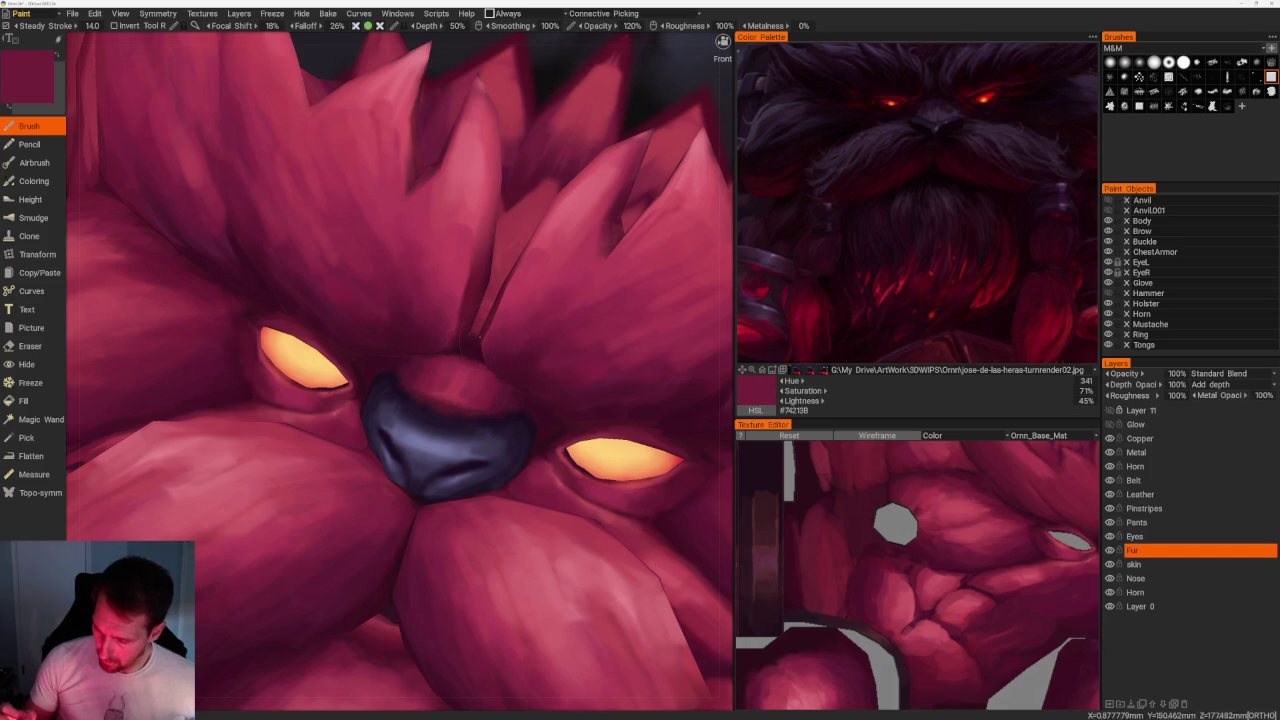
pyautogui.press('v')
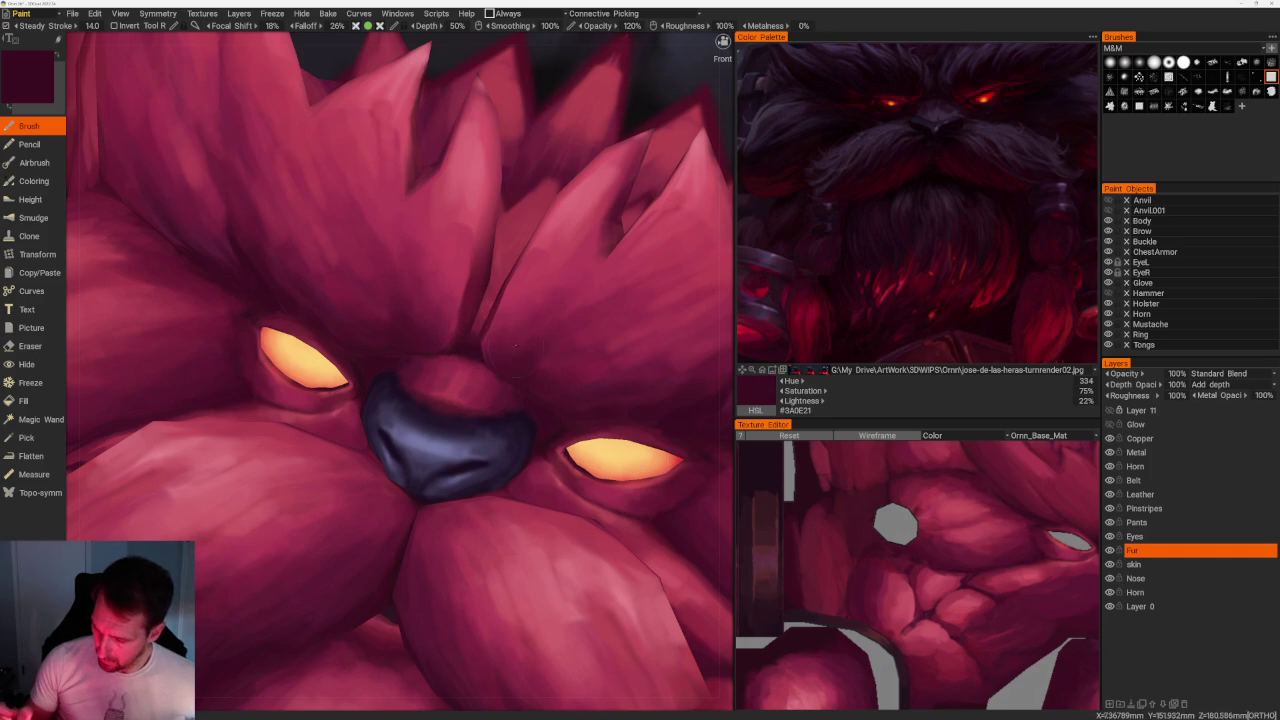
pyautogui.press('v')
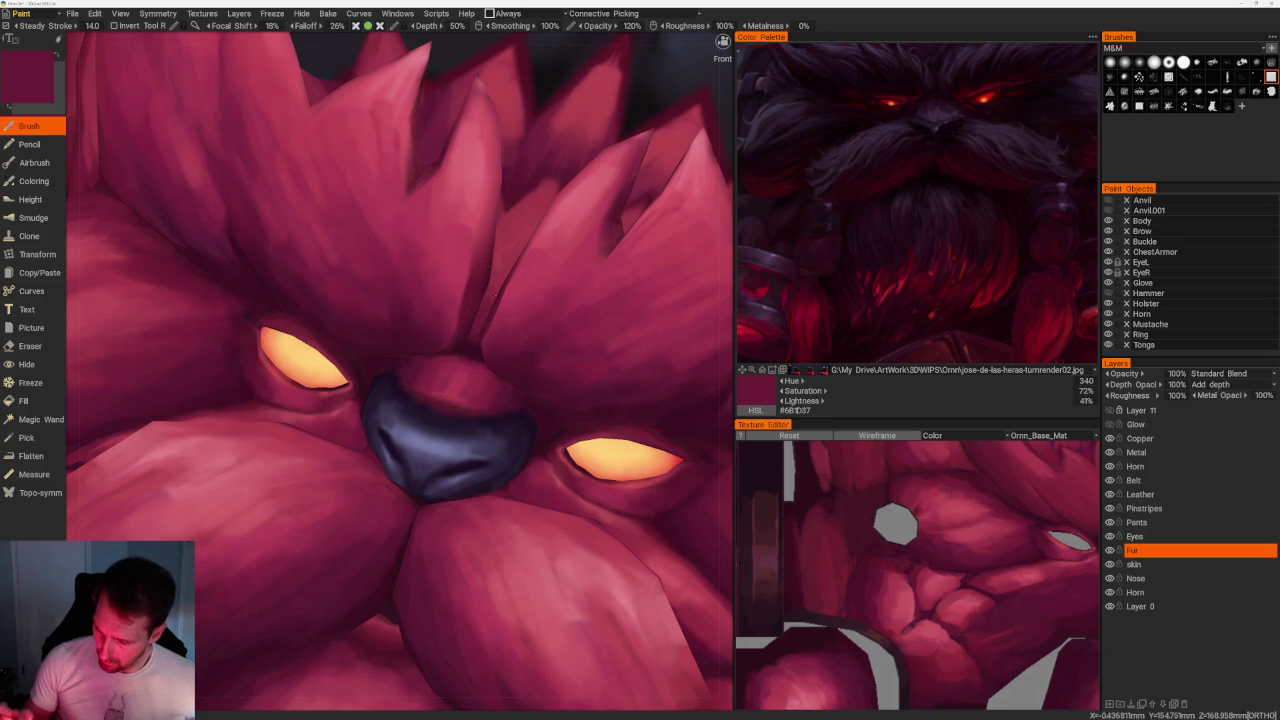
pyautogui.scroll(-10, 369, 109)
pyautogui.scroll(3, 506, 151)
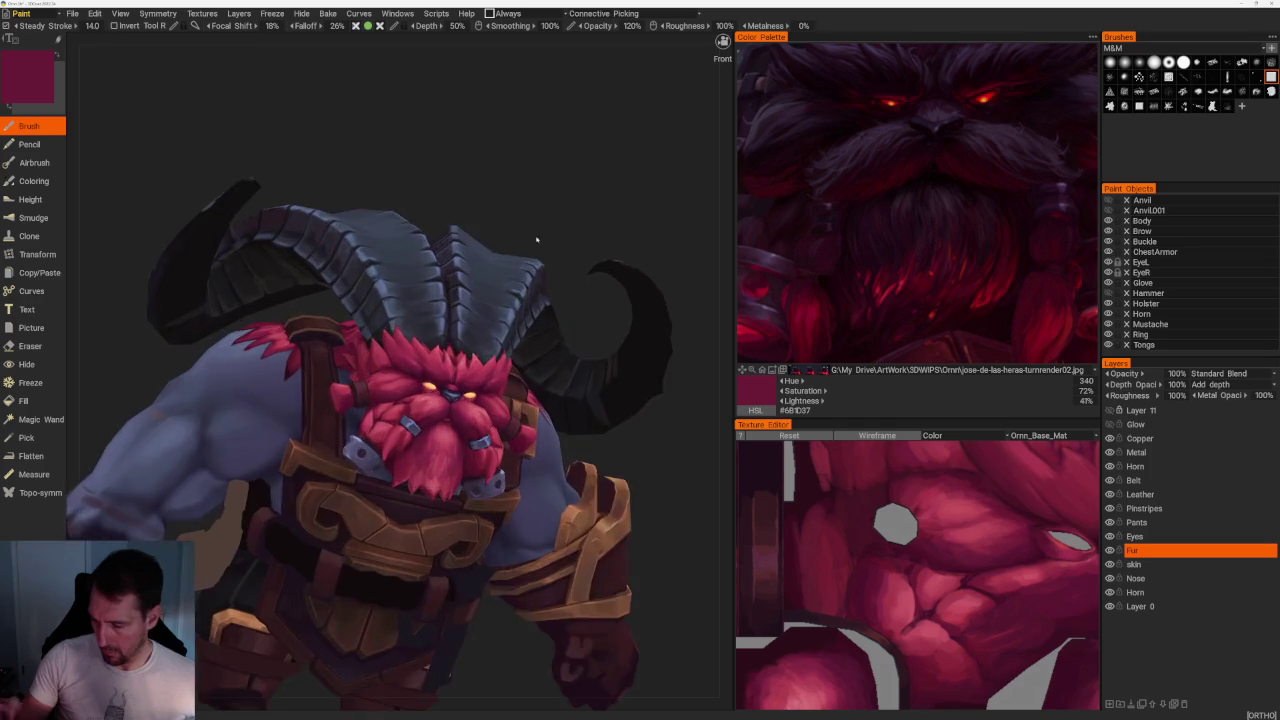
pyautogui.scroll(3, 560, 190)
pyautogui.scroll(5, 600, 216)
pyautogui.scroll(2, 400, 370)
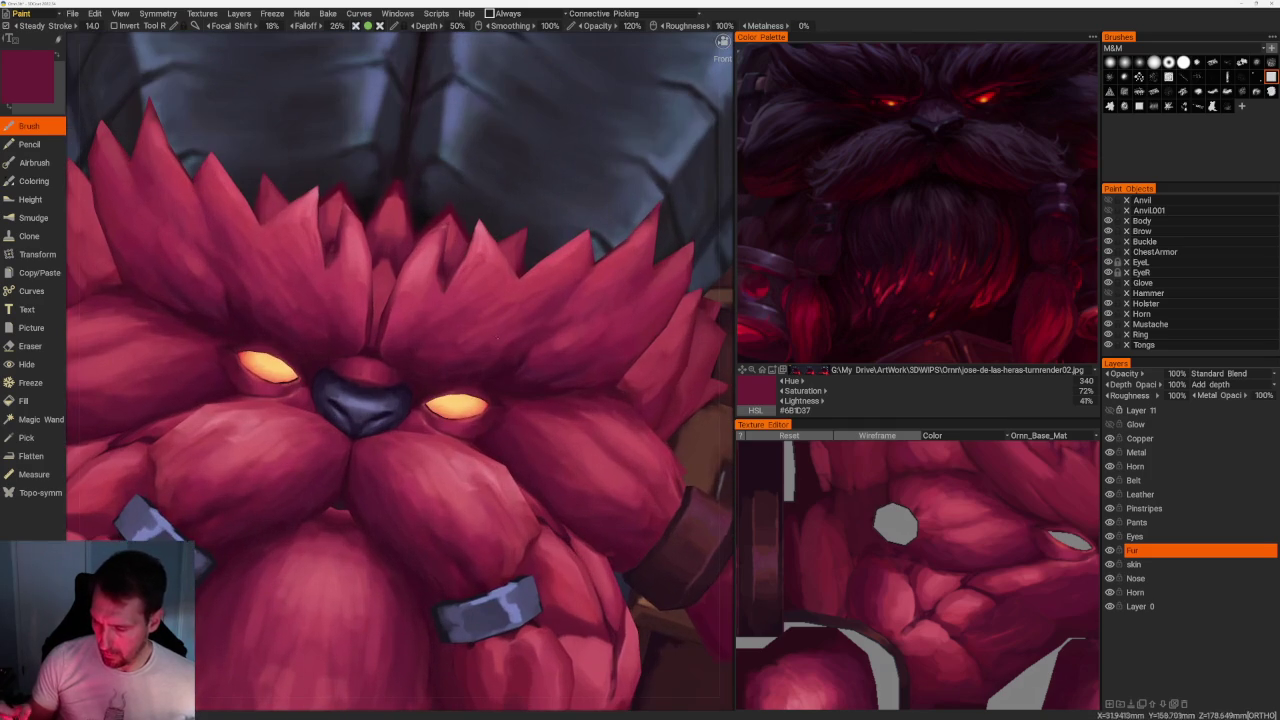
# Sample a darker crimson at the shoulder, then turn the model back to face front.
pyautogui.moveTo(400, 400)
pyautogui.mouseDown(button='right')
pyautogui.moveTo(500, 400)
pyautogui.moveTo(350, 400)
pyautogui.mouseUp(button='right')
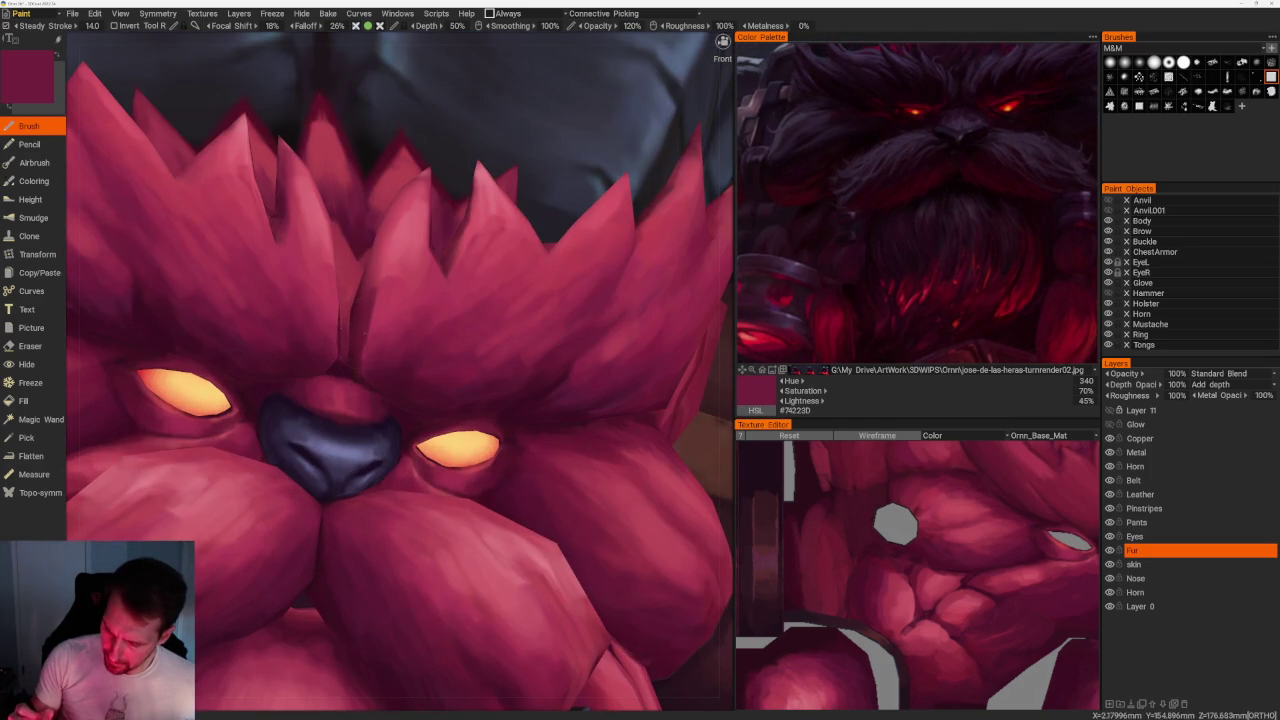
pyautogui.press('v')
pyautogui.scroll(-2, 365, 319)
pyautogui.moveTo(365, 319)
pyautogui.mouseDown(button='right')
pyautogui.moveTo(508, 166)
pyautogui.moveTo(551, 211)
pyautogui.moveTo(598, 323)
pyautogui.mouseUp(button='right')
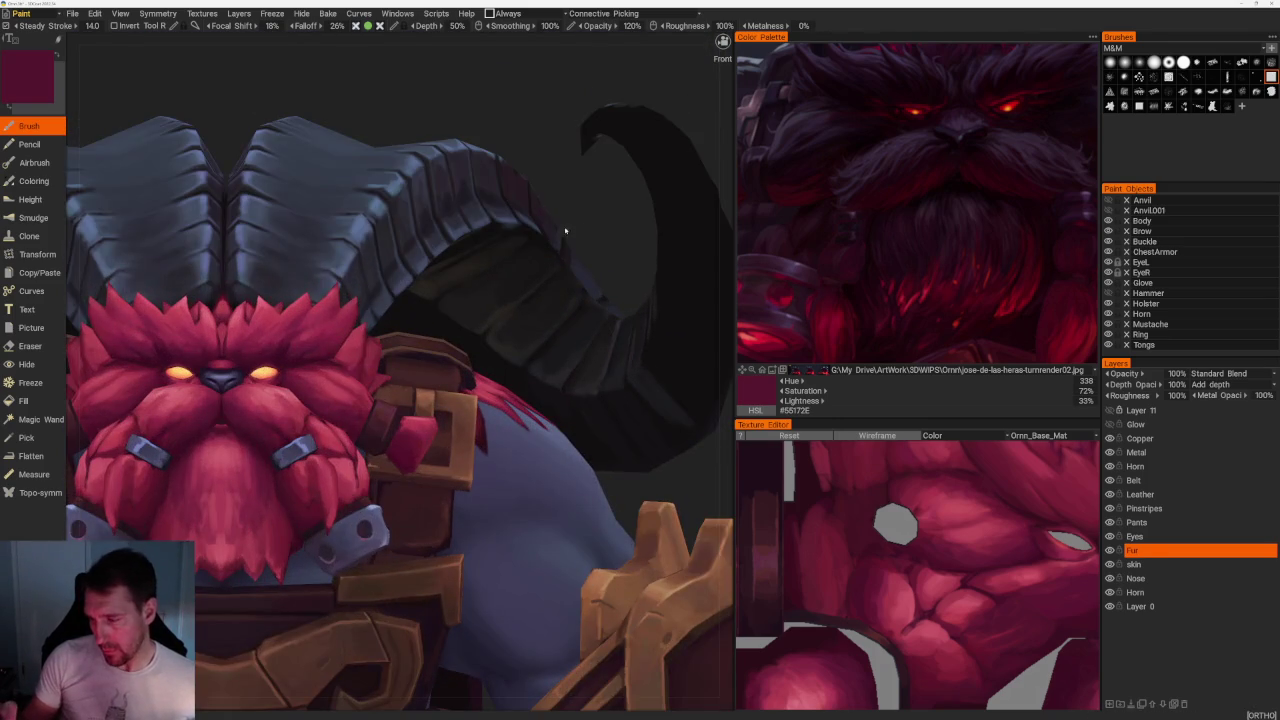
pyautogui.moveTo(566, 229); pyautogui.dragTo(600, 214, button='right')
pyautogui.scroll(2, 600, 214)
pyautogui.scroll(2, 600, 214)
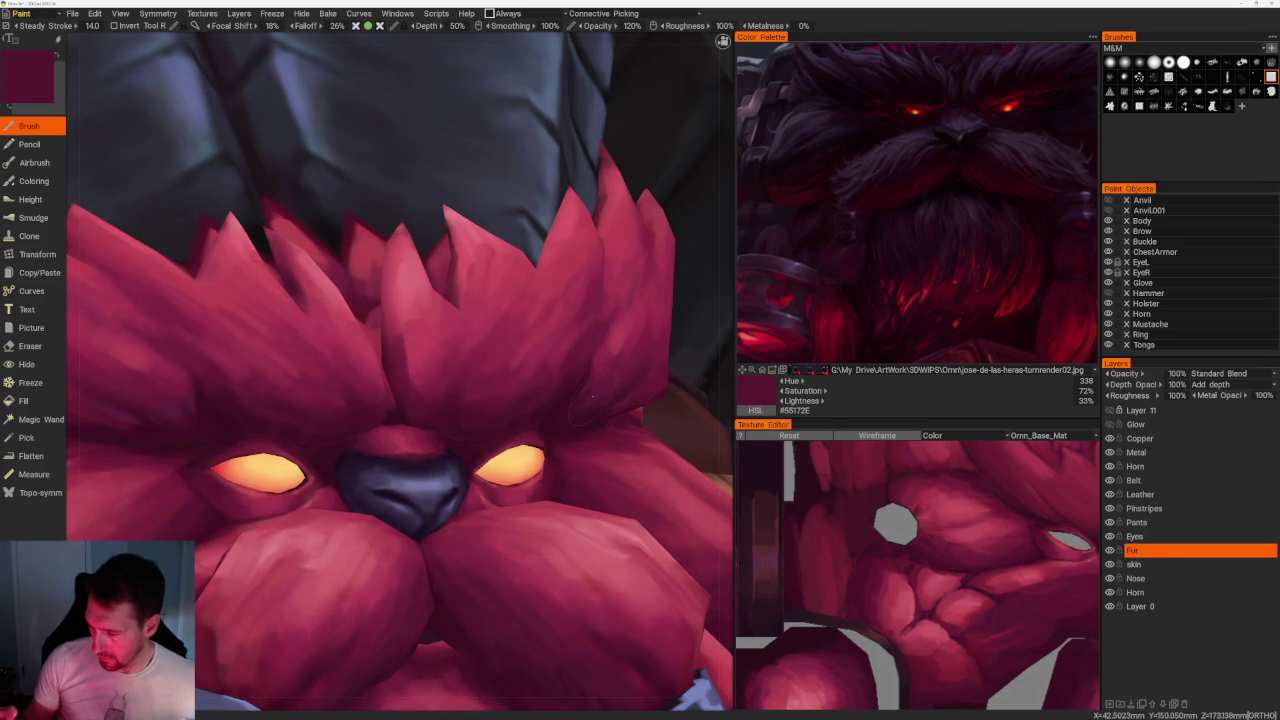
# Sample deep red, bright red, pink and maroon fur tones, ending on the dark crimson #6F1F3A.
pyautogui.press('v')
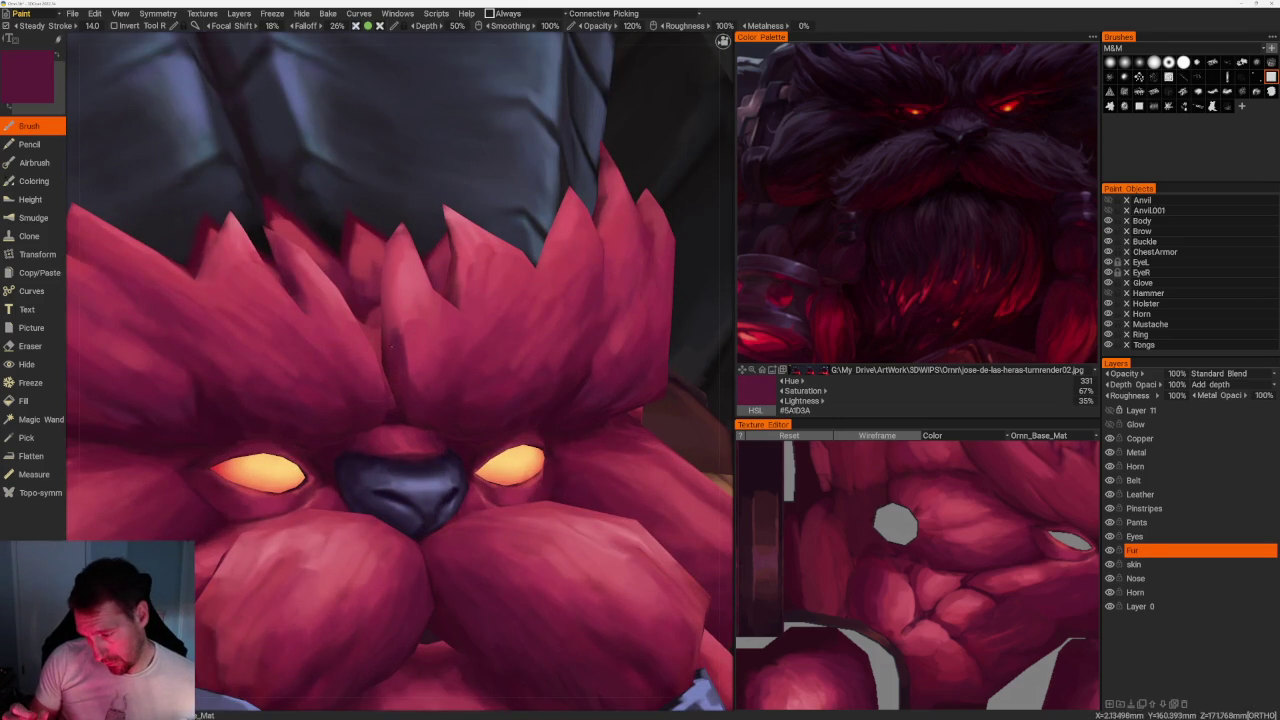
pyautogui.press('v')
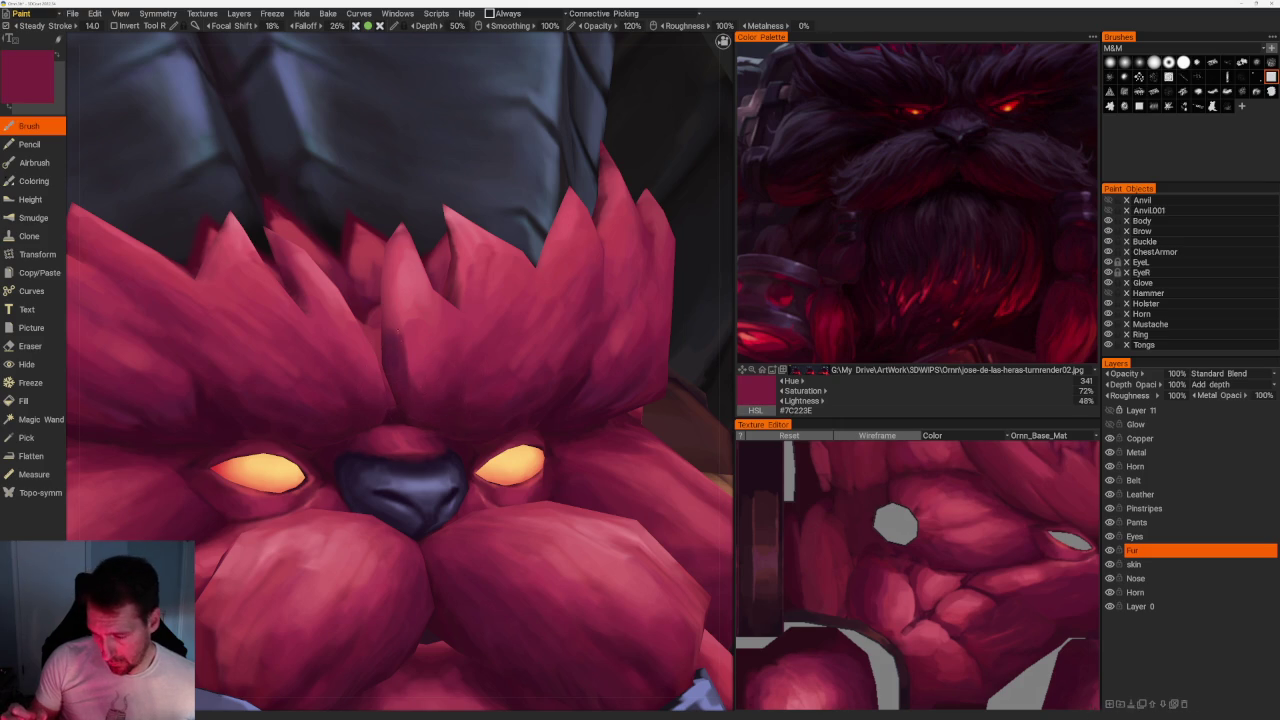
pyautogui.press('v')
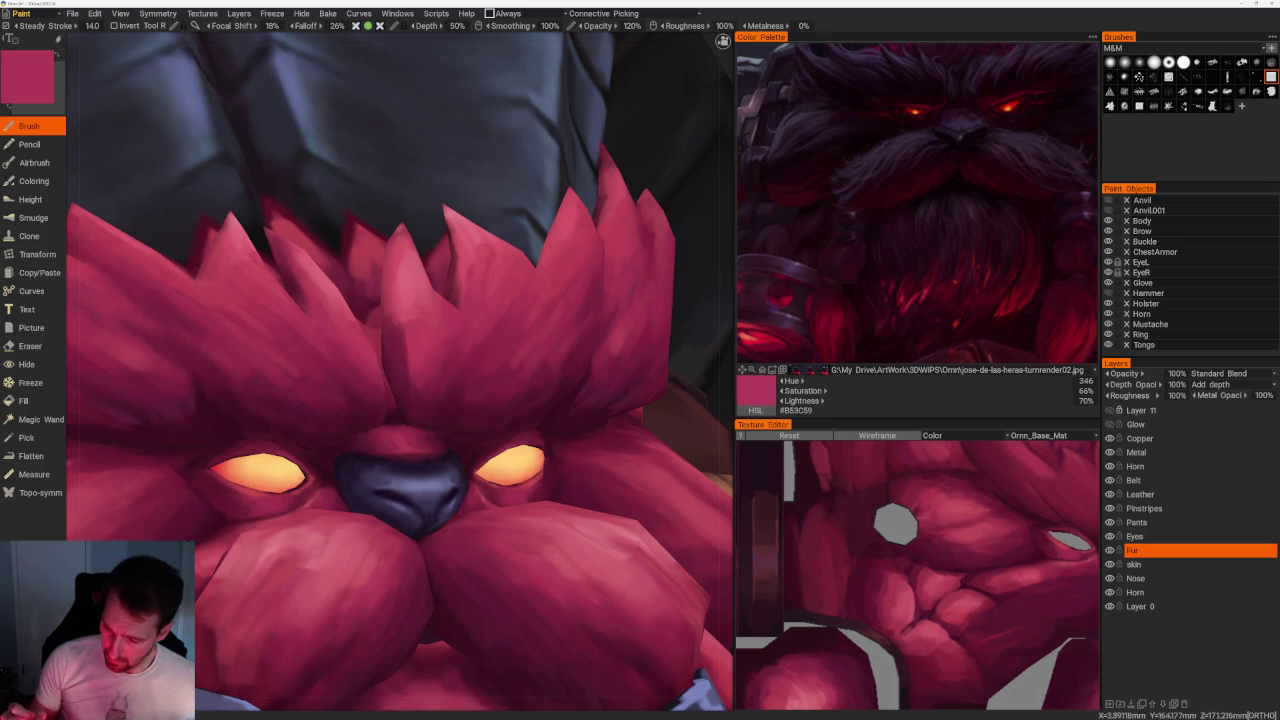
pyautogui.press('v')
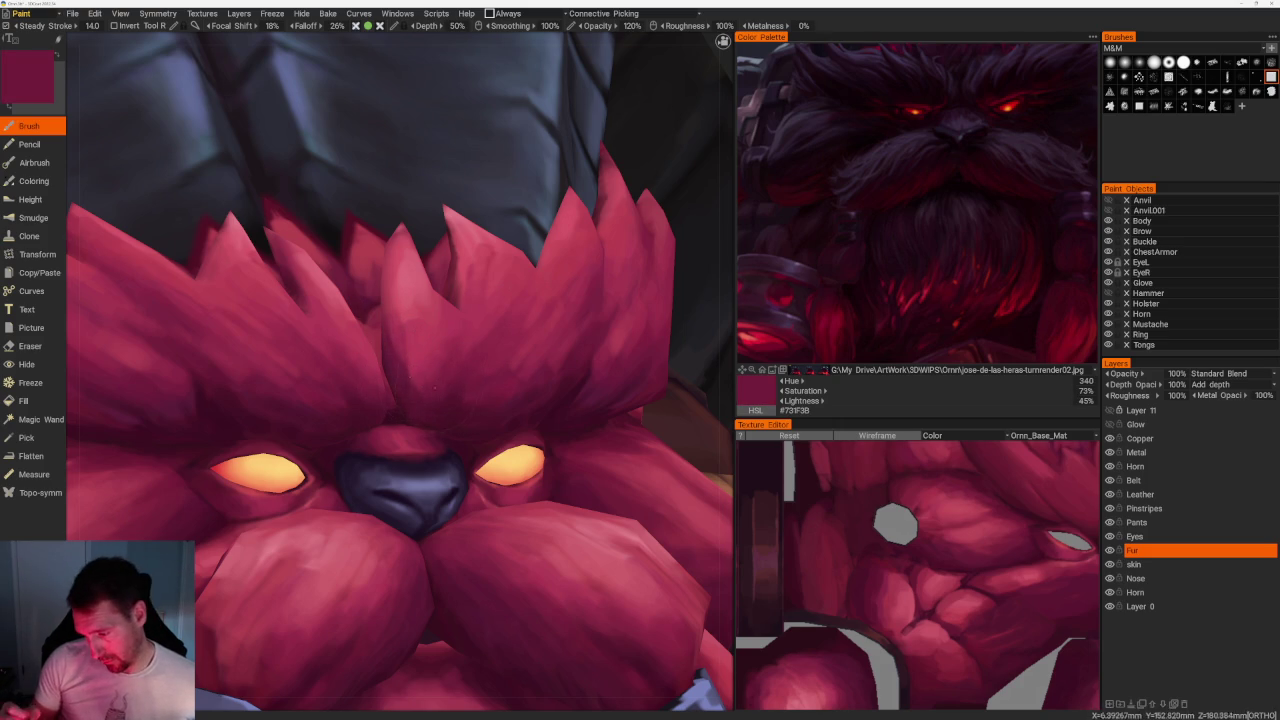
pyautogui.press('v')
pyautogui.press('v')
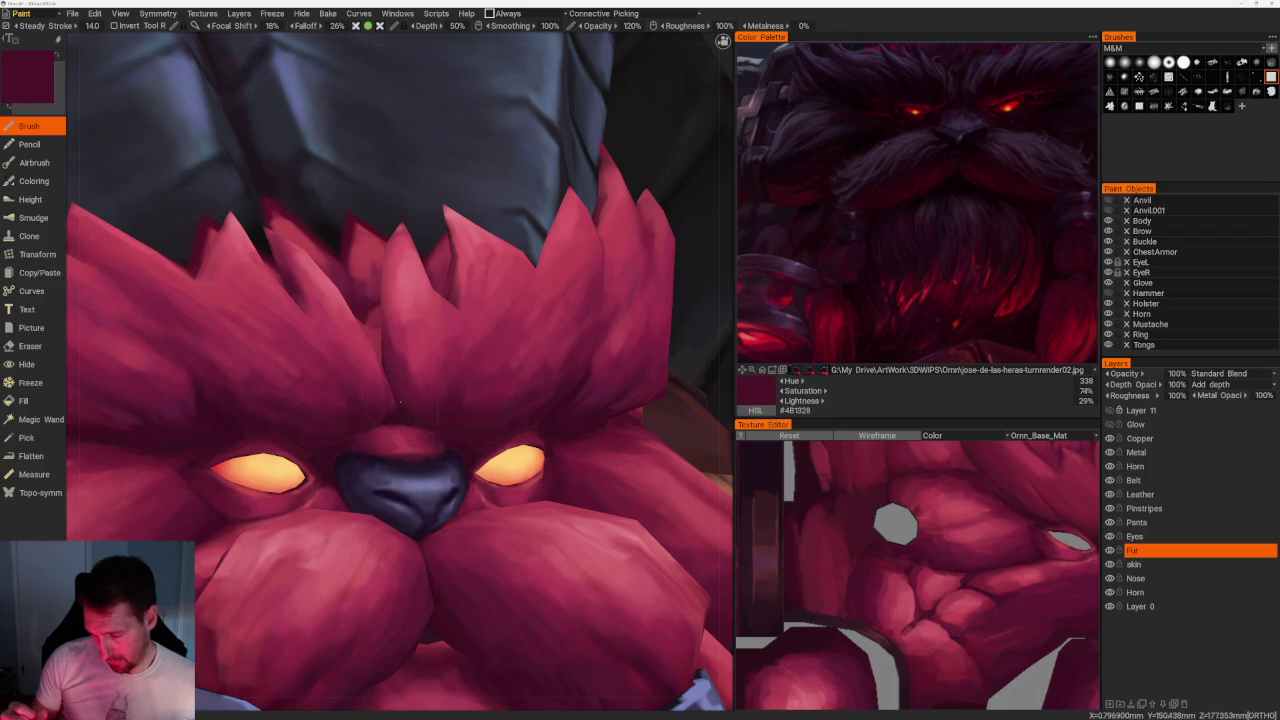
pyautogui.press('v')
pyautogui.press('v')
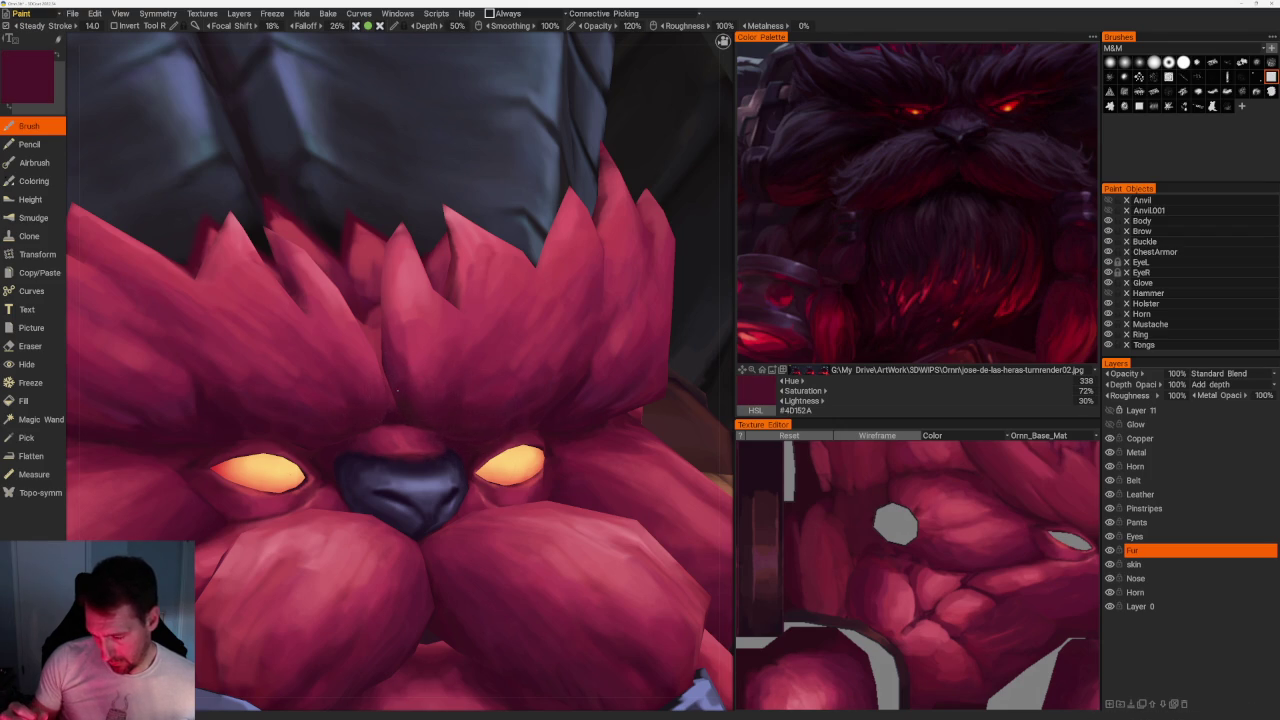
pyautogui.press('v')
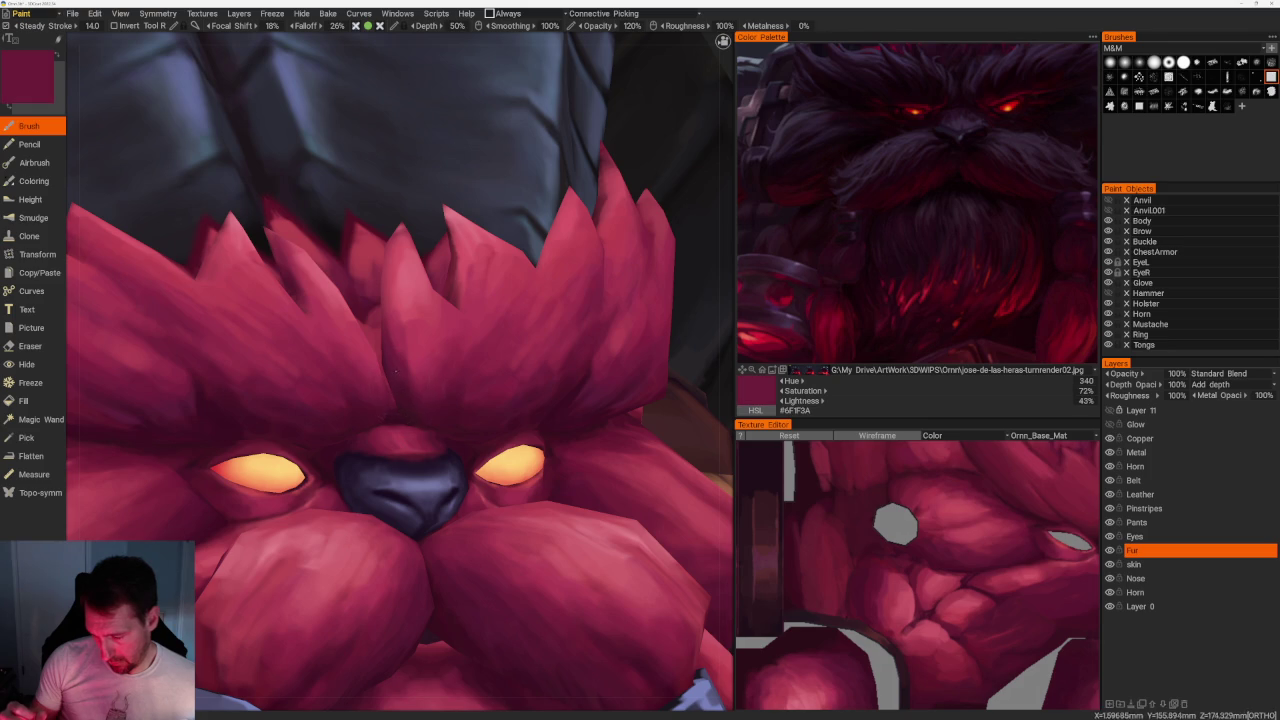
pyautogui.scroll(-5, 460, 437)
pyautogui.moveTo(563, 263); pyautogui.dragTo(631, 266)
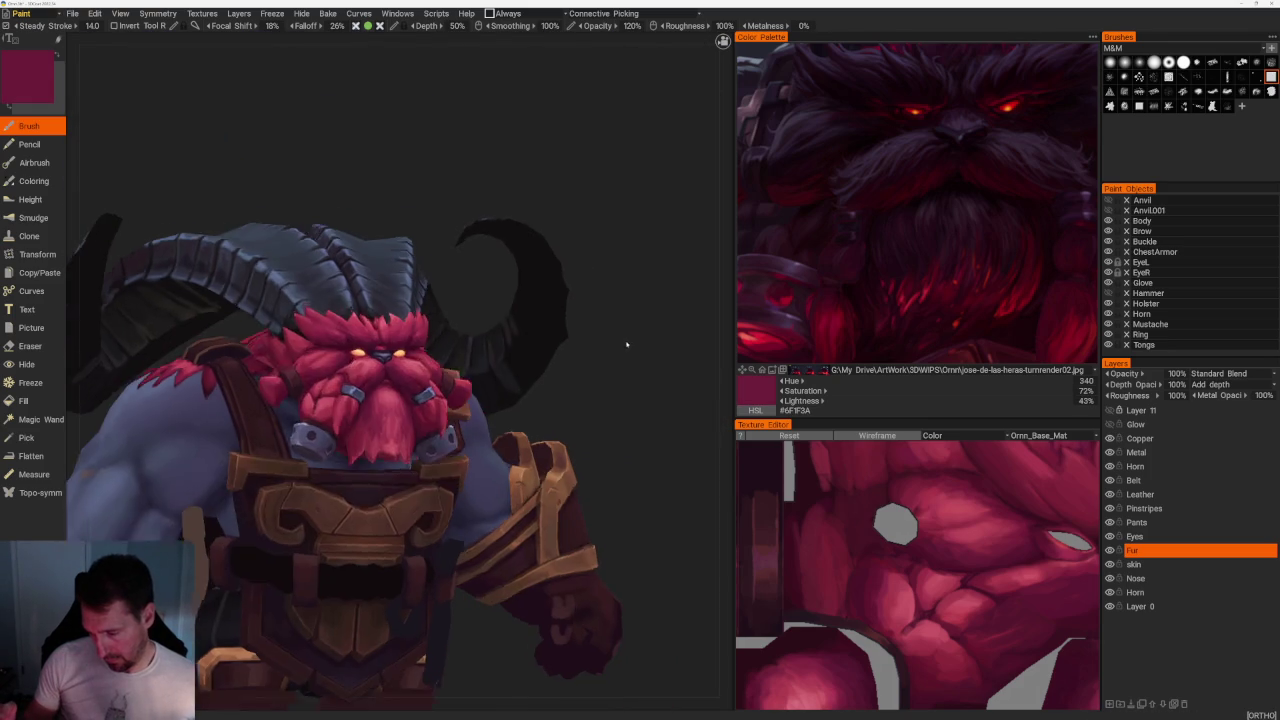
# Zoom in and sample two dark shadow colours from the beard.
pyautogui.scroll(1, 627, 338)
pyautogui.scroll(2, 629, 349)
pyautogui.scroll(2, 600, 329)
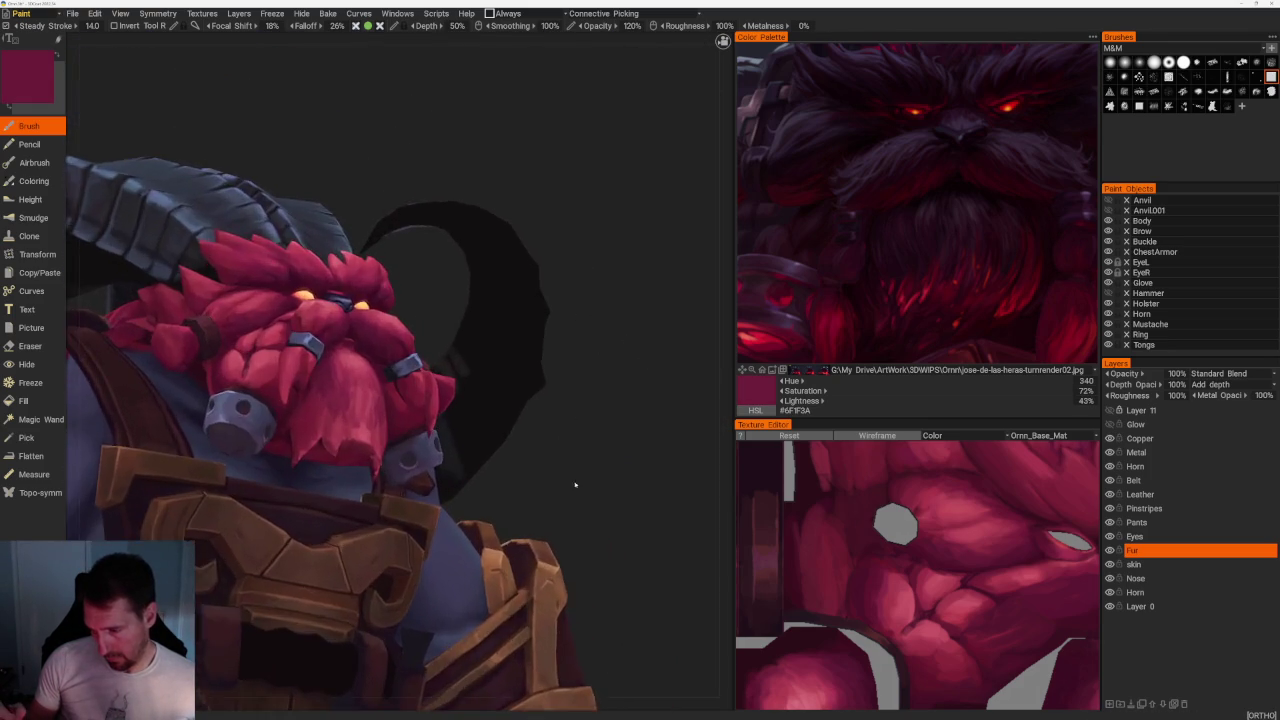
pyautogui.scroll(3, 580, 491)
pyautogui.press('v')
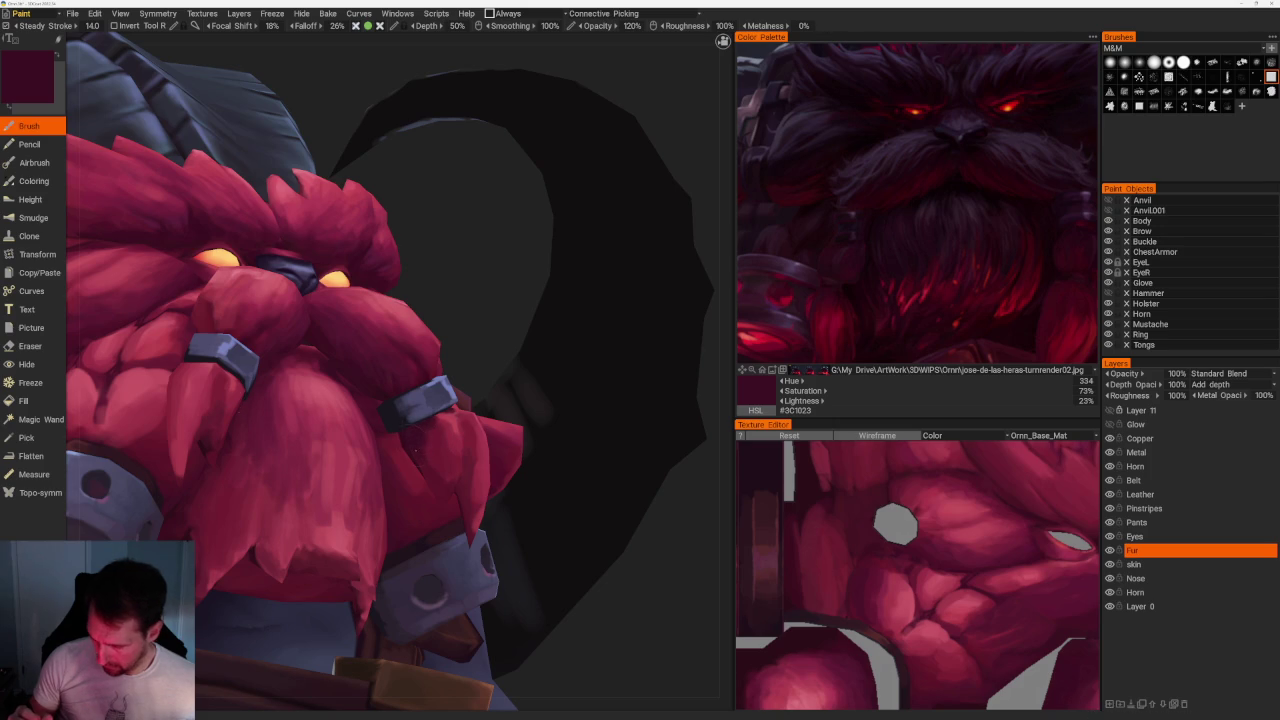
pyautogui.press('v')
# Close in on the beard and sample dark maroon, shadow and lighter mid-tone fur colours.
pyautogui.moveTo(600, 400); pyautogui.dragTo(500, 350)
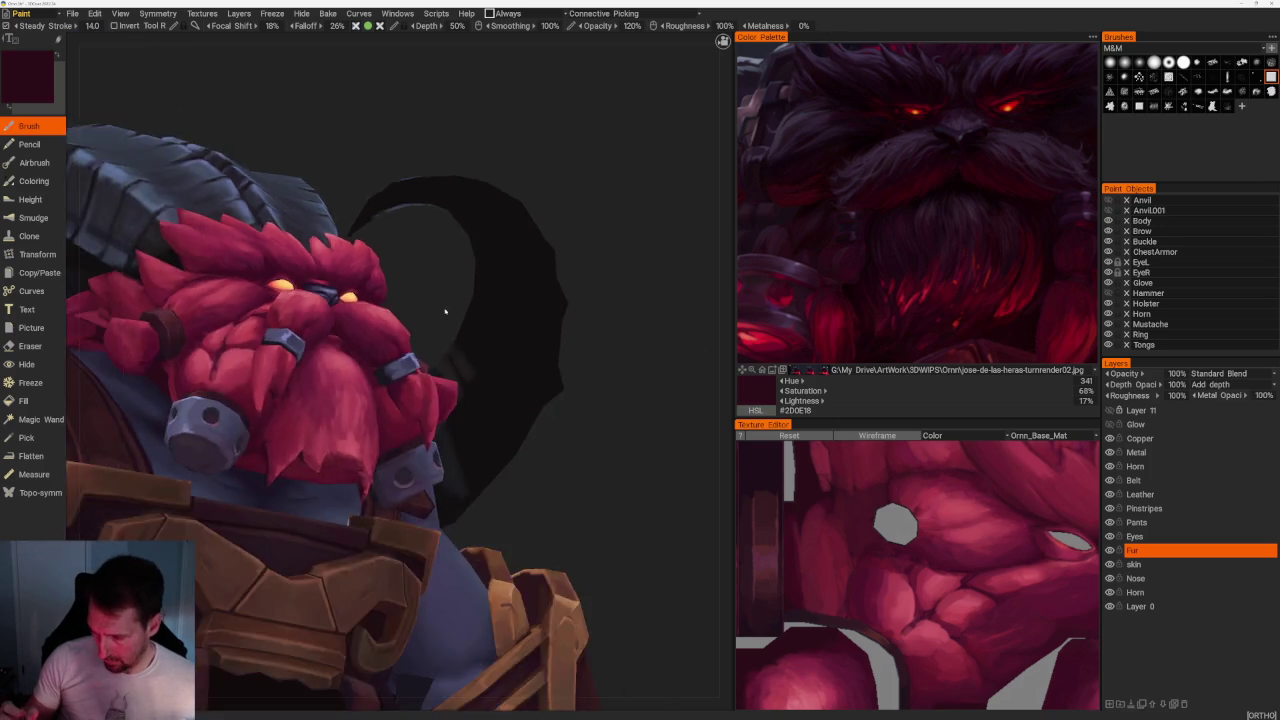
pyautogui.scroll(2, 400, 375)
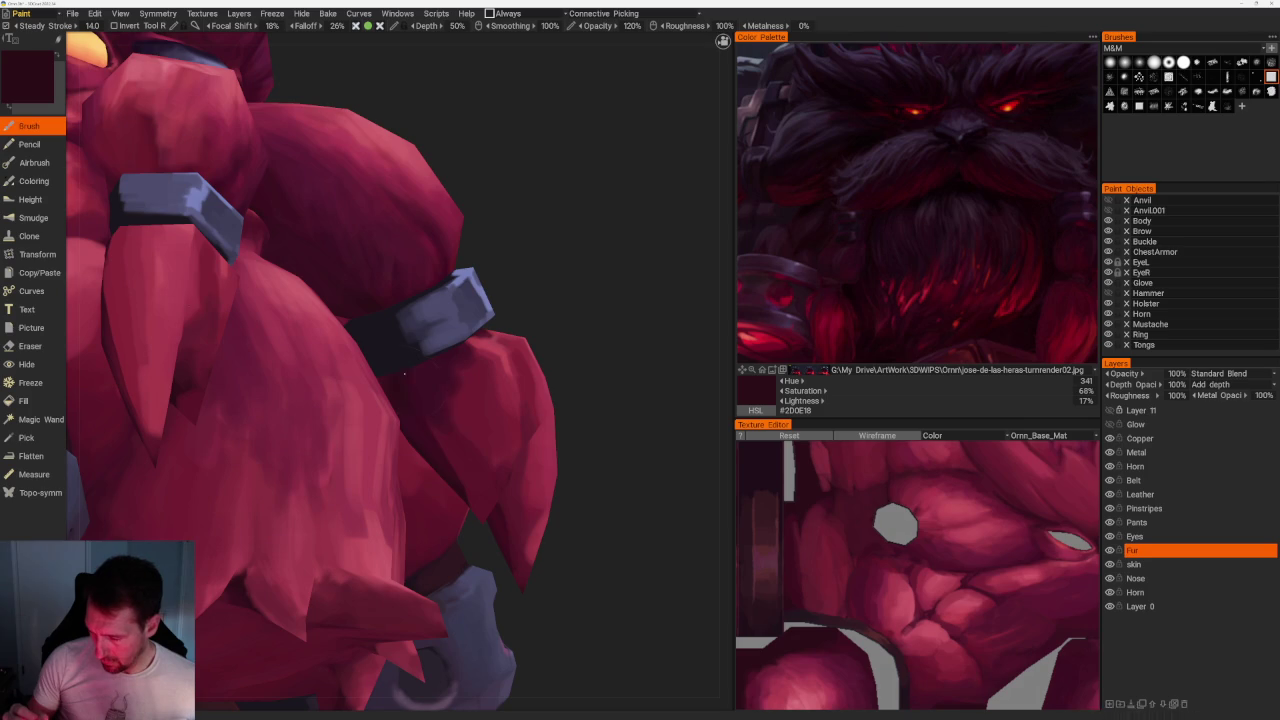
pyautogui.press('v')
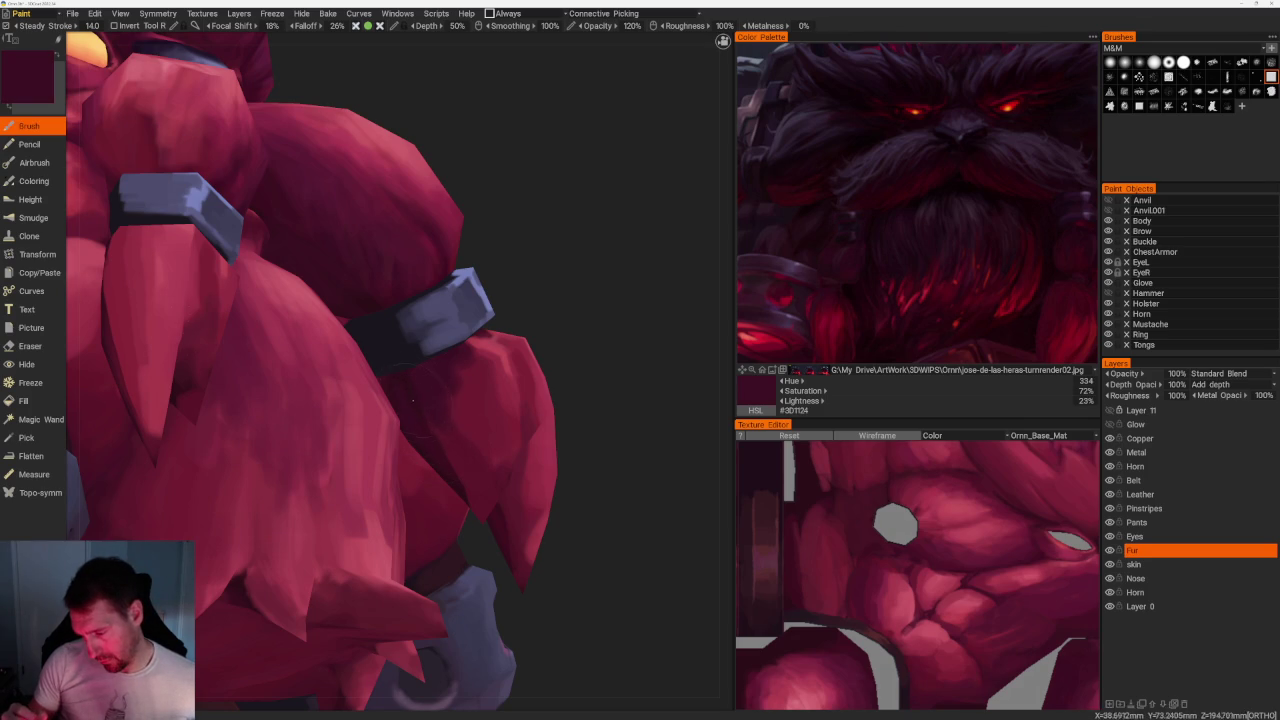
pyautogui.press('v')
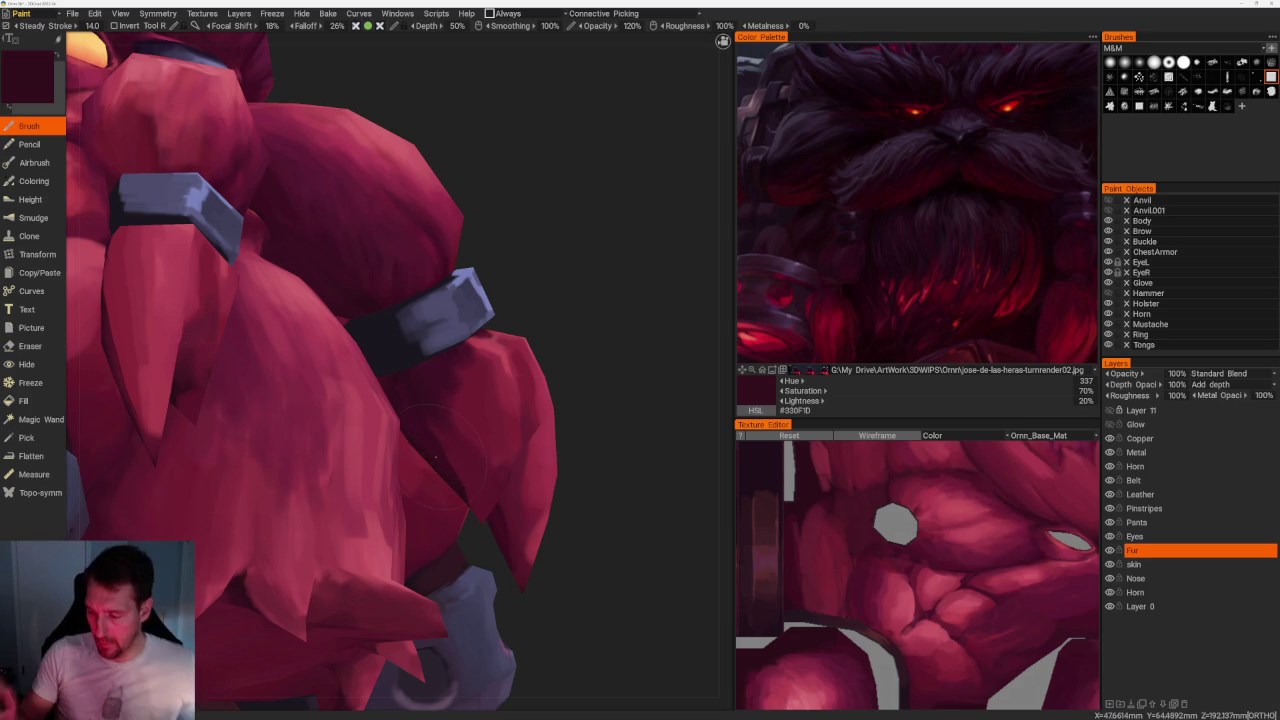
pyautogui.press('v')
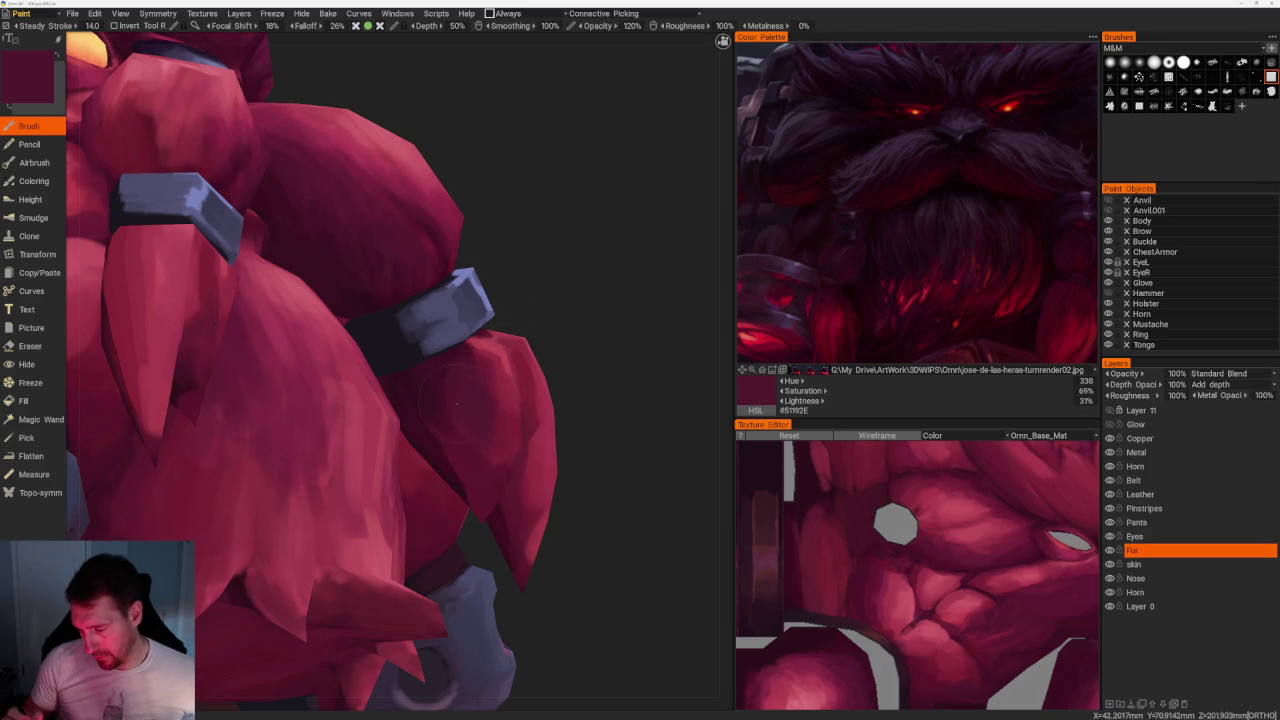
pyautogui.press('v')
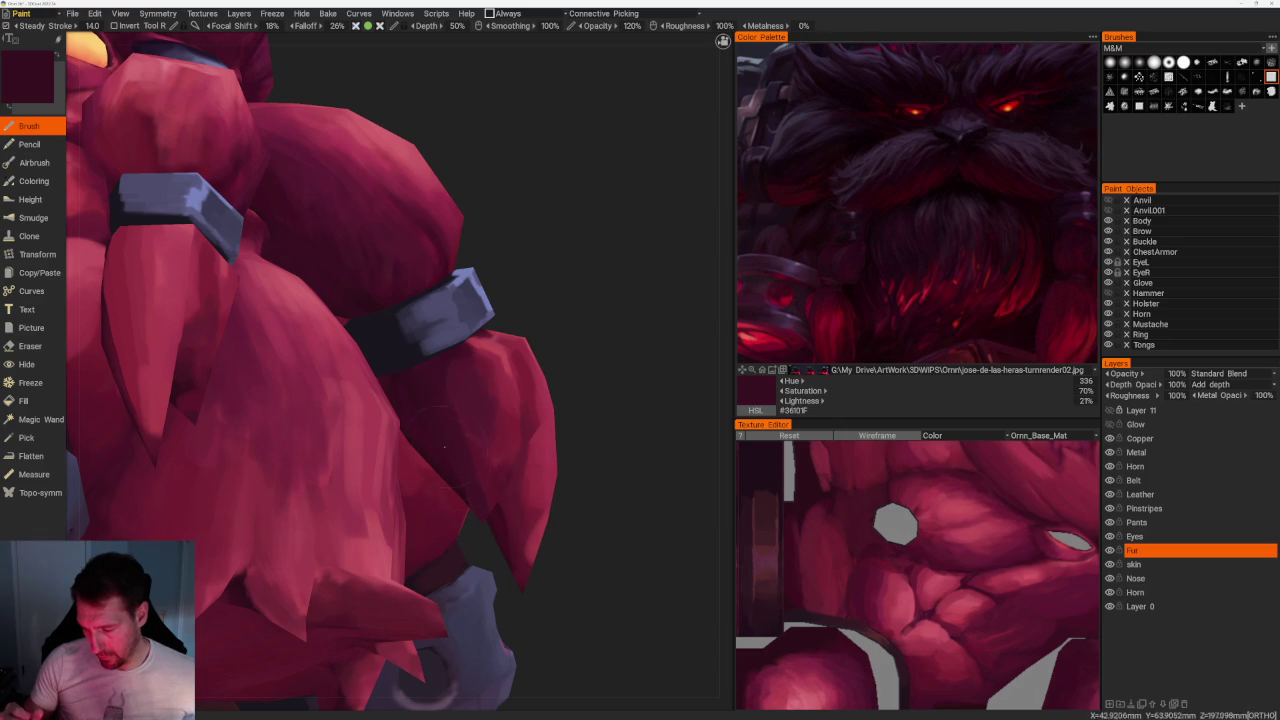
# From a top-down front view, sample the beard's base red, a darker red and a brighter red.
pyautogui.scroll(-10, 449, 217)
pyautogui.moveTo(449, 217)
pyautogui.mouseDown()
pyautogui.moveTo(477, 323)
pyautogui.moveTo(531, 277)
pyautogui.moveTo(530, 390)
pyautogui.mouseUp()
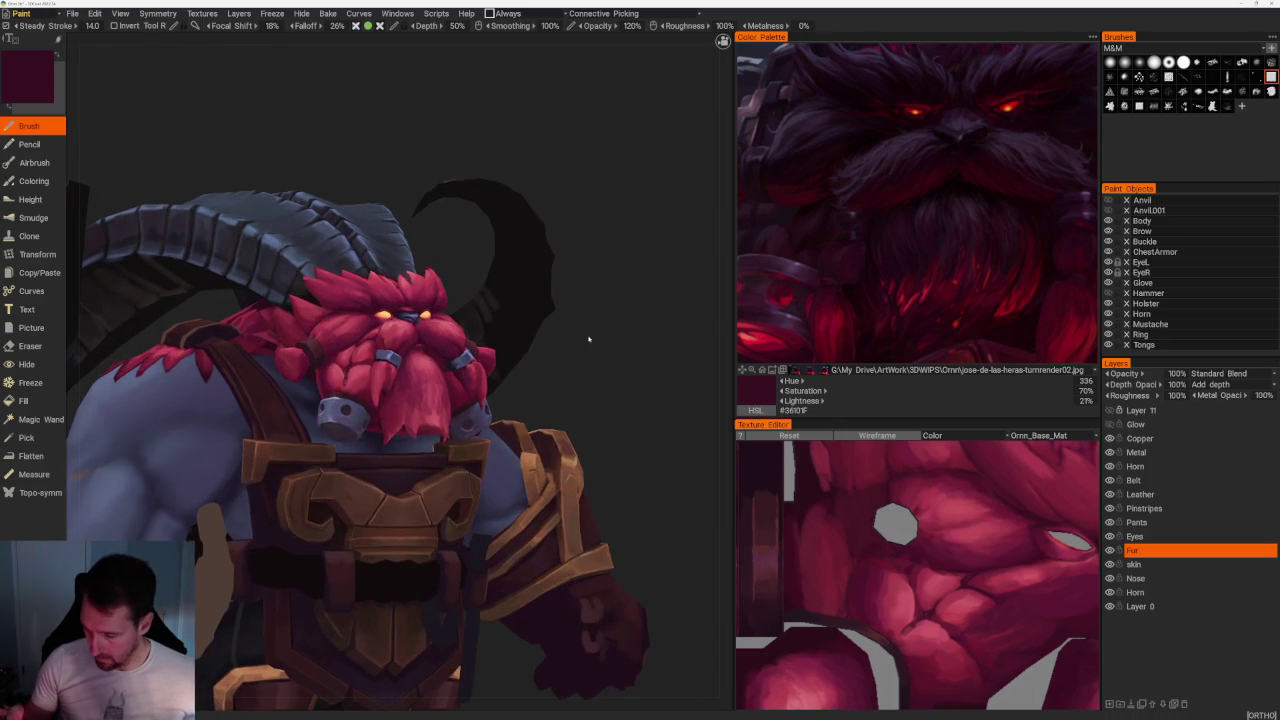
pyautogui.scroll(2, 591, 343)
pyautogui.moveTo(591, 343); pyautogui.dragTo(588, 358)
pyautogui.scroll(2, 588, 358)
pyautogui.scroll(2, 588, 358)
pyautogui.scroll(2, 588, 358)
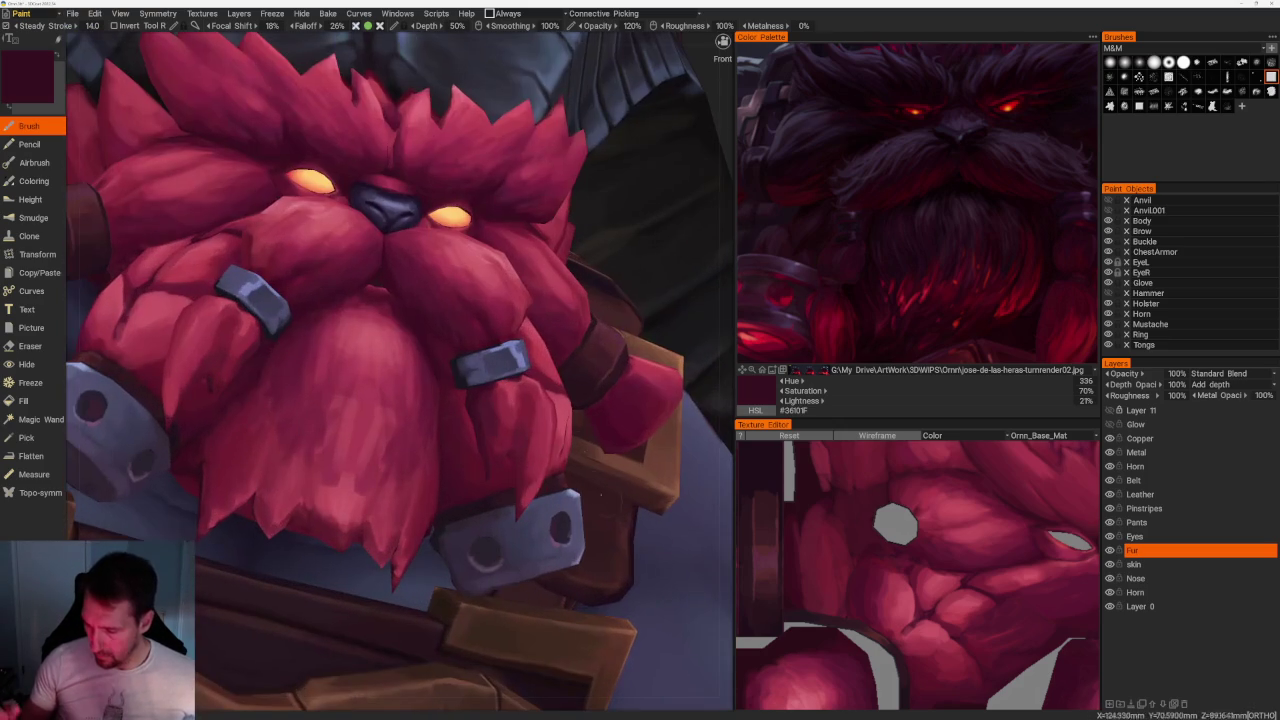
pyautogui.press('v')
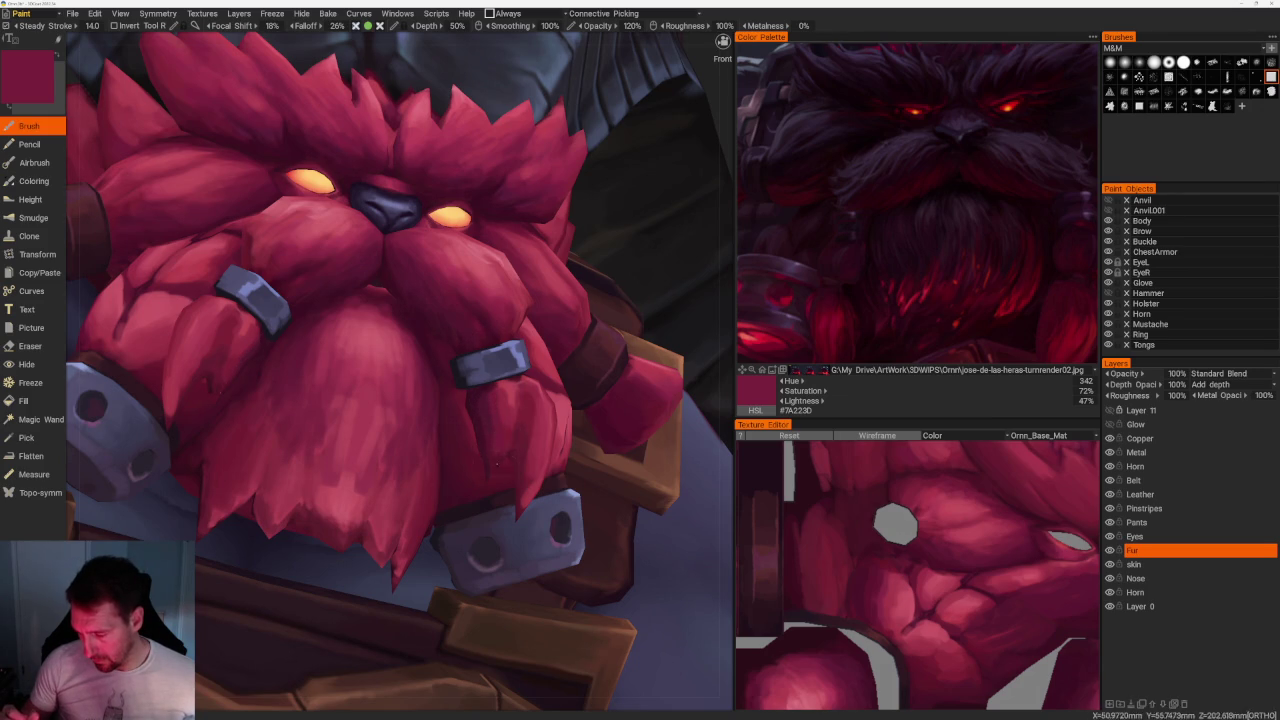
pyautogui.press('v')
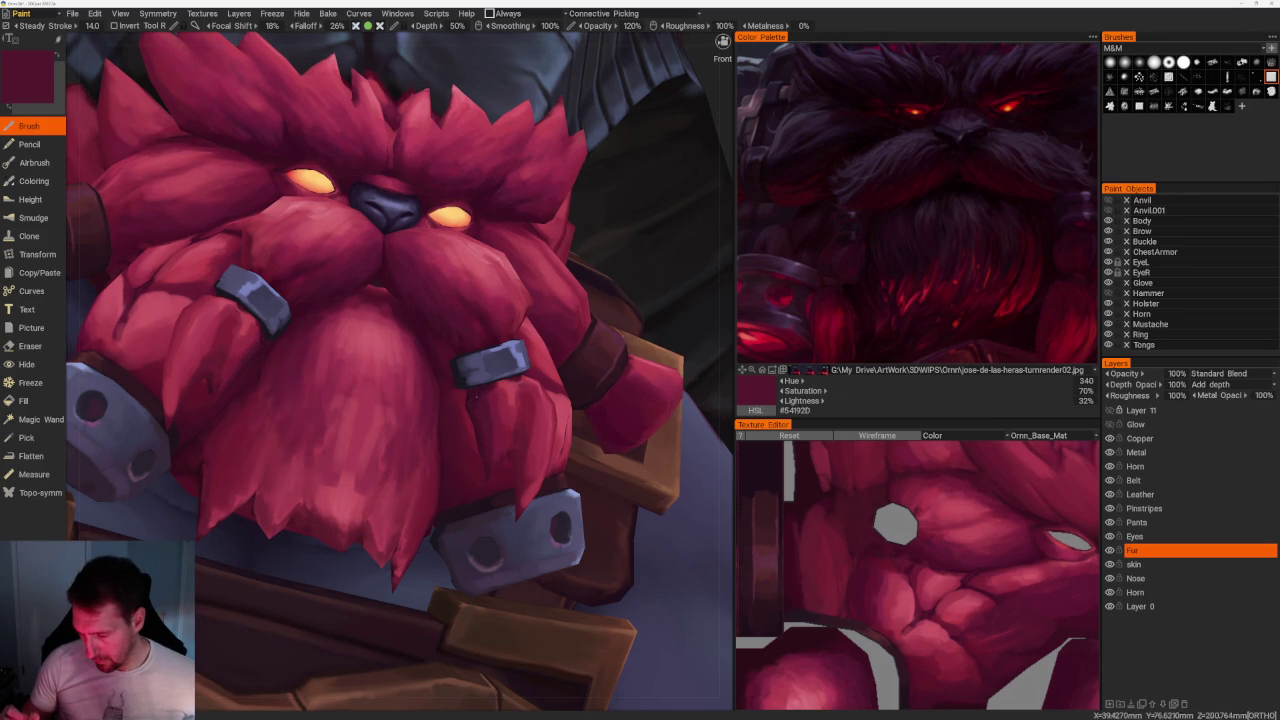
pyautogui.press('v')
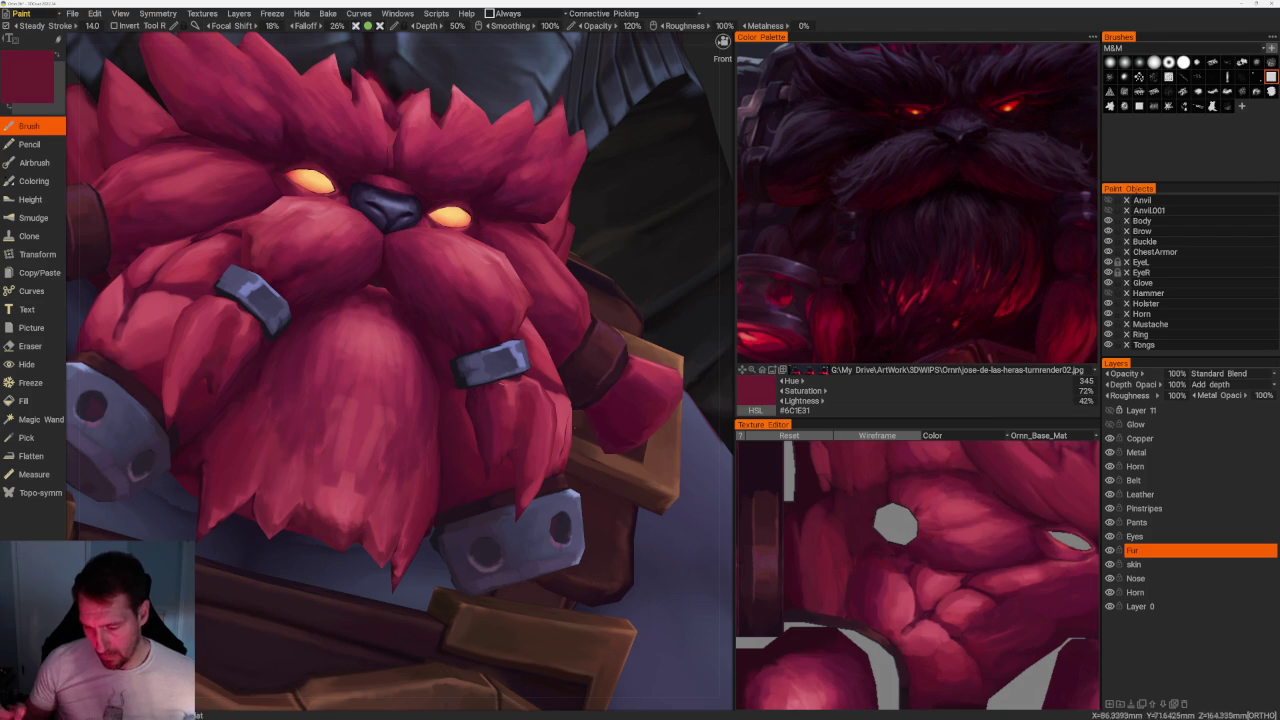
# From a side angle, sample highlight and darker reds, ending on light pink #CC5768.
pyautogui.scroll(-5, 400, 370)
pyautogui.moveTo(400, 370); pyautogui.dragTo(480, 375, button='middle')
pyautogui.scroll(5, 400, 300)
pyautogui.press('v')
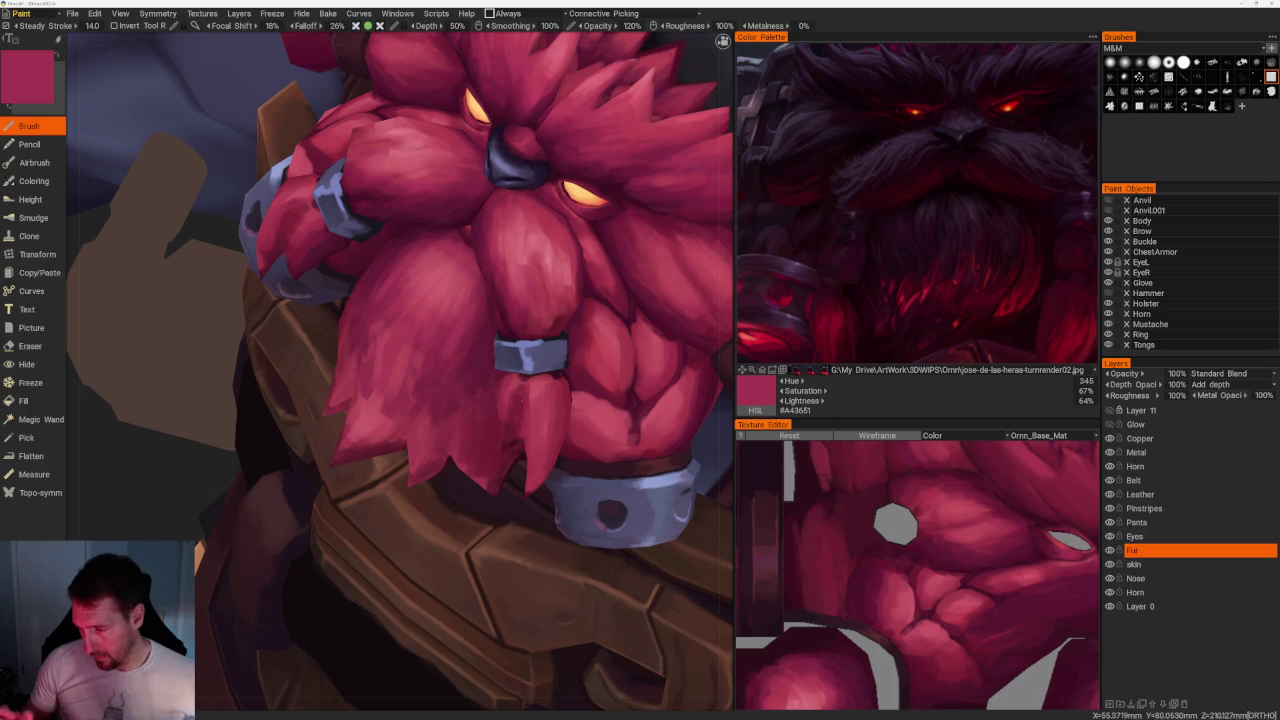
pyautogui.press('v')
pyautogui.press('v')
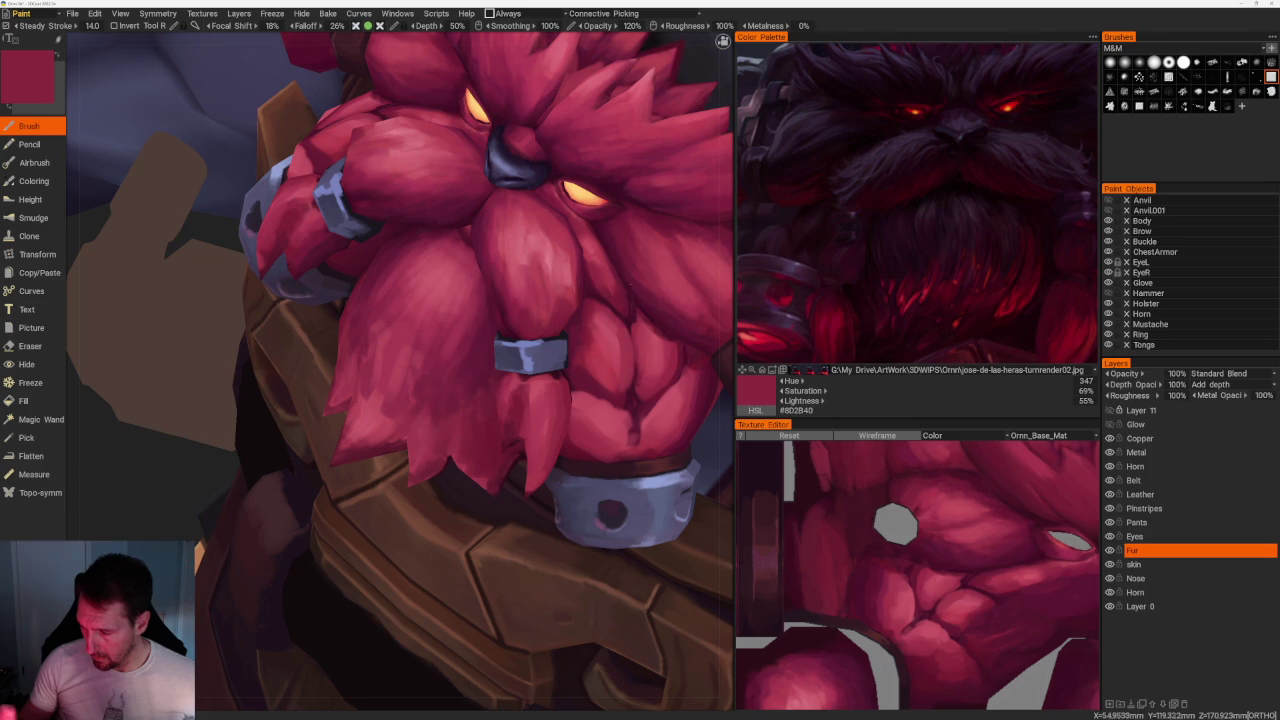
pyautogui.press('v')
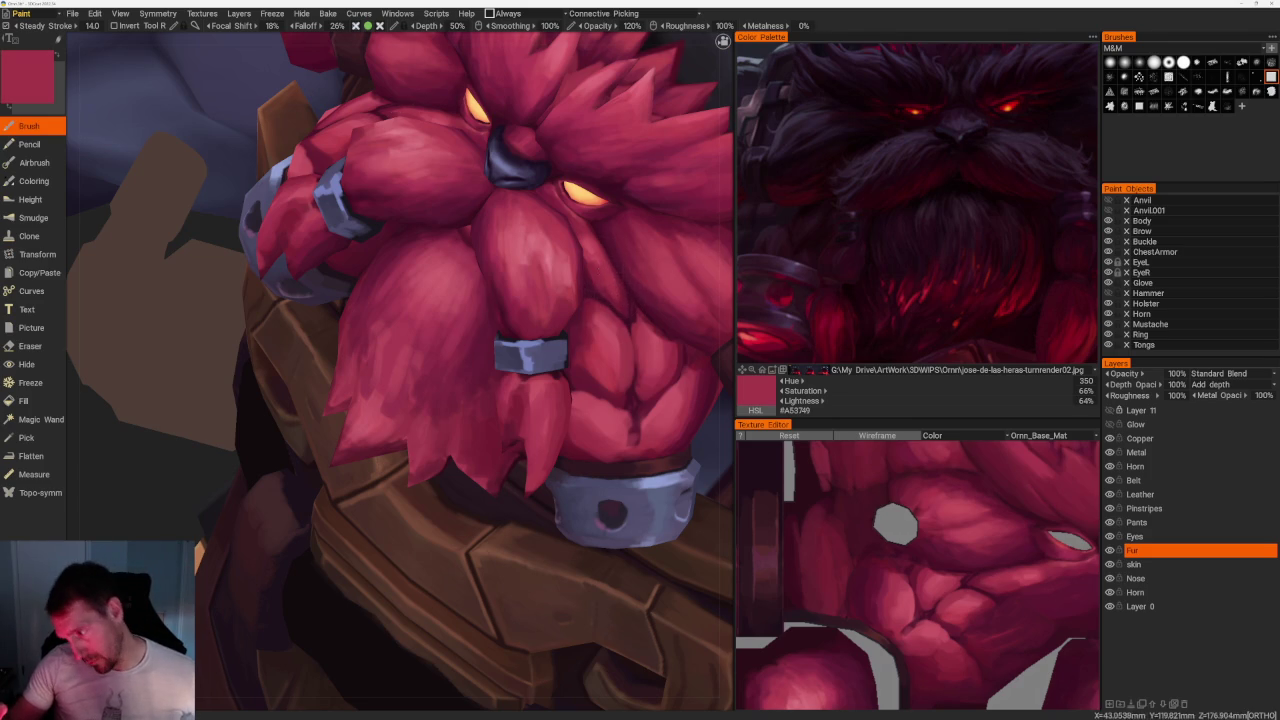
pyautogui.press('v')
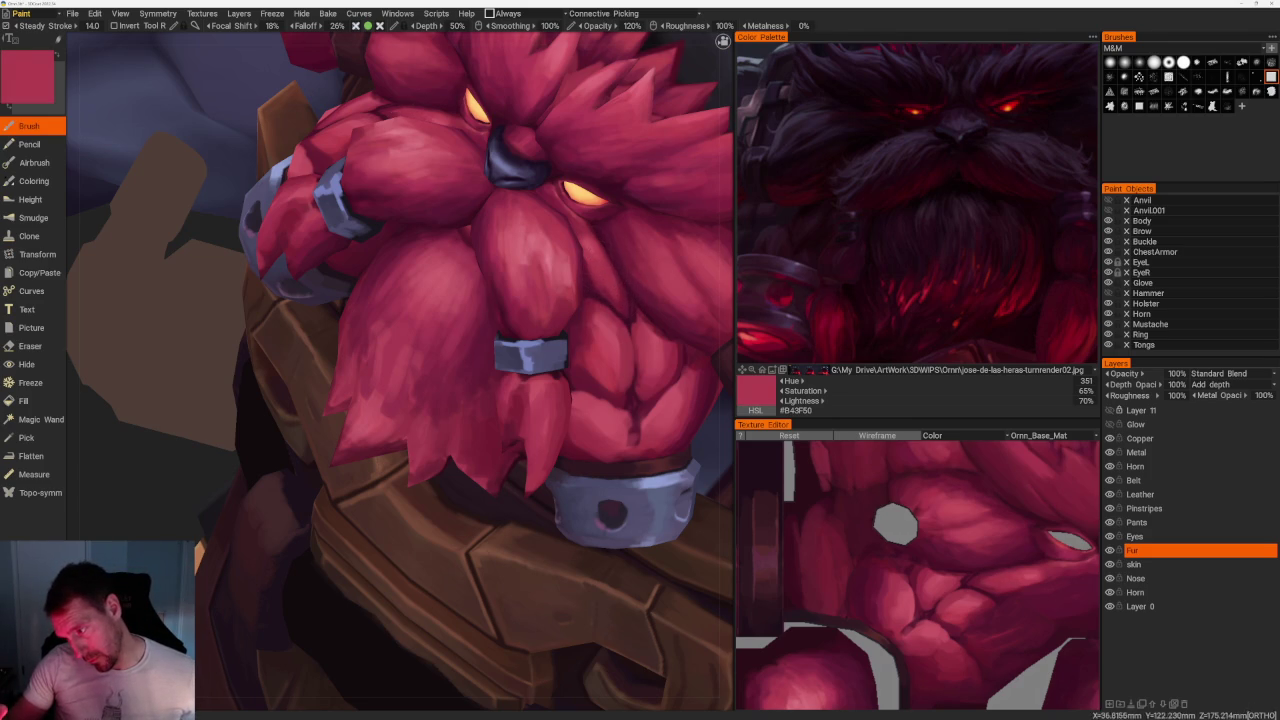
pyautogui.press('v')
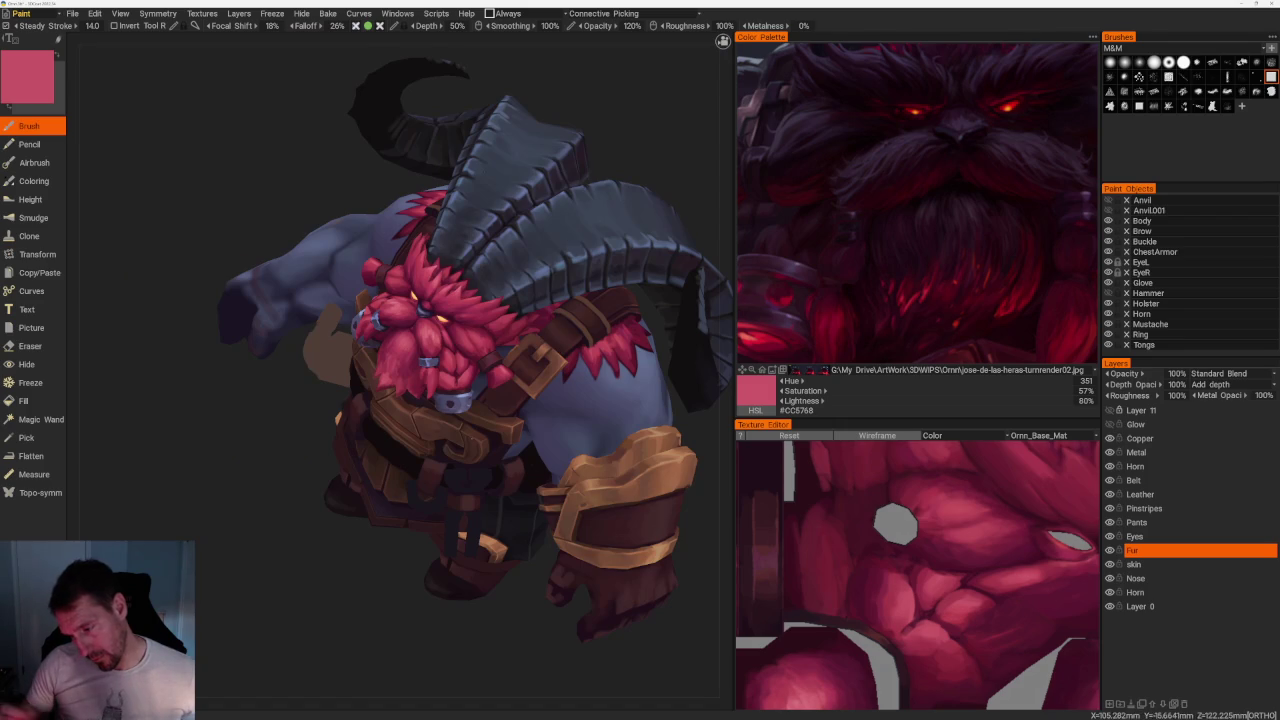
pyautogui.moveTo(420, 560)
pyautogui.mouseDown()
pyautogui.moveTo(341, 560)
pyautogui.moveTo(352, 591)
pyautogui.mouseUp()
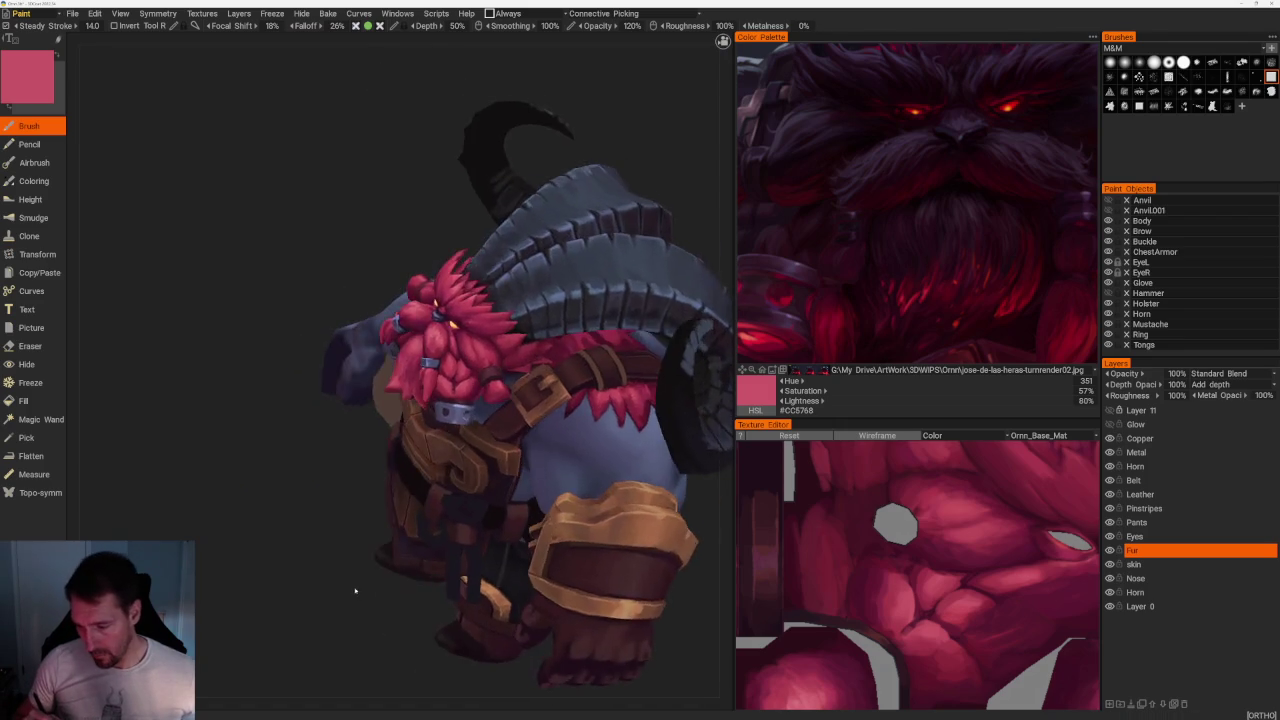
# From a side angle, sample dark red, brighter crimson, darker crimson and light pink from the fur.
pyautogui.scroll(5, 352, 591)
pyautogui.press('v')
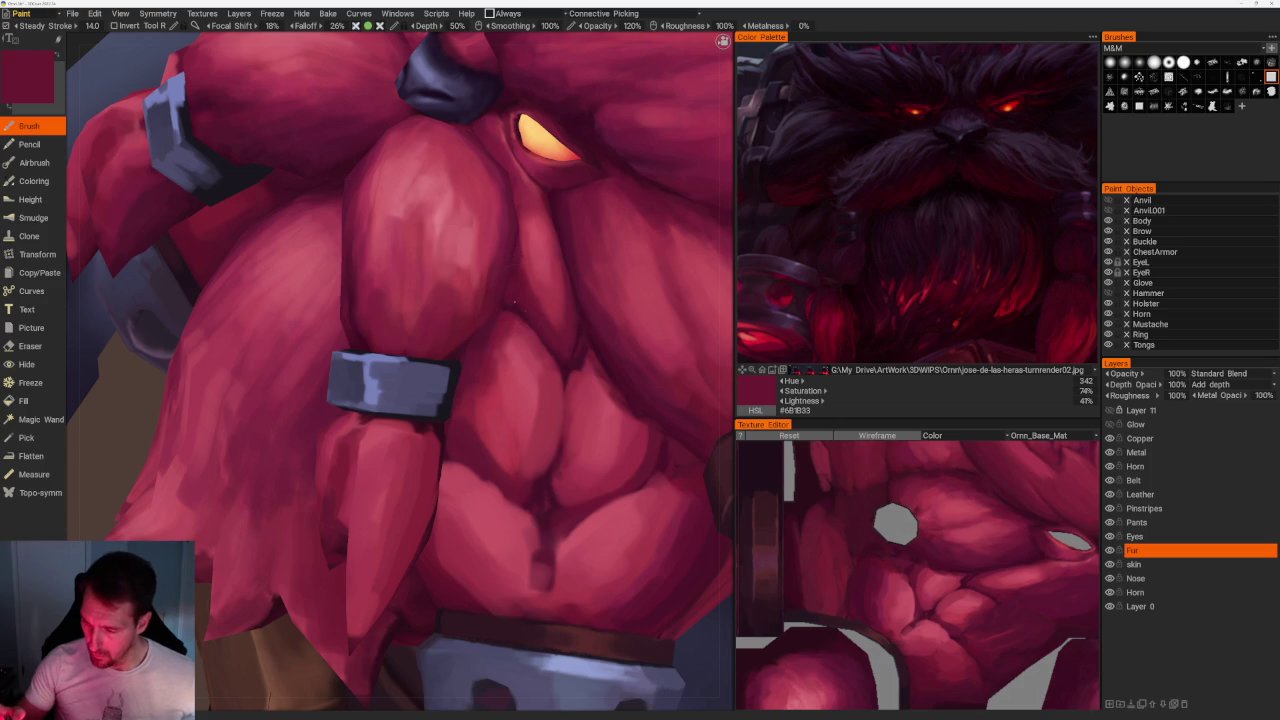
pyautogui.scroll(-5, 344, 416)
pyautogui.moveTo(370, 300)
pyautogui.mouseDown()
pyautogui.moveTo(386, 200)
pyautogui.moveTo(409, 211)
pyautogui.mouseUp()
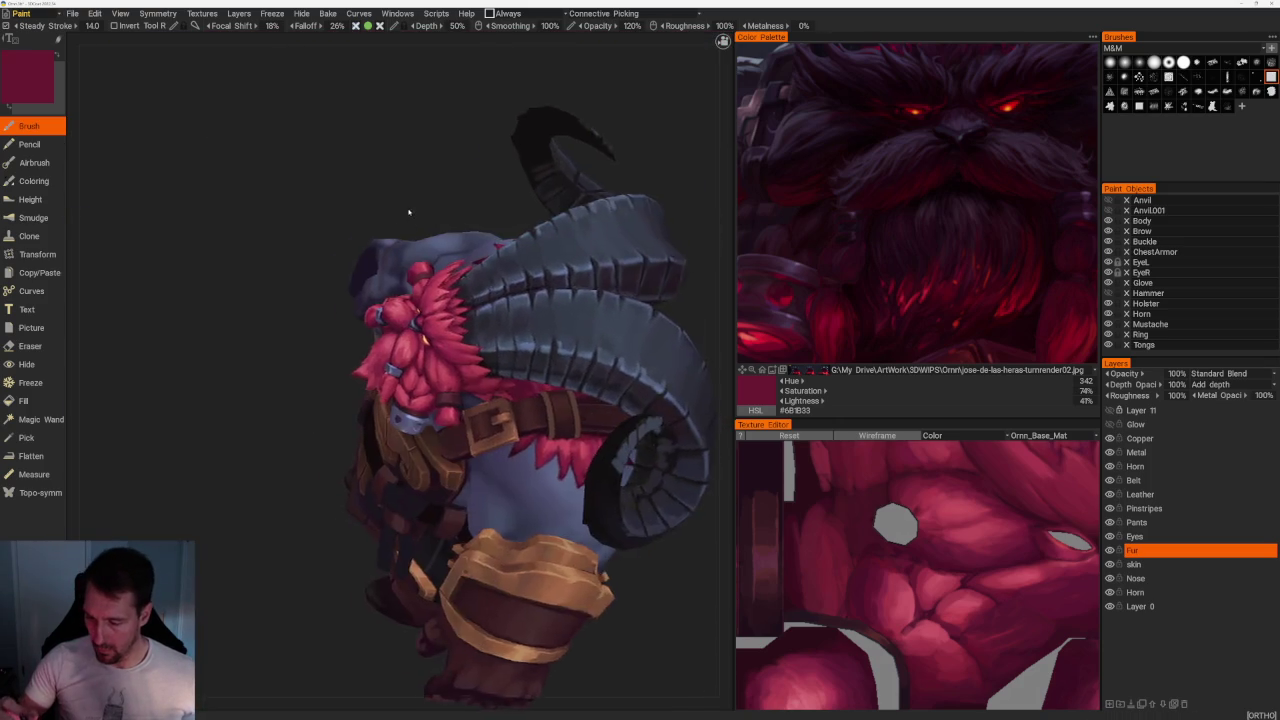
pyautogui.scroll(5, 536, 336)
pyautogui.press('v')
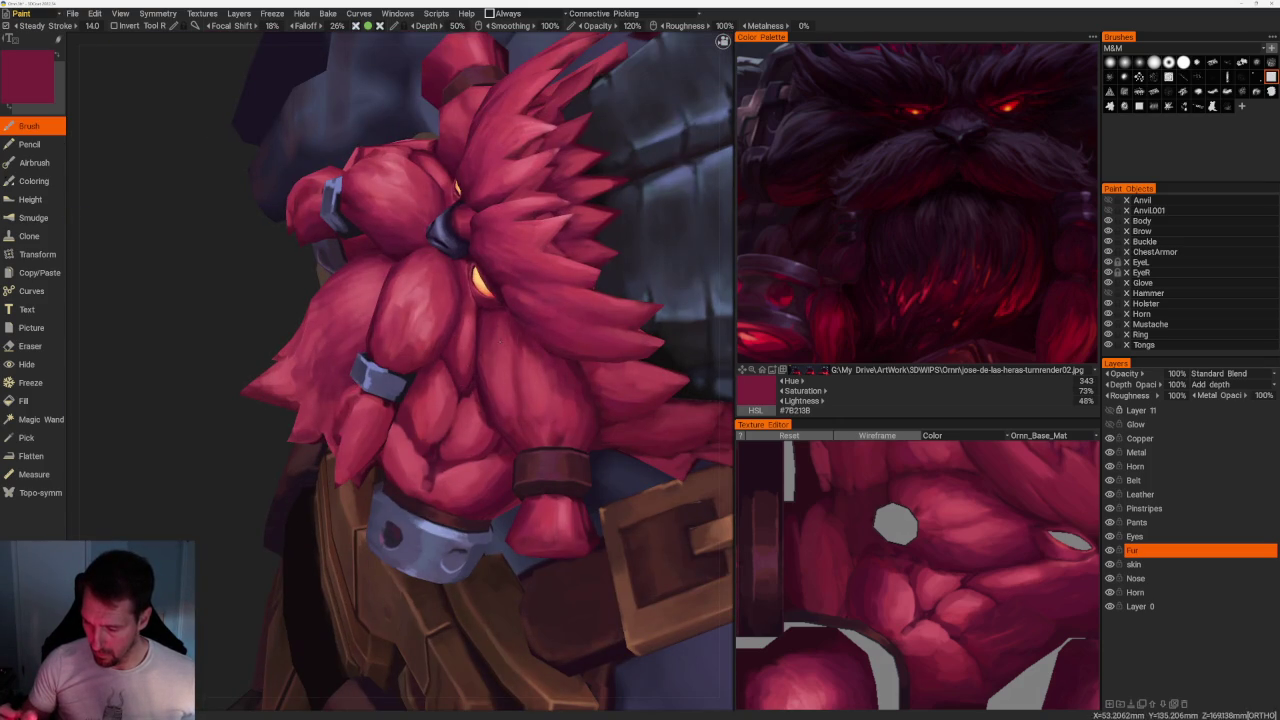
pyautogui.press('v')
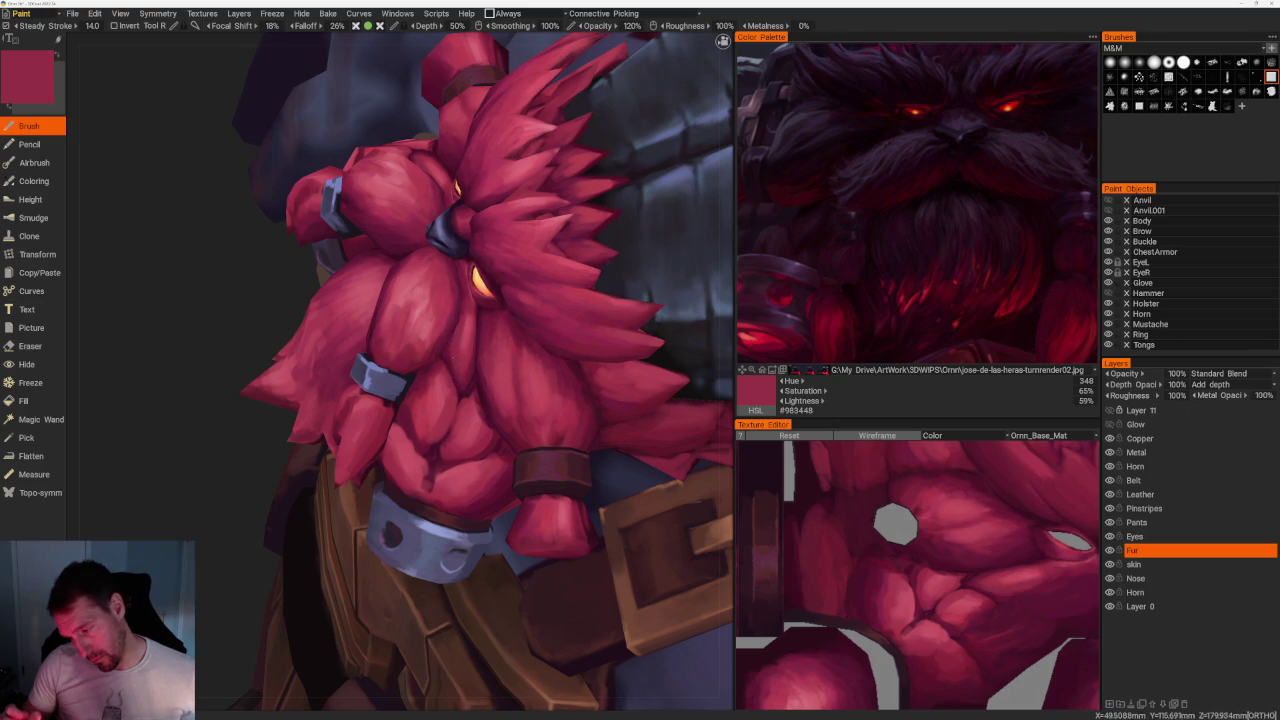
pyautogui.press('v')
pyautogui.press('v')
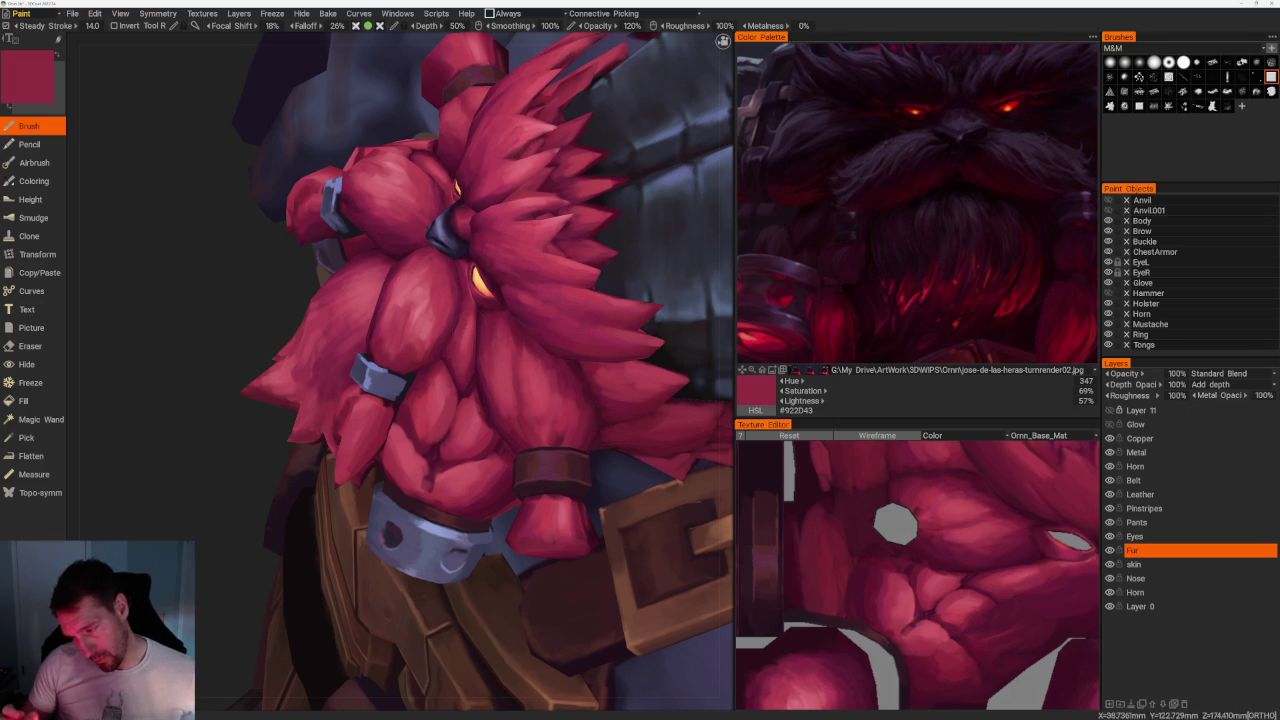
pyautogui.press('v')
# With the whole horned model in view, sample lighter and deeper pinks, then mid crimson #A73A4F.
pyautogui.scroll(-3, 480, 380)
pyautogui.moveTo(200, 480)
pyautogui.mouseDown()
pyautogui.moveTo(234, 491)
pyautogui.moveTo(330, 470)
pyautogui.moveTo(520, 460)
pyautogui.mouseUp()
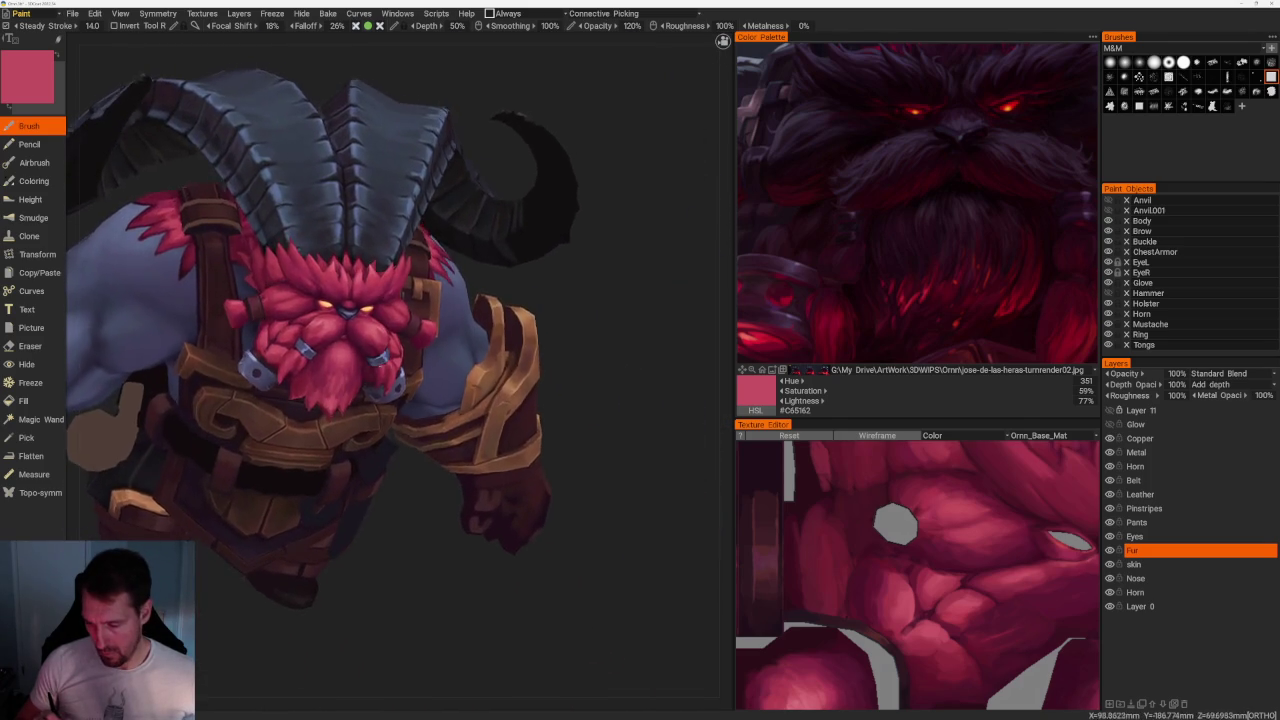
pyautogui.scroll(5, 400, 360)
pyautogui.scroll(3, 280, 310)
pyautogui.scroll(3, 280, 310)
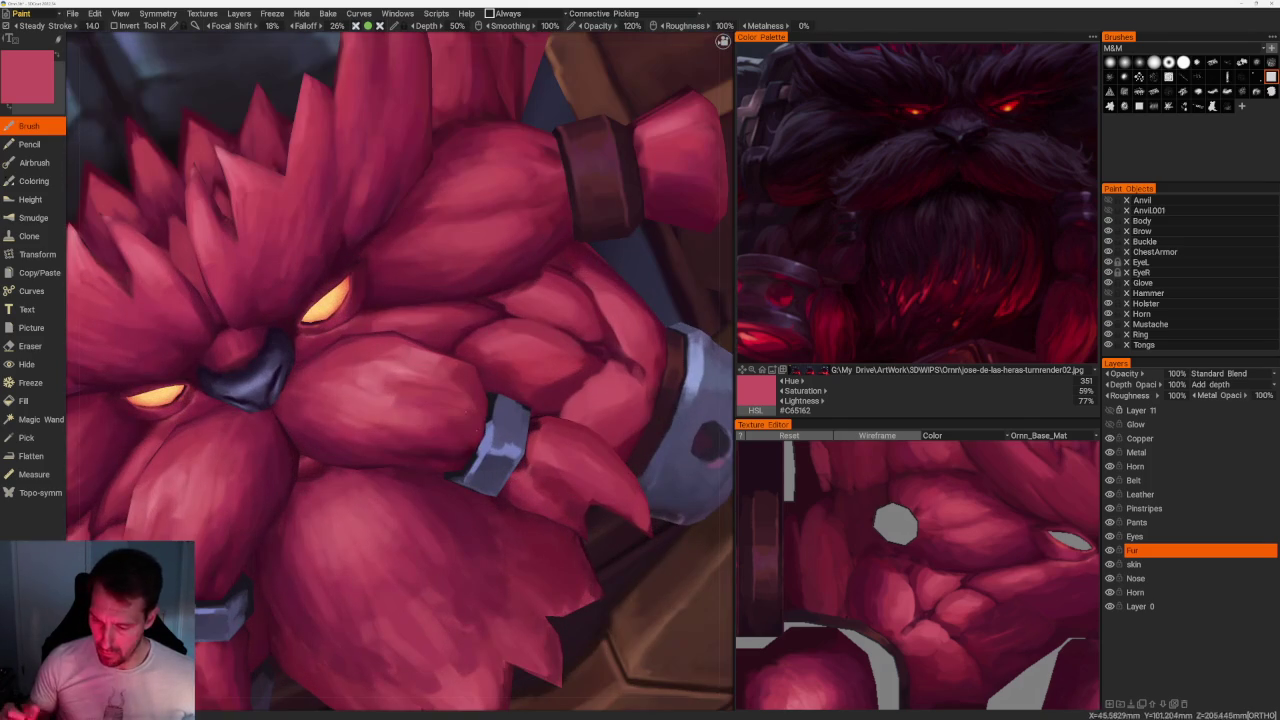
pyautogui.scroll(2, 302, 325)
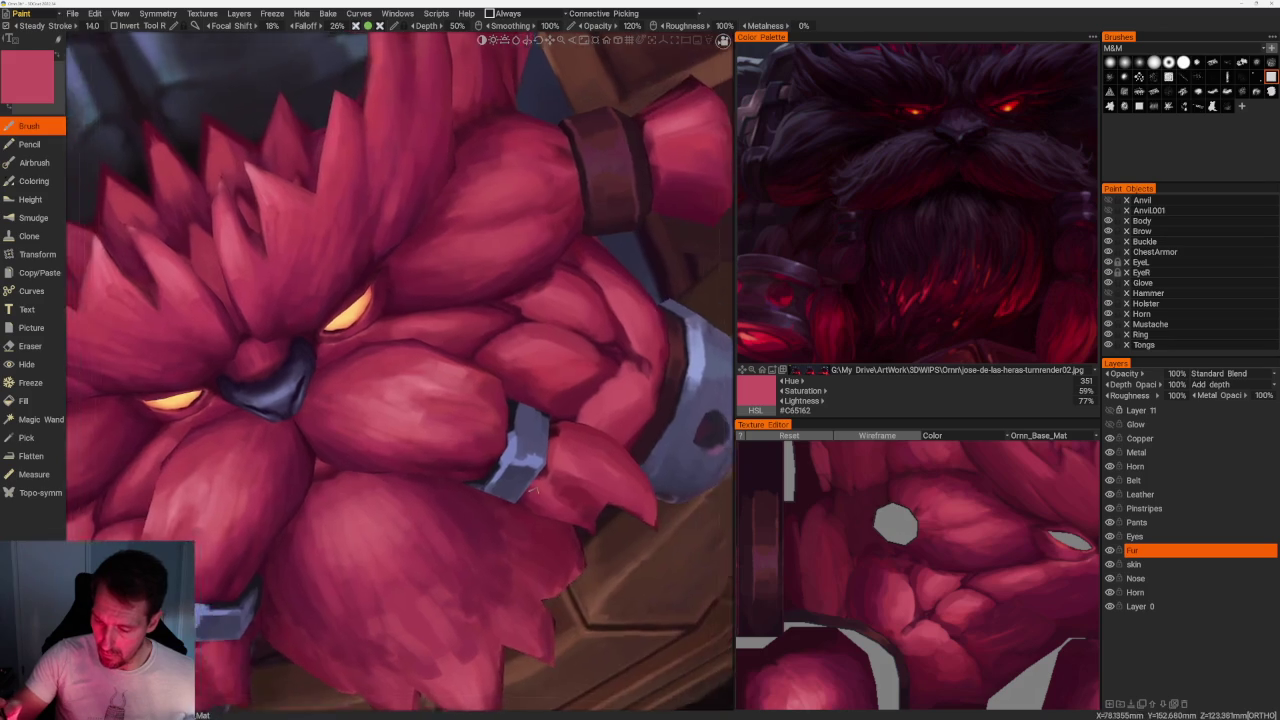
pyautogui.scroll(2, 302, 325)
pyautogui.press('v')
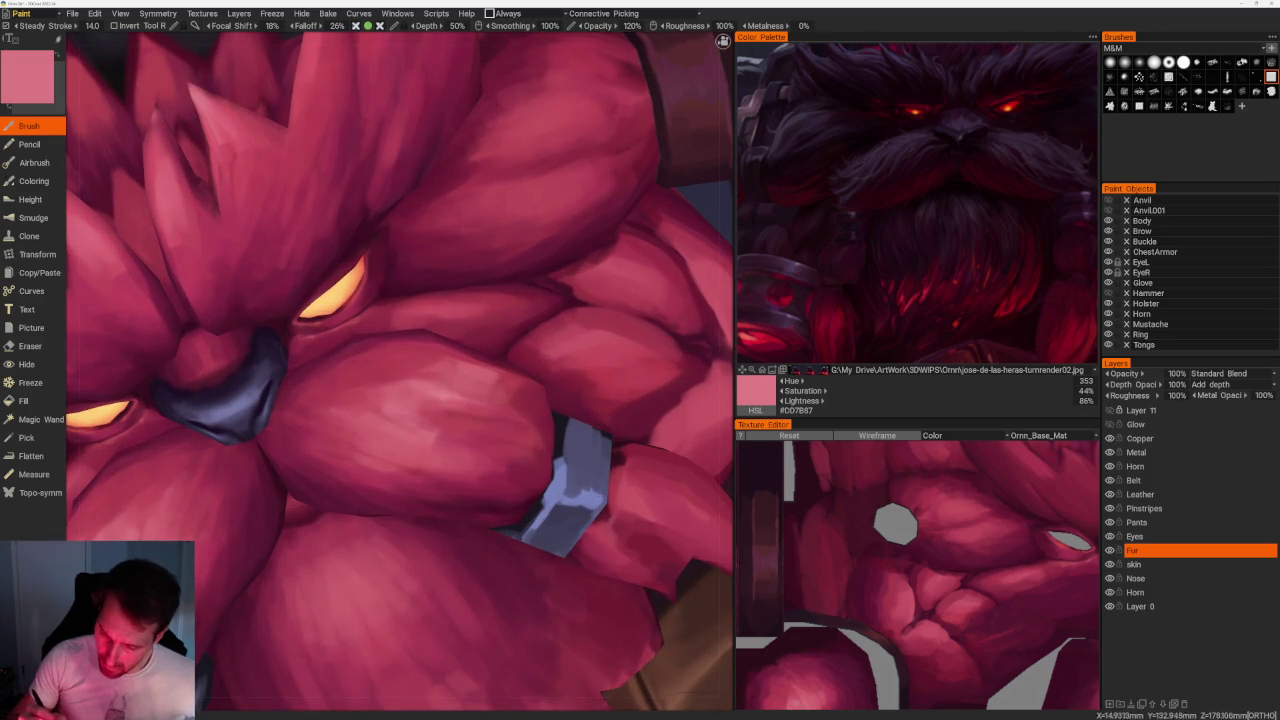
pyautogui.press('v')
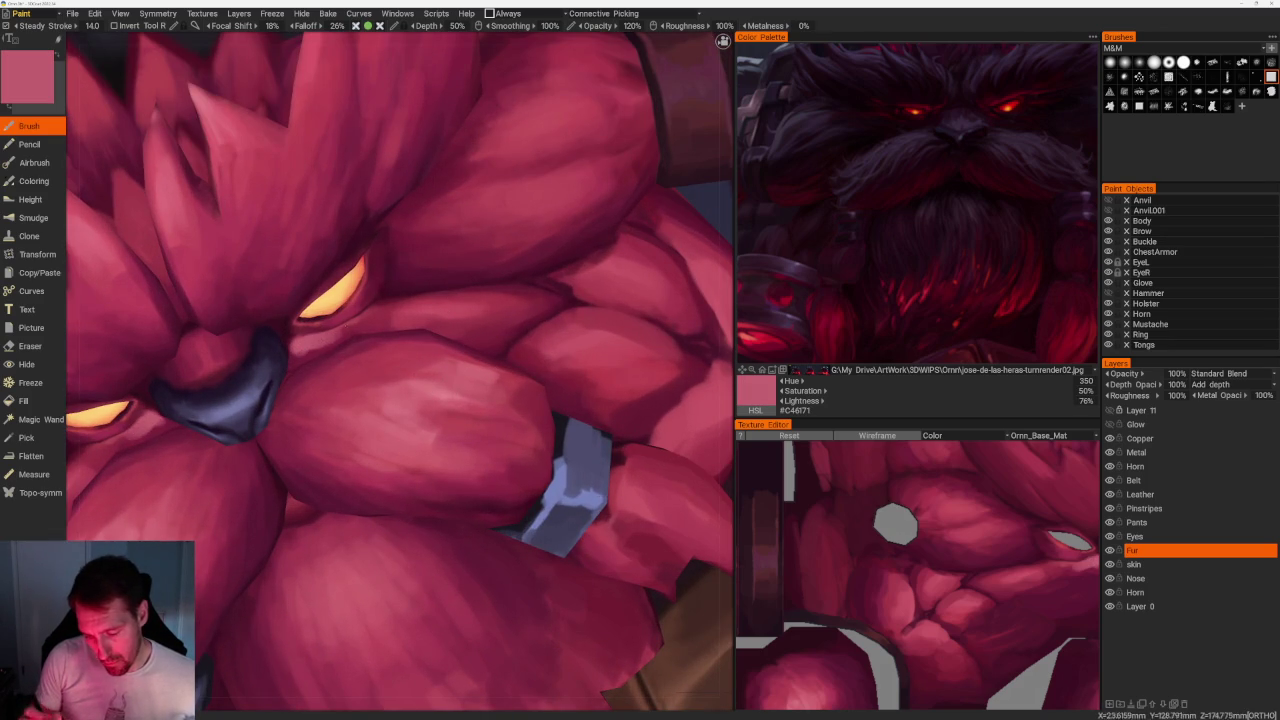
pyautogui.press('v')
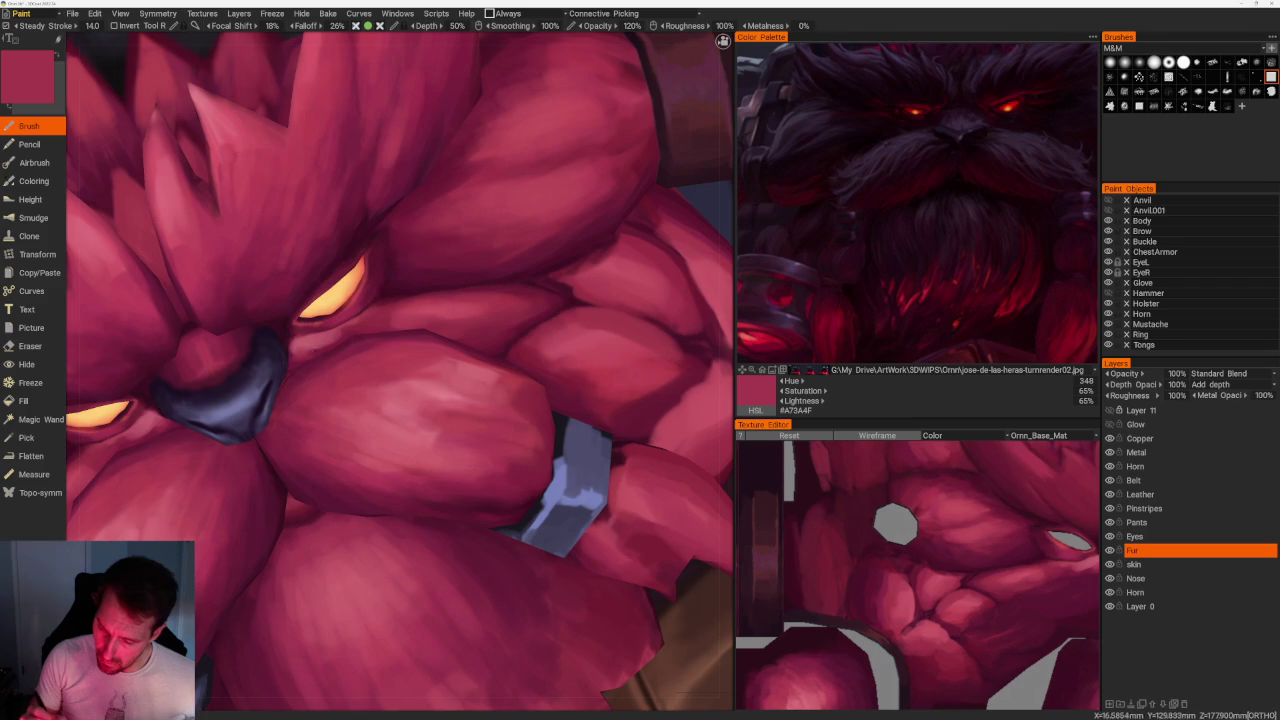
pyautogui.scroll(-1, 400, 370)
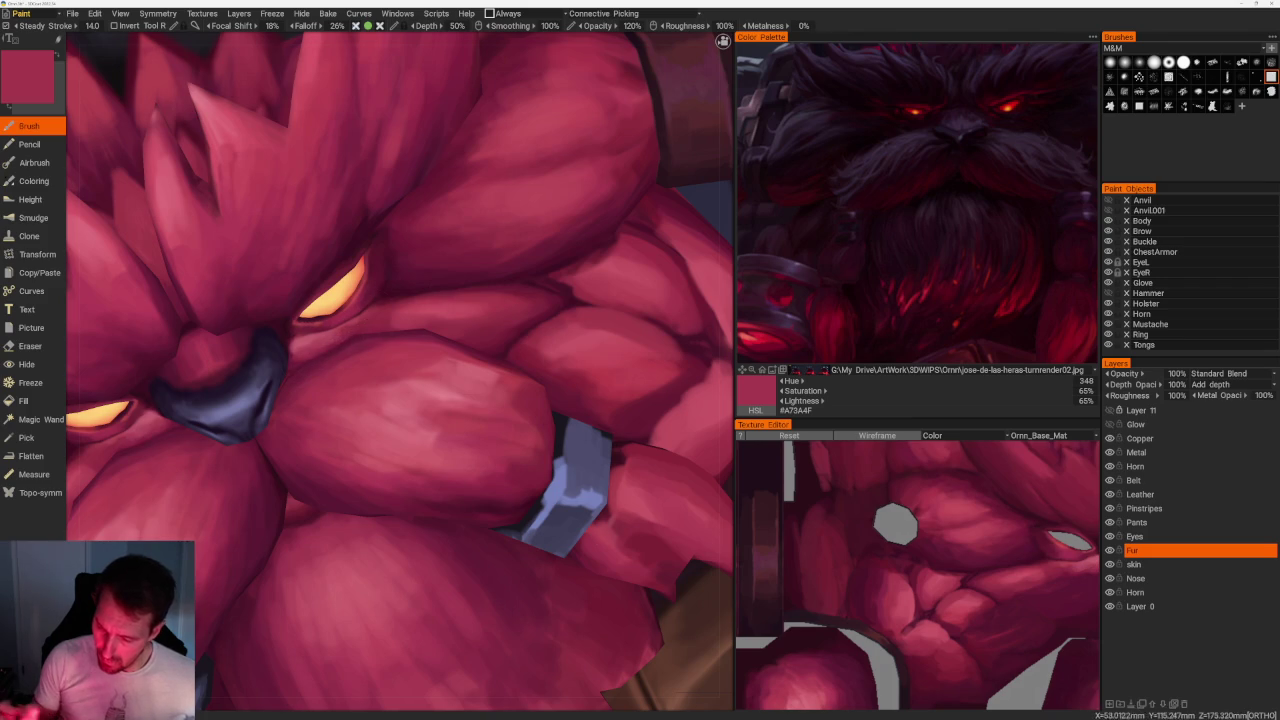
pyautogui.scroll(-6, 400, 370)
pyautogui.moveTo(400, 380); pyautogui.dragTo(460, 370, button='middle')
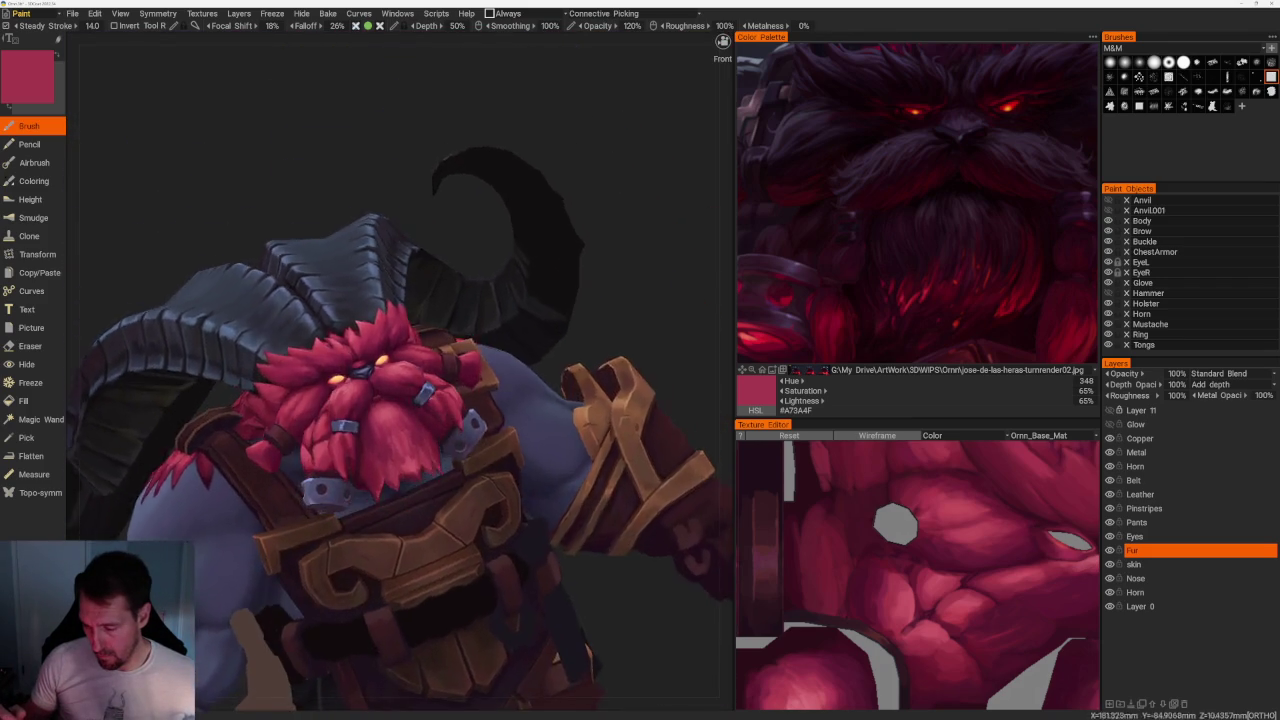
# Zoom in and sample a darker crimson, a very dark shadow red and a medium dark crimson.
pyautogui.scroll(1, 400, 330)
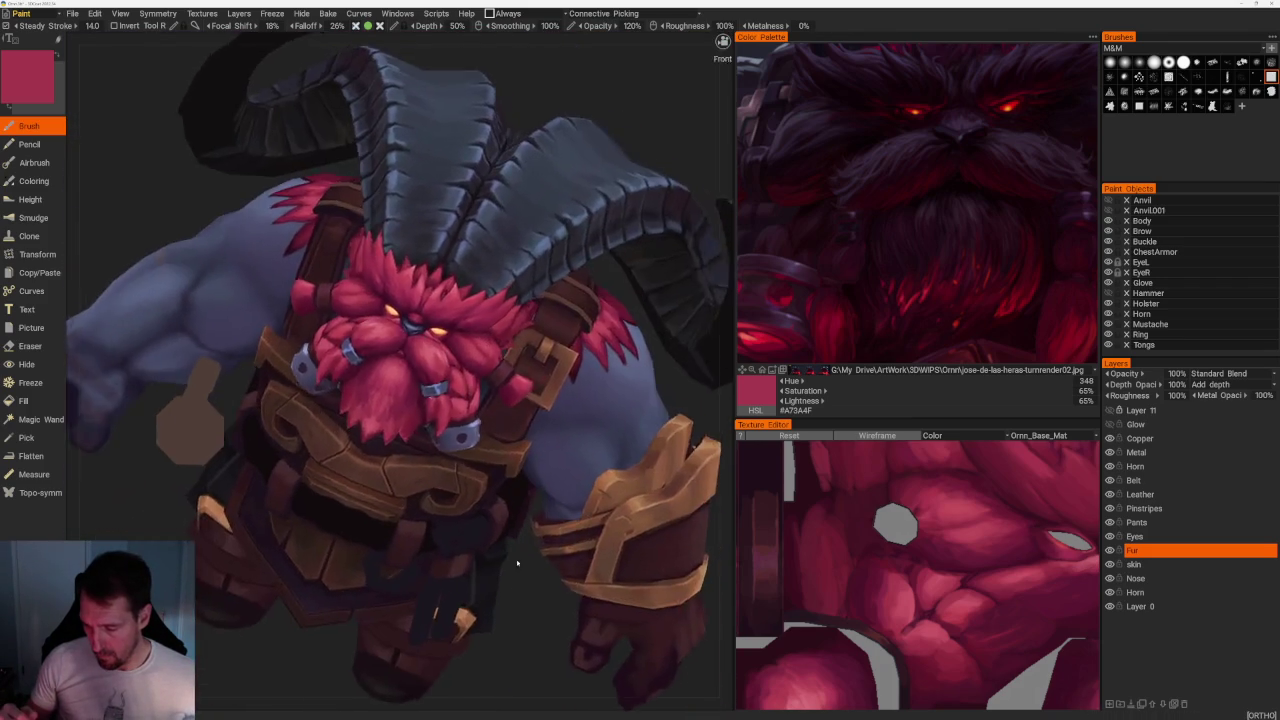
pyautogui.scroll(3, 400, 330)
pyautogui.scroll(2, 400, 300)
pyautogui.scroll(2, 400, 280)
pyautogui.press('v')
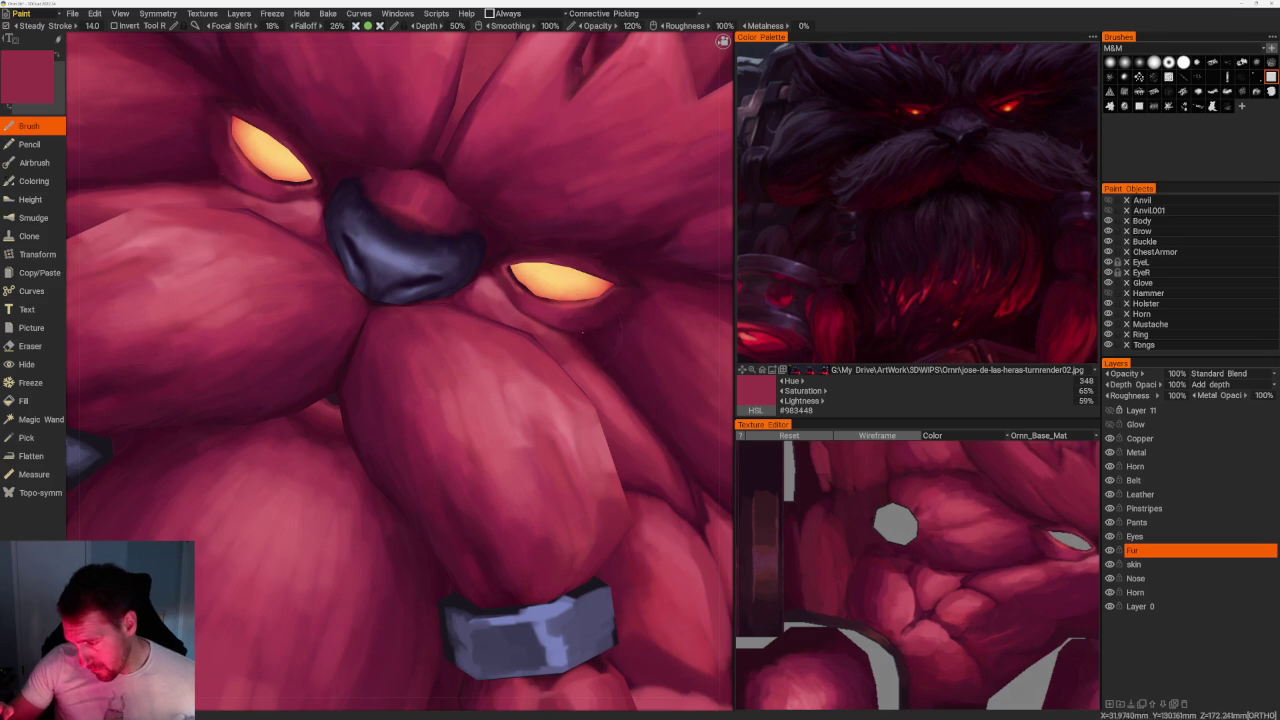
pyautogui.press('v')
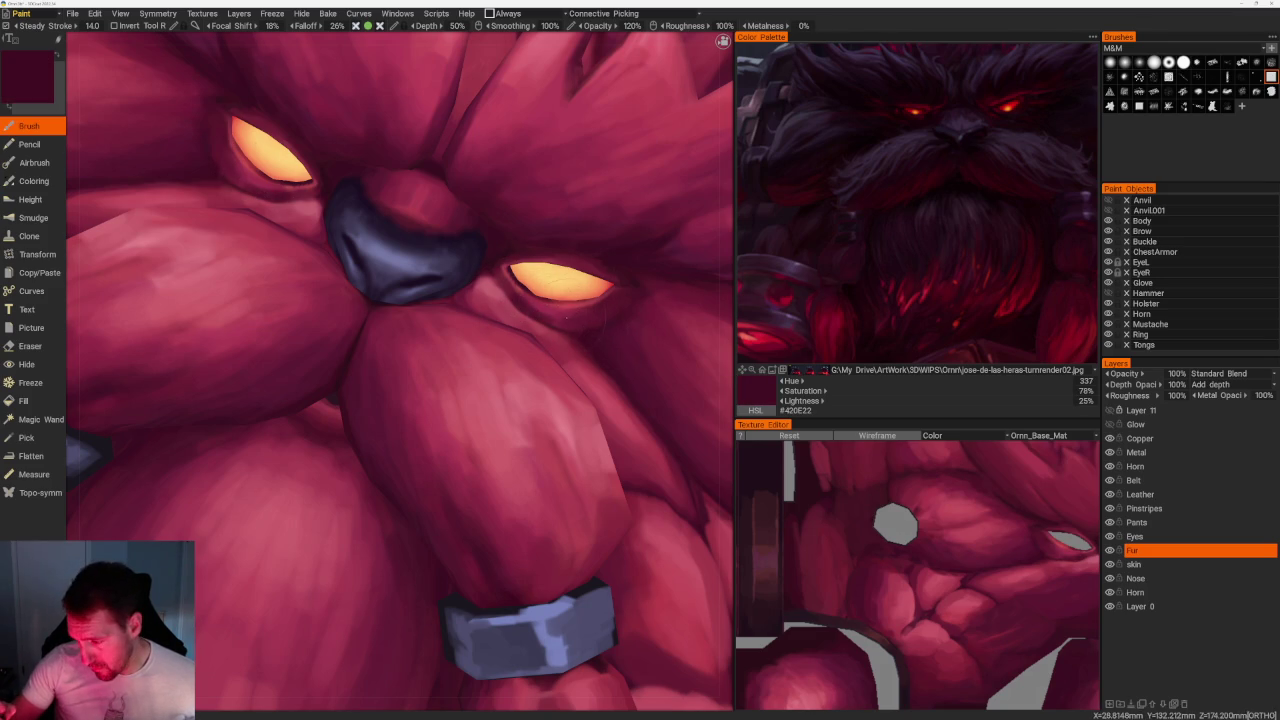
pyautogui.press('v')
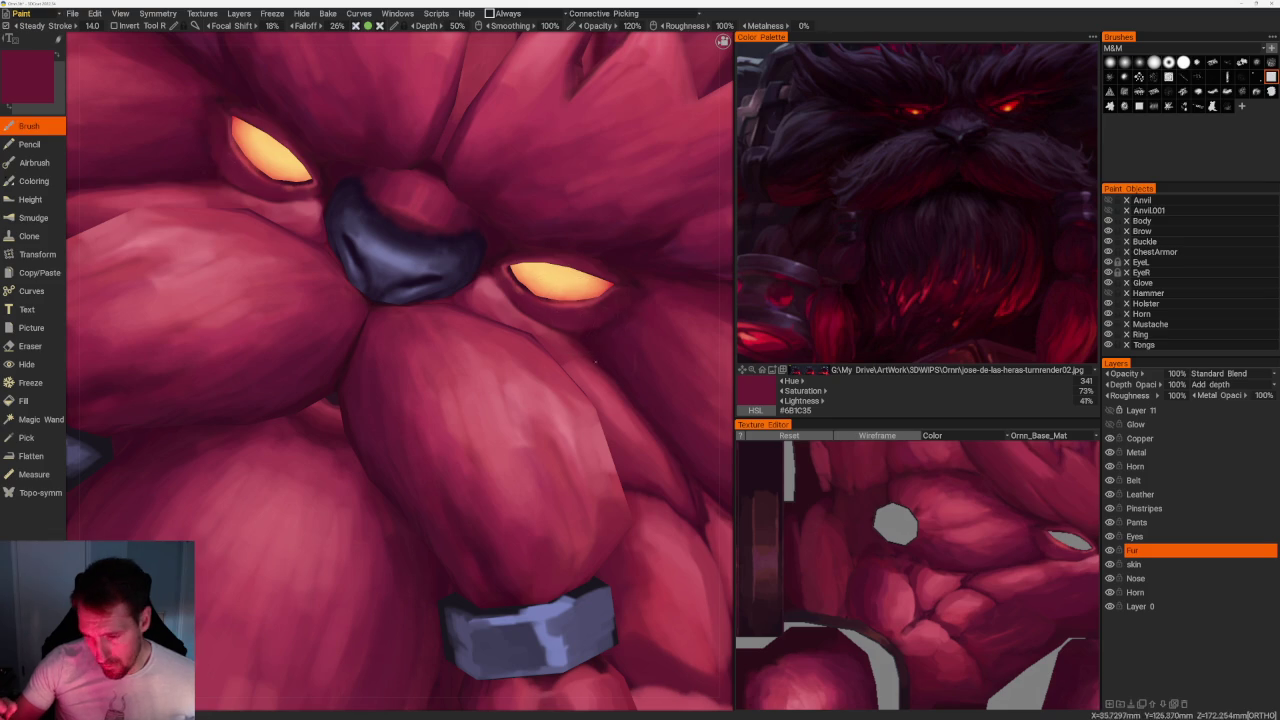
# Turn to a front view showing the right horn and re-sample the dark crimson.
pyautogui.scroll(-5, 400, 370)
pyautogui.scroll(-2, 400, 370)
pyautogui.keyDown('shift'); pyautogui.moveTo(586, 320); pyautogui.dragTo(603, 286); pyautogui.keyUp('shift')
pyautogui.scroll(5, 603, 286)
pyautogui.moveTo(665, 427)
pyautogui.mouseDown(button='middle')
pyautogui.moveTo(645, 342)
pyautogui.moveTo(646, 380)
pyautogui.mouseUp(button='middle')
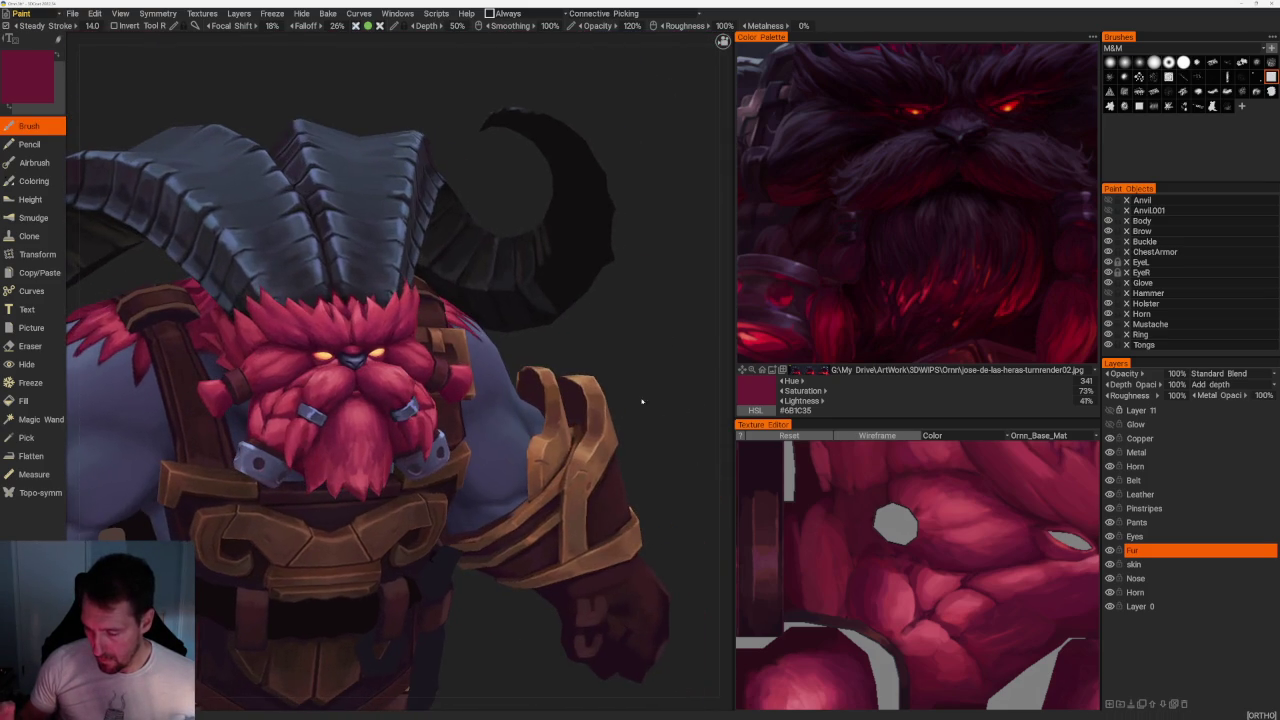
pyautogui.scroll(5, 646, 380)
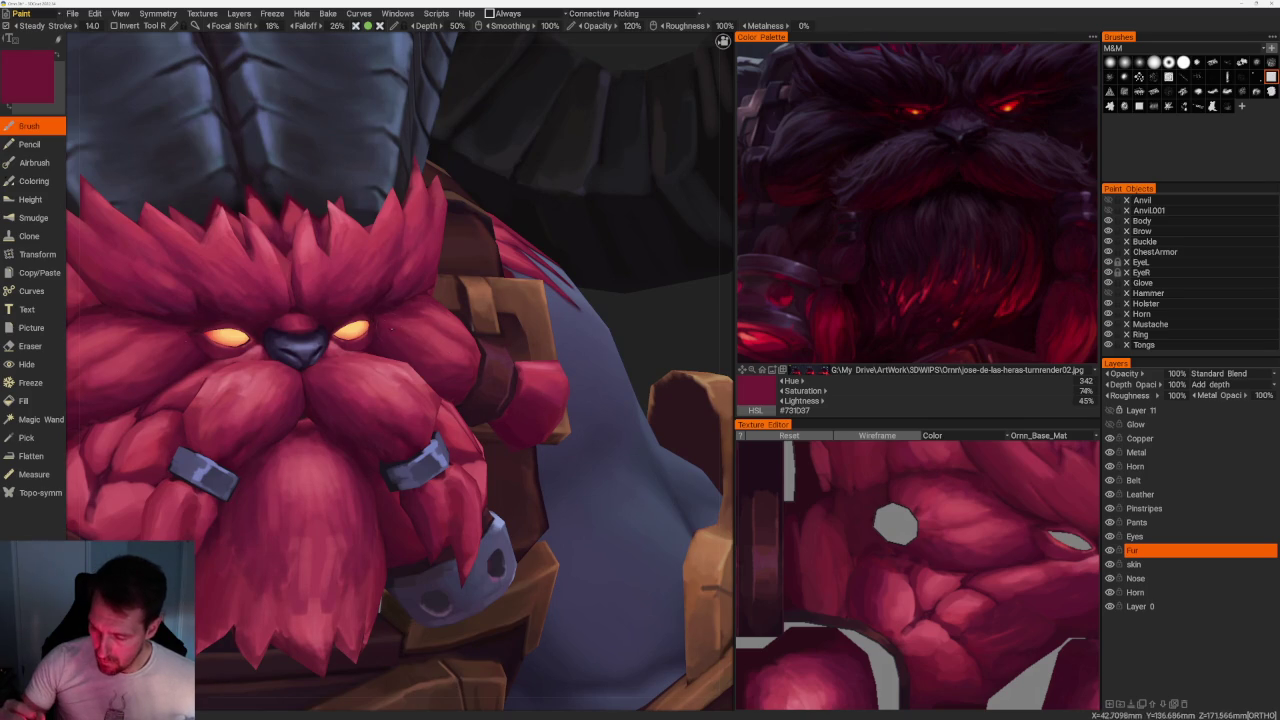
pyautogui.press('v')
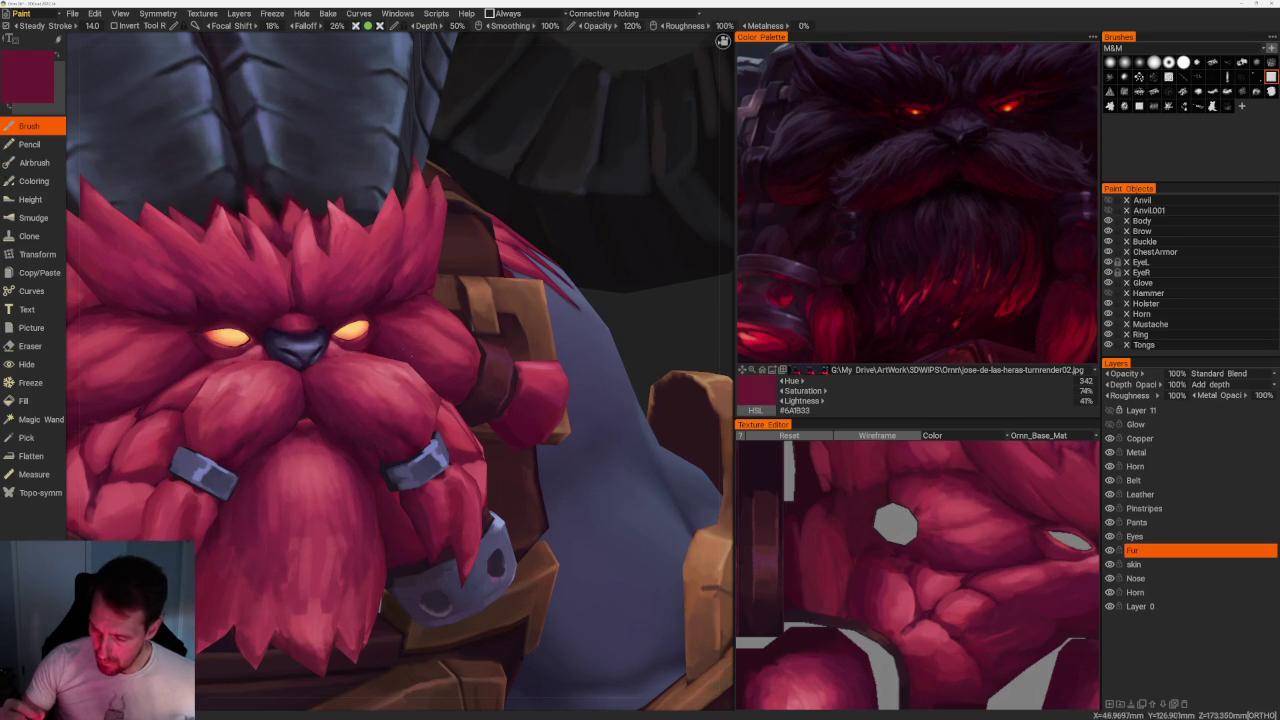
# Raise the face in view and sample progressively darker crimsons, ending on dark maroon #58182C.
pyautogui.moveTo(400, 400); pyautogui.dragTo(446, 313, button='middle')
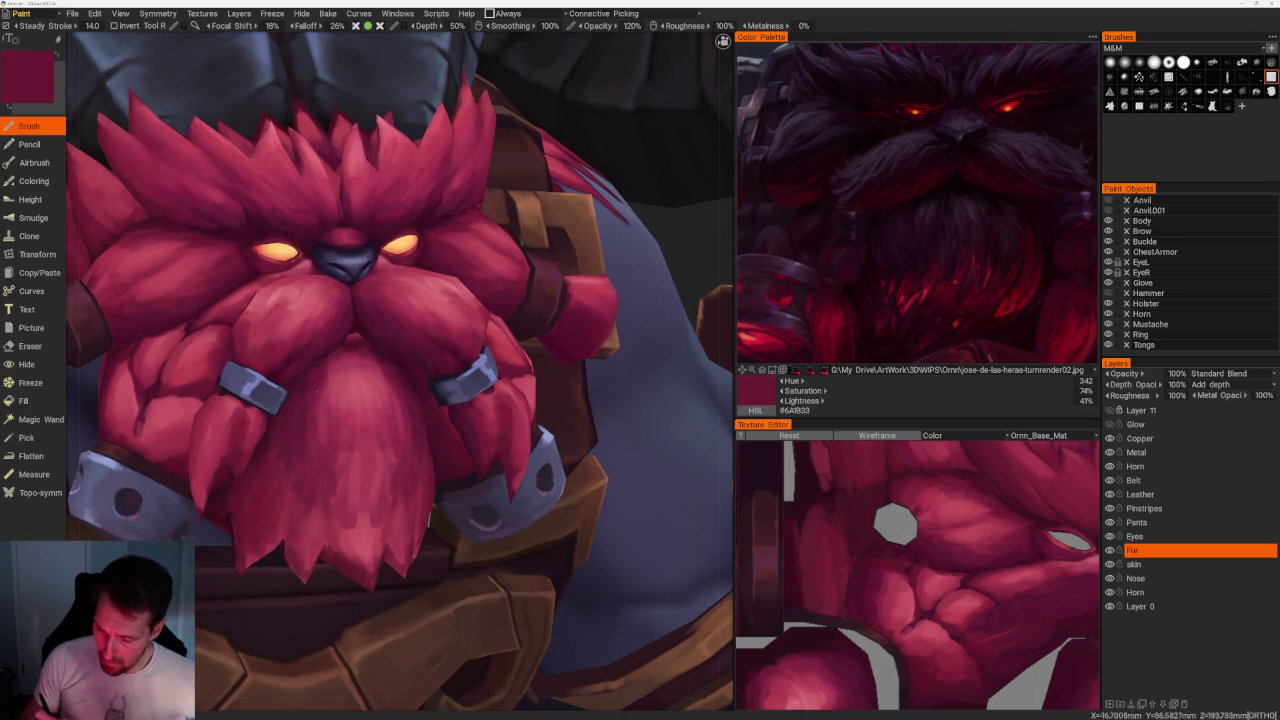
pyautogui.press('v')
pyautogui.press('v')
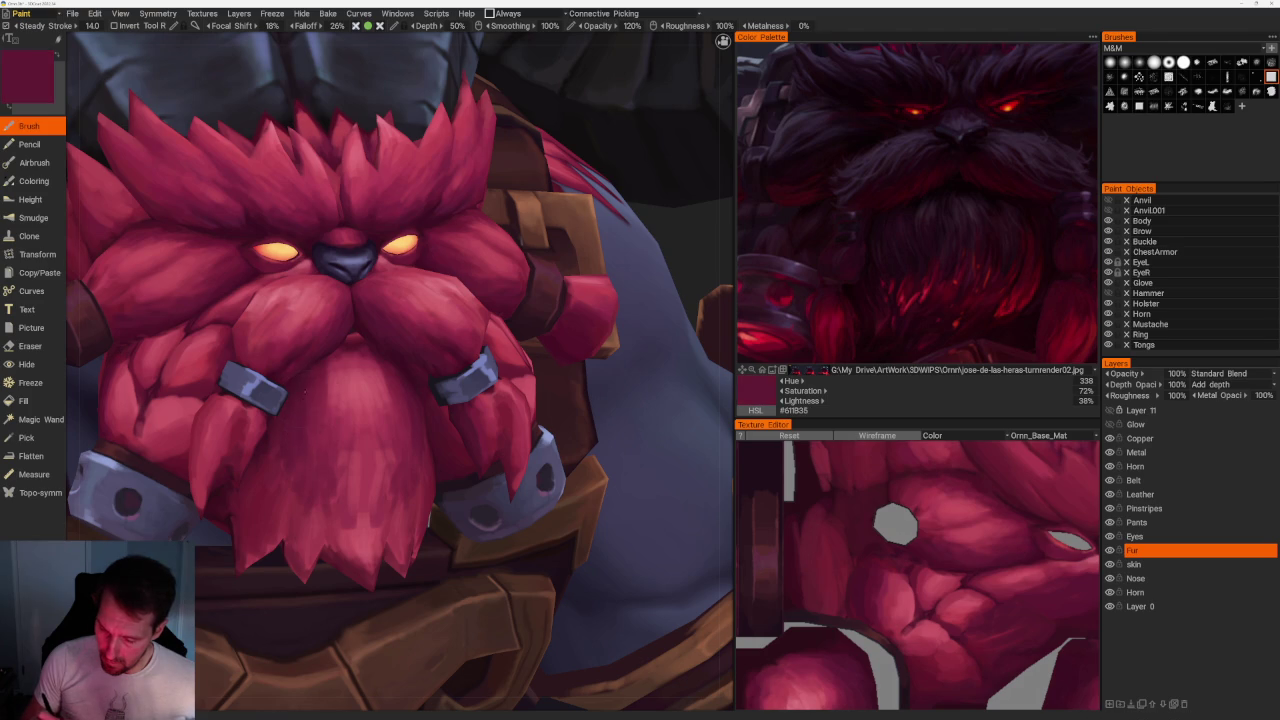
pyautogui.press('v')
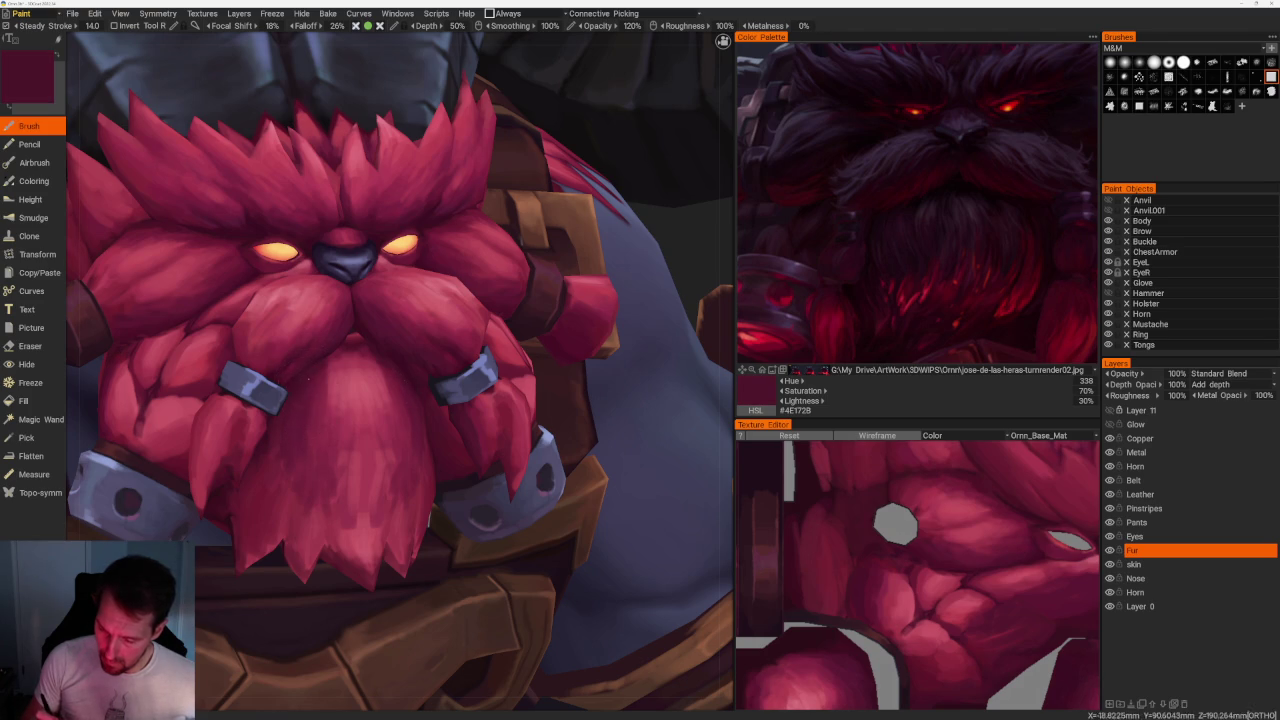
pyautogui.press('v')
pyautogui.press('v')
pyautogui.press('v')
pyautogui.press('v')
pyautogui.scroll(-2, 475, 188)
pyautogui.scroll(-5, 475, 188)
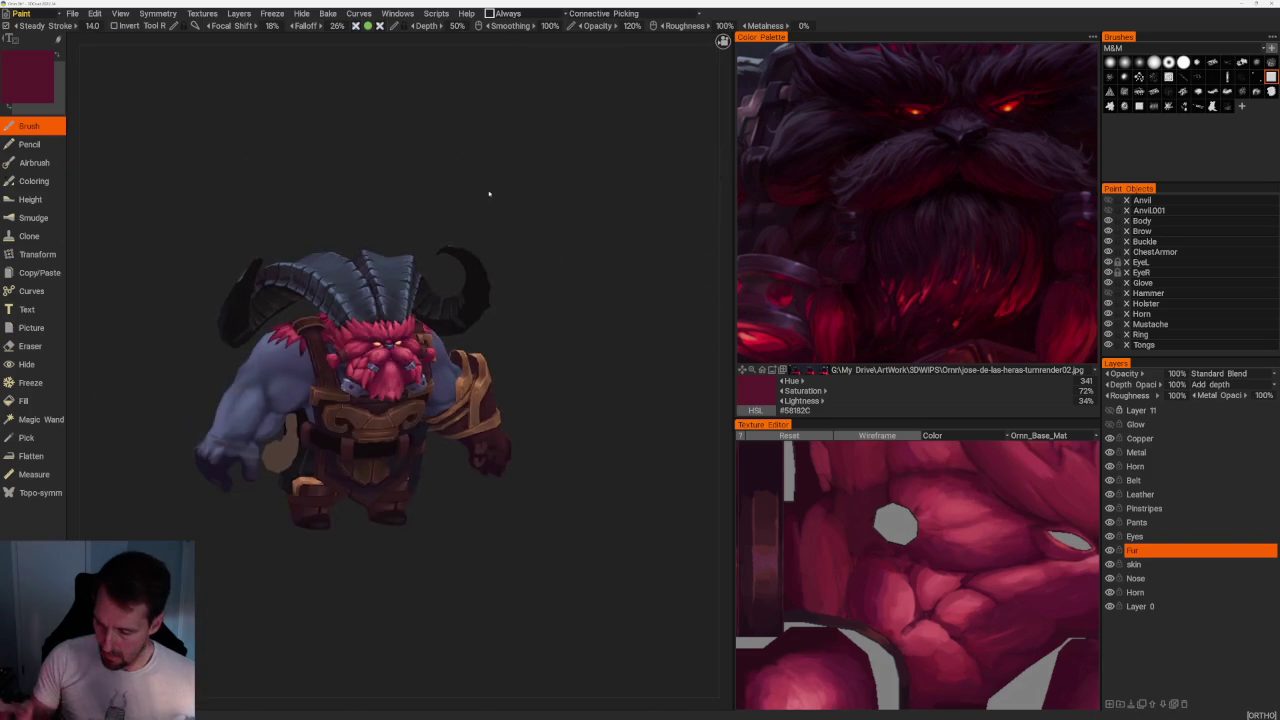
# Looking at the beard and shoulder, sample progressively lighter crimsons from the fur.
pyautogui.moveTo(475, 188); pyautogui.dragTo(551, 249)
pyautogui.scroll(3, 551, 249)
pyautogui.scroll(3, 634, 280)
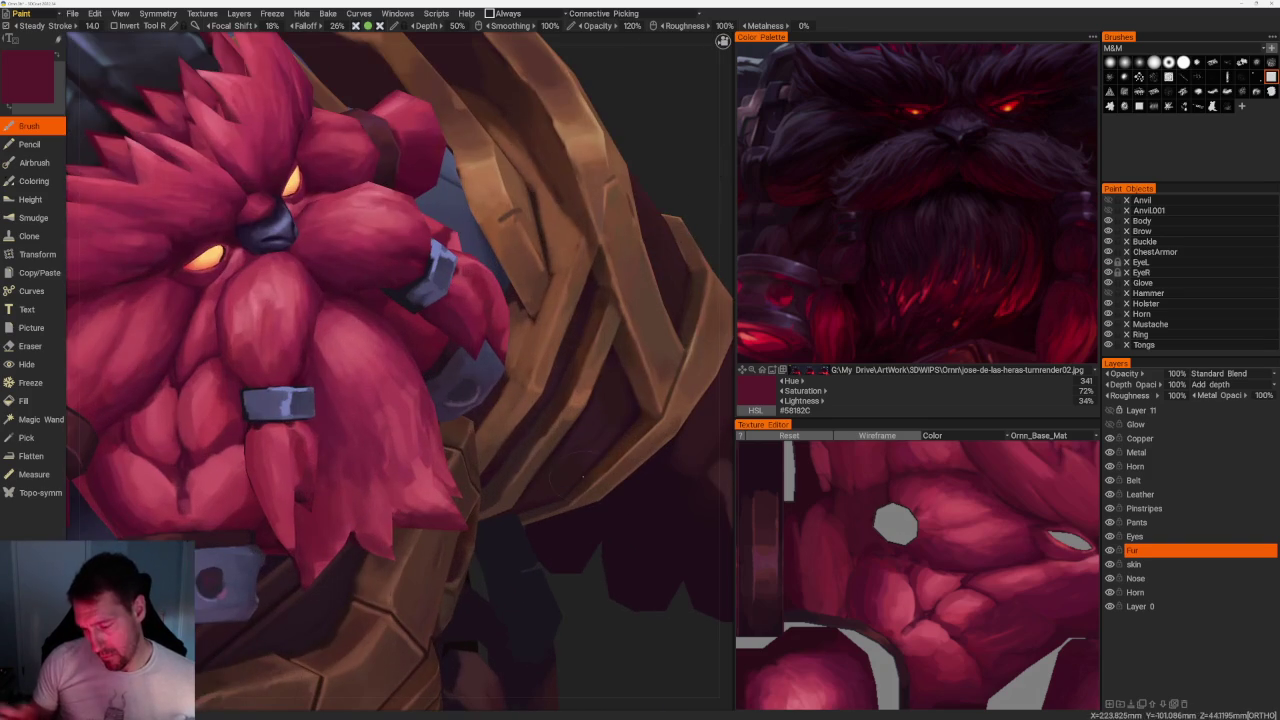
pyautogui.press('v')
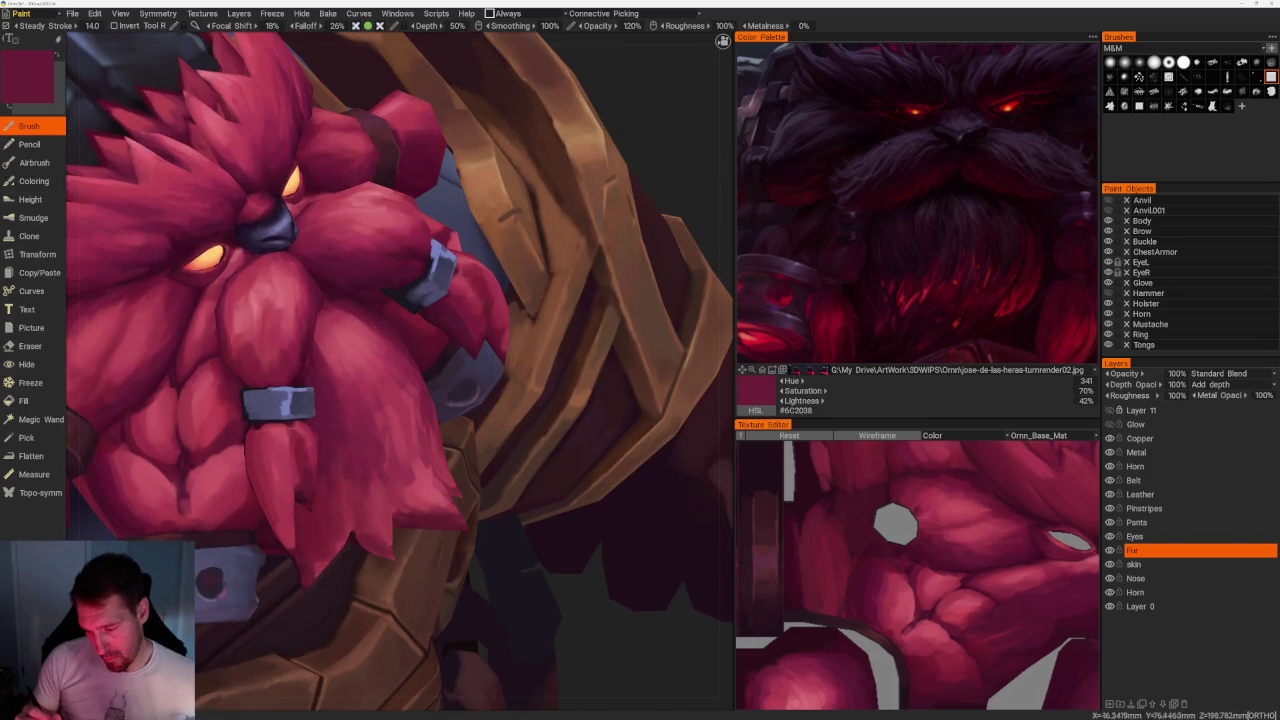
pyautogui.press('v')
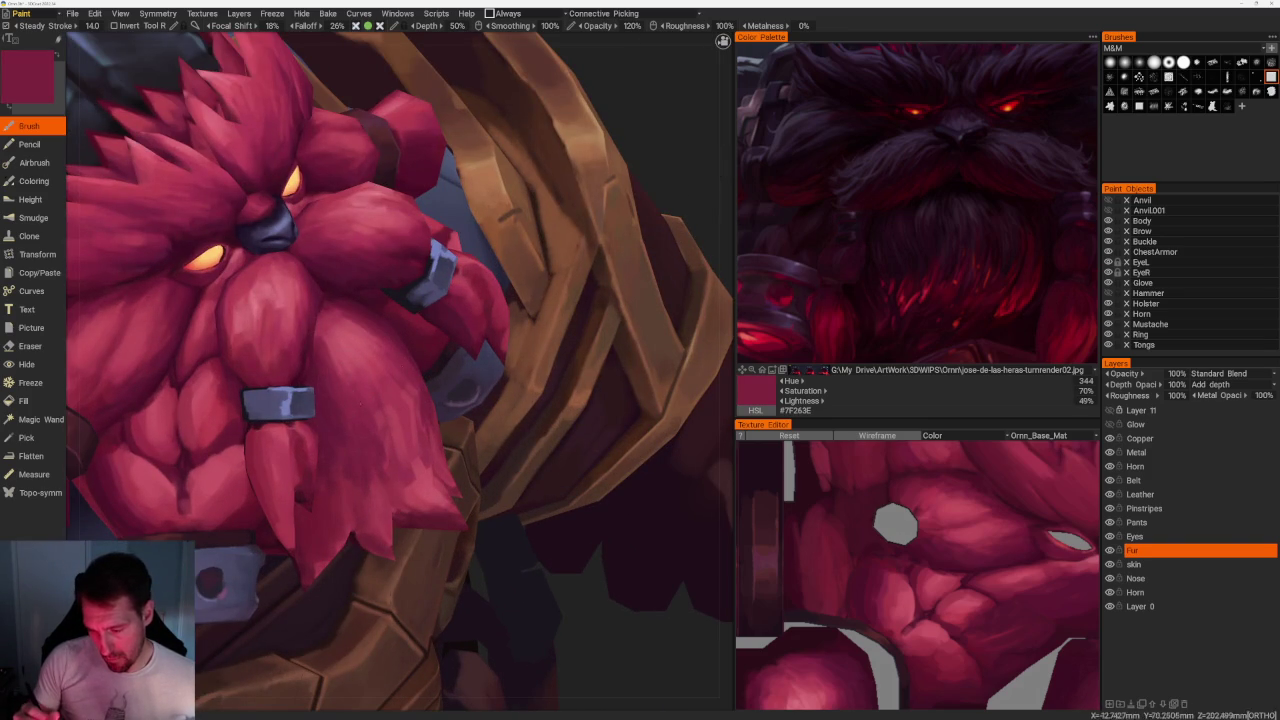
pyautogui.press('v')
pyautogui.press('v')
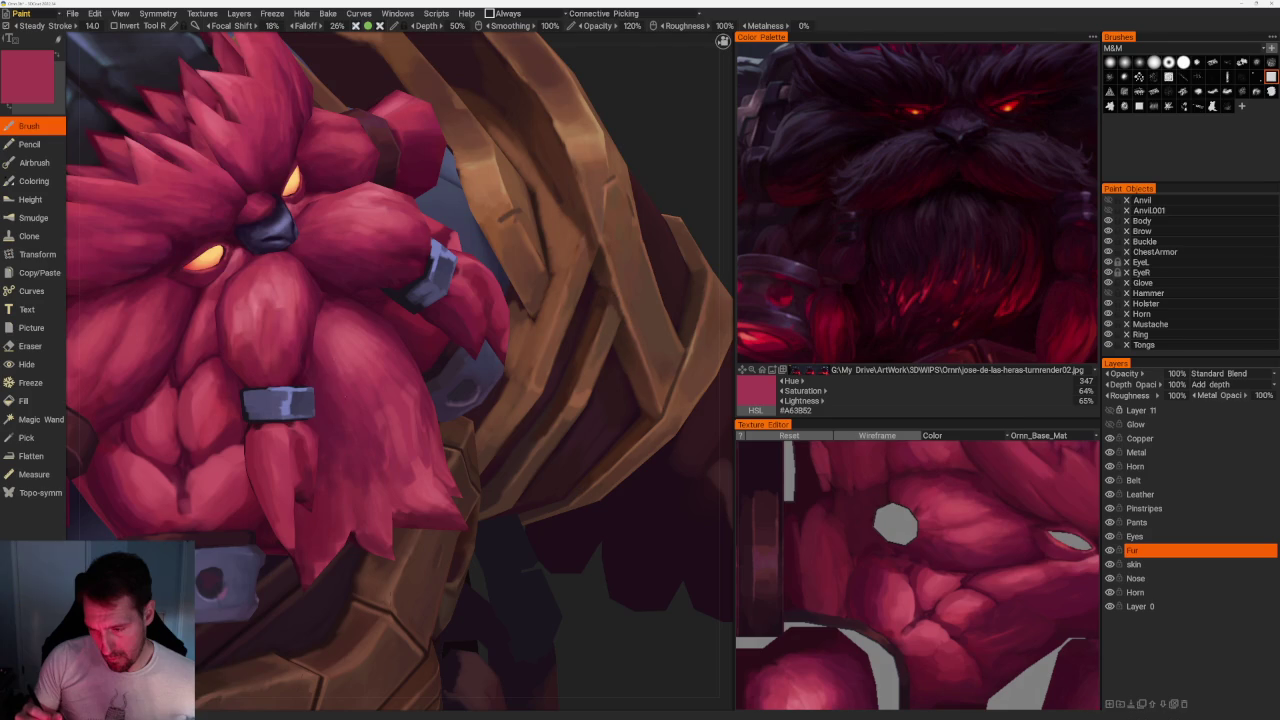
# Sample a lighter then a darker red and darken a small patch of beard fur.
pyautogui.scroll(-5, 508, 330)
pyautogui.moveTo(508, 330); pyautogui.dragTo(560, 300)
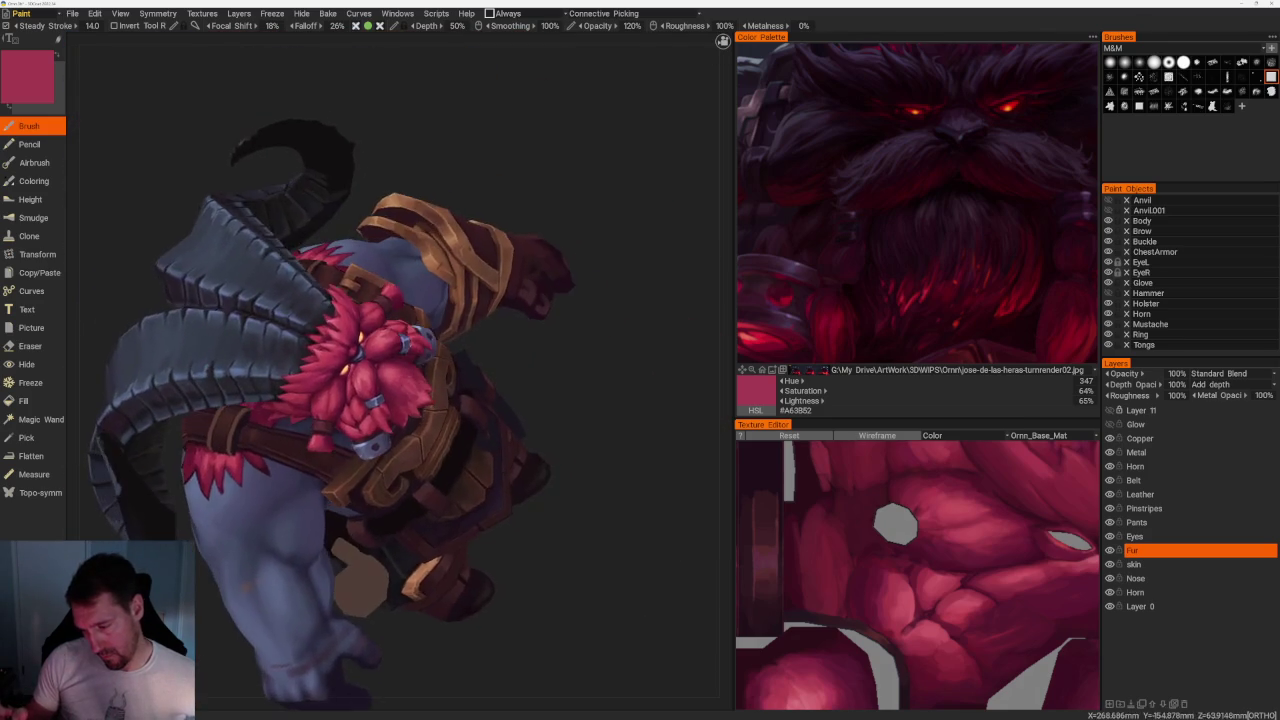
pyautogui.scroll(5, 400, 370)
pyautogui.press('v')
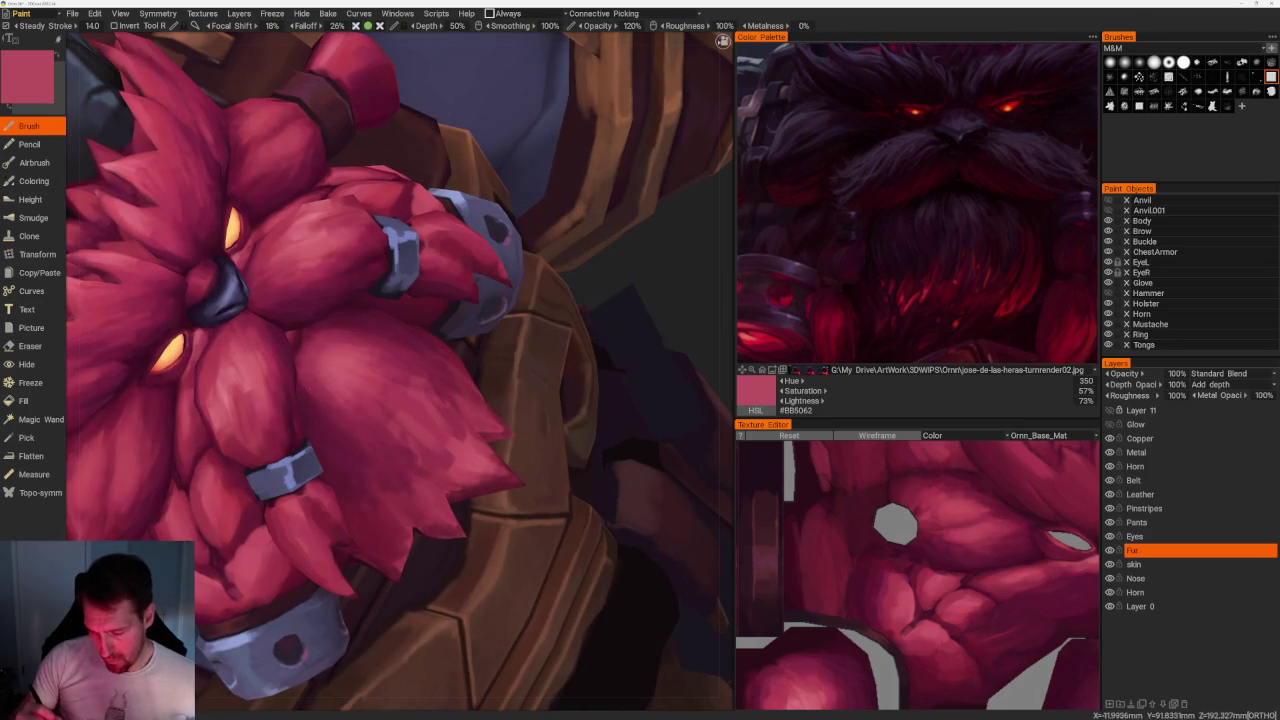
pyautogui.press('v')
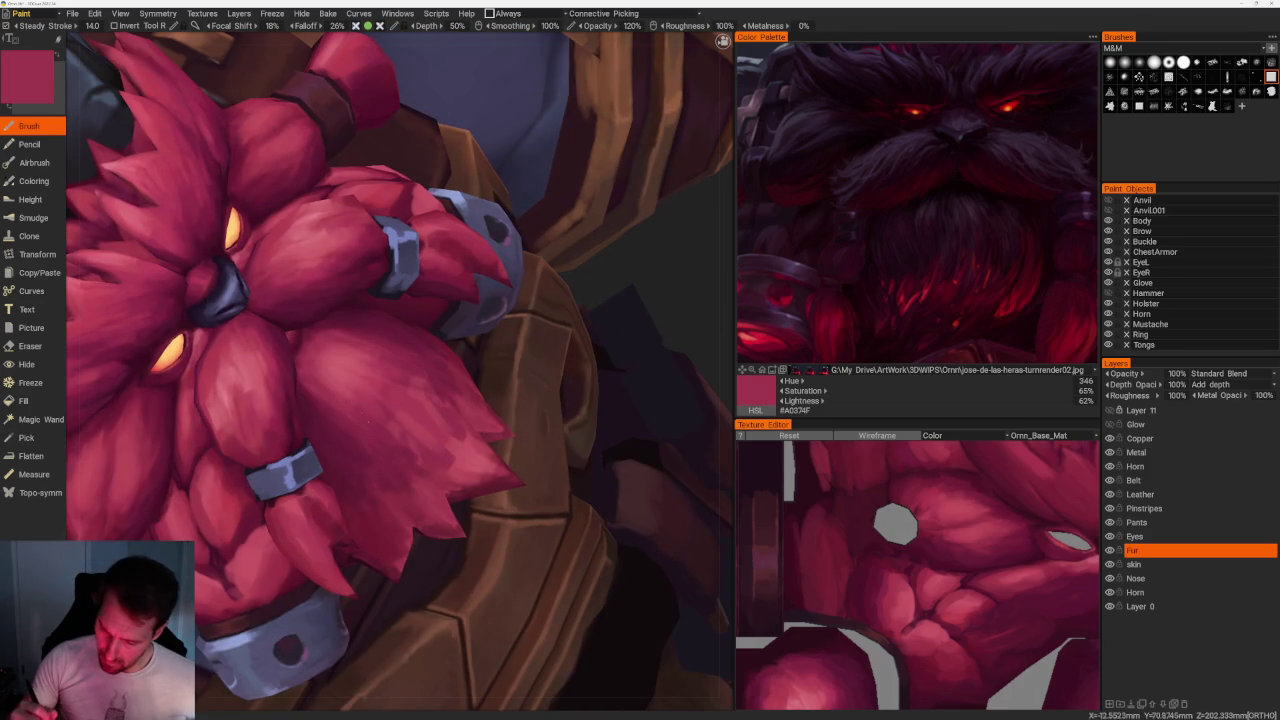
pyautogui.moveTo(347, 350); pyautogui.dragTo(325, 380)
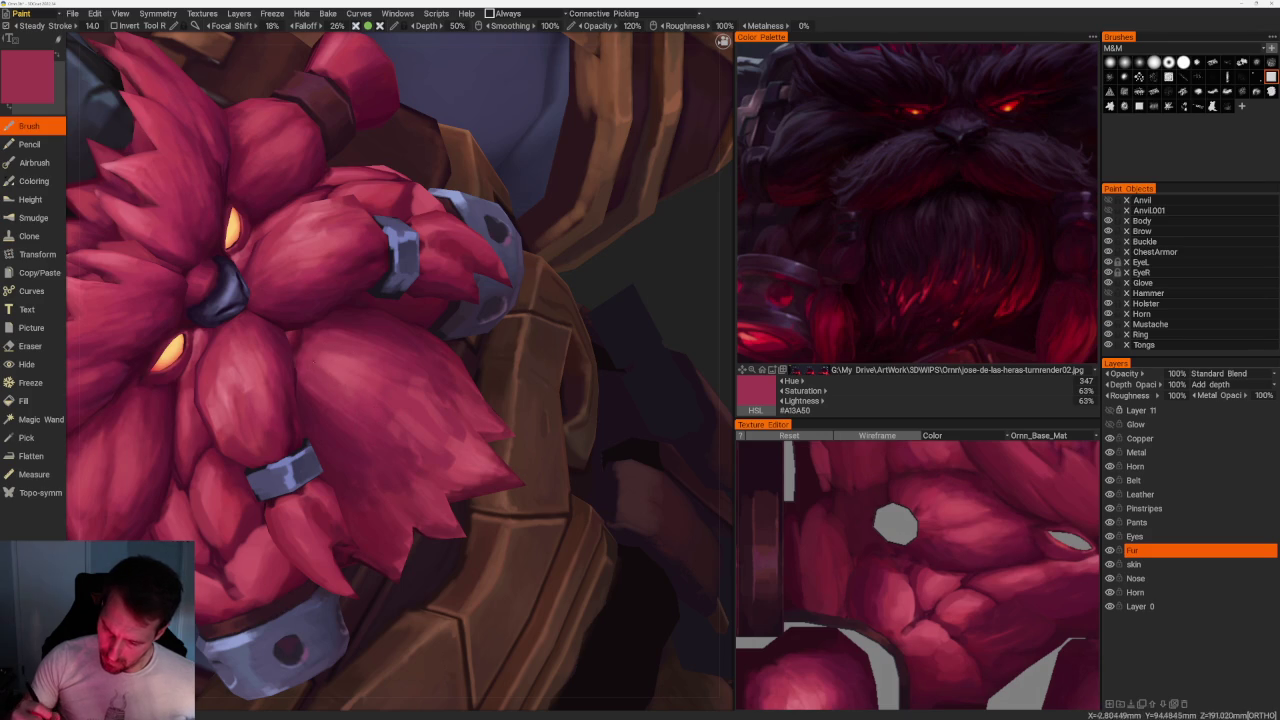
# Lighten a beard fur clump with pinkish red, then paint fresh darker red strokes.
pyautogui.press('v')
pyautogui.moveTo(344, 337); pyautogui.dragTo(318, 392)
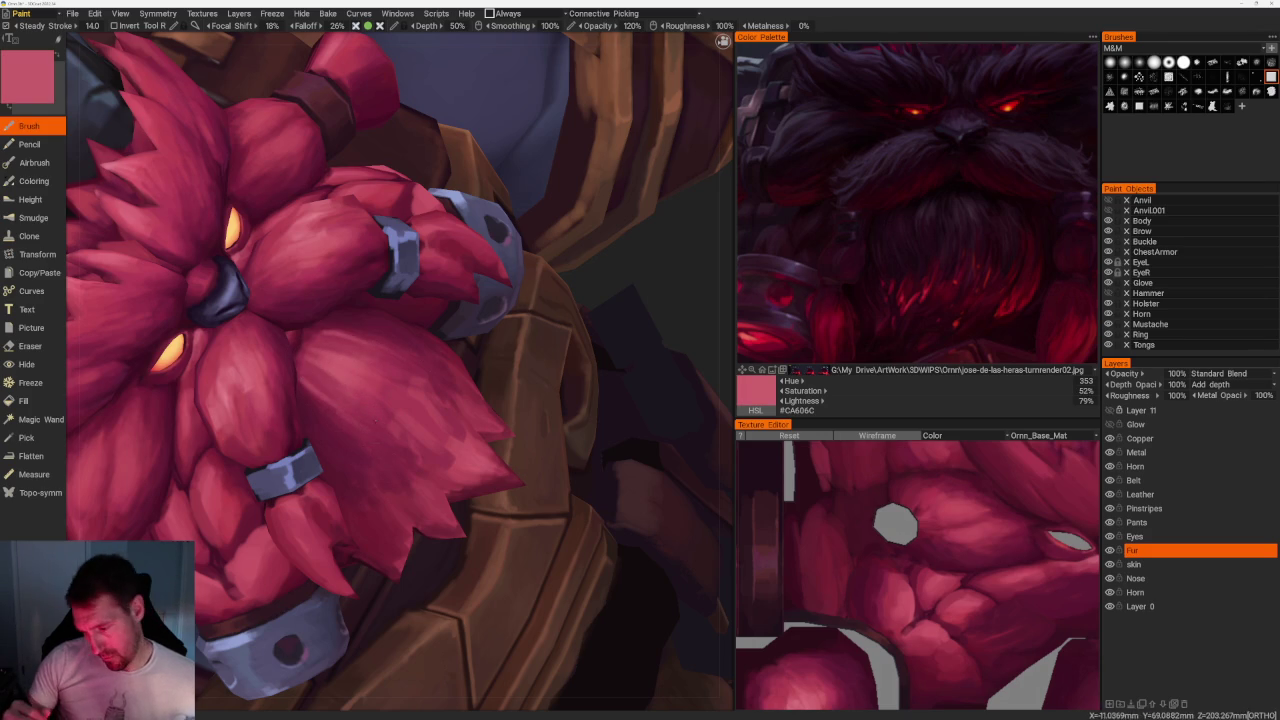
pyautogui.press('v')
pyautogui.moveTo(357, 329); pyautogui.dragTo(318, 408)
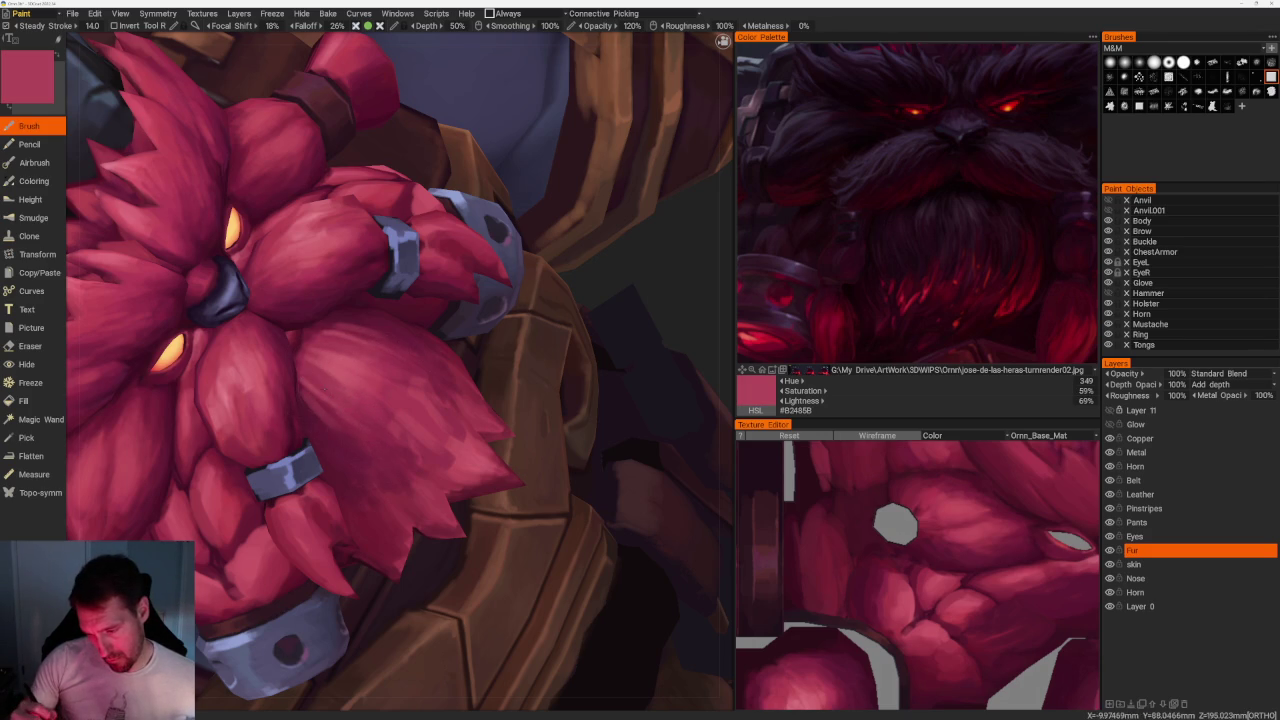
# Sample deeper, brighter and highlight reds, ending on deep maroon #601B33.
pyautogui.press('v')
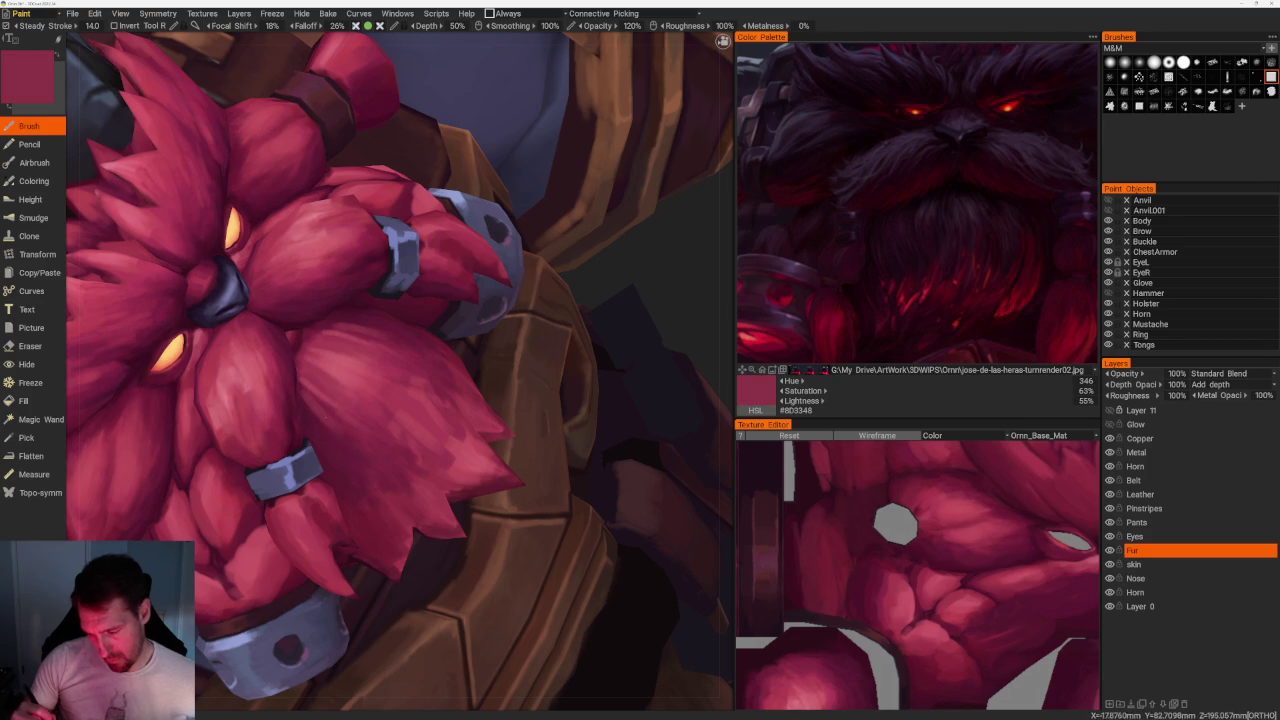
pyautogui.press('v')
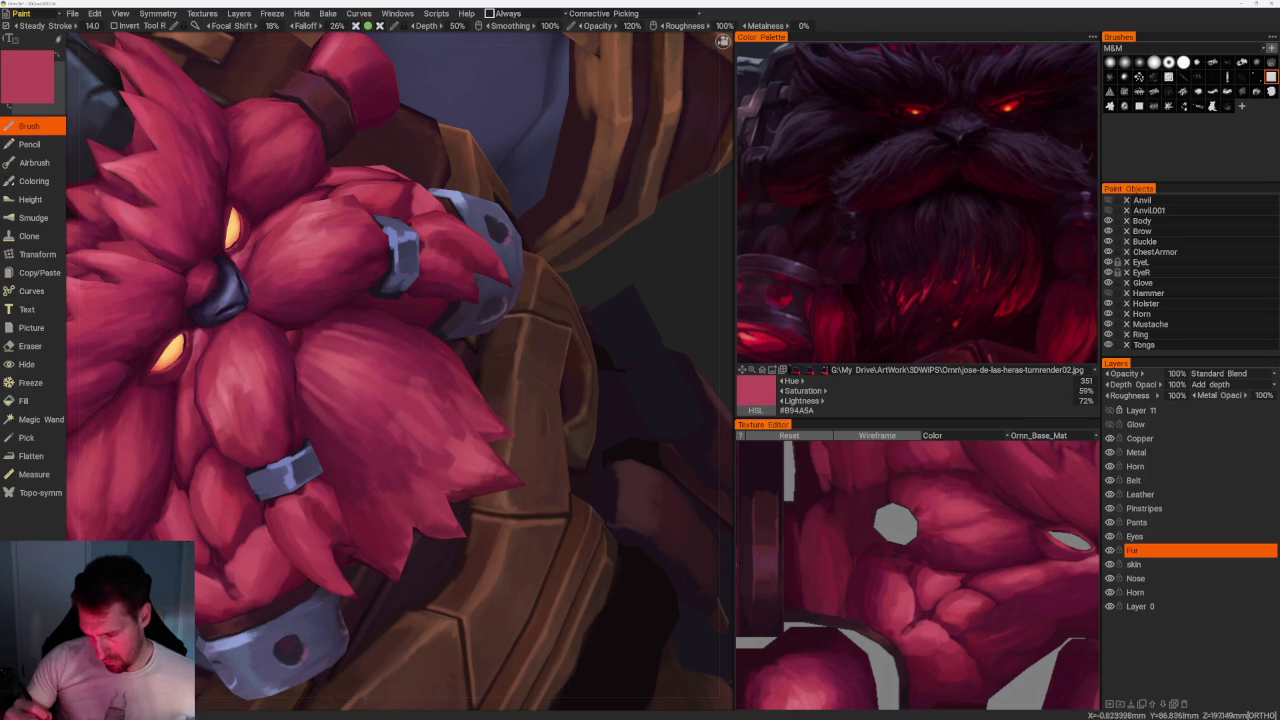
pyautogui.press('v')
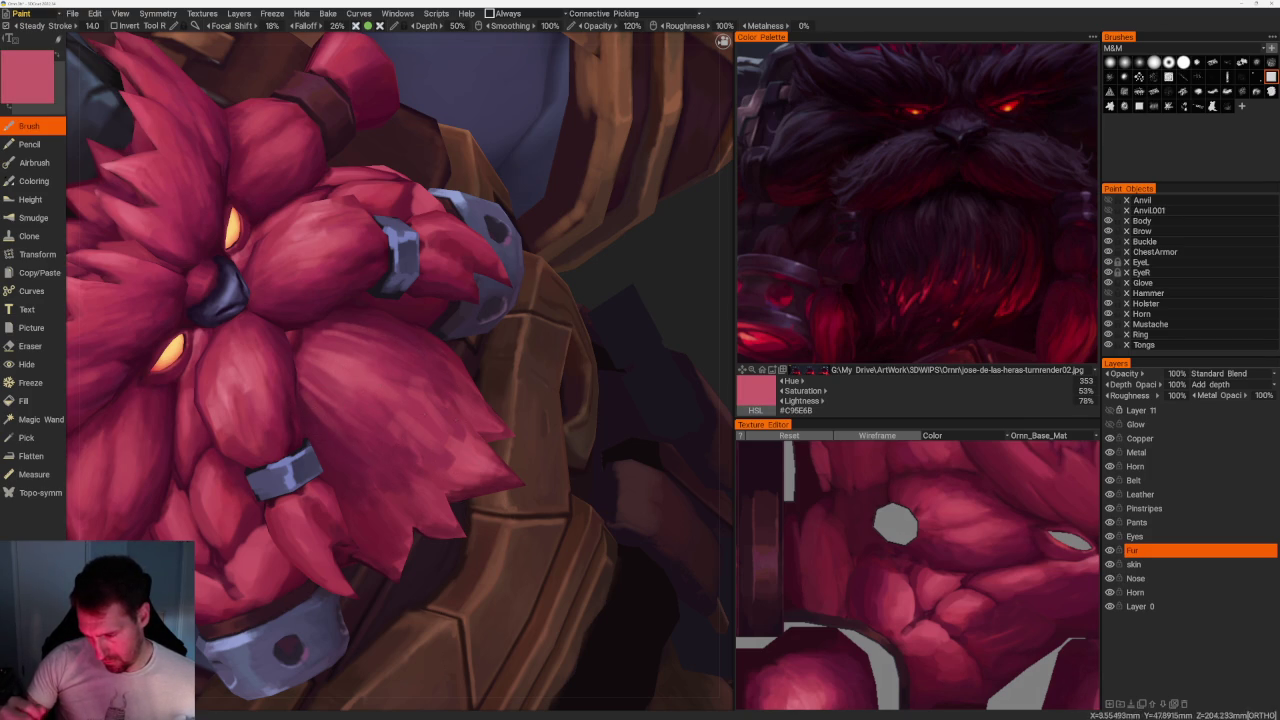
pyautogui.press('v')
pyautogui.press('v')
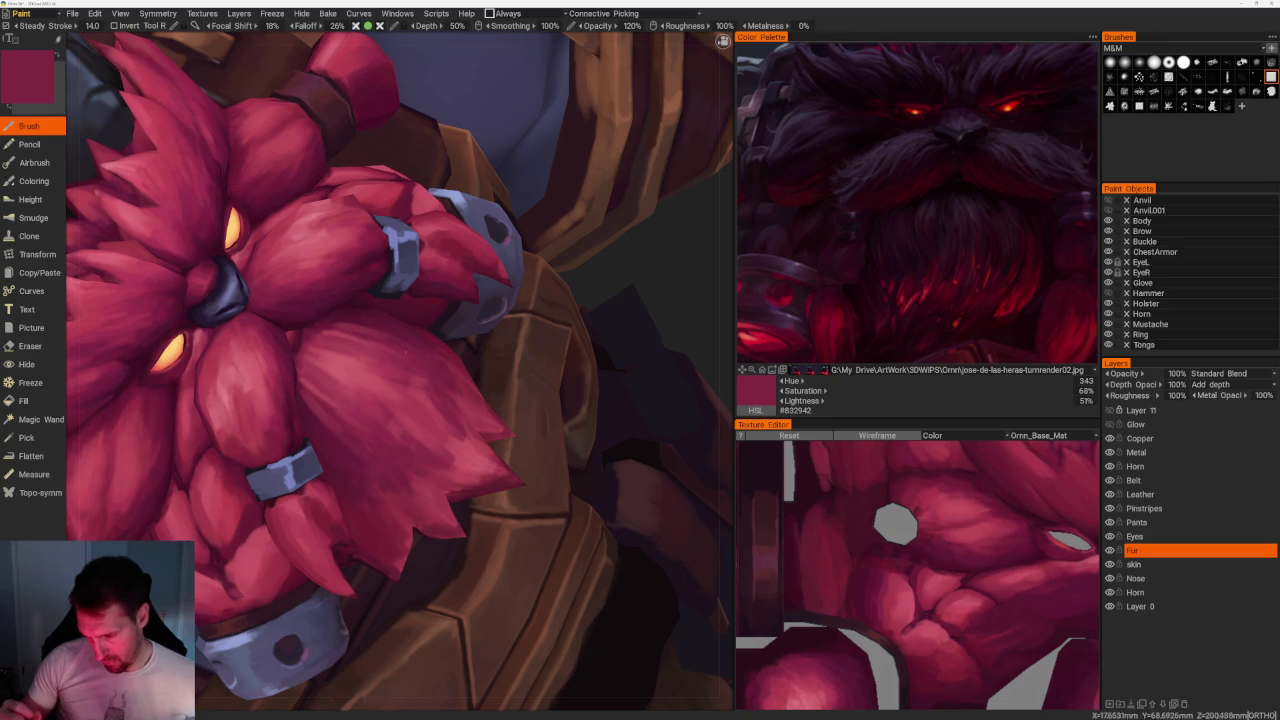
pyautogui.press('v')
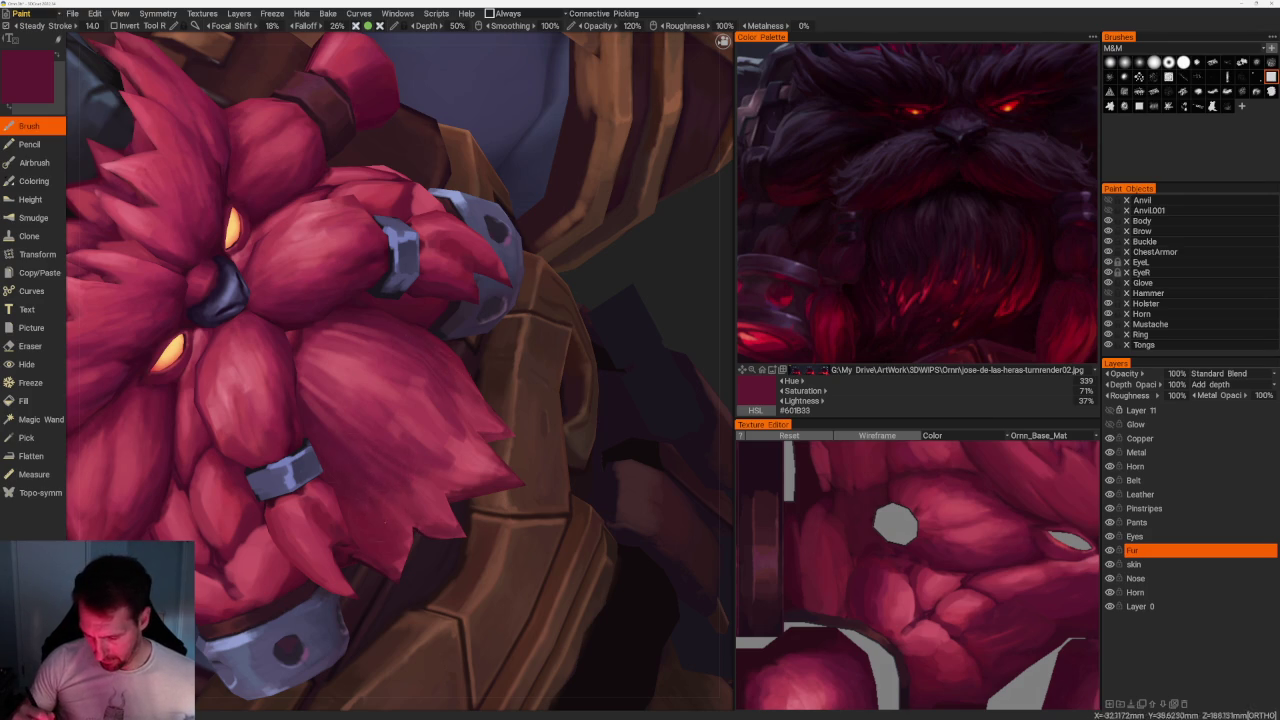
pyautogui.scroll(-5, 586, 354)
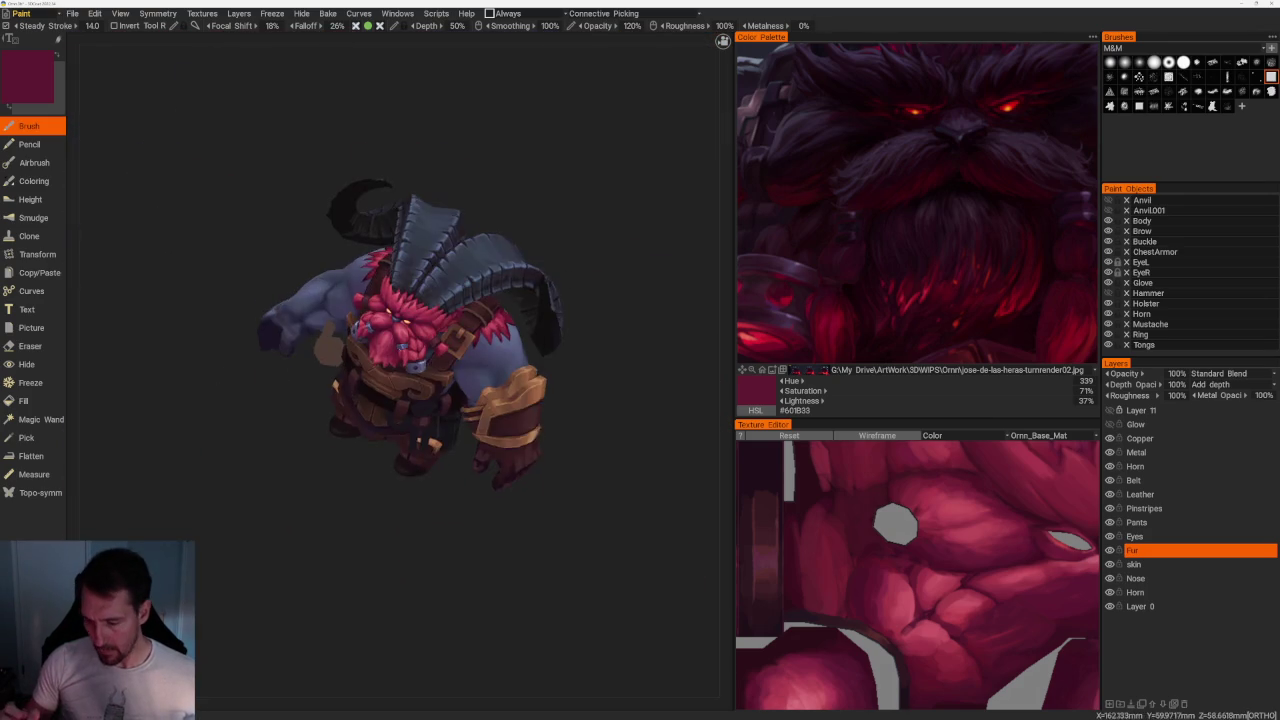
# From a side view of the beard, sample bright, highlight, deep and mid reds, ending on crimson #A23951.
pyautogui.moveTo(586, 354); pyautogui.dragTo(560, 360)
pyautogui.moveTo(318, 550); pyautogui.dragTo(323, 597)
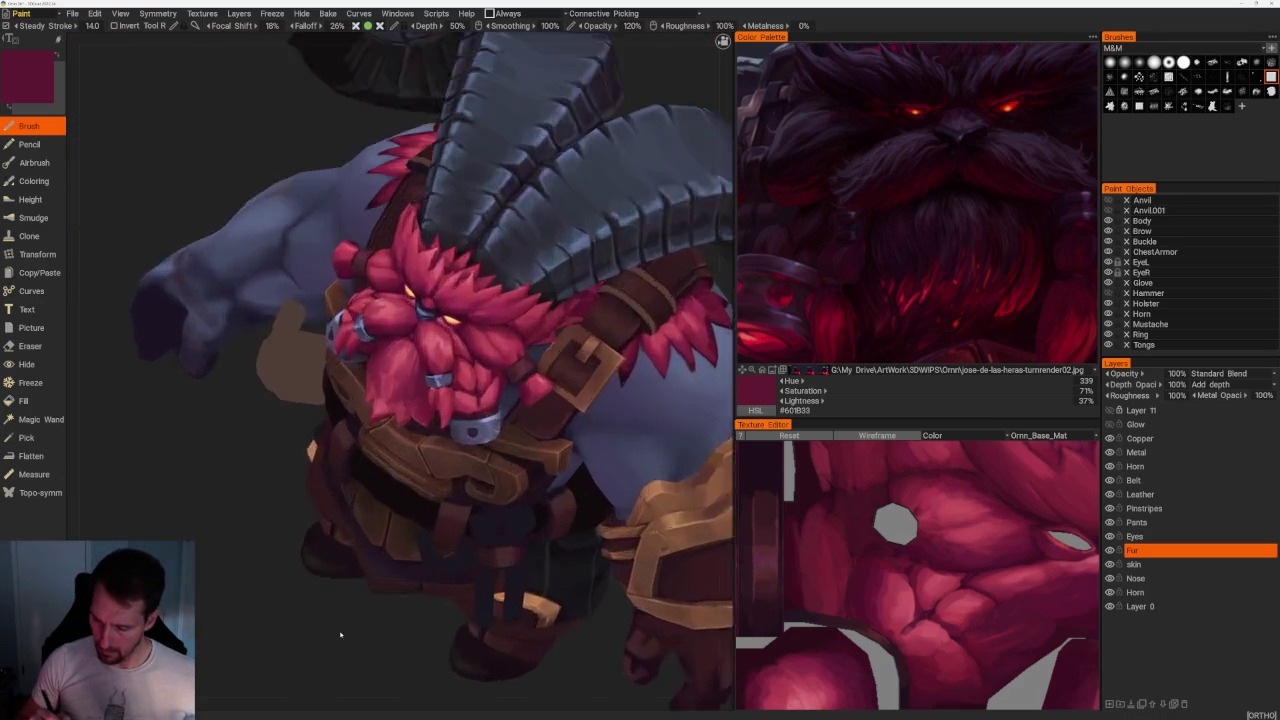
pyautogui.scroll(5, 323, 597)
pyautogui.press('v')
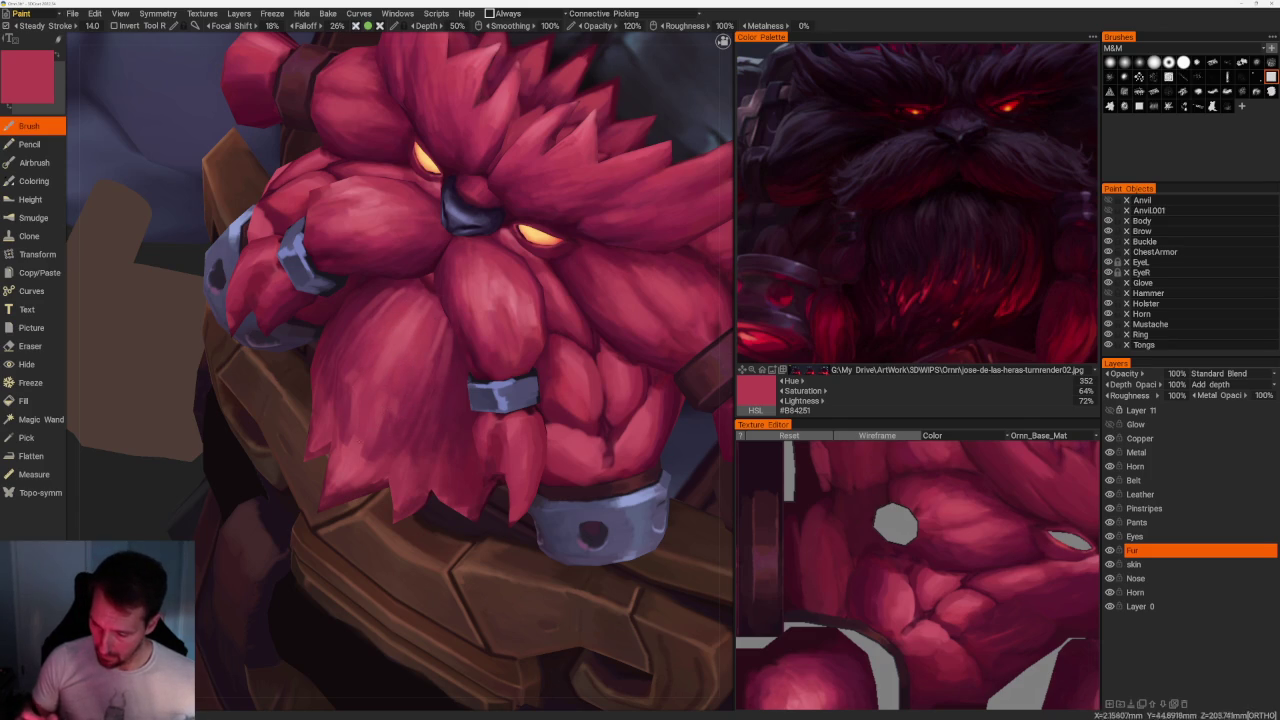
pyautogui.press('v')
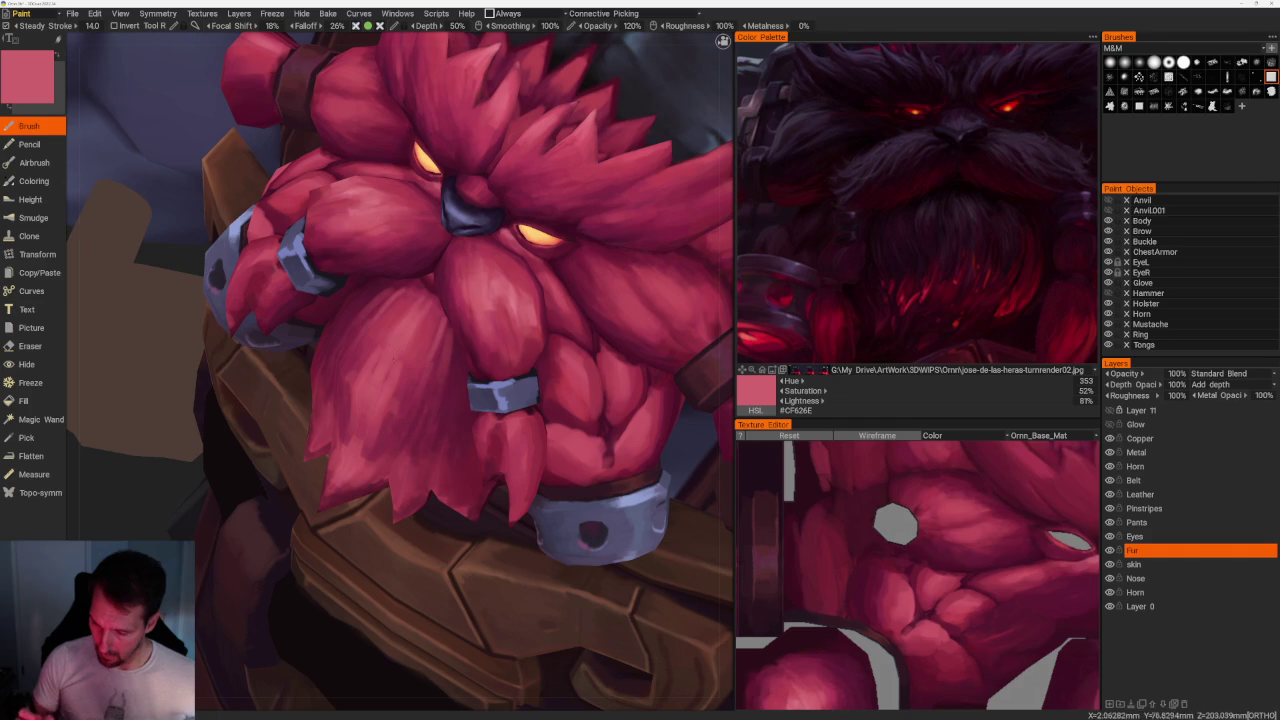
pyautogui.press('v')
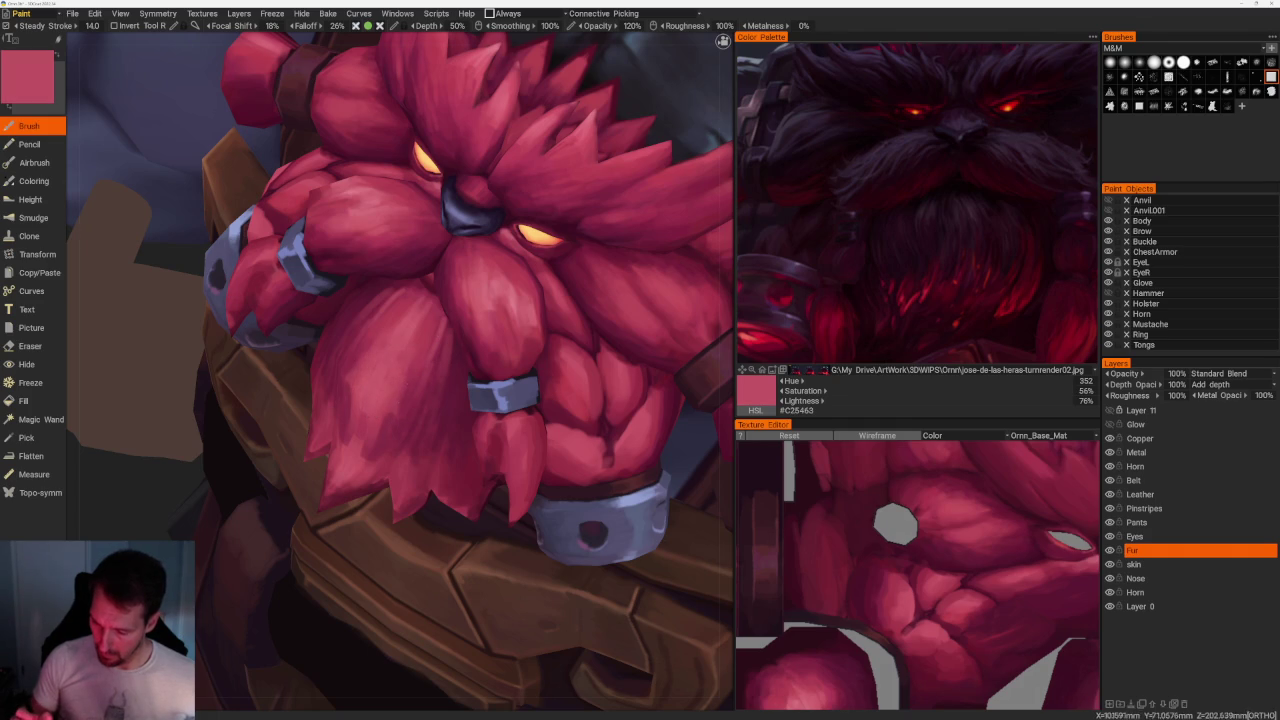
pyautogui.press('v')
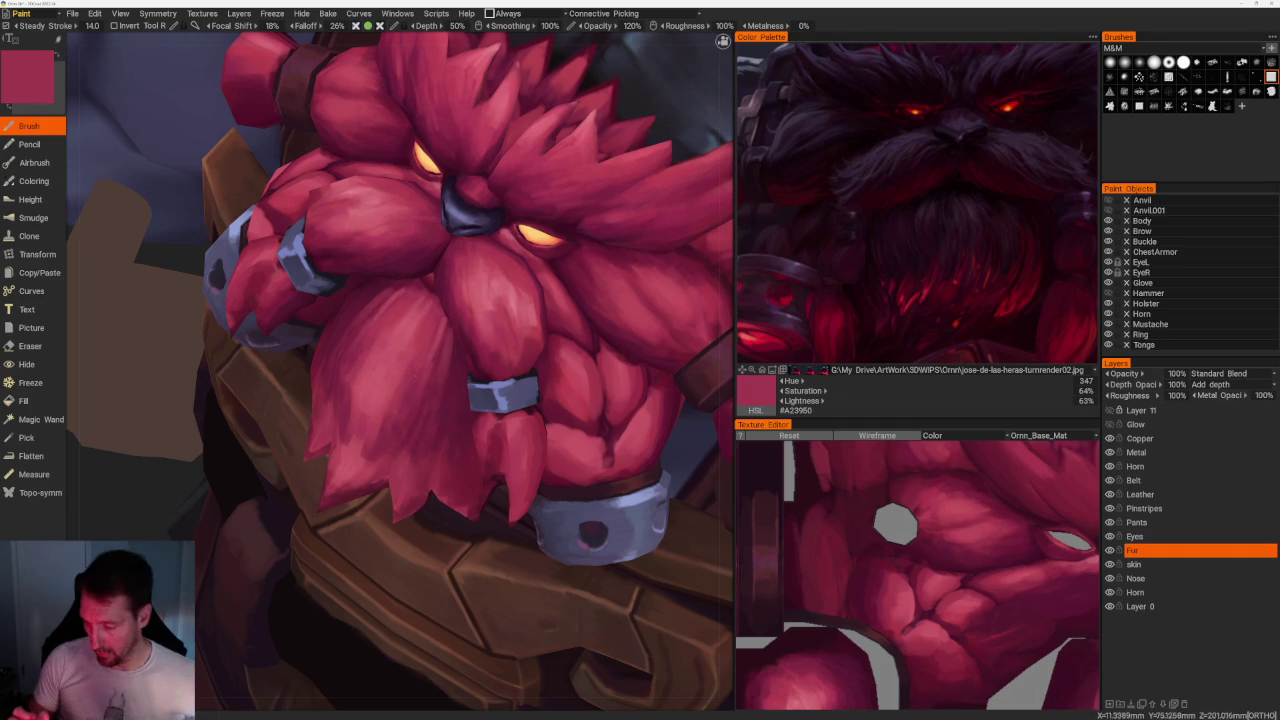
pyautogui.press('v')
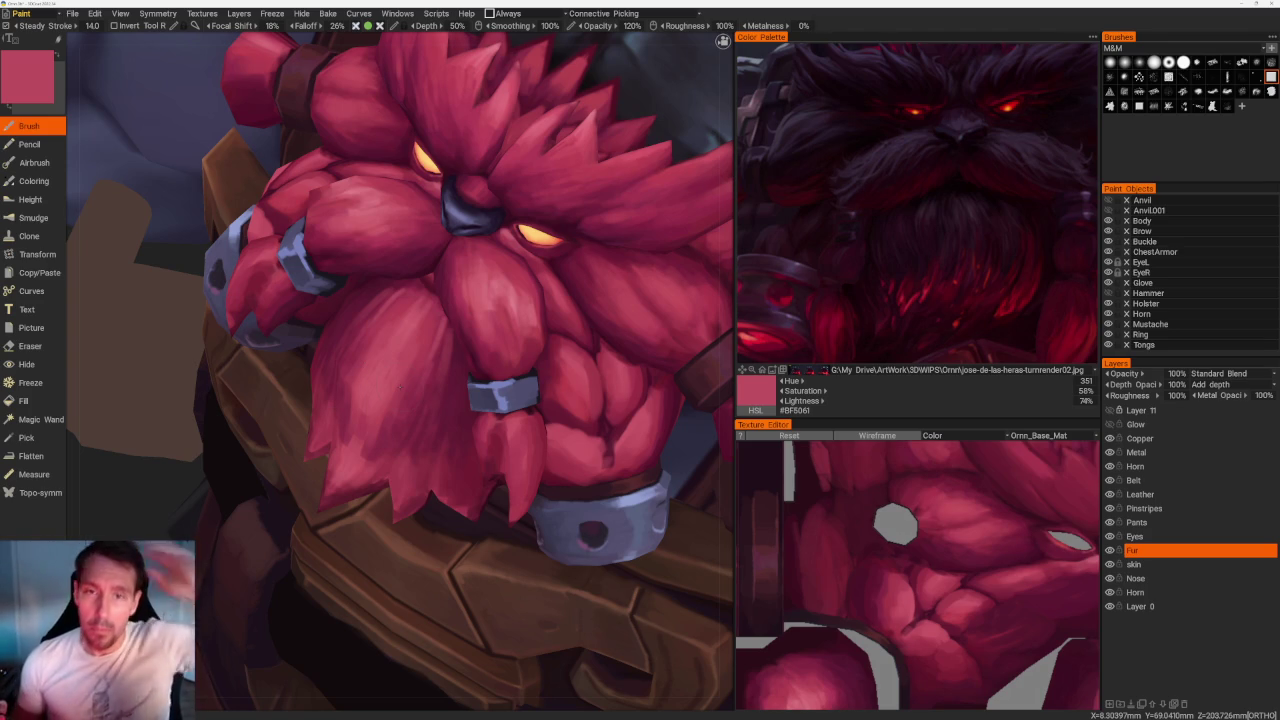
pyautogui.scroll(3, 332, 320)
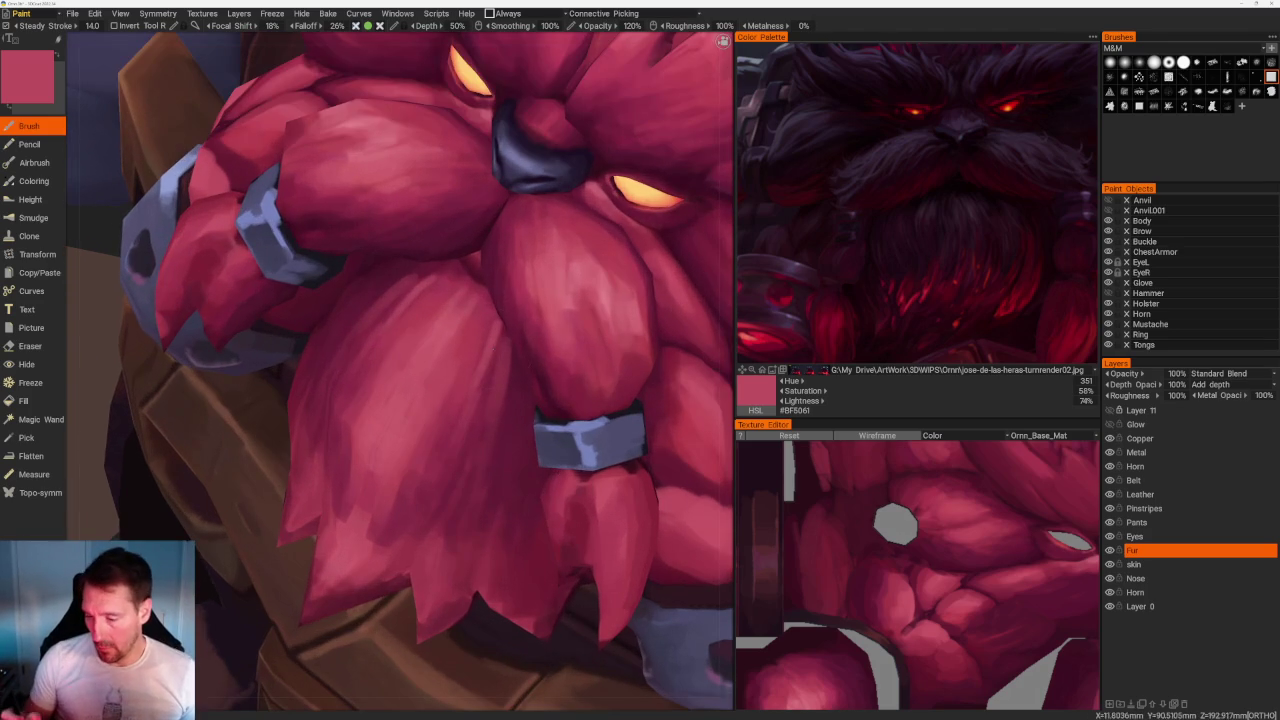
pyautogui.press('v')
pyautogui.scroll(-5, 400, 370)
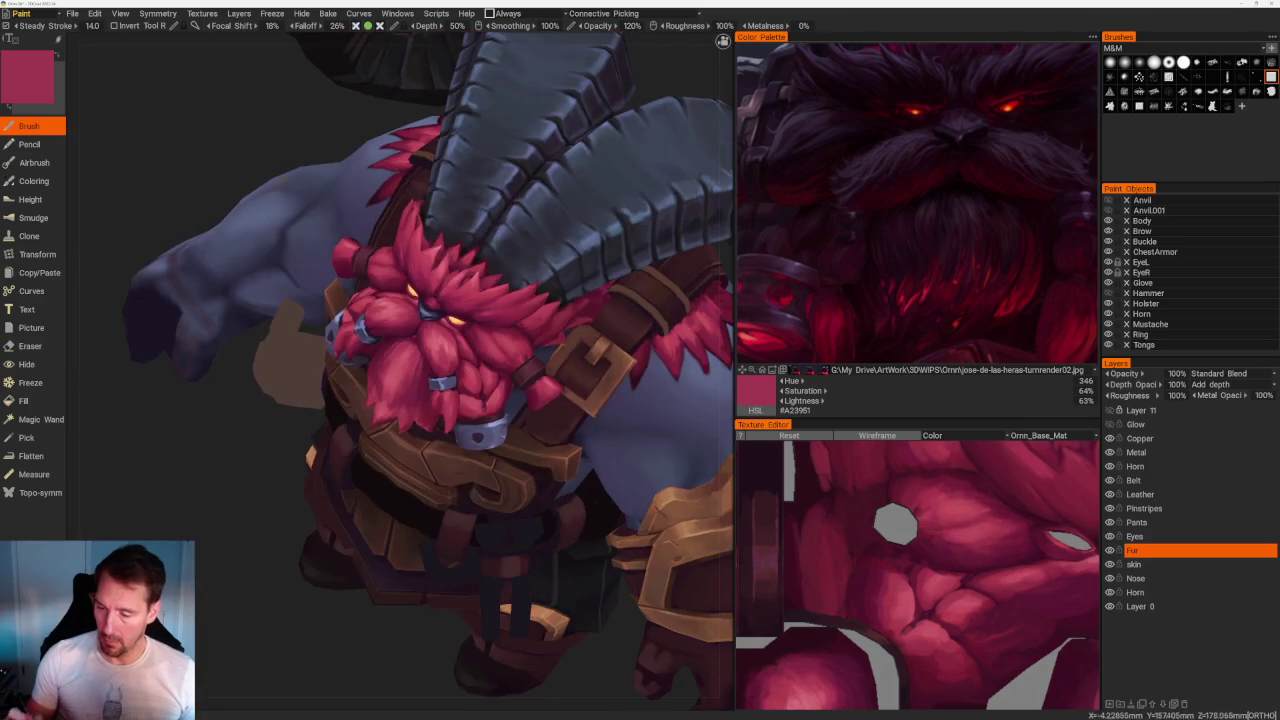
# From a front view, sample dark maroon, deeper shadow, mid-dark red and brighter crimson.
pyautogui.moveTo(400, 370); pyautogui.dragTo(450, 370)
pyautogui.scroll(3, 433, 381)
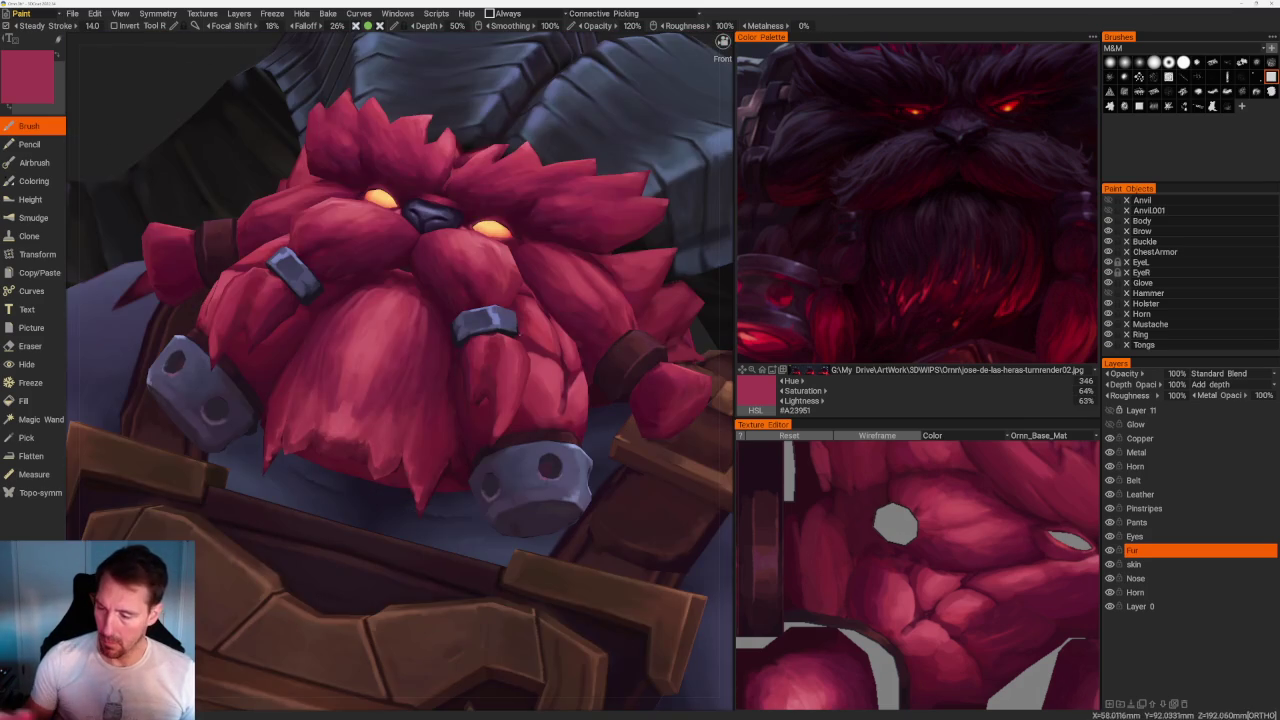
pyautogui.press('v')
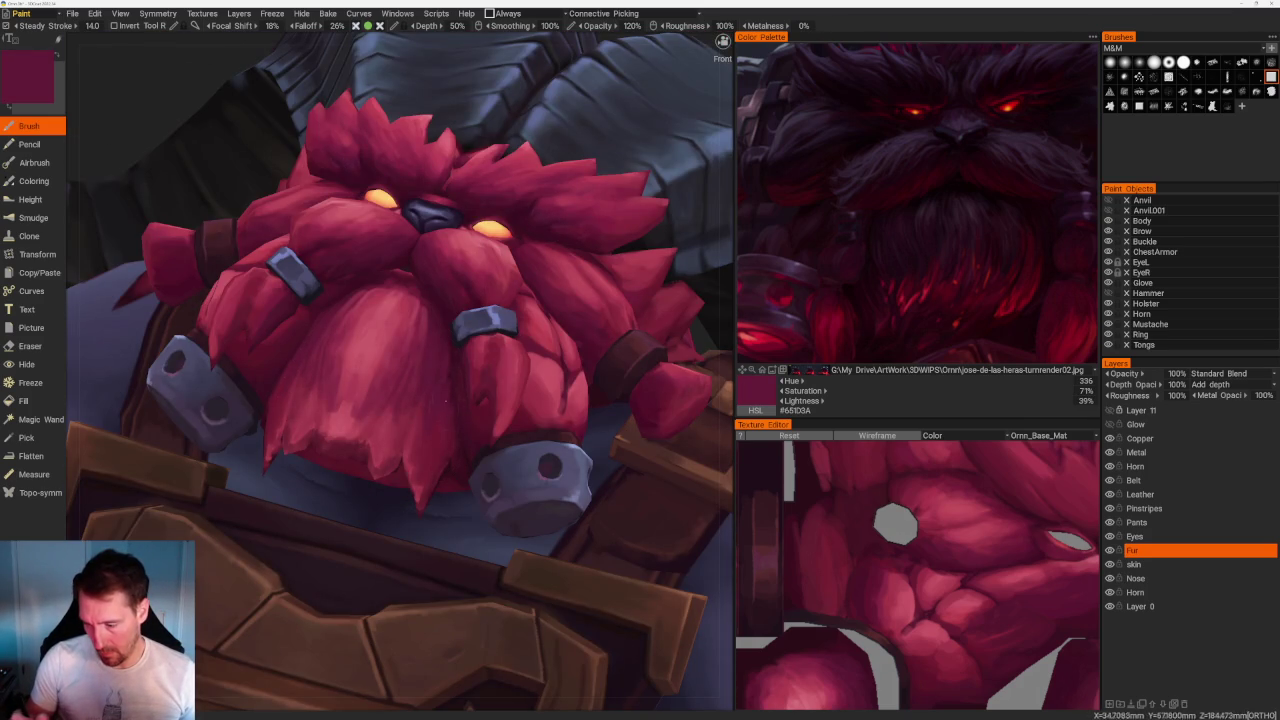
pyautogui.press('v')
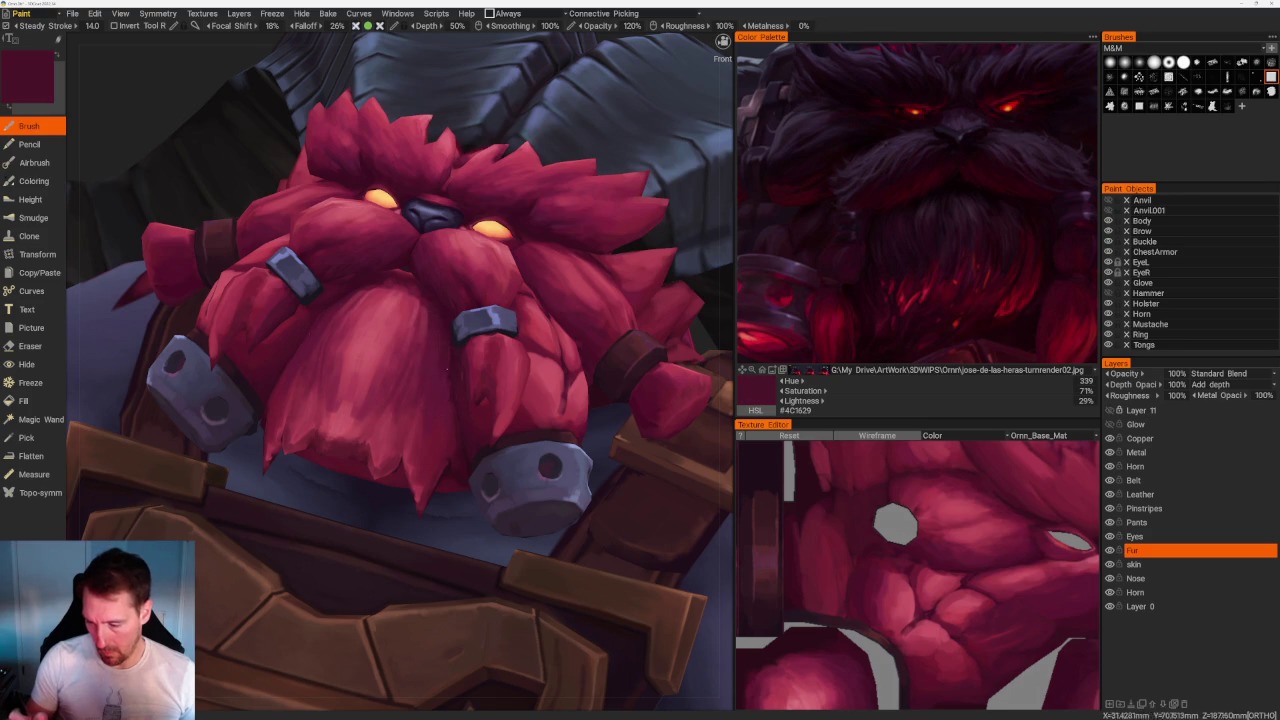
pyautogui.press('v')
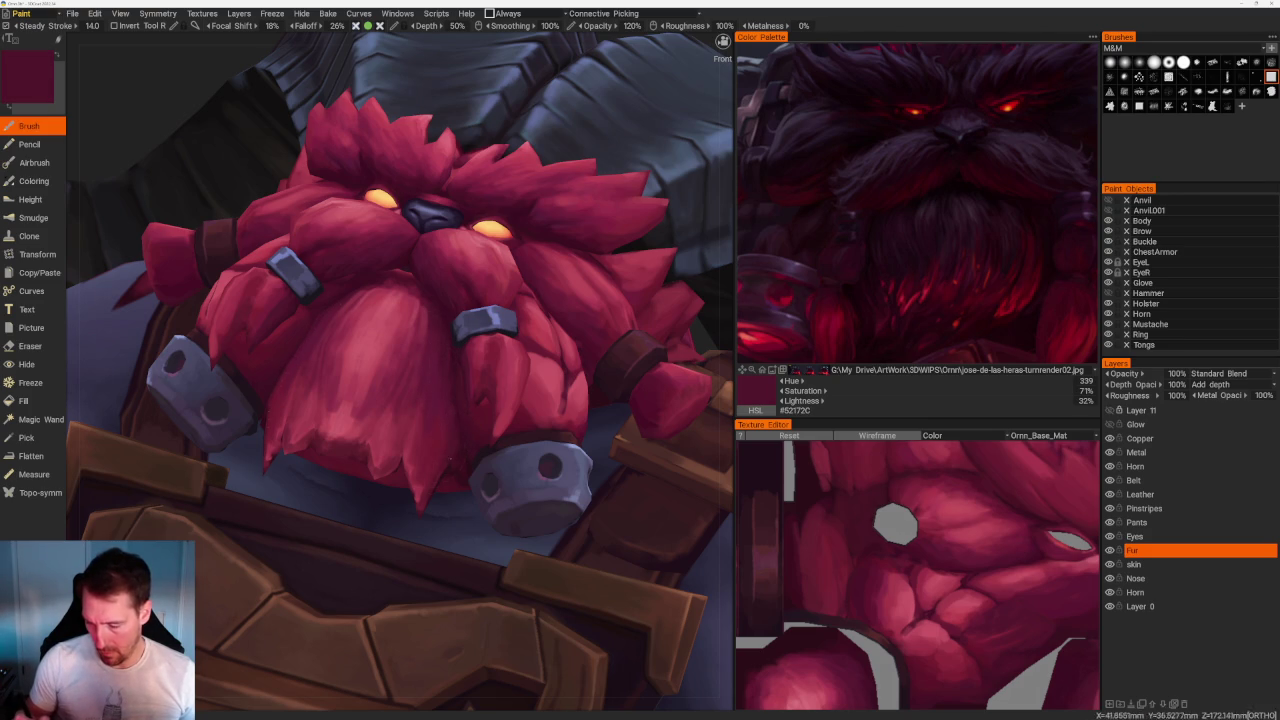
pyautogui.press('v')
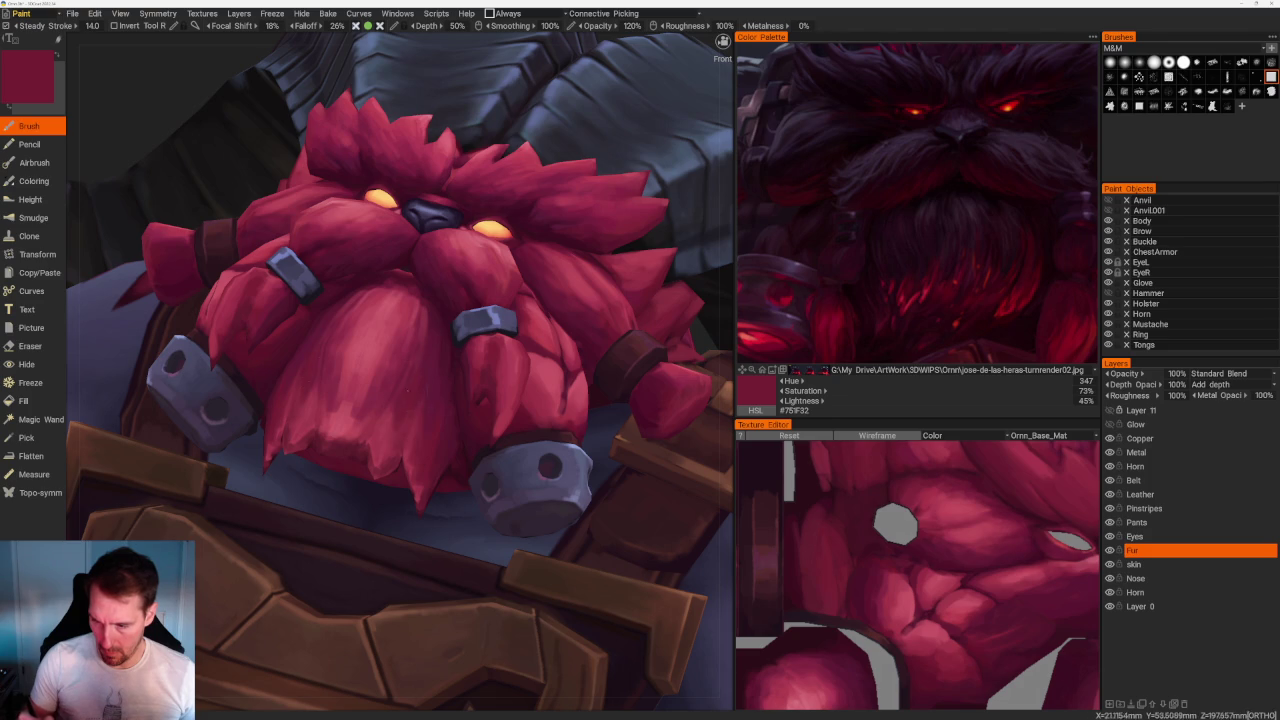
pyautogui.press('v')
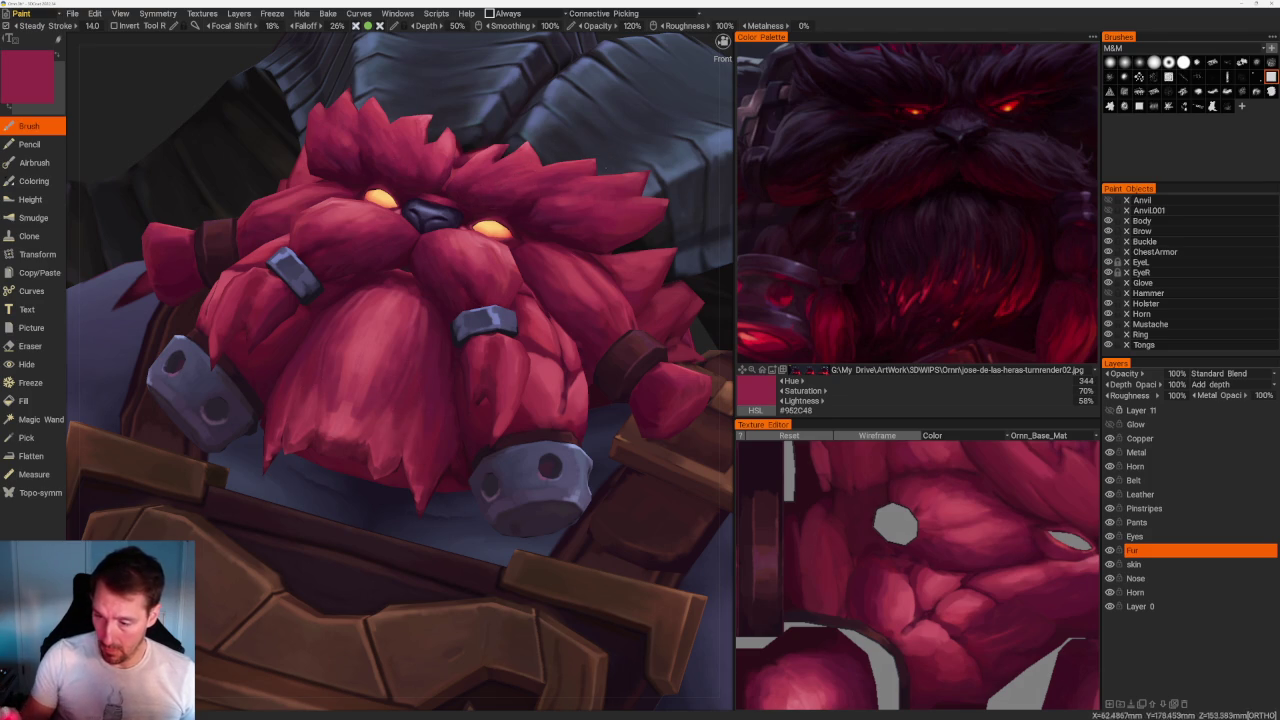
# With the horns side-on, sample a dark maroon and a slightly lighter dark red.
pyautogui.scroll(-5, 494, 189)
pyautogui.moveTo(494, 189)
pyautogui.mouseDown()
pyautogui.moveTo(547, 337)
pyautogui.moveTo(410, 369)
pyautogui.mouseUp()
pyautogui.scroll(5, 410, 369)
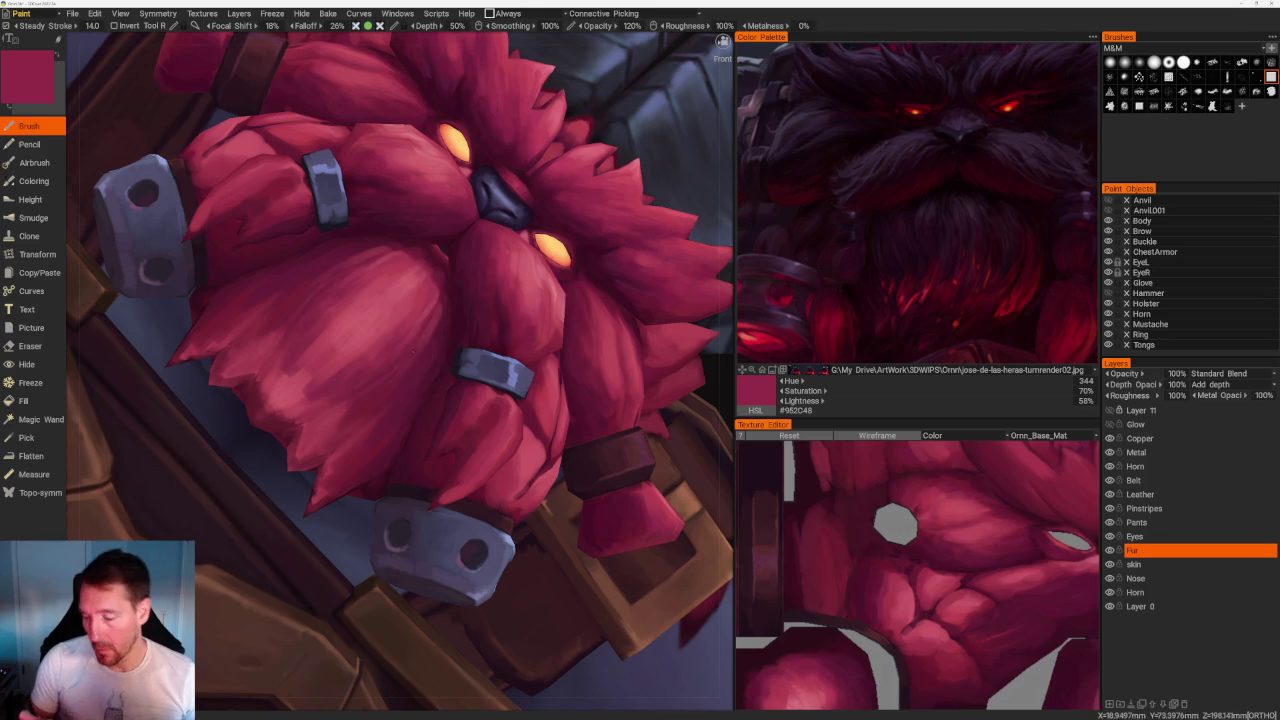
pyautogui.press('v')
pyautogui.press('v')
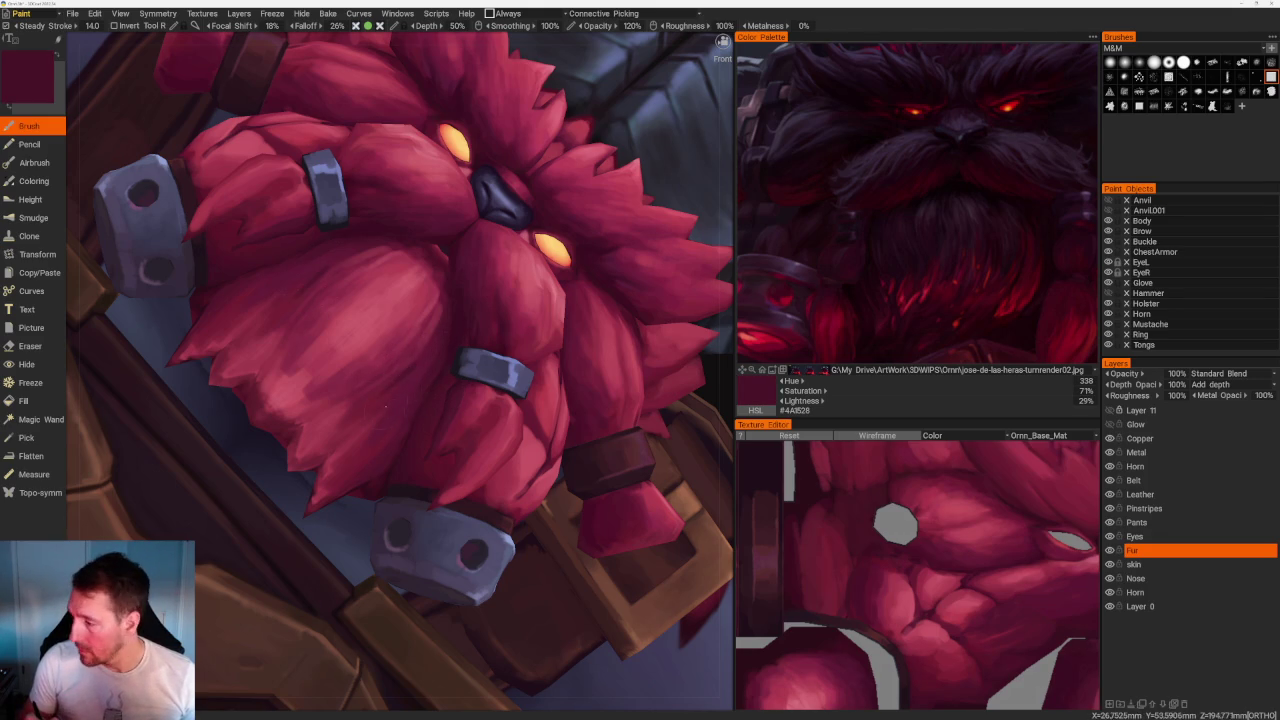
pyautogui.press('v')
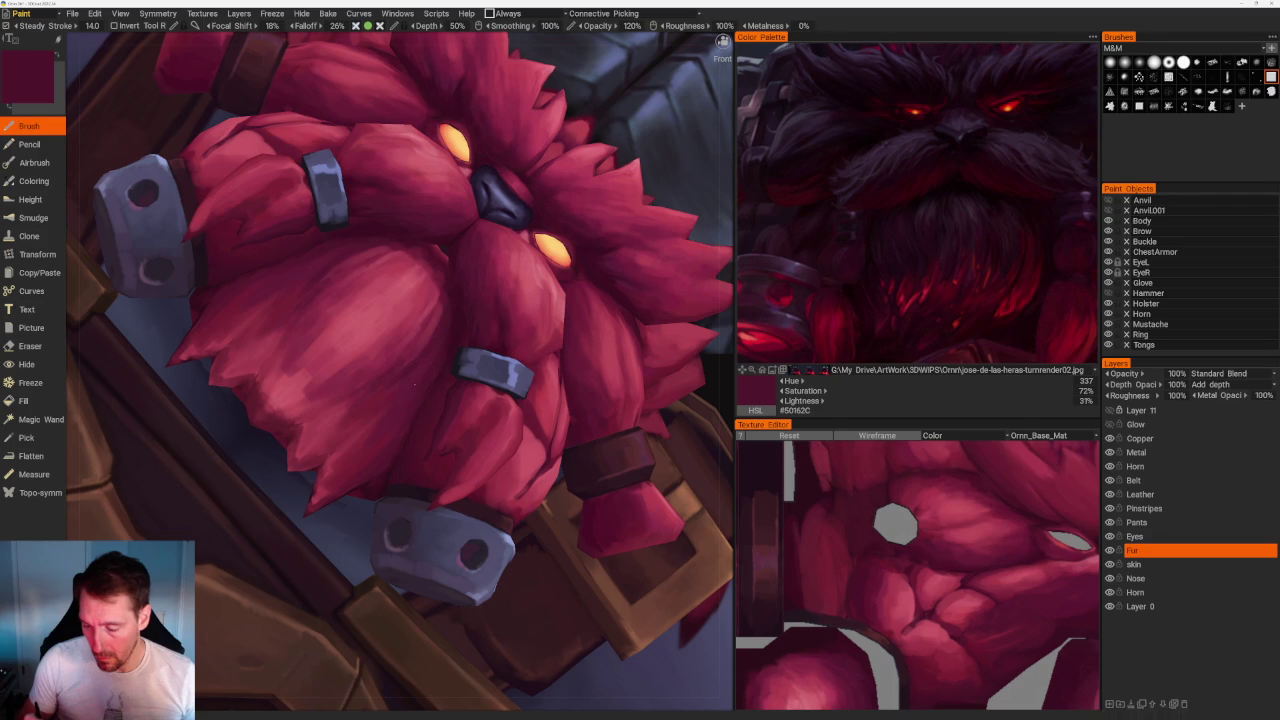
# Back at a front view, sample bright, mid and highlight reds, ending on dark crimson #641E38.
pyautogui.scroll(-10, 419, 410)
pyautogui.moveTo(463, 149)
pyautogui.mouseDown()
pyautogui.moveTo(591, 303)
pyautogui.moveTo(566, 209)
pyautogui.moveTo(586, 197)
pyautogui.mouseUp()
pyautogui.scroll(8, 586, 197)
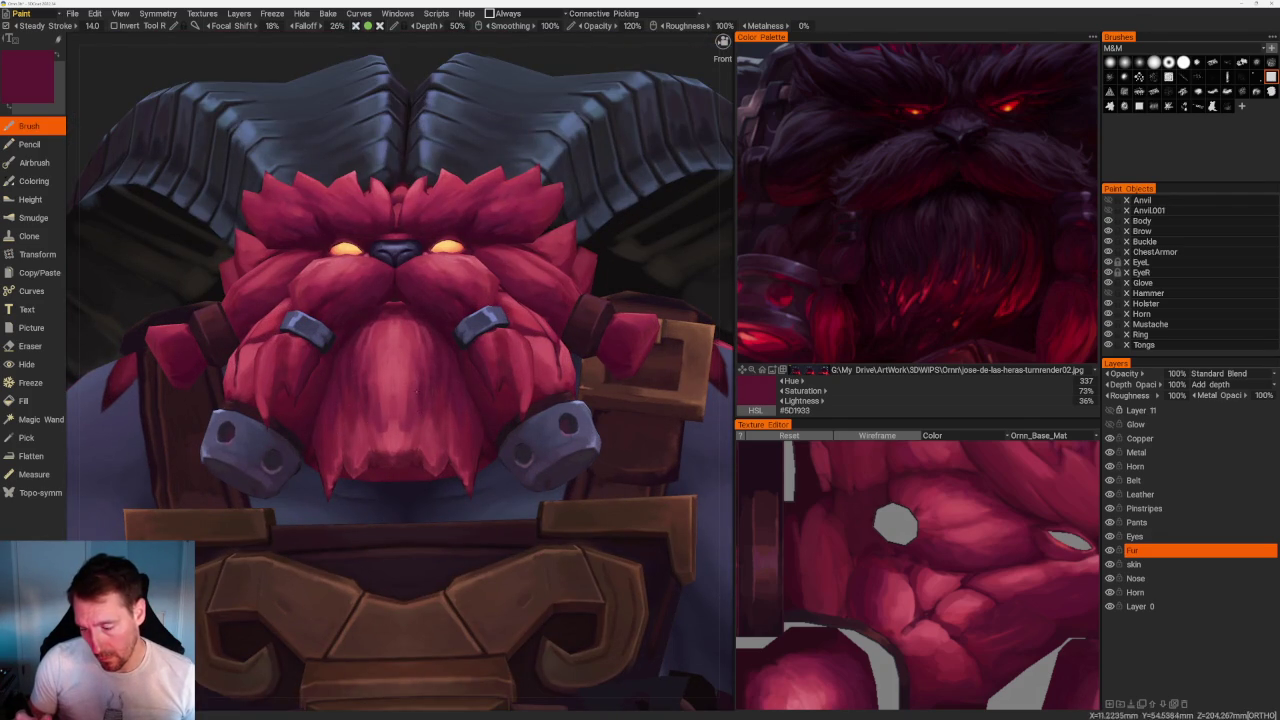
pyautogui.press('v')
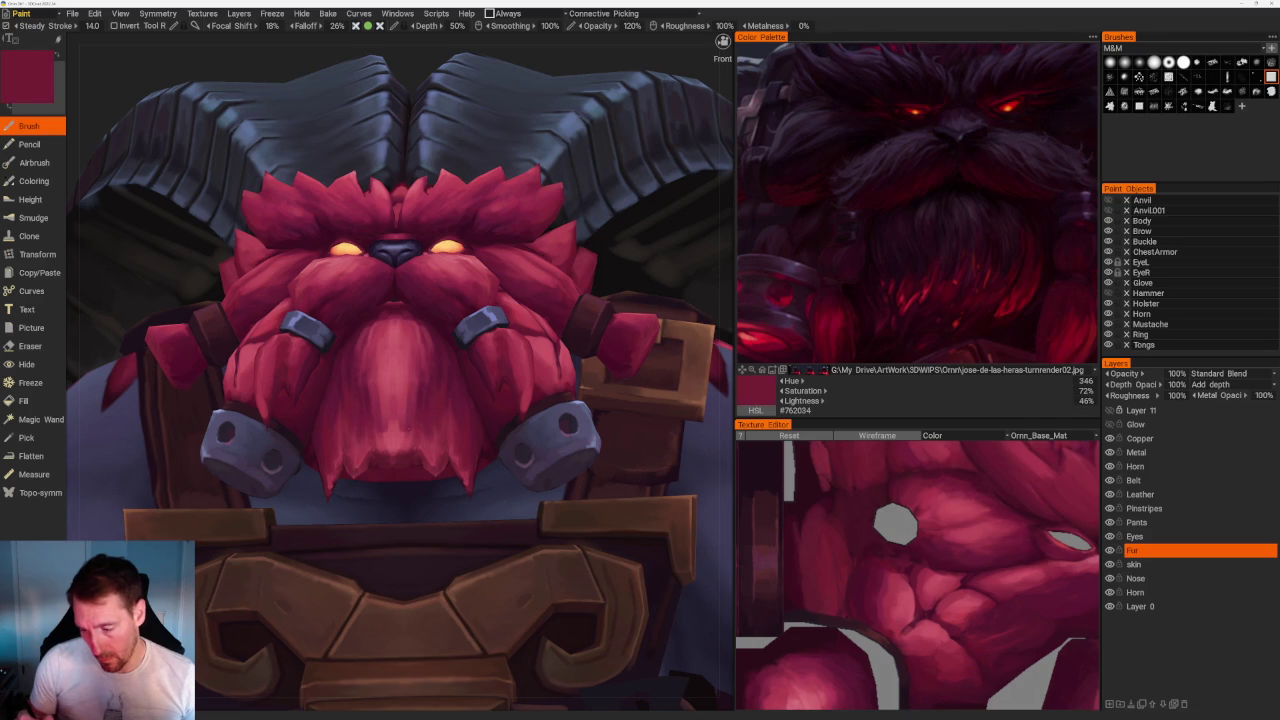
pyautogui.press('v')
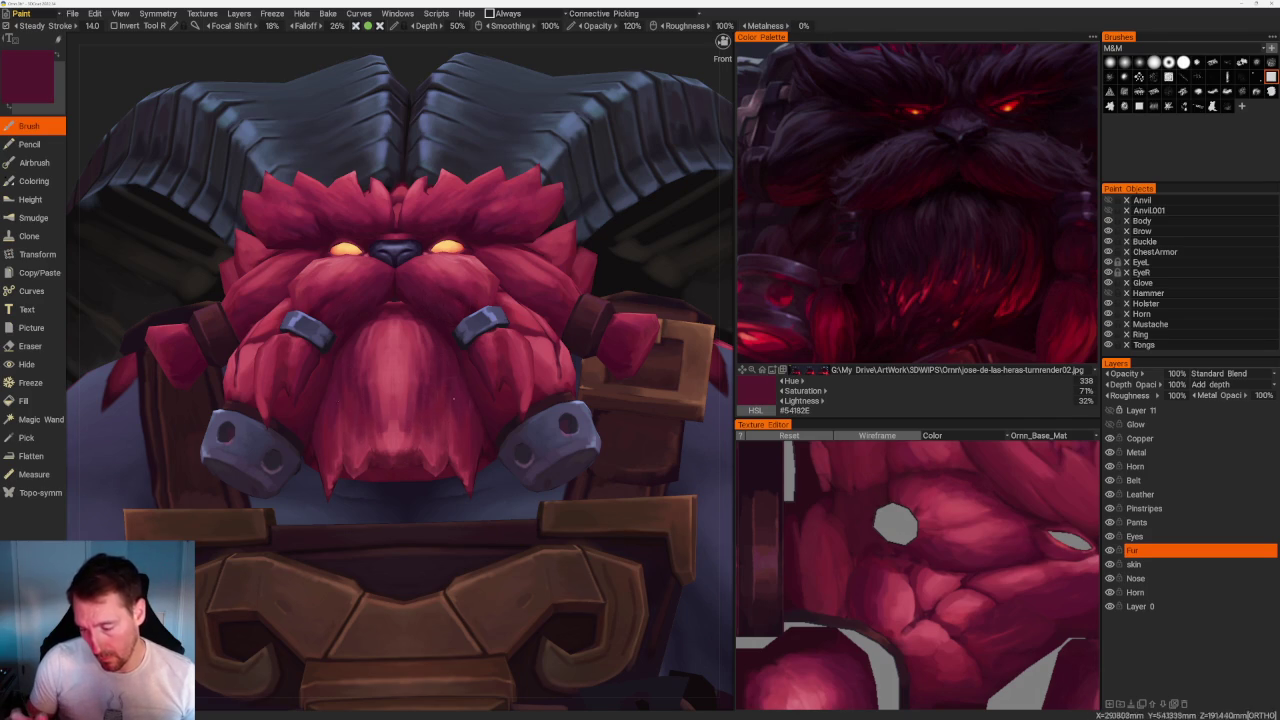
pyautogui.press('v')
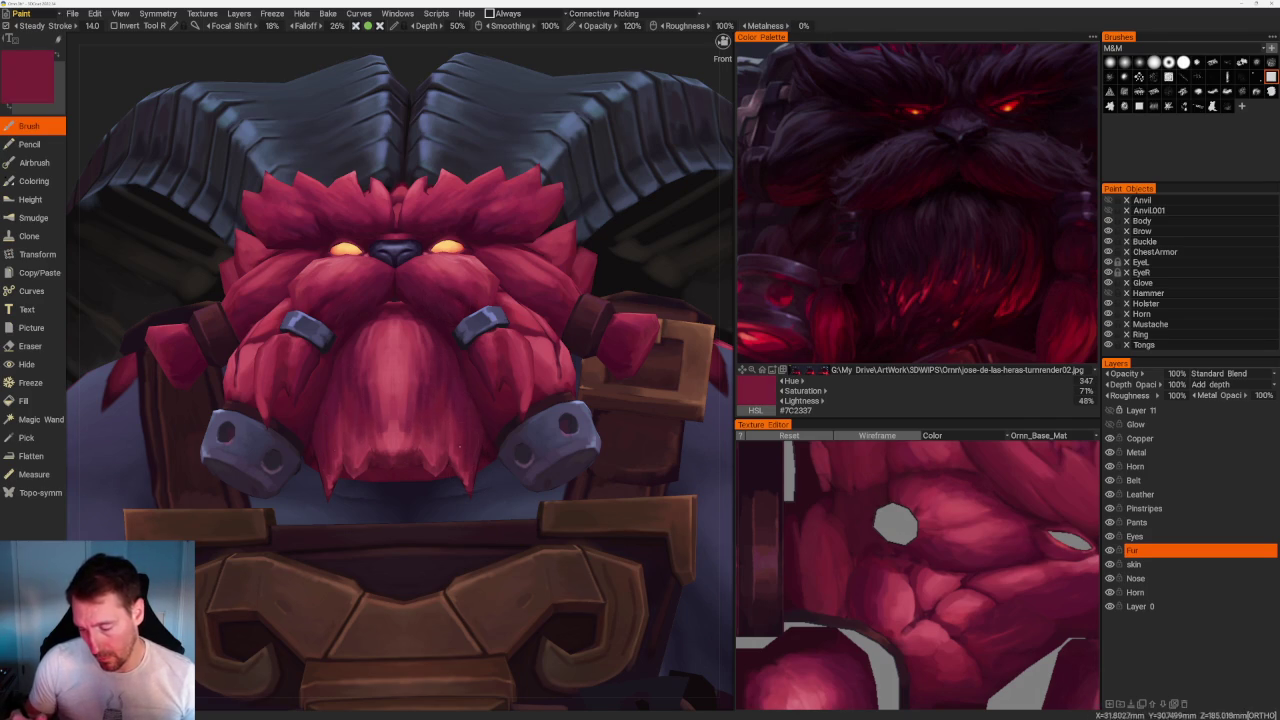
pyautogui.press('v')
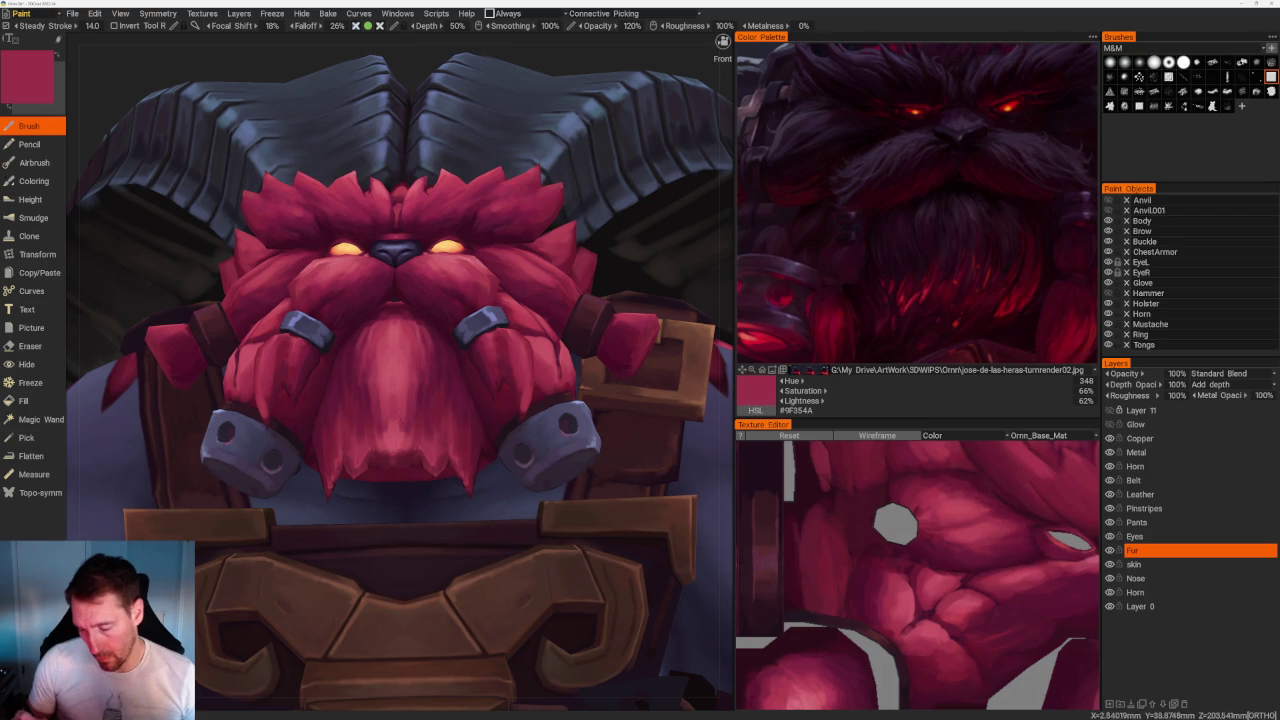
pyautogui.press('v')
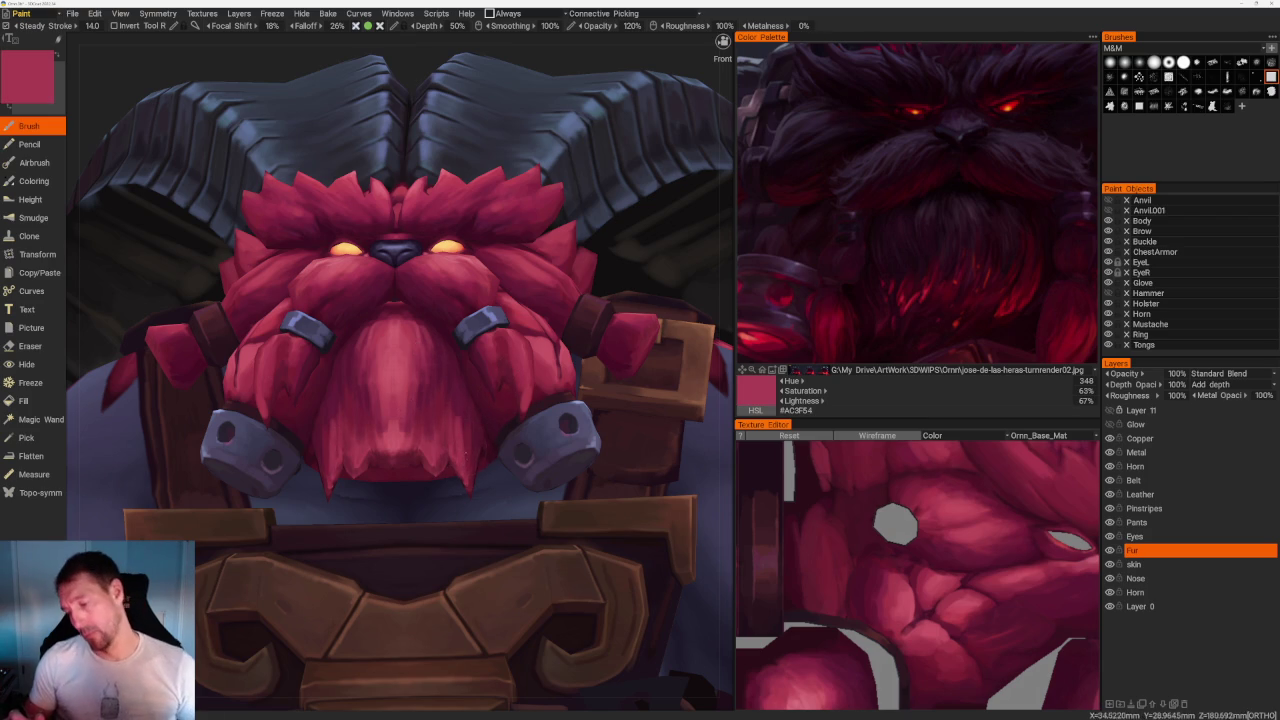
pyautogui.press('v')
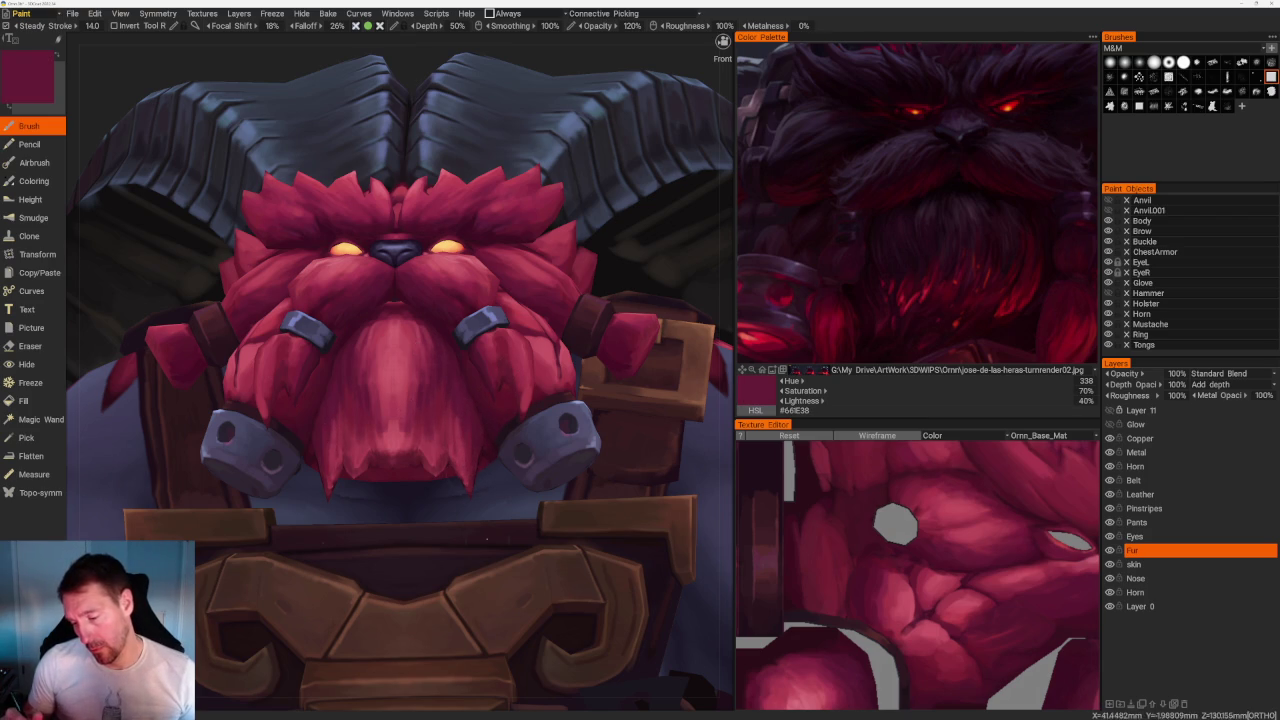
pyautogui.scroll(-5, 600, 257)
pyautogui.moveTo(600, 257)
pyautogui.mouseDown()
pyautogui.moveTo(600, 309)
pyautogui.moveTo(578, 270)
pyautogui.mouseUp()
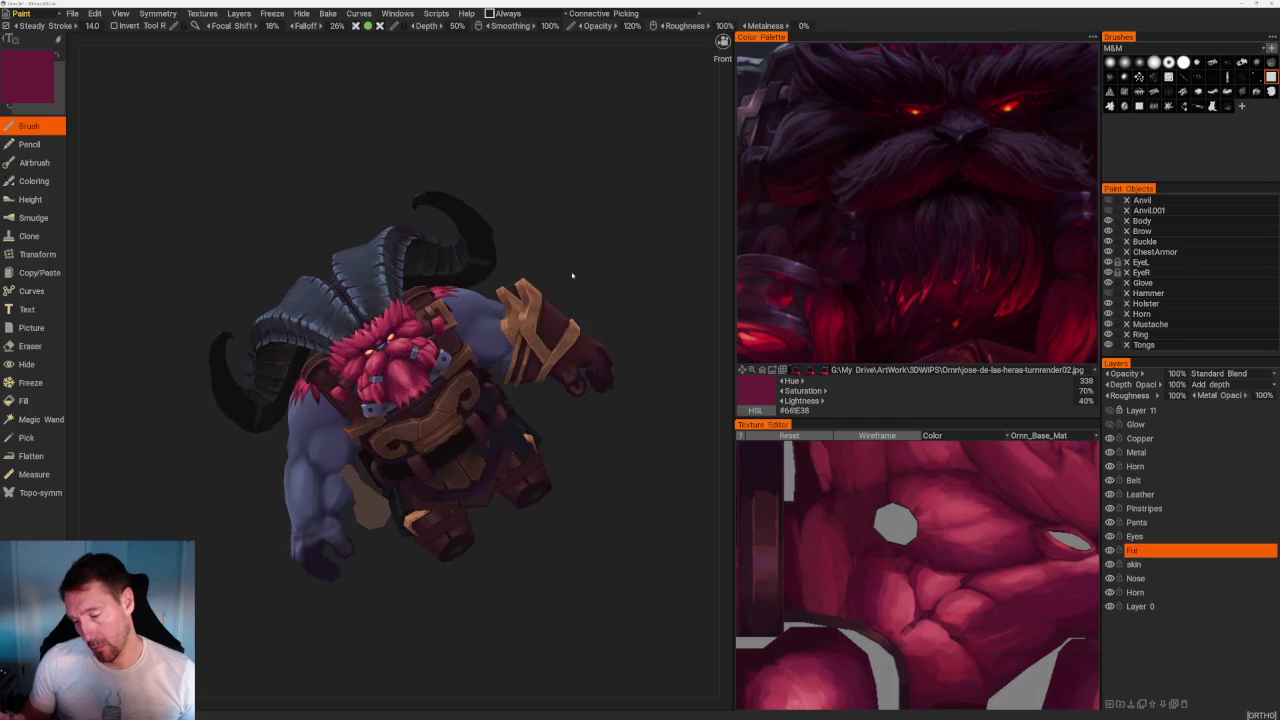
# Return to a close front view of the beard and sample dark and bright reds from it.
pyautogui.moveTo(614, 463)
pyautogui.mouseDown()
pyautogui.moveTo(631, 480)
pyautogui.moveTo(573, 372)
pyautogui.mouseUp()
pyautogui.scroll(-3, 573, 372)
pyautogui.moveTo(599, 465)
pyautogui.mouseDown()
pyautogui.moveTo(483, 466)
pyautogui.moveTo(511, 508)
pyautogui.moveTo(491, 514)
pyautogui.moveTo(552, 474)
pyautogui.mouseUp()
pyautogui.scroll(1, 552, 474)
pyautogui.scroll(2, 557, 557)
pyautogui.scroll(2, 423, 554)
pyautogui.scroll(2, 371, 617)
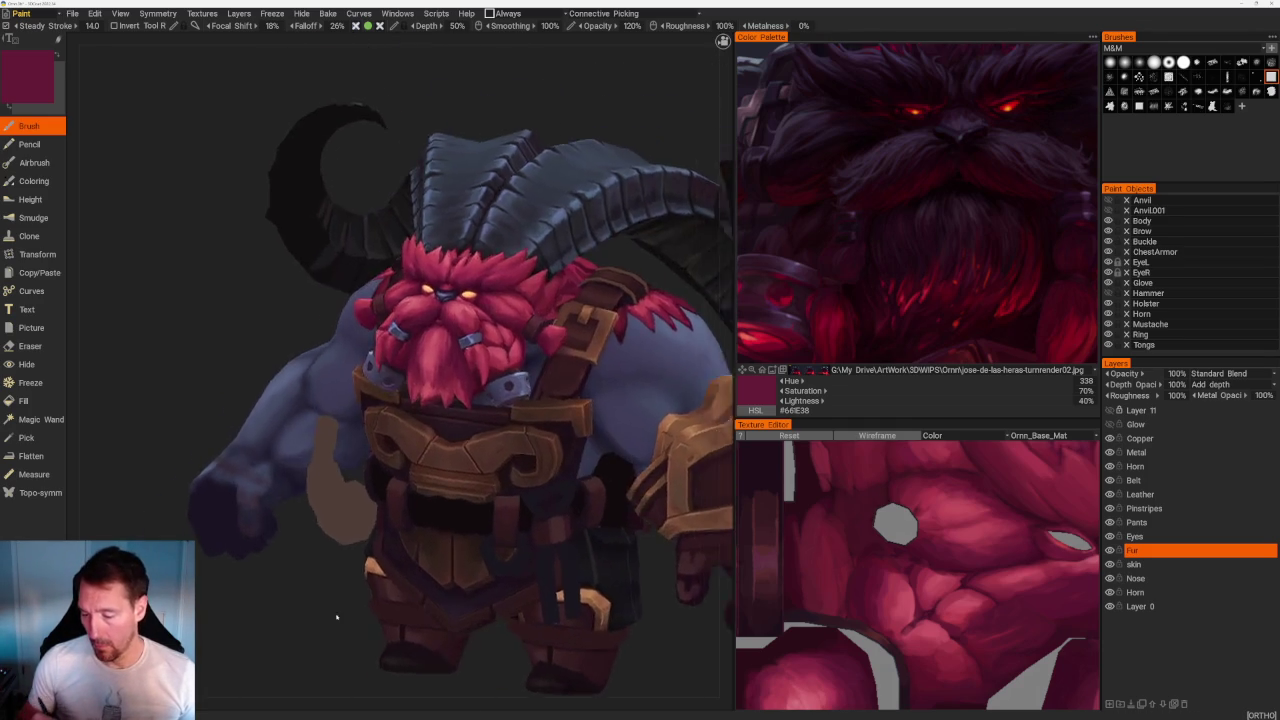
pyautogui.scroll(3, 336, 605)
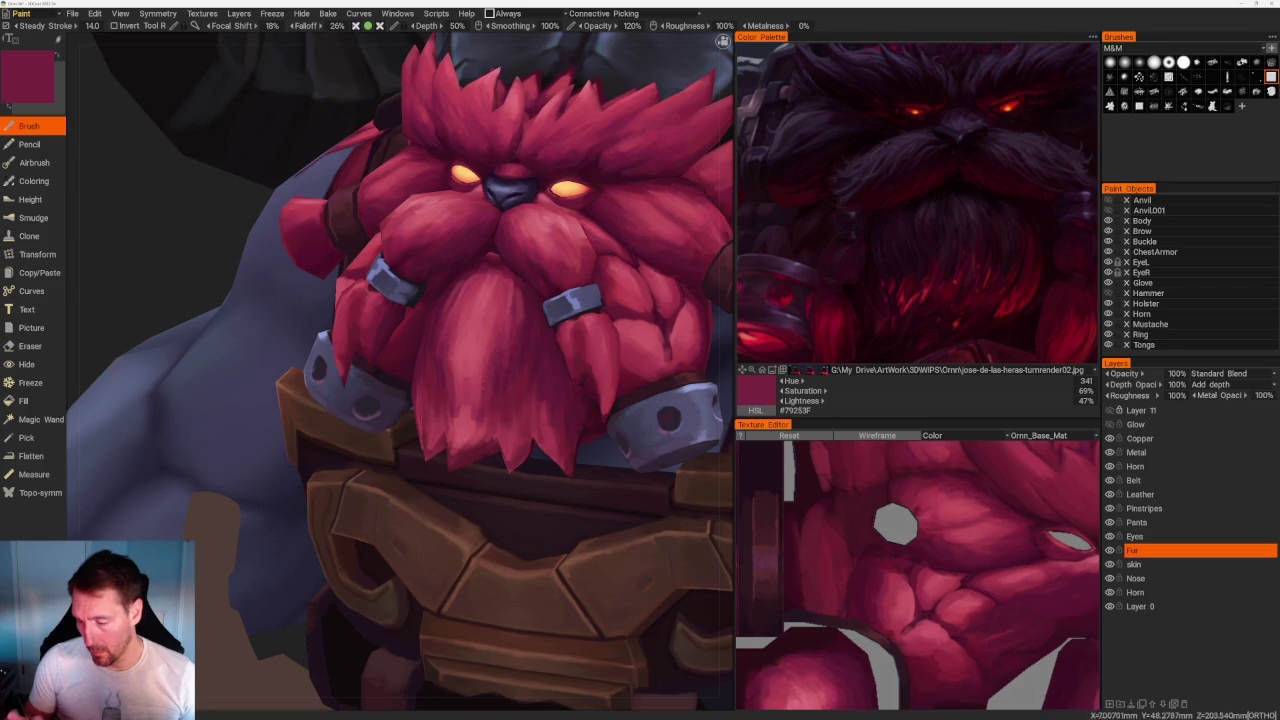
pyautogui.press('v')
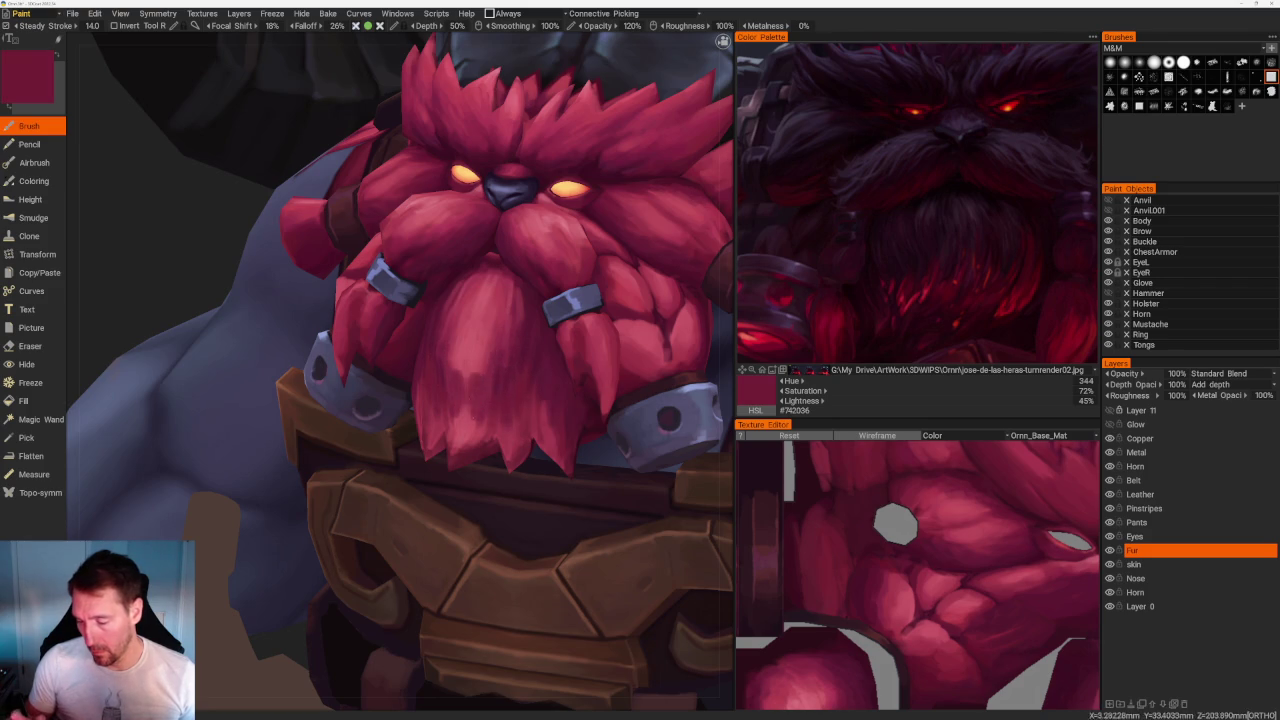
pyautogui.press('v')
pyautogui.press('v')
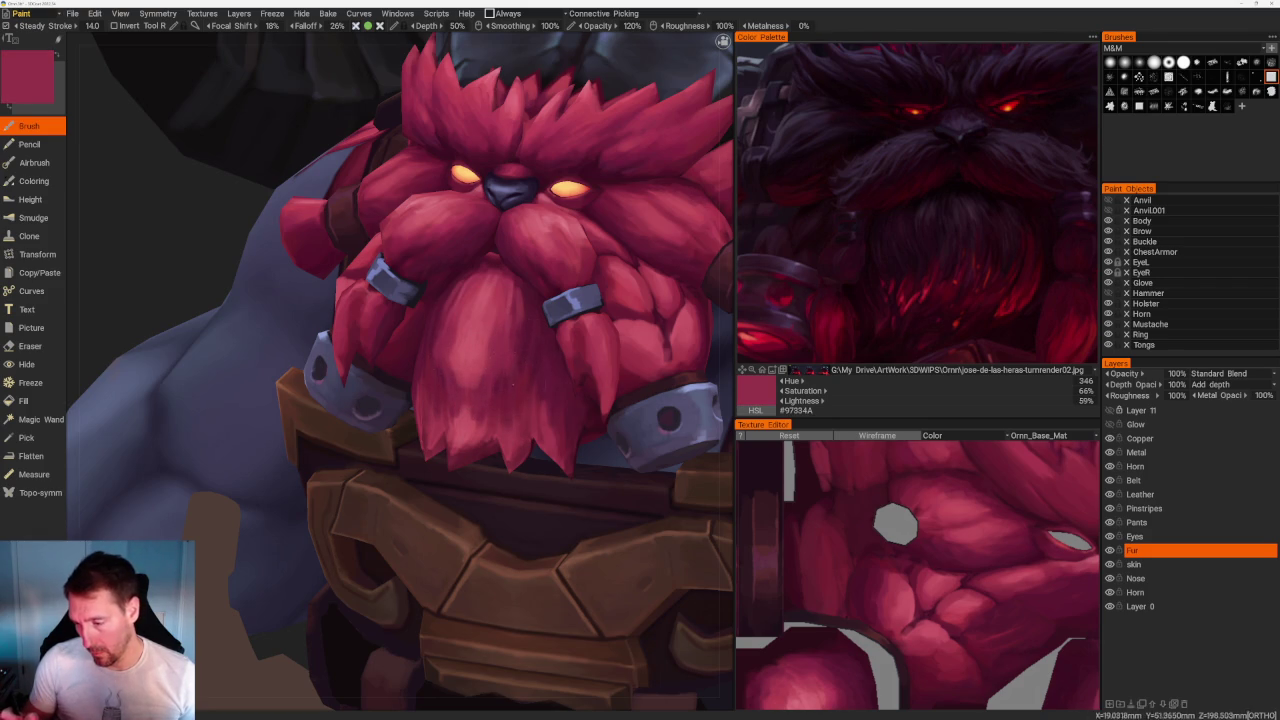
pyautogui.press('v')
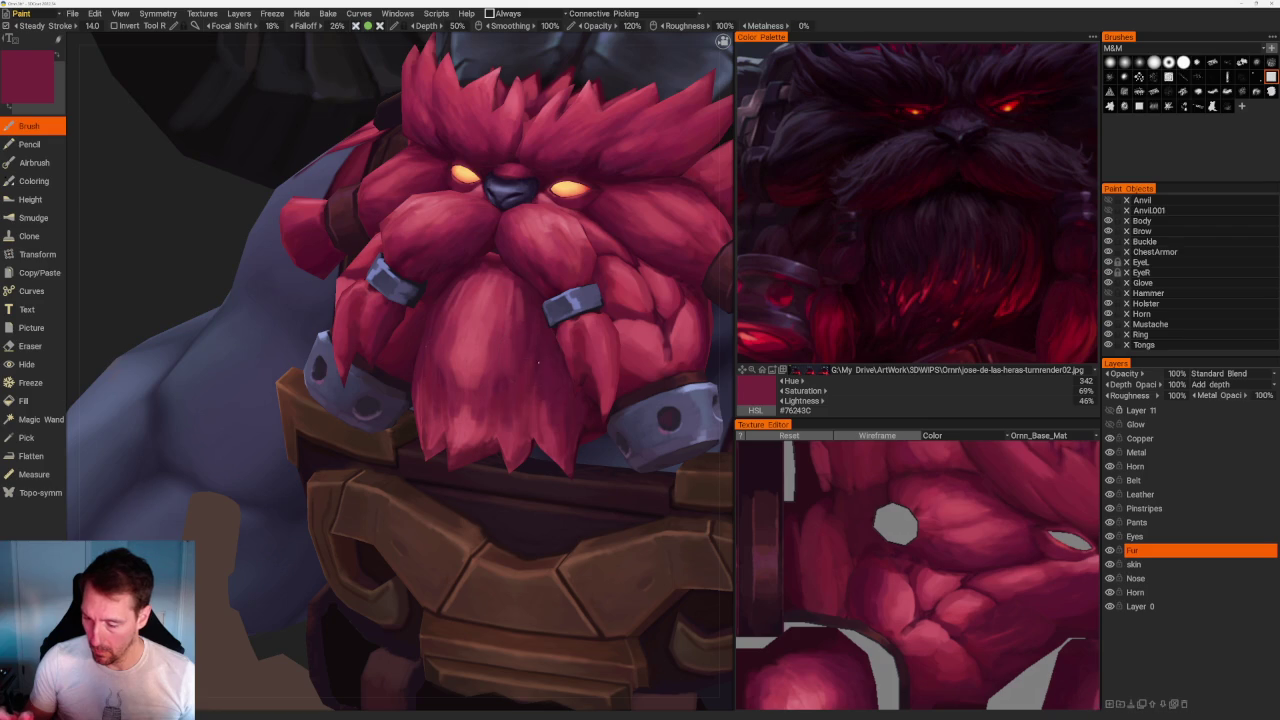
# Keep alternating between lighter highlight reds and deeper shadow reds sampled from the beard fur.
pyautogui.press('v')
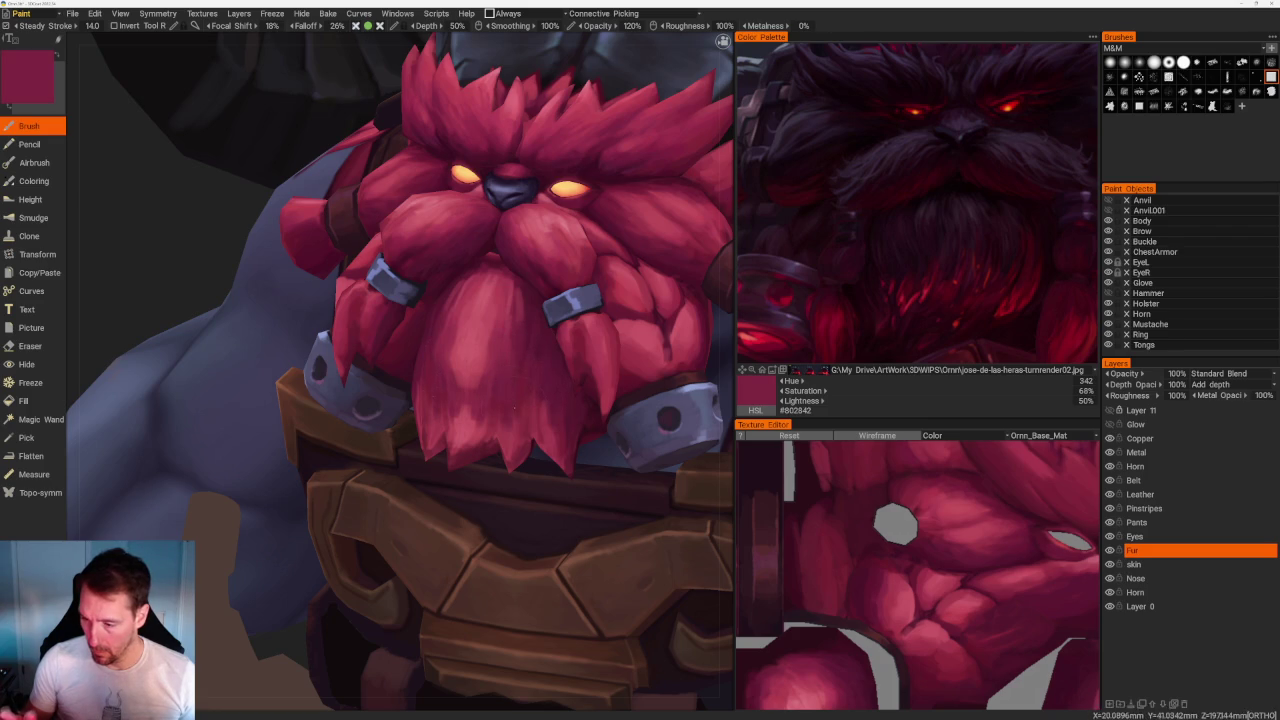
pyautogui.press('v')
pyautogui.press('v')
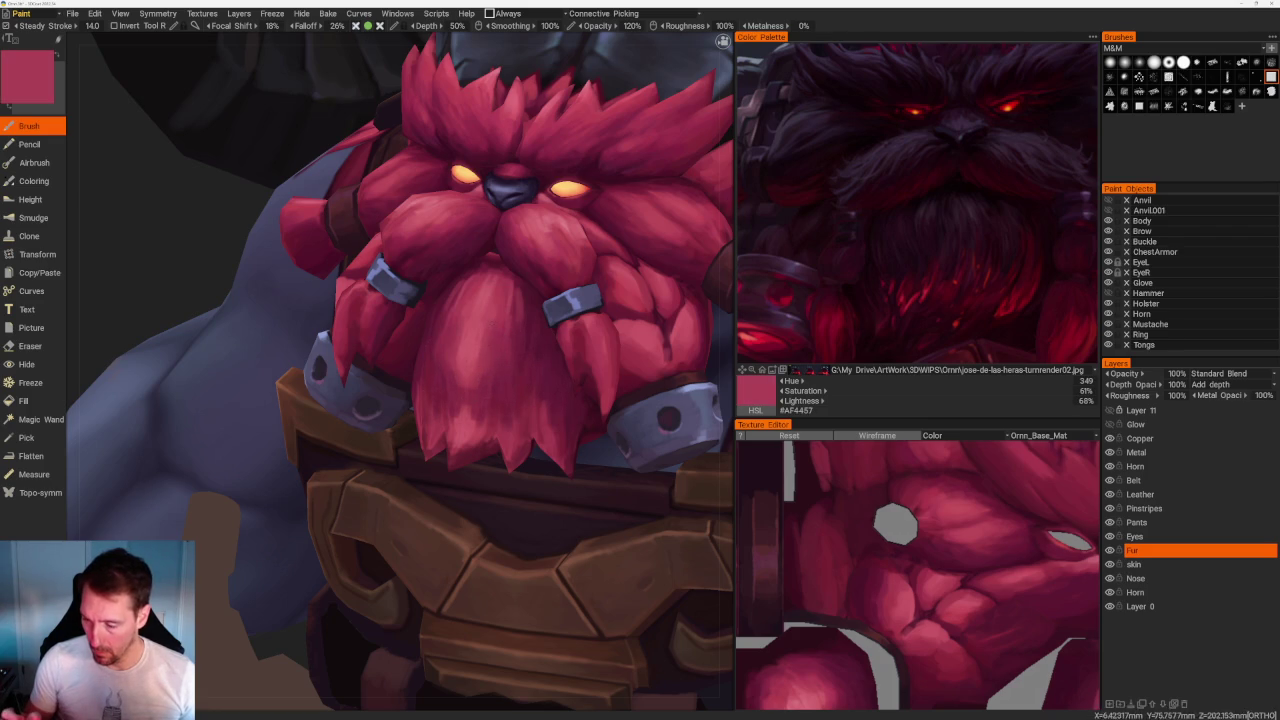
pyautogui.press('v')
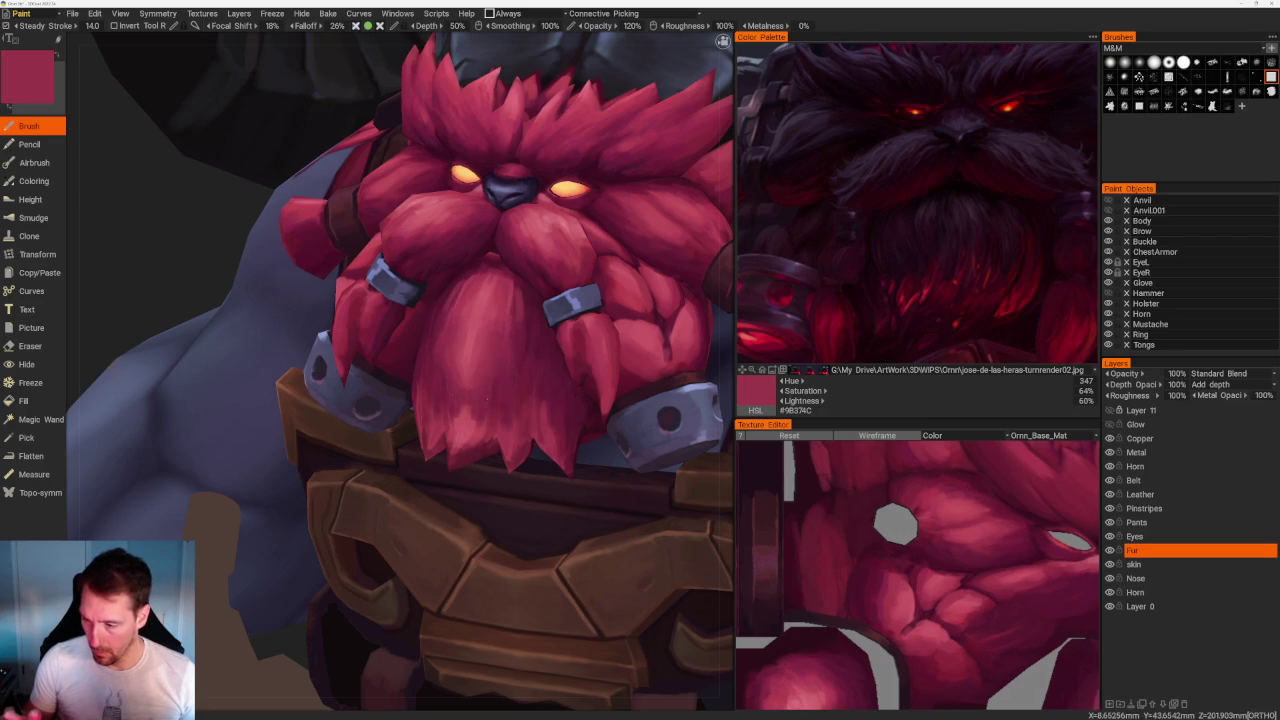
pyautogui.press('v')
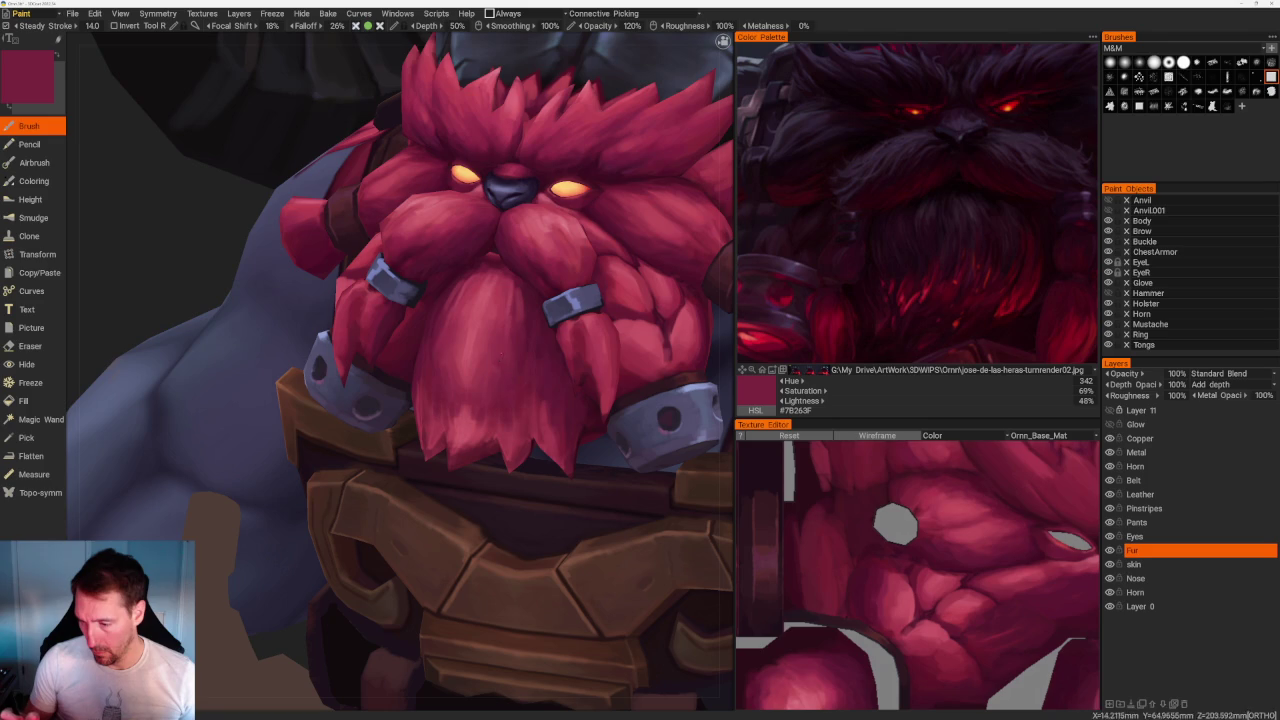
pyautogui.press('v')
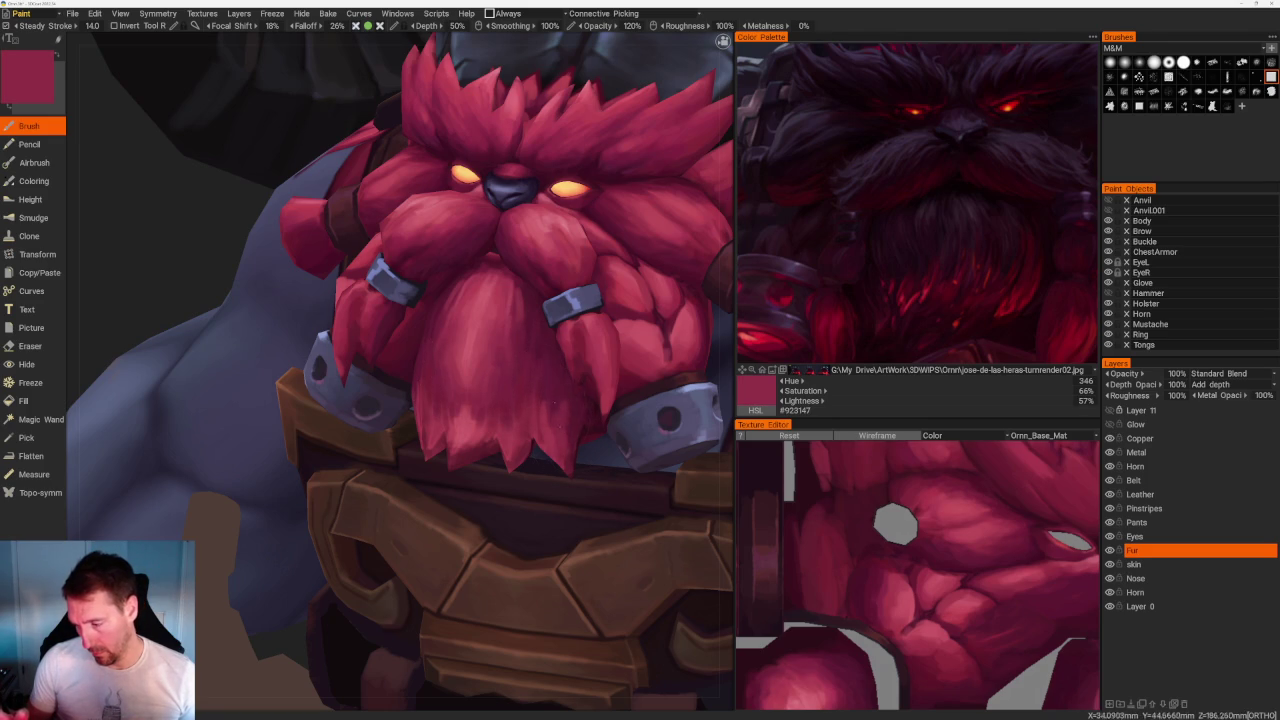
pyautogui.press('v')
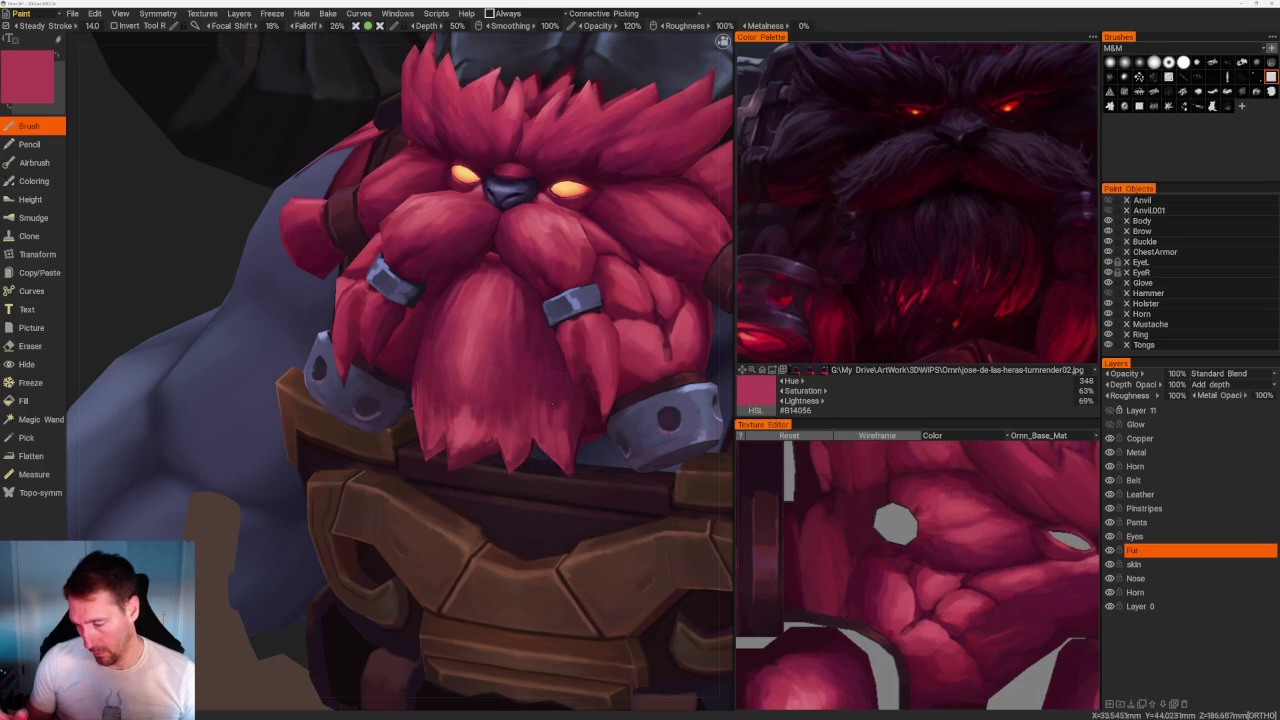
pyautogui.press('v')
pyautogui.press('v')
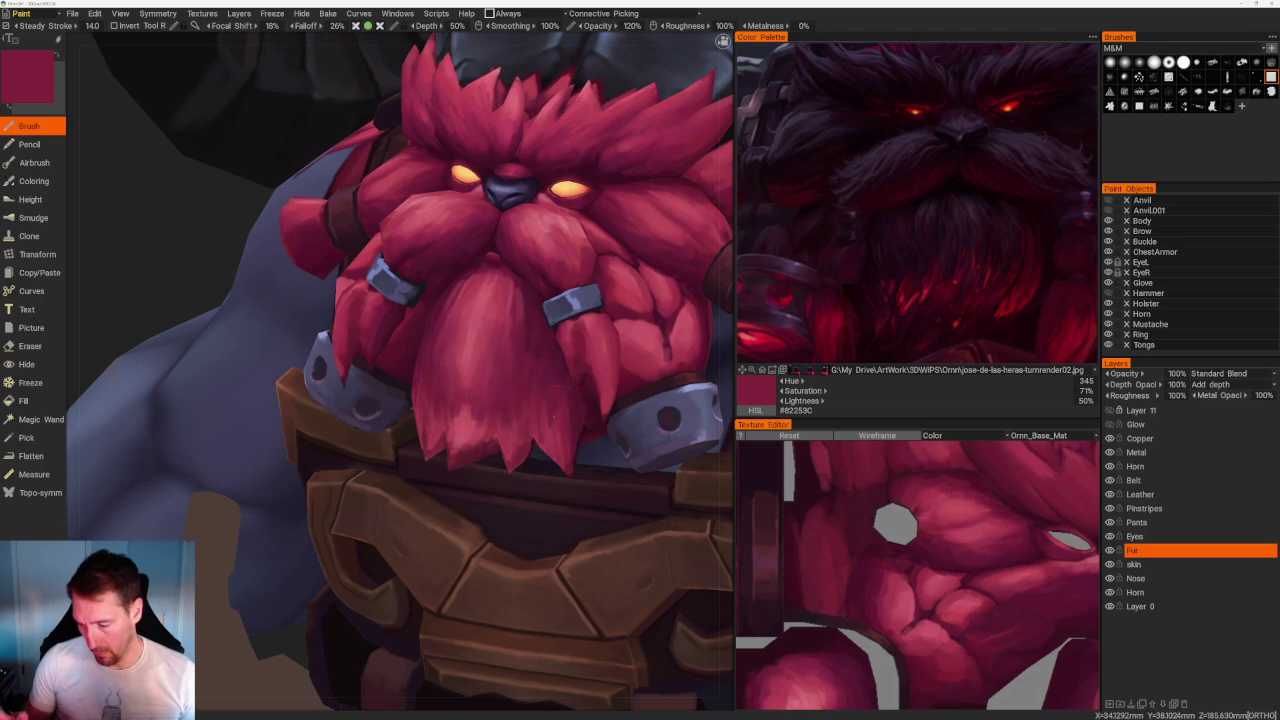
# Tilt to view the beard from below and sample its underside reds, ending on pale pink #BD5566.
pyautogui.scroll(-10, 566, 206)
pyautogui.moveTo(566, 206); pyautogui.dragTo(453, 275)
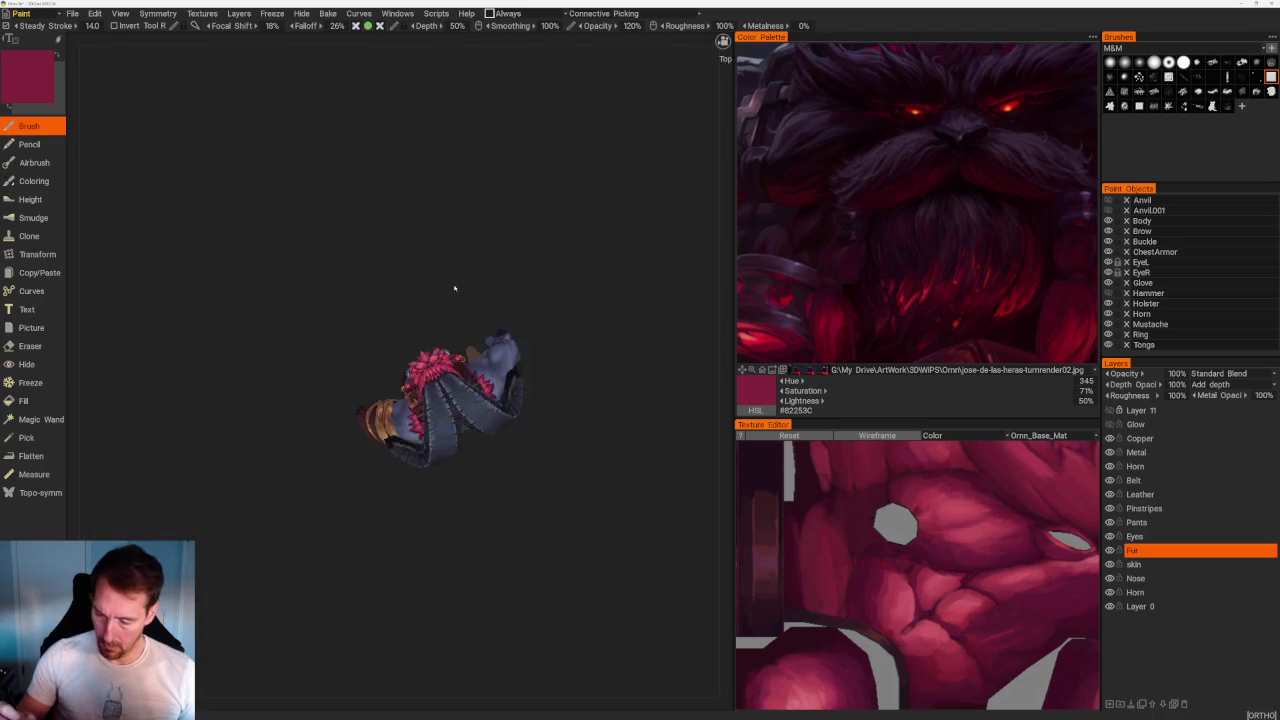
pyautogui.scroll(4, 453, 275)
pyautogui.scroll(5, 453, 275)
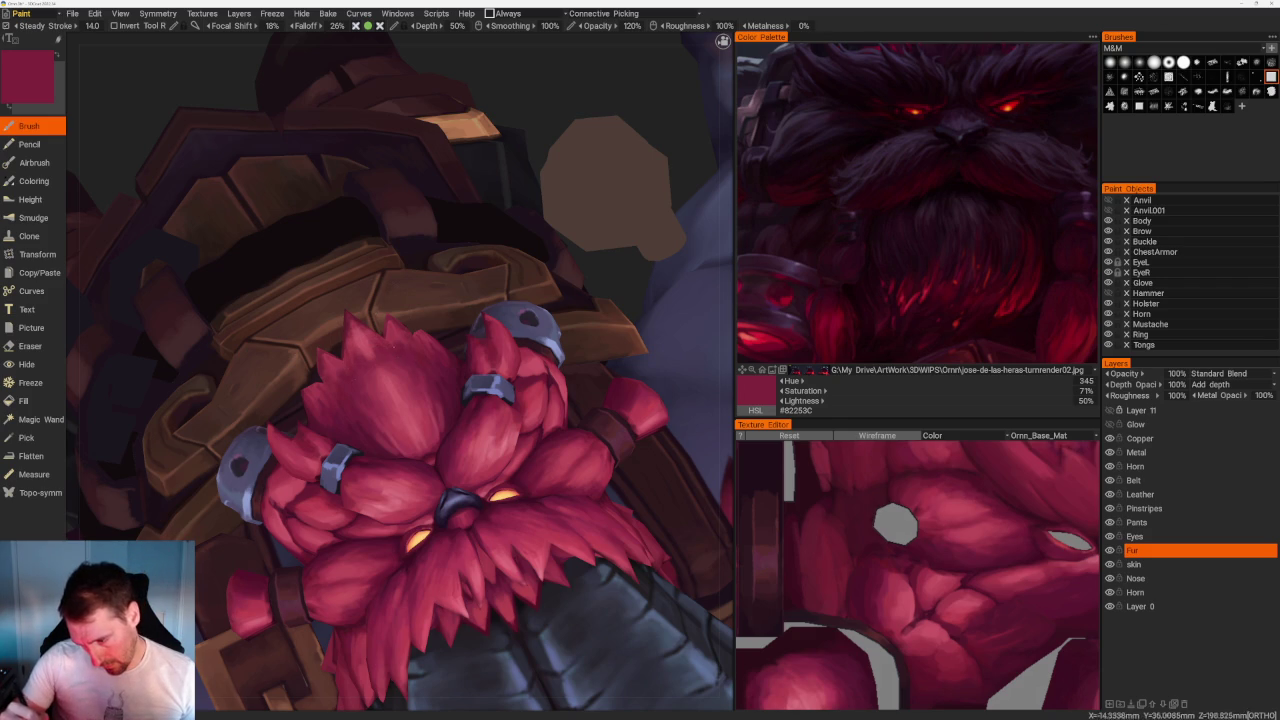
pyautogui.press('v')
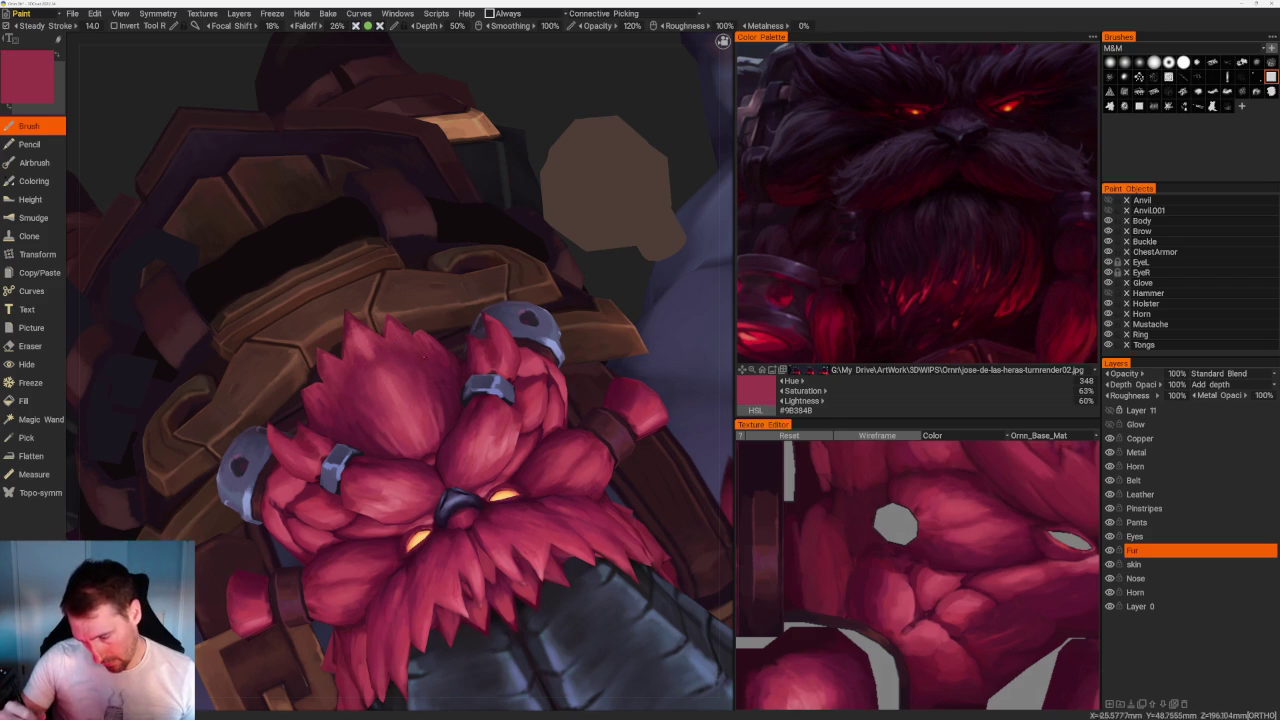
pyautogui.press('v')
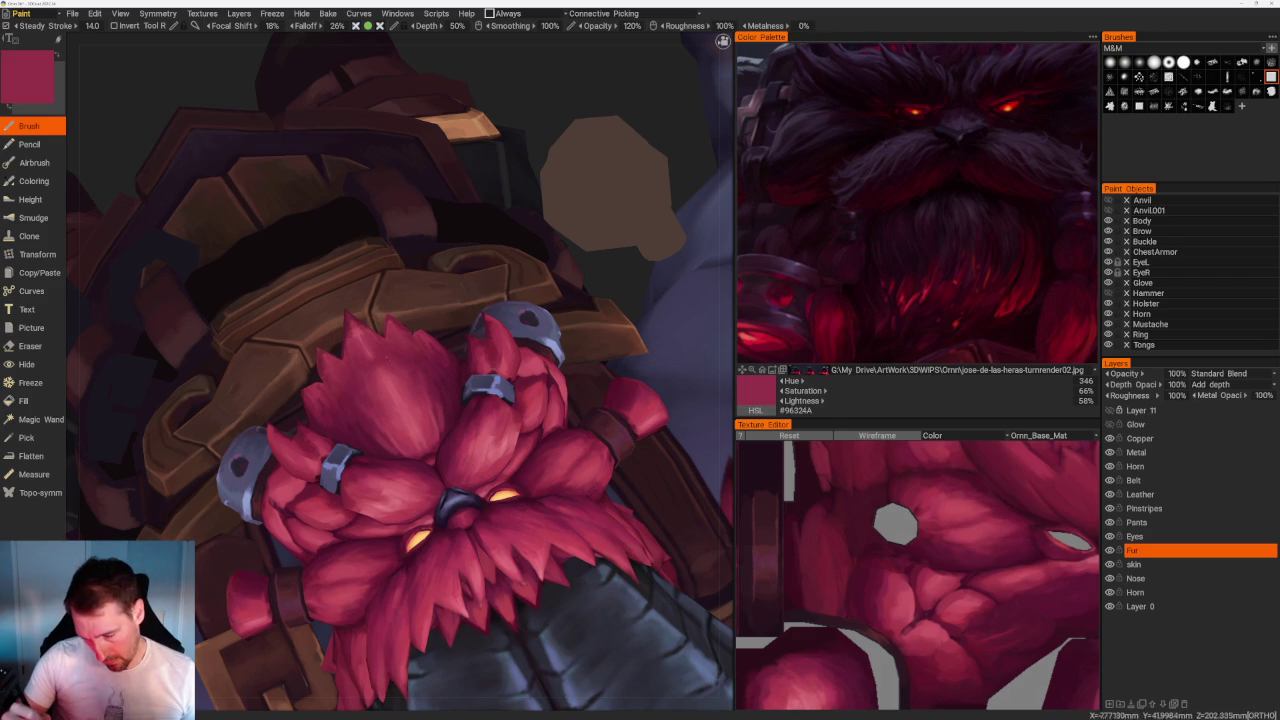
pyautogui.press('v')
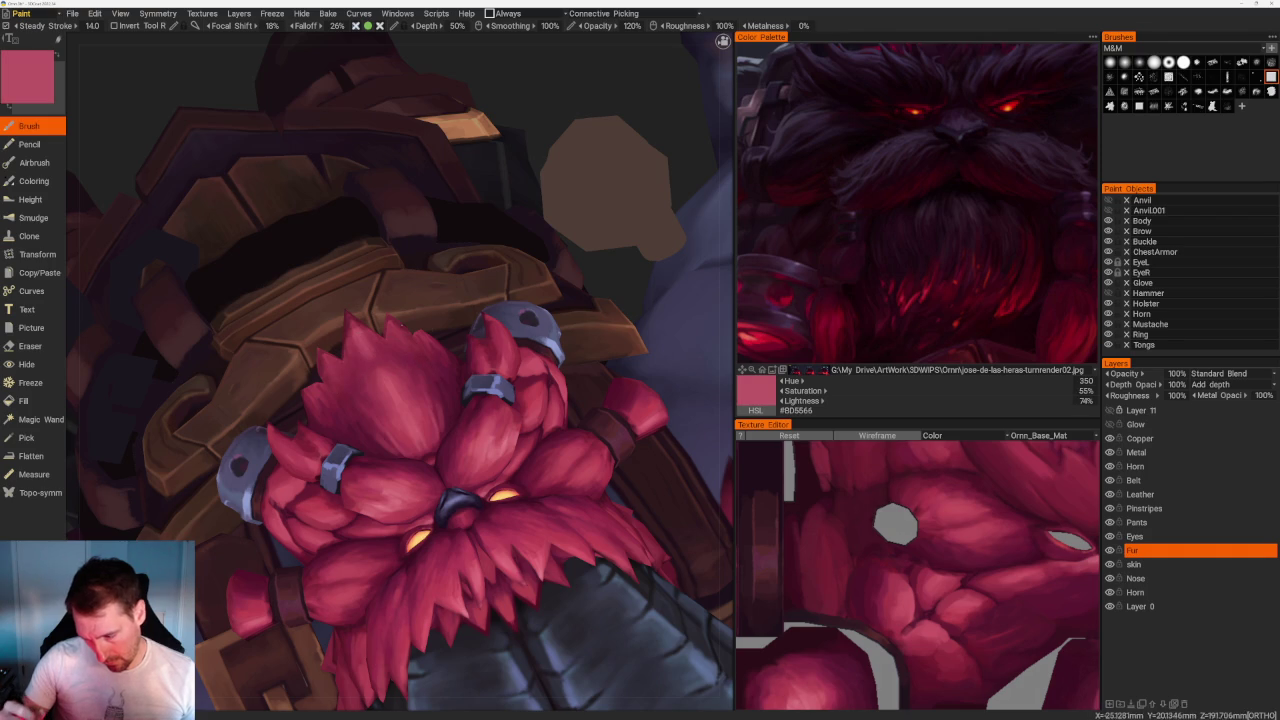
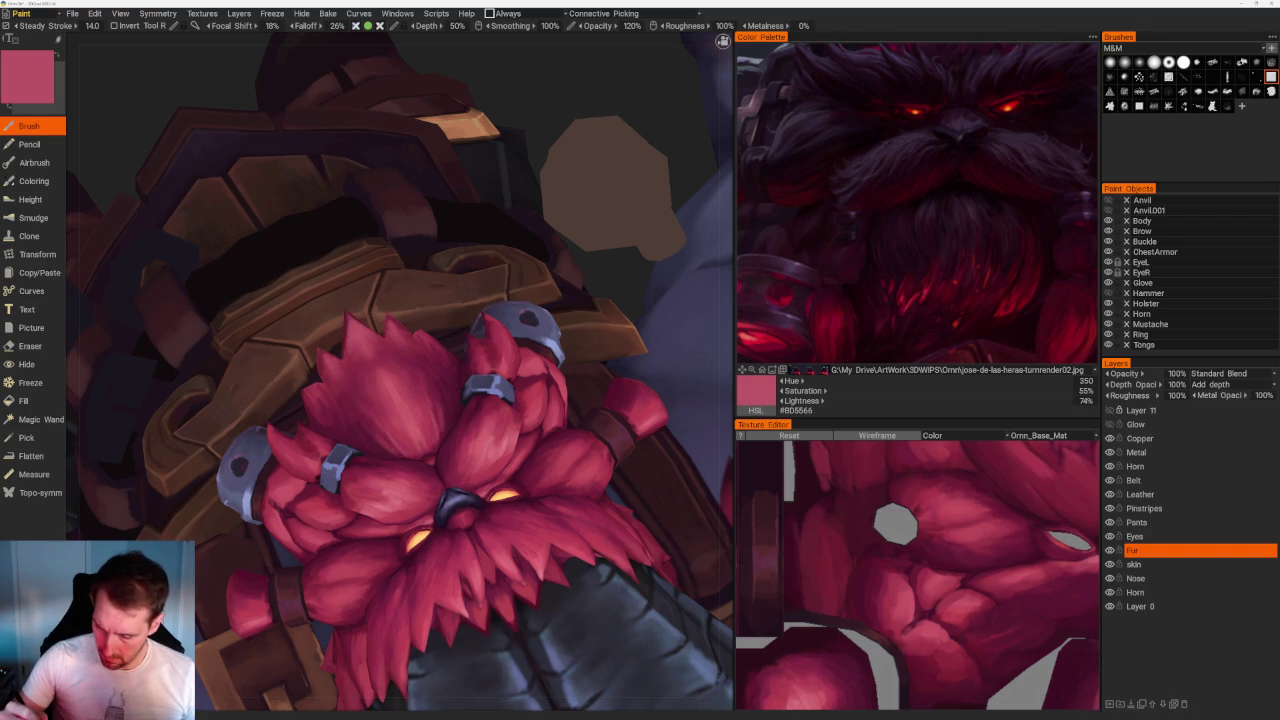
# Sample darker, saturated, deep shadow and lighter reds from the beard fur.
pyautogui.press('v')
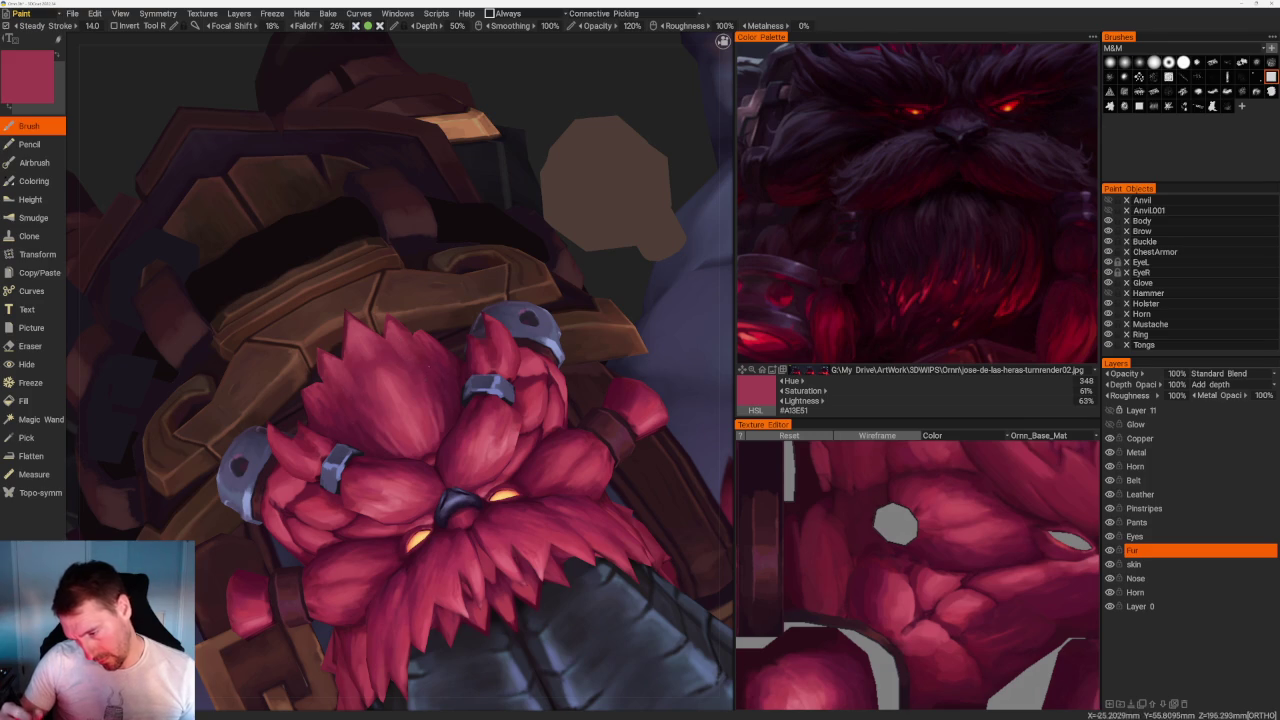
pyautogui.press('v')
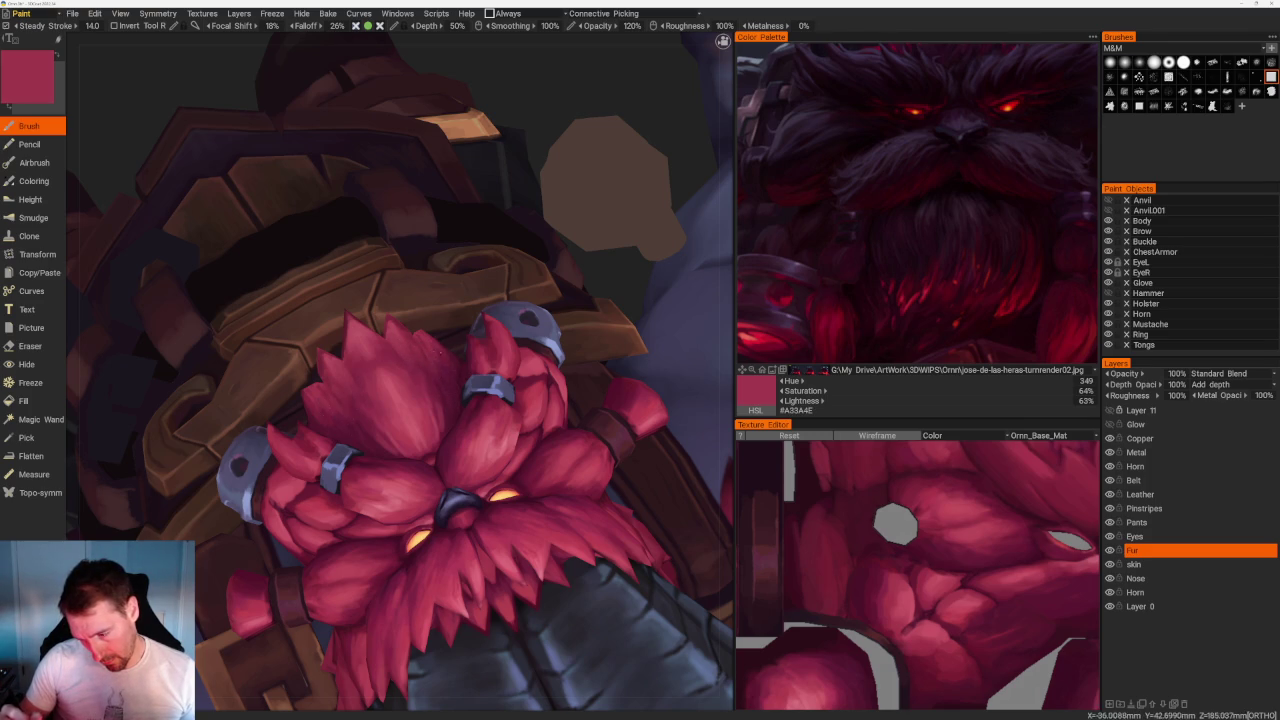
pyautogui.press('v')
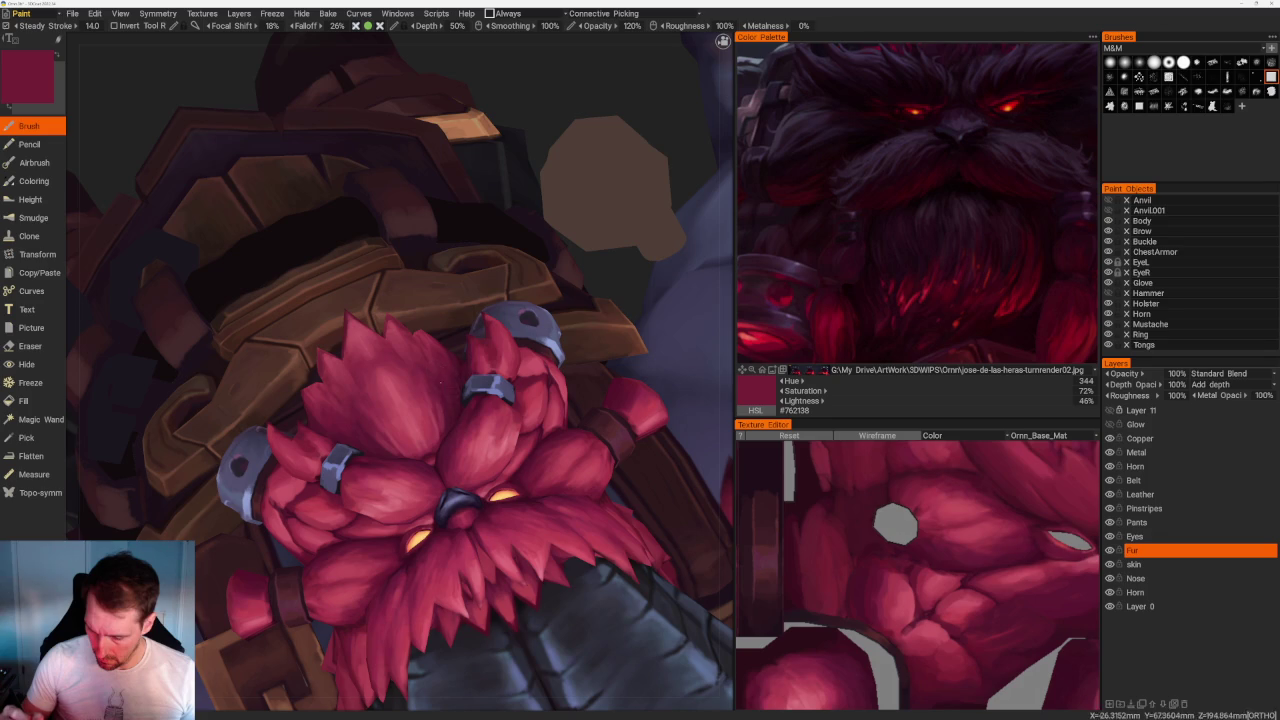
pyautogui.press('v')
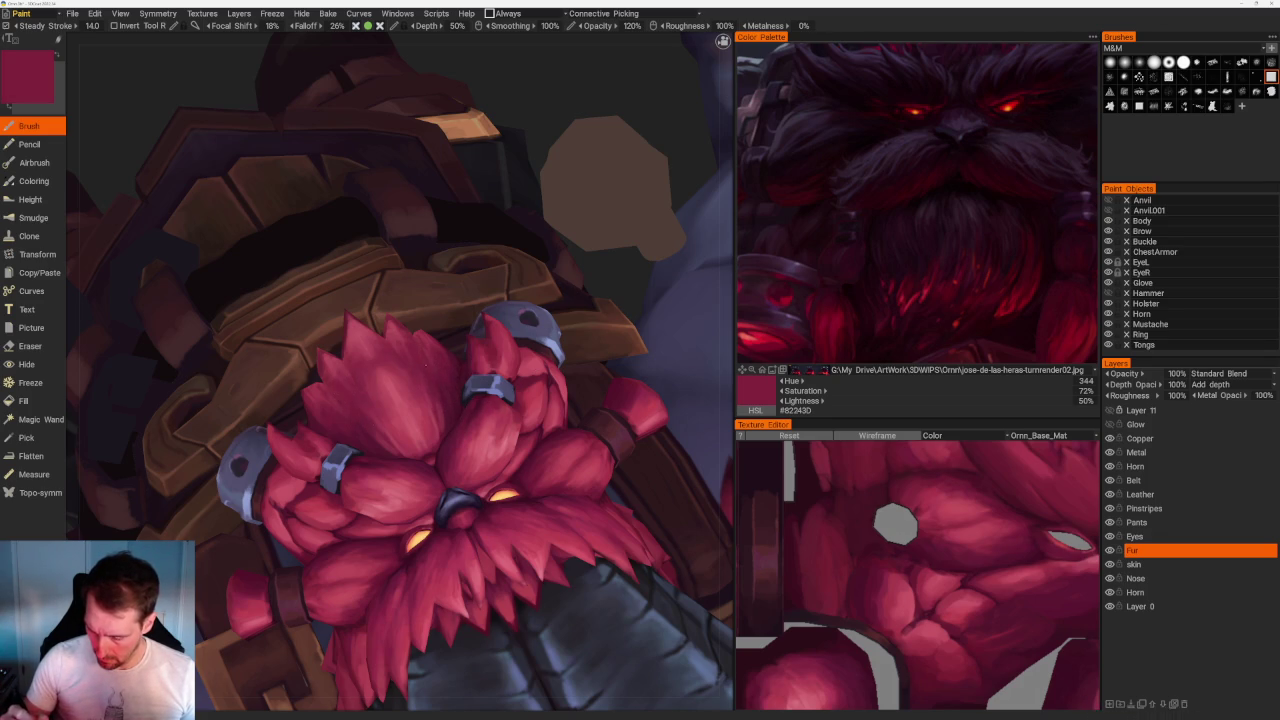
pyautogui.press('v')
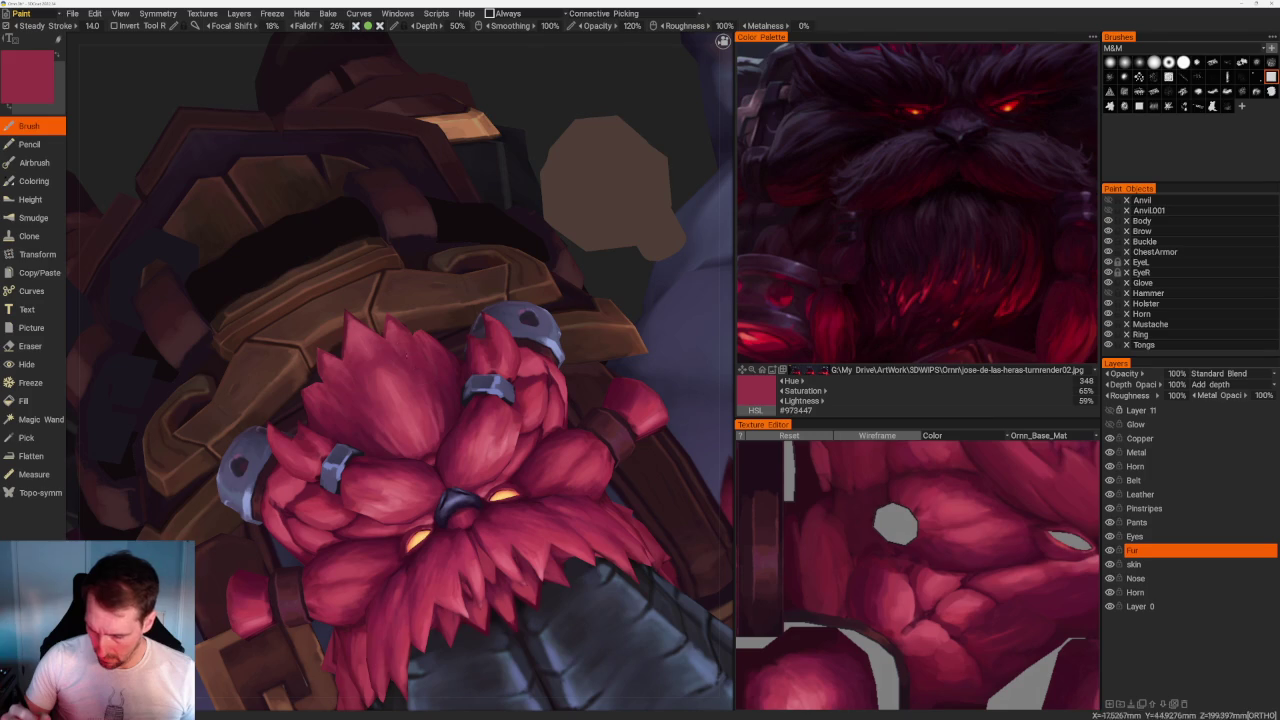
pyautogui.press('v')
# Frame the beard front-on and sample more beard reds, ending on crimson #5A1A33.
pyautogui.moveTo(470, 280); pyautogui.dragTo(504, 247, button='right')
pyautogui.moveTo(504, 247); pyautogui.dragTo(560, 269)
pyautogui.moveTo(560, 269); pyautogui.dragTo(600, 260, button='right')
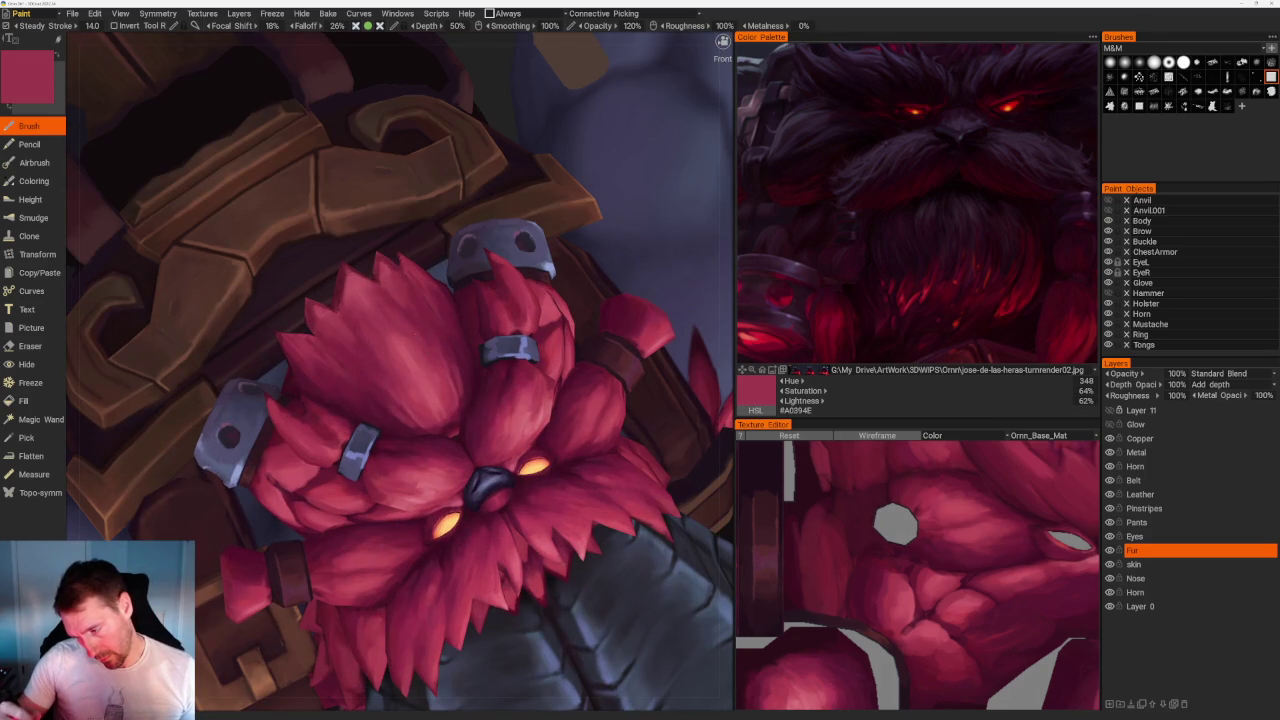
pyautogui.press('v')
pyautogui.press('v')
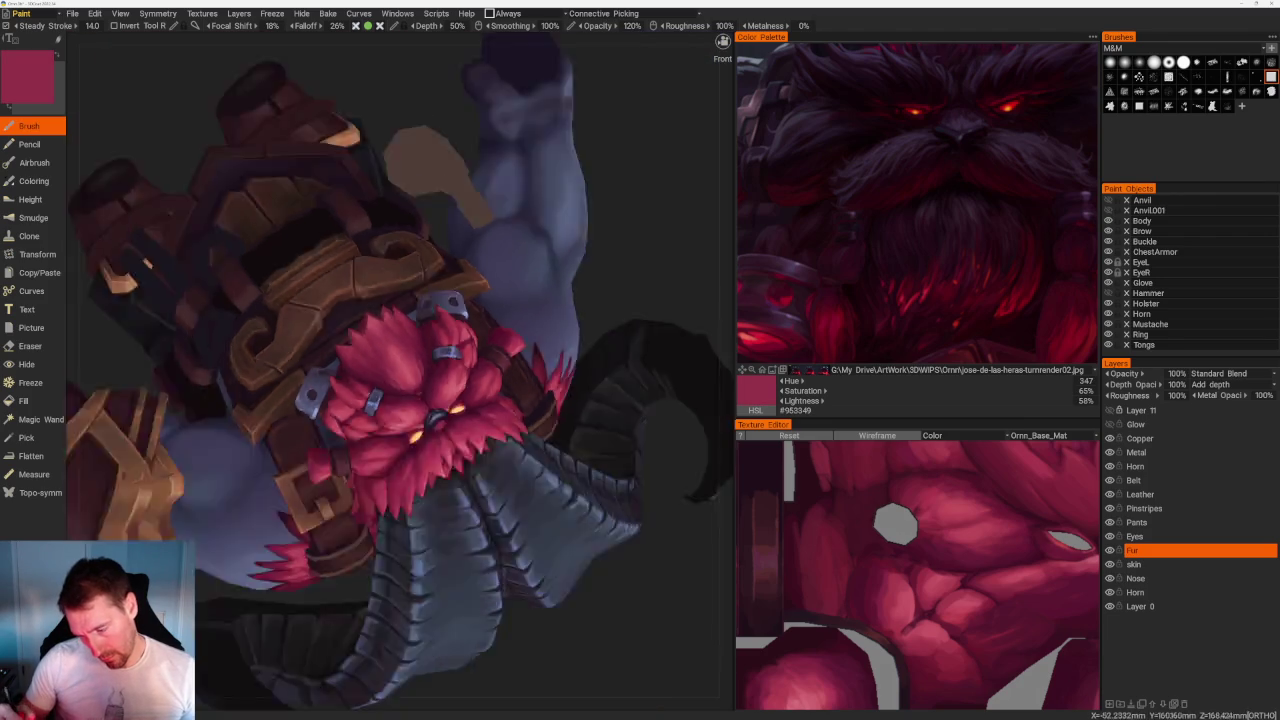
pyautogui.moveTo(591, 266)
pyautogui.keyDown('alt'); pyautogui.mouseDown()
pyautogui.moveTo(511, 376)
pyautogui.moveTo(560, 443)
pyautogui.moveTo(640, 366)
pyautogui.mouseUp(); pyautogui.keyUp('alt')
pyautogui.scroll(5, 587, 480)
pyautogui.scroll(5, 640, 366)
pyautogui.press('v')
pyautogui.press('v')
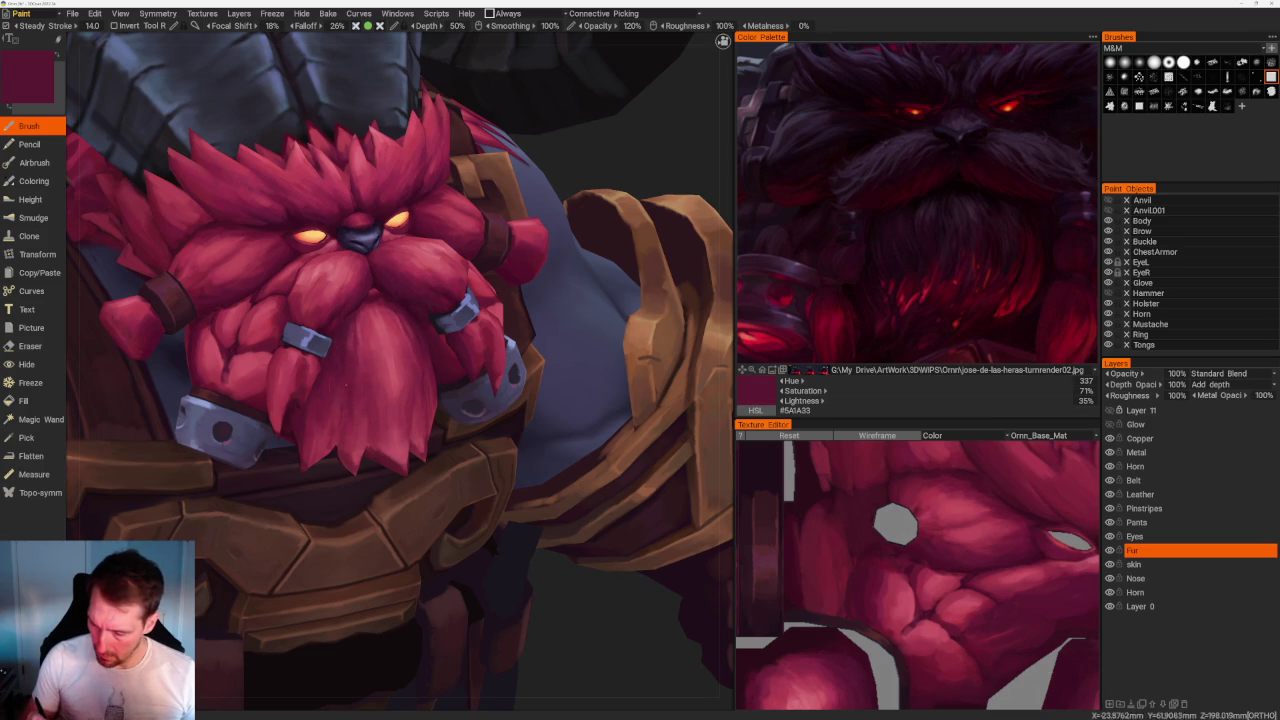
# Sample mid, darker and slightly lighter dark reds from the beard.
pyautogui.press('v')
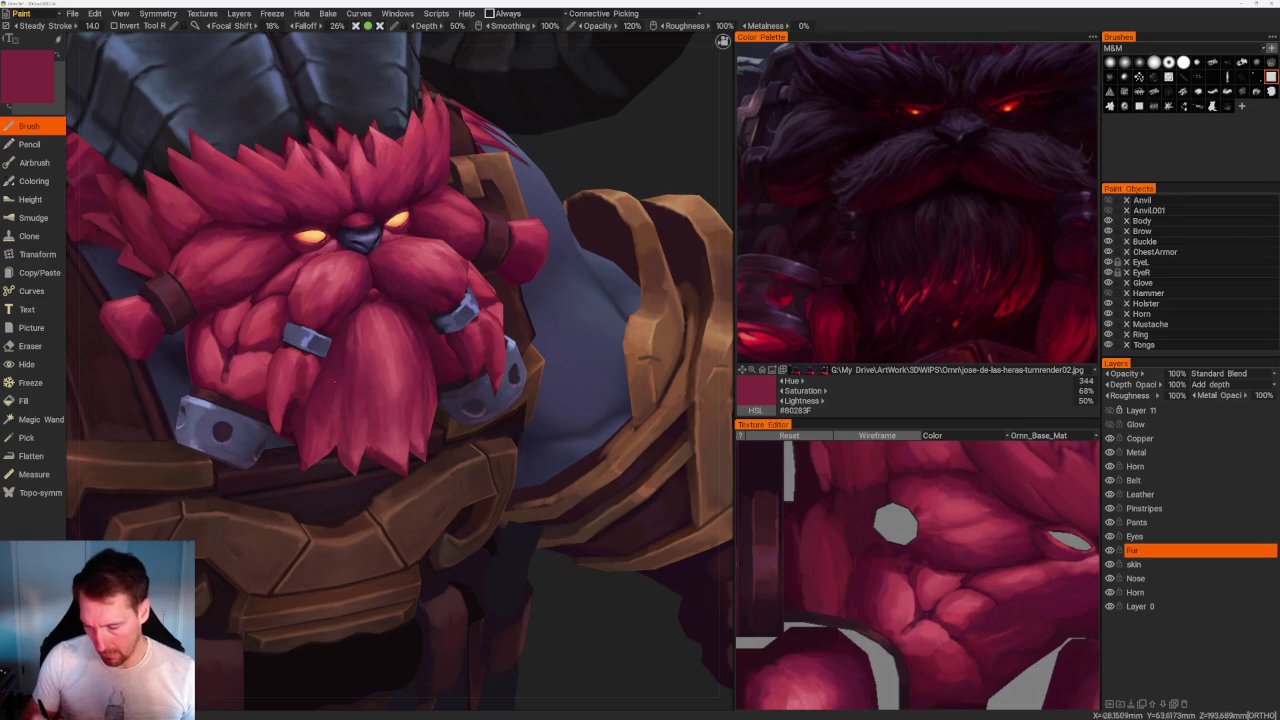
pyautogui.press('v')
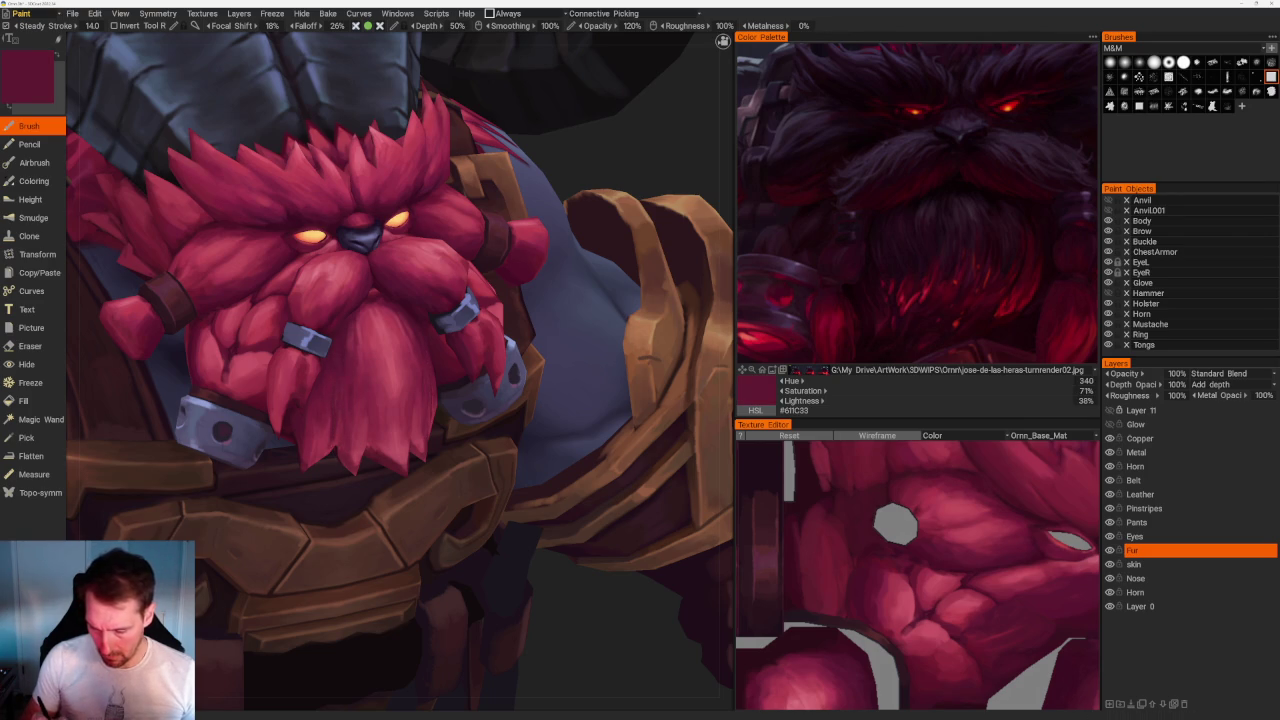
pyautogui.press('v')
pyautogui.press('v')
# Close in on the beard and sample mid, bright highlight, dark and deep shadow reds.
pyautogui.scroll(-2, 475, 200)
pyautogui.scroll(-4, 475, 200)
pyautogui.moveTo(475, 200); pyautogui.dragTo(466, 191)
pyautogui.scroll(3, 514, 449)
pyautogui.scroll(3, 514, 449)
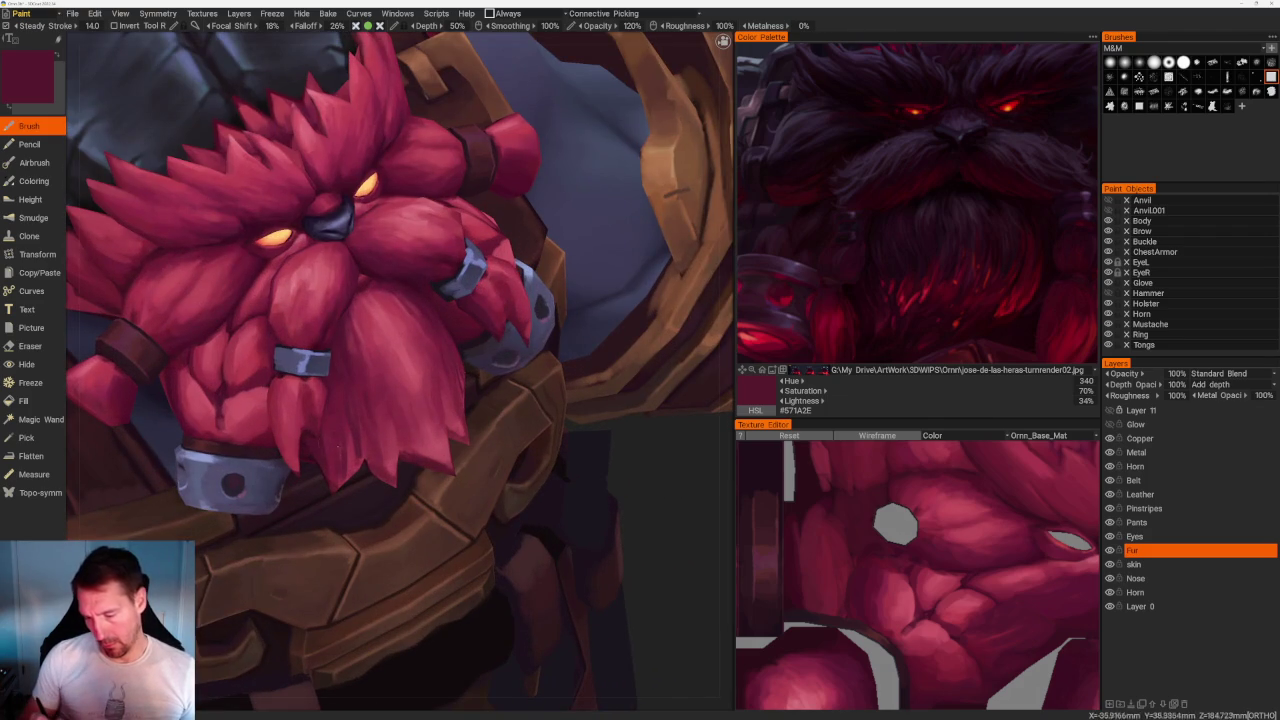
pyautogui.press('v')
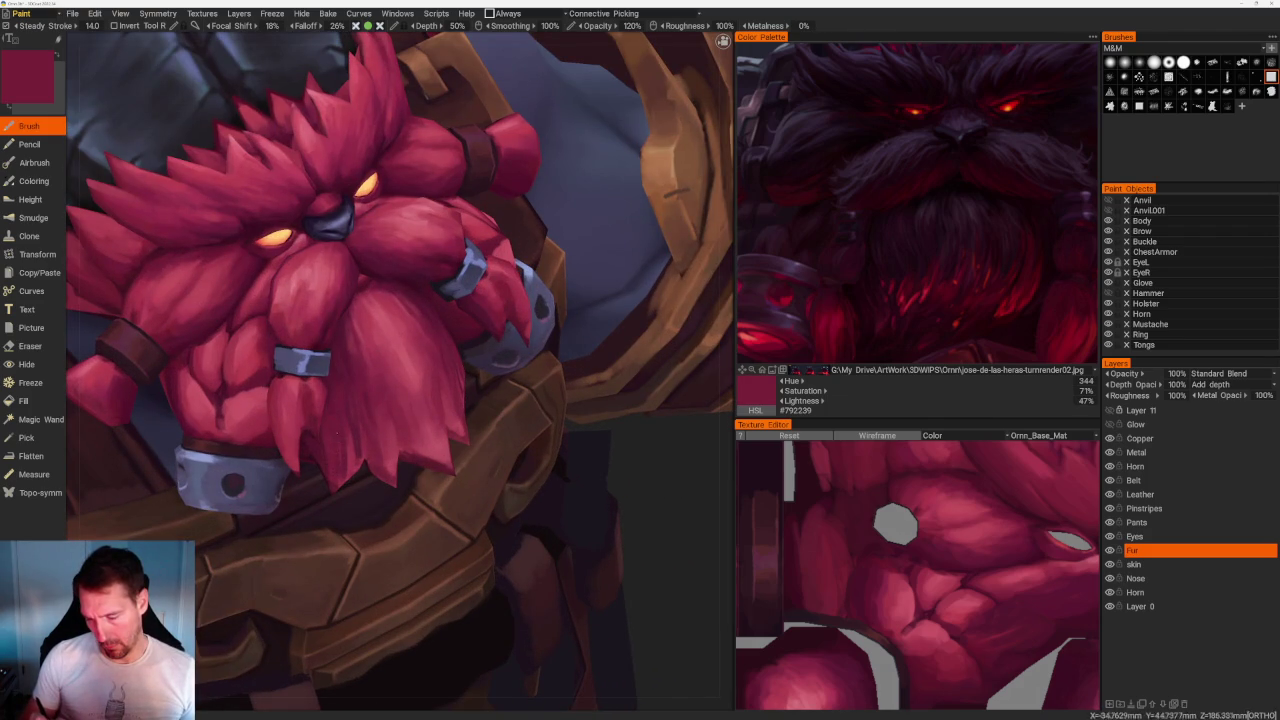
pyautogui.press('v')
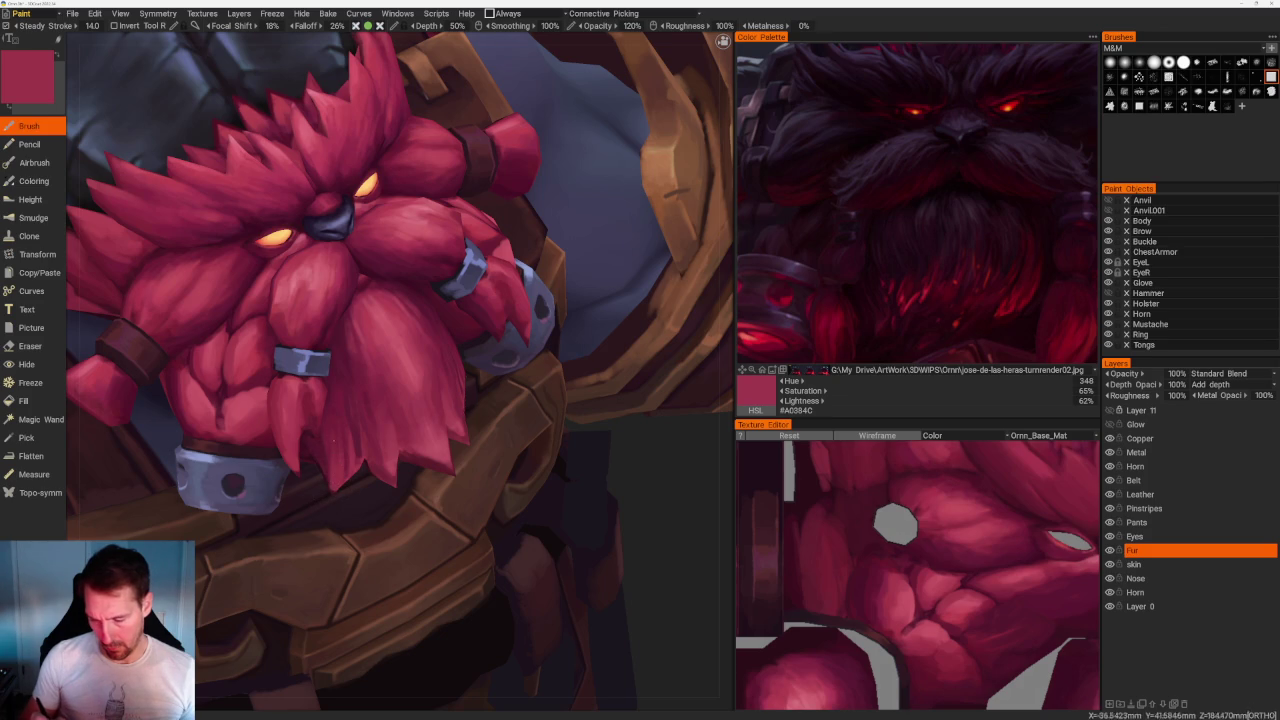
pyautogui.press('v')
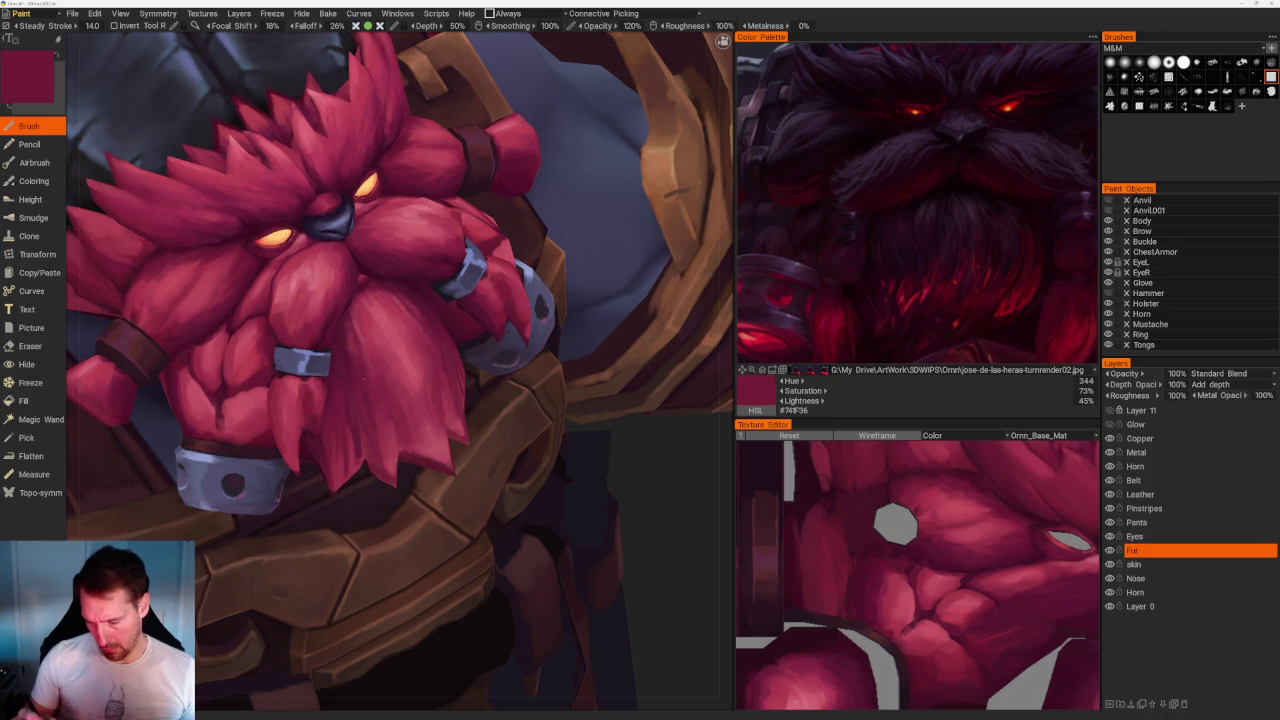
pyautogui.press('v')
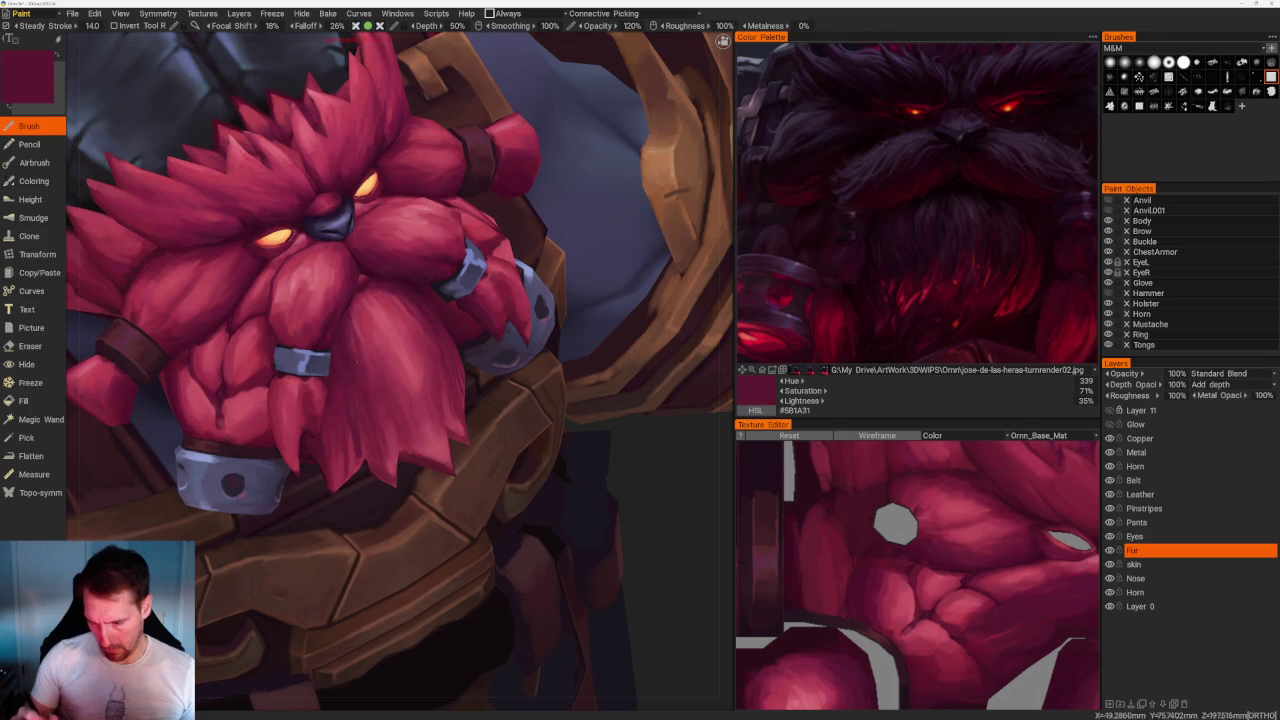
pyautogui.press('v')
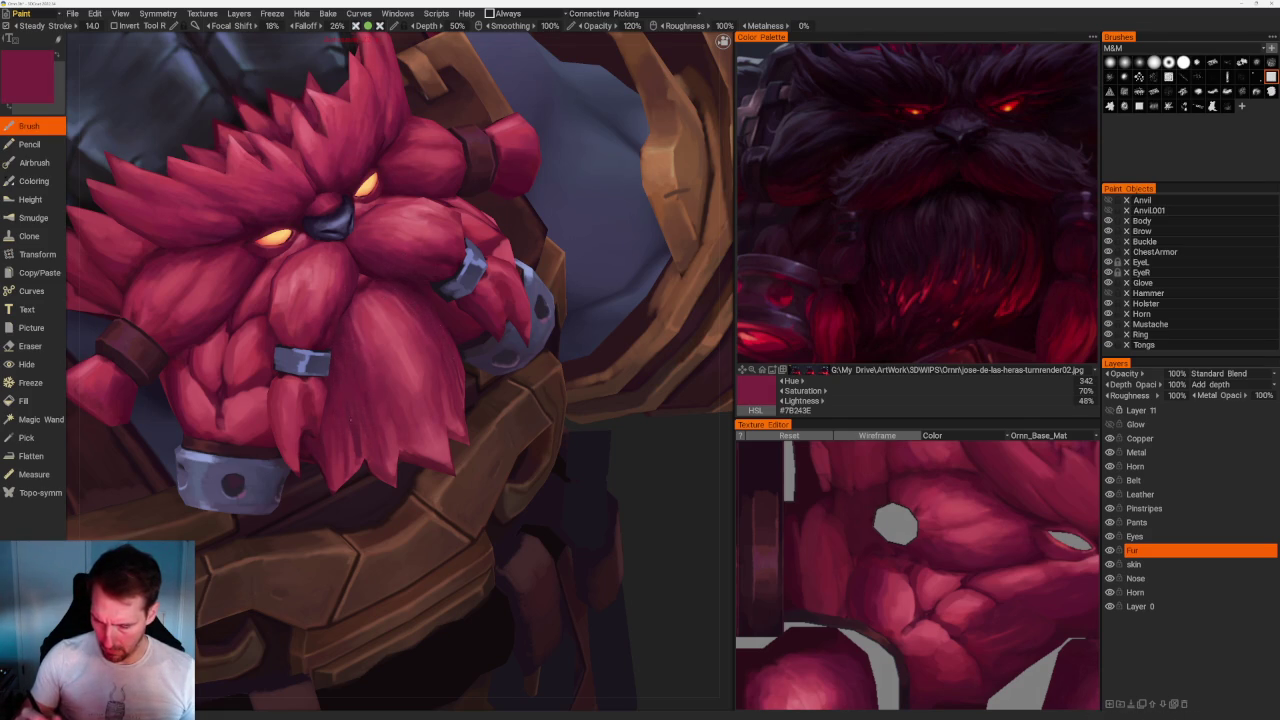
# From a front view, sample darker and lighter beard reds, settling on #8C2E41.
pyautogui.scroll(-10, 566, 274)
pyautogui.moveTo(566, 274); pyautogui.dragTo(430, 285)
pyautogui.scroll(5, 395, 330)
pyautogui.scroll(2, 395, 330)
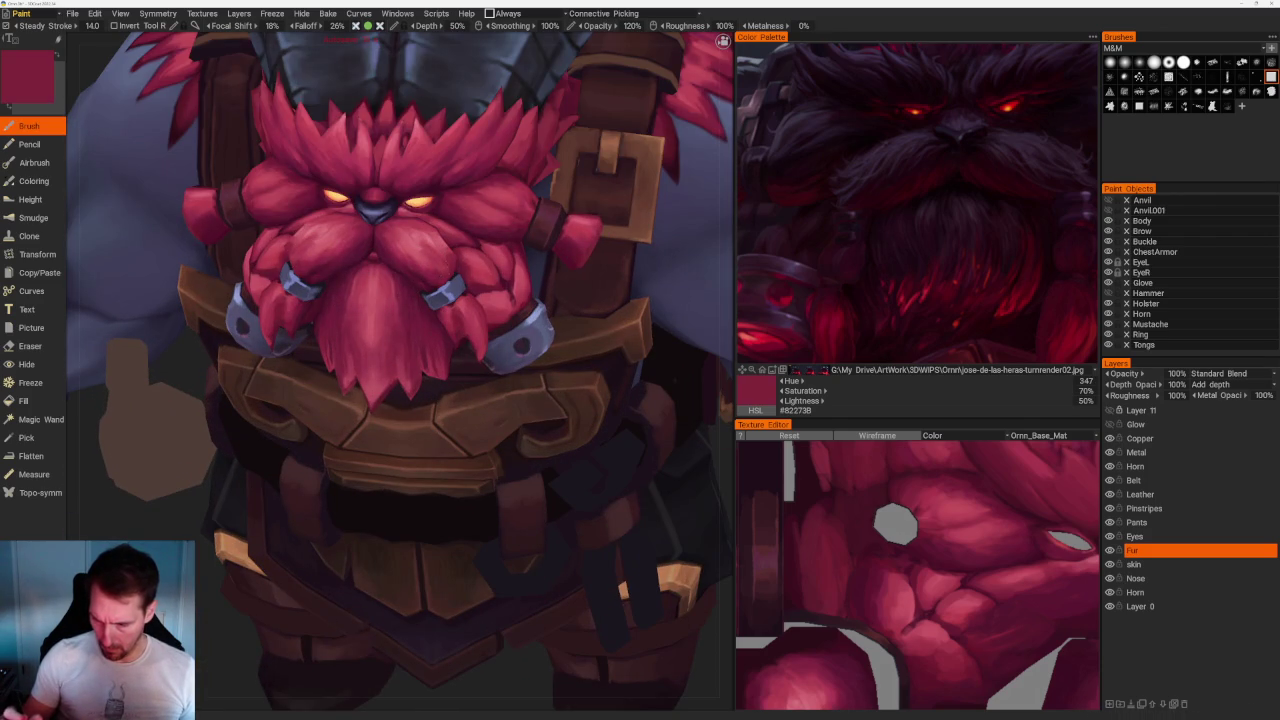
pyautogui.scroll(3, 550, 150)
pyautogui.press('v')
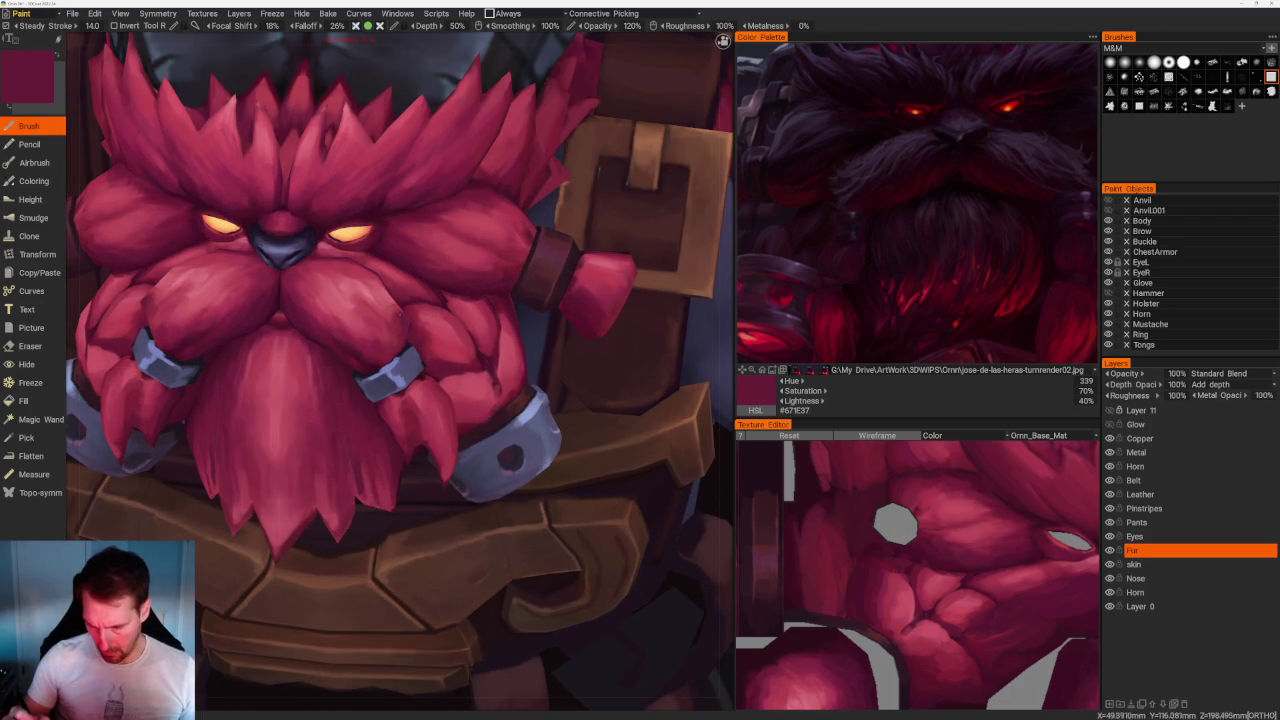
pyautogui.press('v')
pyautogui.scroll(-5, 400, 370)
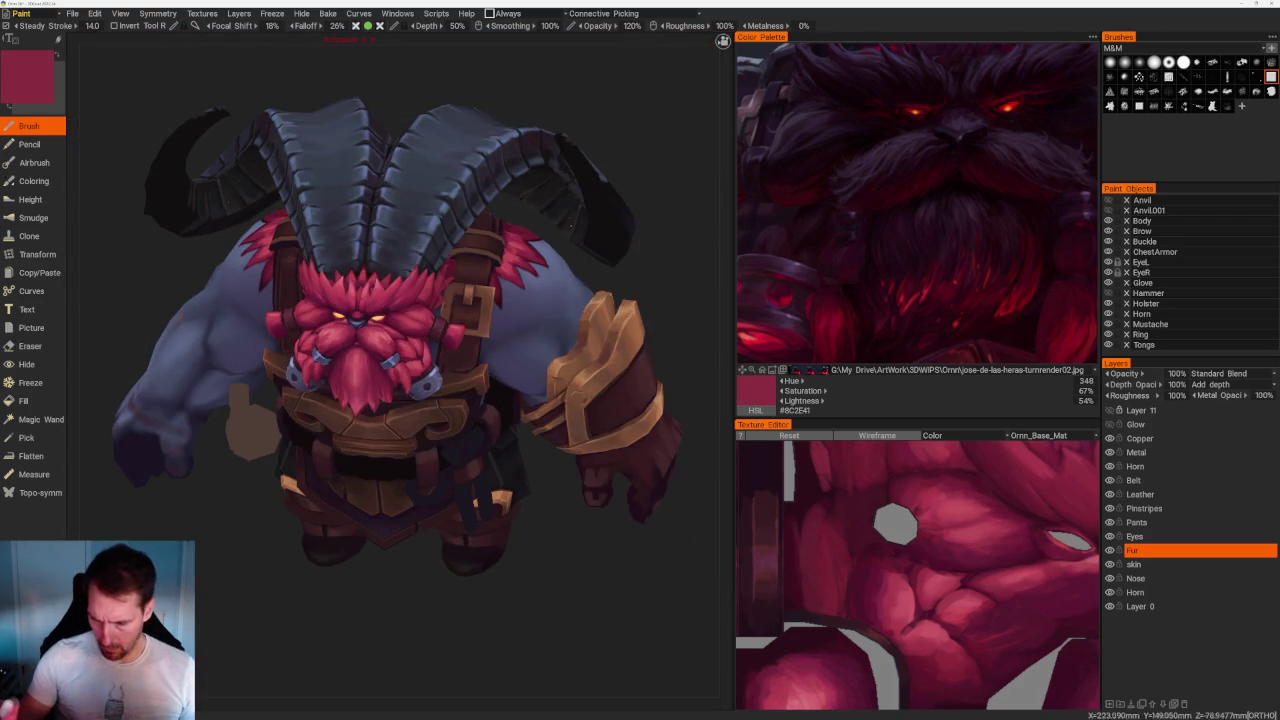
# From a side view, sample light pink and darker beard reds, and save the project.
pyautogui.moveTo(400, 350)
pyautogui.mouseDown(button='middle')
pyautogui.moveTo(480, 340)
pyautogui.moveTo(420, 330)
pyautogui.mouseUp(button='middle')
pyautogui.press('v')
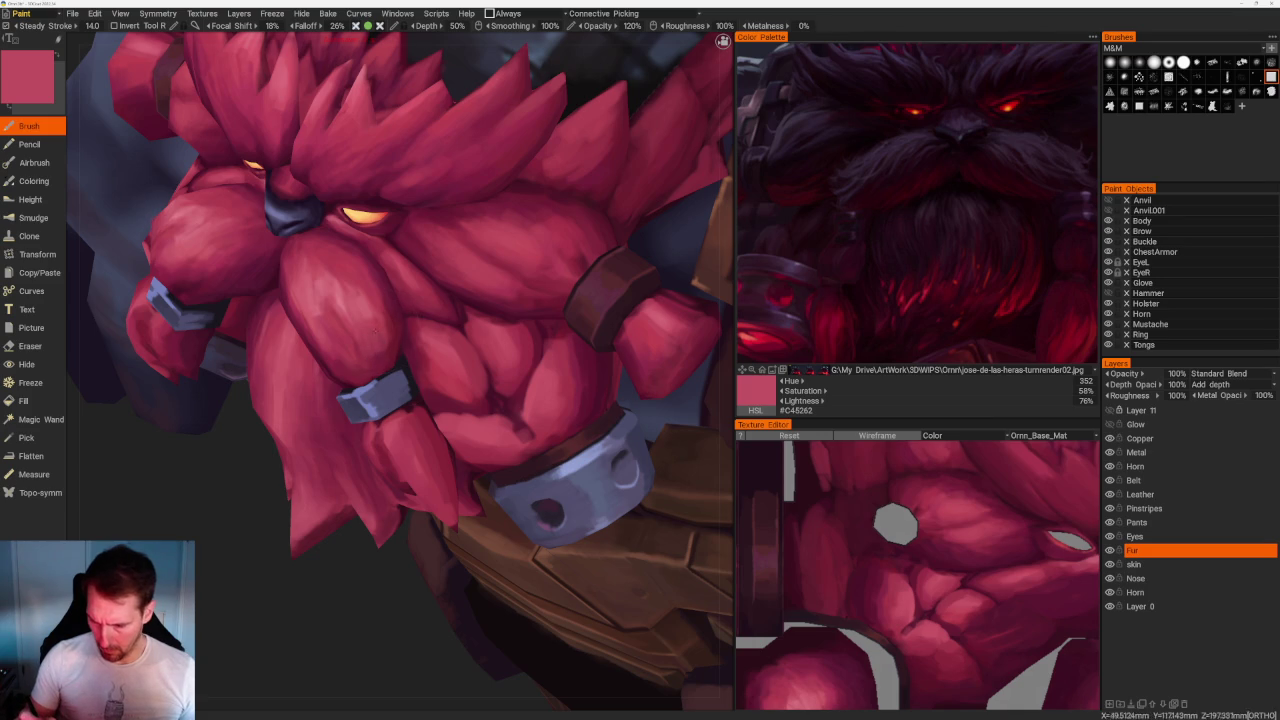
pyautogui.press('v')
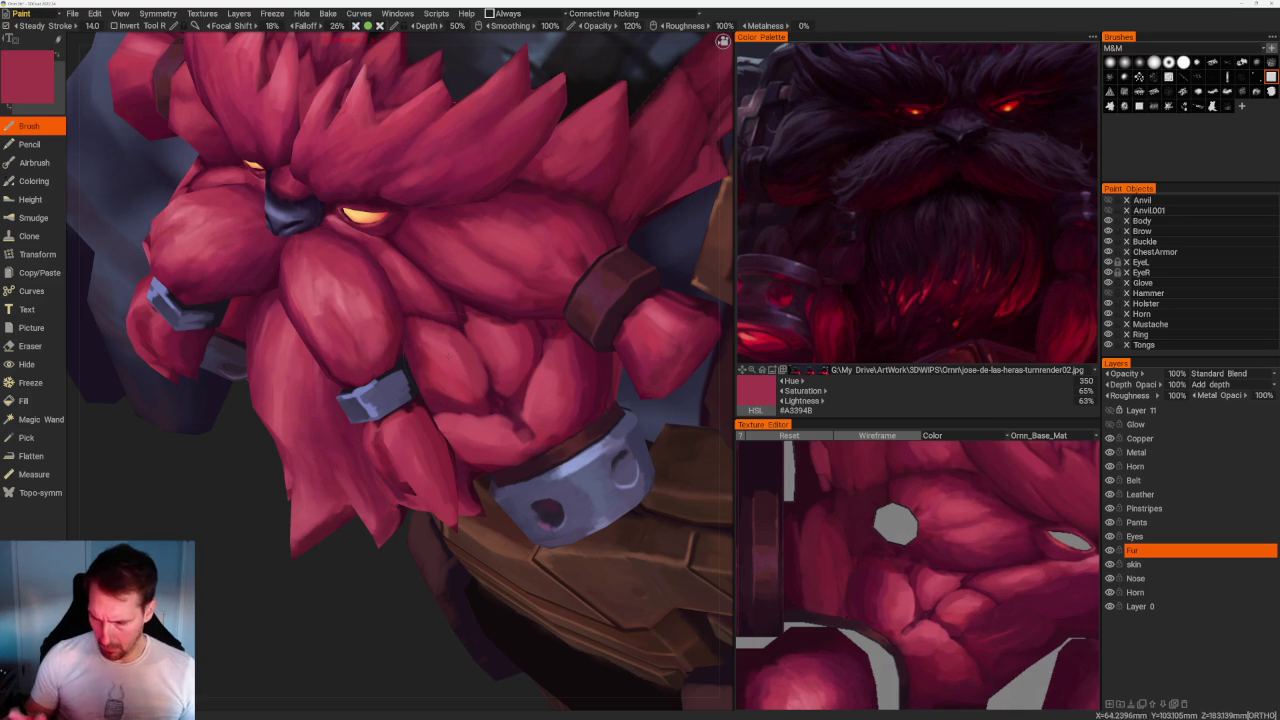
pyautogui.hotkey('ctrl', 's')
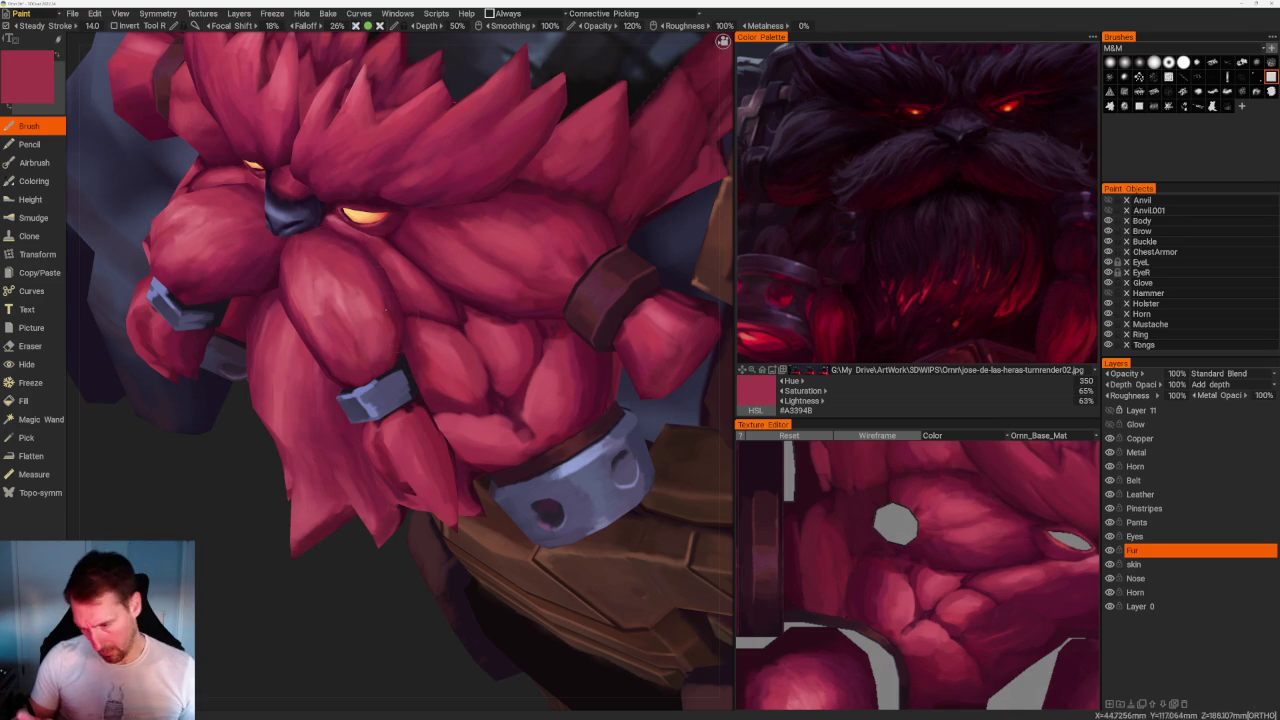
pyautogui.press('v')
# From a new beard angle, sample lighter dark, brighter and darker reds.
pyautogui.moveTo(320, 500); pyautogui.dragTo(357, 508, button='middle')
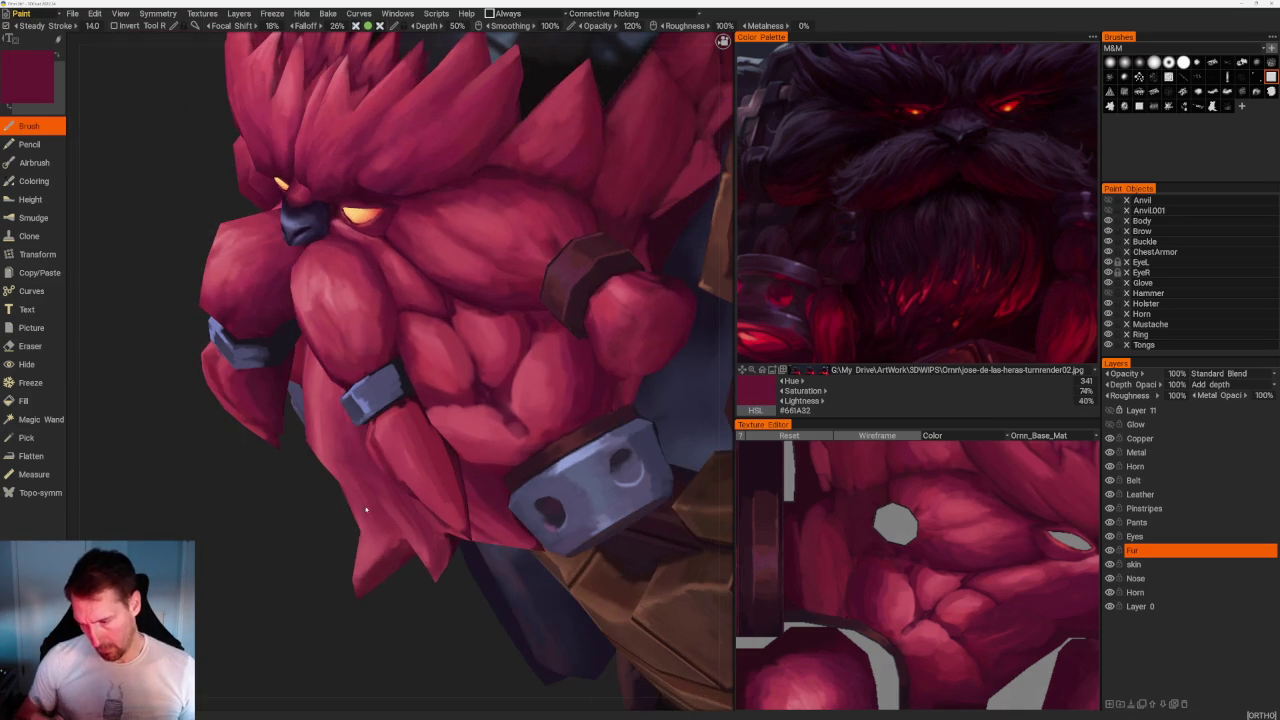
pyautogui.press('v')
pyautogui.press('v')
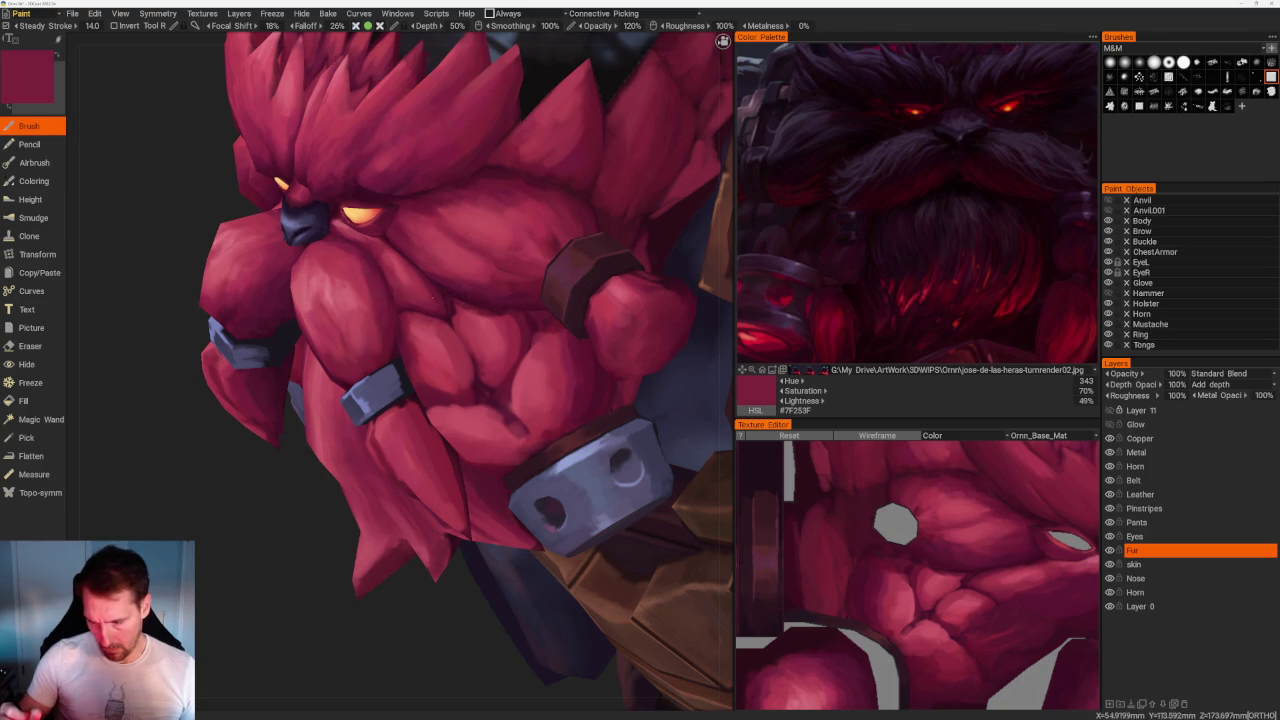
pyautogui.press('v')
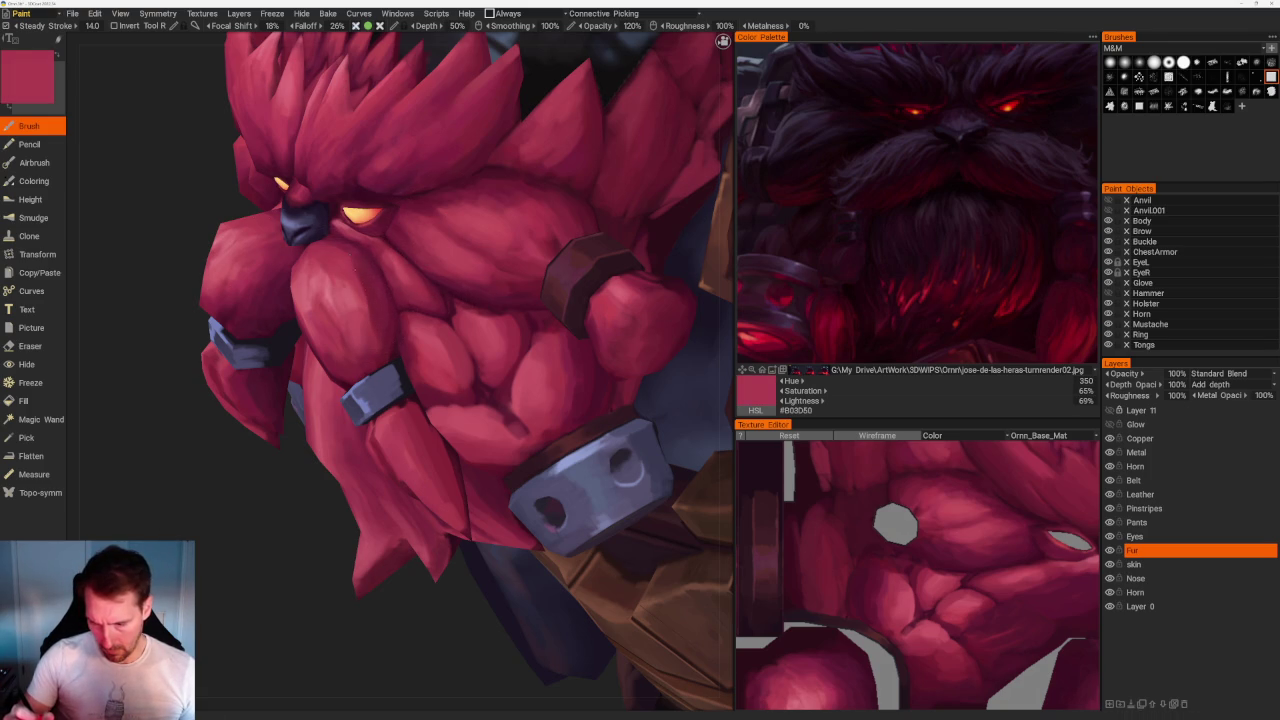
pyautogui.press('v')
pyautogui.press('v')
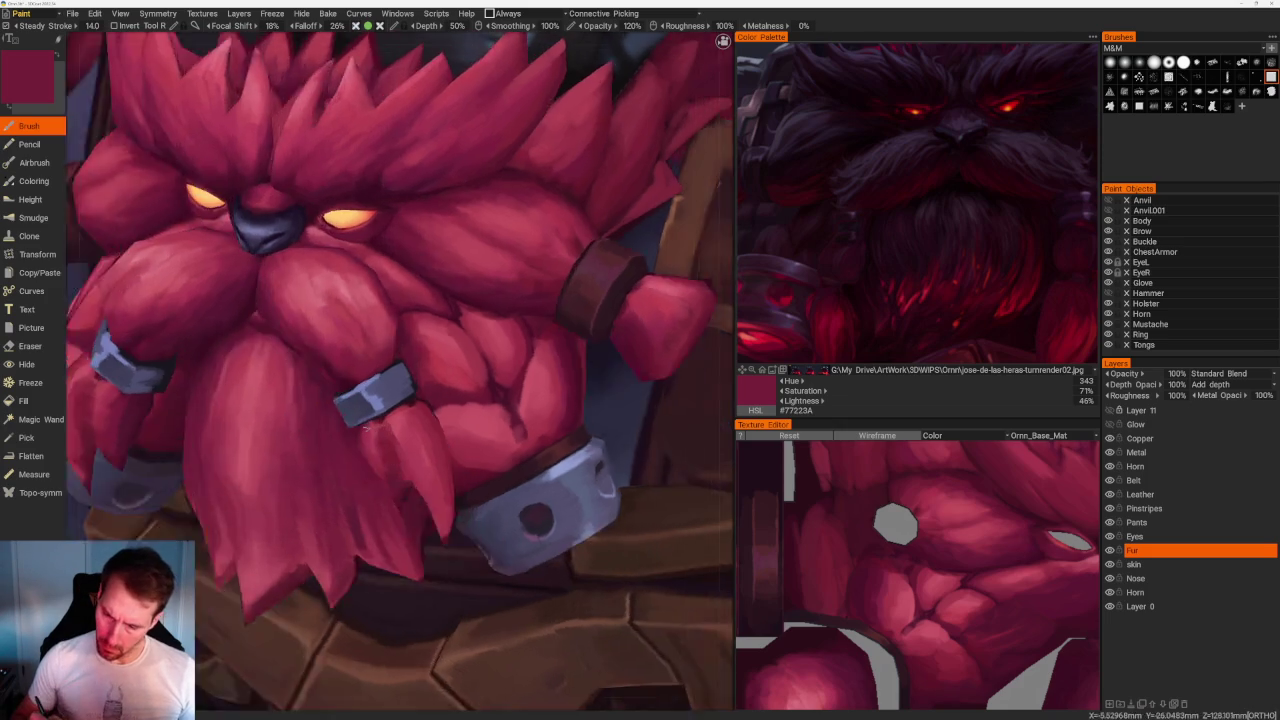
# Reorient the model and sample lighter pinks and reds, ending on rose red #AE4356.
pyautogui.scroll(-10, 327, 562)
pyautogui.moveTo(531, 191); pyautogui.dragTo(560, 234)
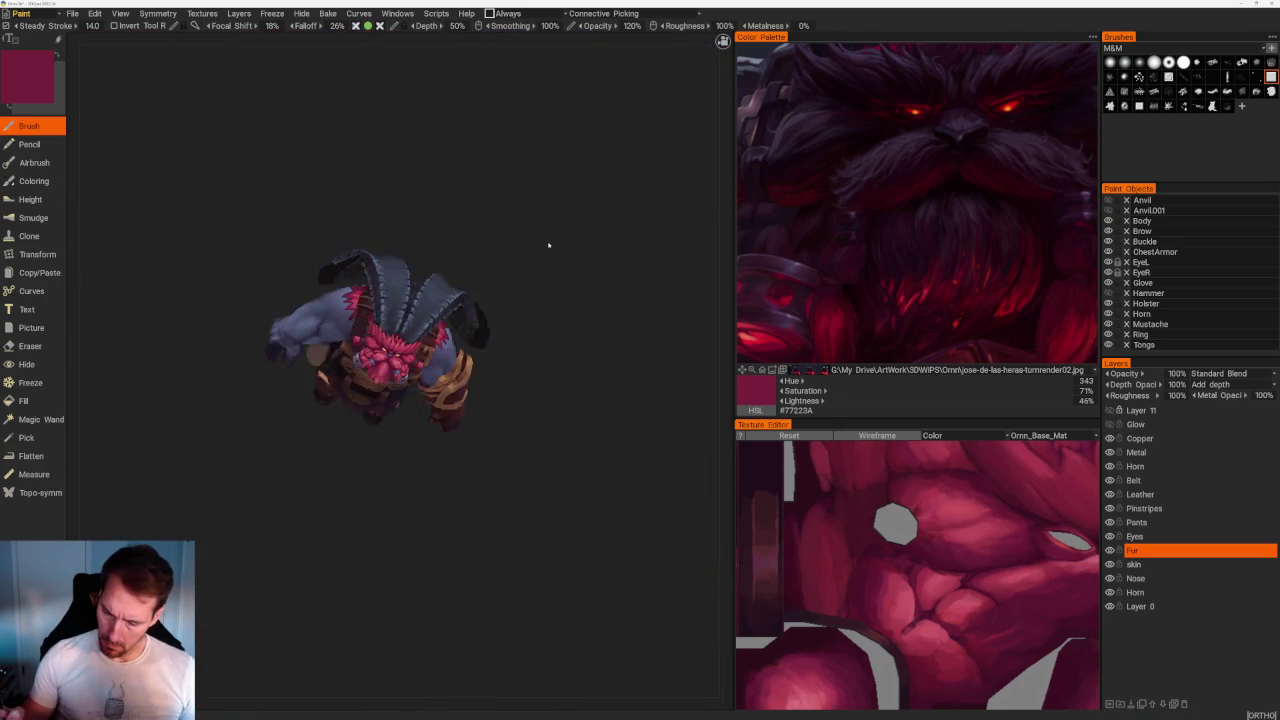
pyautogui.scroll(4, 543, 466)
pyautogui.scroll(3, 520, 480)
pyautogui.scroll(4, 445, 500)
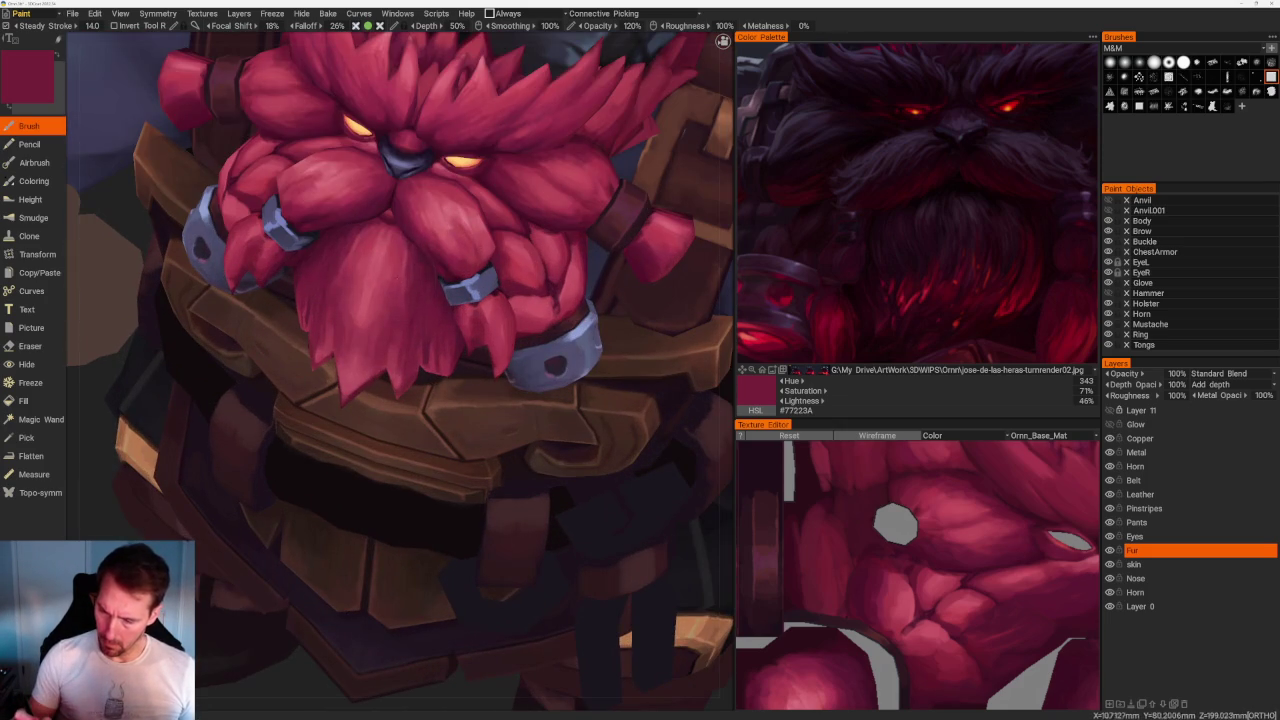
pyautogui.press('v')
pyautogui.press('v')
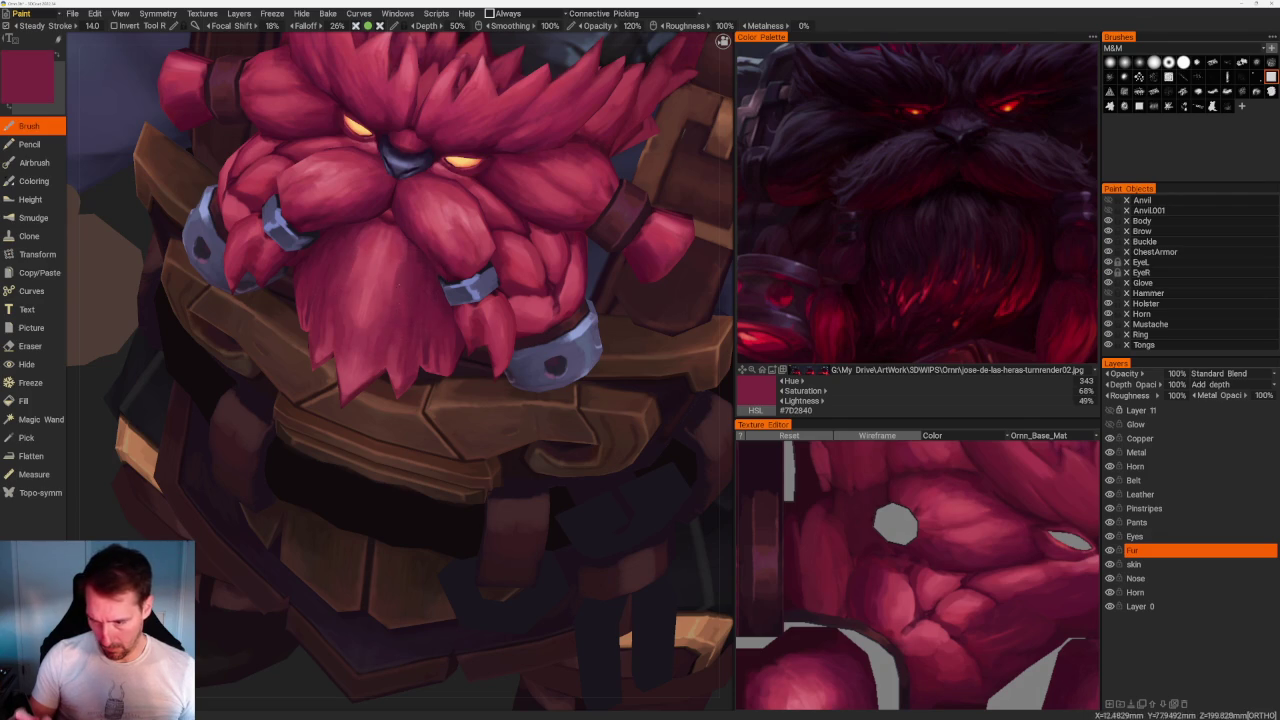
pyautogui.press('v')
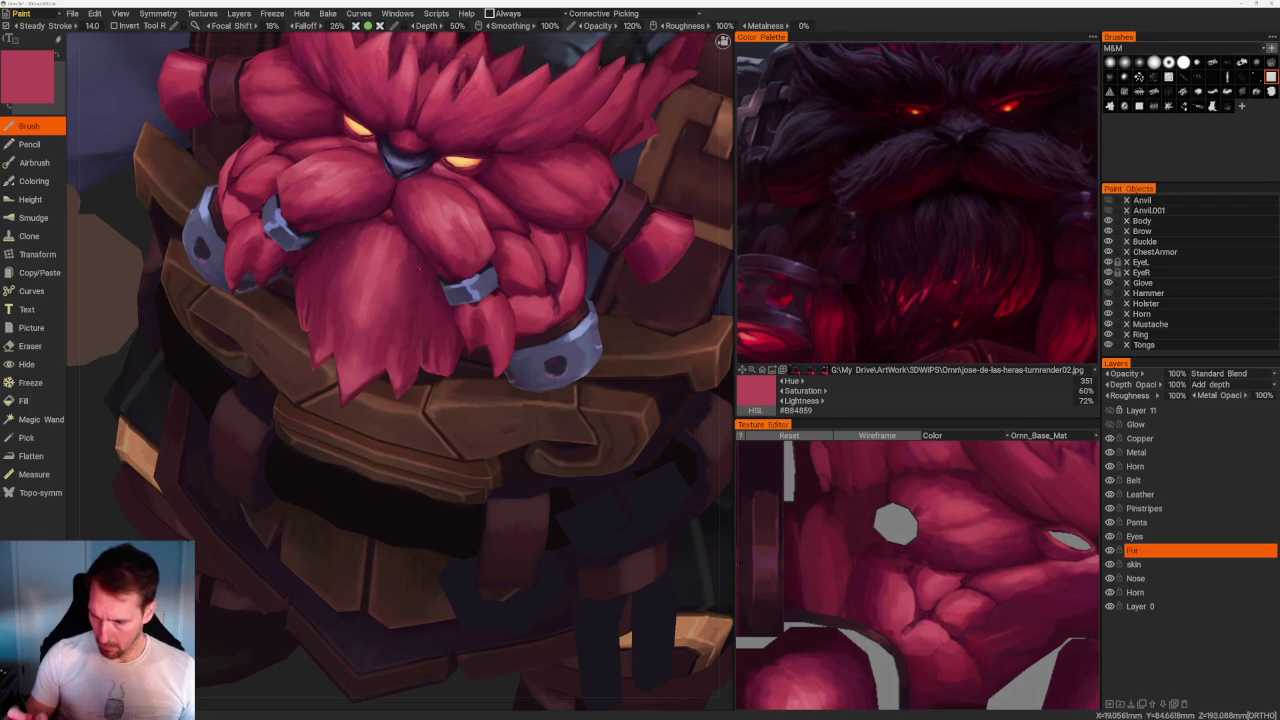
pyautogui.press('v')
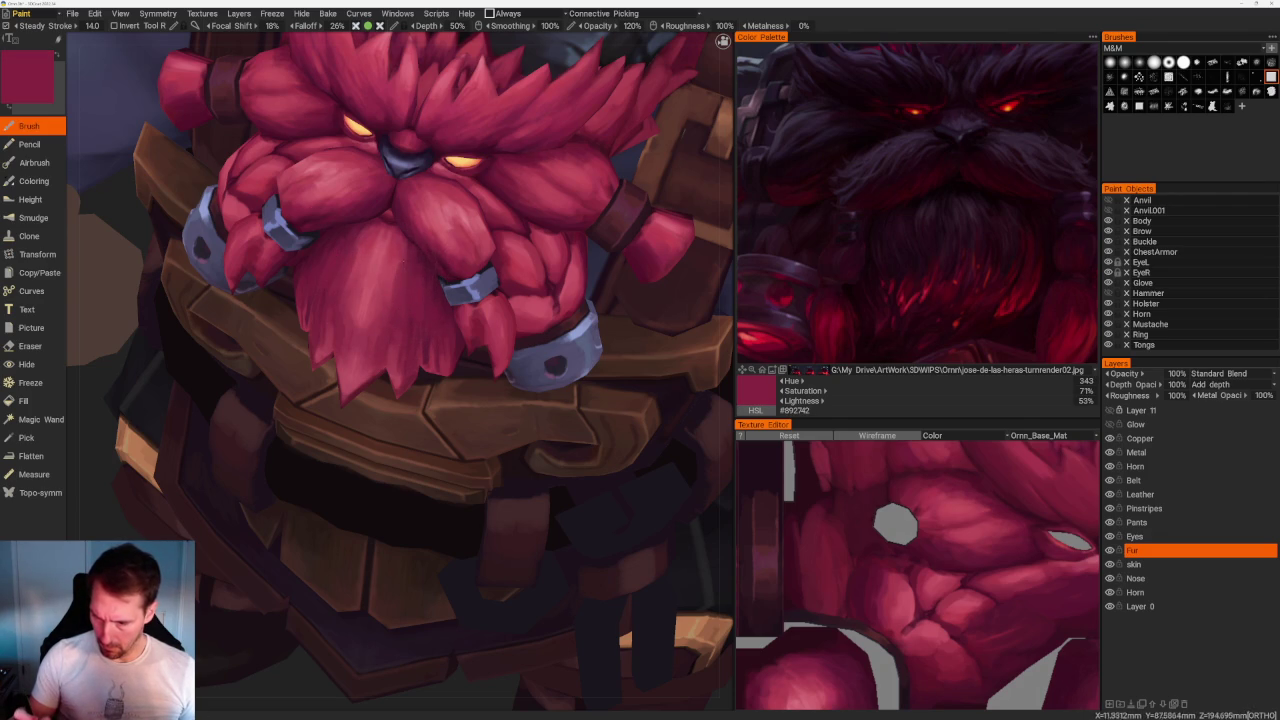
pyautogui.press('v')
pyautogui.press('v')
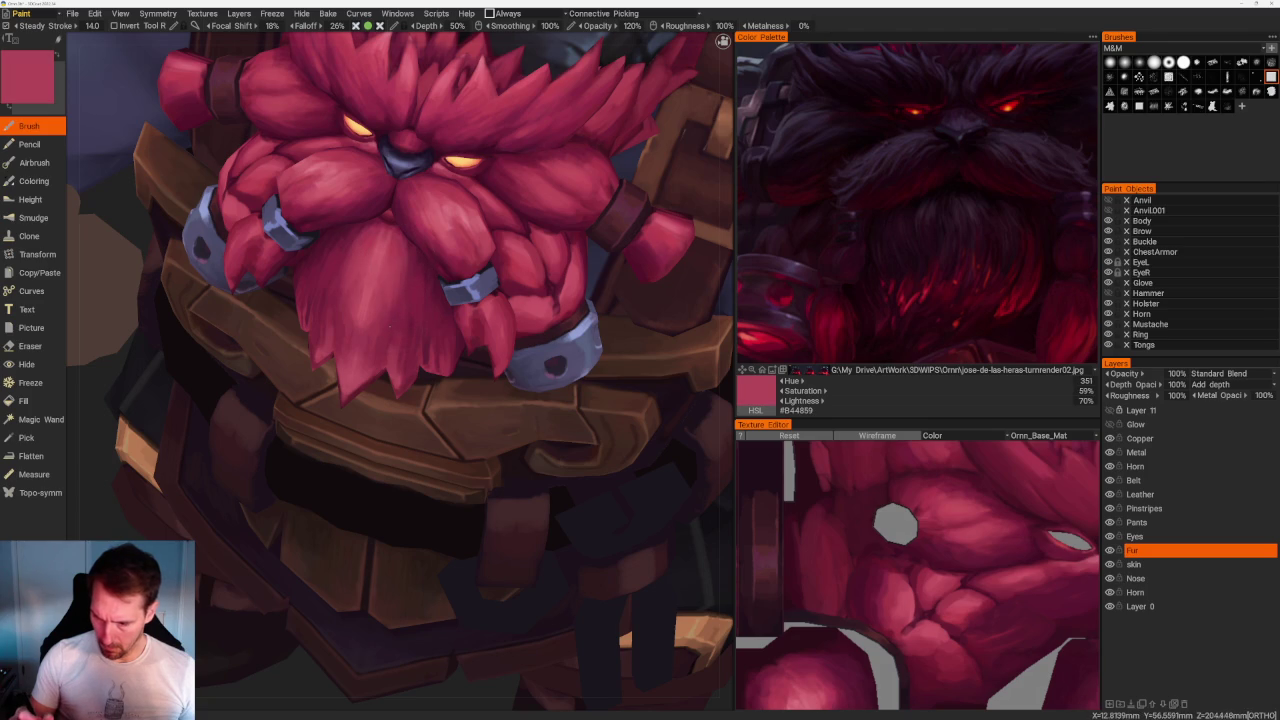
pyautogui.press('v')
pyautogui.press('v')
pyautogui.scroll(-3, 400, 370)
# Close in on the front of the beard and sample deep shadow and lighter mid reds.
pyautogui.scroll(-5, 400, 370)
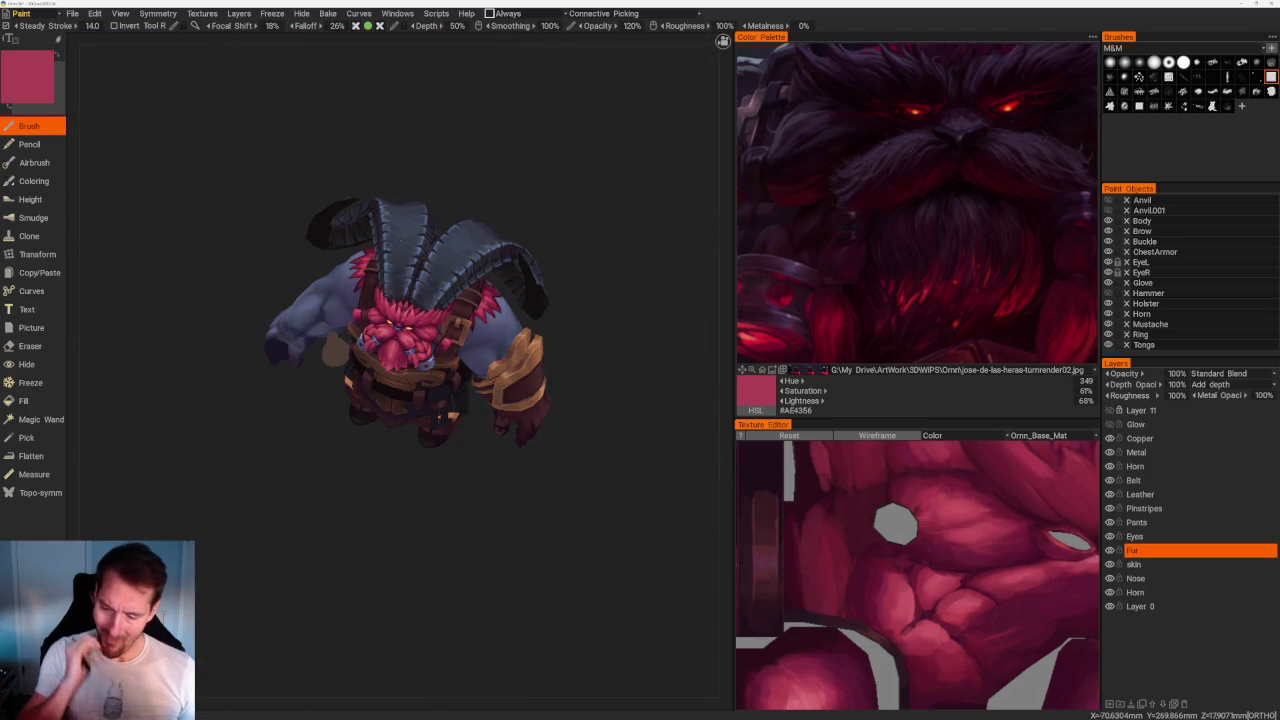
pyautogui.moveTo(440, 420); pyautogui.dragTo(466, 486)
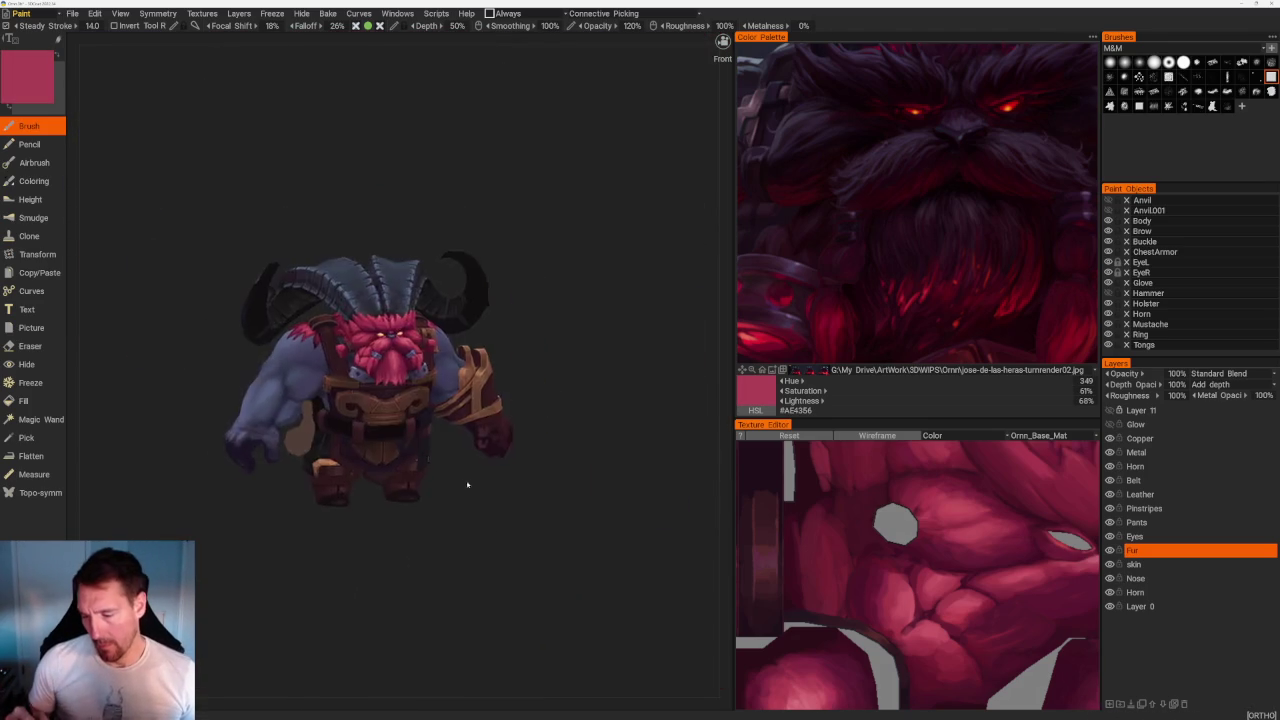
pyautogui.scroll(5, 466, 486)
pyautogui.moveTo(640, 251); pyautogui.dragTo(671, 251)
pyautogui.scroll(3, 671, 251)
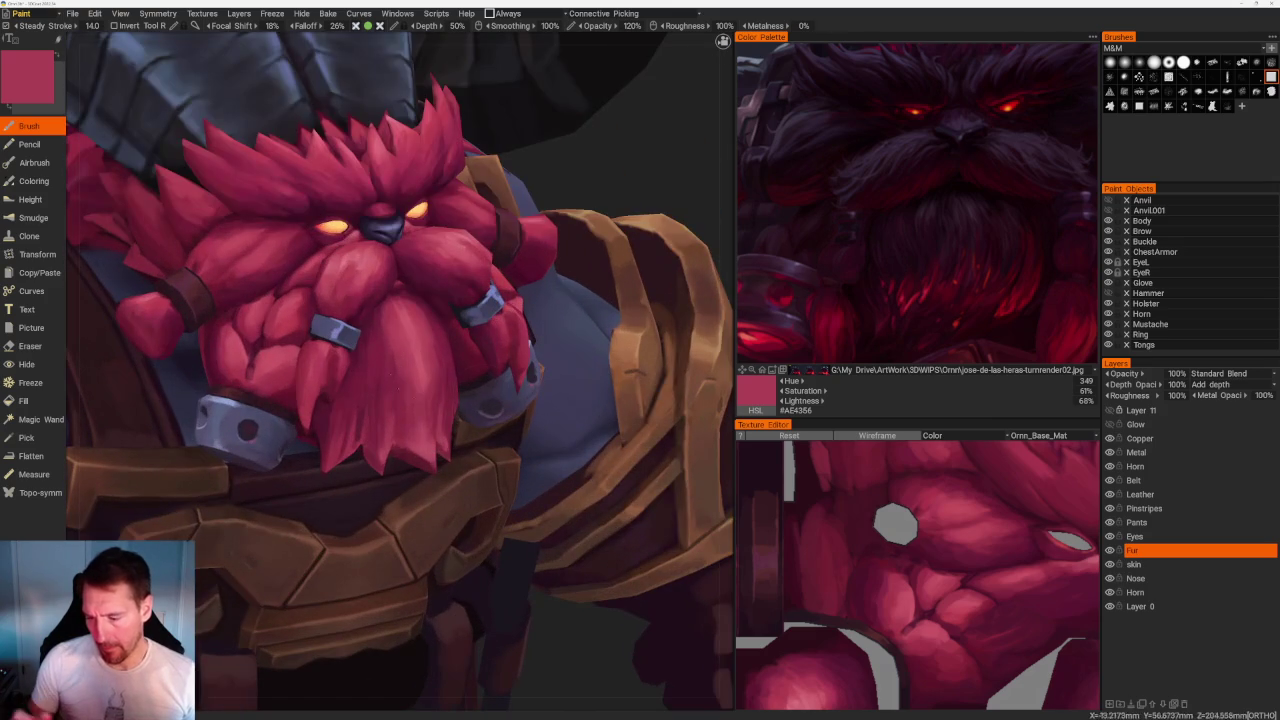
pyautogui.press('v')
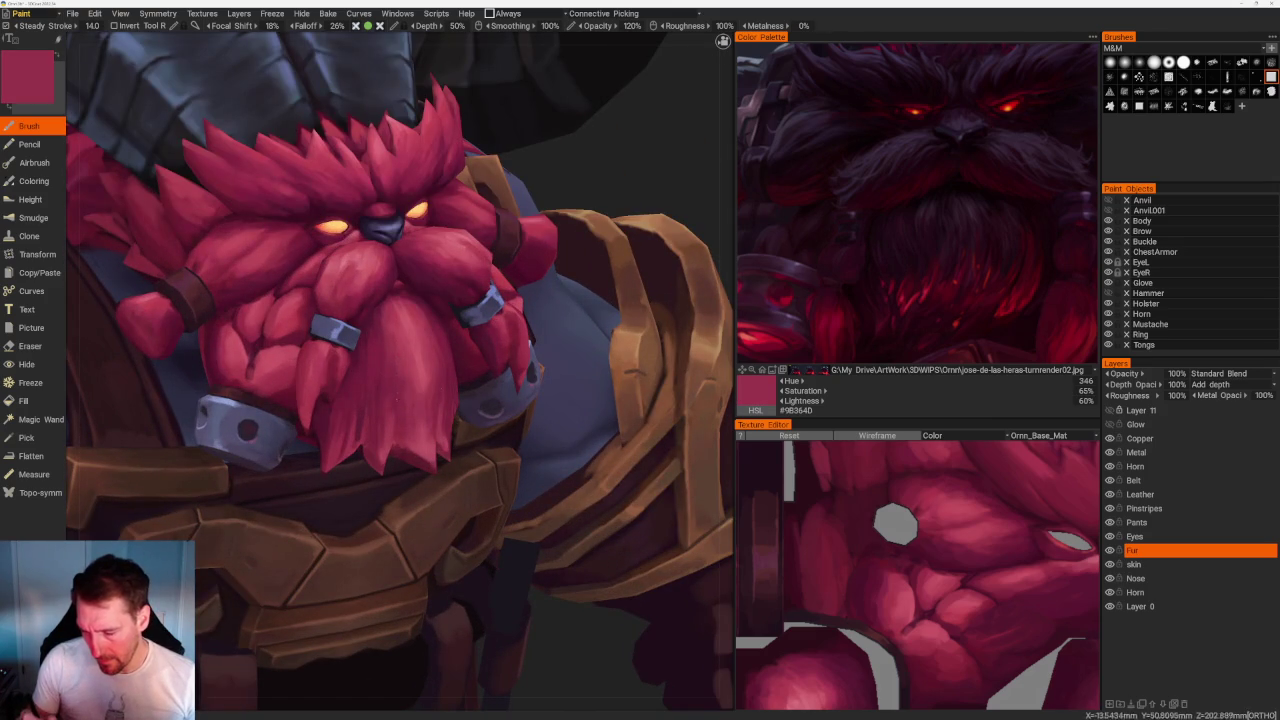
pyautogui.press('v')
pyautogui.press('v')
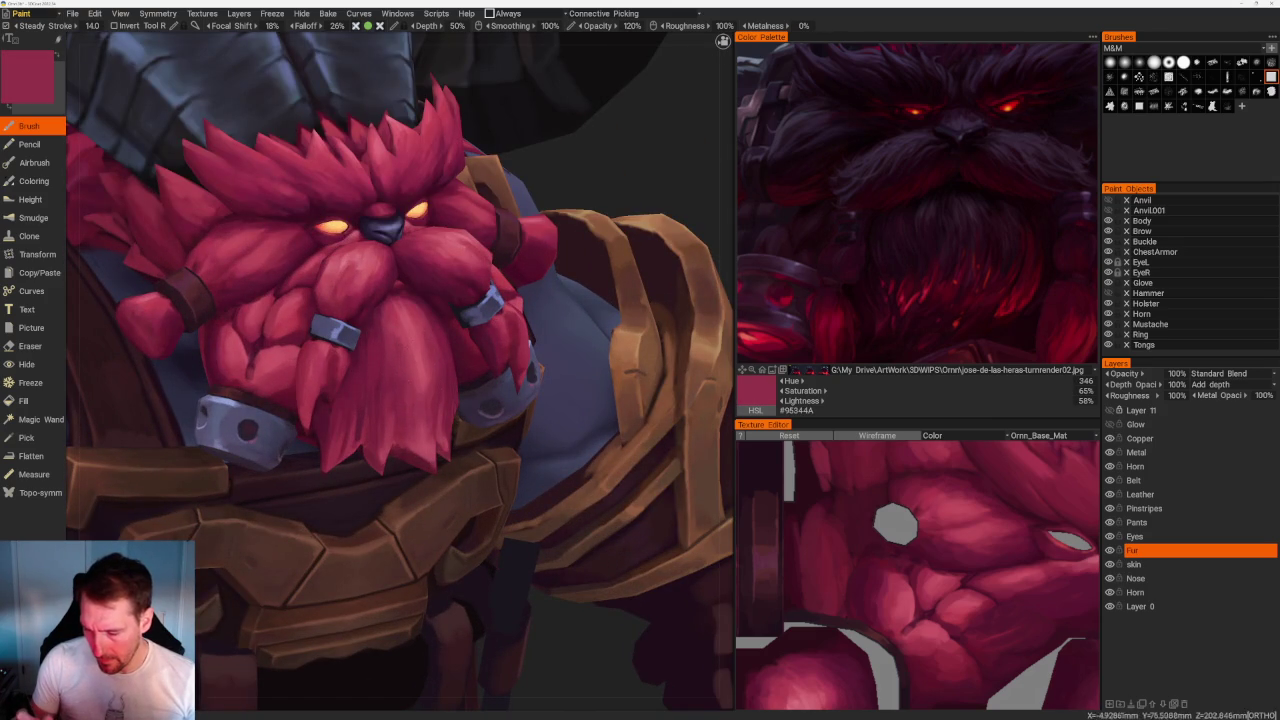
pyautogui.press('v')
pyautogui.press('v')
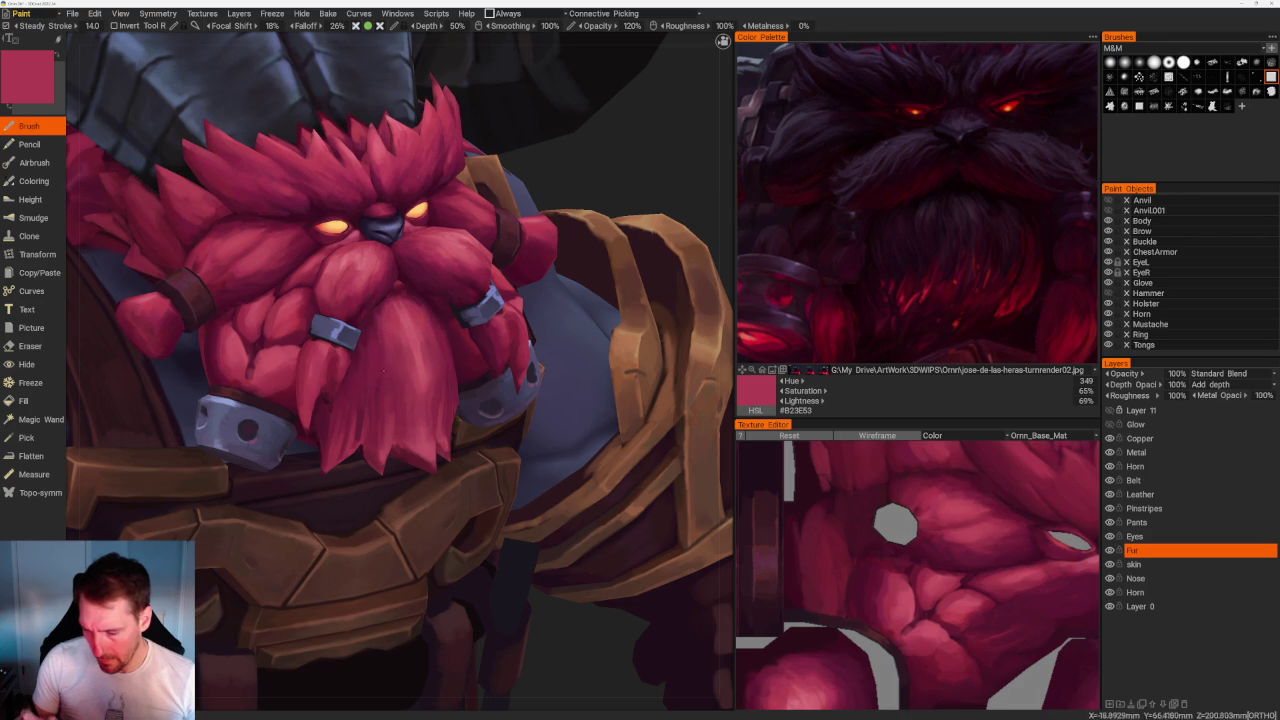
pyautogui.press('v')
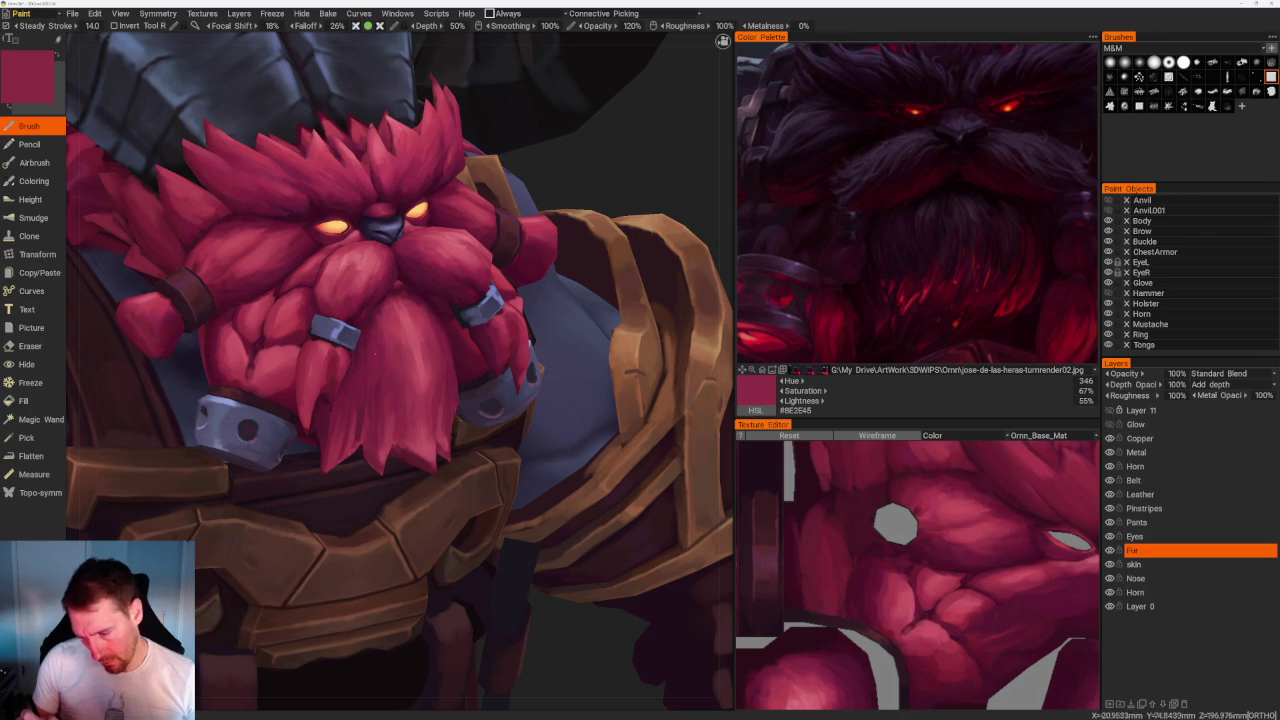
pyautogui.press('v')
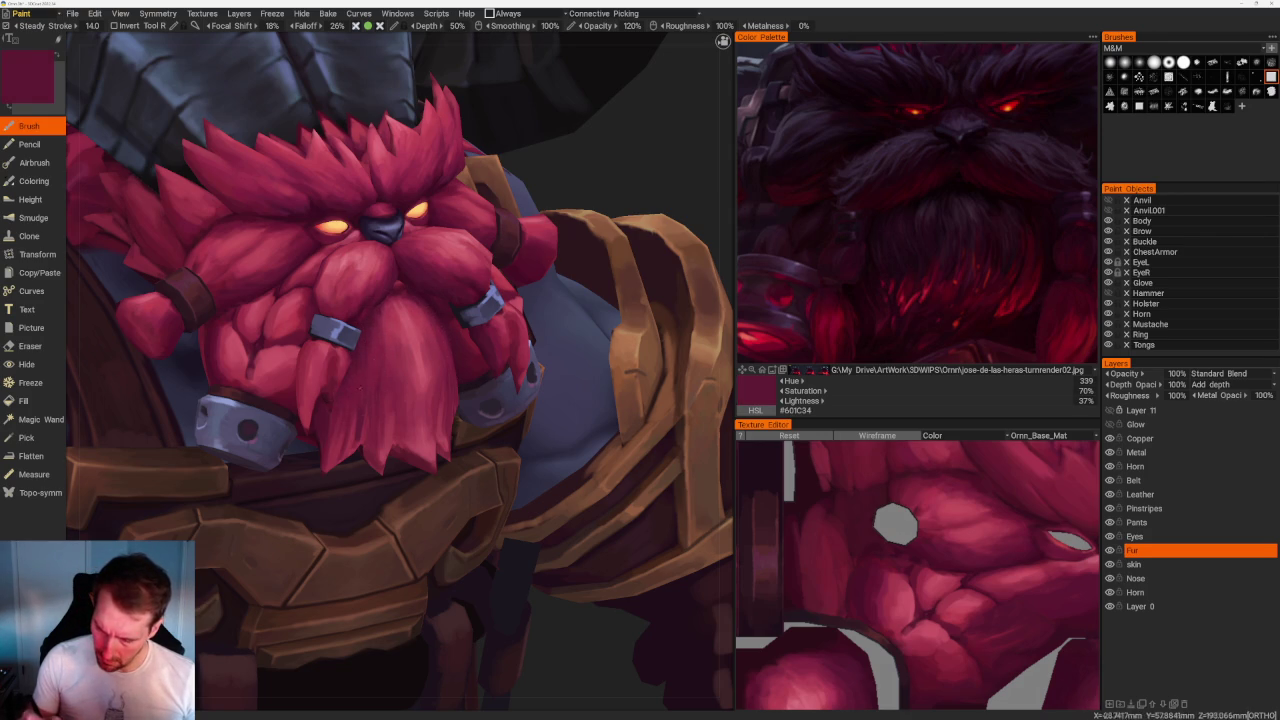
pyautogui.press('v')
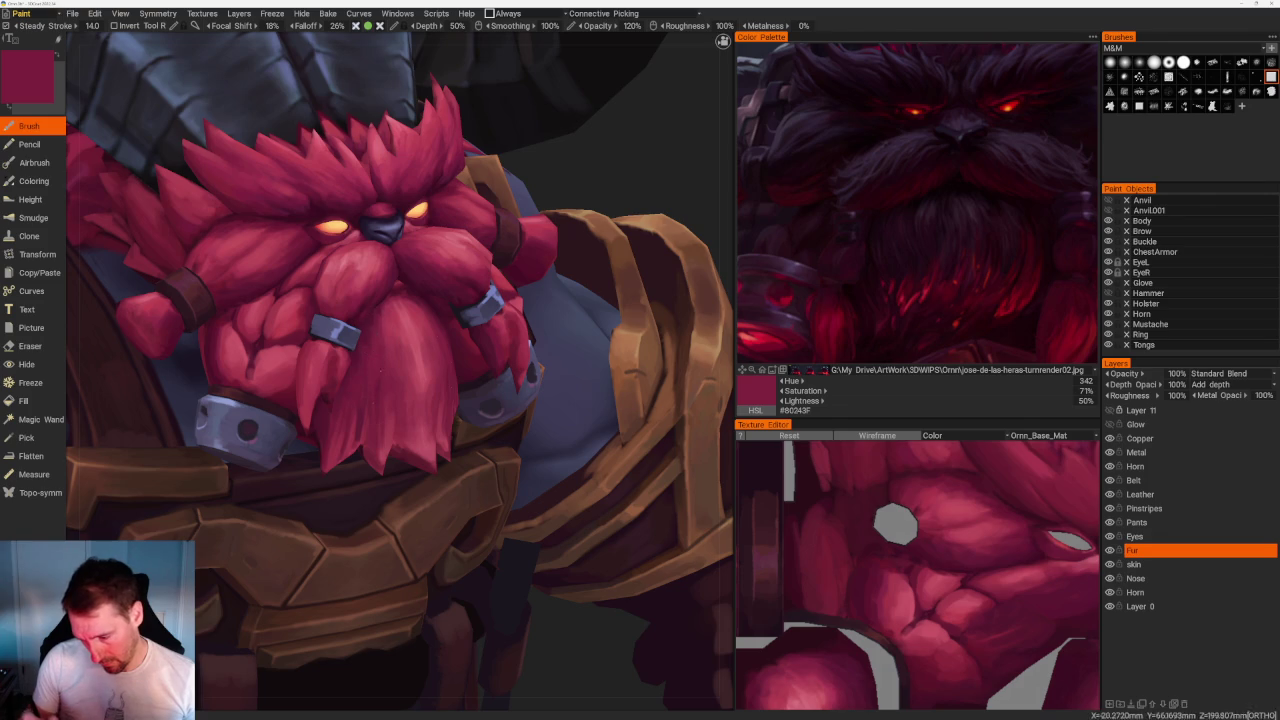
pyautogui.press('v')
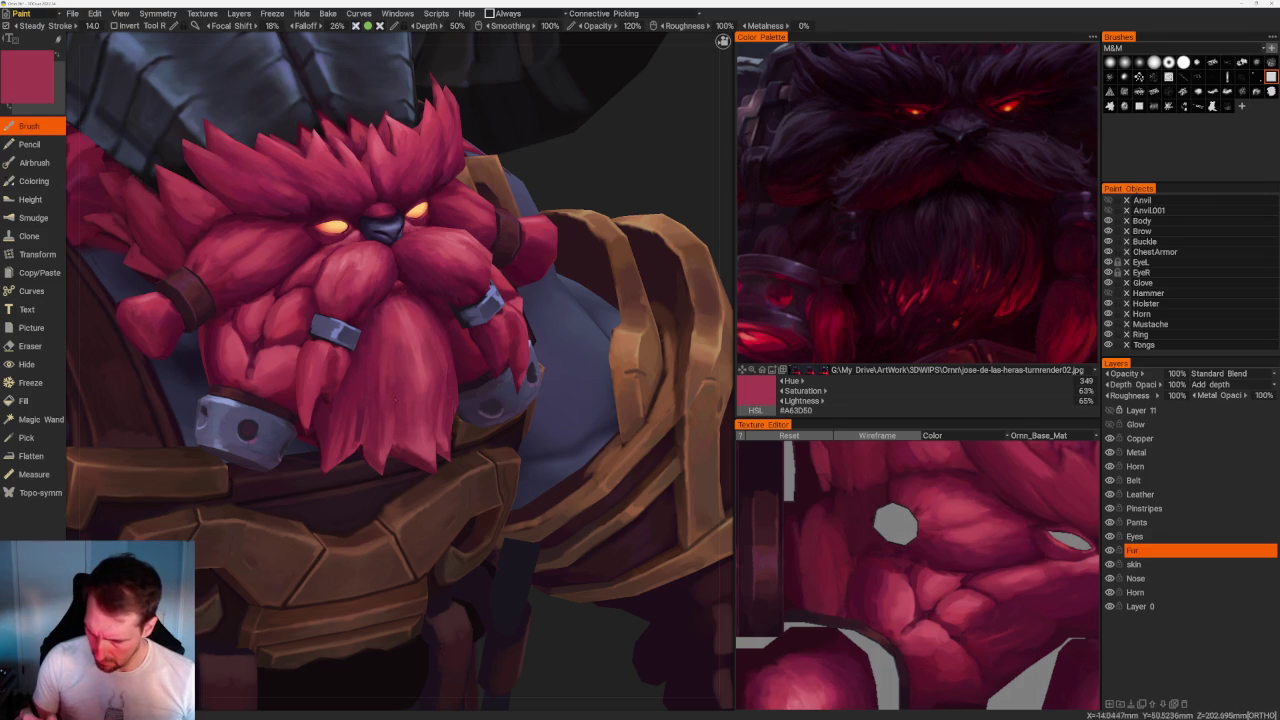
# From another angle, sample slightly darker and deep shadow reds from the beard.
pyautogui.scroll(-5, 531, 229)
pyautogui.moveTo(480, 260); pyautogui.dragTo(531, 229)
pyautogui.scroll(8, 531, 229)
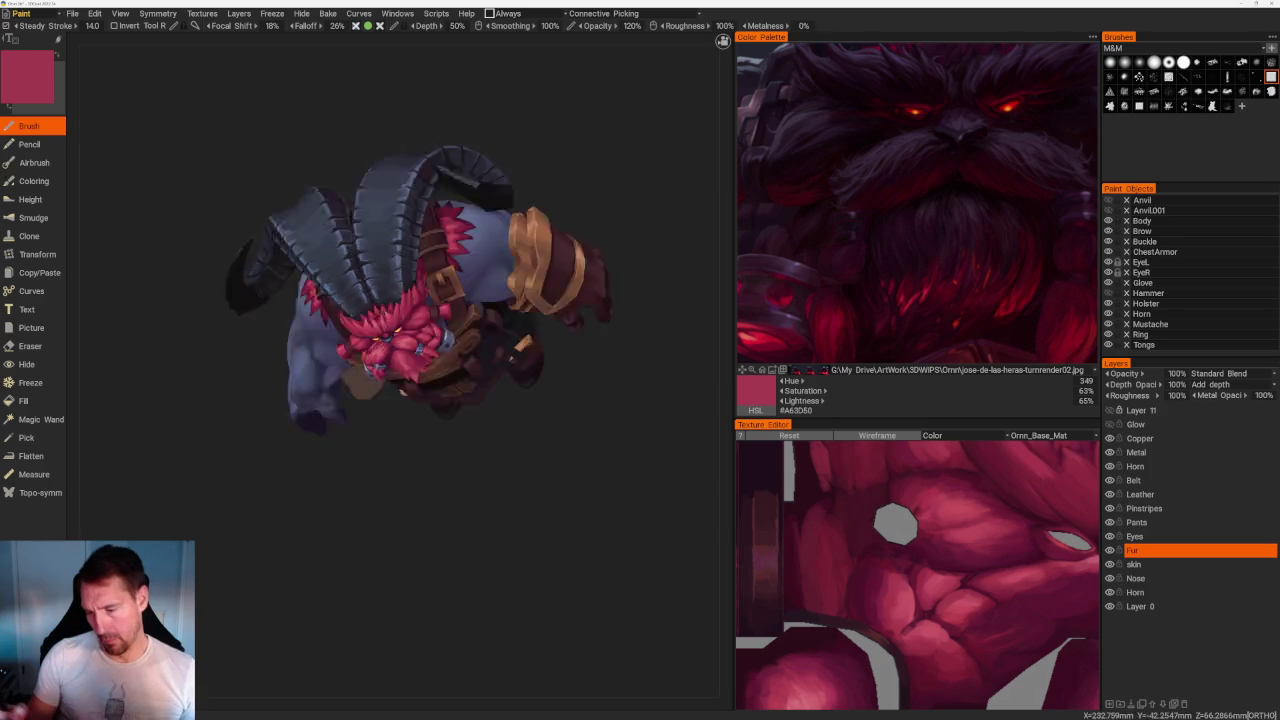
pyautogui.press('v')
pyautogui.press('v')
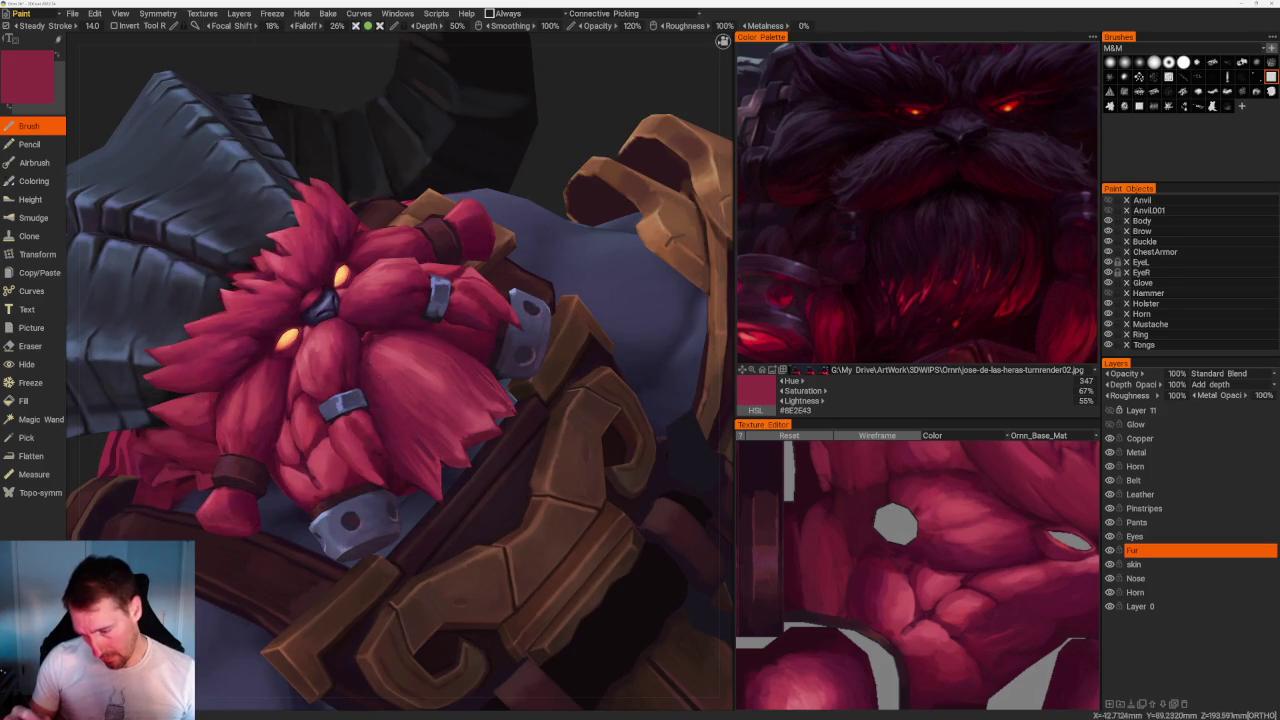
pyautogui.press('v')
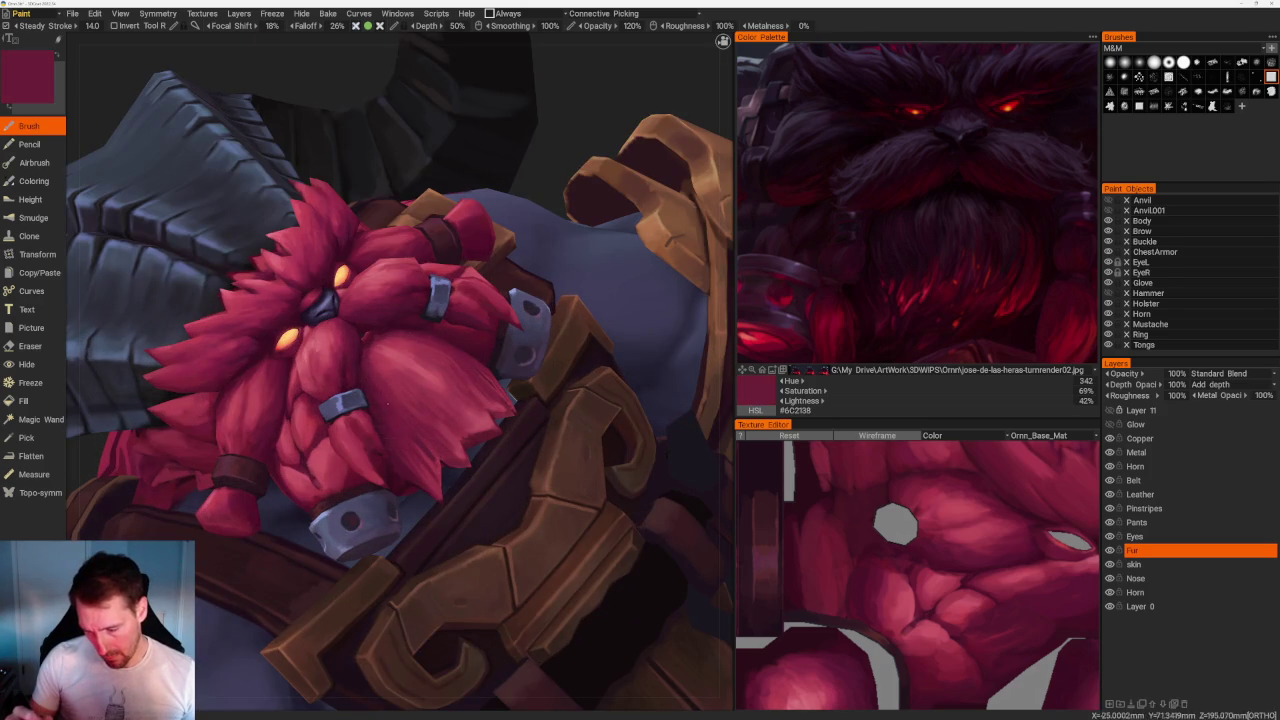
pyautogui.press('v')
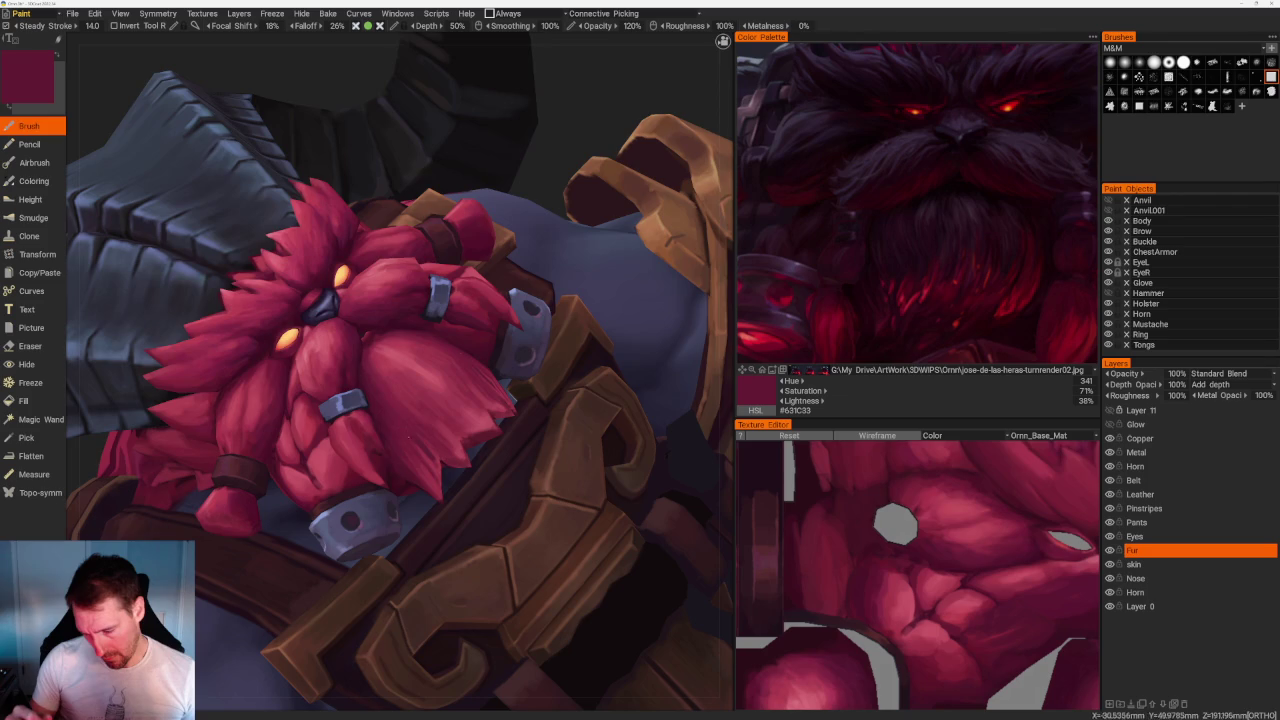
# From above the character, sample a light pink highlight and darker beard reds.
pyautogui.scroll(-5, 449, 266)
pyautogui.moveTo(597, 314); pyautogui.dragTo(609, 413)
pyautogui.scroll(2, 600, 418)
pyautogui.scroll(2, 591, 440)
pyautogui.scroll(3, 591, 463)
pyautogui.scroll(3, 591, 463)
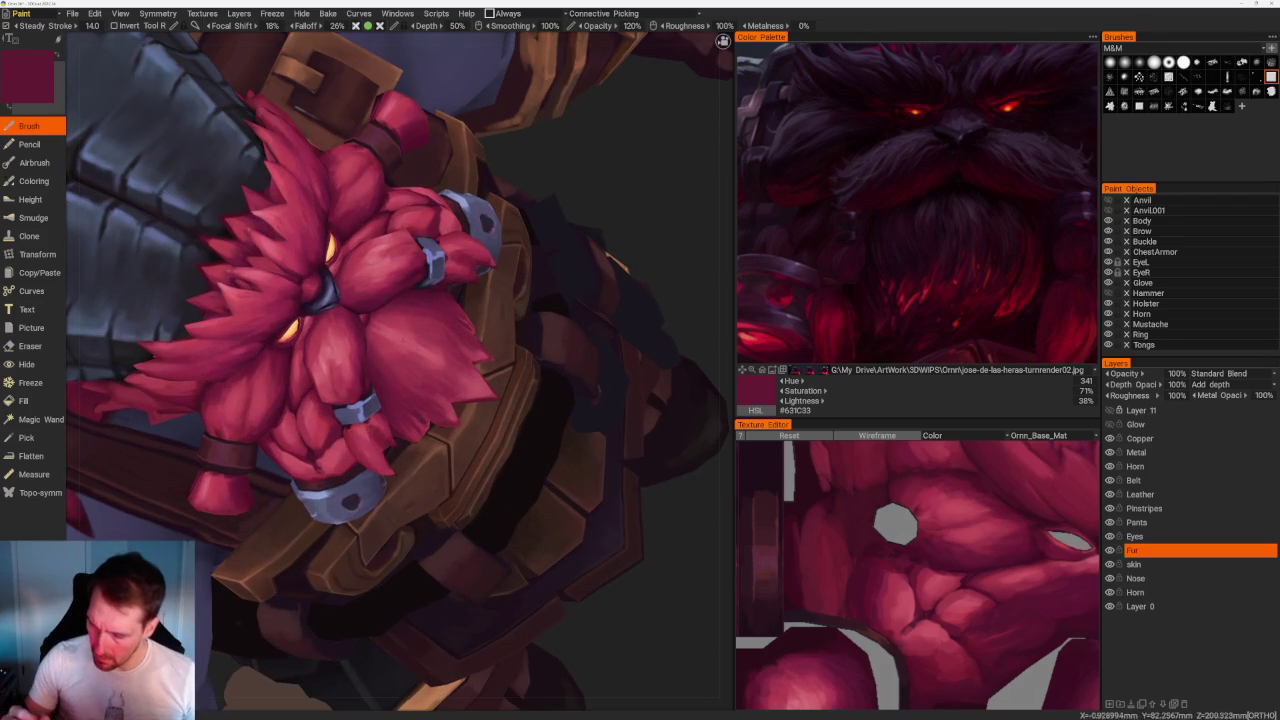
pyautogui.press('v')
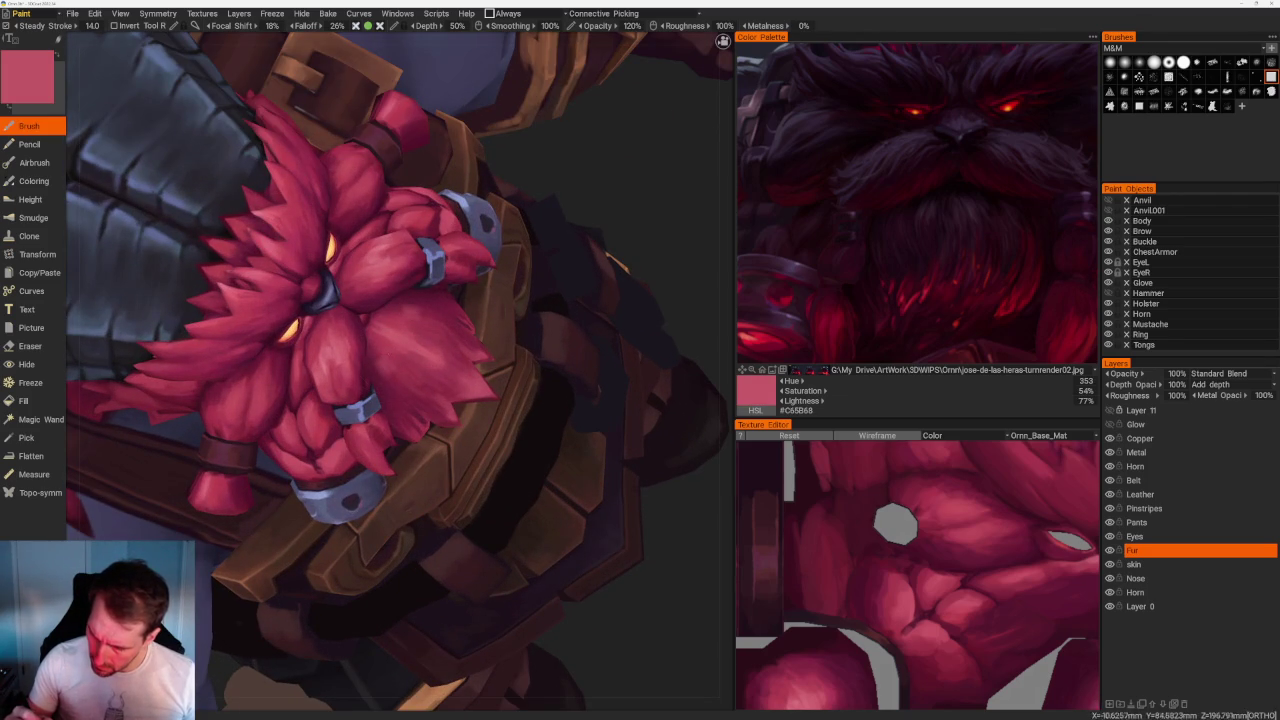
pyautogui.press('v')
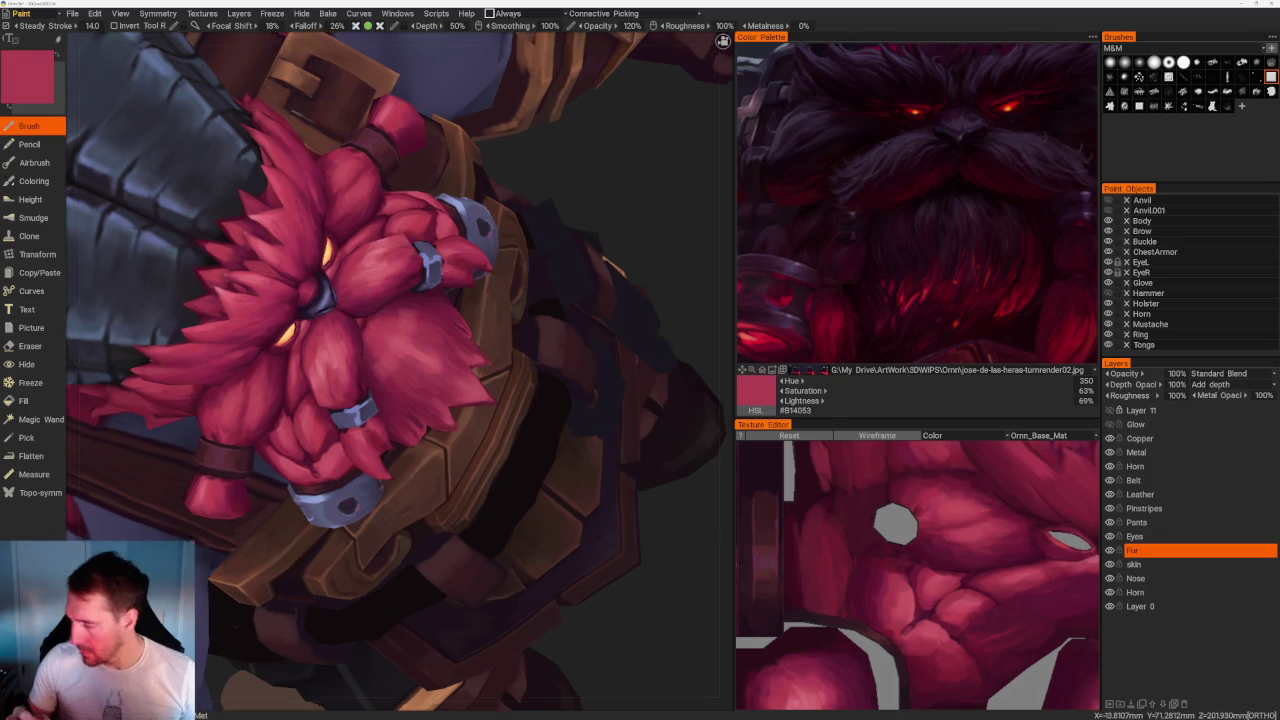
pyautogui.scroll(2, 455, 230)
pyautogui.press('v')
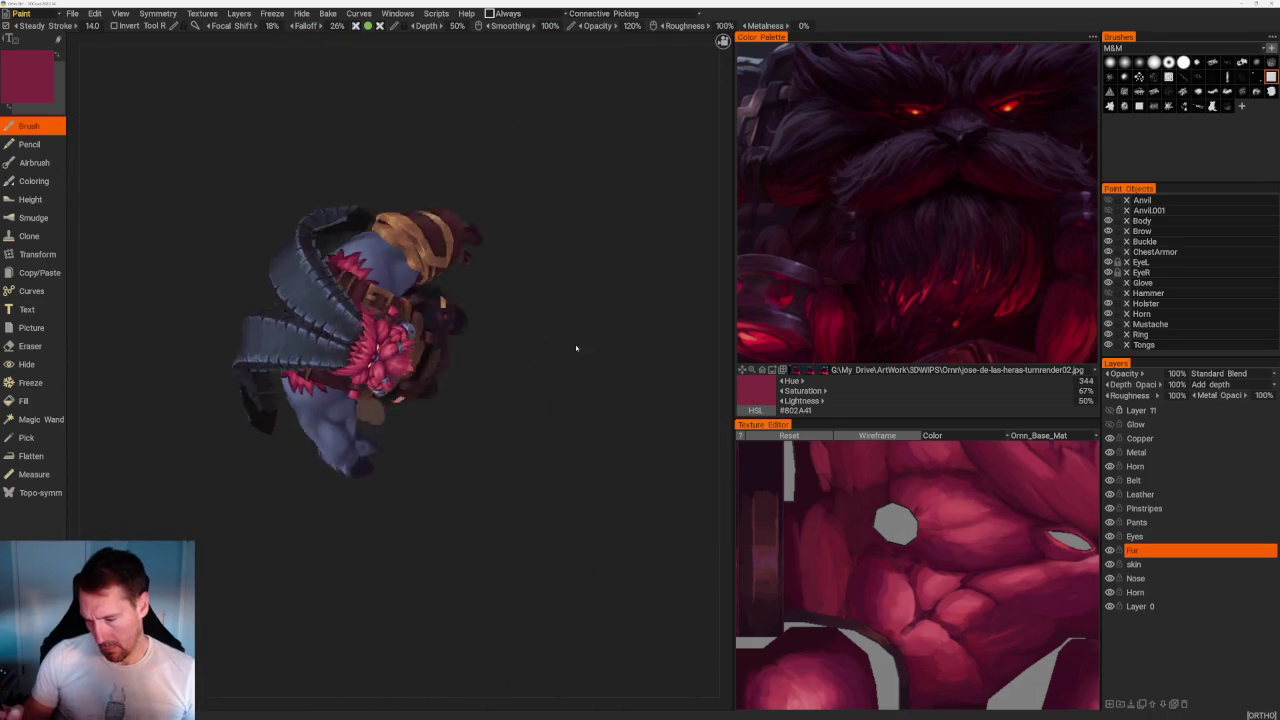
# Around the fur tuft, sample a light pink highlight plus darker and lighter reds.
pyautogui.moveTo(576, 348)
pyautogui.mouseDown()
pyautogui.moveTo(563, 271)
pyautogui.moveTo(586, 317)
pyautogui.mouseUp()
pyautogui.scroll(5, 586, 317)
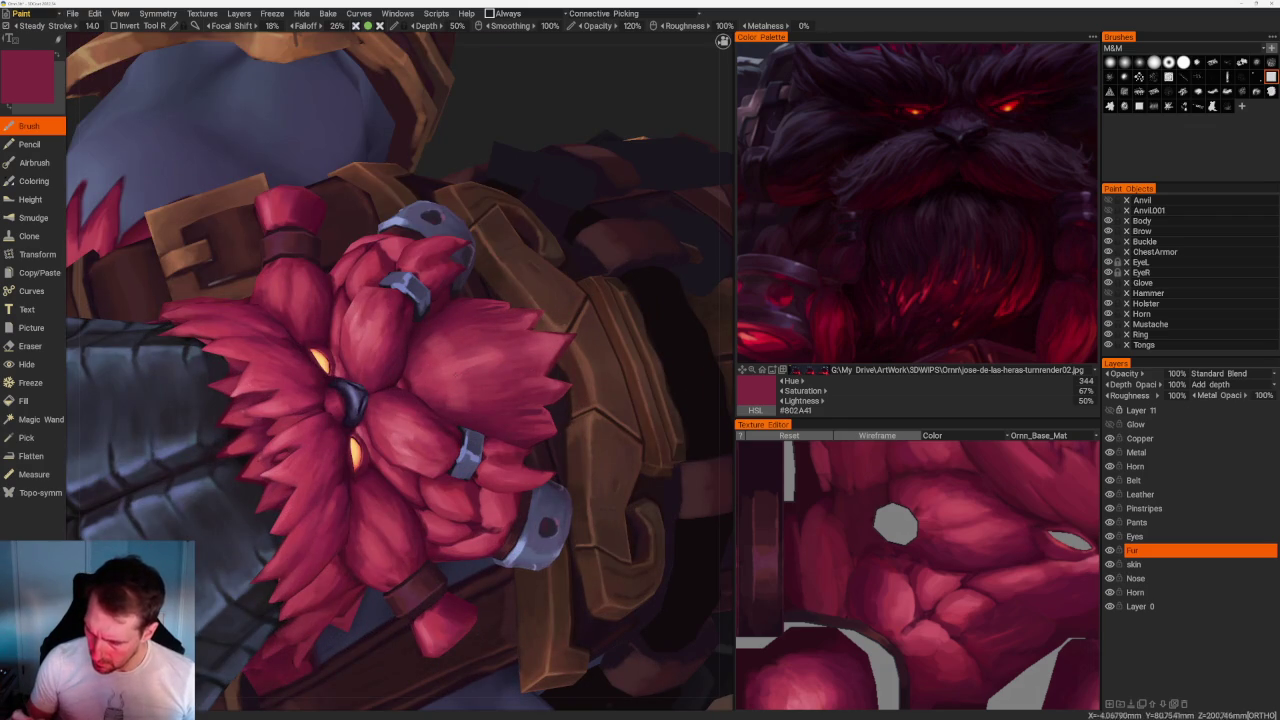
pyautogui.press('v')
pyautogui.press('v')
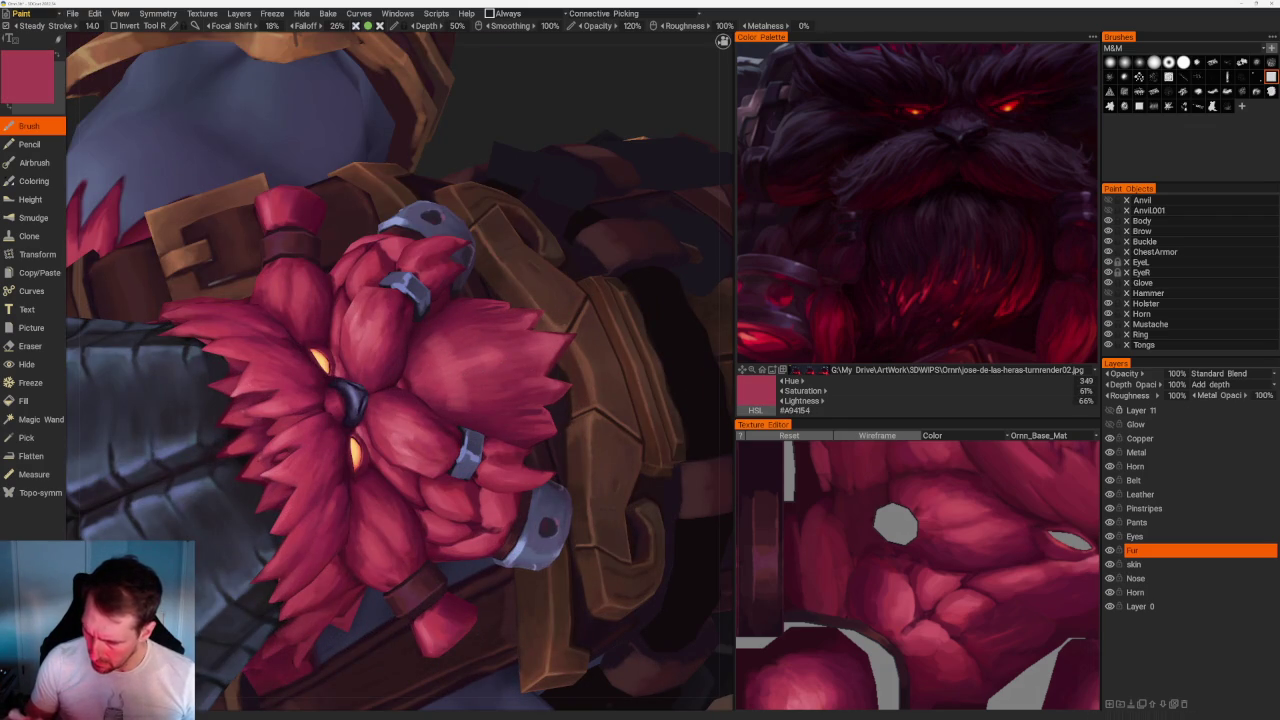
pyautogui.press('v')
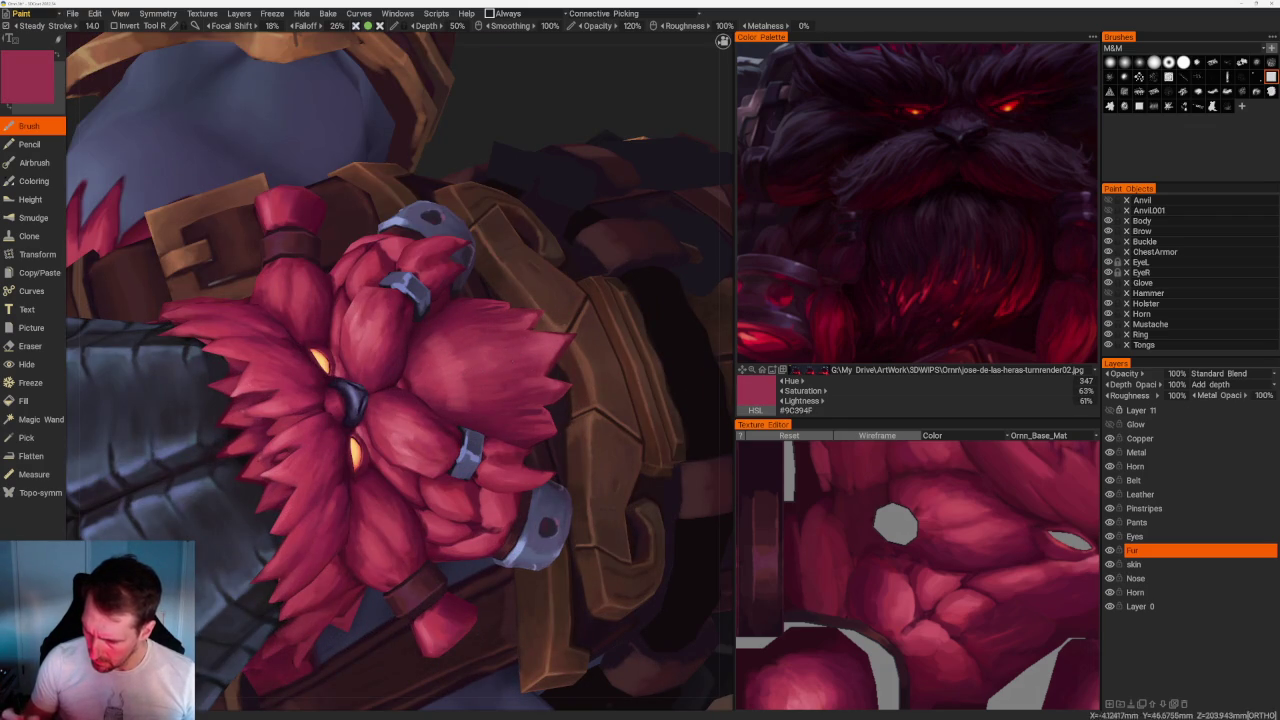
pyautogui.press('v')
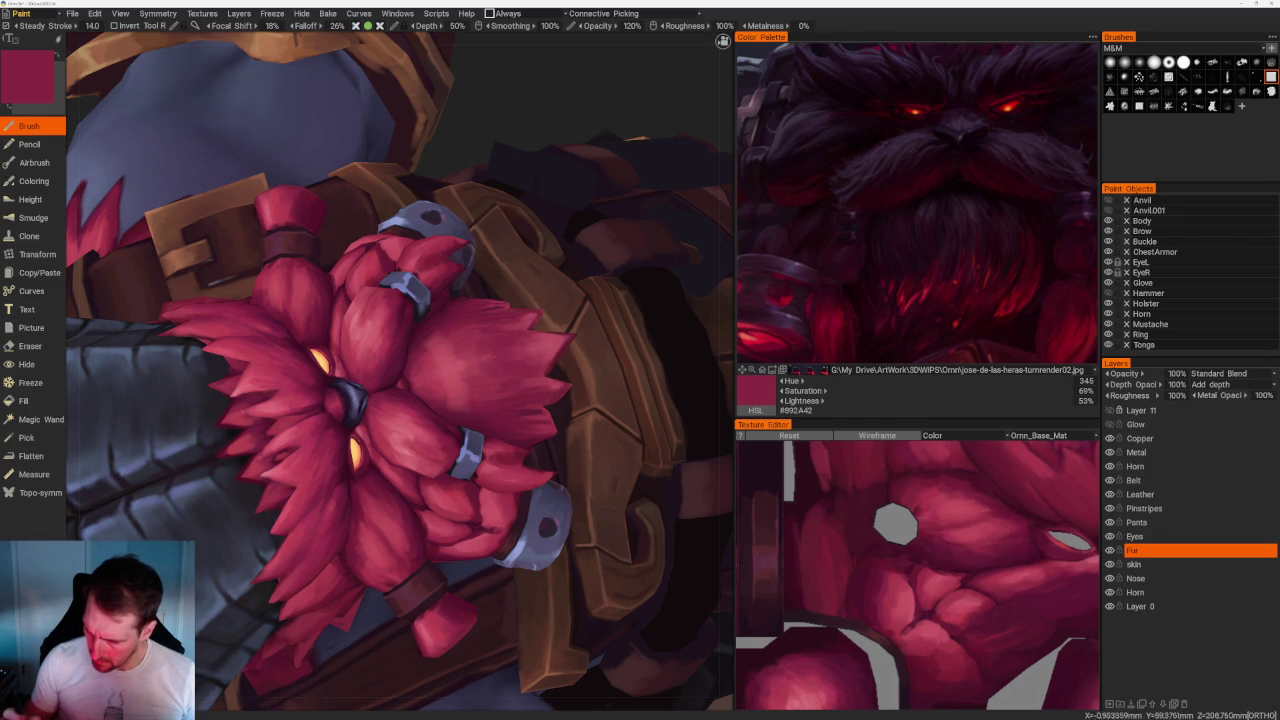
pyautogui.press('v')
# From behind the model, sample a lighter pink-red from the beard.
pyautogui.scroll(-10, 437, 180)
pyautogui.moveTo(437, 180)
pyautogui.mouseDown()
pyautogui.moveTo(403, 251)
pyautogui.moveTo(454, 294)
pyautogui.moveTo(471, 491)
pyautogui.moveTo(569, 509)
pyautogui.mouseUp()
pyautogui.scroll(5, 454, 294)
pyautogui.scroll(5, 569, 509)
pyautogui.scroll(2, 597, 534)
pyautogui.press('v')
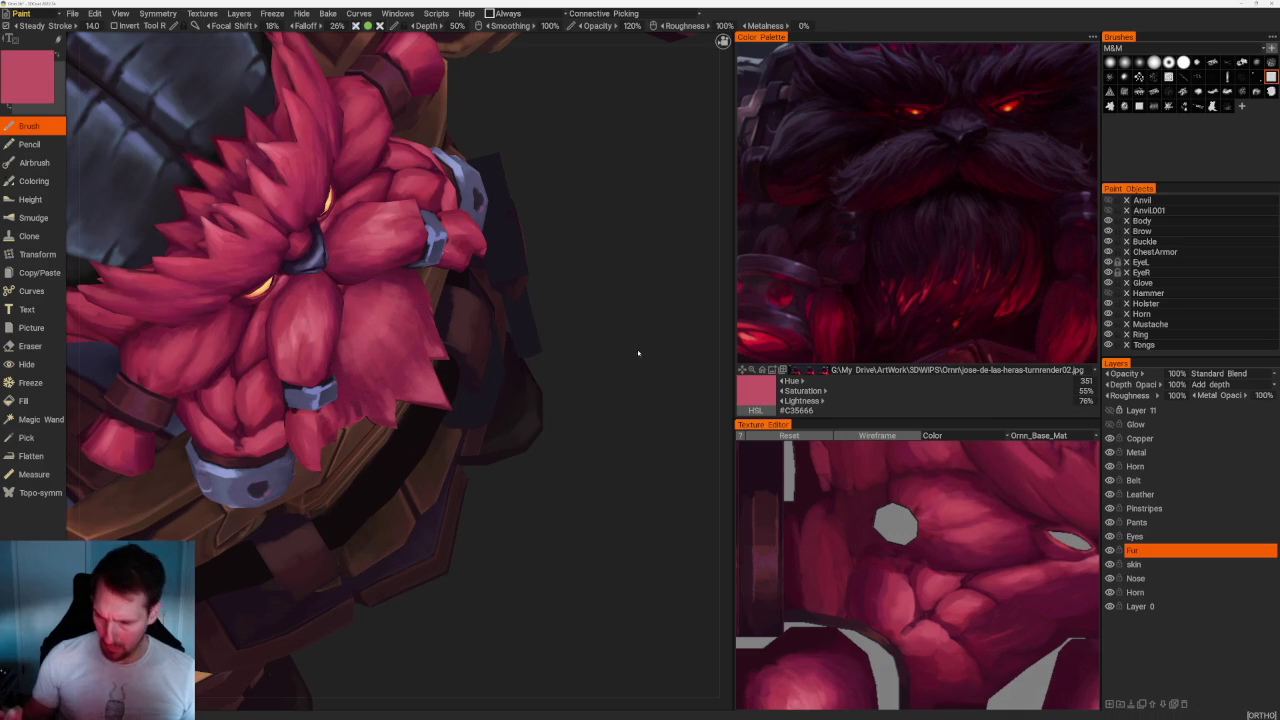
# From side and low tilted views, sample dark shadow and lighter reds, ending on #AE4658.
pyautogui.scroll(-10, 634, 349)
pyautogui.moveTo(429, 177); pyautogui.dragTo(494, 234)
pyautogui.scroll(10, 494, 234)
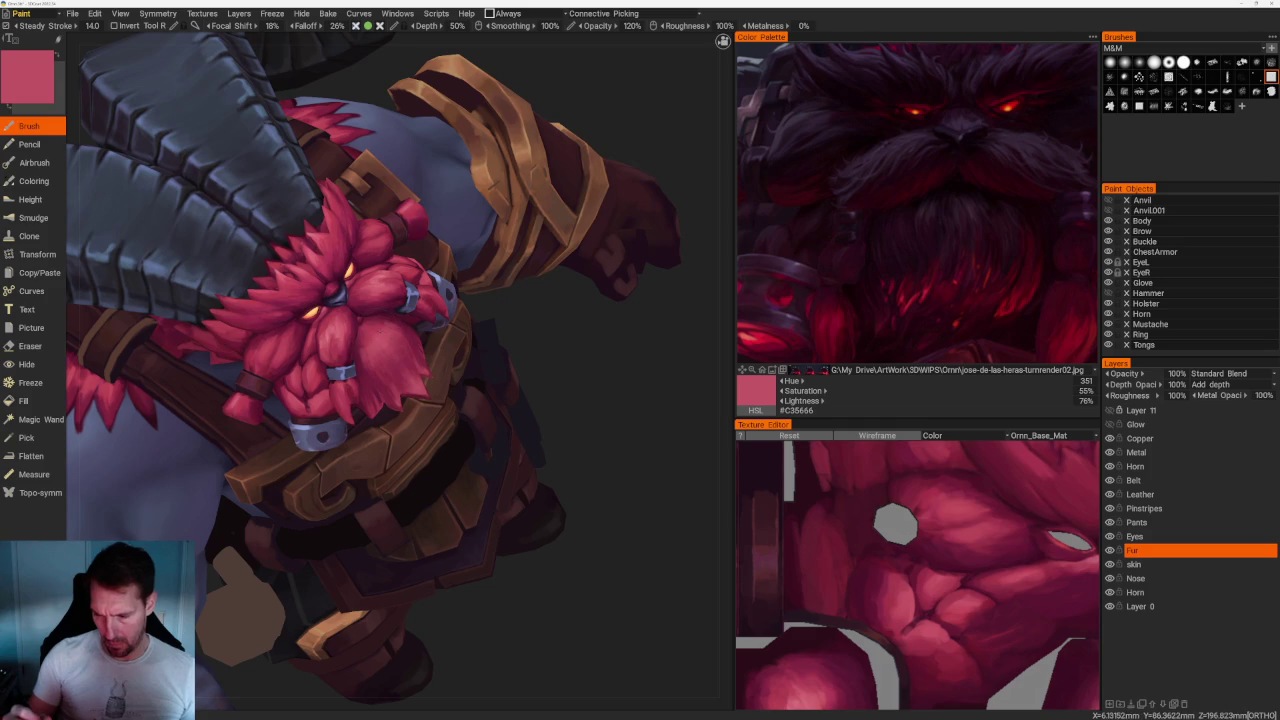
pyautogui.press('v')
pyautogui.press('v')
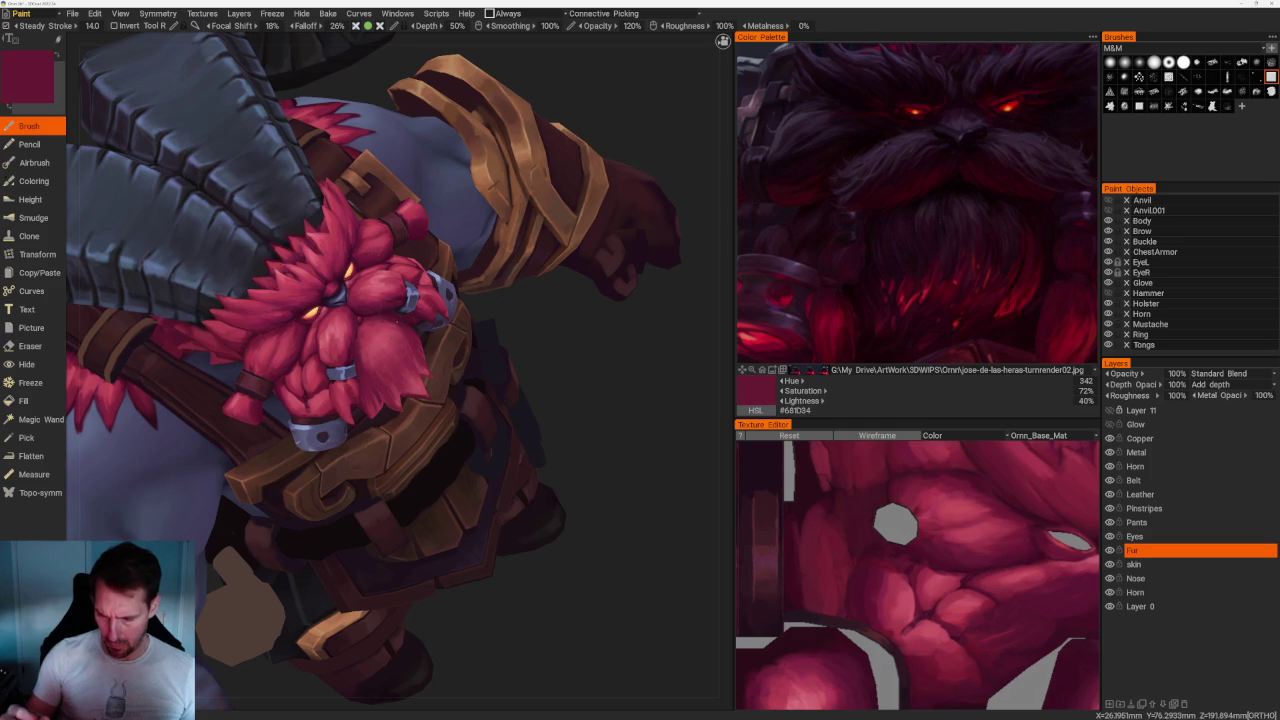
pyautogui.moveTo(629, 355); pyautogui.dragTo(577, 371)
pyautogui.press('v')
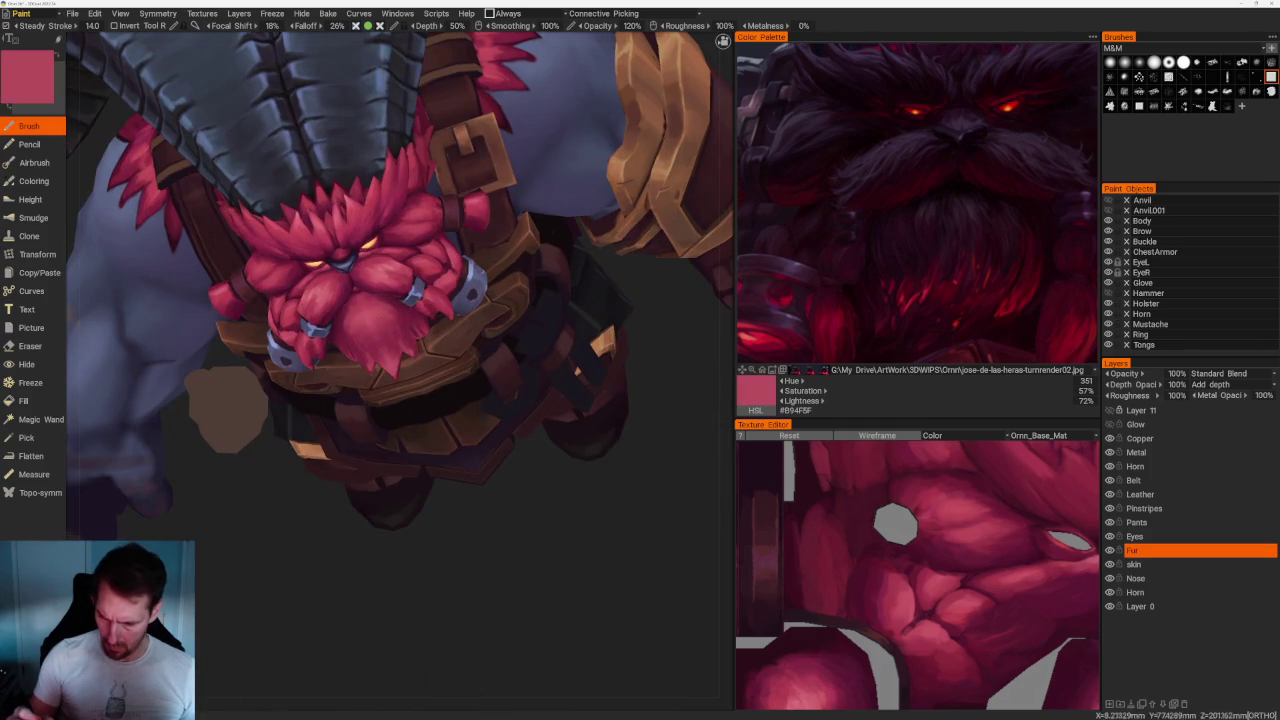
pyautogui.press('v')
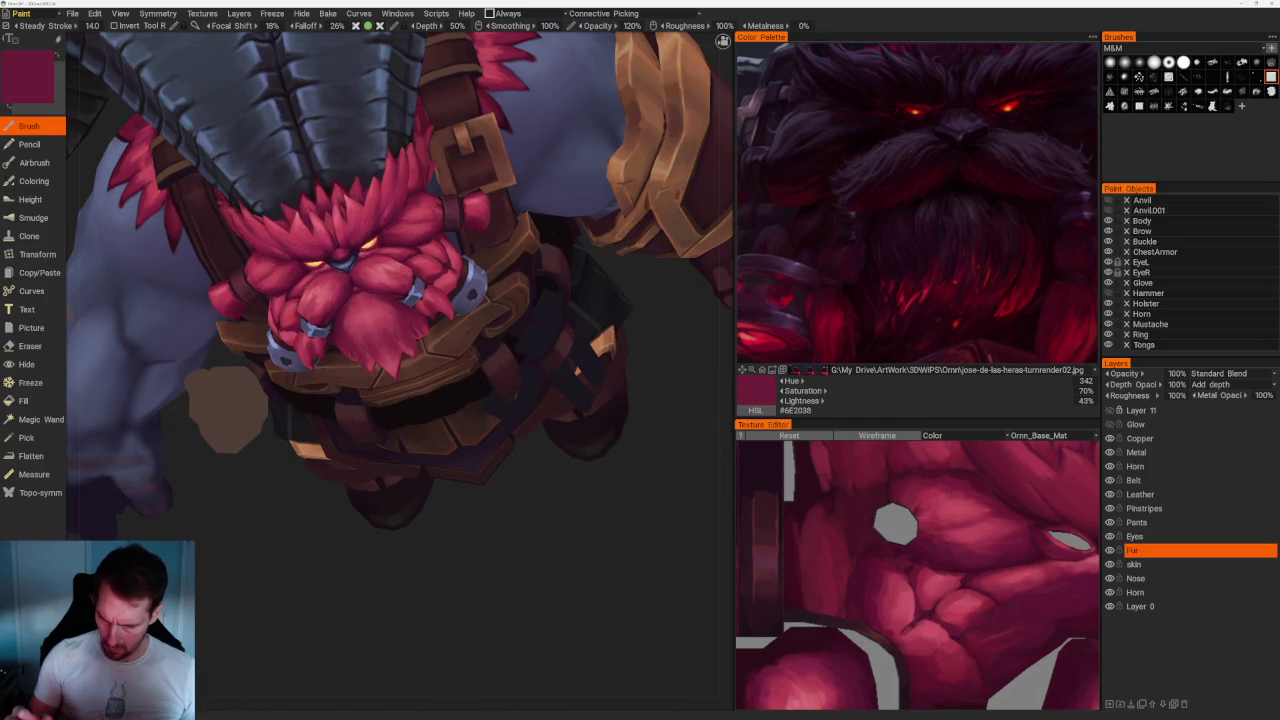
pyautogui.press('v')
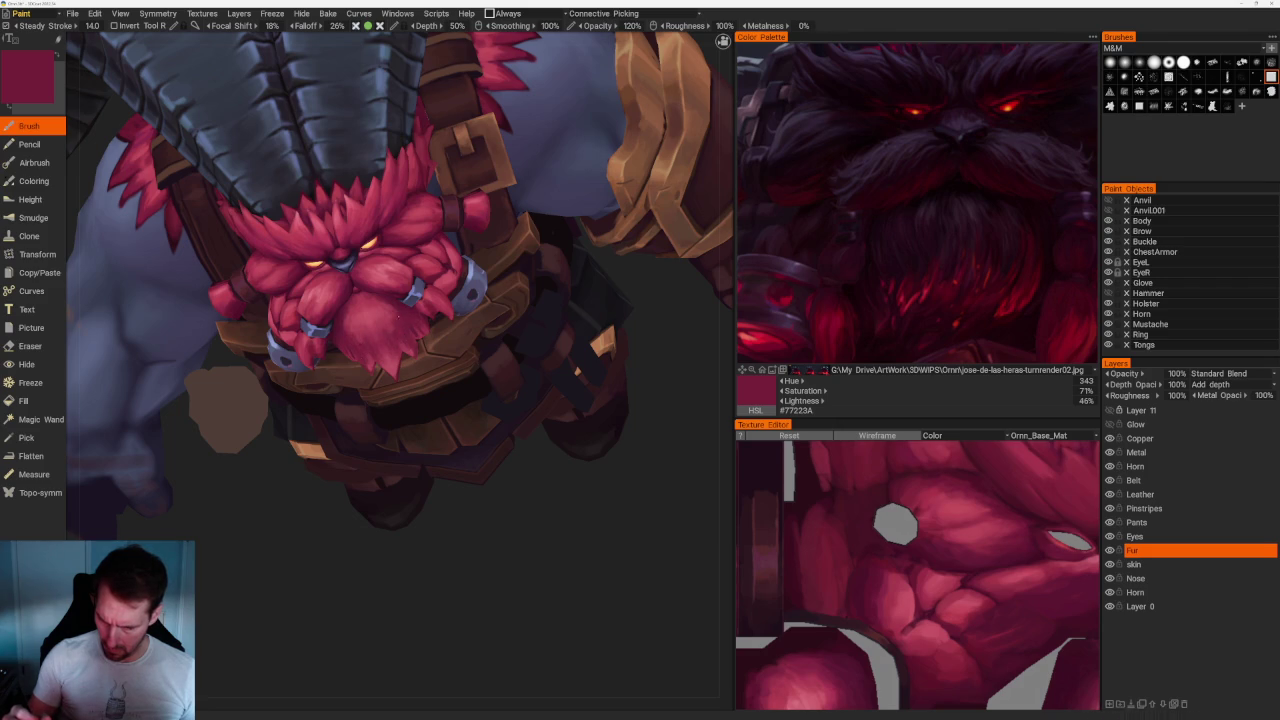
pyautogui.press('v')
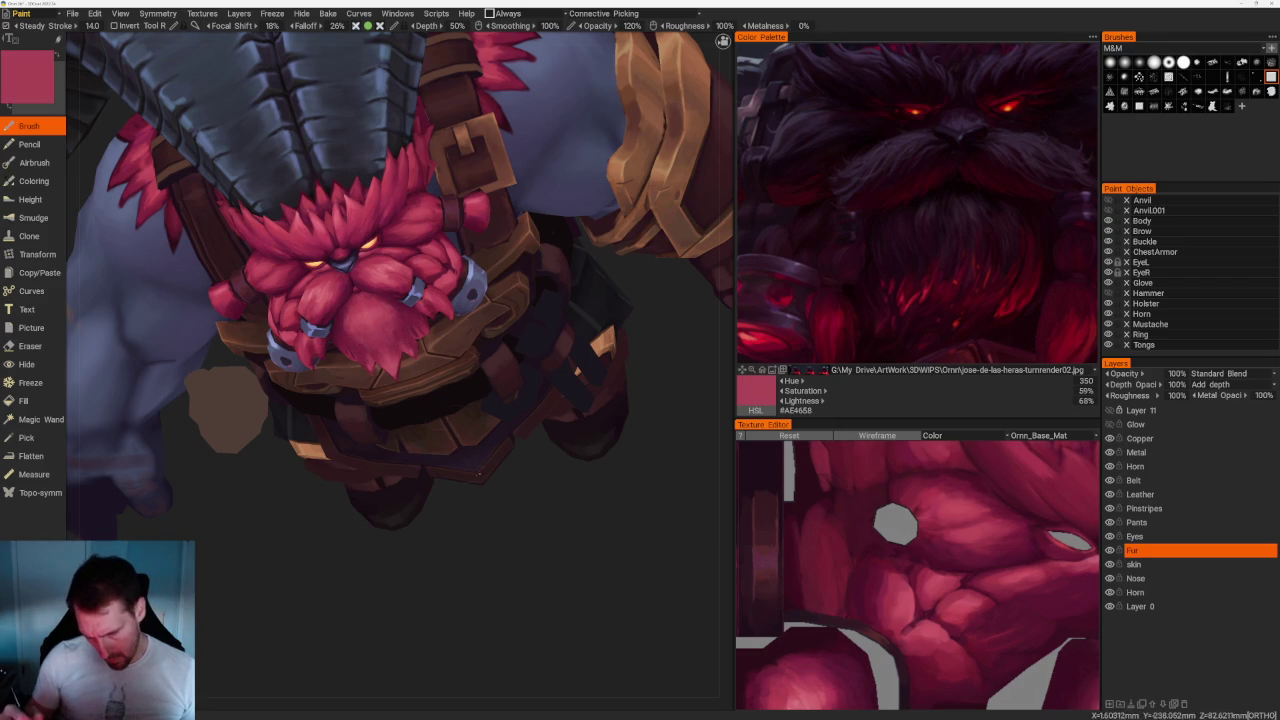
pyautogui.moveTo(629, 500); pyautogui.dragTo(608, 449)
# Sample darker shadow and lighter highlight reds at the beard front, ending on #8A2F46, then zoom out.
pyautogui.scroll(2, 343, 336)
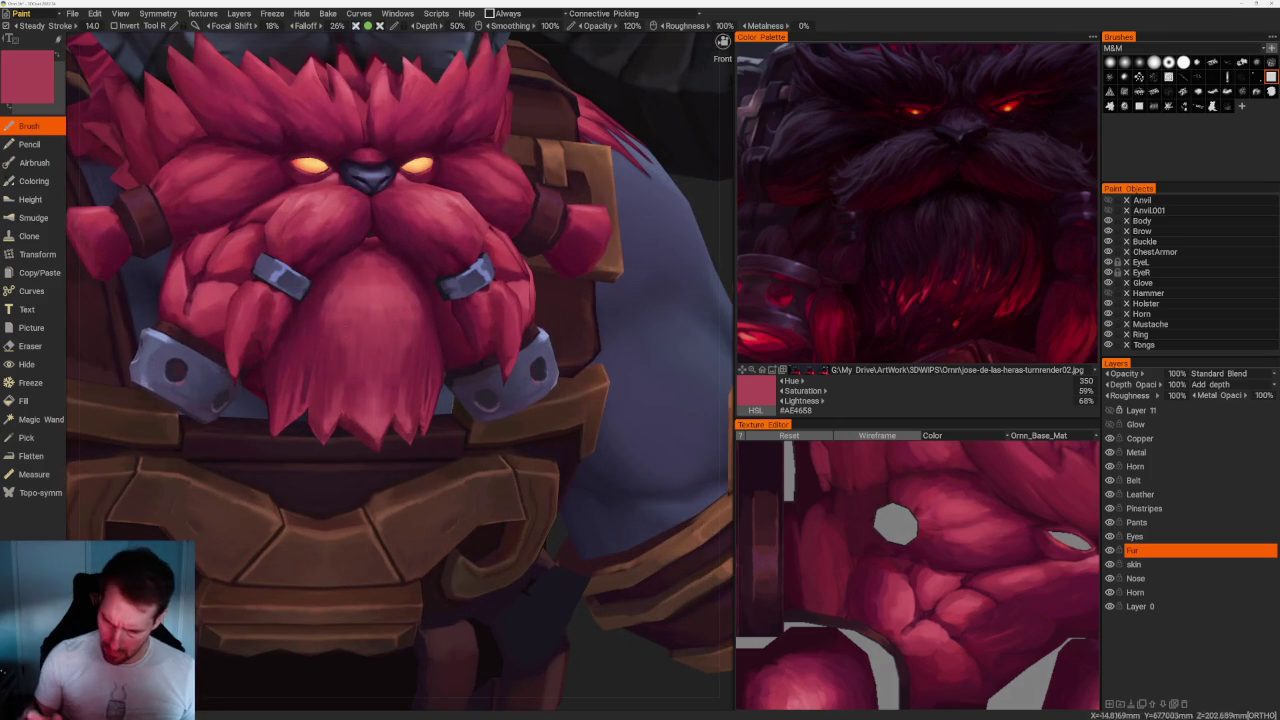
pyautogui.press('v')
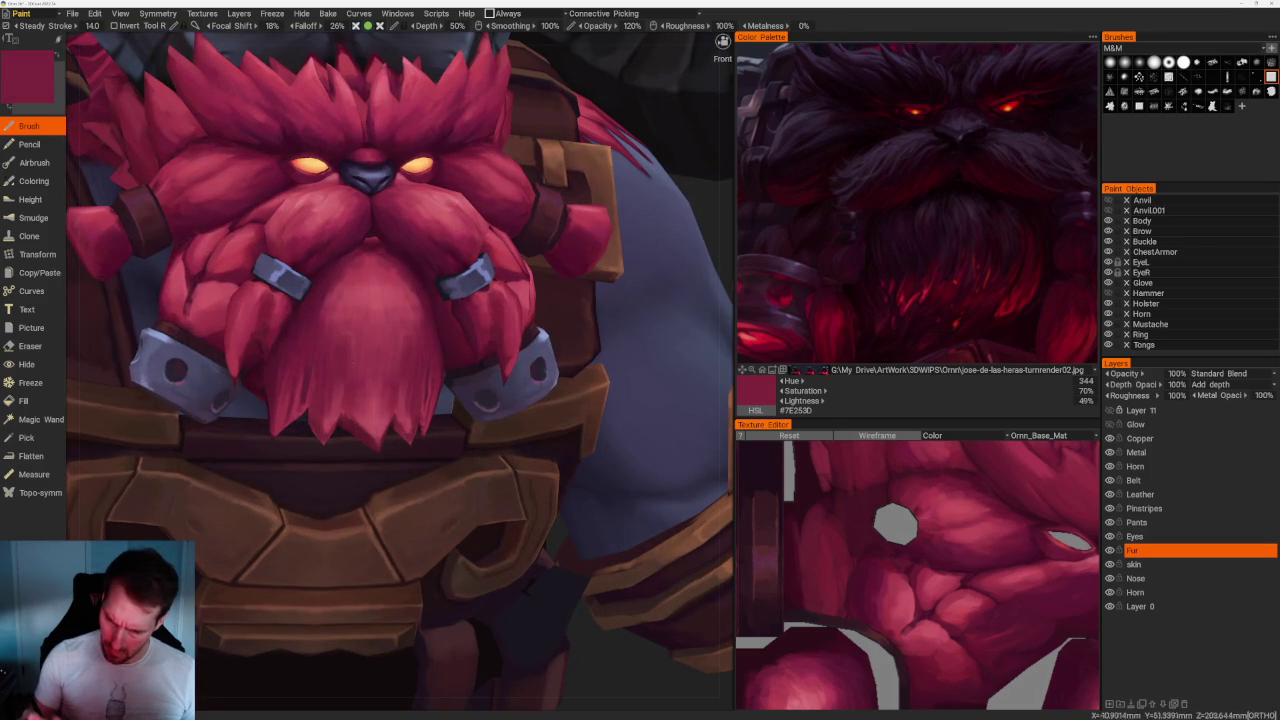
pyautogui.press('v')
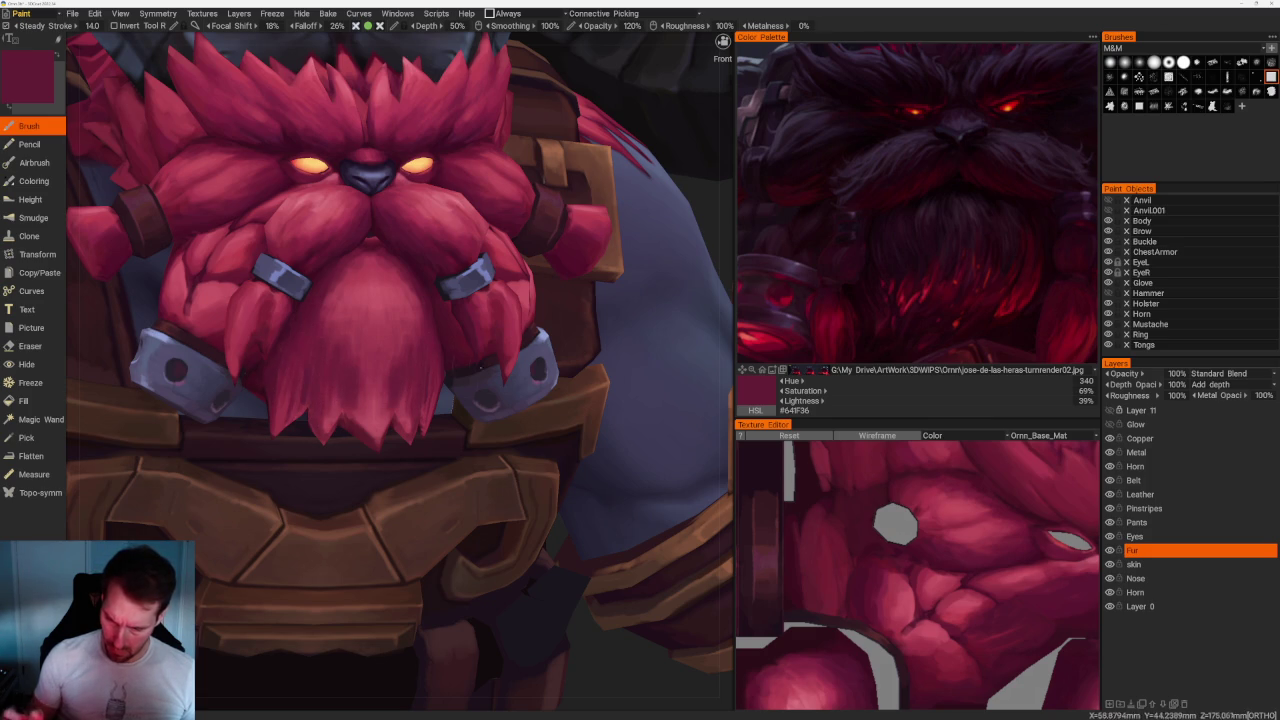
pyautogui.press('v')
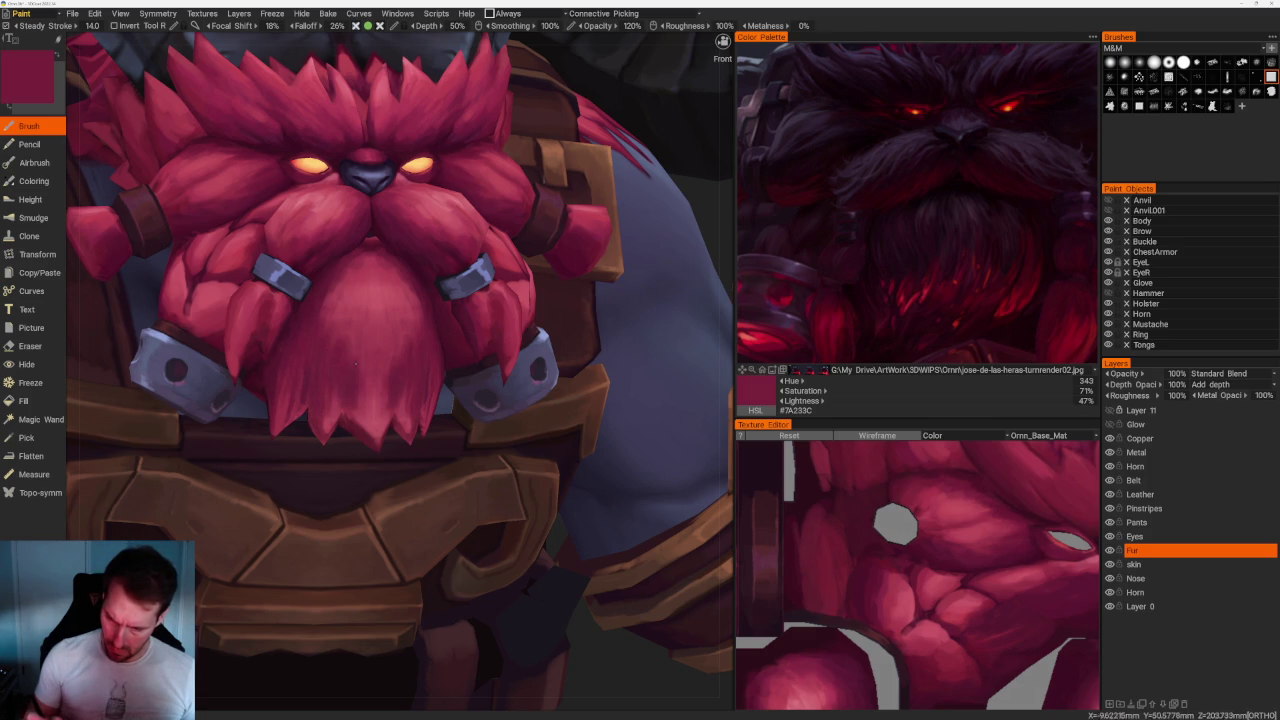
pyautogui.press('v')
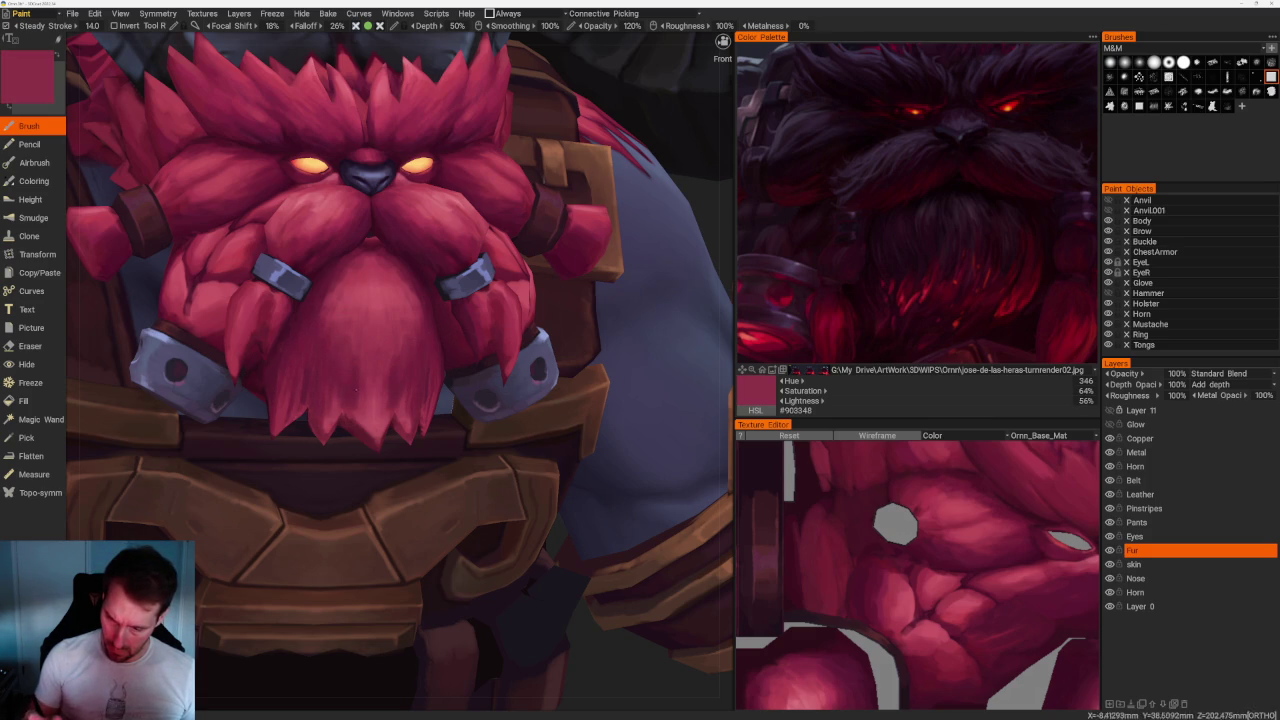
pyautogui.press('v')
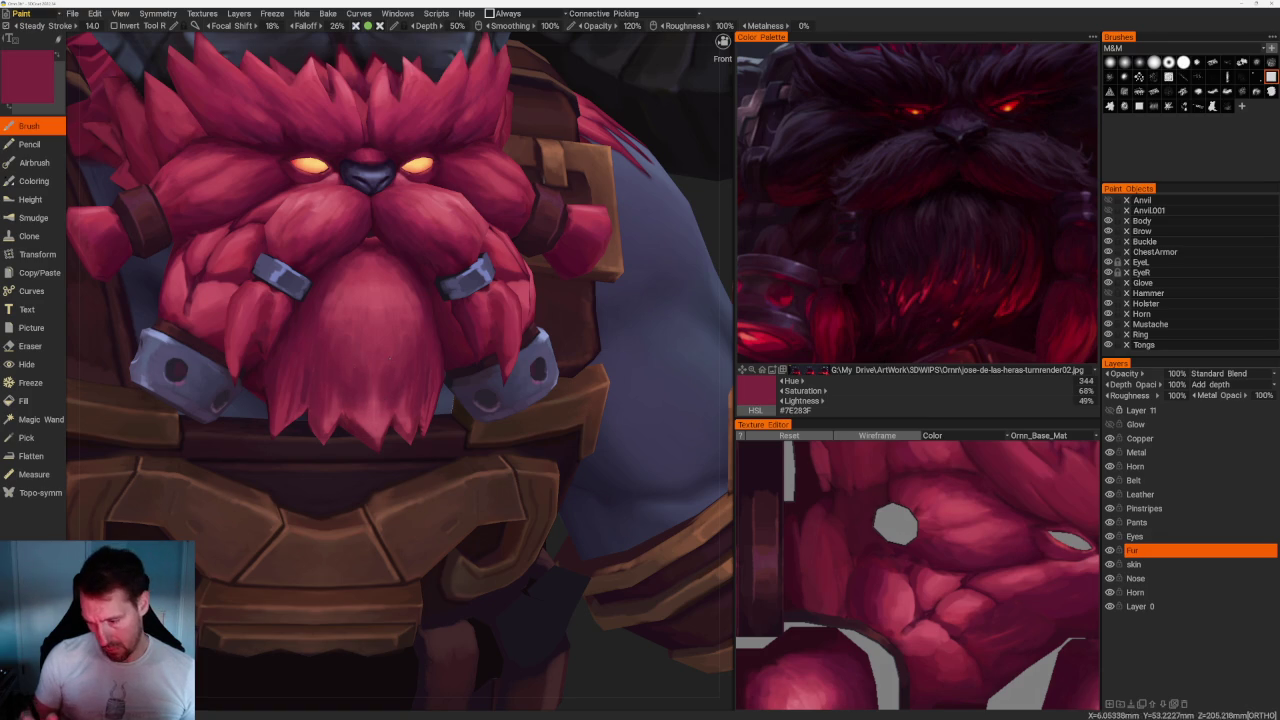
pyautogui.press('v')
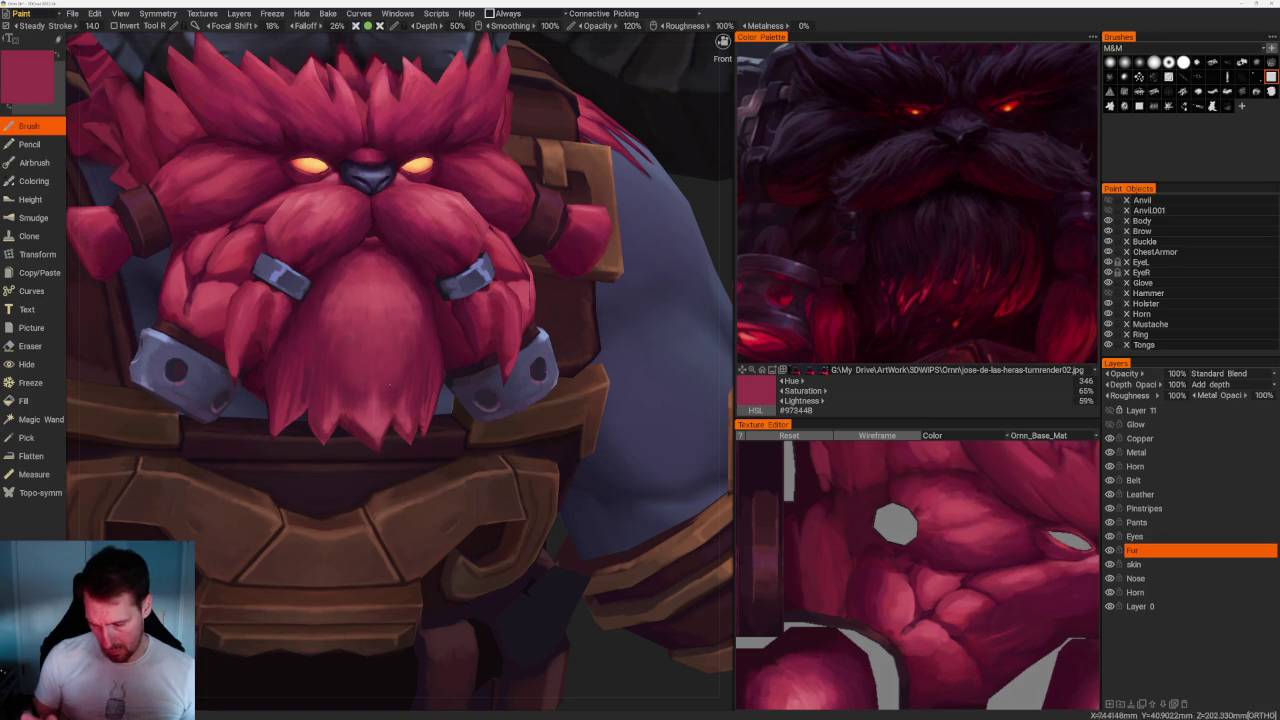
pyautogui.press('v')
pyautogui.press('v')
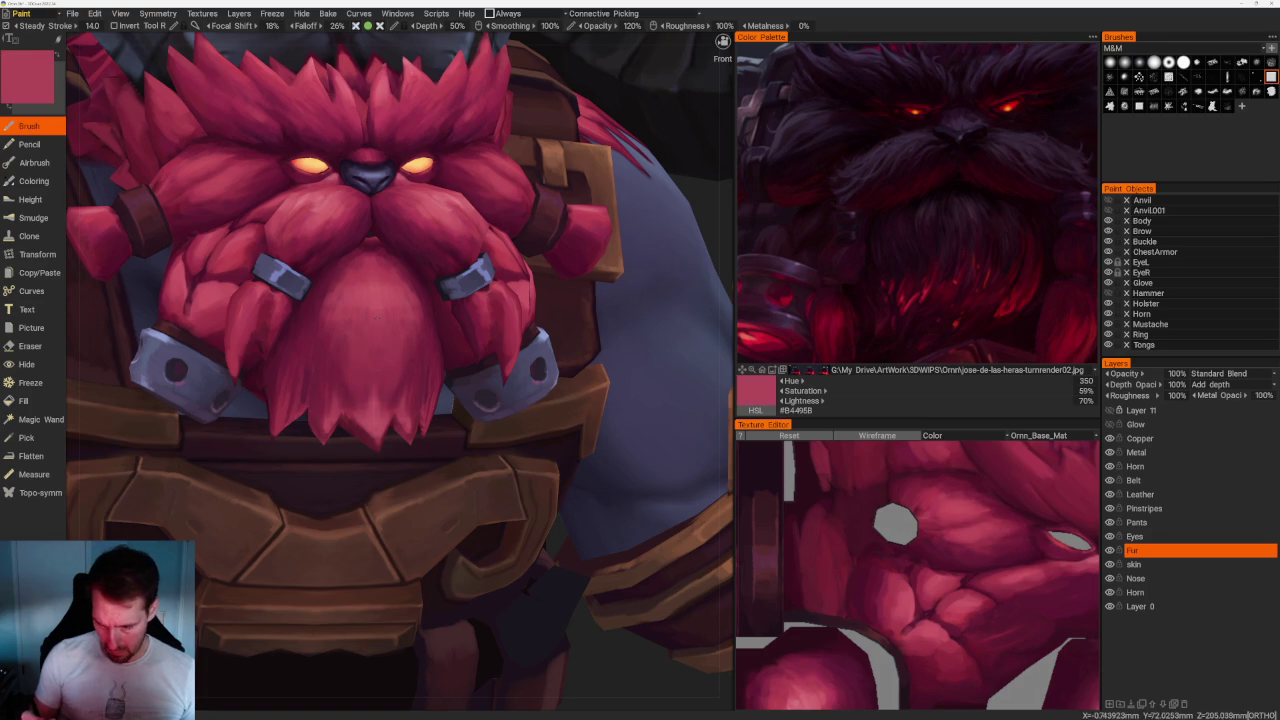
pyautogui.press('v')
pyautogui.press('v')
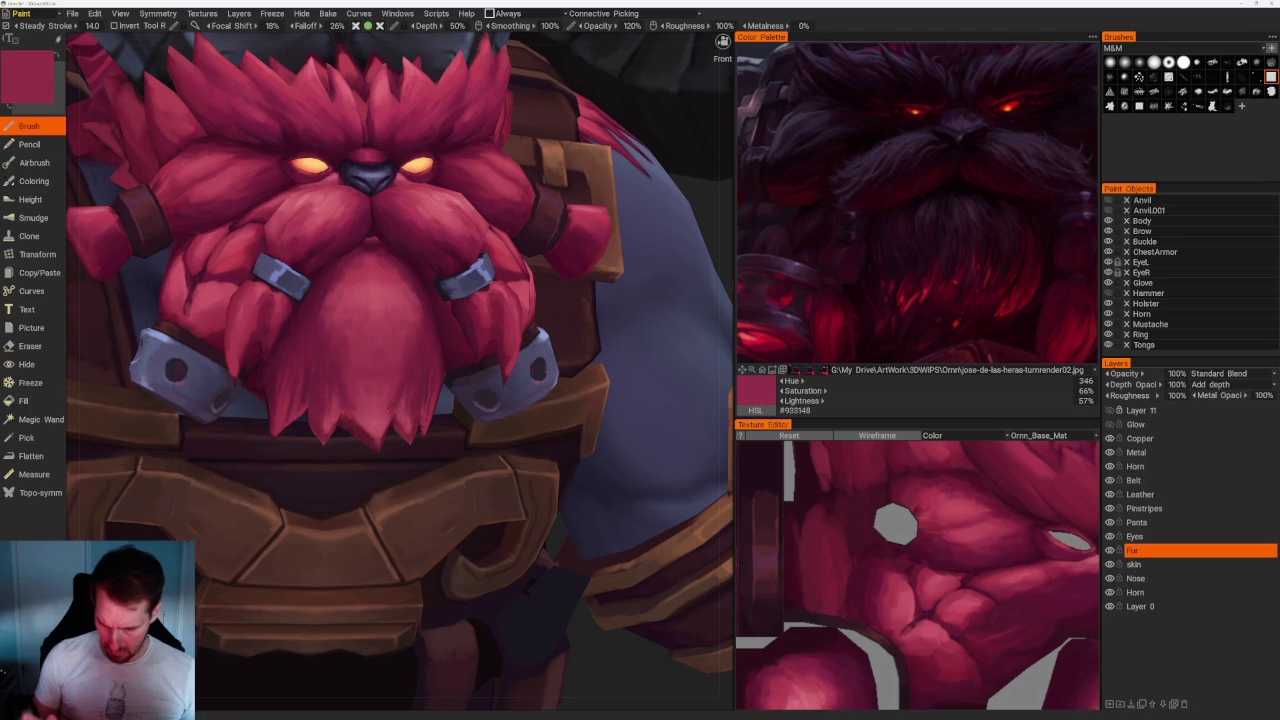
pyautogui.press('v')
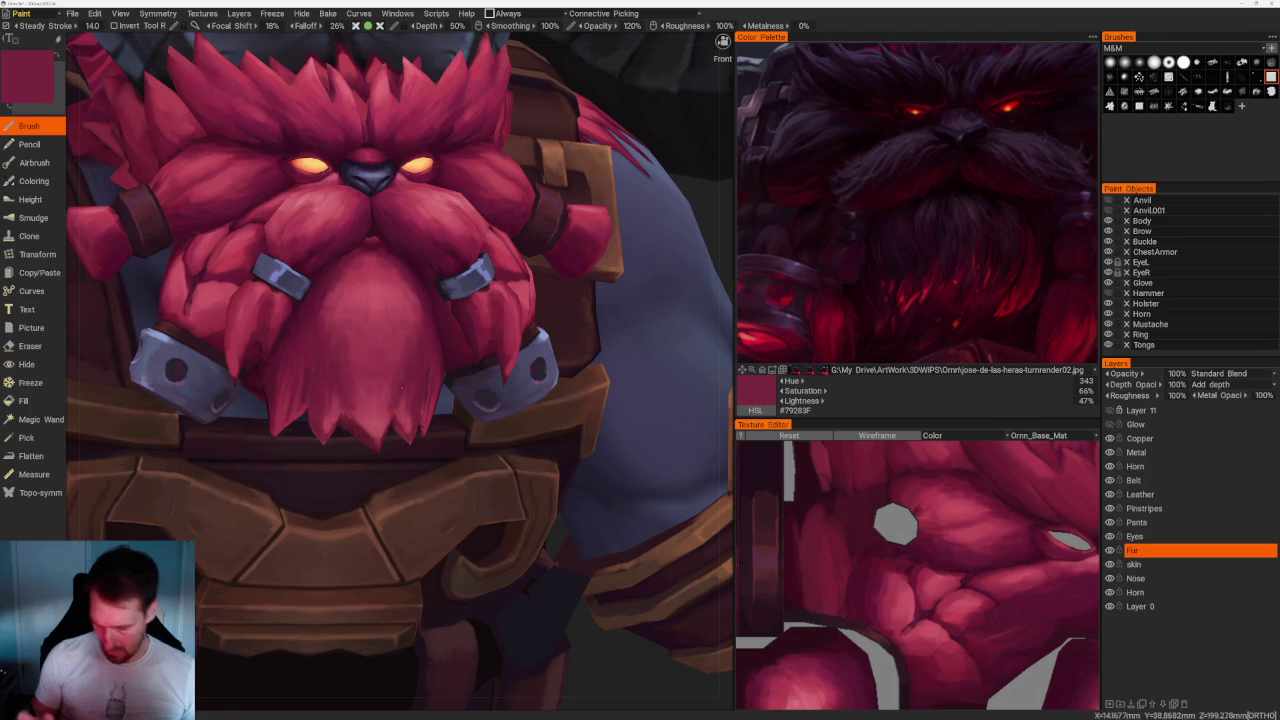
pyautogui.press('v')
pyautogui.scroll(-10, 374, 189)
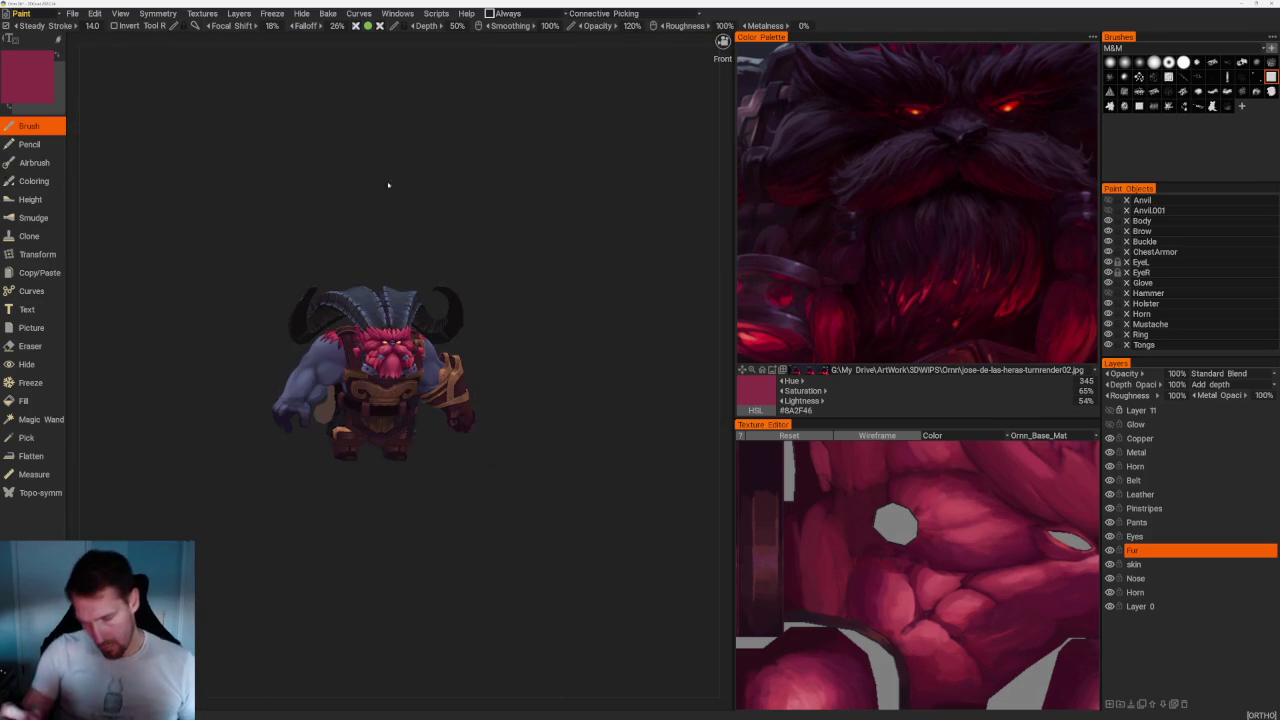
# From a three-quarter view, step the paint colour down to deep maroon #441328, then orbit sideways.
pyautogui.moveTo(571, 323); pyautogui.dragTo(555, 330)
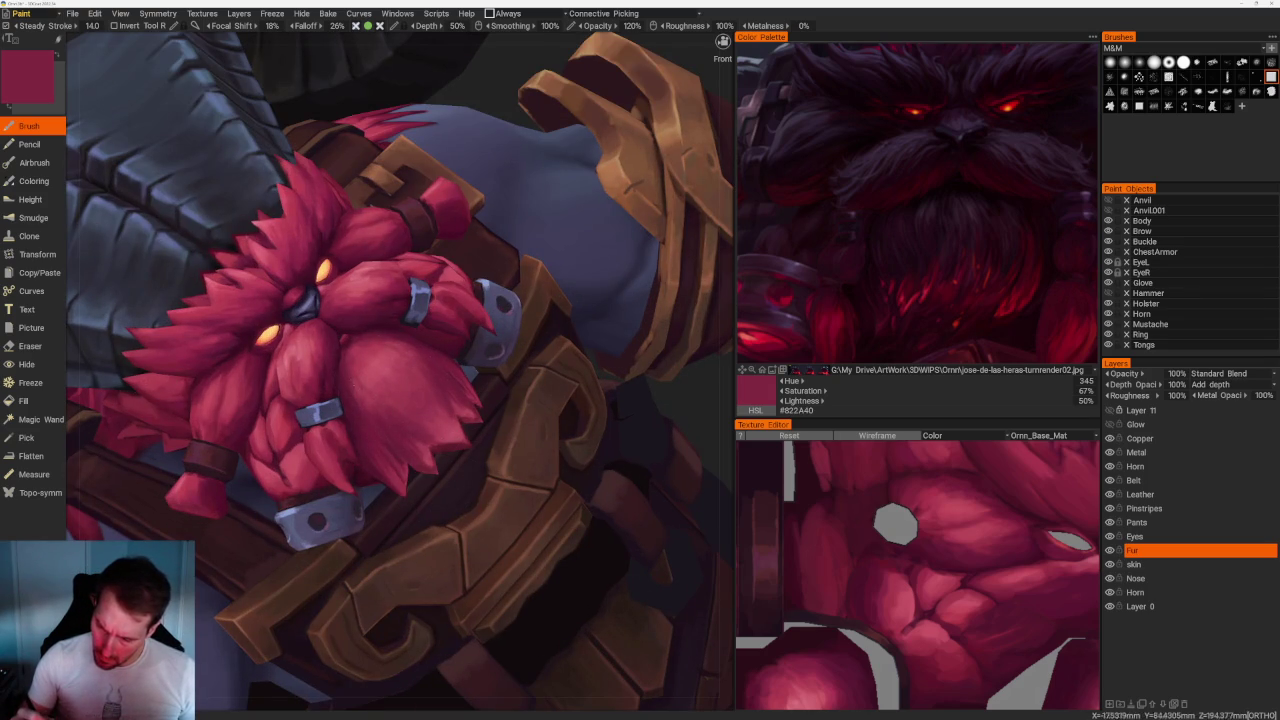
pyautogui.press('v')
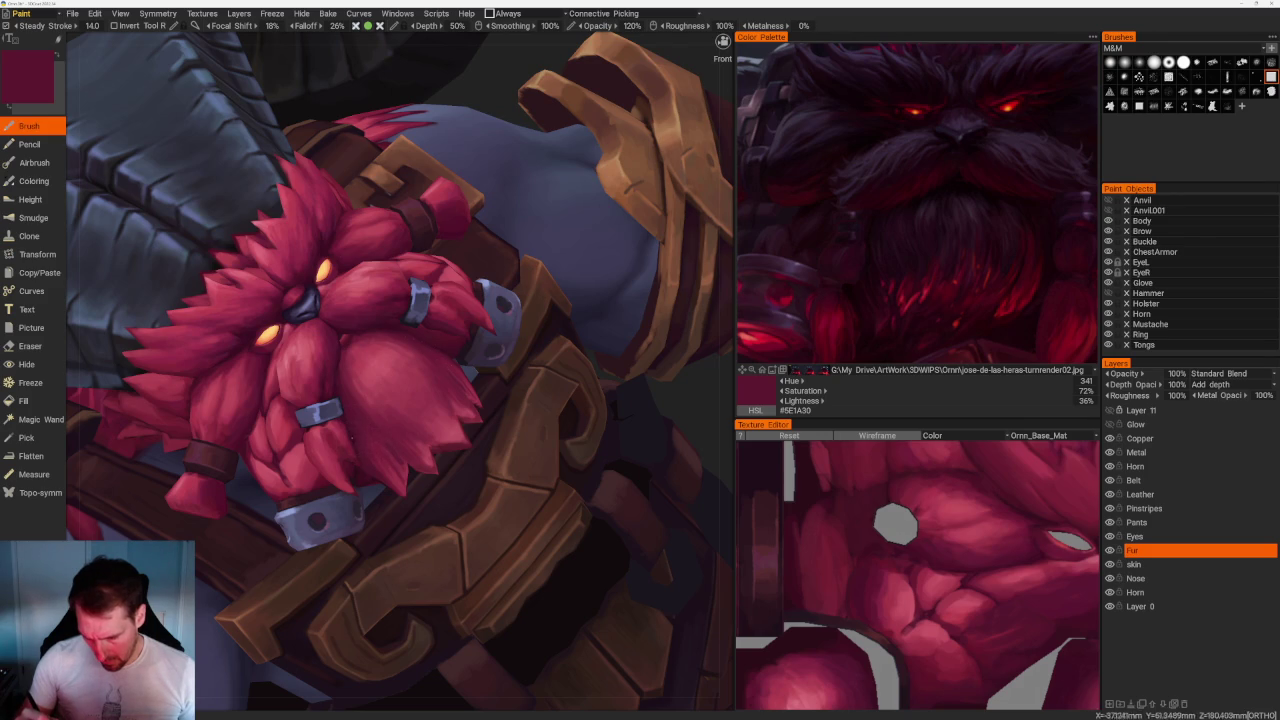
pyautogui.press('v')
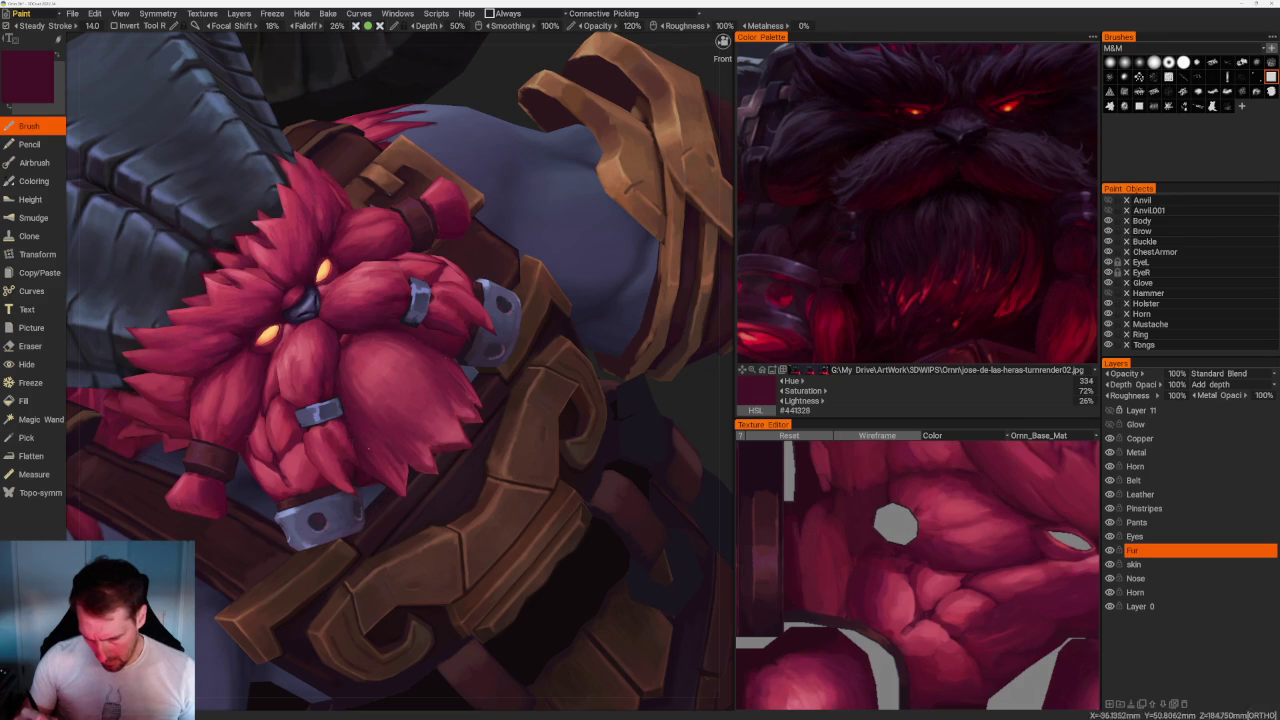
pyautogui.scroll(-10, 614, 411)
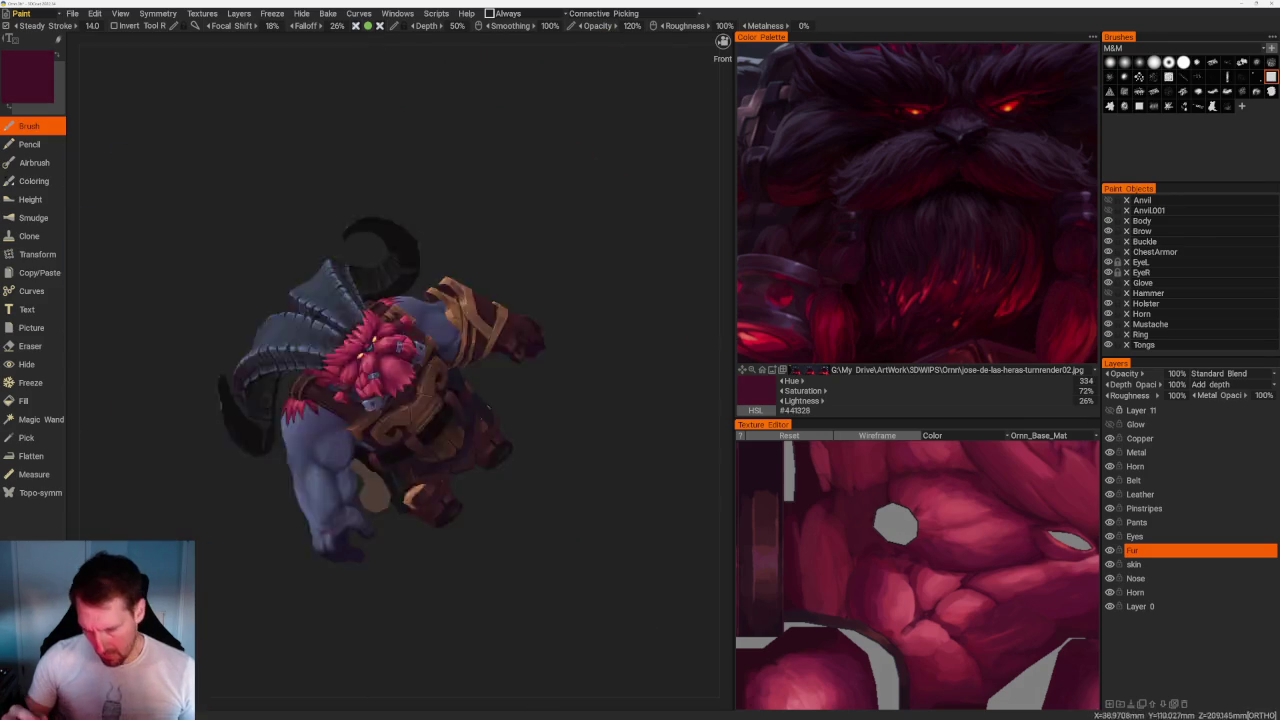
pyautogui.moveTo(566, 286)
pyautogui.mouseDown()
pyautogui.moveTo(620, 290)
pyautogui.moveTo(574, 277)
pyautogui.mouseUp()
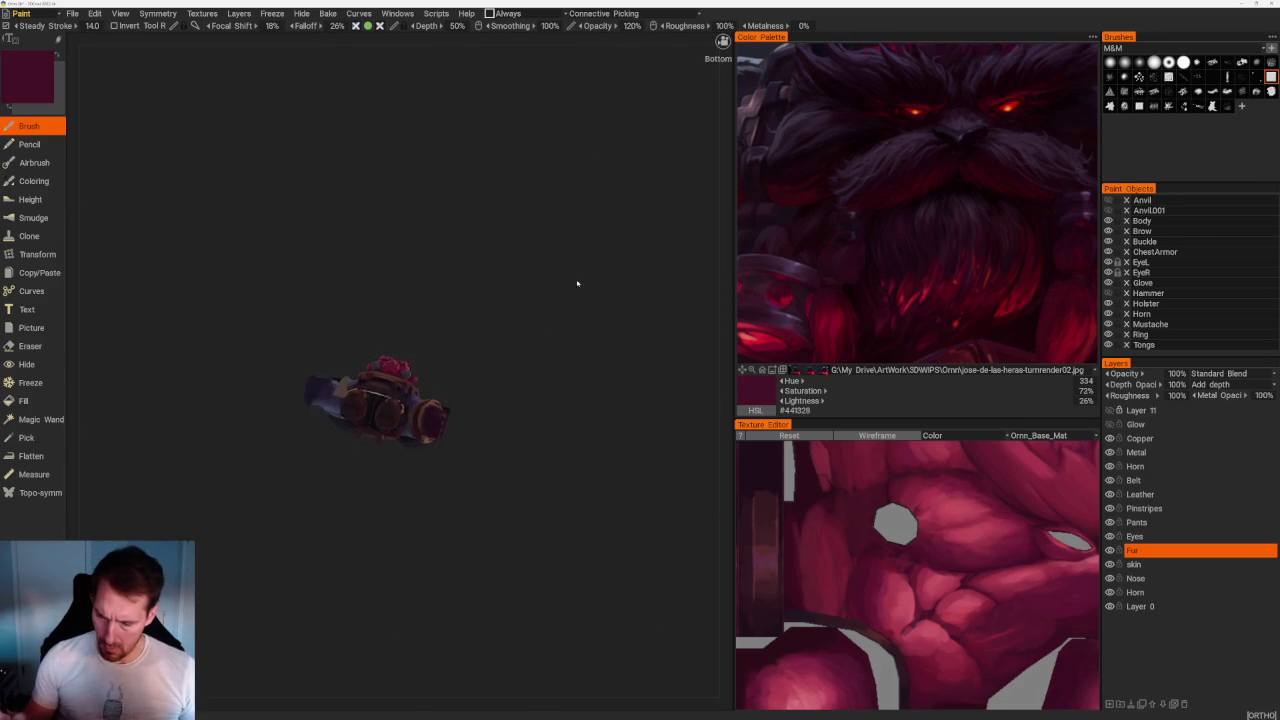
# Face the beard front-on, zoom in and pick a slightly darker maroon.
pyautogui.scroll(5, 534, 326)
pyautogui.moveTo(534, 326); pyautogui.dragTo(546, 357)
pyautogui.scroll(4, 627, 530)
pyautogui.scroll(2, 627, 530)
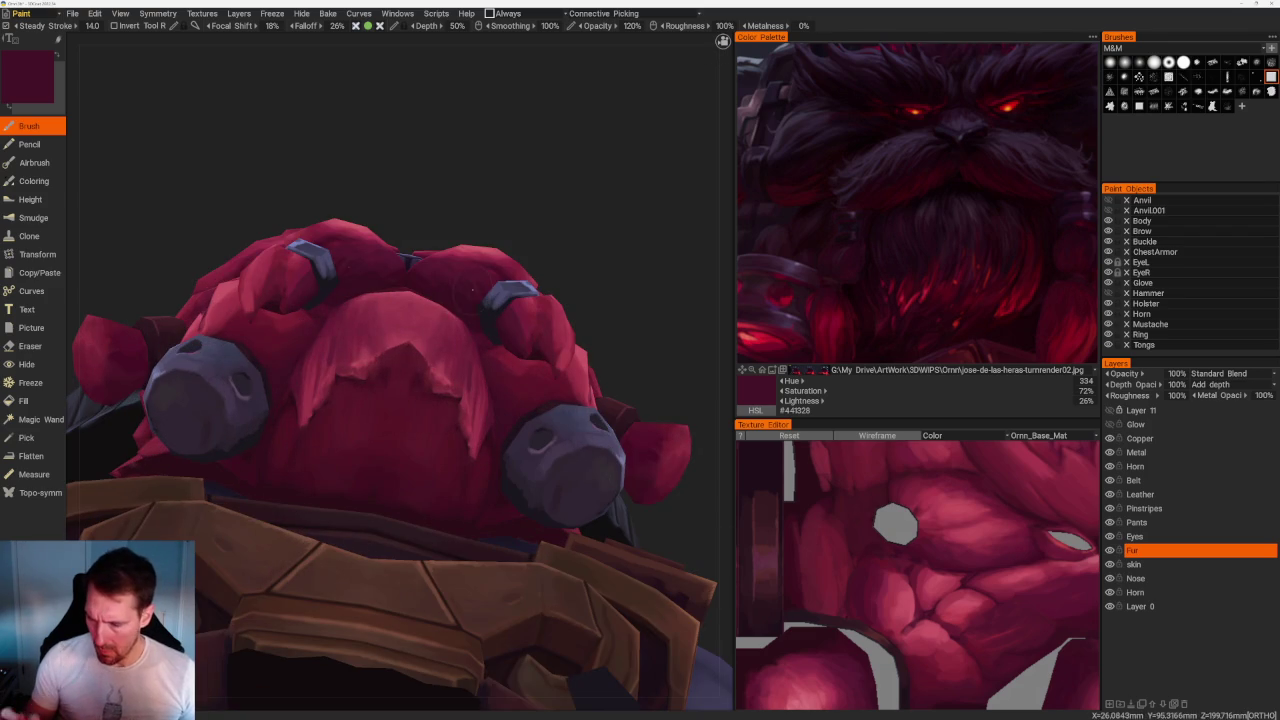
pyautogui.press('v')
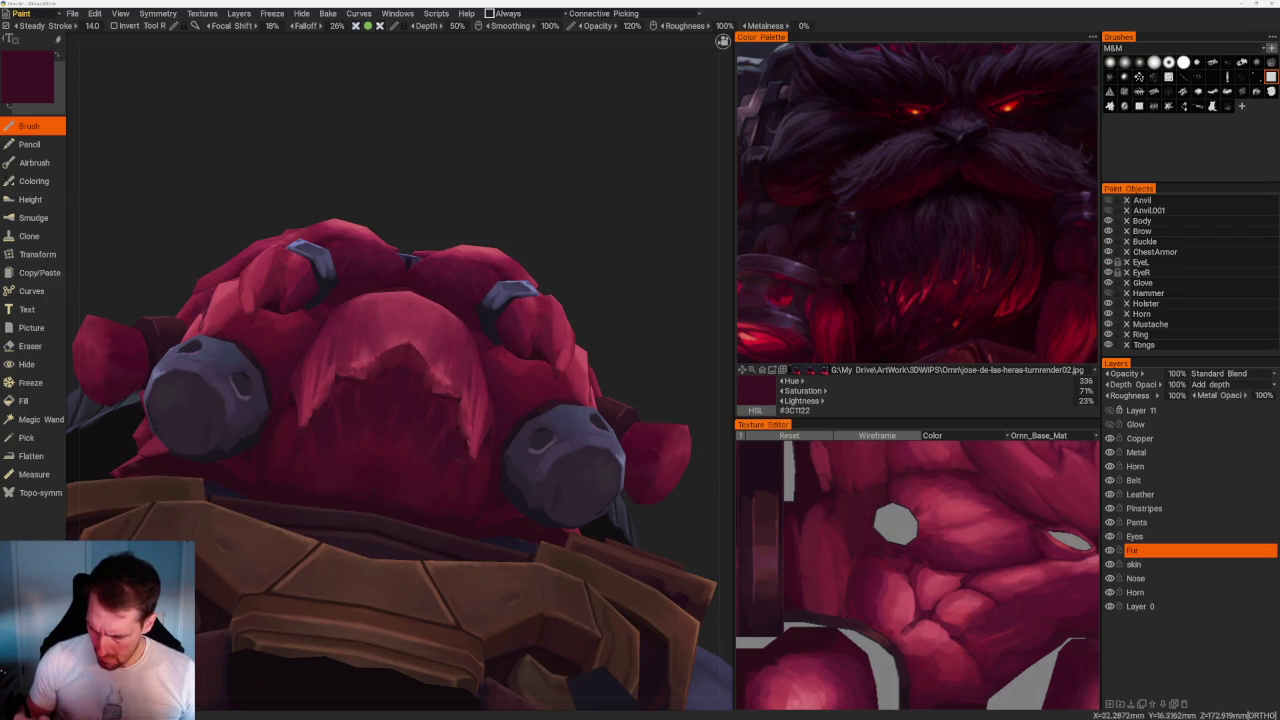
pyautogui.scroll(2, 465, 440)
pyautogui.scroll(3, 500, 455)
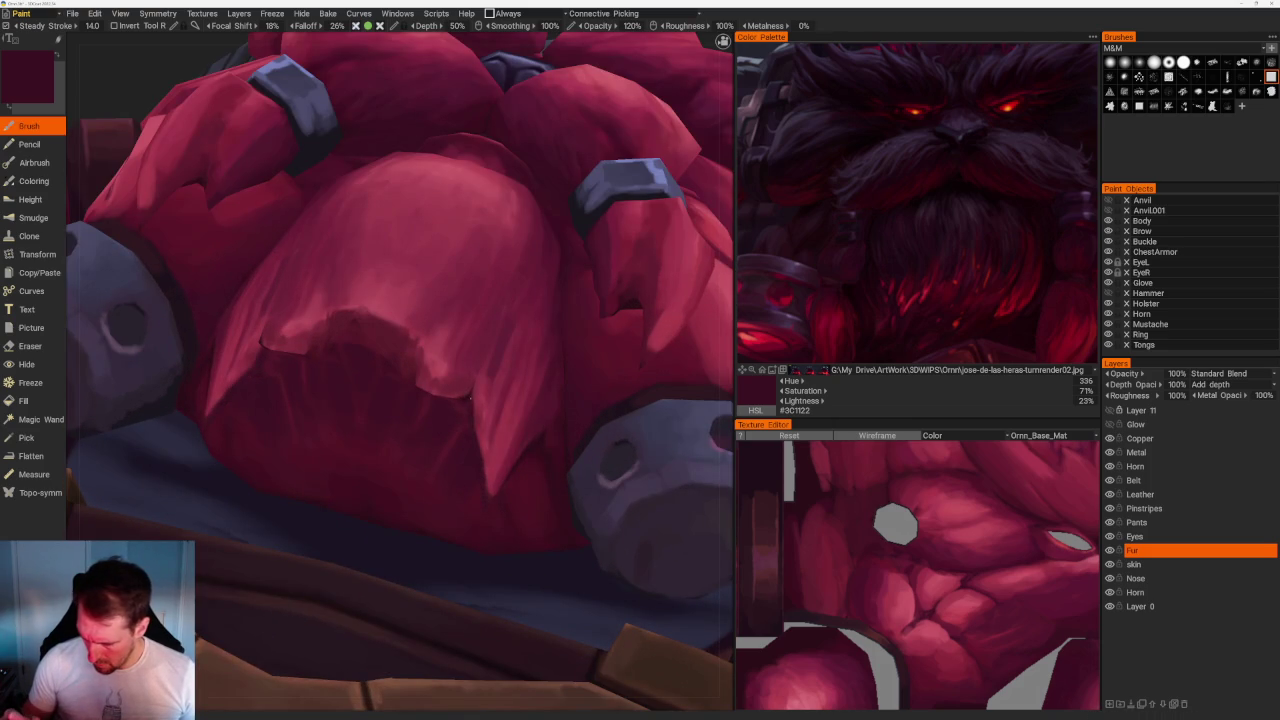
# Close in on the beard underside and sample a brighter, then darker red, ending on #521A2F.
pyautogui.scroll(-5, 463, 400)
pyautogui.moveTo(543, 100); pyautogui.dragTo(552, 200)
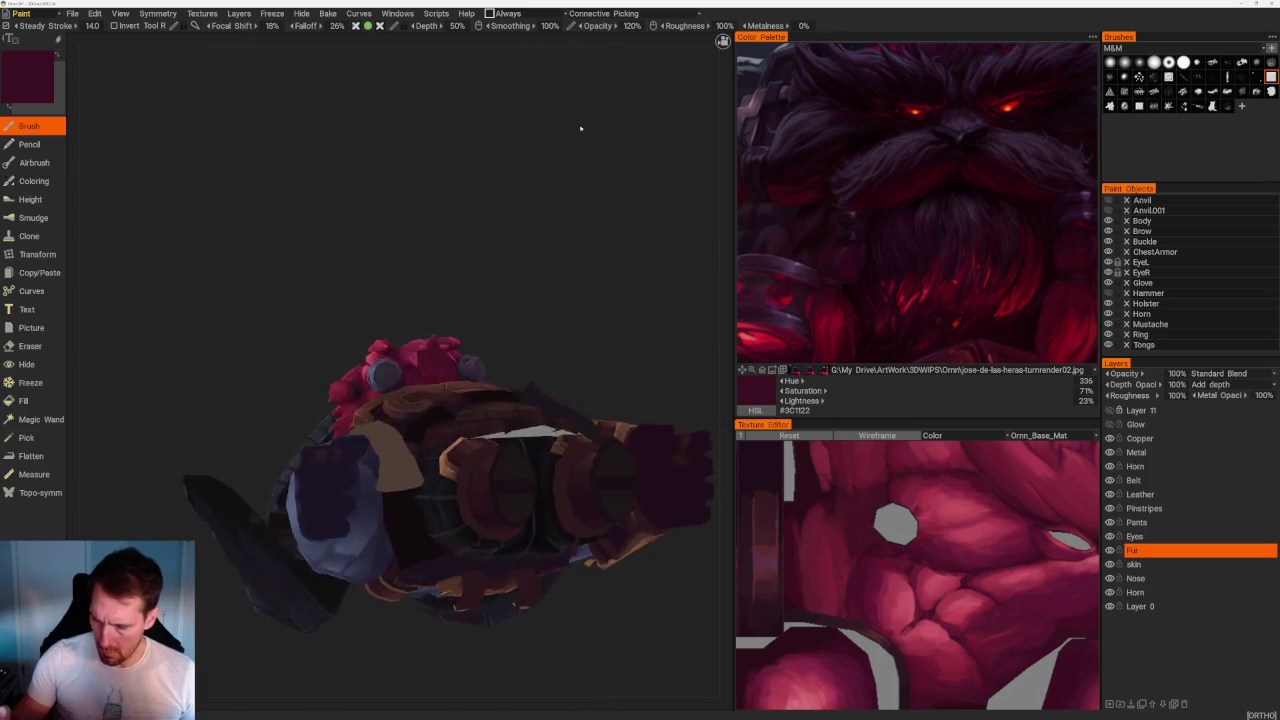
pyautogui.scroll(5, 552, 200)
pyautogui.scroll(3, 552, 200)
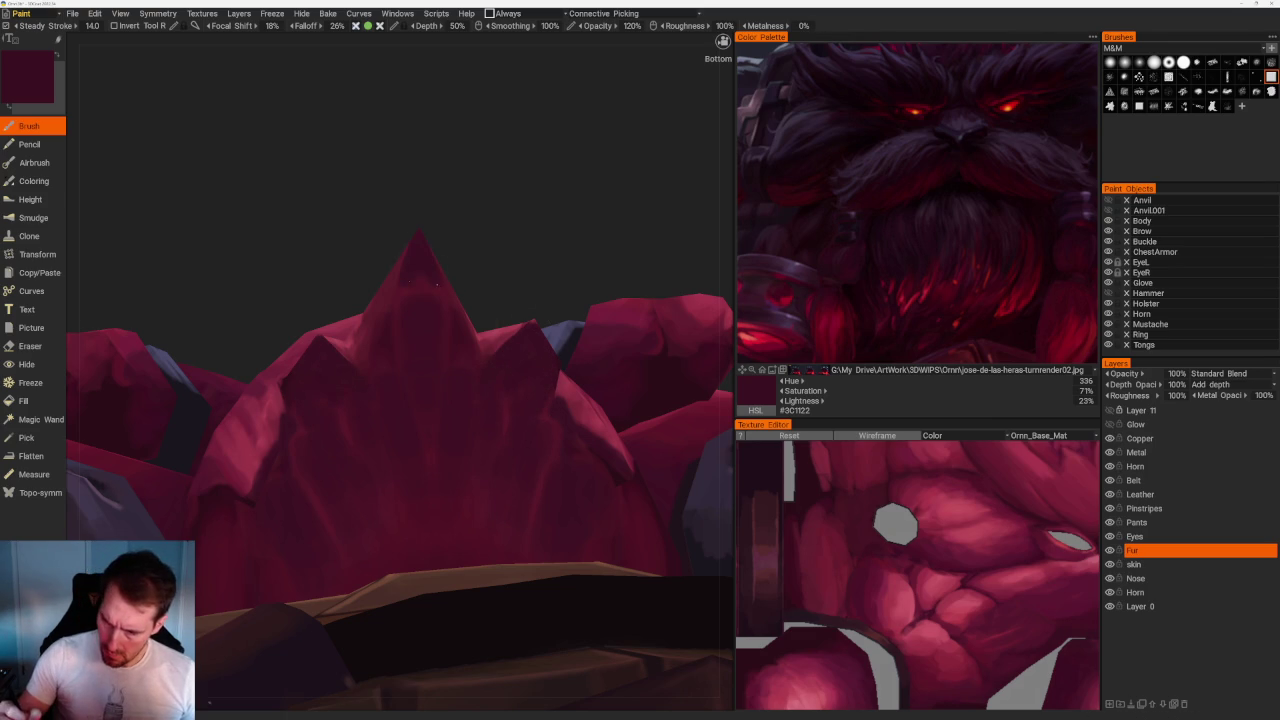
pyautogui.moveTo(471, 394)
pyautogui.mouseDown(button='middle')
pyautogui.moveTo(585, 218)
pyautogui.moveTo(574, 243)
pyautogui.moveTo(363, 126)
pyautogui.moveTo(503, 206)
pyautogui.mouseUp(button='middle')
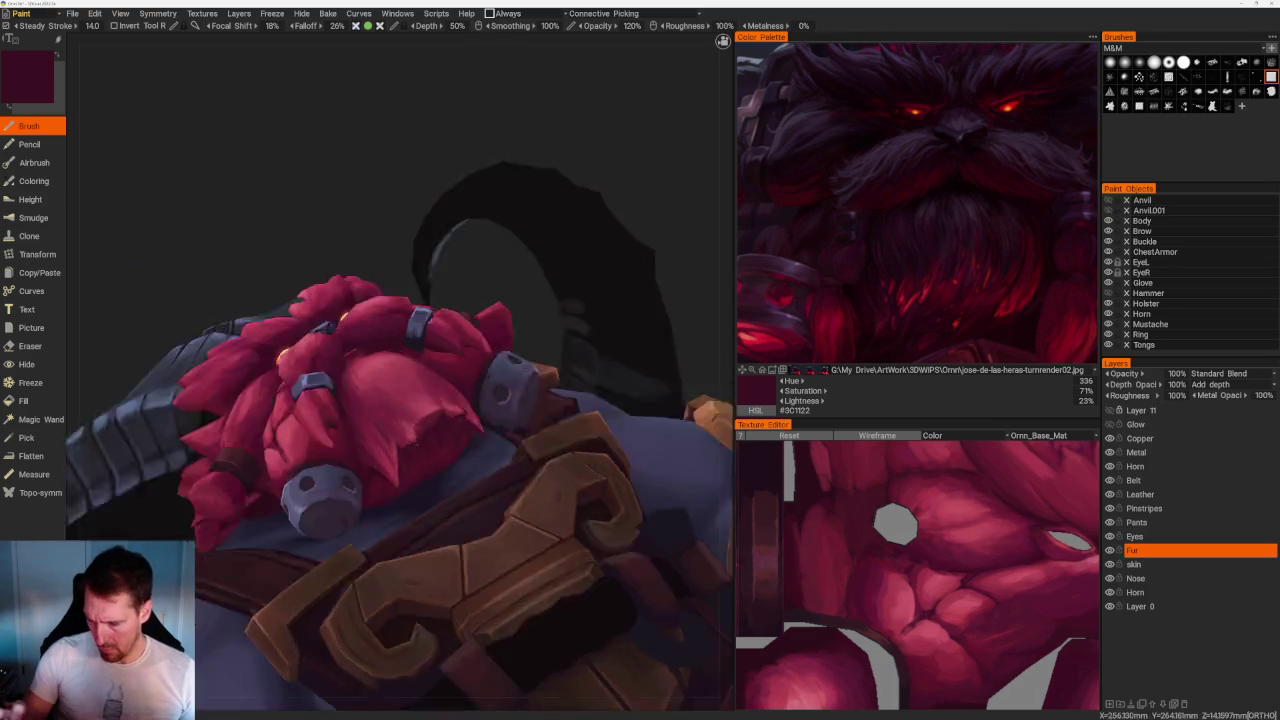
pyautogui.moveTo(432, 300); pyautogui.dragTo(432, 246, button='middle')
pyautogui.scroll(5, 432, 246)
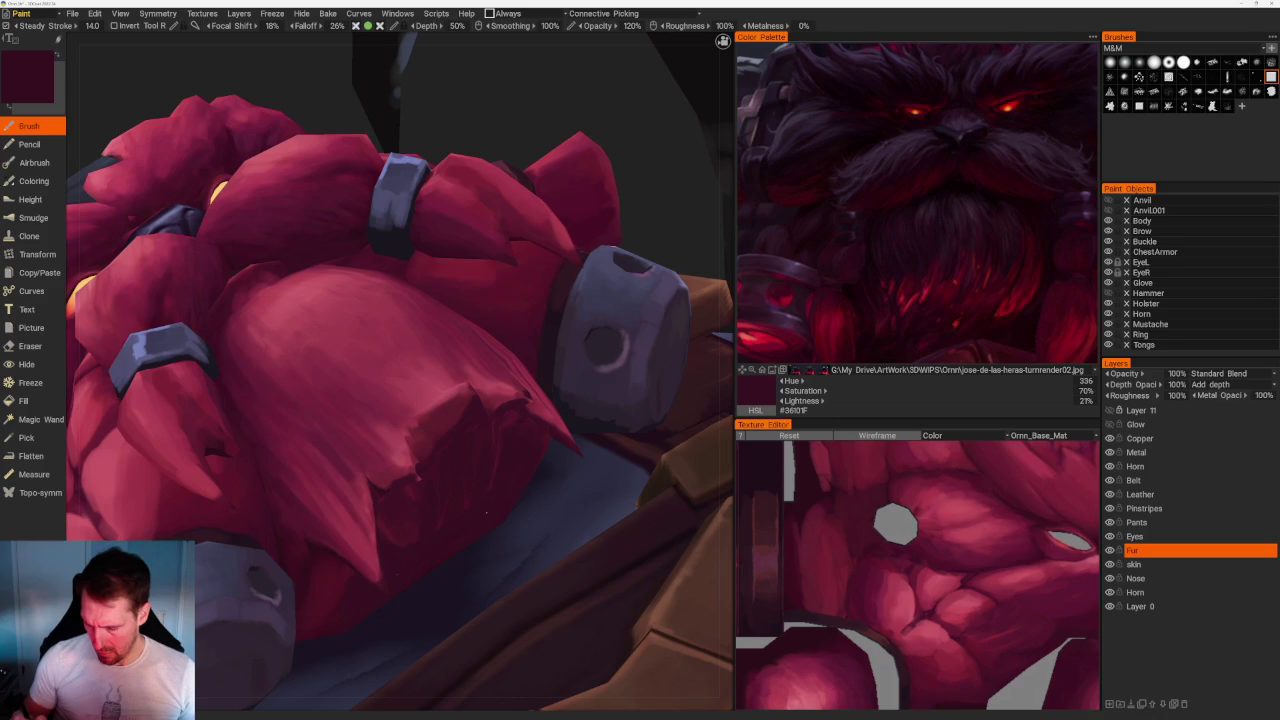
pyautogui.press('v')
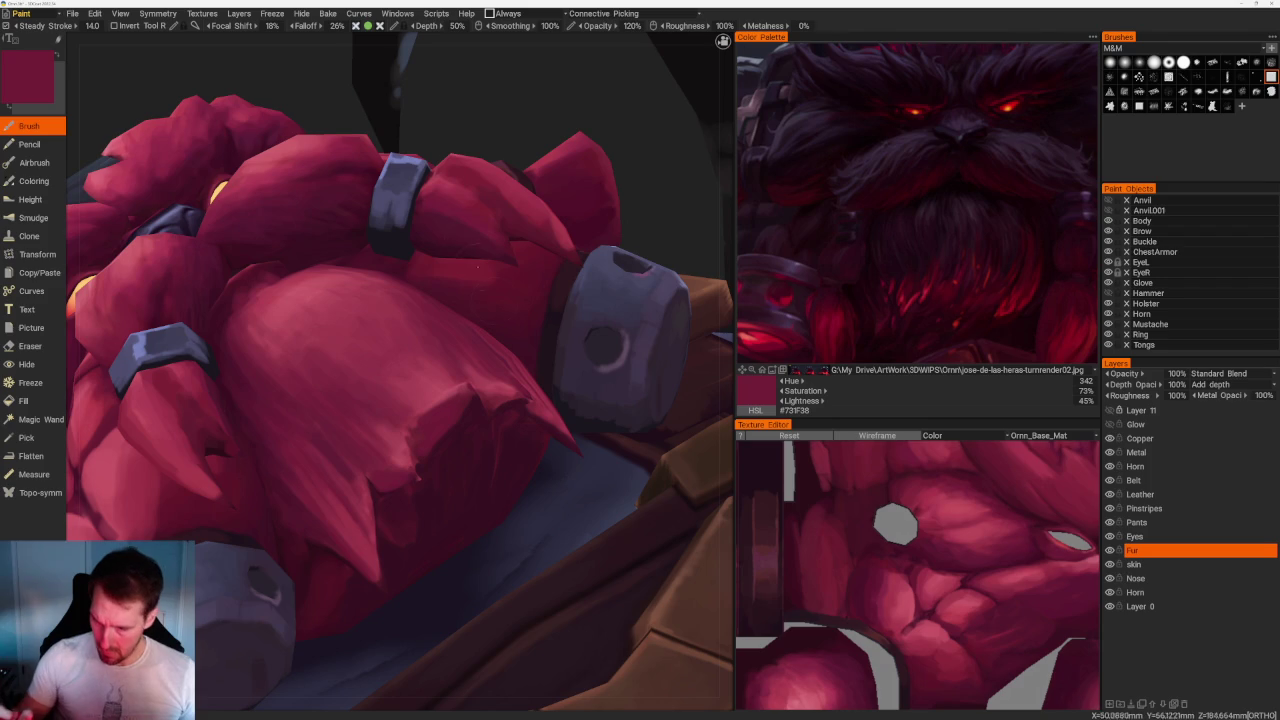
pyautogui.press('v')
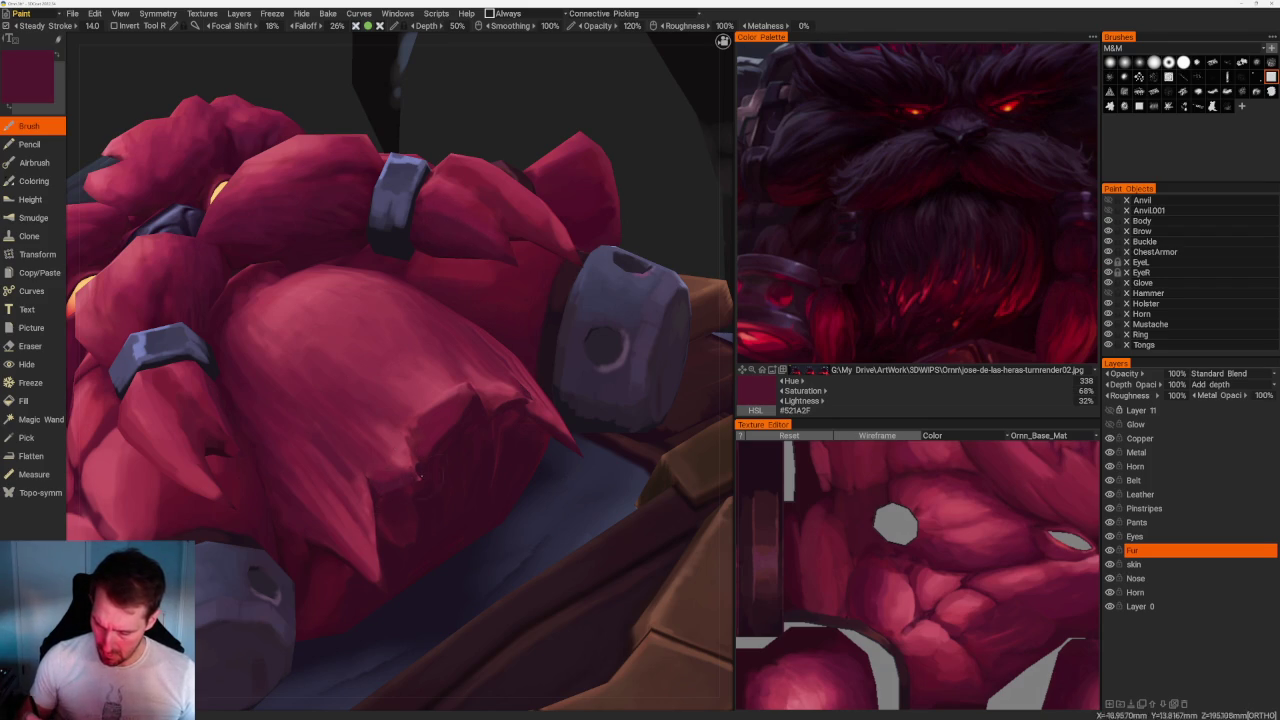
pyautogui.moveTo(460, 403); pyautogui.dragTo(384, 250, button='middle')
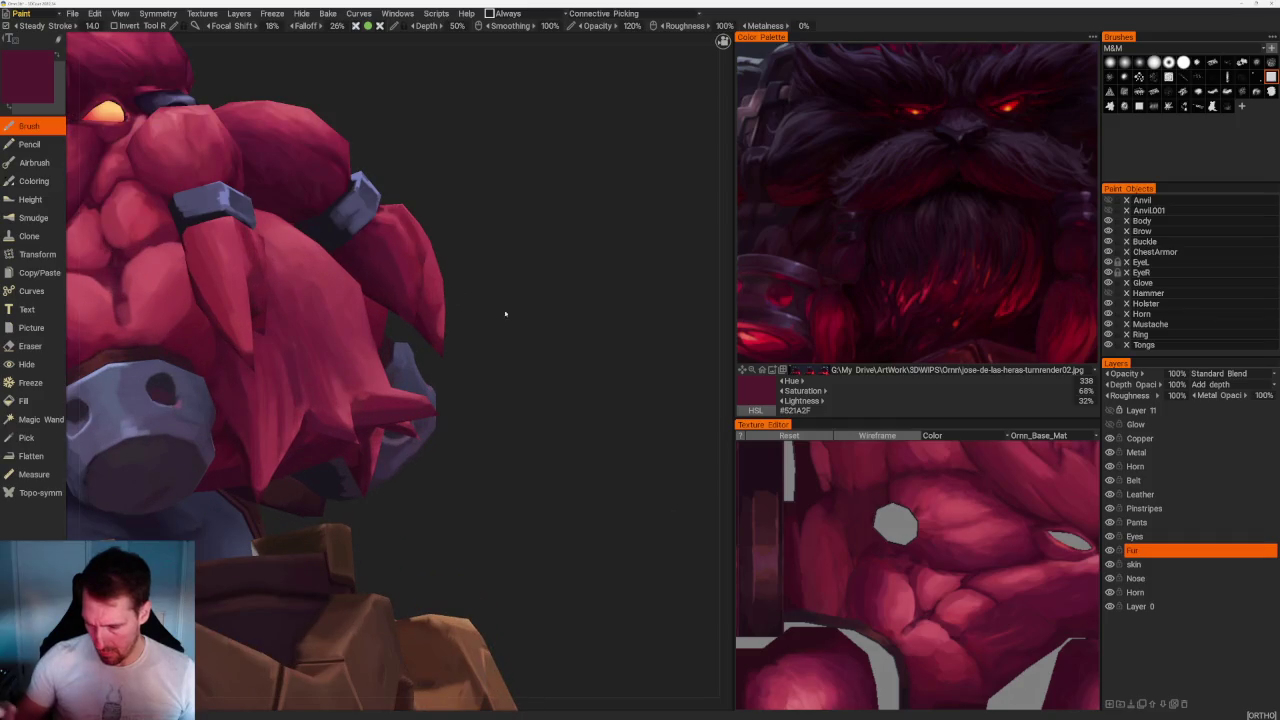
# Alternate between dark maroon and lighter reds sampled from the beard to shade the fur clumps.
pyautogui.press('v')
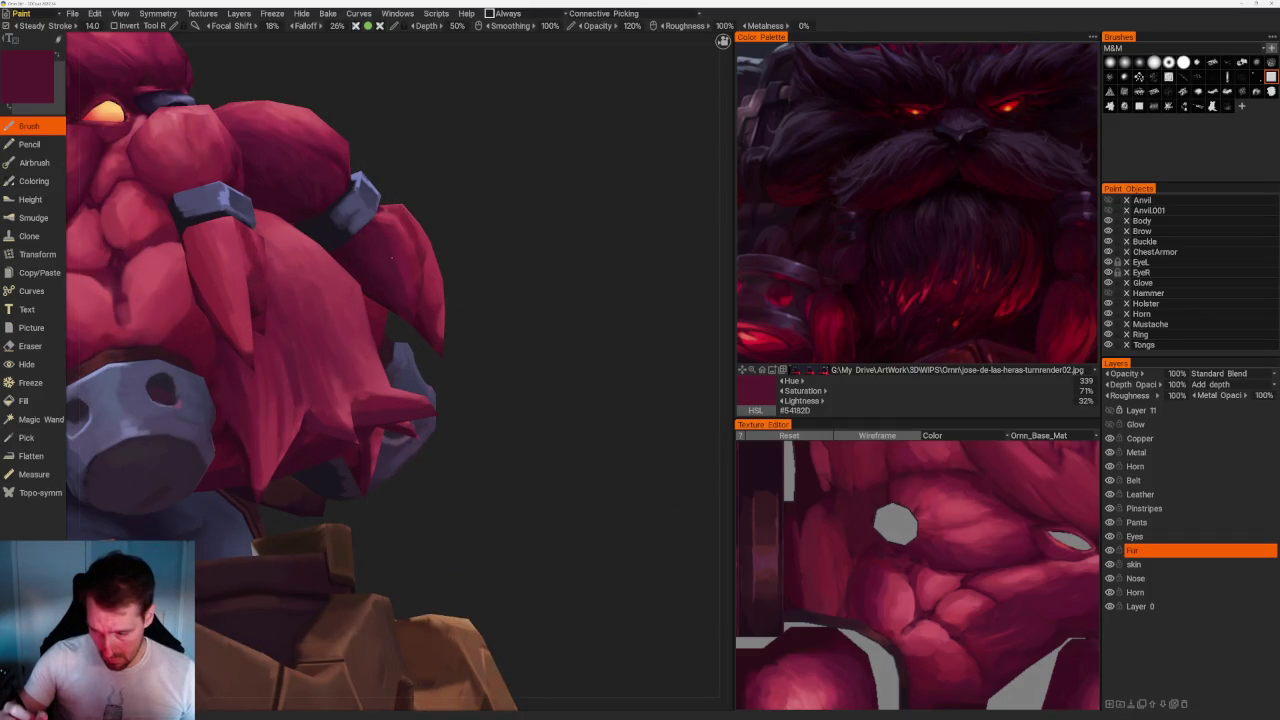
pyautogui.press('v')
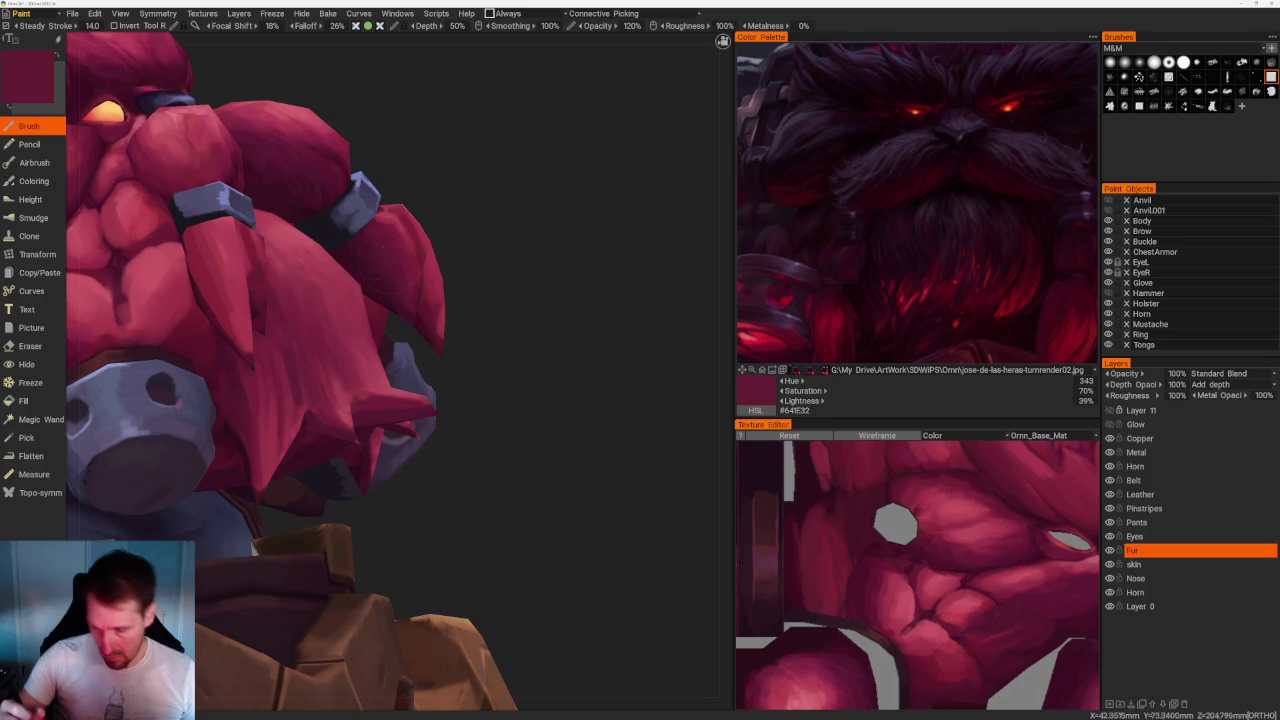
pyautogui.press('v')
pyautogui.press('v')
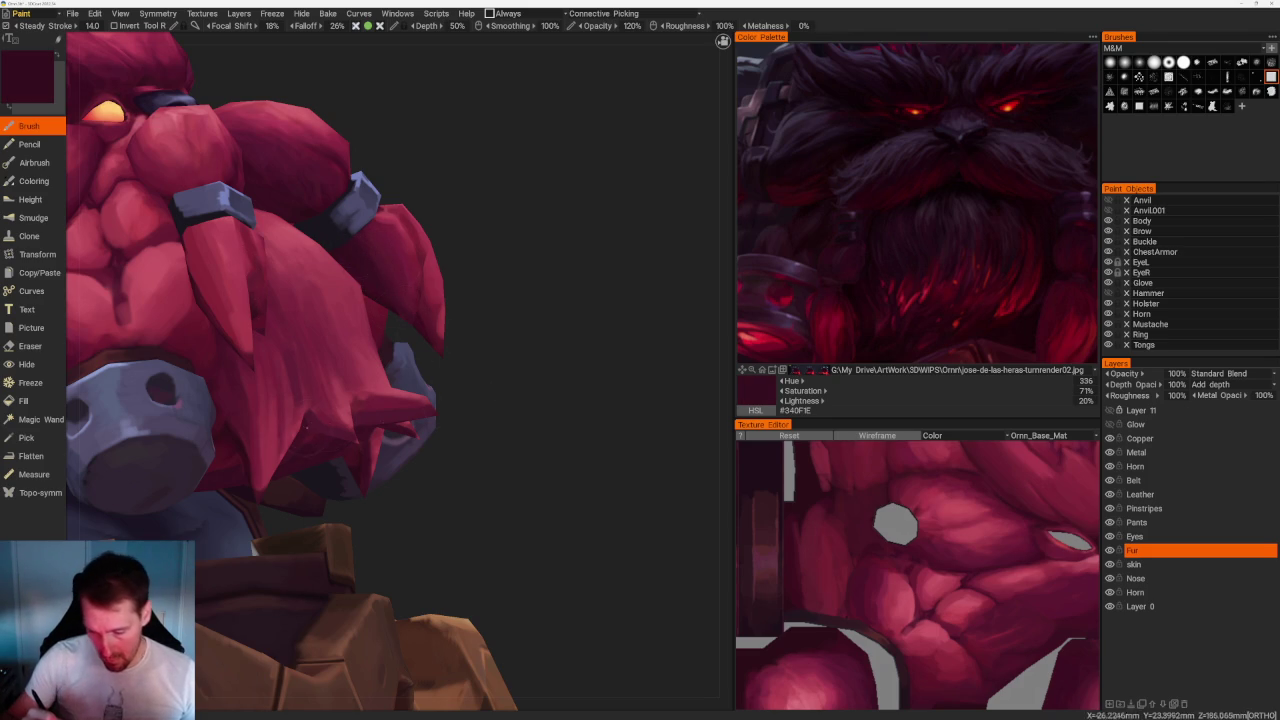
pyautogui.press('v')
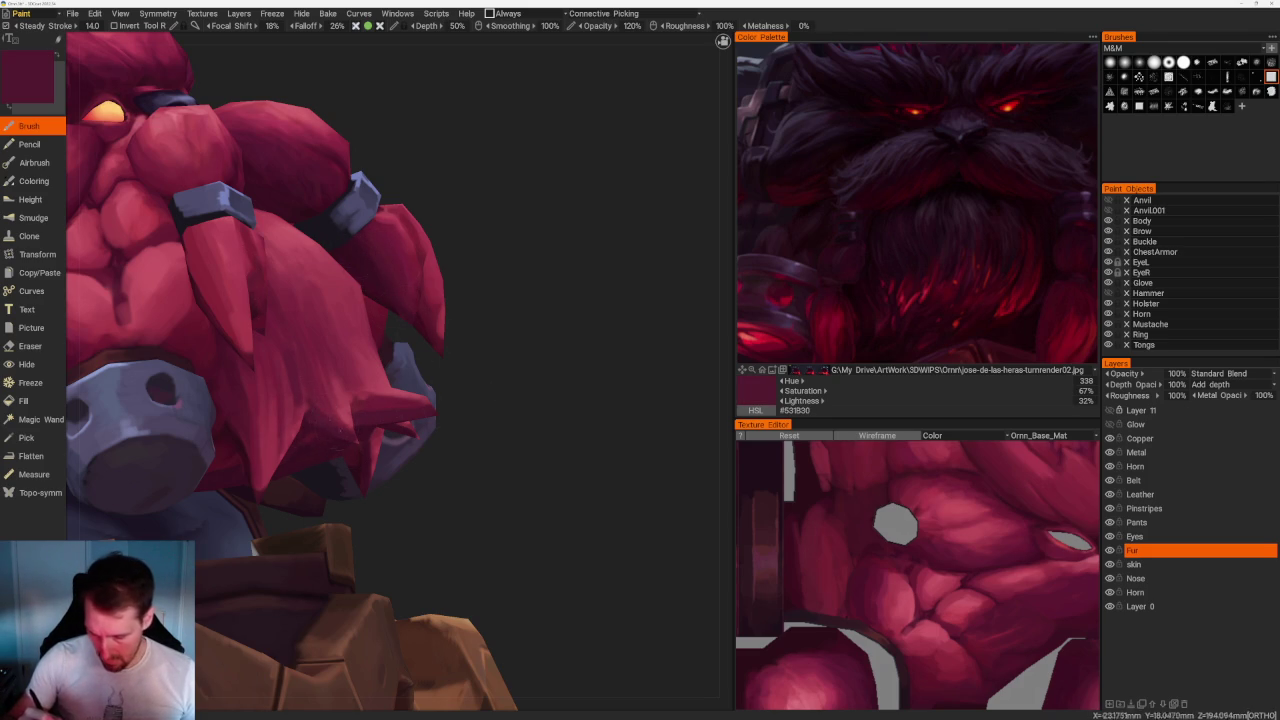
pyautogui.press('v')
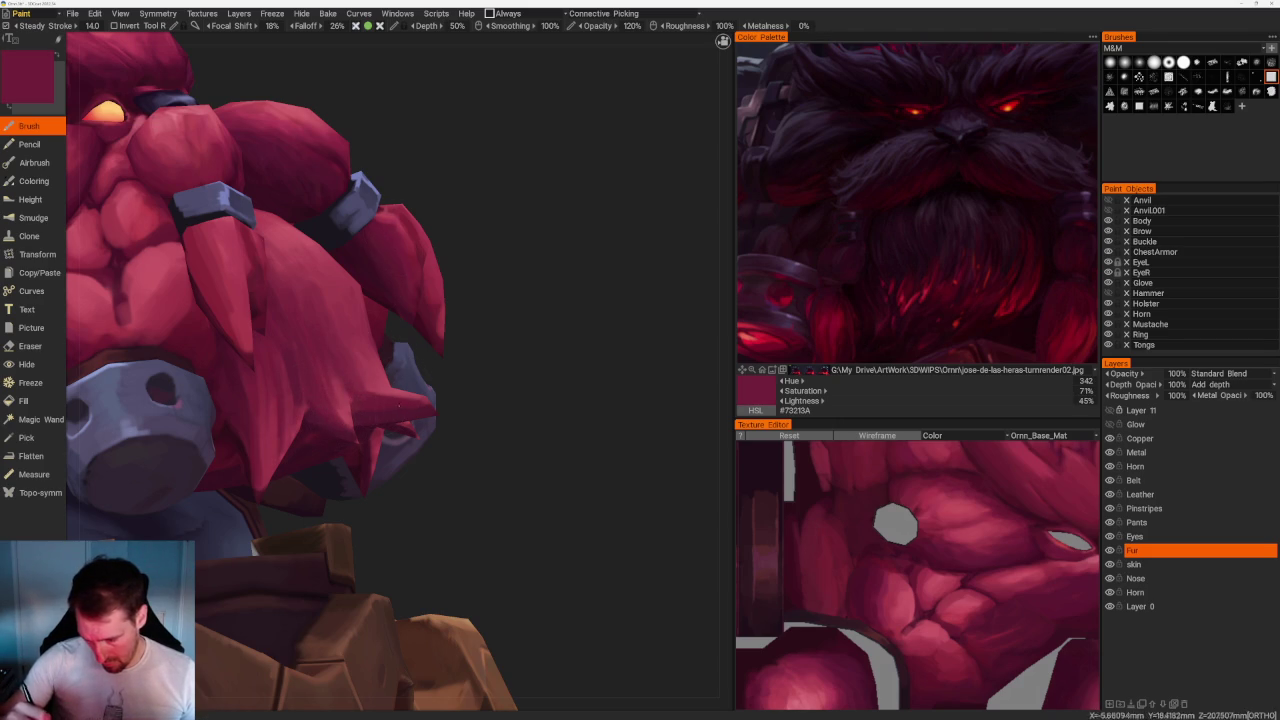
pyautogui.press('v')
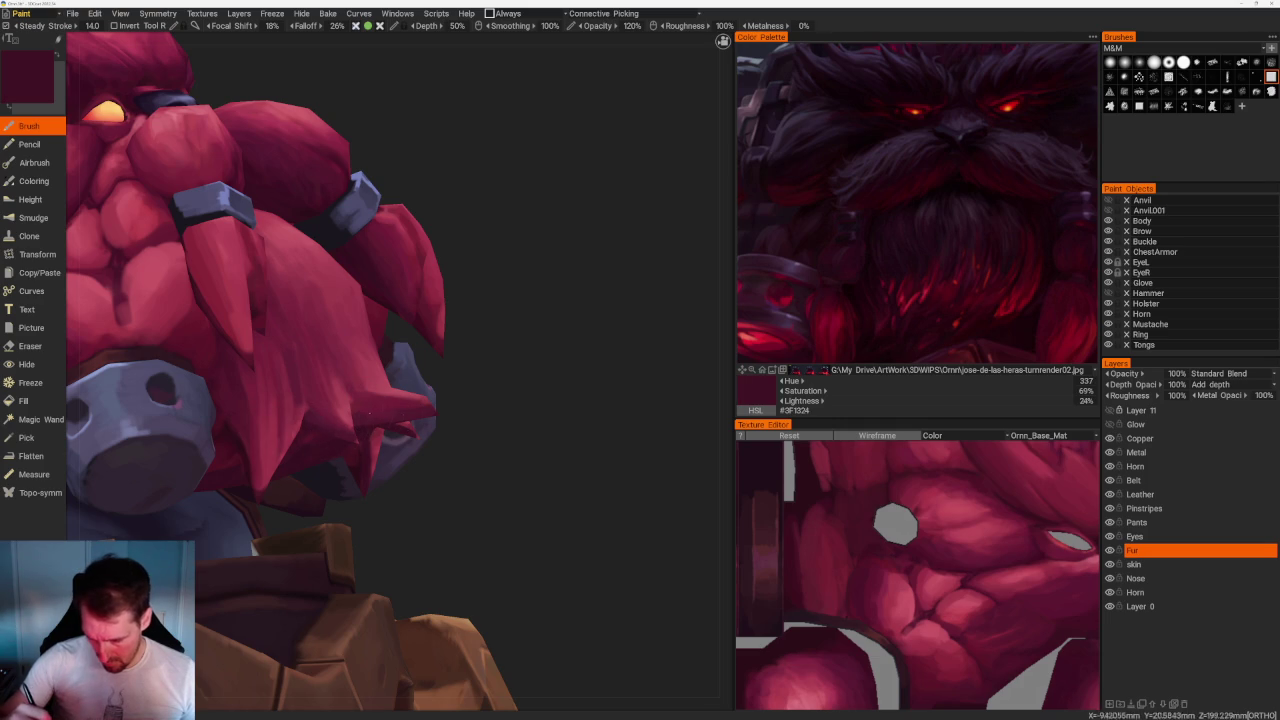
# View the whole character and sample mid, light and dark beard reds for highlights and shadows.
pyautogui.moveTo(608, 486)
pyautogui.mouseDown()
pyautogui.moveTo(509, 343)
pyautogui.moveTo(519, 372)
pyautogui.moveTo(534, 357)
pyautogui.mouseUp()
pyautogui.scroll(5, 534, 357)
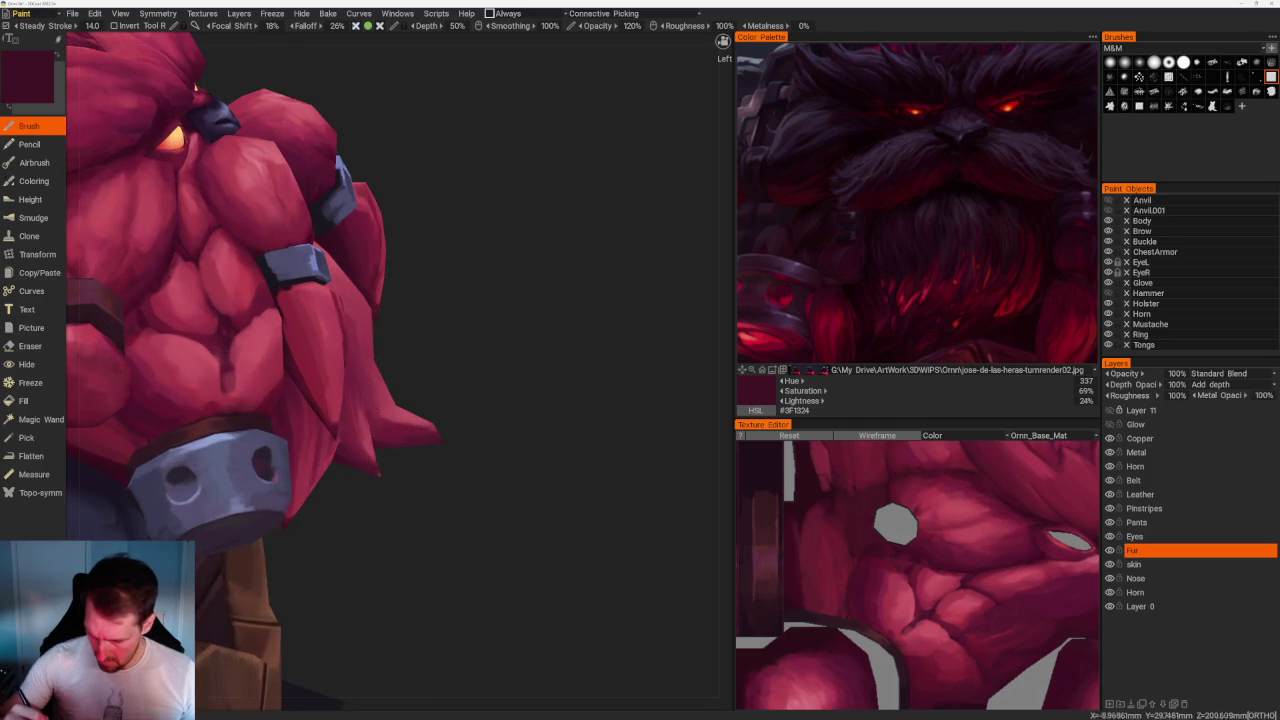
pyautogui.press('v')
pyautogui.press('v')
pyautogui.press('v')
pyautogui.press('v')
pyautogui.press('v')
pyautogui.press('v')
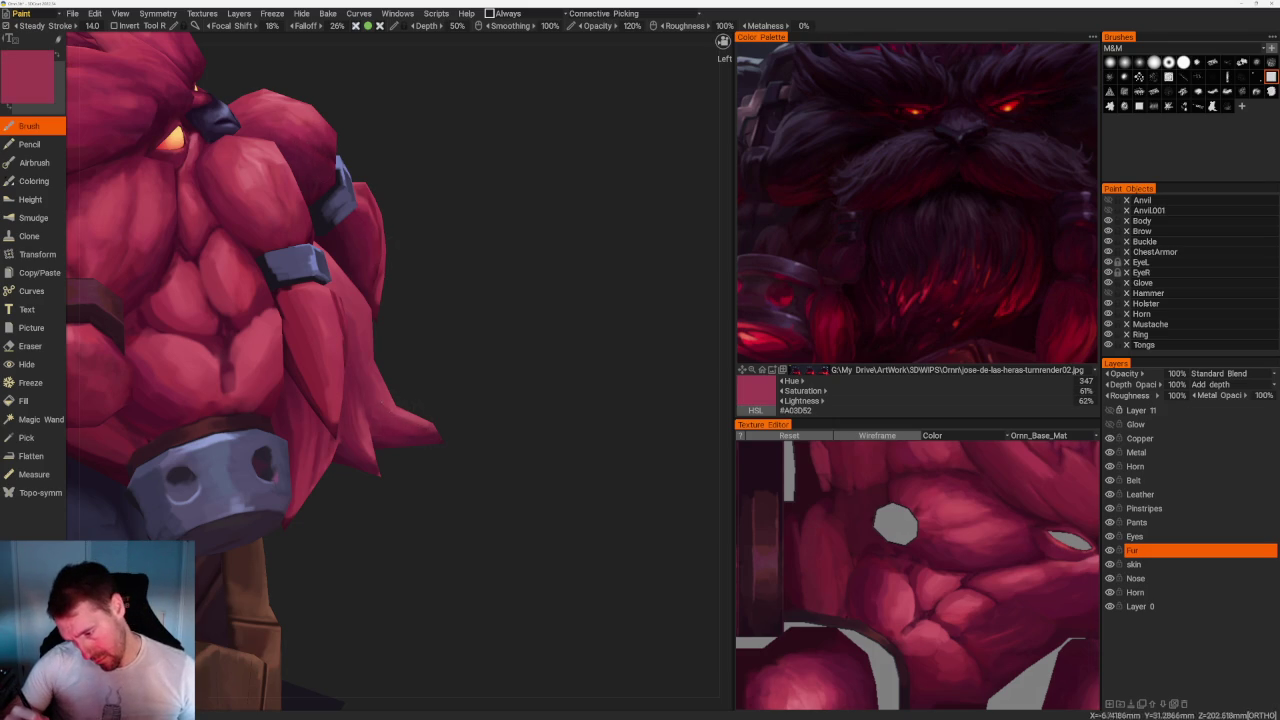
pyautogui.moveTo(491, 406)
pyautogui.mouseDown(button='middle')
pyautogui.moveTo(597, 503)
pyautogui.moveTo(554, 383)
pyautogui.moveTo(523, 477)
pyautogui.mouseUp(button='middle')
pyautogui.press('v')
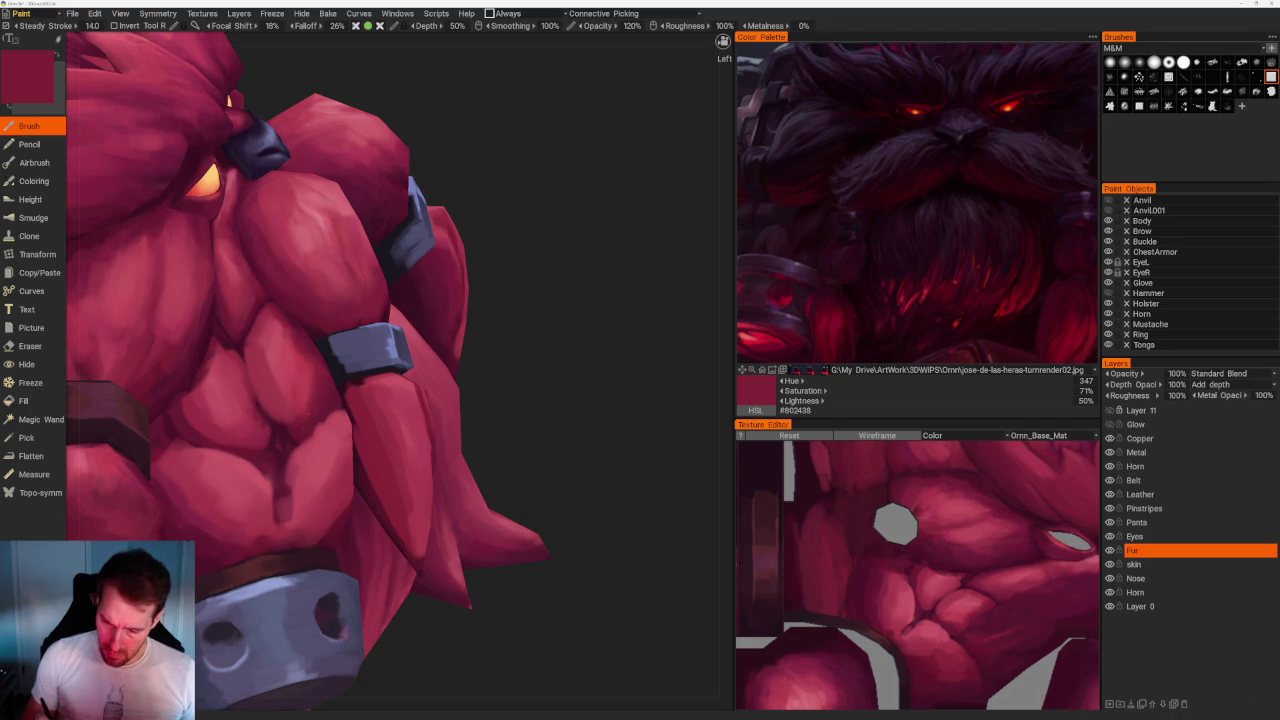
pyautogui.press('v')
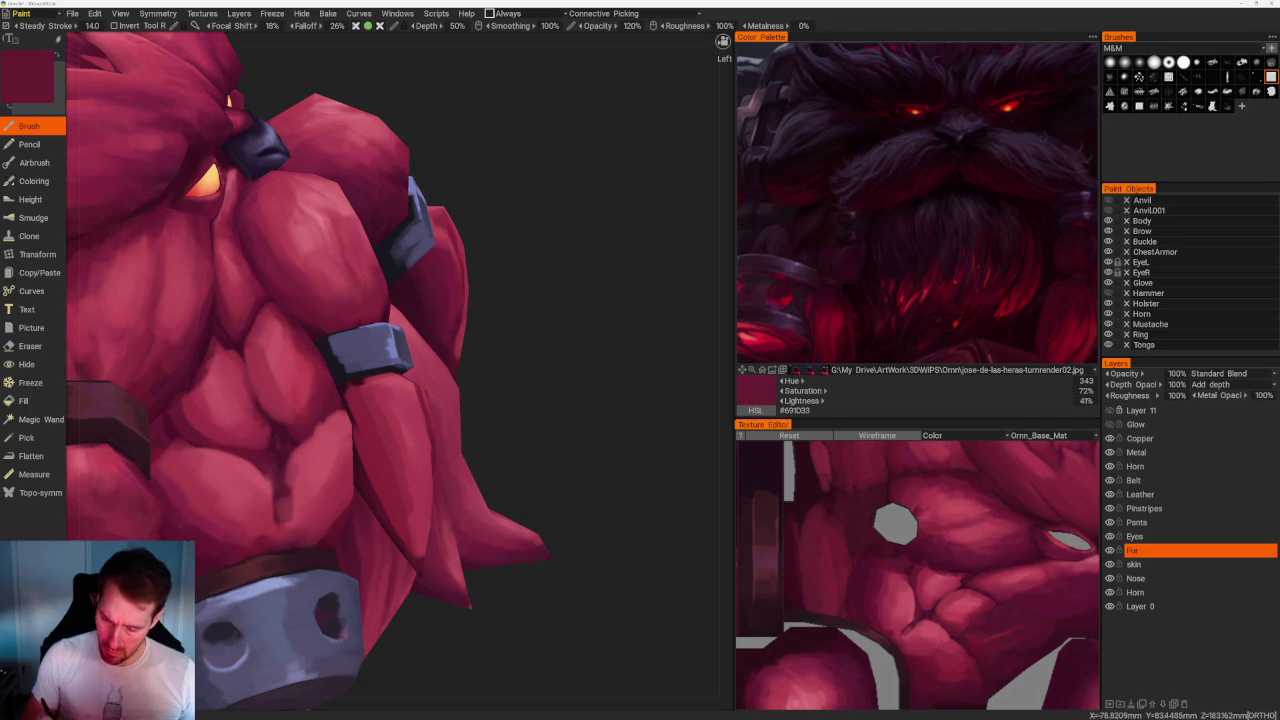
# Resample dark reds and bright pink reds, ending on mid beard red #9B3344.
pyautogui.press('v')
pyautogui.press('v')
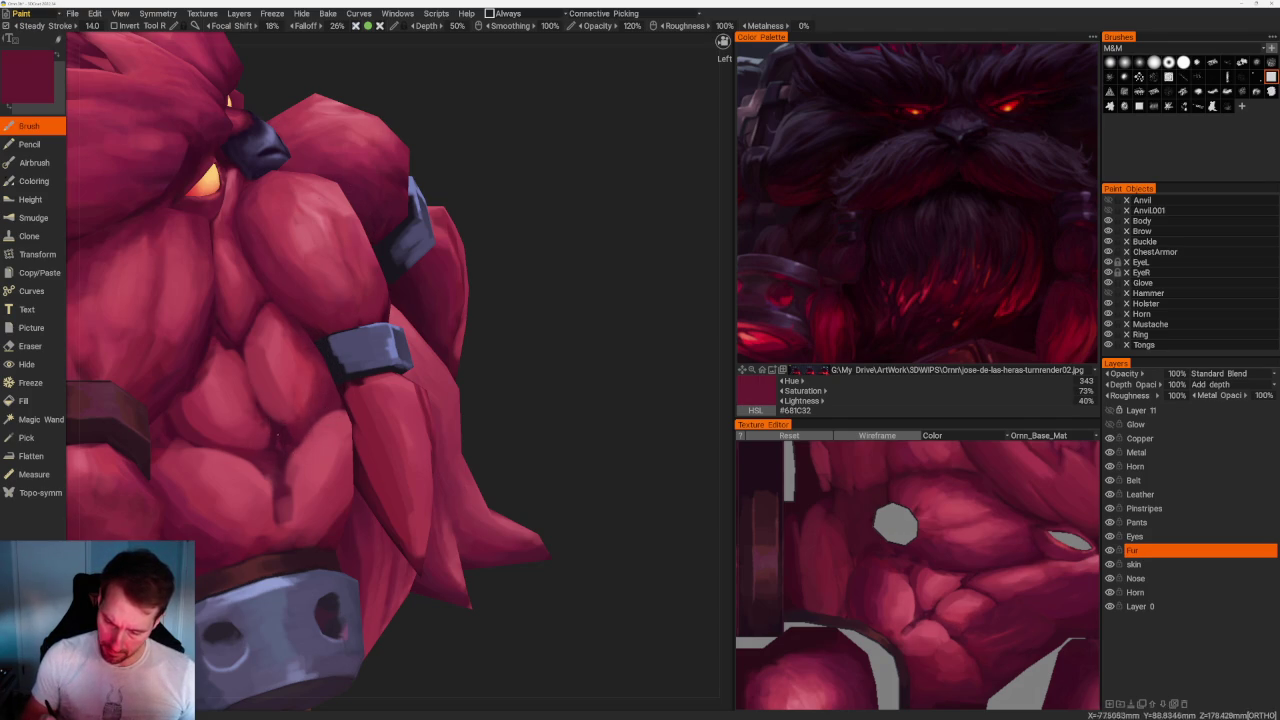
pyautogui.press('v')
pyautogui.press('v')
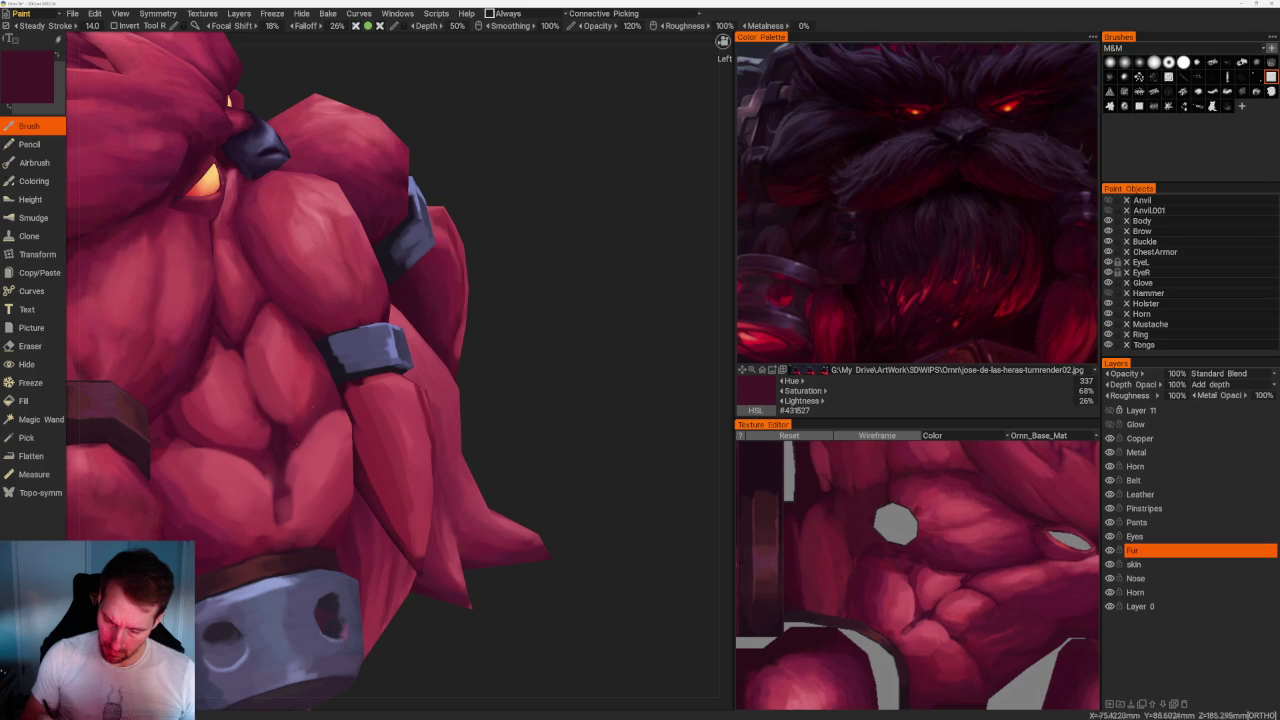
pyautogui.press('v')
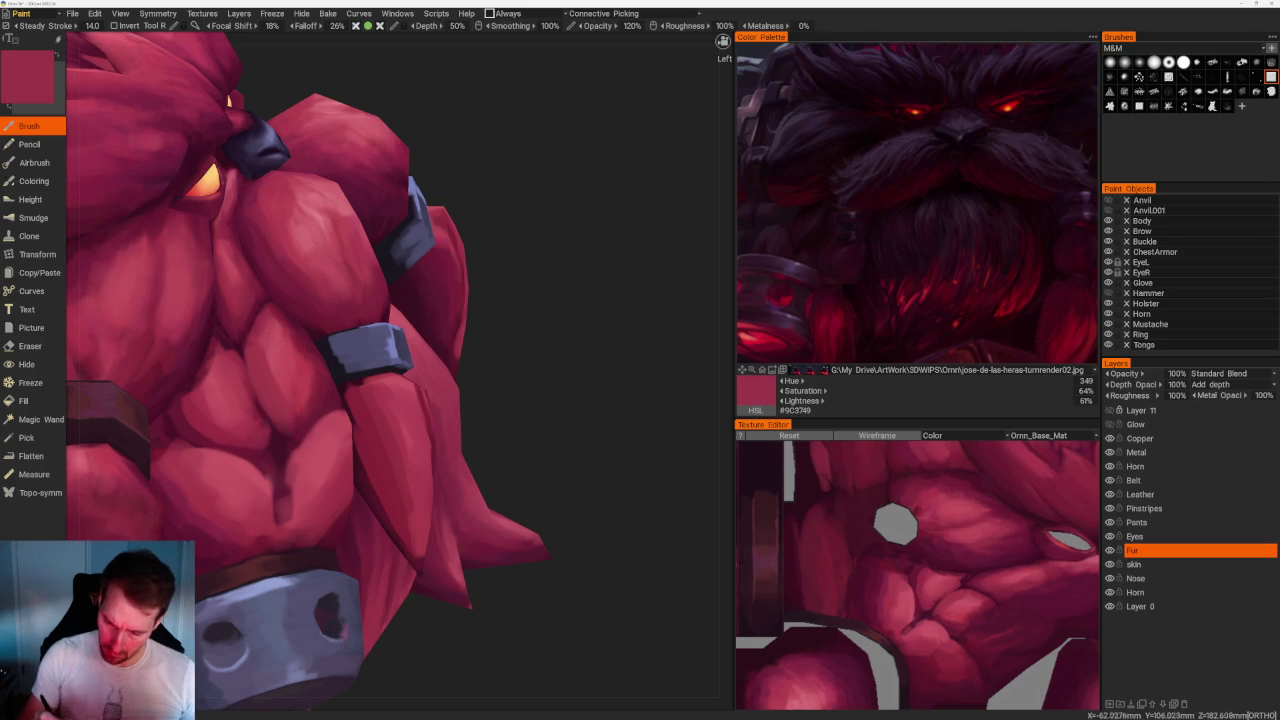
pyautogui.press('v')
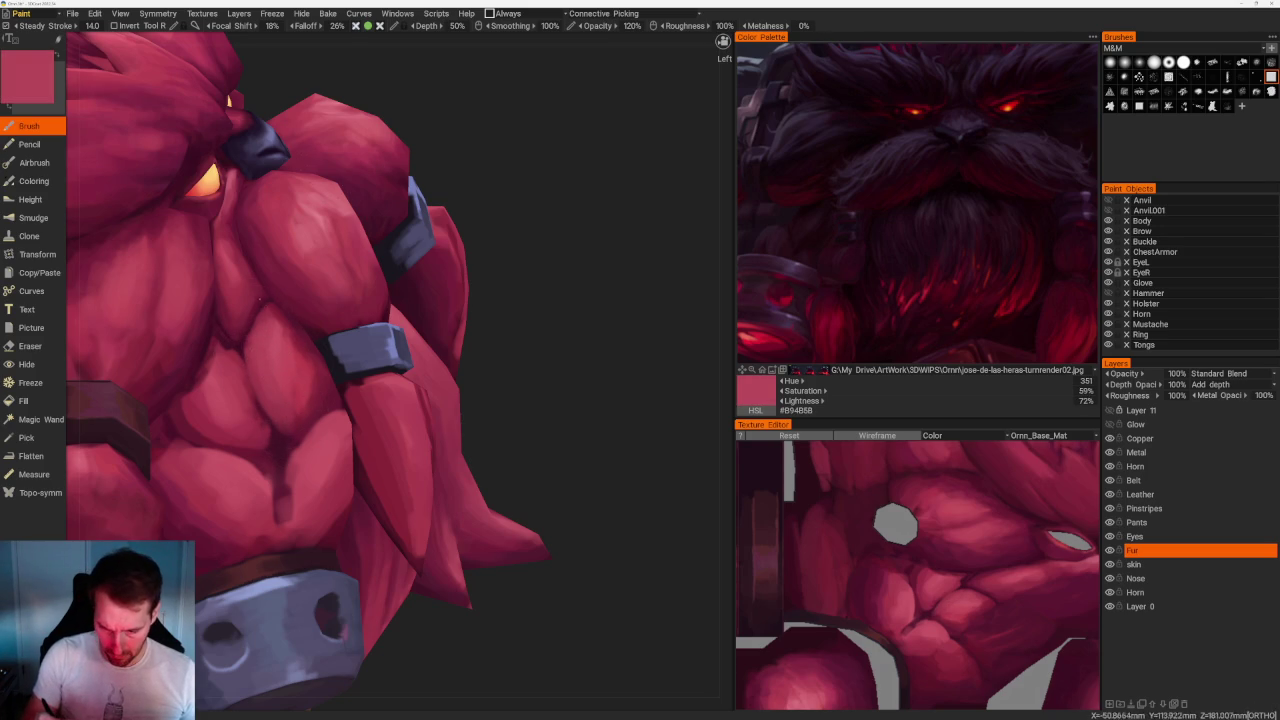
pyautogui.press('v')
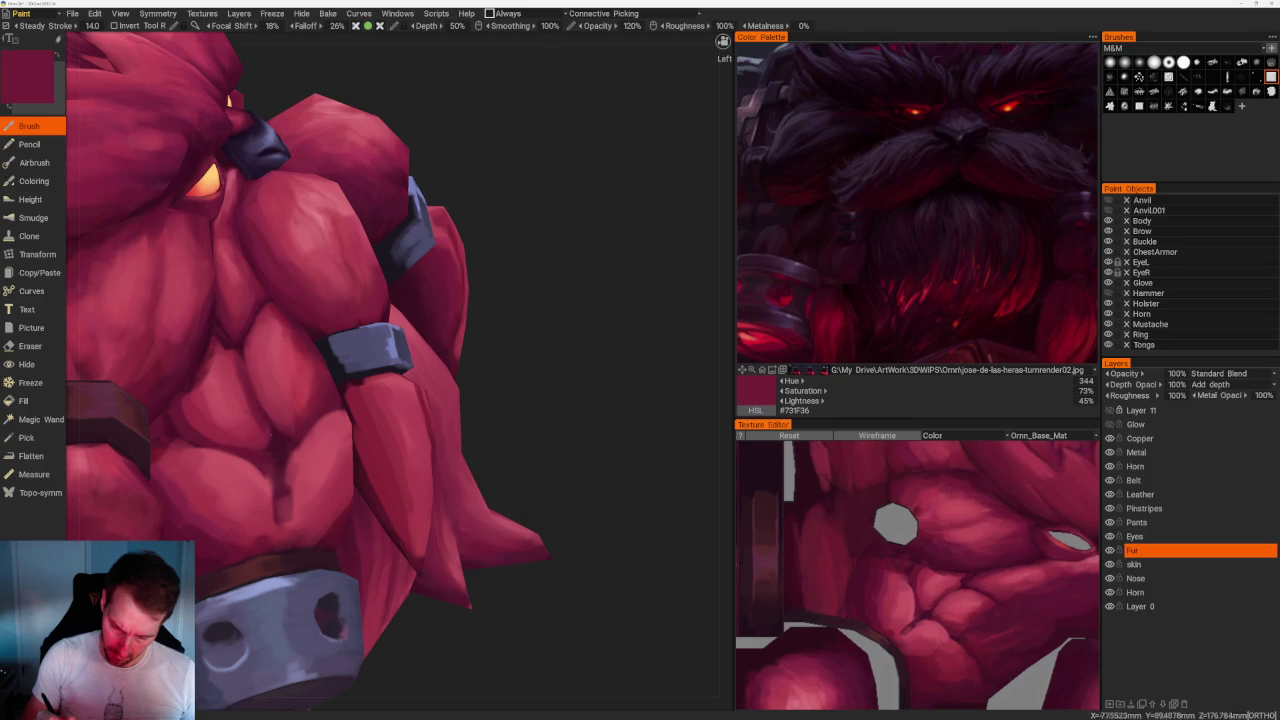
pyautogui.press('v')
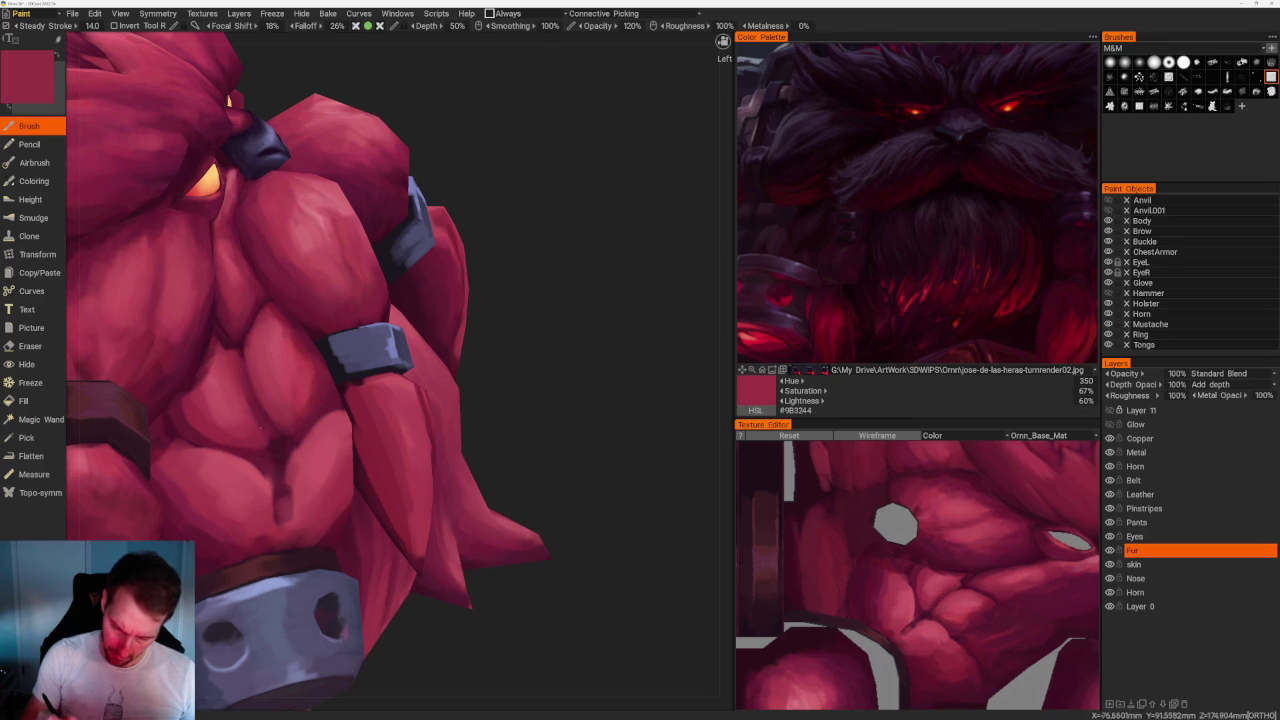
pyautogui.moveTo(560, 240)
pyautogui.mouseDown()
pyautogui.moveTo(433, 206)
pyautogui.moveTo(500, 257)
pyautogui.mouseUp()
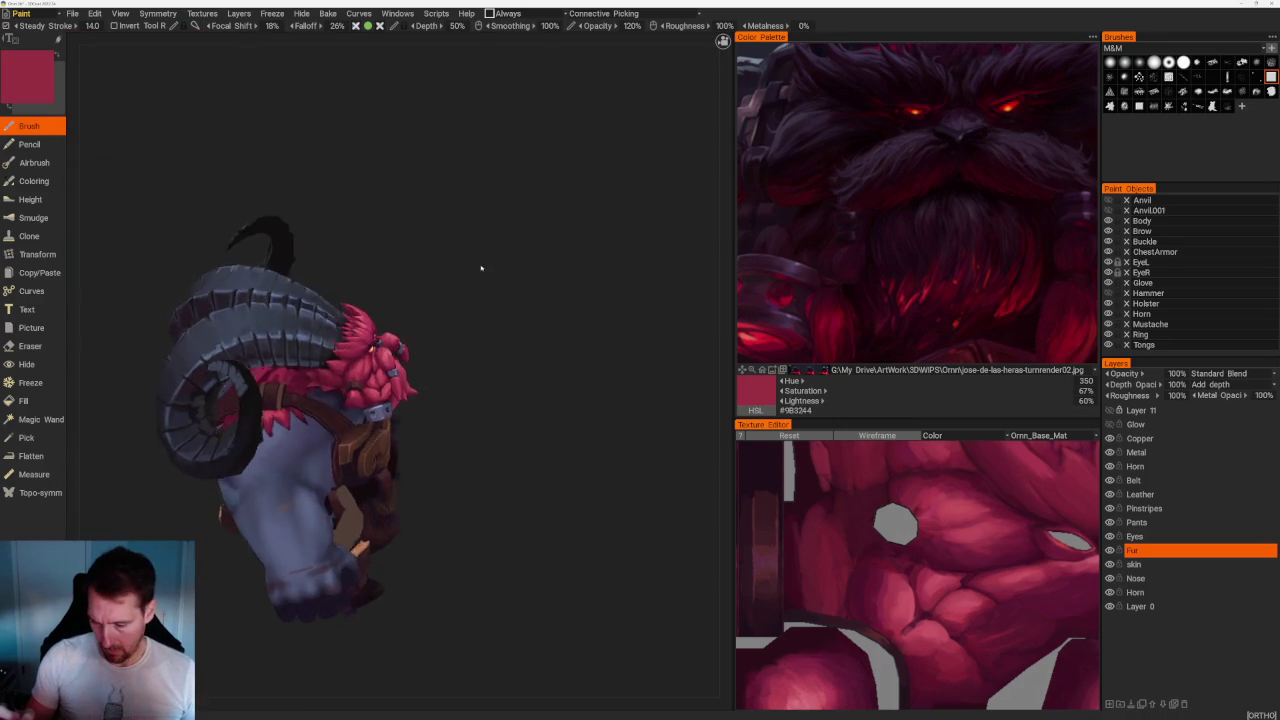
# Sample mid, darker and brighter reds from the beard for shading.
pyautogui.scroll(5, 566, 486)
pyautogui.press('v')
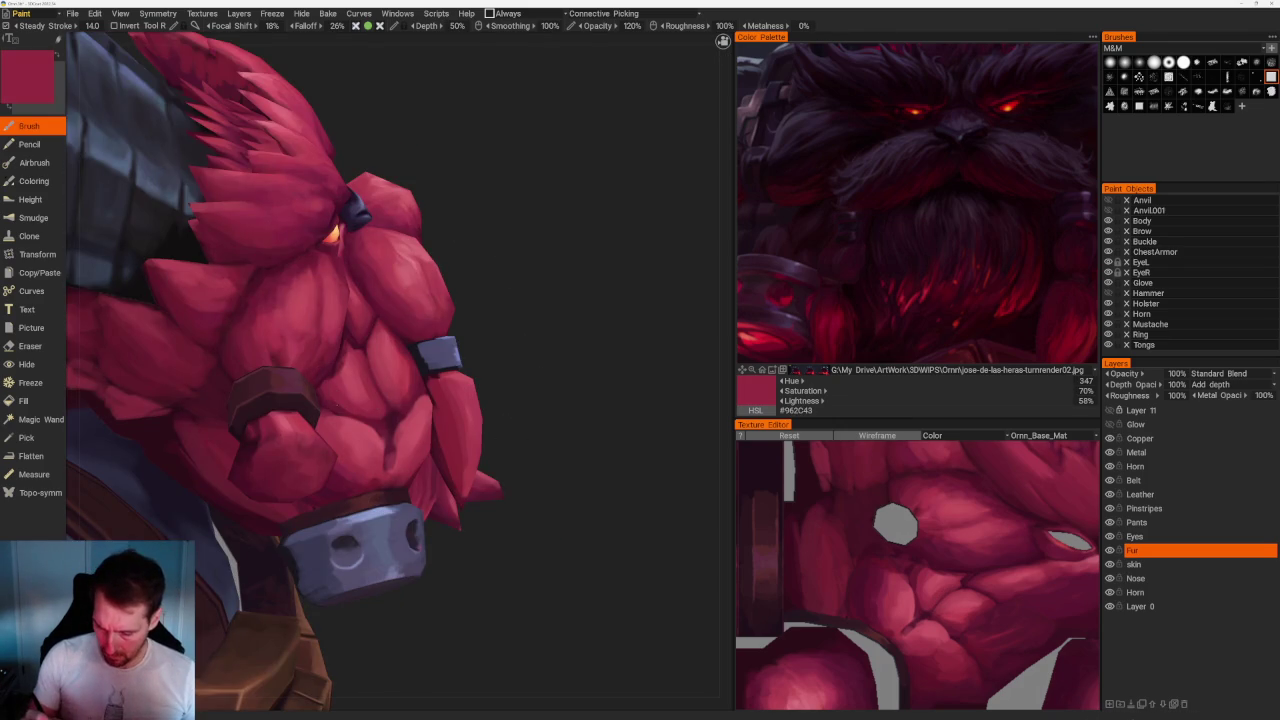
pyautogui.press('v')
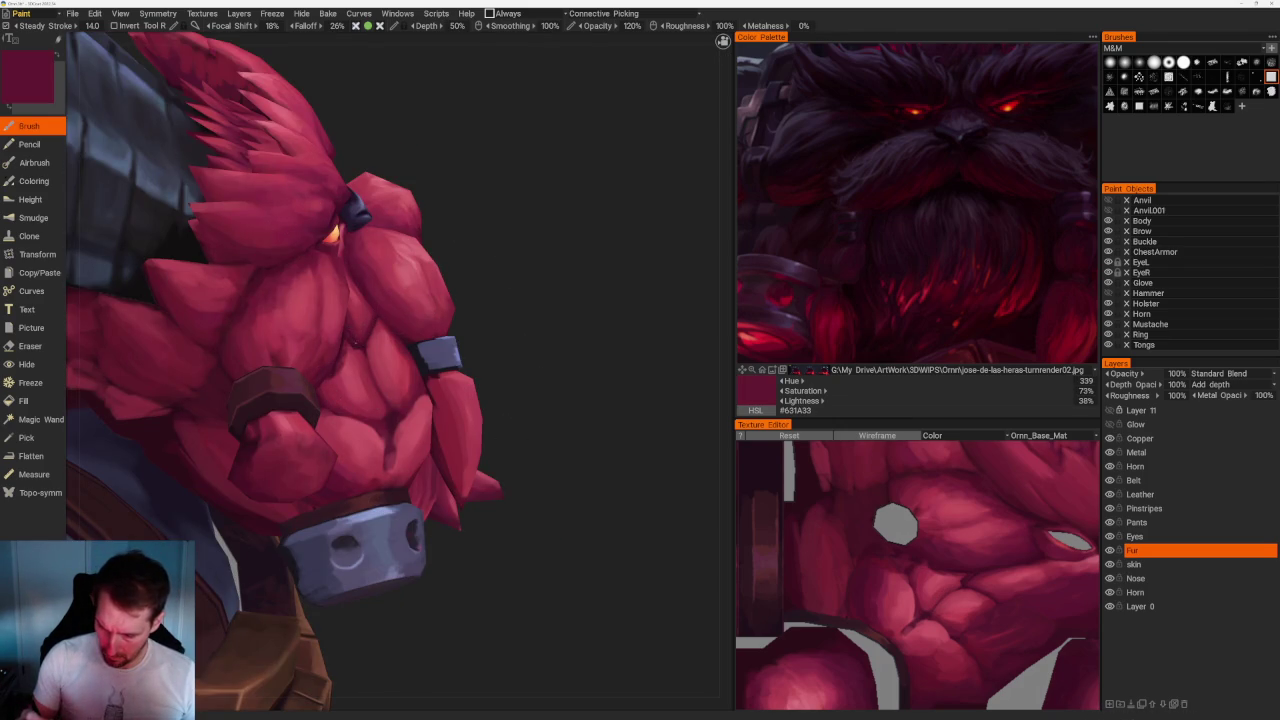
pyautogui.press('v')
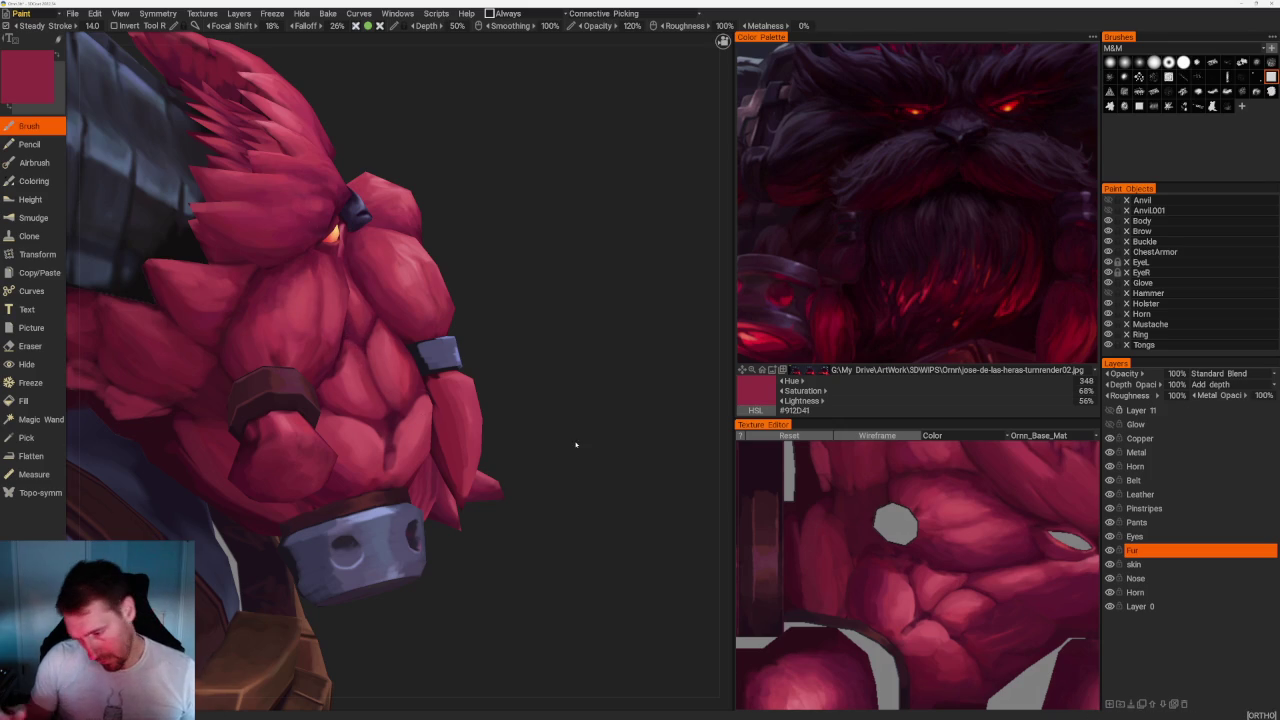
# Move closer to the face and fur, sampling lighter pinks down to a very dark crease red.
pyautogui.moveTo(571, 443); pyautogui.dragTo(514, 320)
pyautogui.scroll(3, 514, 320)
pyautogui.press('v')
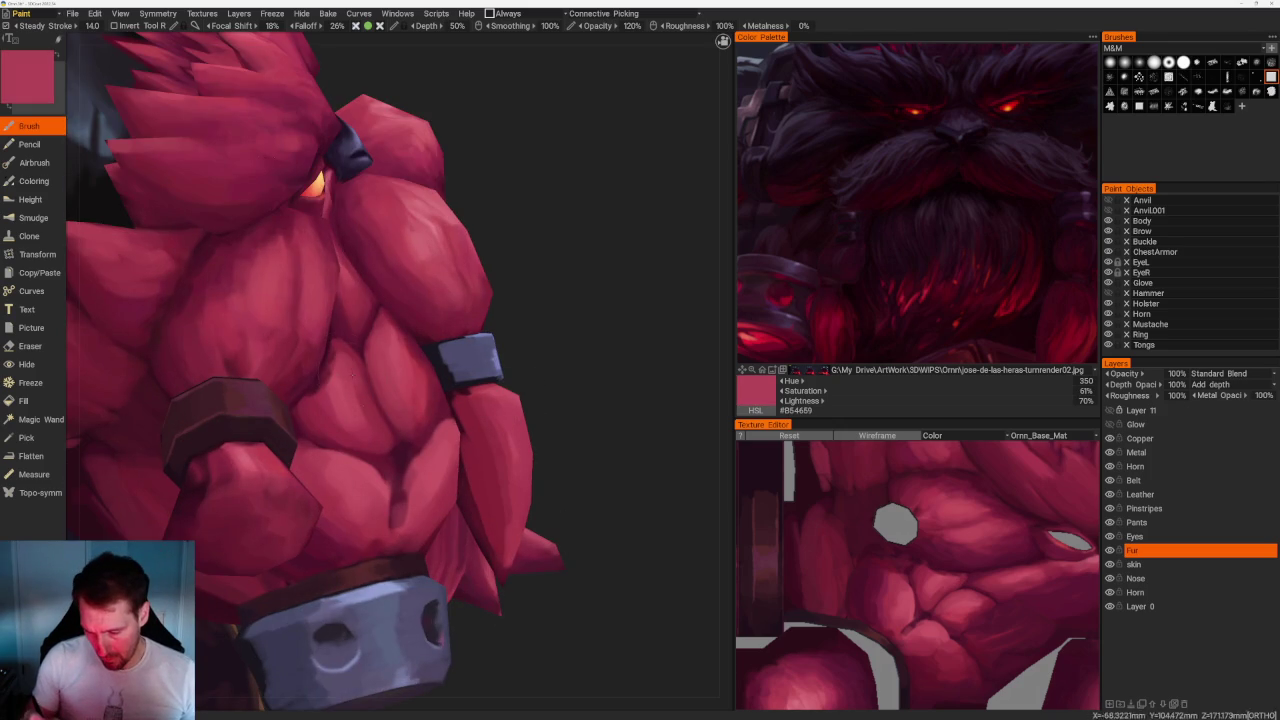
pyautogui.press('v')
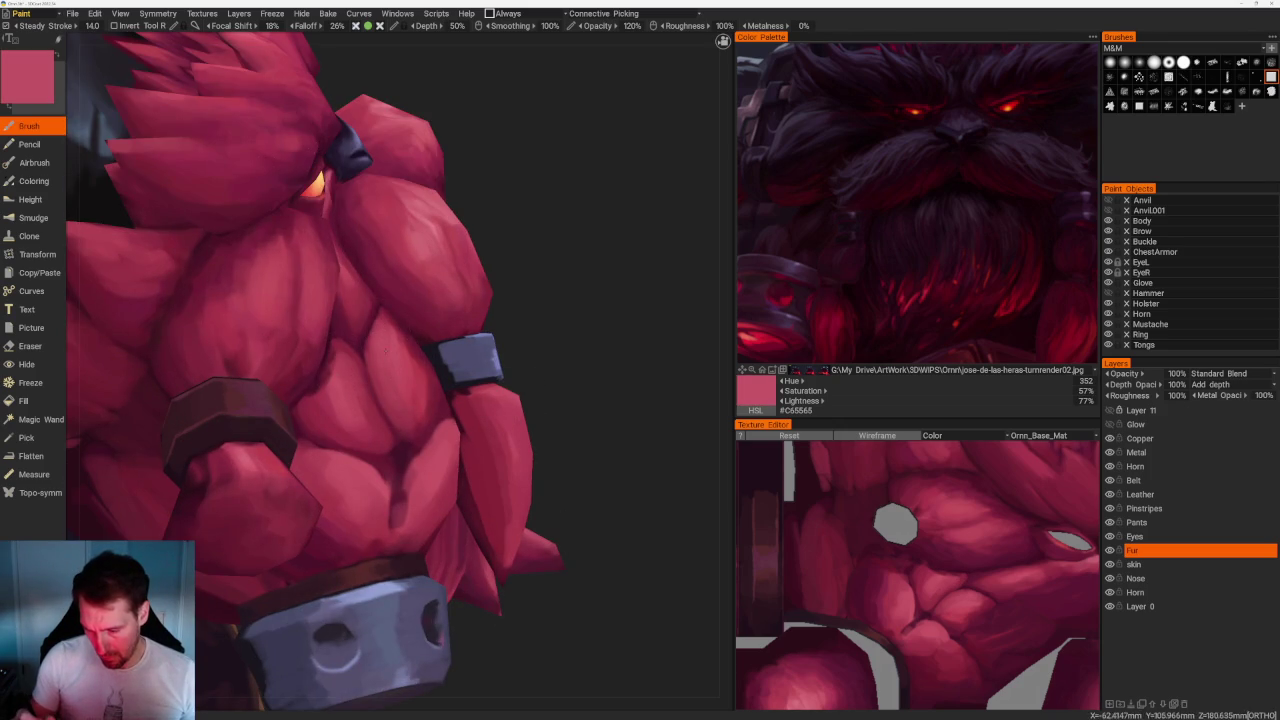
pyautogui.press('v')
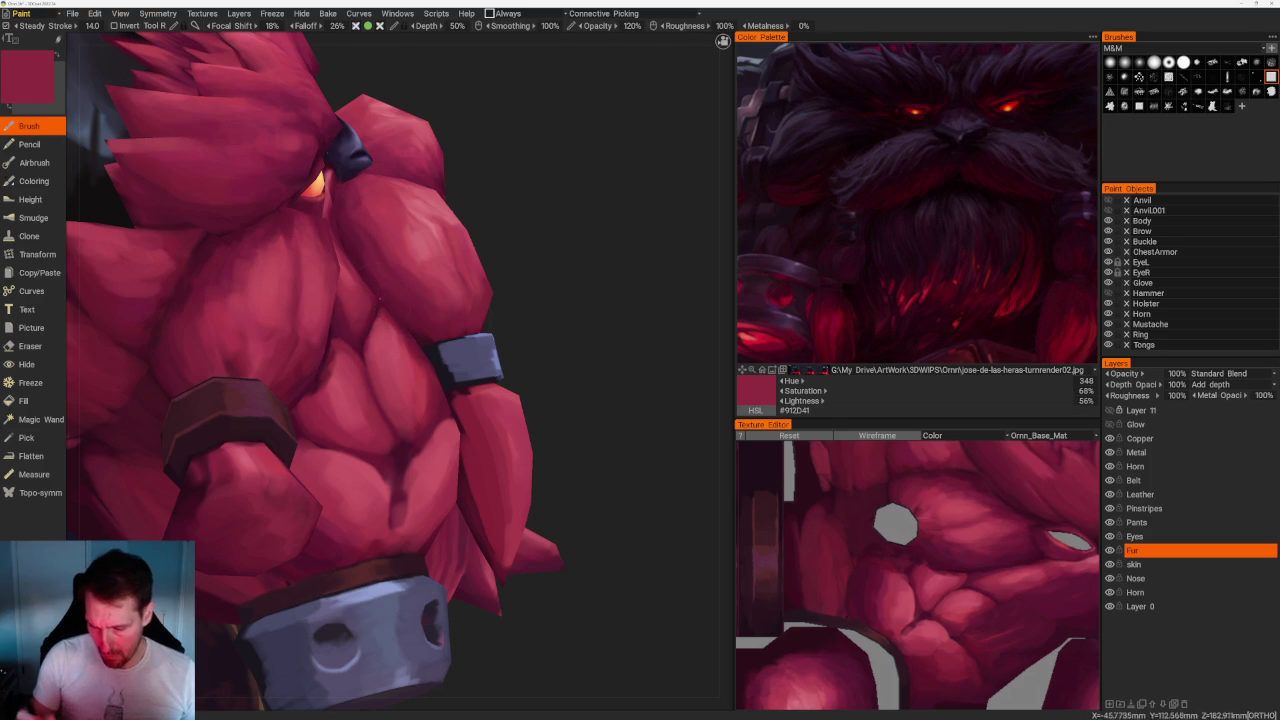
pyautogui.press('v')
pyautogui.press('v')
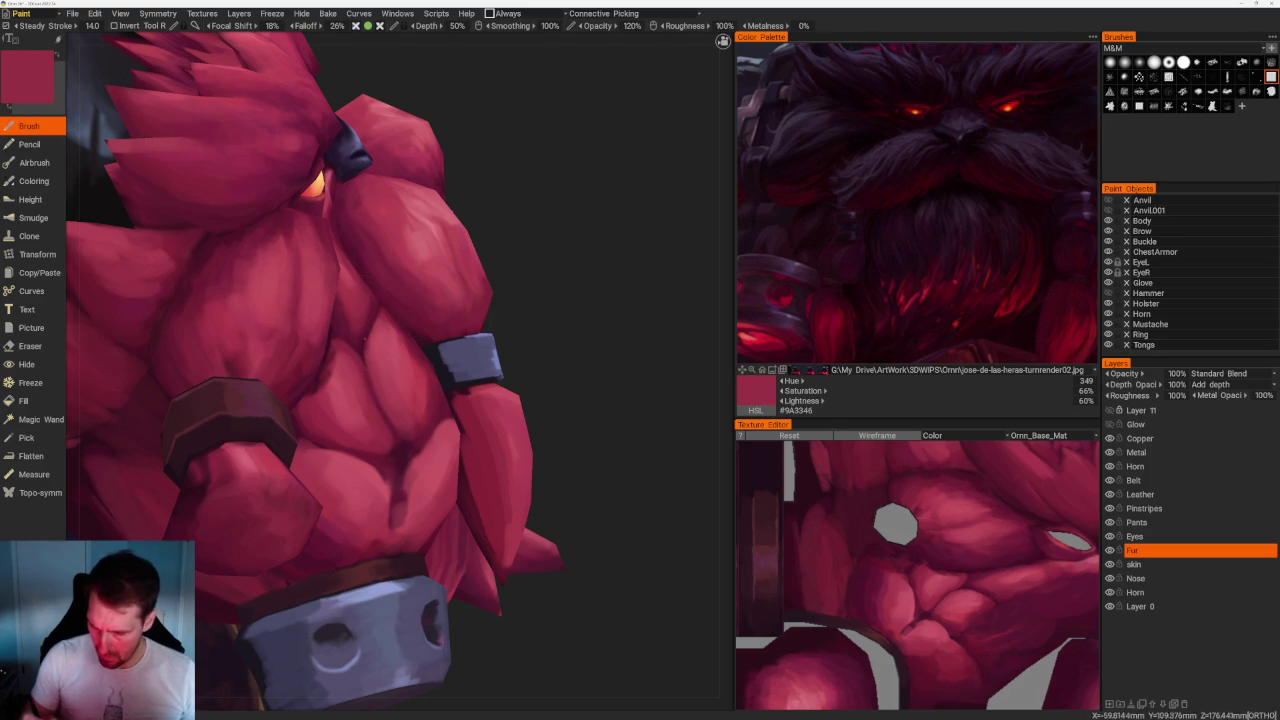
pyautogui.press('v')
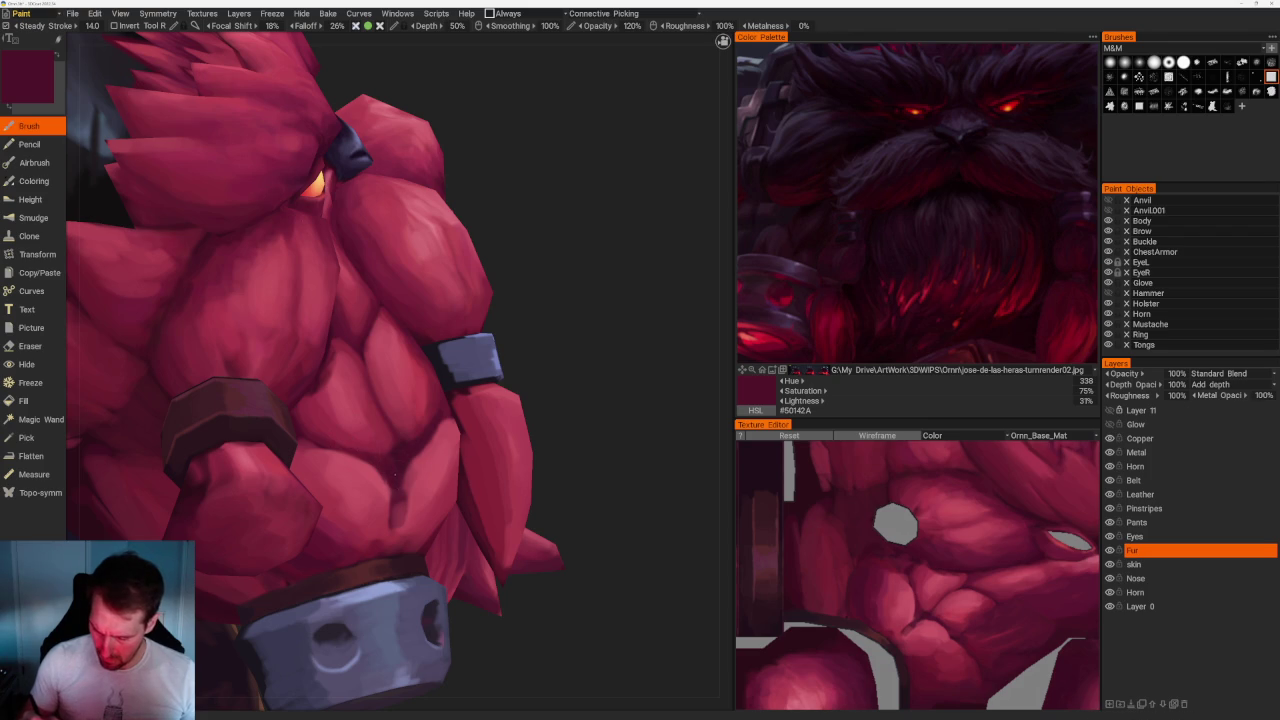
# Paint short dark red crease strokes between the lower beard clumps, ending on mid red #862844.
pyautogui.moveTo(396, 503); pyautogui.dragTo(398, 540)
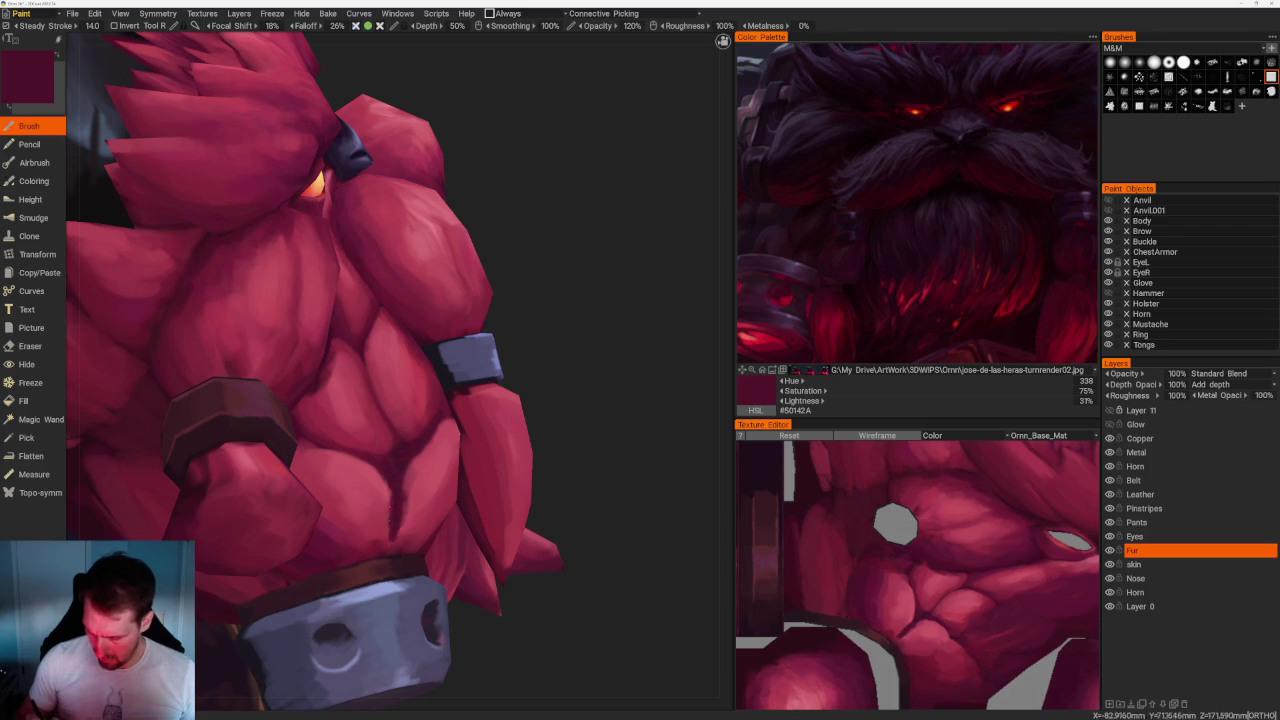
pyautogui.press('v')
pyautogui.press('v')
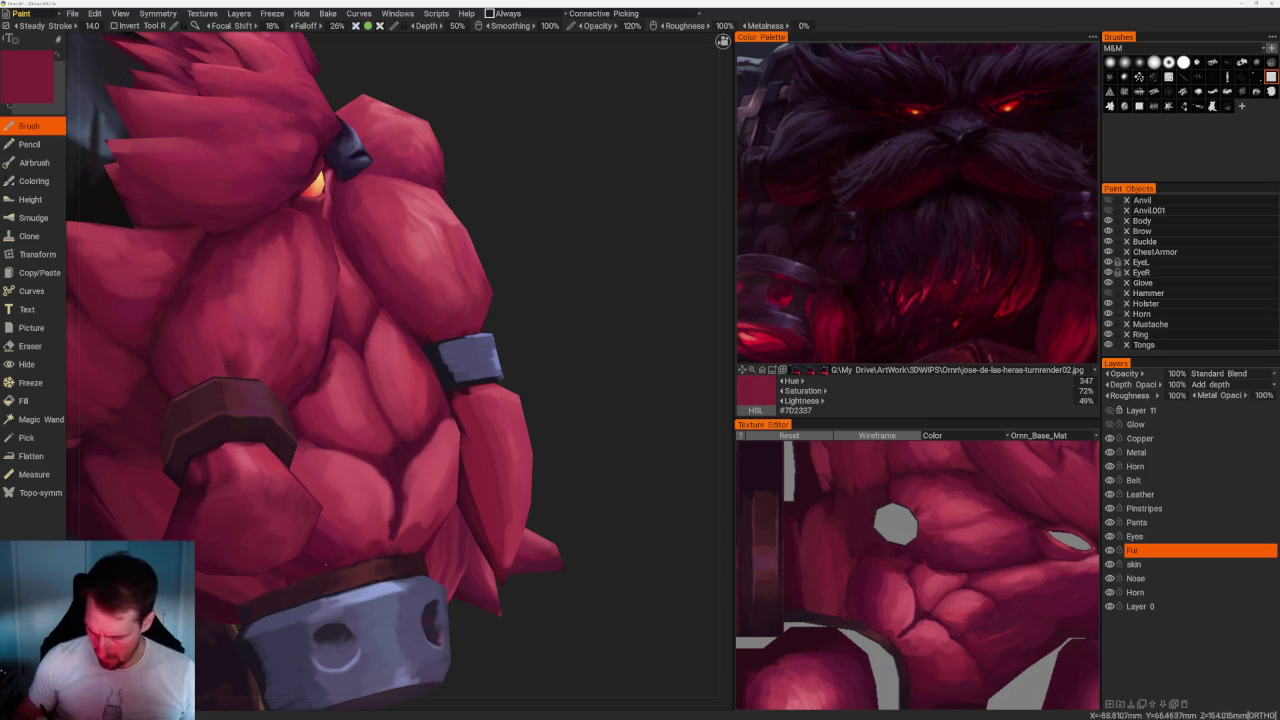
pyautogui.press('v')
pyautogui.moveTo(400, 522)
pyautogui.mouseDown()
pyautogui.moveTo(392, 543)
pyautogui.moveTo(336, 546)
pyautogui.mouseUp()
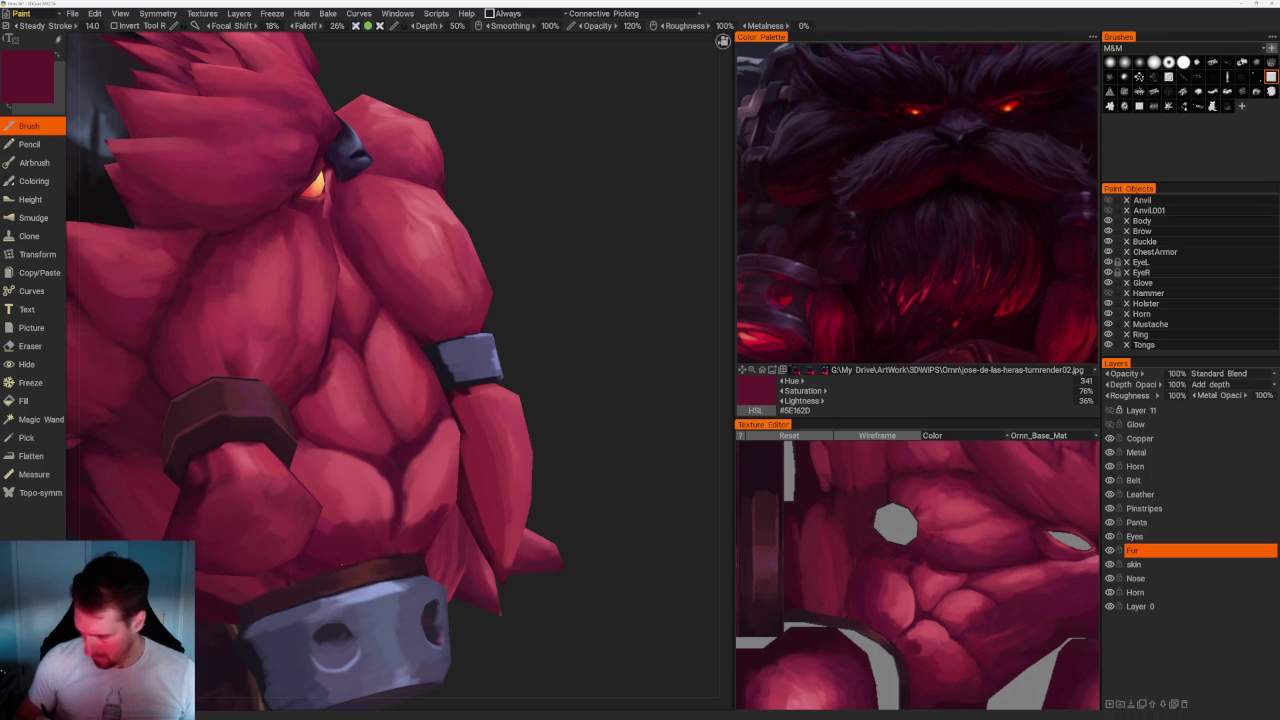
pyautogui.moveTo(600, 500); pyautogui.dragTo(566, 509)
pyautogui.press('v')
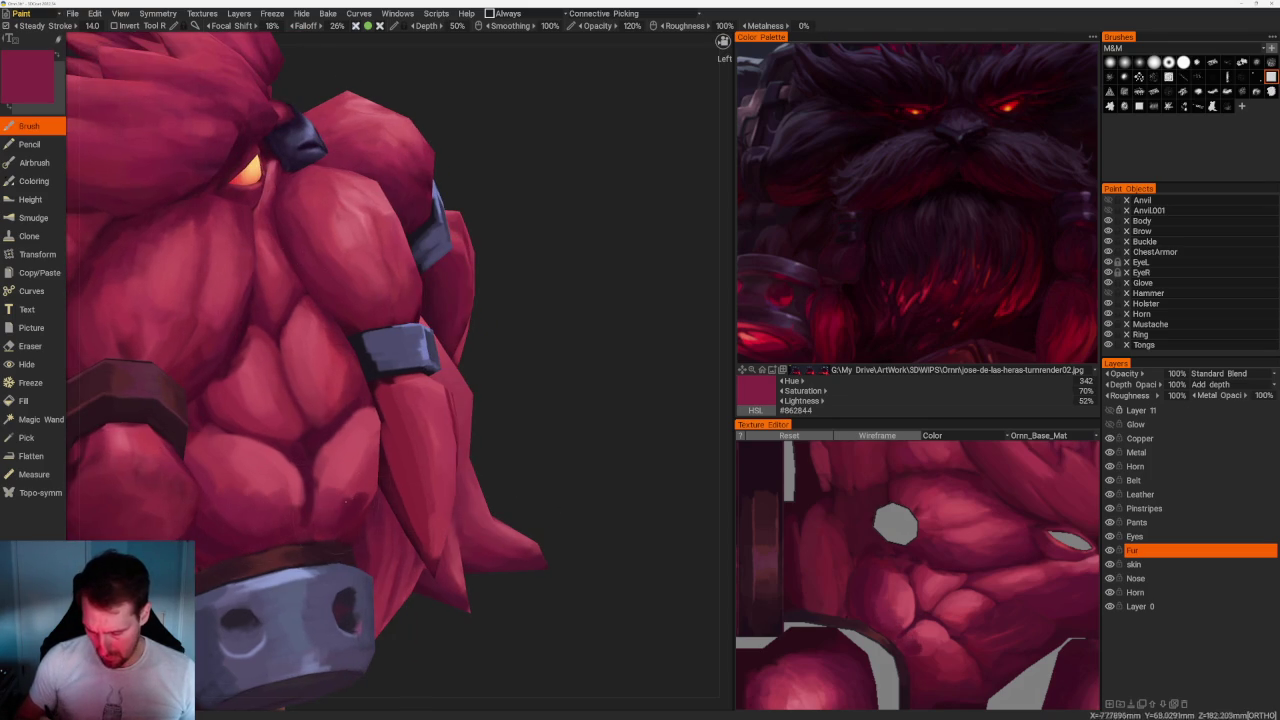
# Layer lighter, darker and pale pink reds on the strands around the beard clasps.
pyautogui.press('v')
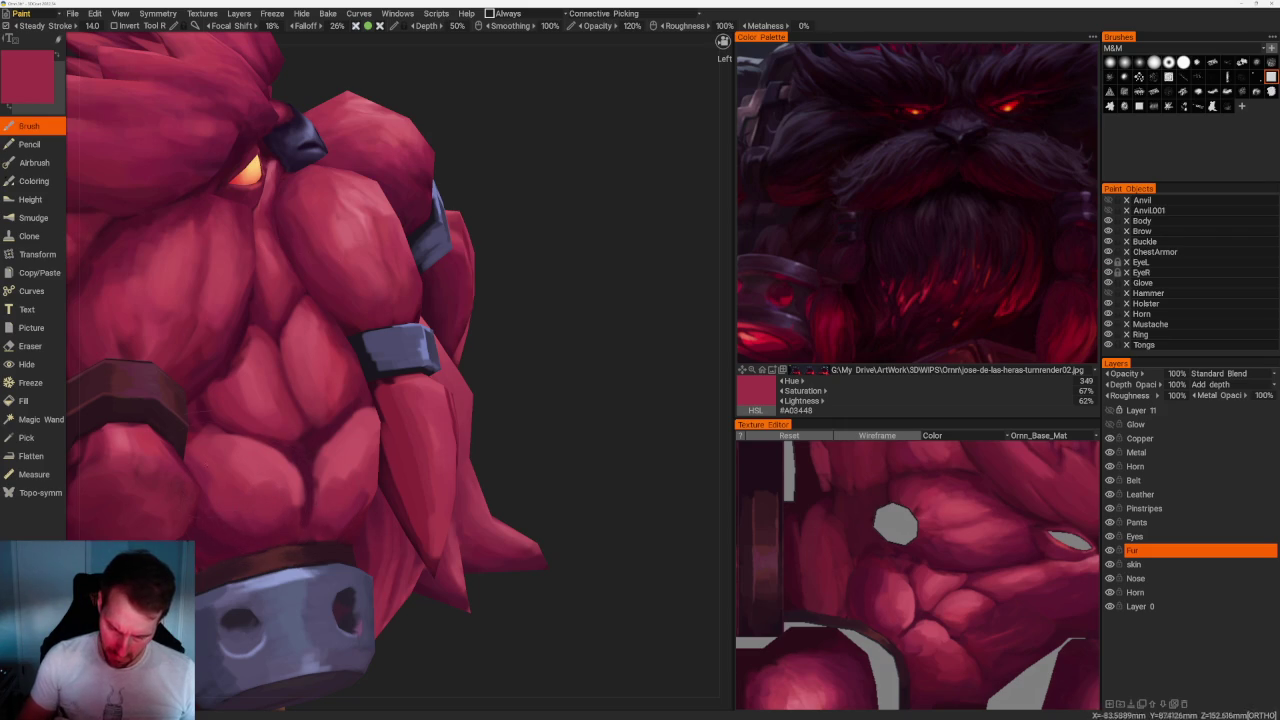
pyautogui.press('v')
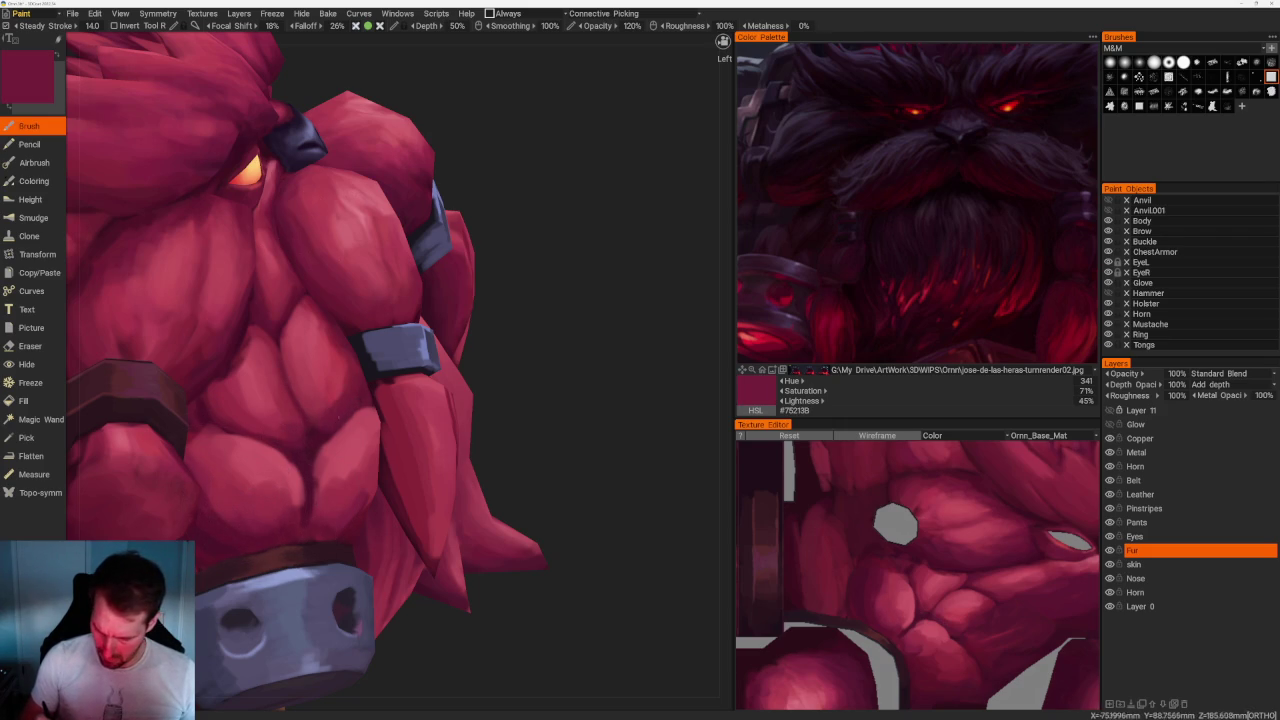
pyautogui.press('v')
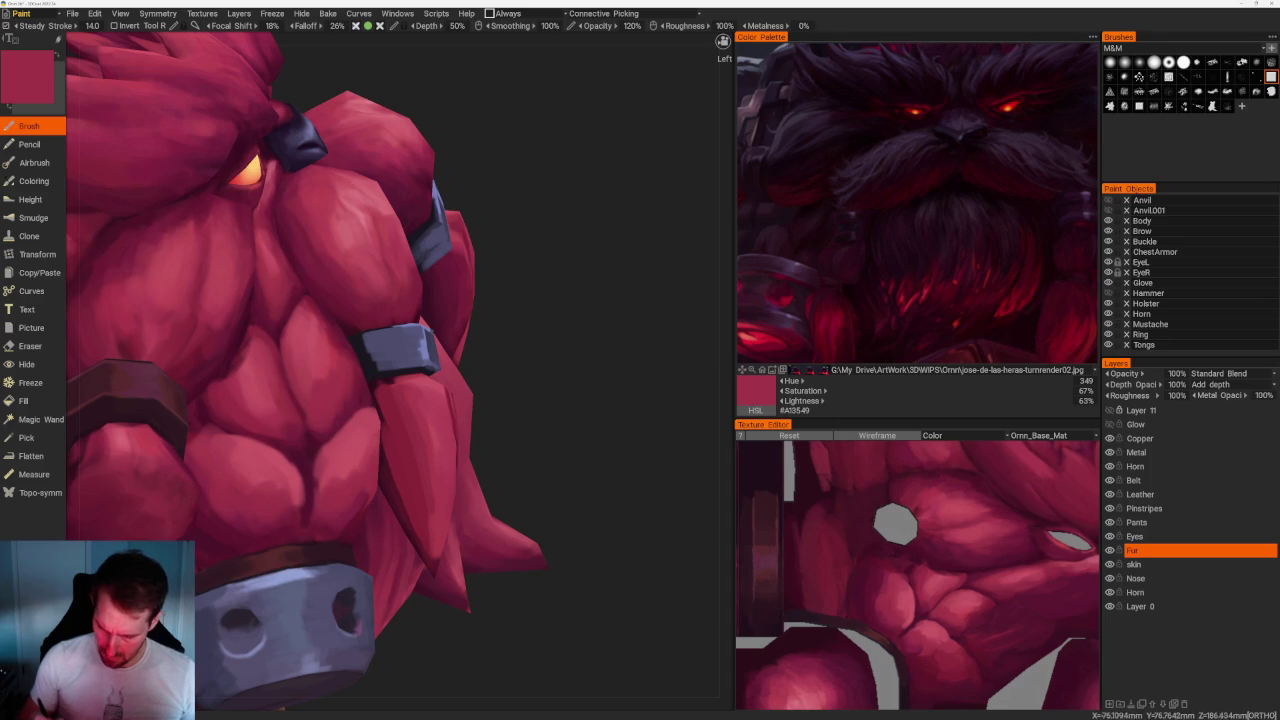
pyautogui.press('v')
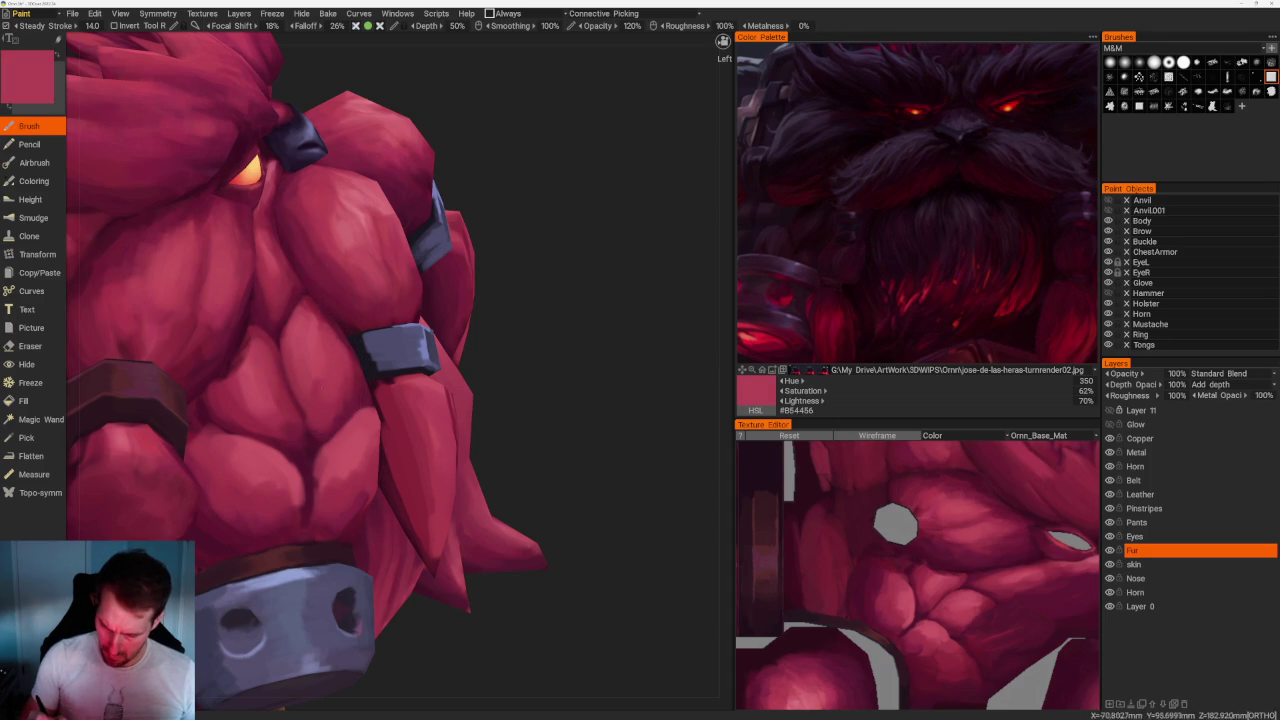
pyautogui.press('v')
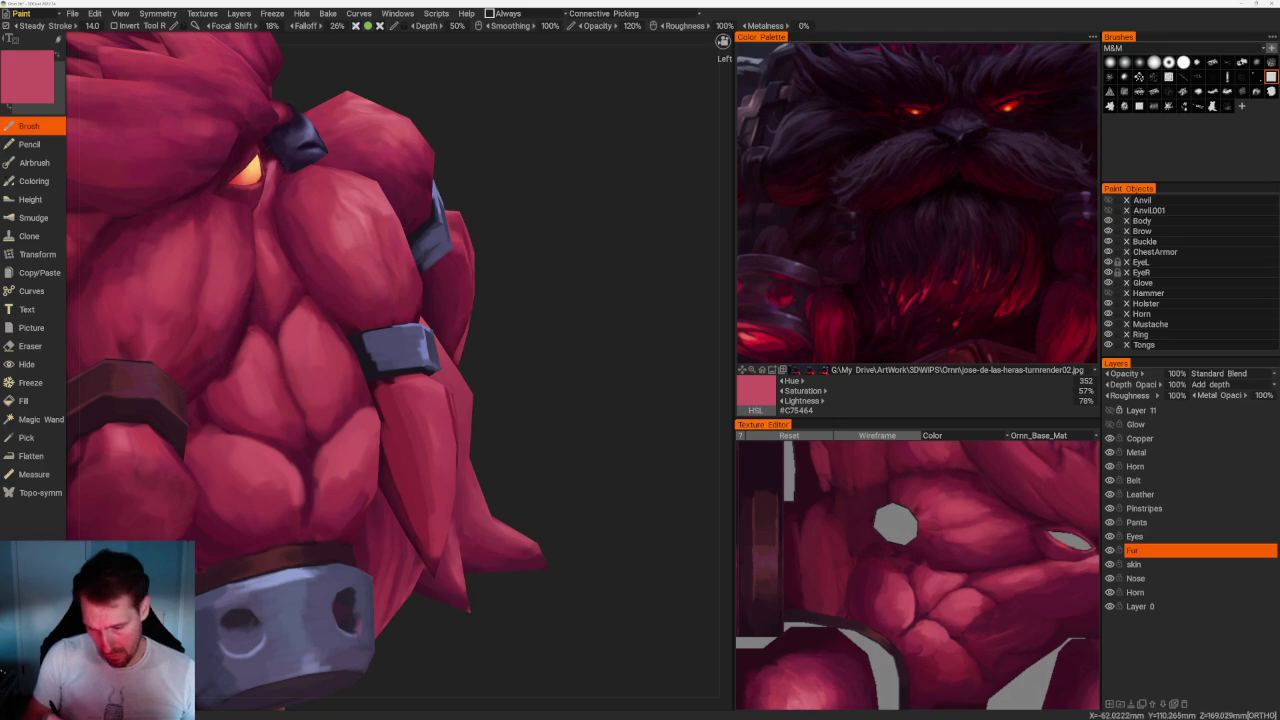
pyautogui.press('v')
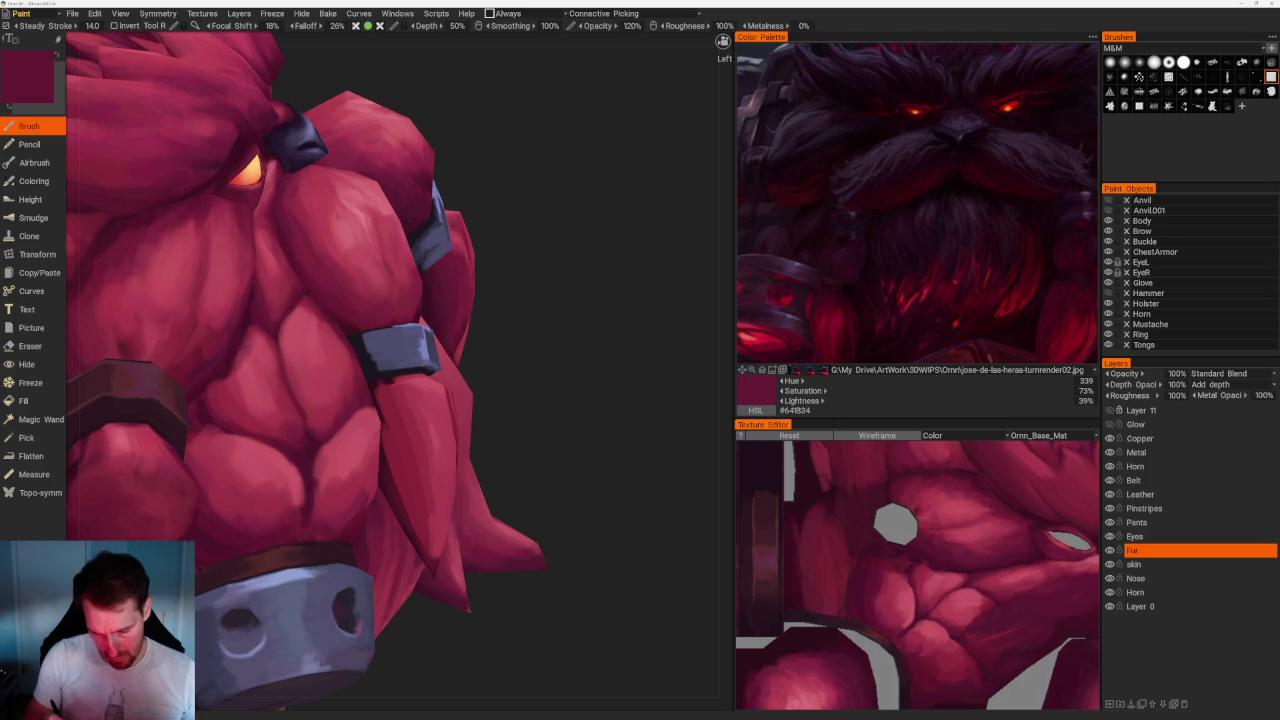
# Frame the horned head and sample mid to lighter fur reds for the strands.
pyautogui.scroll(-10, 466, 277)
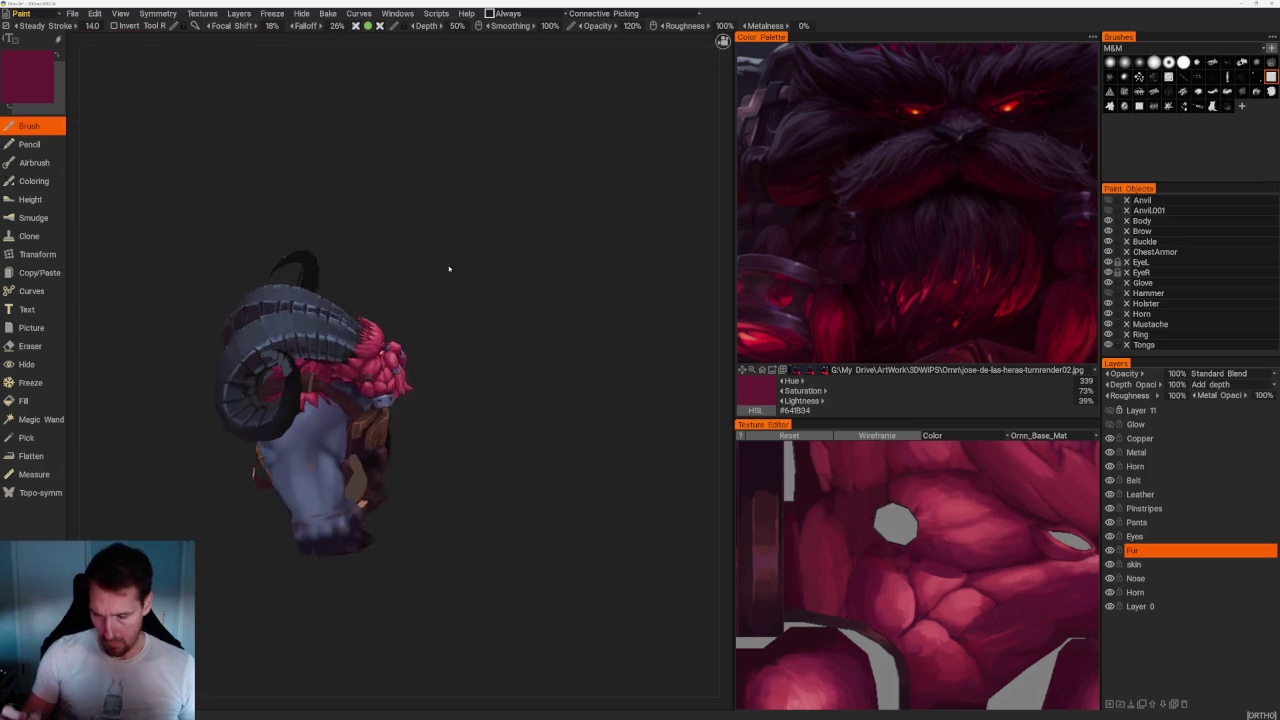
pyautogui.moveTo(466, 277); pyautogui.dragTo(438, 289)
pyautogui.scroll(8, 438, 289)
pyautogui.scroll(2, 566, 400)
pyautogui.scroll(3, 566, 400)
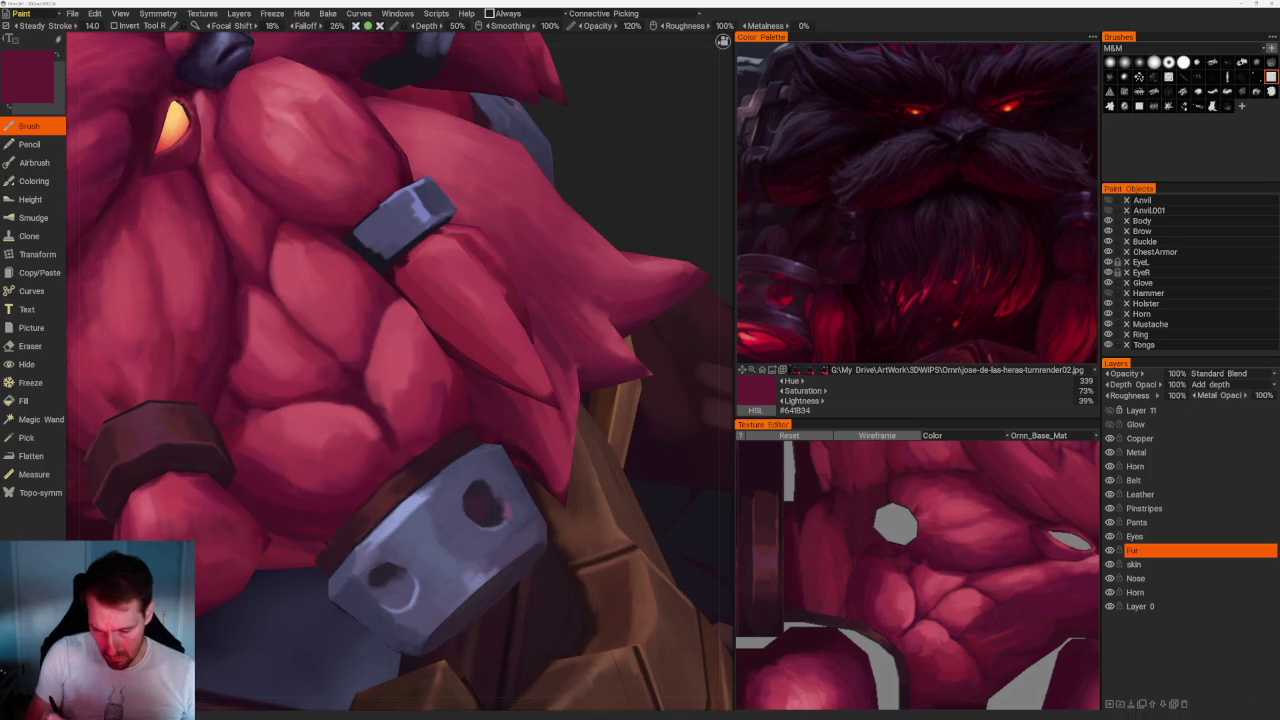
pyautogui.press('v')
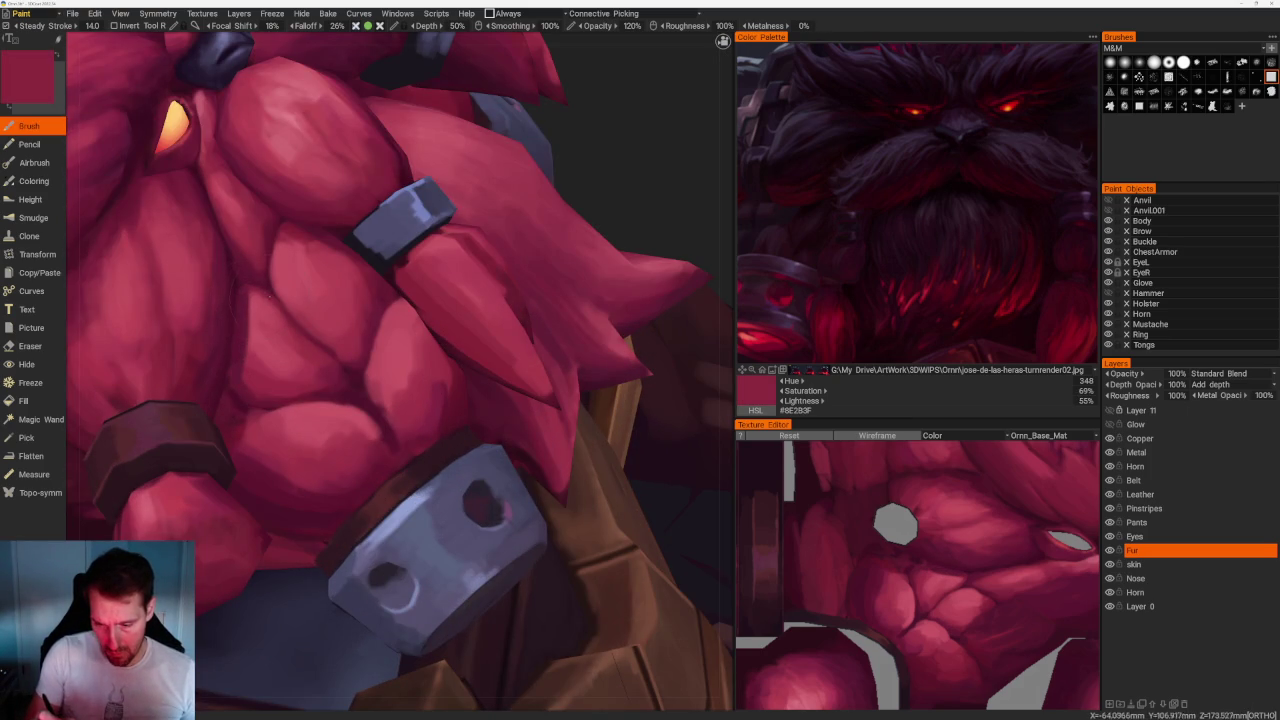
pyautogui.press('v')
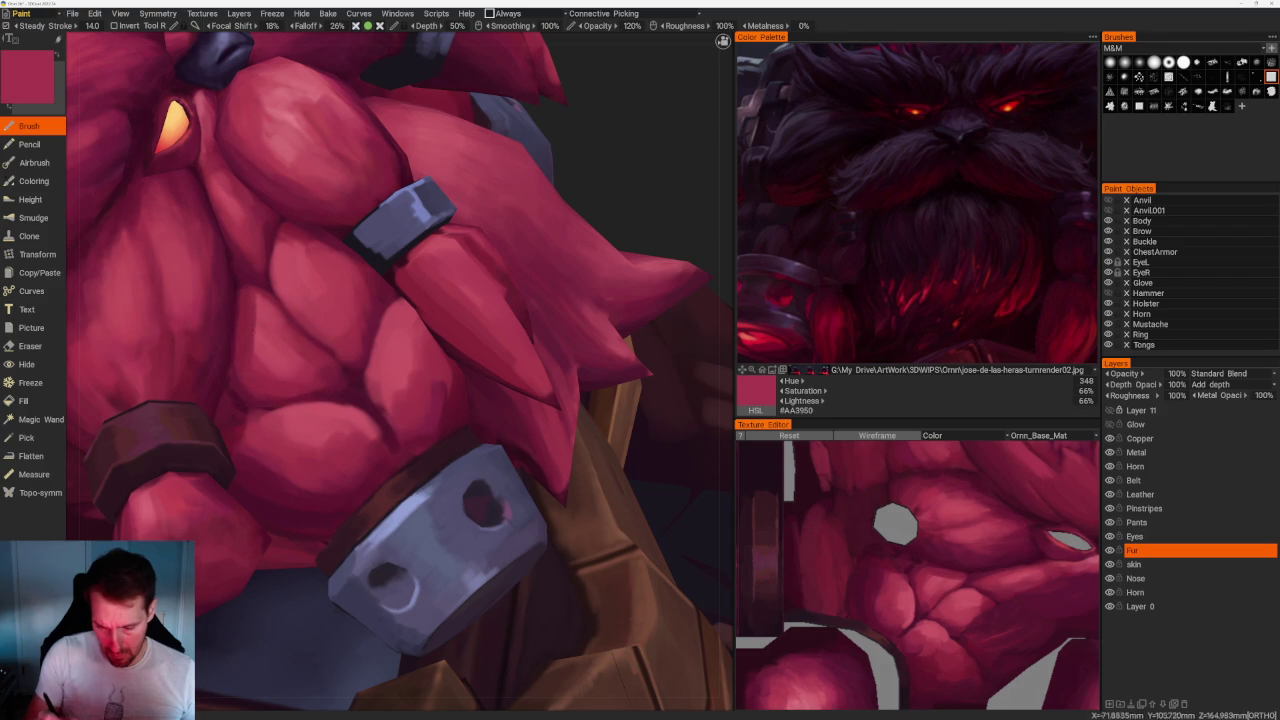
pyautogui.press('v')
# From a new angle, pick dark reds to shade the beard shadows around the clasps.
pyautogui.scroll(-5, 409, 157)
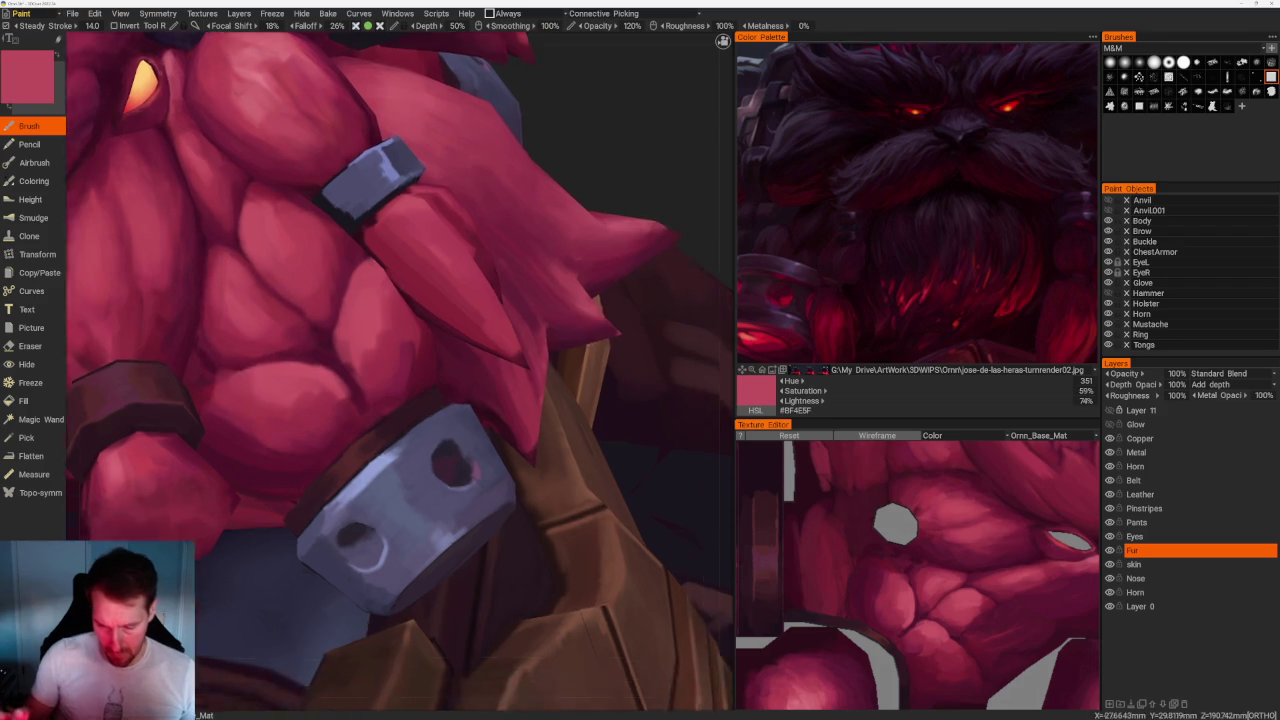
pyautogui.moveTo(409, 157)
pyautogui.mouseDown()
pyautogui.moveTo(420, 174)
pyautogui.moveTo(409, 174)
pyautogui.moveTo(463, 194)
pyautogui.moveTo(426, 180)
pyautogui.mouseUp()
pyautogui.scroll(5, 426, 180)
pyautogui.scroll(3, 360, 320)
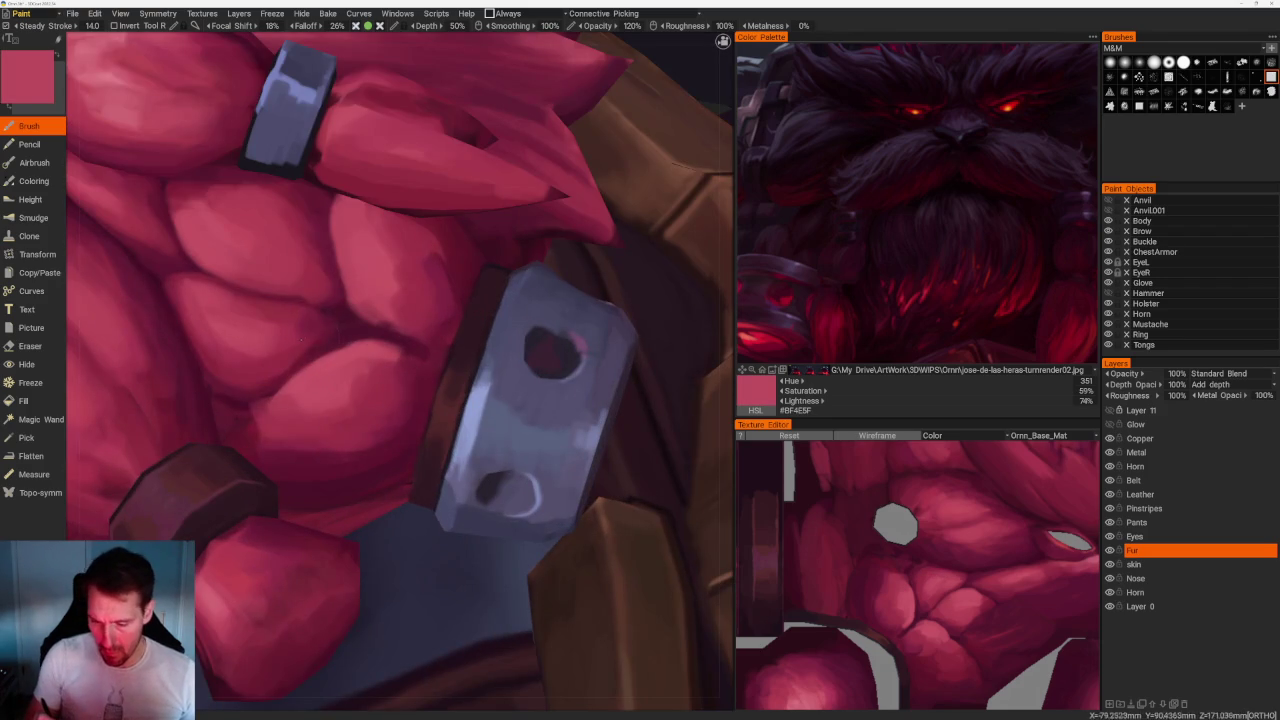
pyautogui.press('v')
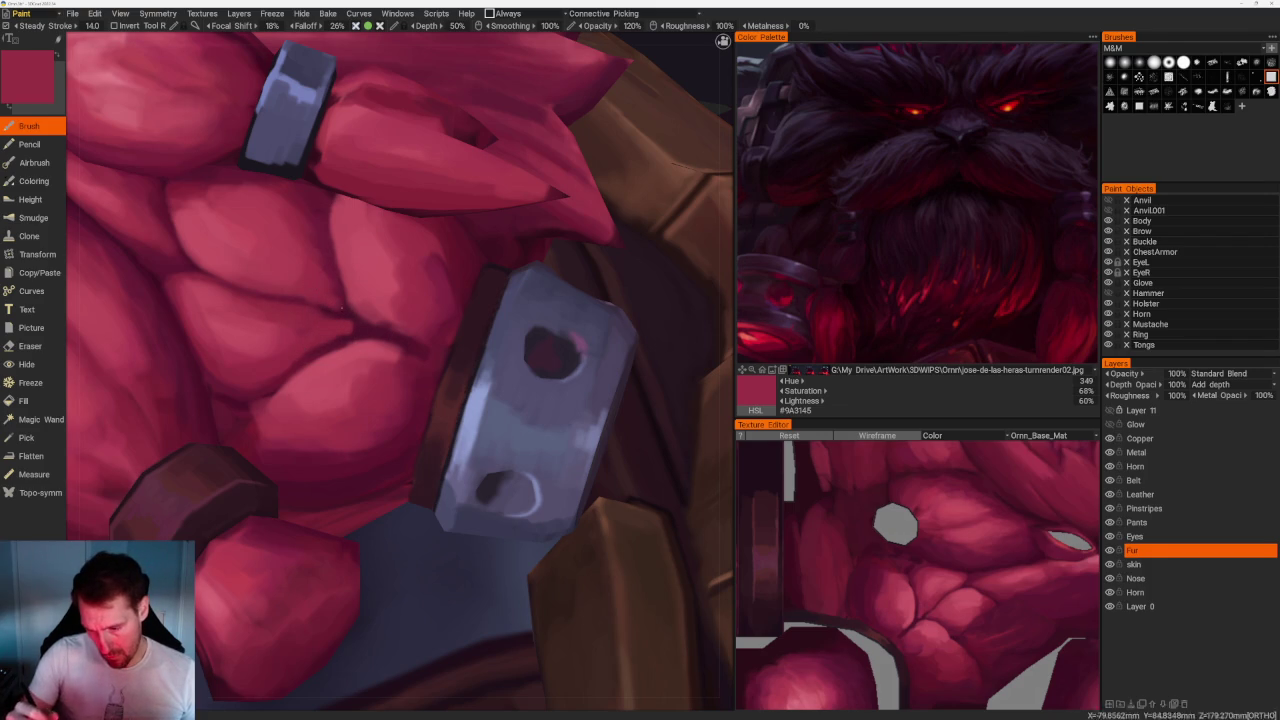
pyautogui.press('v')
pyautogui.press('v')
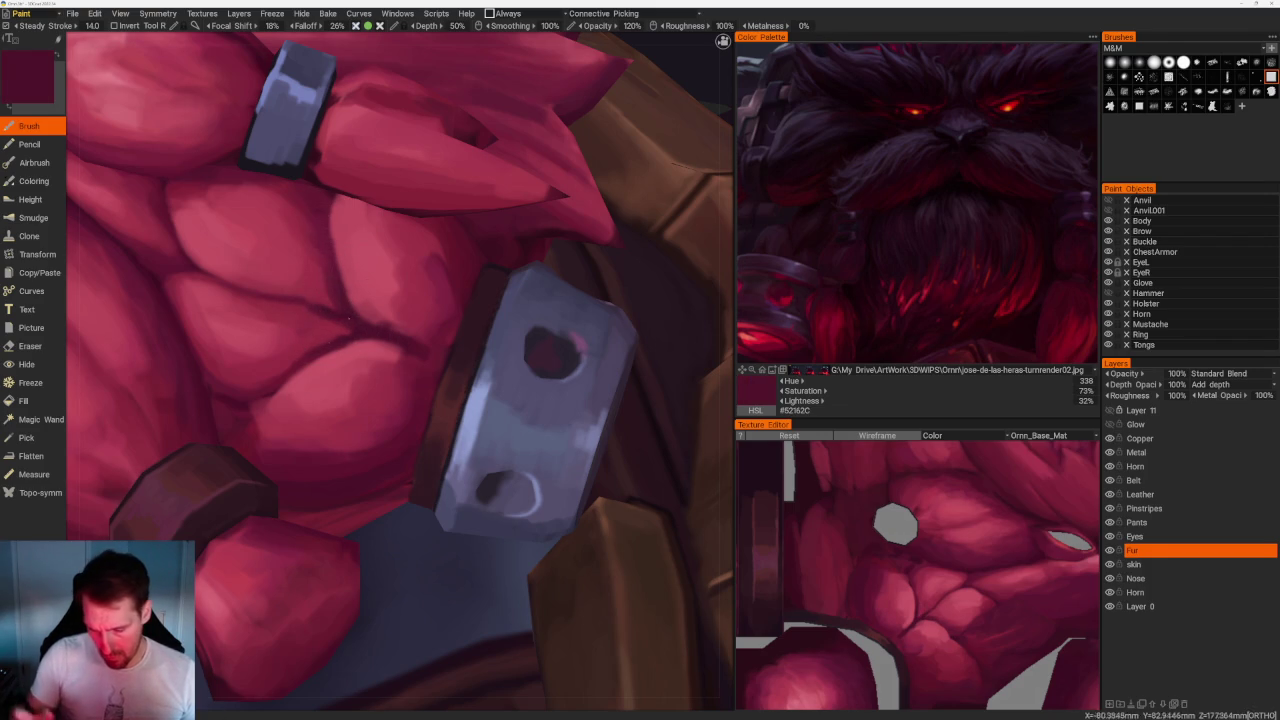
# Sample progressively lighter reds up to light pink #C35061 for highlights on the fur clumps.
pyautogui.press('v')
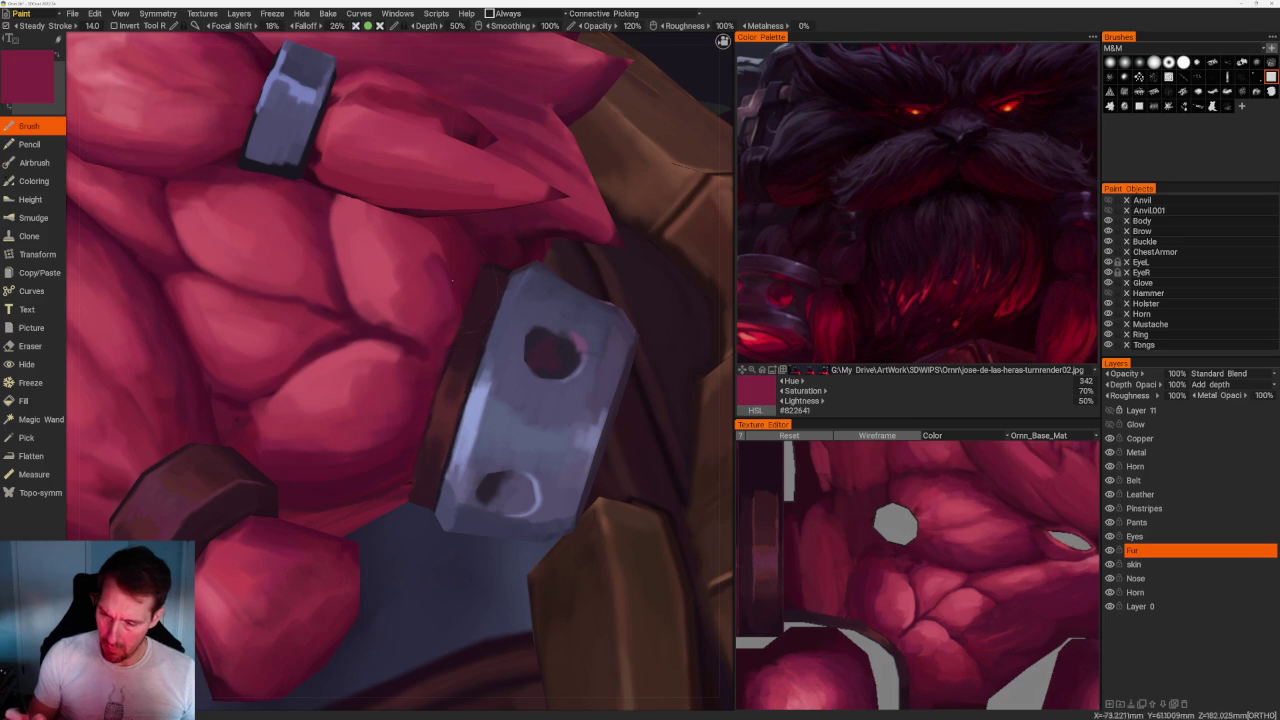
pyautogui.press('v')
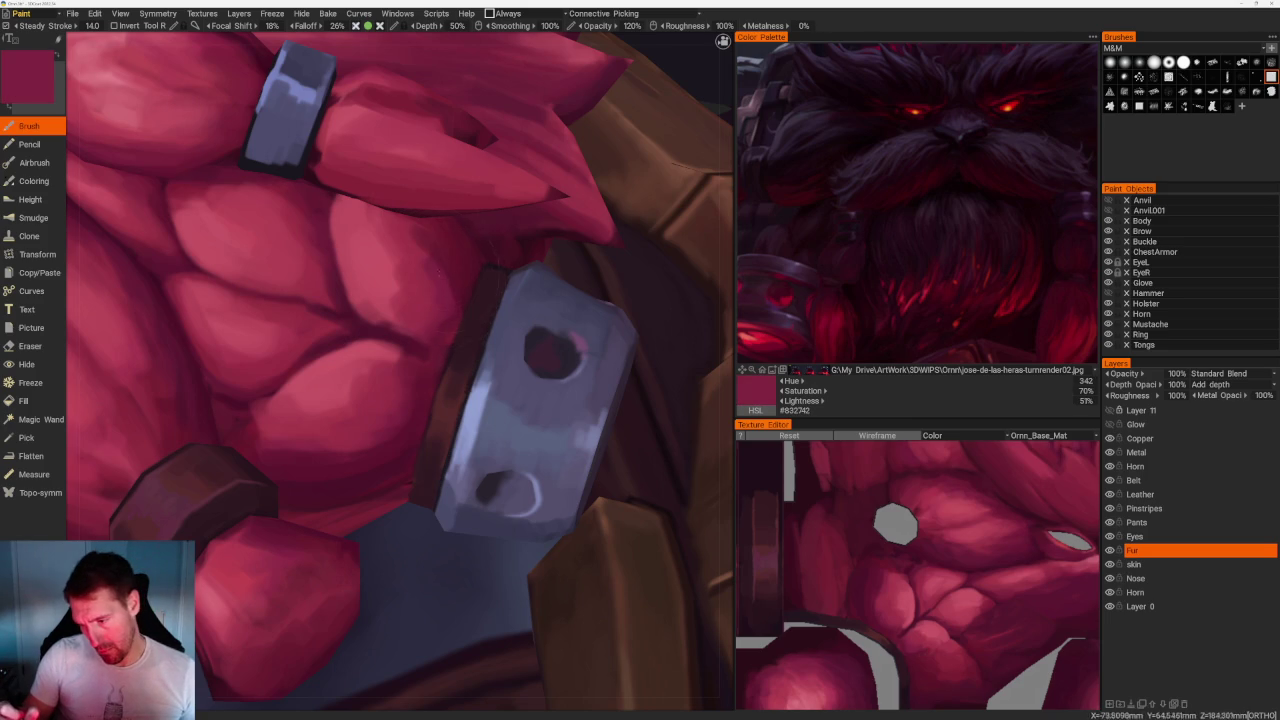
pyautogui.press('v')
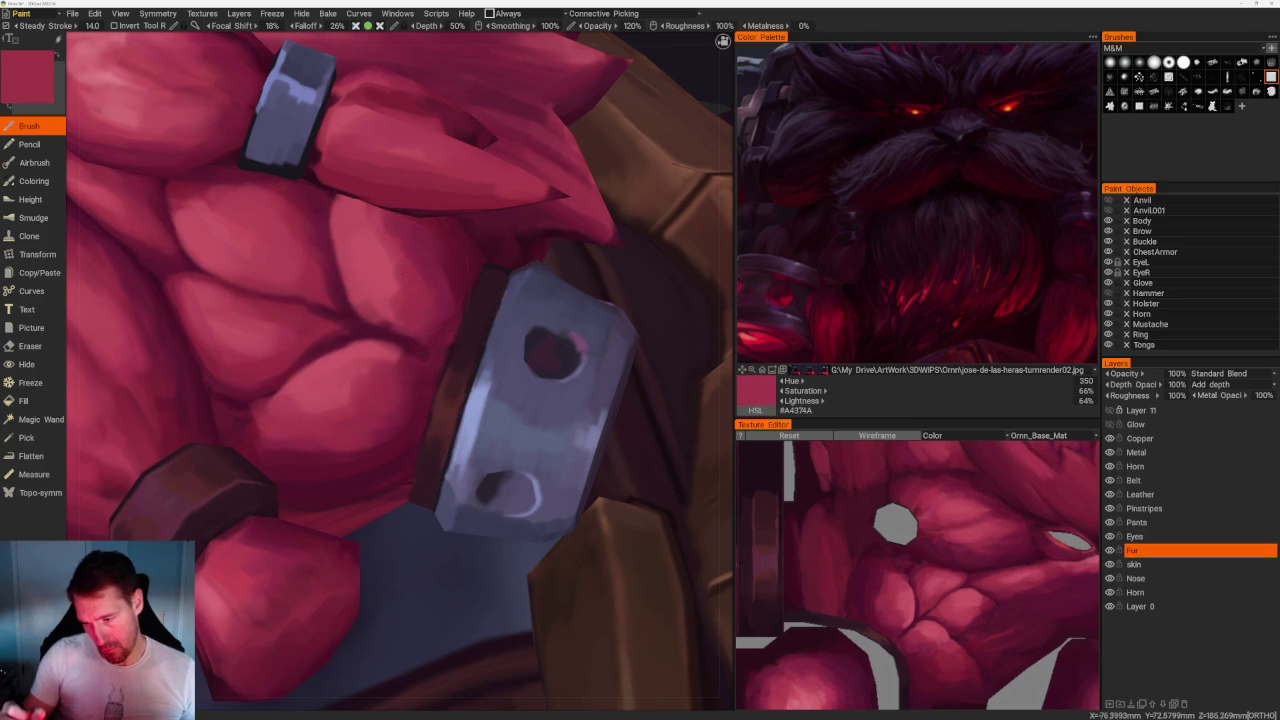
pyautogui.press('v')
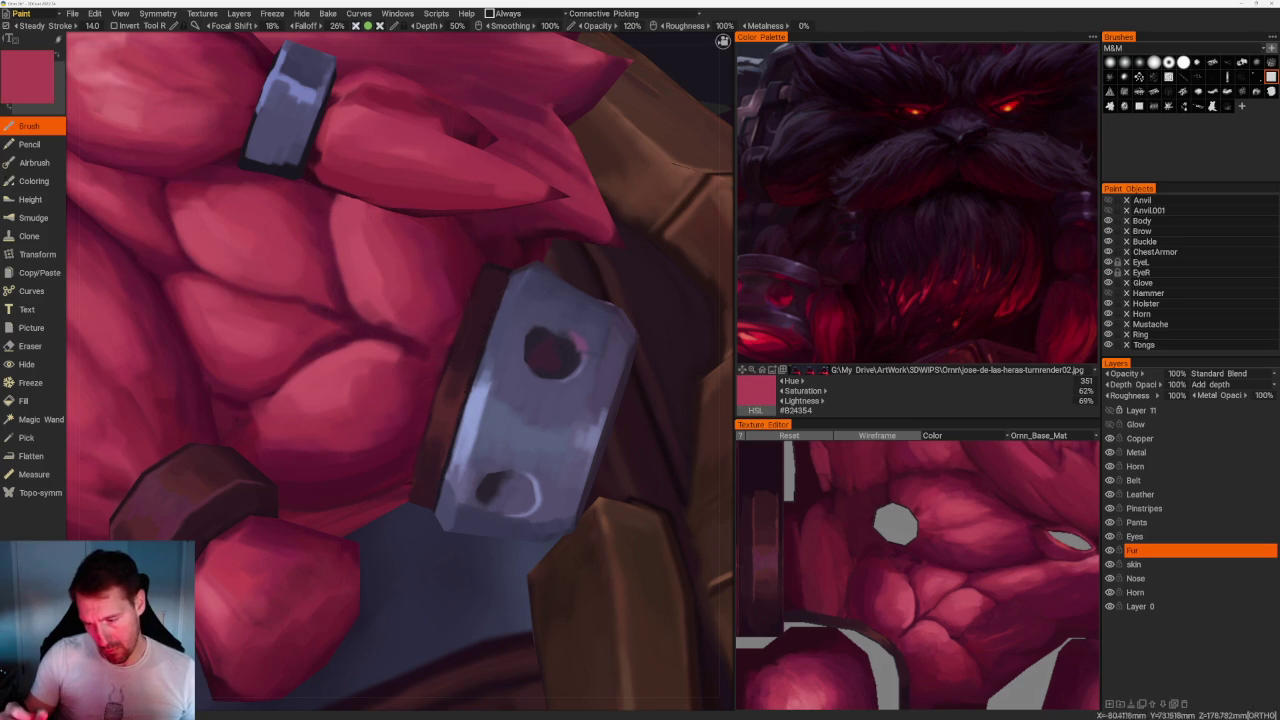
pyautogui.press('v')
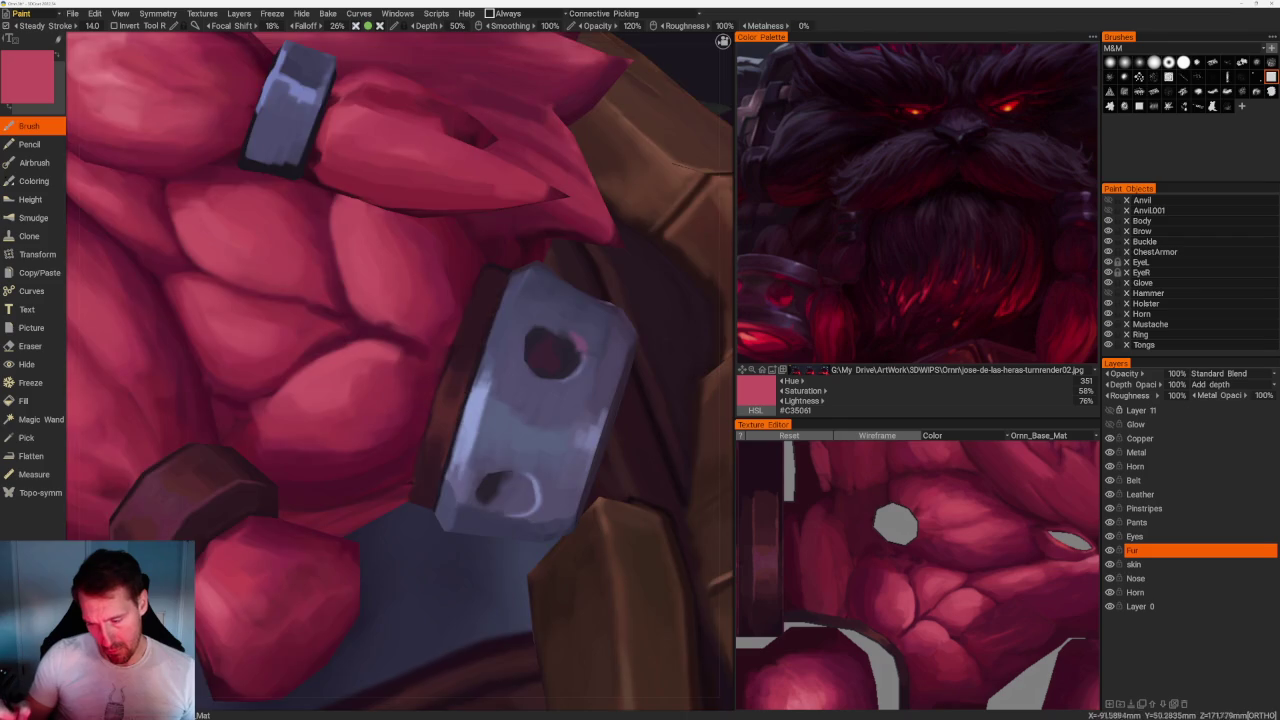
pyautogui.scroll(-10, 366, 131)
pyautogui.moveTo(366, 131)
pyautogui.mouseDown()
pyautogui.moveTo(491, 174)
pyautogui.moveTo(518, 199)
pyautogui.moveTo(523, 237)
pyautogui.moveTo(506, 229)
pyautogui.moveTo(529, 309)
pyautogui.mouseUp()
# Paint light pink highlights, then dark red, across the front of the beard.
pyautogui.scroll(8, 570, 297)
pyautogui.scroll(5, 612, 285)
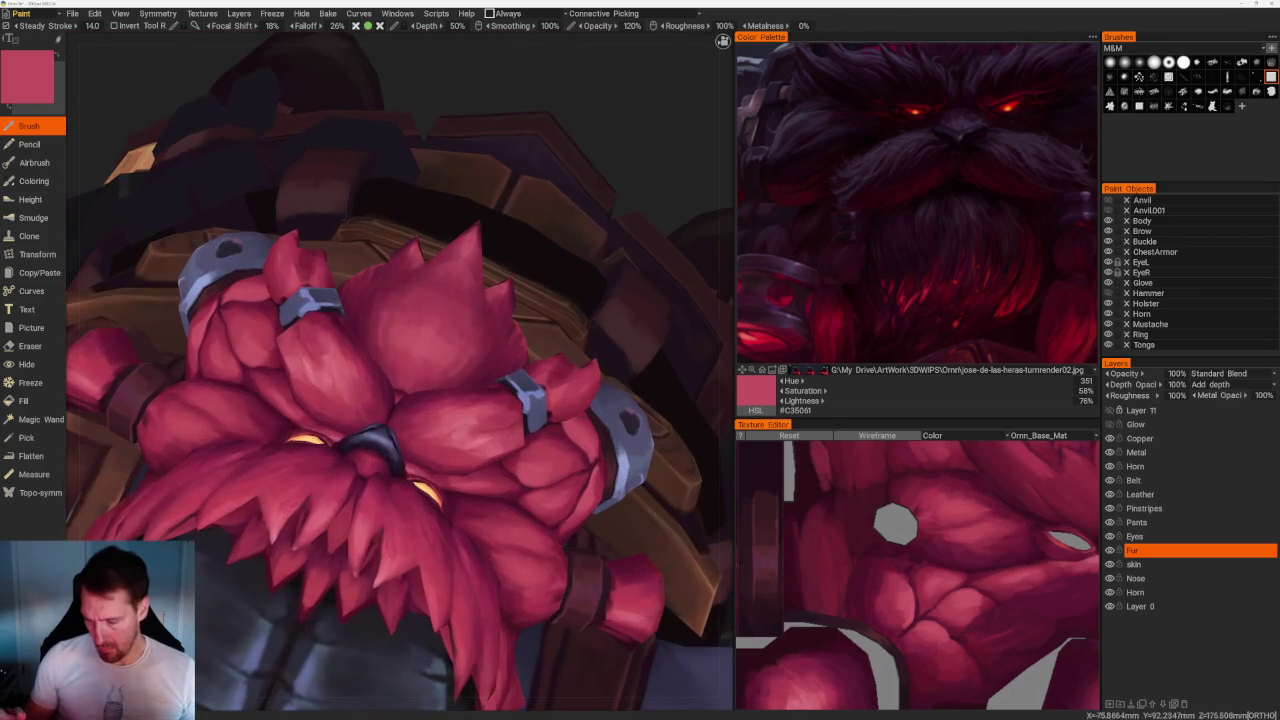
pyautogui.press('v')
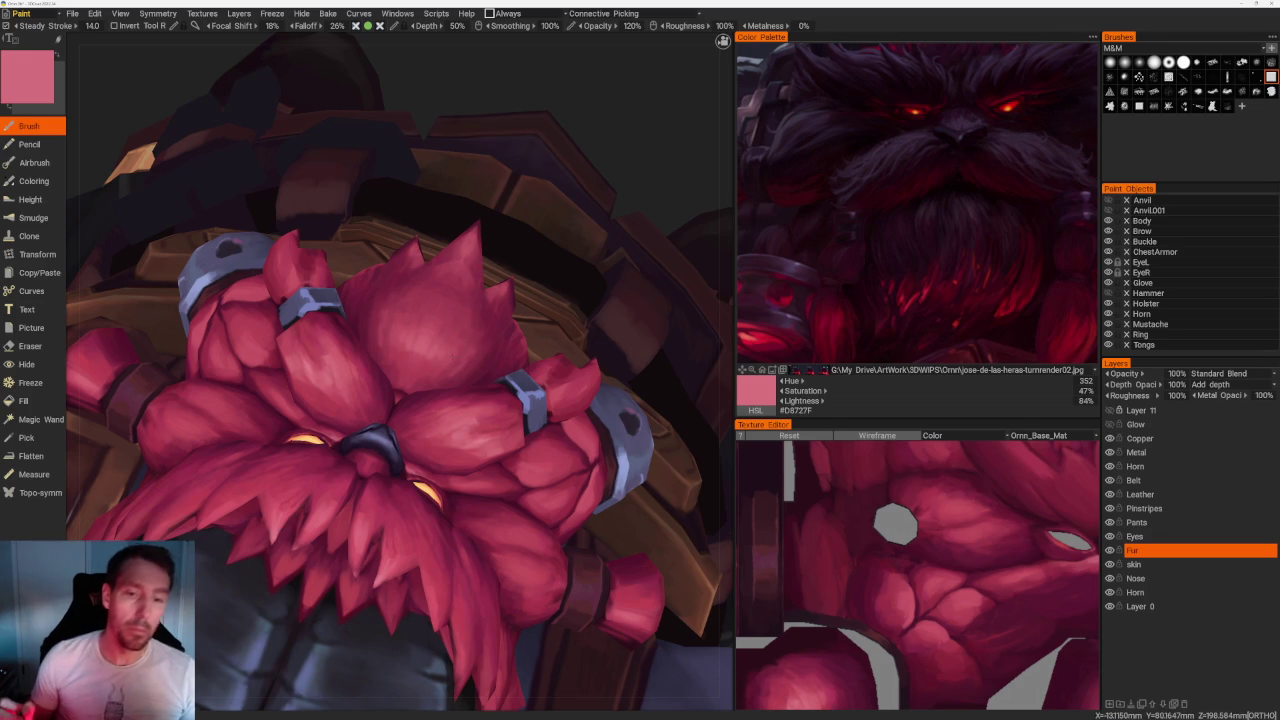
pyautogui.moveTo(400, 400); pyautogui.dragTo(378, 384, button='middle')
pyautogui.scroll(-5, 457, 183)
pyautogui.moveTo(457, 183)
pyautogui.mouseDown()
pyautogui.moveTo(514, 271)
pyautogui.moveTo(494, 283)
pyautogui.mouseUp()
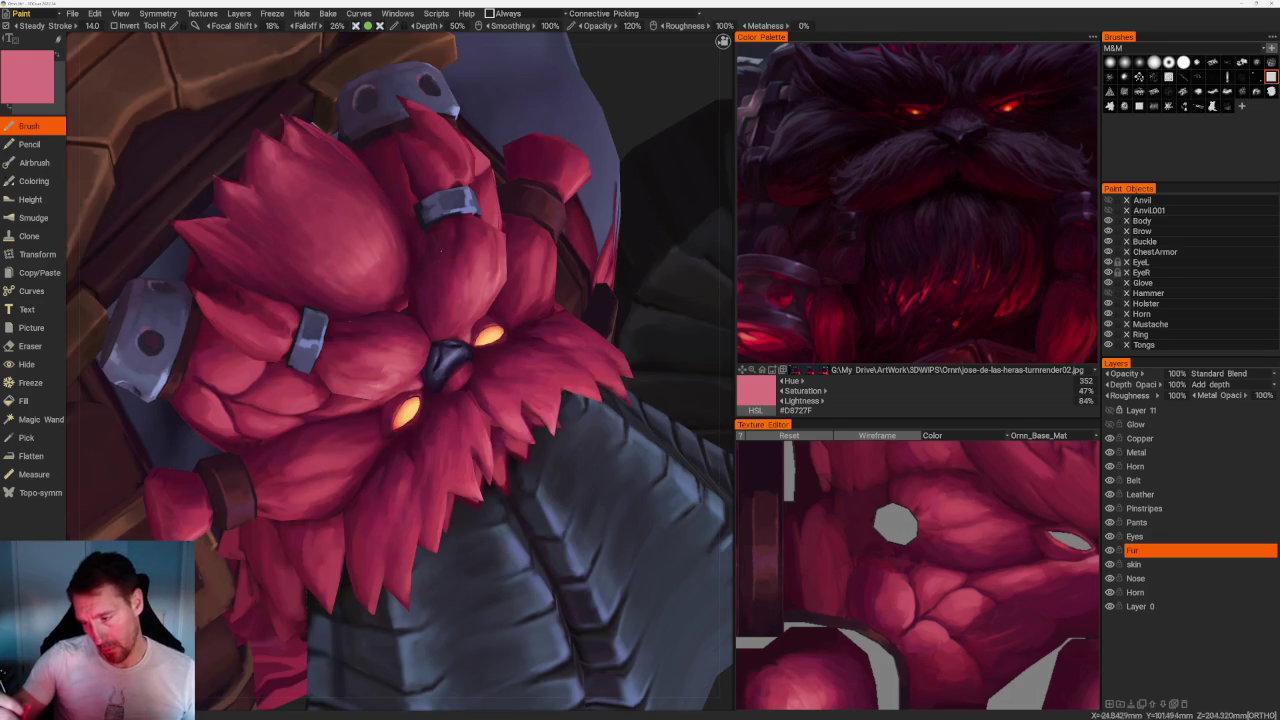
pyautogui.press('v')
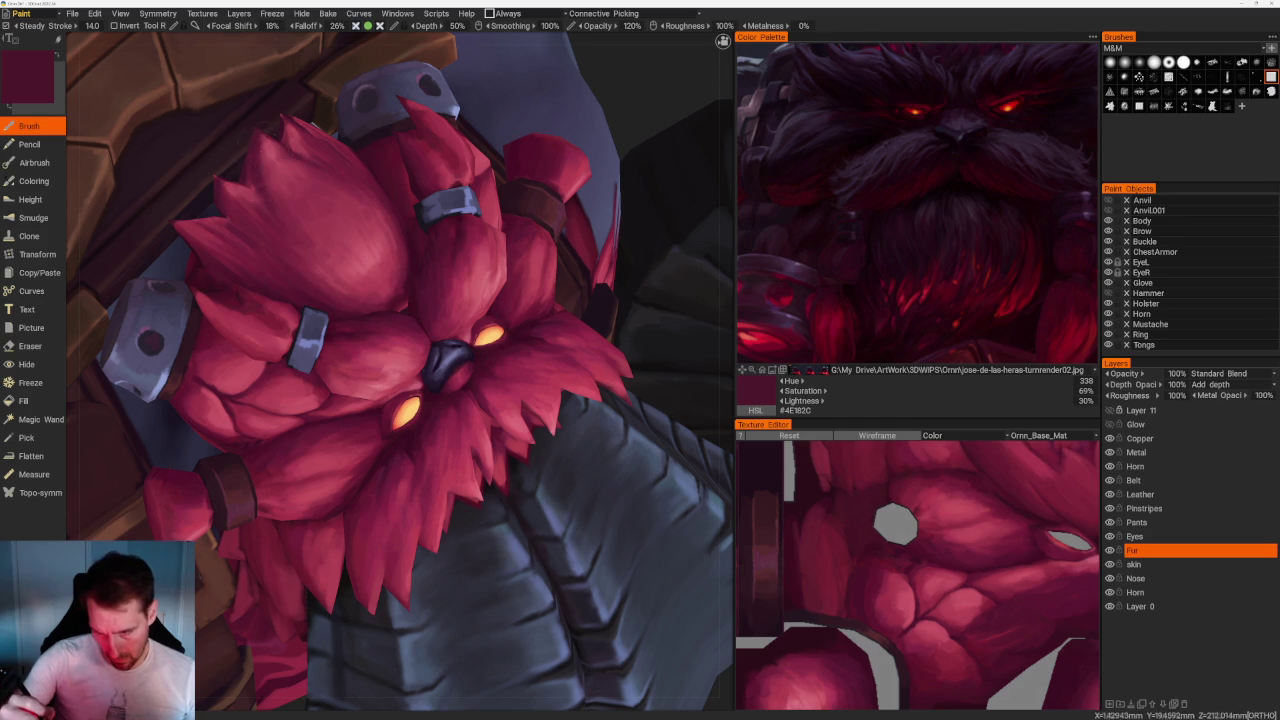
# Alternate pink, lighter and darker reds between the strands, settling on rose red #A83F56.
pyautogui.press('v')
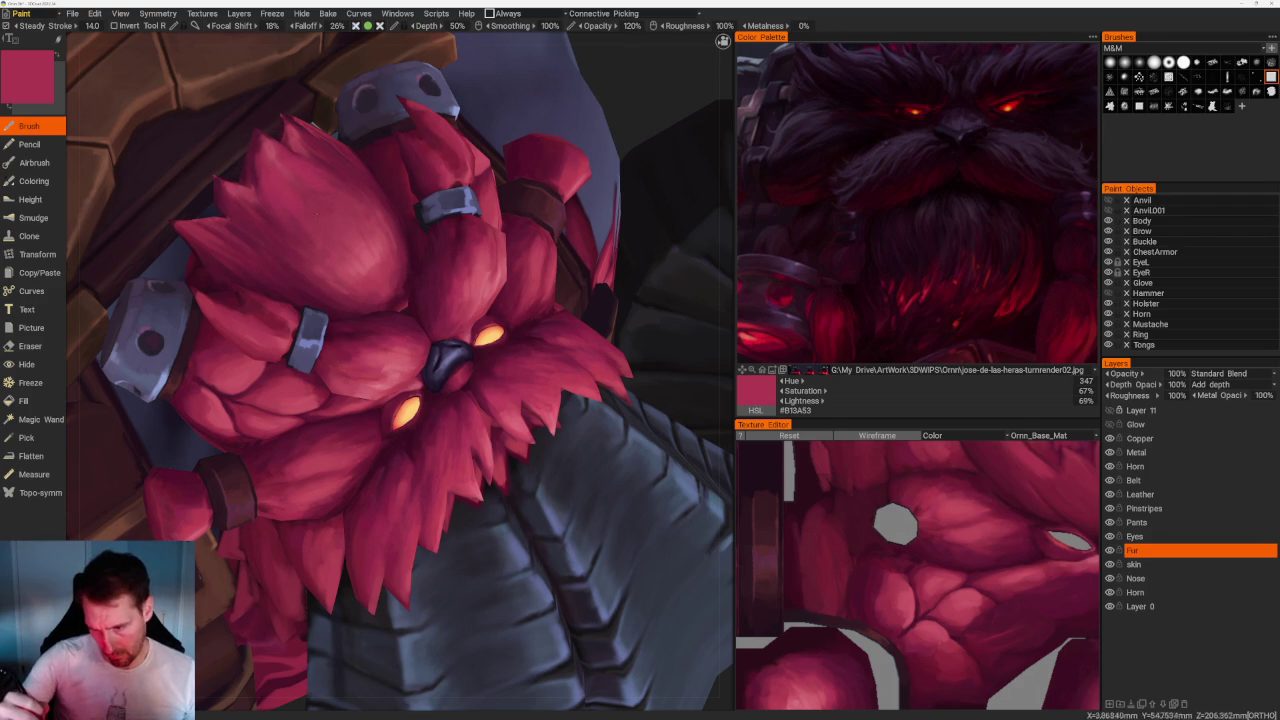
pyautogui.press('v')
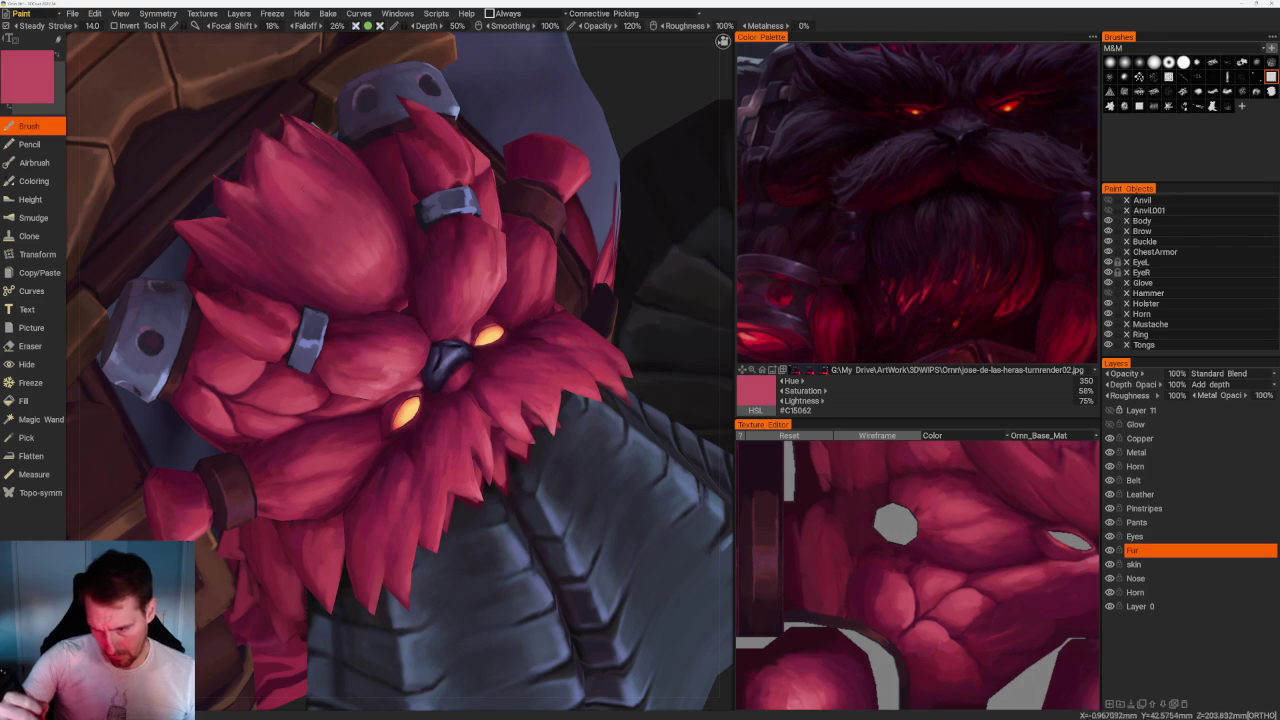
pyautogui.press('v')
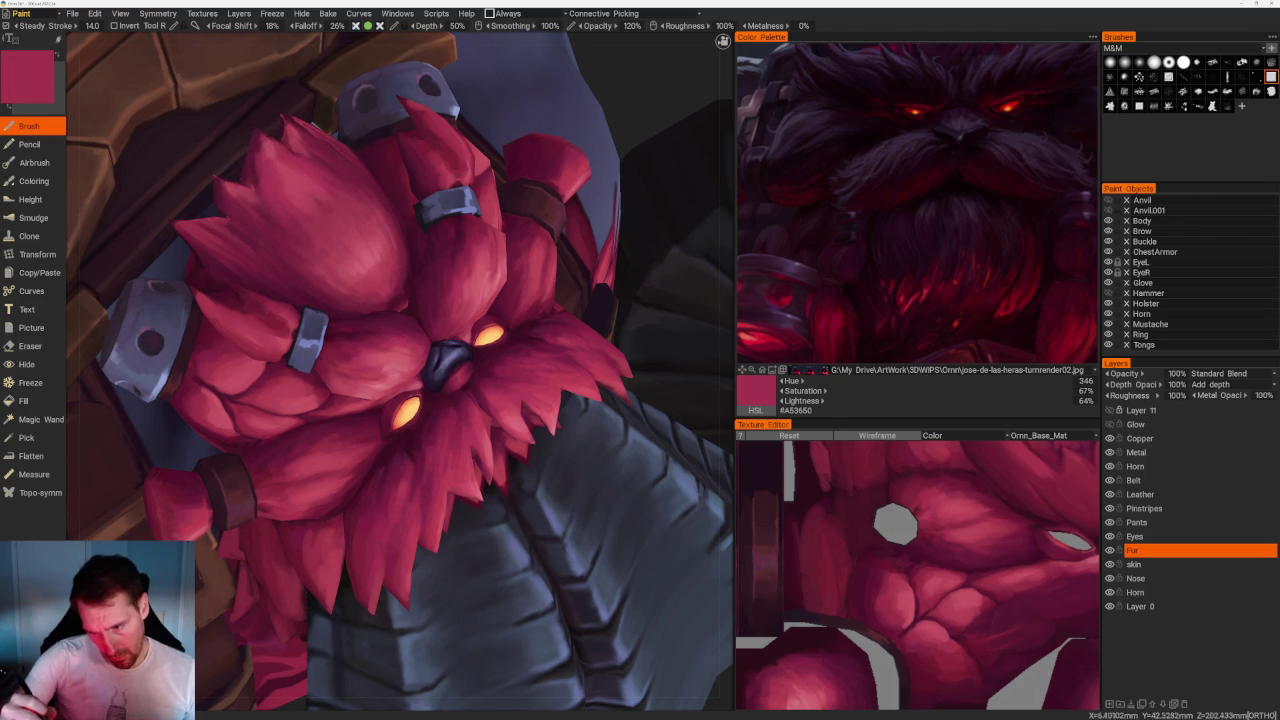
pyautogui.press('v')
pyautogui.scroll(-10, 400, 360)
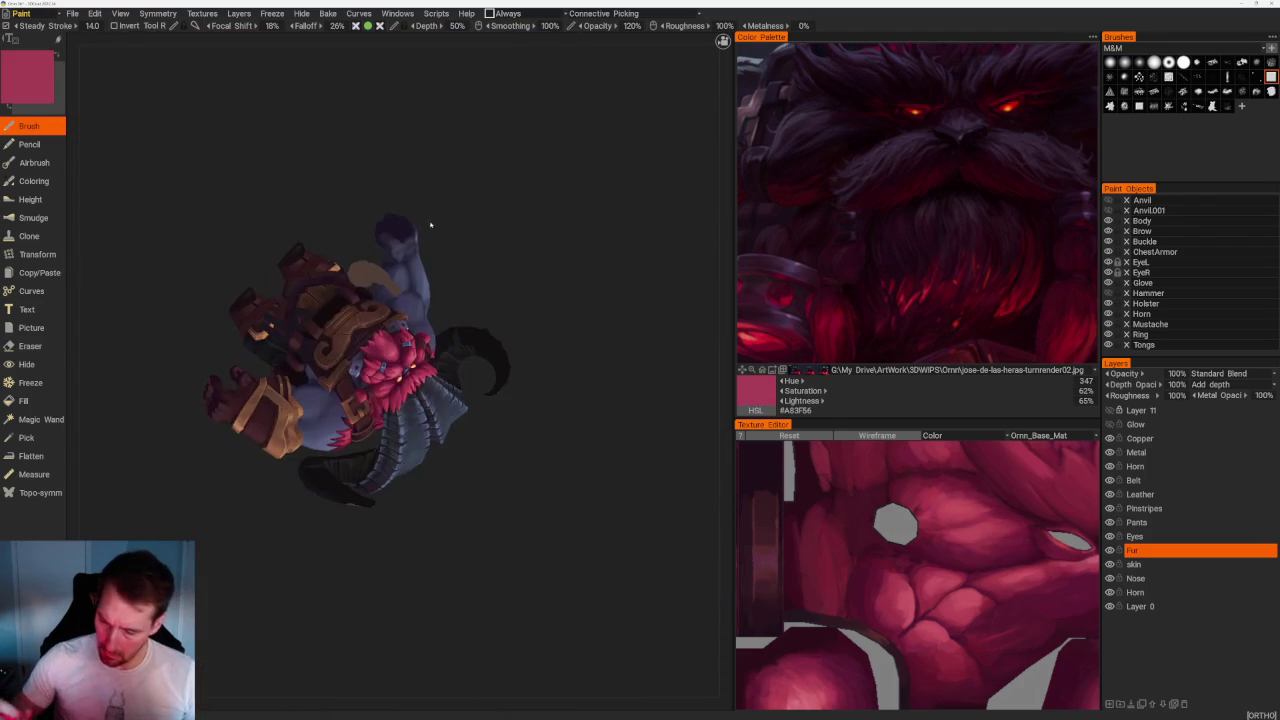
# Turn the character to a front view and pick a mid-dark beard red.
pyautogui.moveTo(586, 289); pyautogui.dragTo(505, 322)
pyautogui.scroll(3, 505, 322)
pyautogui.scroll(3, 511, 449)
pyautogui.scroll(3, 543, 543)
pyautogui.press('v')
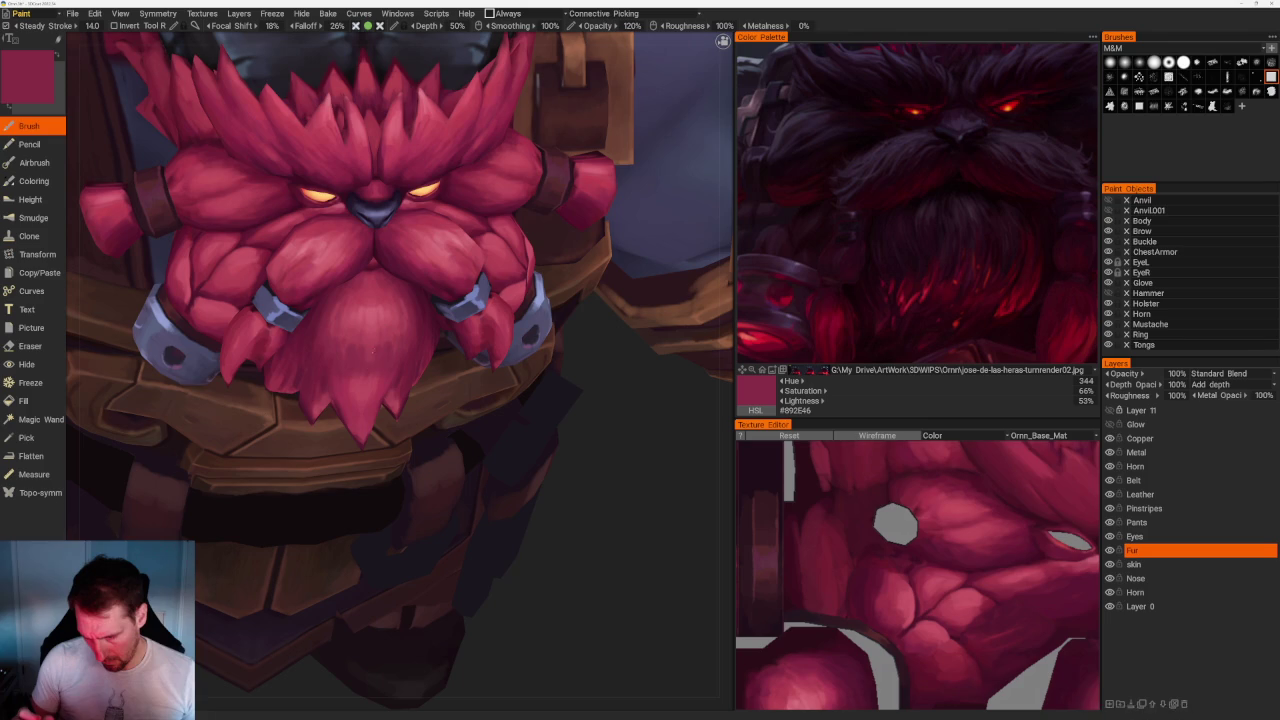
# Paint light pink highlight strokes along the spiky beard tips above the glowing eyes.
pyautogui.scroll(2, 445, 58)
pyautogui.scroll(3, 445, 58)
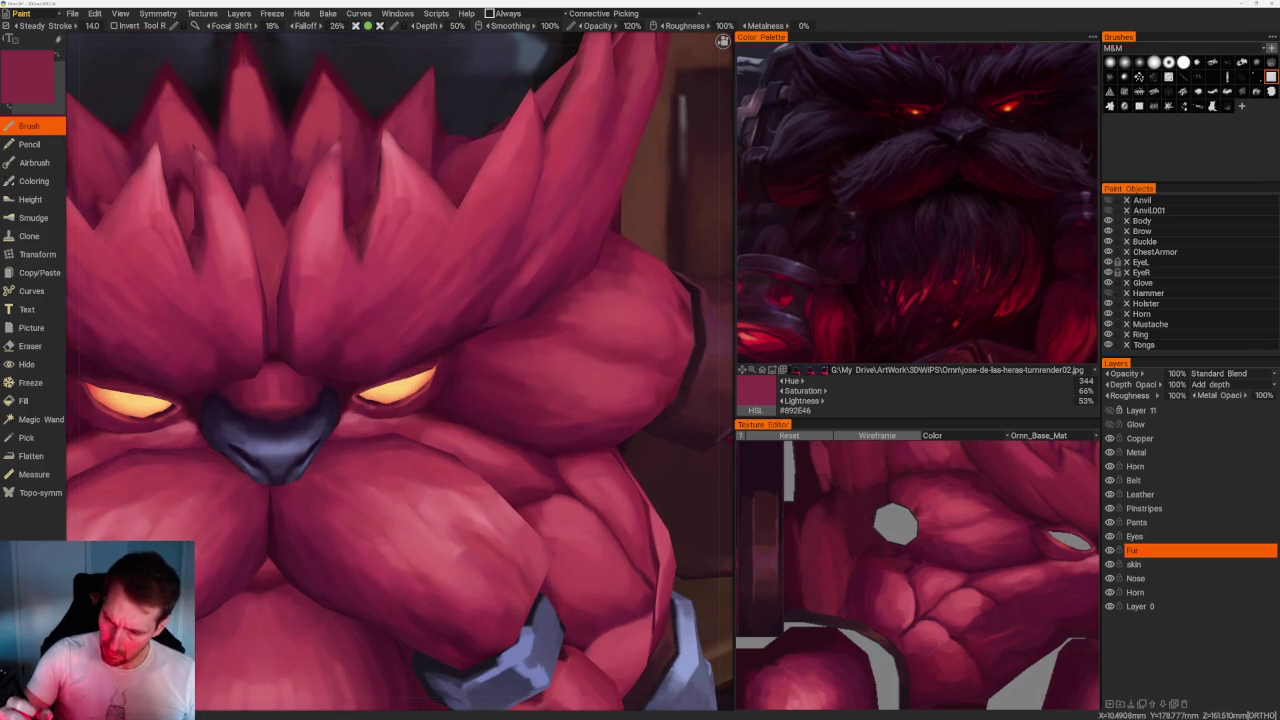
pyautogui.press('v')
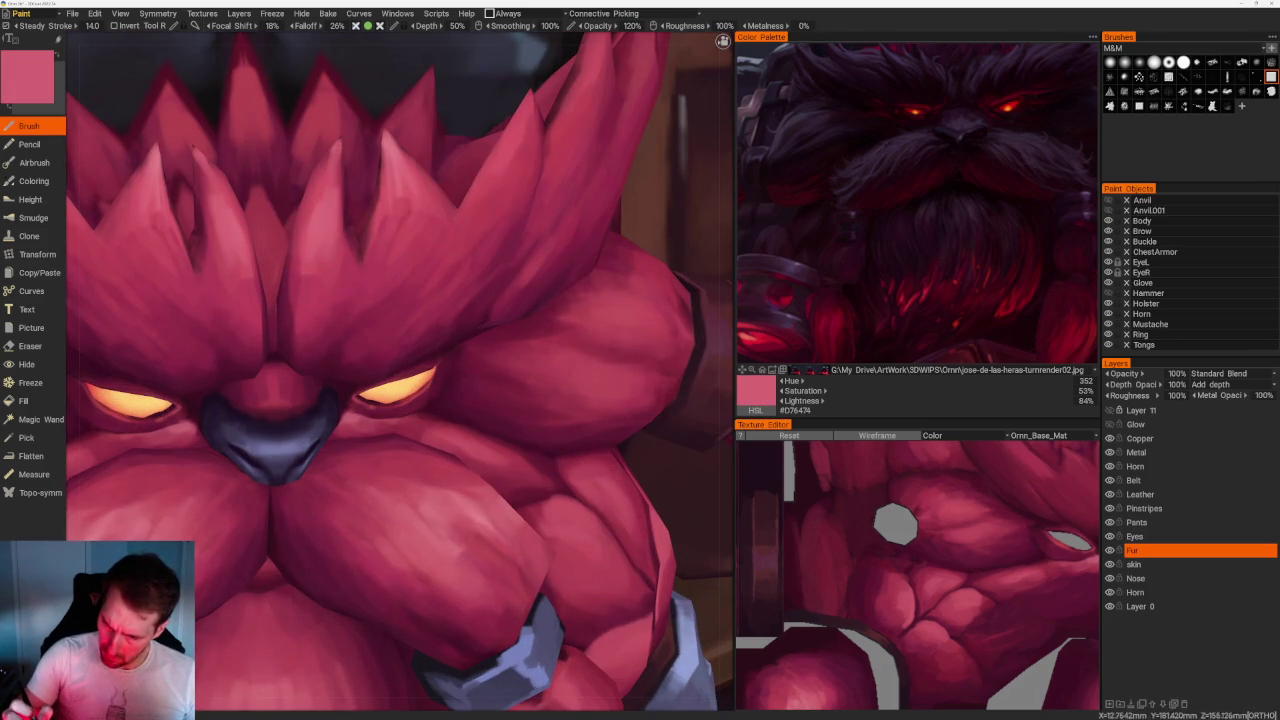
pyautogui.moveTo(216, 186); pyautogui.dragTo(210, 158)
pyautogui.moveTo(326, 182); pyautogui.dragTo(322, 150)
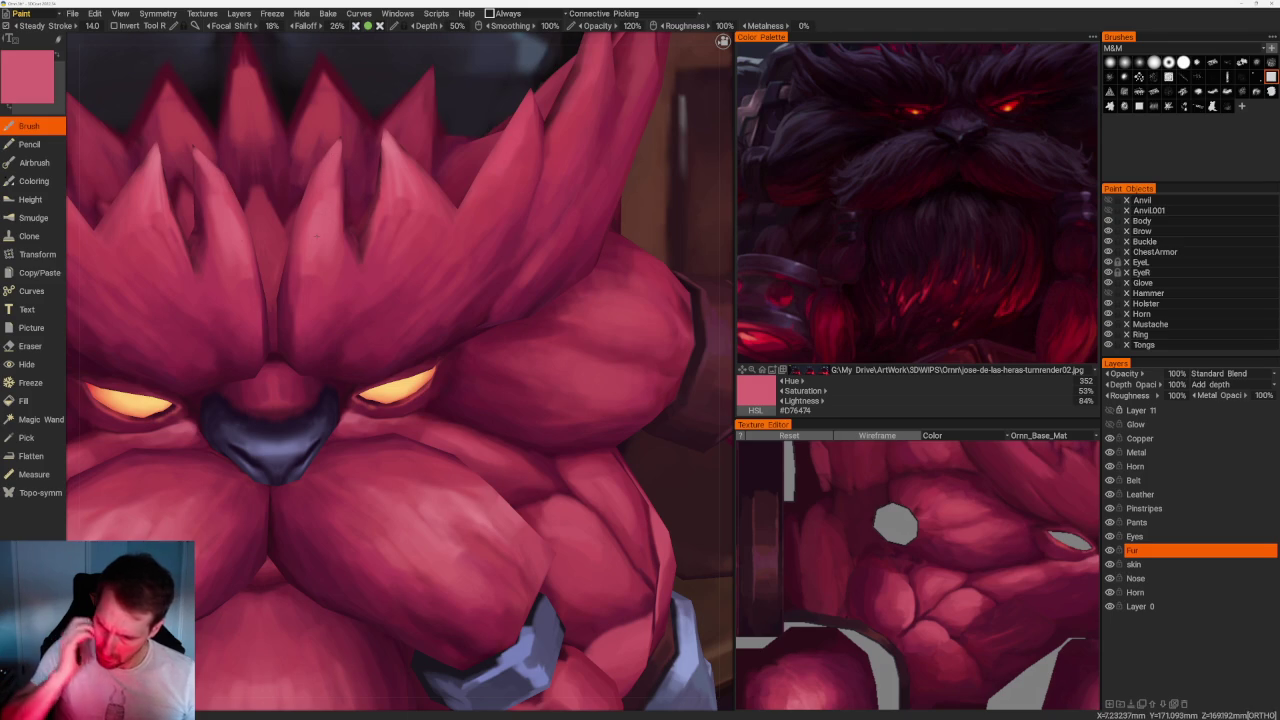
# Turn toward the beard and face, sampling dark maroon #5C1C30, mid and darker reds.
pyautogui.scroll(-10, 400, 360)
pyautogui.moveTo(632, 314)
pyautogui.keyDown('alt'); pyautogui.mouseDown()
pyautogui.moveTo(611, 288)
pyautogui.moveTo(617, 263)
pyautogui.moveTo(634, 263)
pyautogui.moveTo(606, 297)
pyautogui.mouseUp(); pyautogui.keyUp('alt')
pyautogui.keyDown('alt'); pyautogui.moveTo(606, 297); pyautogui.dragTo(603, 545, button='right'); pyautogui.keyUp('alt')
pyautogui.scroll(2, 463, 277)
pyautogui.press('v')
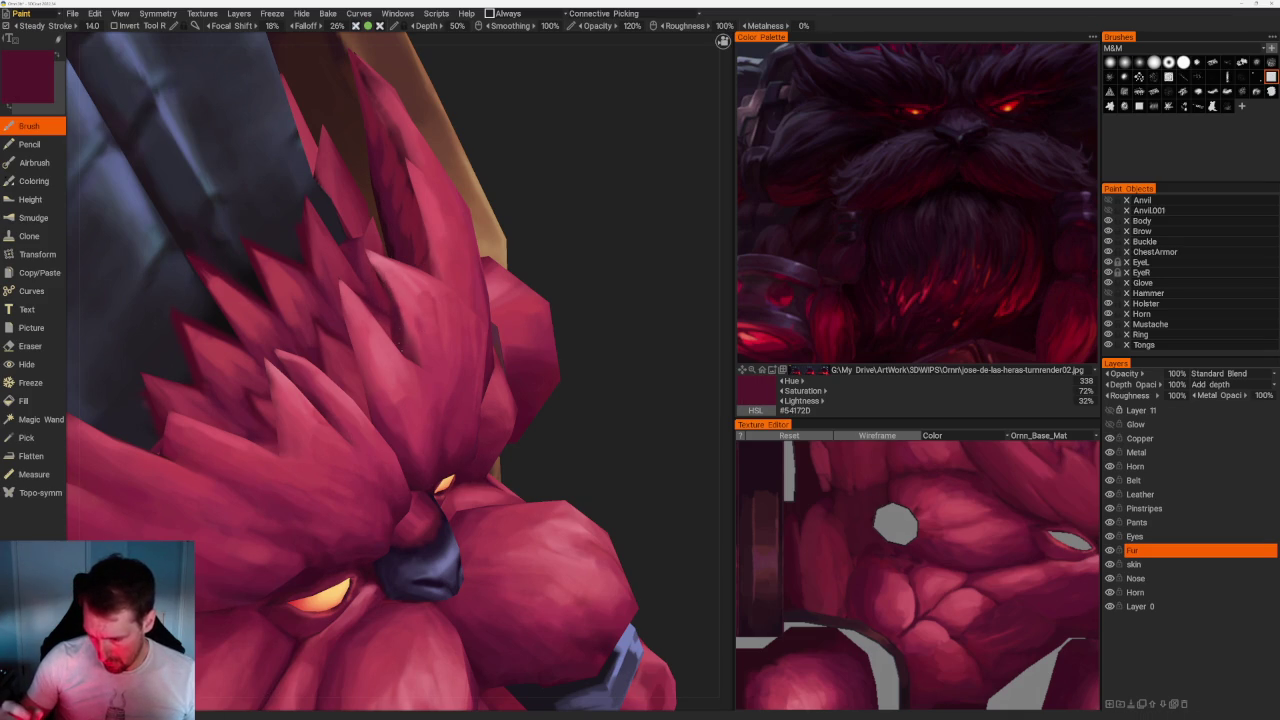
pyautogui.press('v')
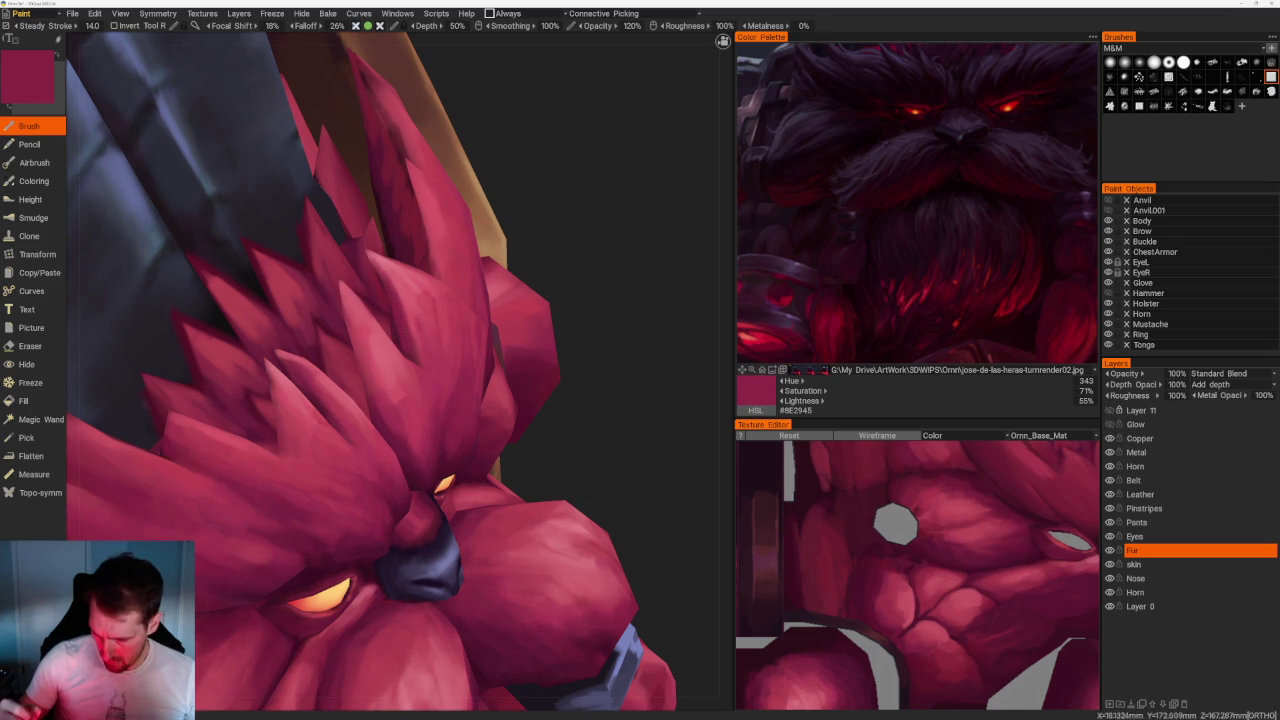
pyautogui.press('v')
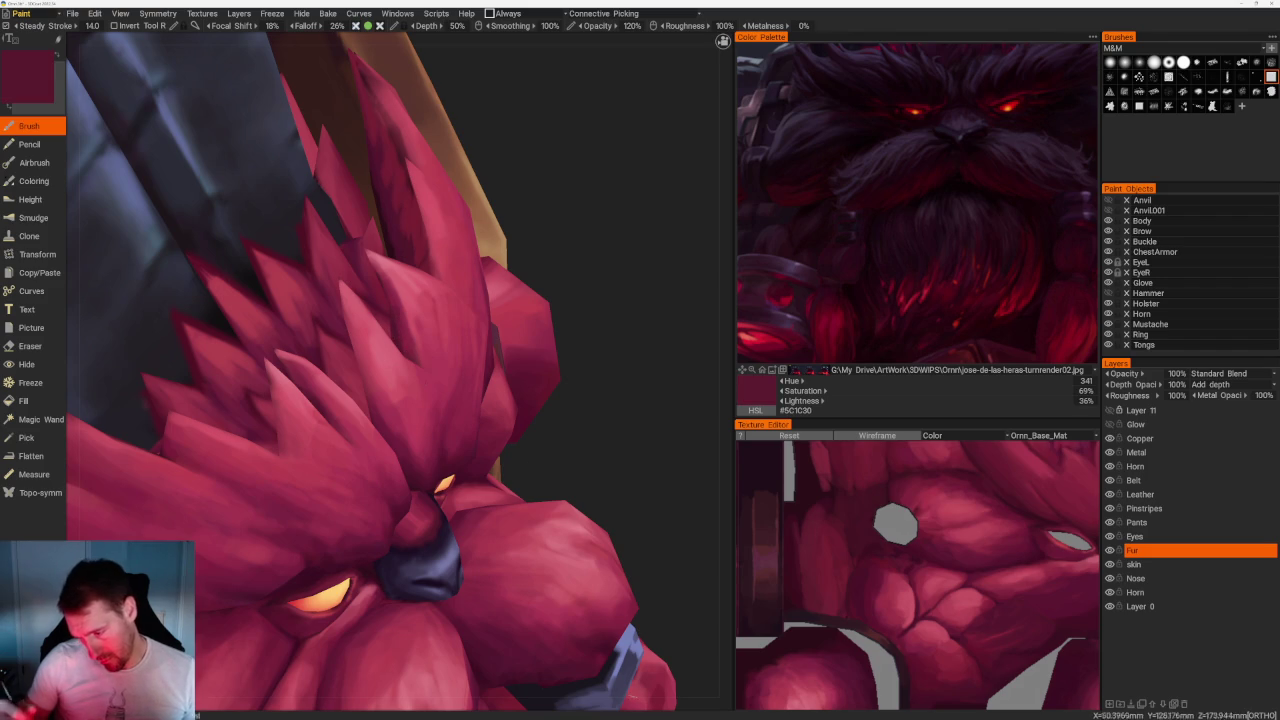
pyautogui.moveTo(494, 212); pyautogui.dragTo(514, 266, button='middle')
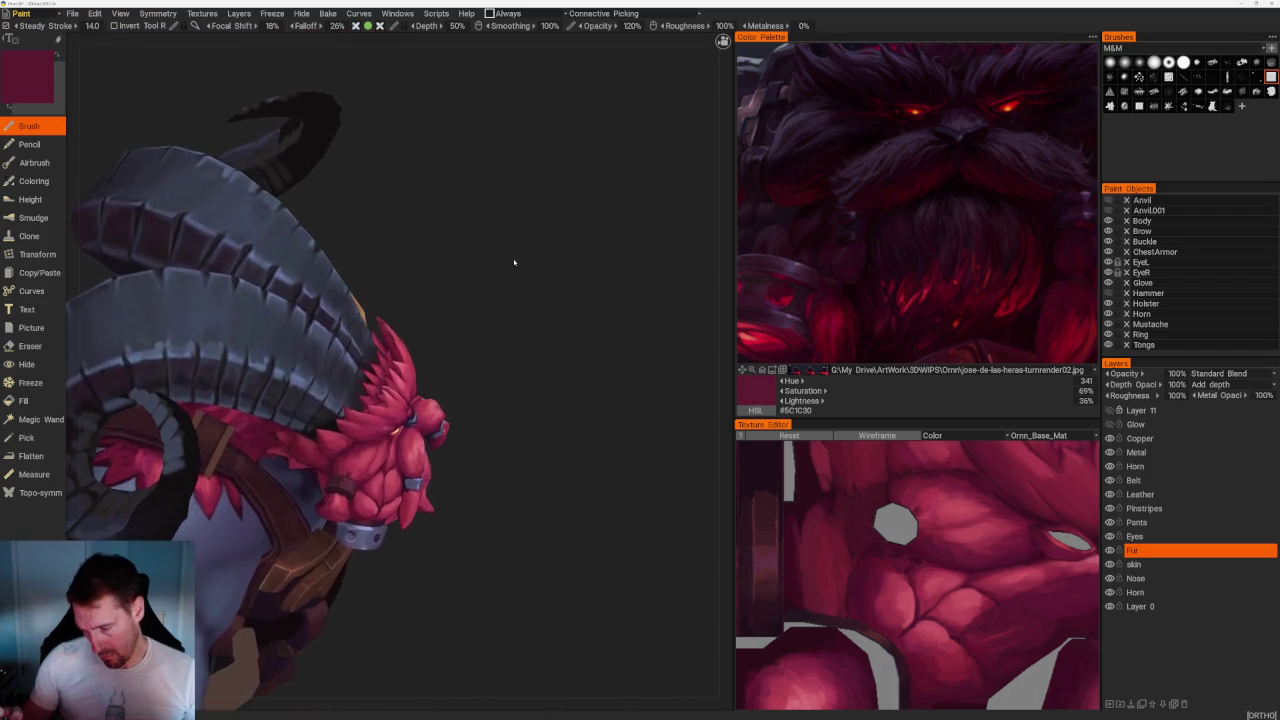
# Check the beard from the horn, back and front views, sampling rose red #AD4358 from the fur.
pyautogui.scroll(5, 589, 481)
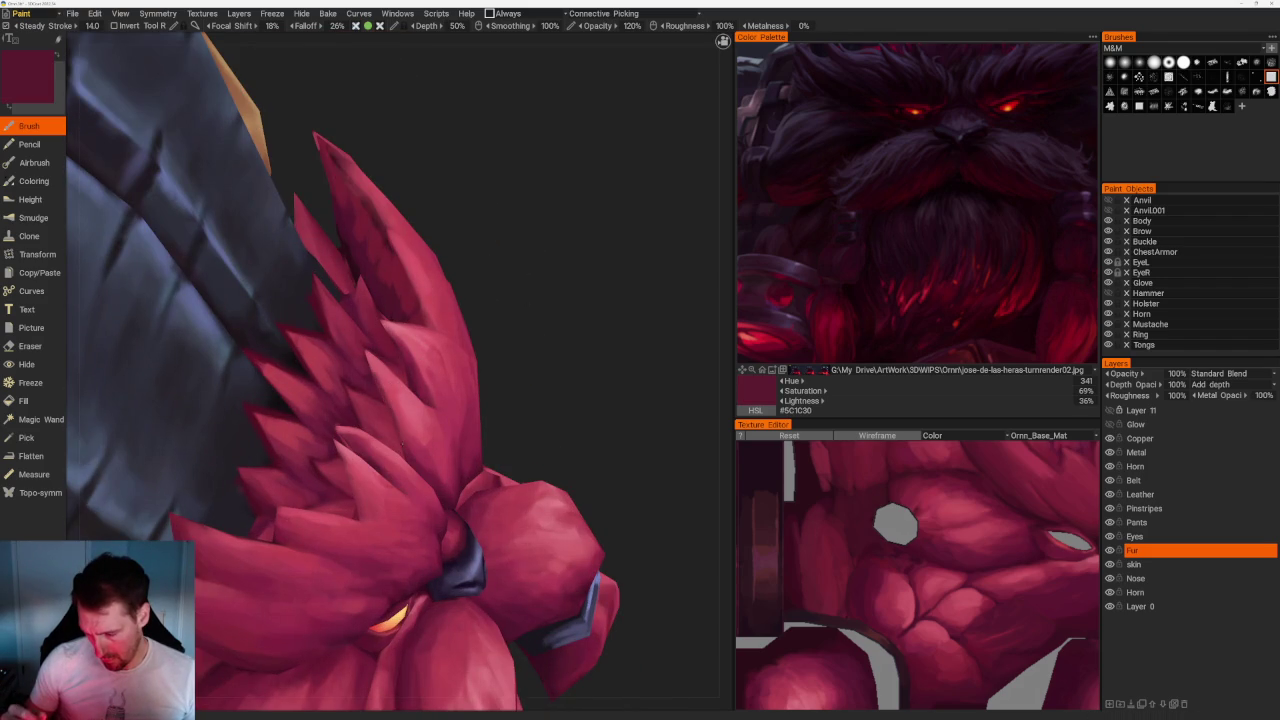
pyautogui.press('v')
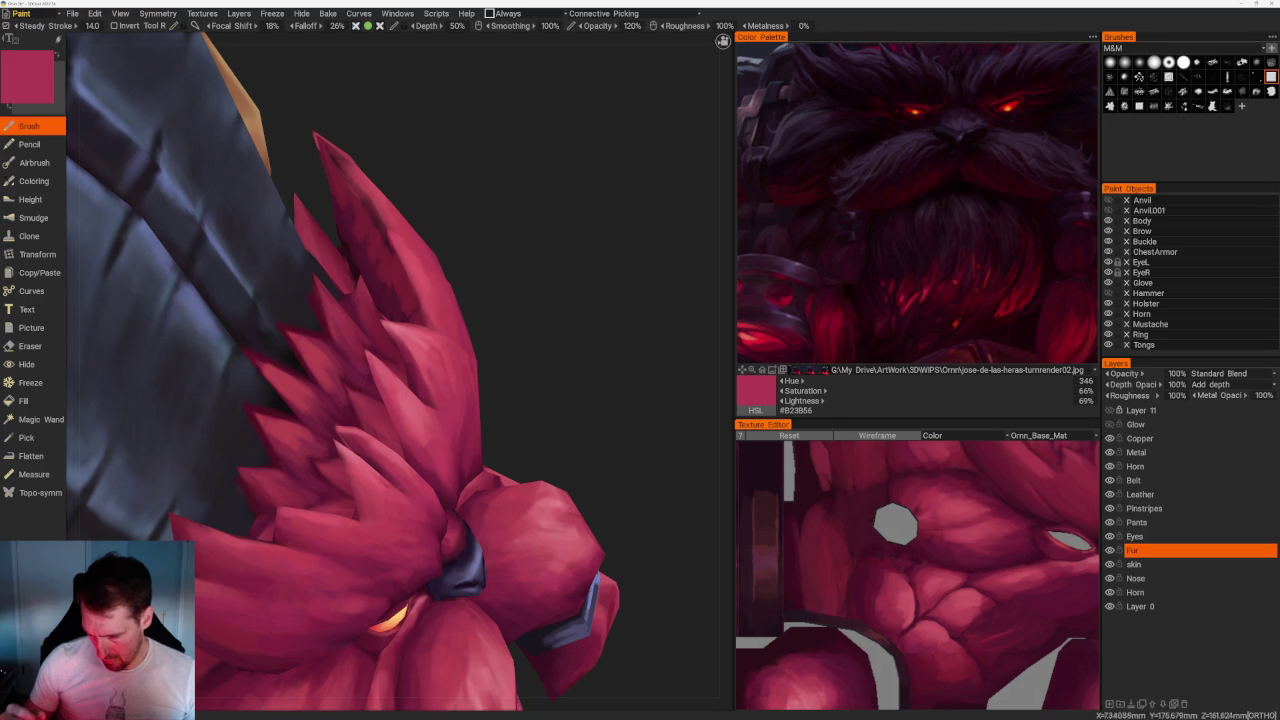
pyautogui.press('v')
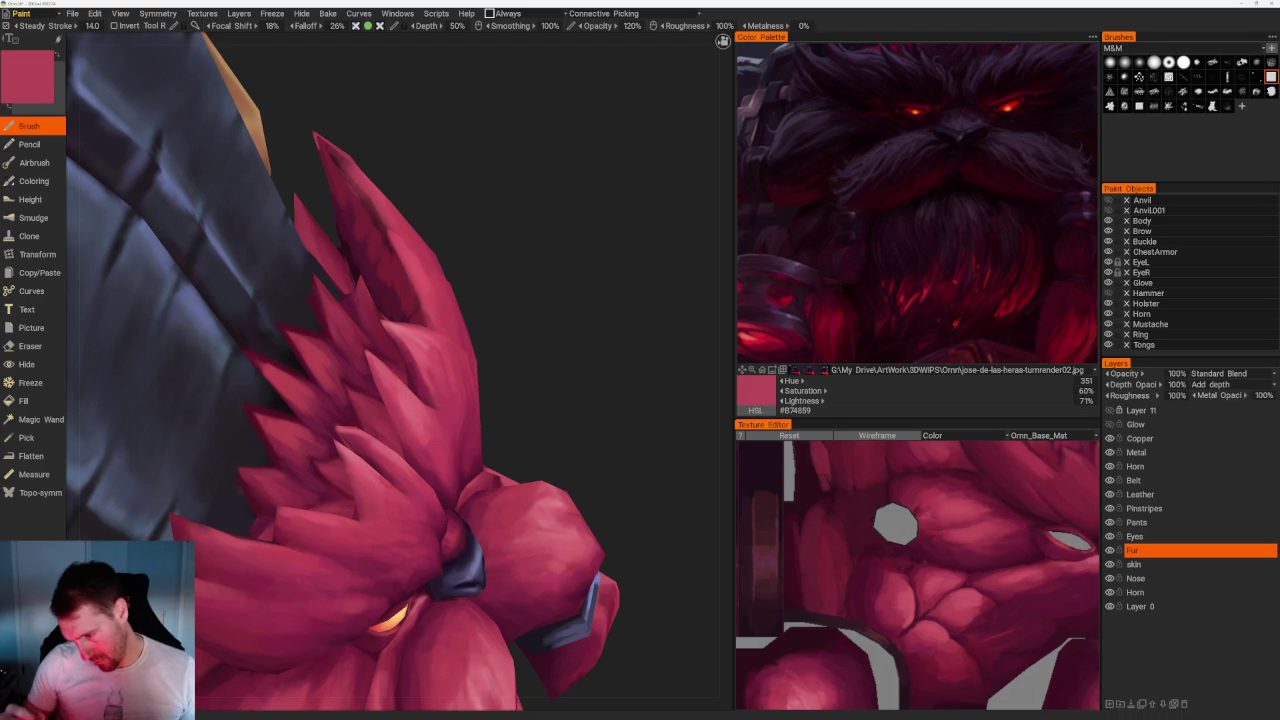
pyautogui.scroll(-5, 479, 289)
pyautogui.moveTo(430, 300); pyautogui.dragTo(508, 294, button='middle')
pyautogui.scroll(-5, 441, 218)
pyautogui.moveTo(441, 218)
pyautogui.mouseDown(button='middle')
pyautogui.moveTo(491, 263)
pyautogui.moveTo(480, 251)
pyautogui.moveTo(443, 269)
pyautogui.moveTo(280, 226)
pyautogui.moveTo(386, 274)
pyautogui.moveTo(429, 498)
pyautogui.mouseUp(button='middle')
pyautogui.moveTo(429, 498)
pyautogui.mouseDown(button='right')
pyautogui.moveTo(523, 603)
pyautogui.moveTo(607, 668)
pyautogui.mouseUp(button='right')
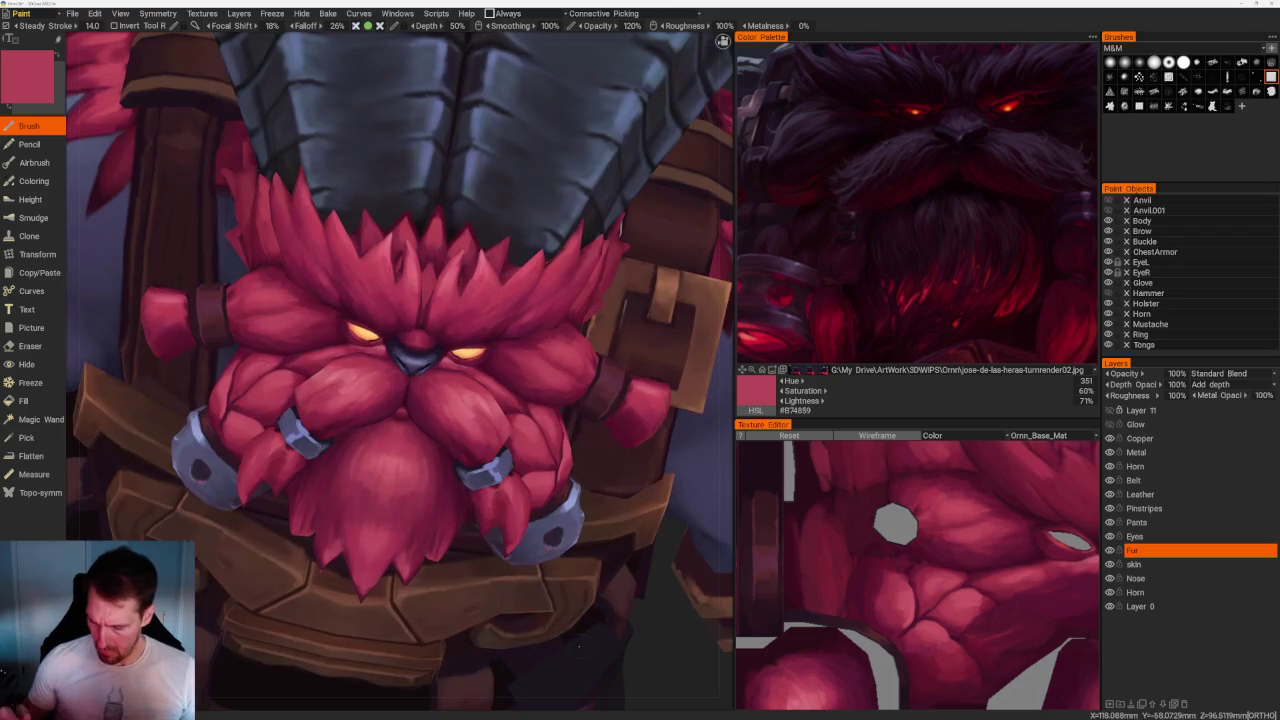
pyautogui.press('v')
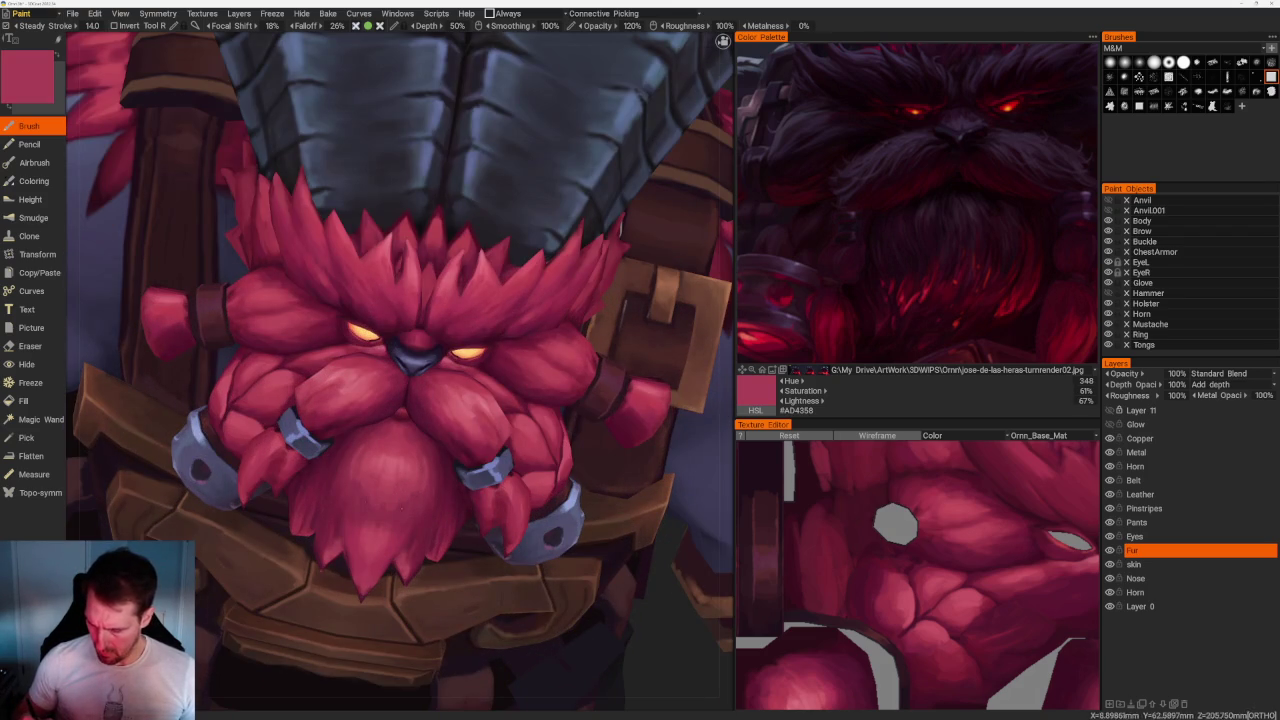
pyautogui.moveTo(437, 512); pyautogui.dragTo(398, 206, button='right')
pyautogui.moveTo(398, 206); pyautogui.dragTo(534, 226, button='middle')
pyautogui.moveTo(534, 226); pyautogui.dragTo(600, 300, button='right')
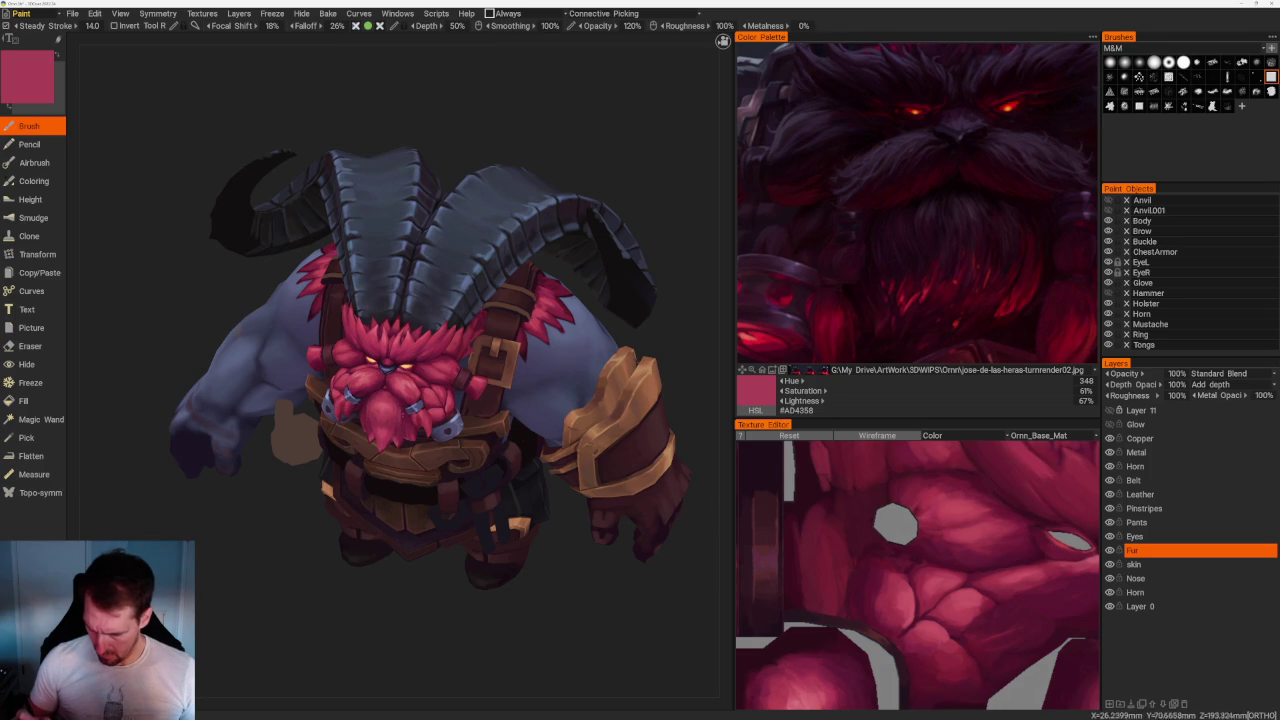
# Orbit to a side-on view, then sample a darker fur pink and a deeper beard red.
pyautogui.moveTo(413, 616)
pyautogui.mouseDown(button='right')
pyautogui.moveTo(414, 486)
pyautogui.moveTo(583, 337)
pyautogui.mouseUp(button='right')
pyautogui.moveTo(583, 337); pyautogui.dragTo(534, 366)
pyautogui.scroll(3, 534, 366)
pyautogui.moveTo(334, 623); pyautogui.dragTo(326, 629)
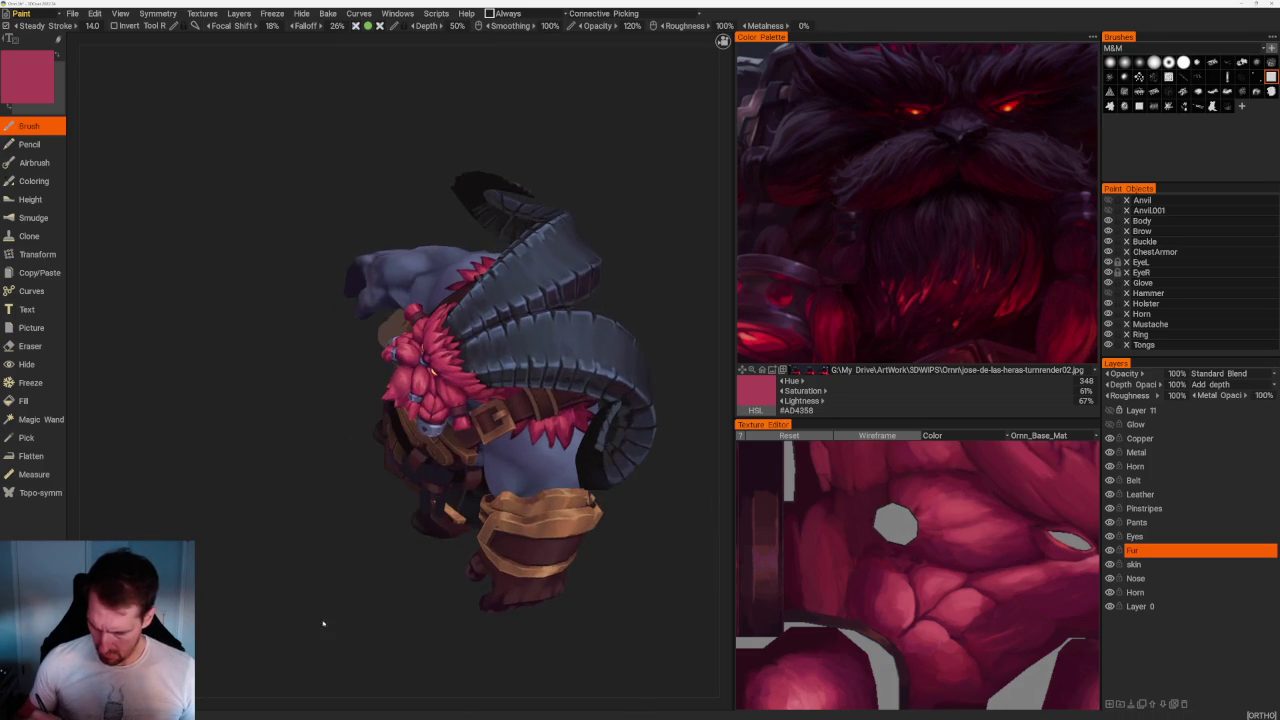
pyautogui.scroll(3, 476, 437)
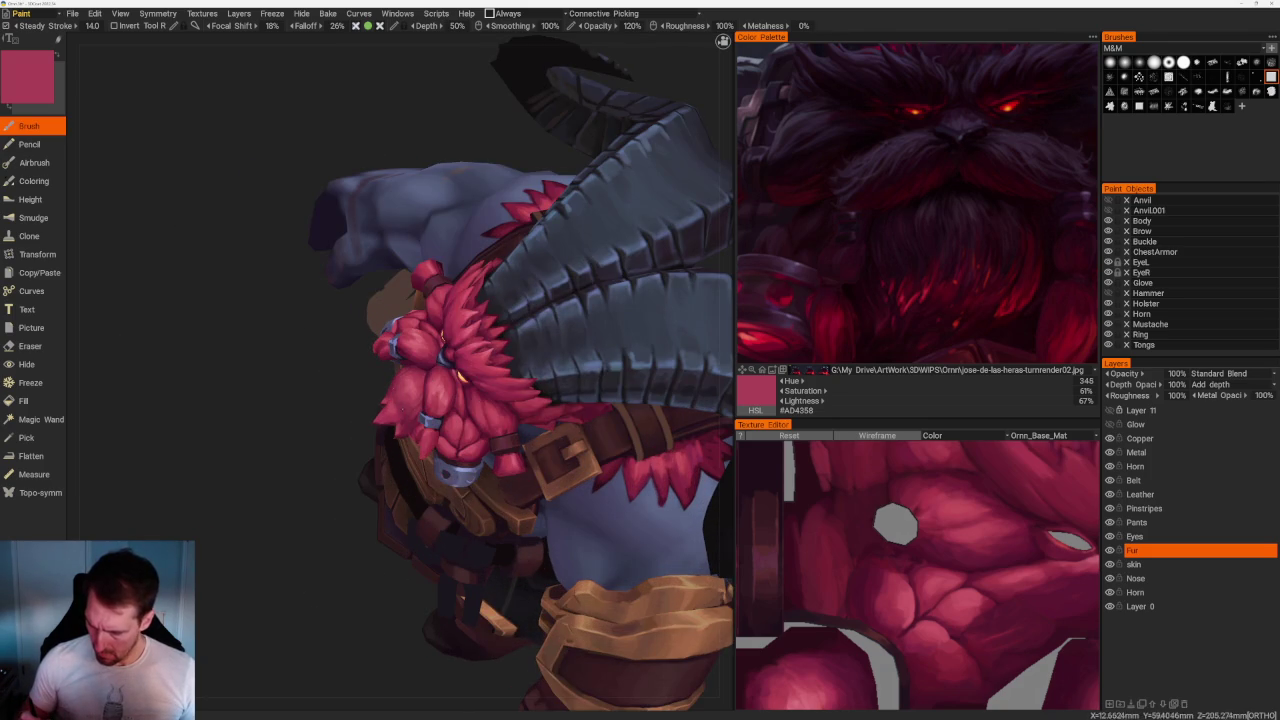
pyautogui.press('v')
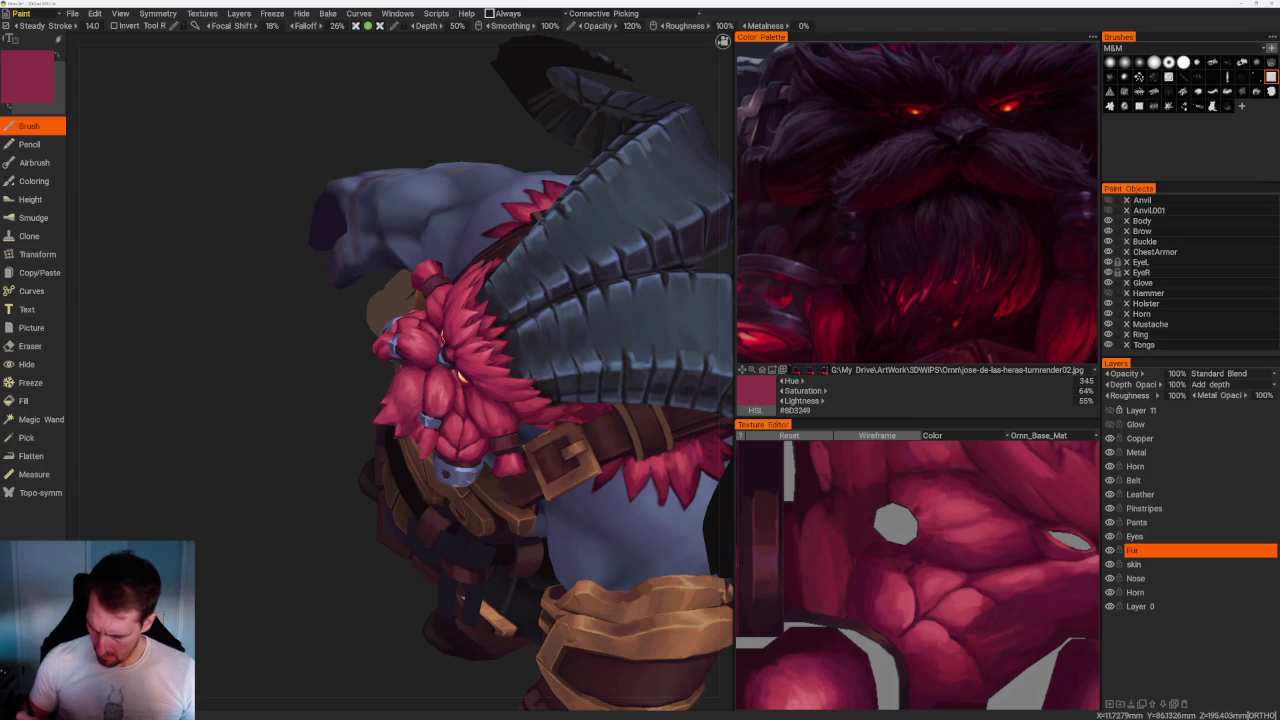
pyautogui.press('v')
# Check the horns from above, then sample a mid-dark red from the front of the beard.
pyautogui.moveTo(330, 560)
pyautogui.mouseDown()
pyautogui.moveTo(343, 543)
pyautogui.moveTo(340, 420)
pyautogui.mouseUp()
pyautogui.scroll(3, 304, 562)
pyautogui.scroll(3, 340, 420)
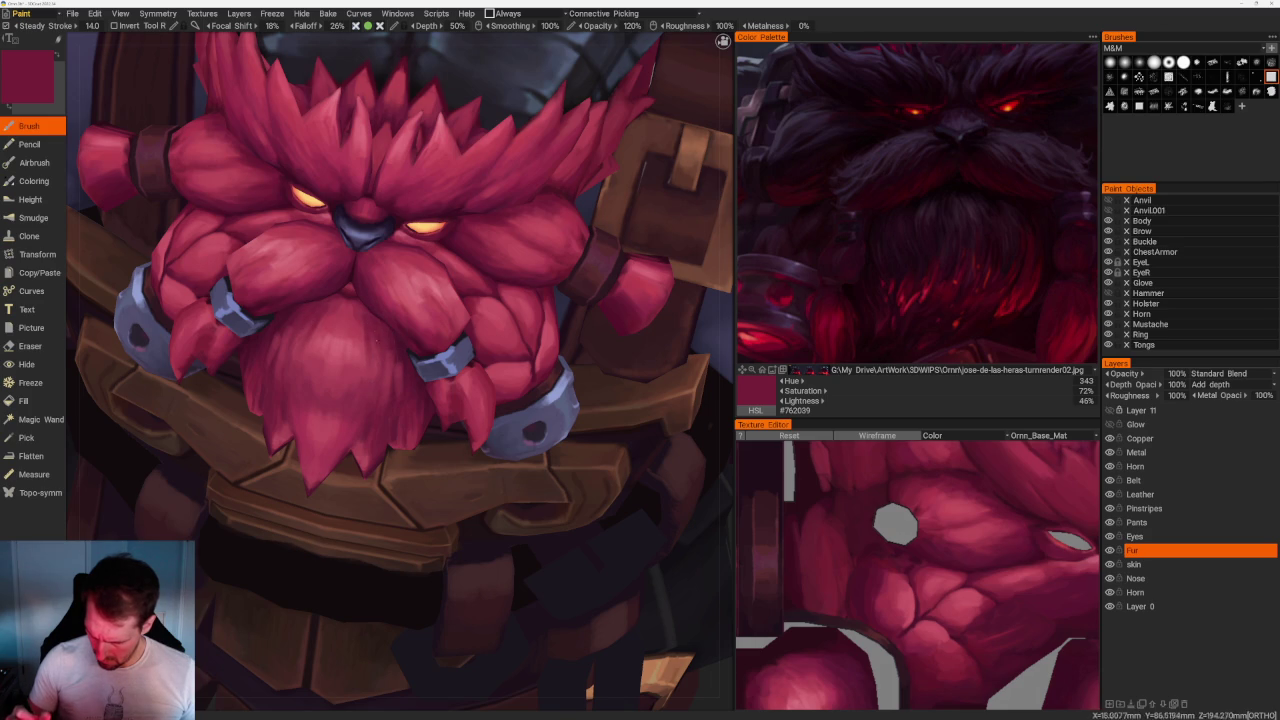
pyautogui.scroll(-5, 446, 149)
pyautogui.moveTo(446, 149); pyautogui.dragTo(476, 211)
pyautogui.scroll(5, 476, 211)
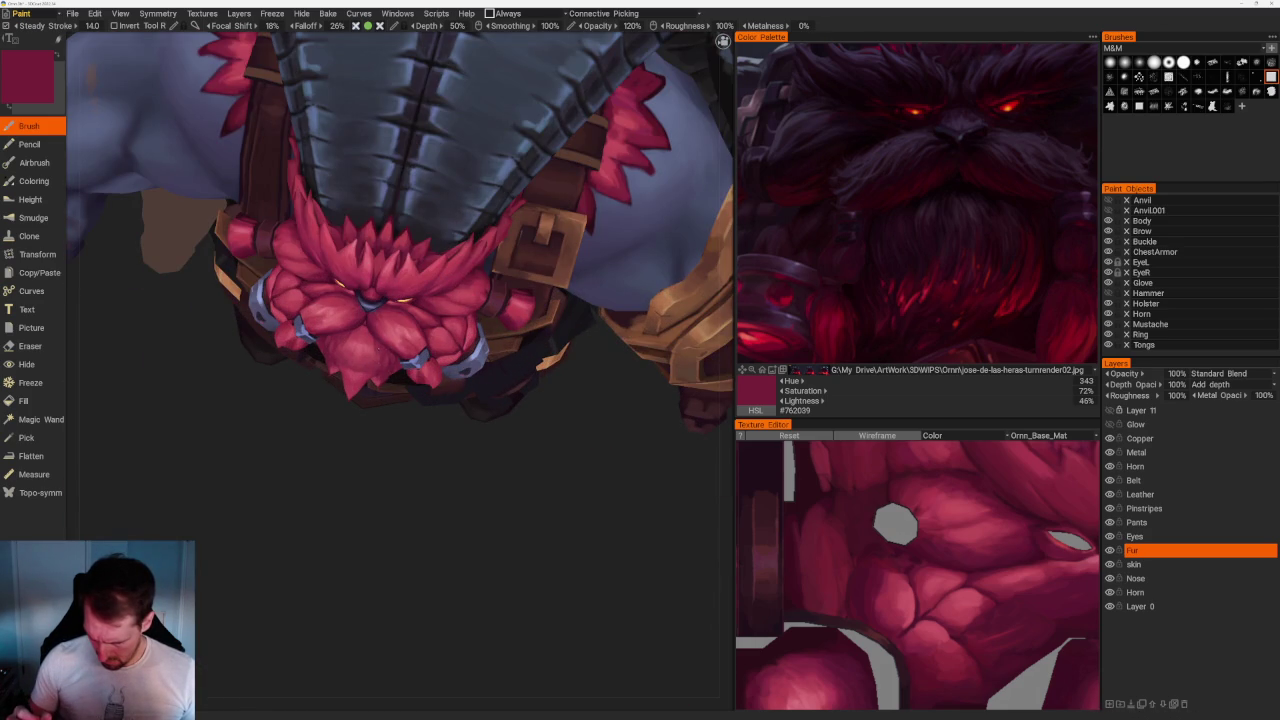
pyautogui.moveTo(372, 411)
pyautogui.mouseDown()
pyautogui.moveTo(366, 523)
pyautogui.moveTo(372, 411)
pyautogui.mouseUp()
pyautogui.press('v')
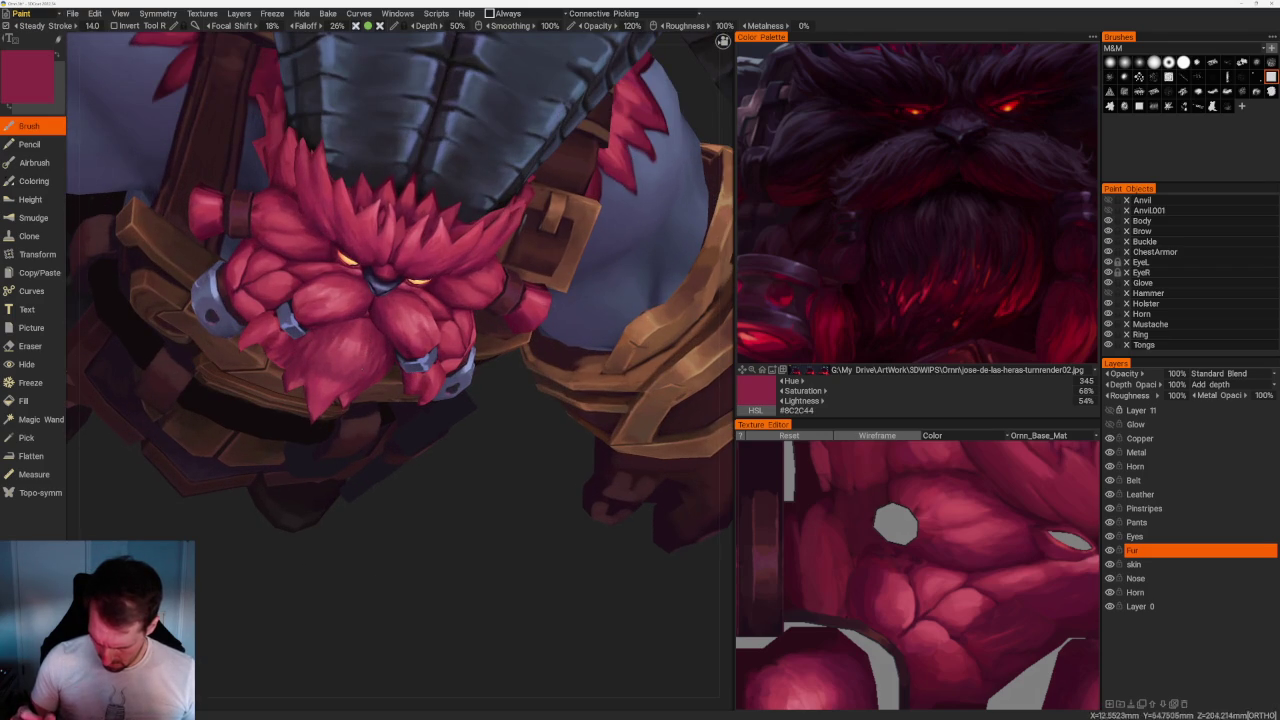
# From a frontal beard view, sample a darker red and then a deep maroon.
pyautogui.moveTo(449, 543); pyautogui.dragTo(409, 500)
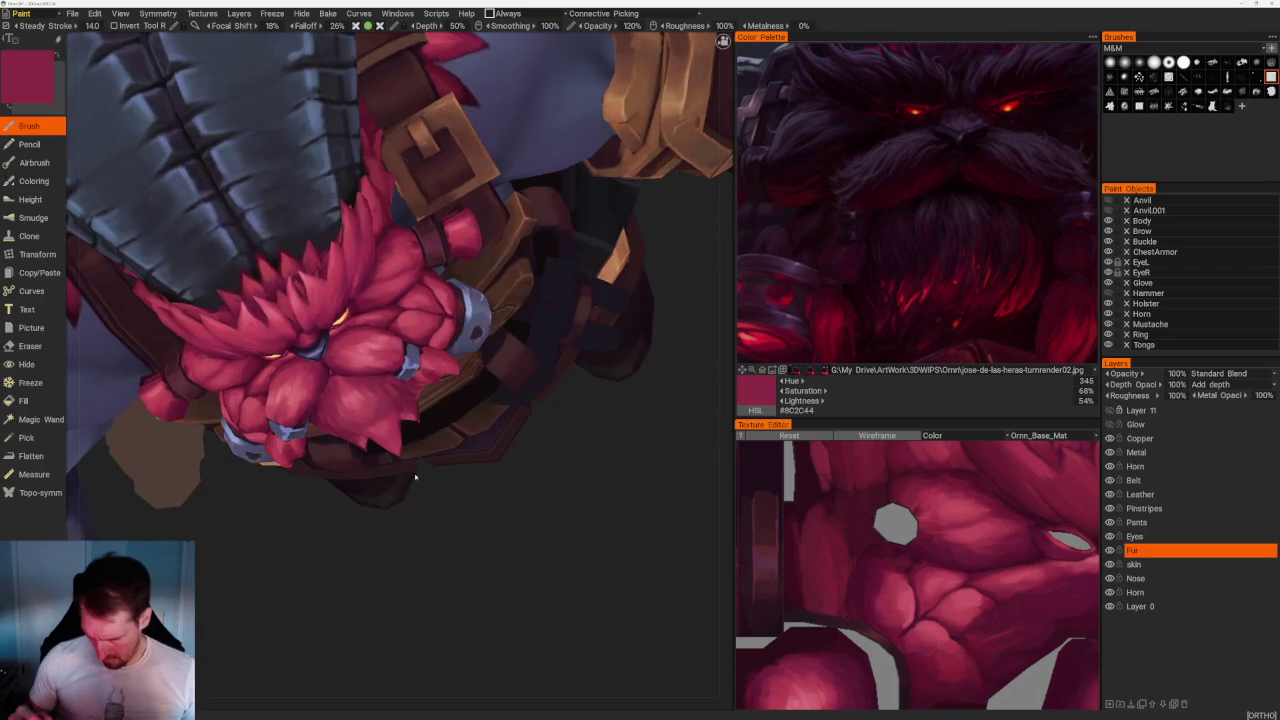
pyautogui.moveTo(509, 509); pyautogui.dragTo(449, 271, button='right')
pyautogui.moveTo(449, 271); pyautogui.dragTo(531, 240)
pyautogui.moveTo(531, 240); pyautogui.dragTo(579, 474, button='right')
pyautogui.moveTo(579, 474); pyautogui.dragTo(449, 394)
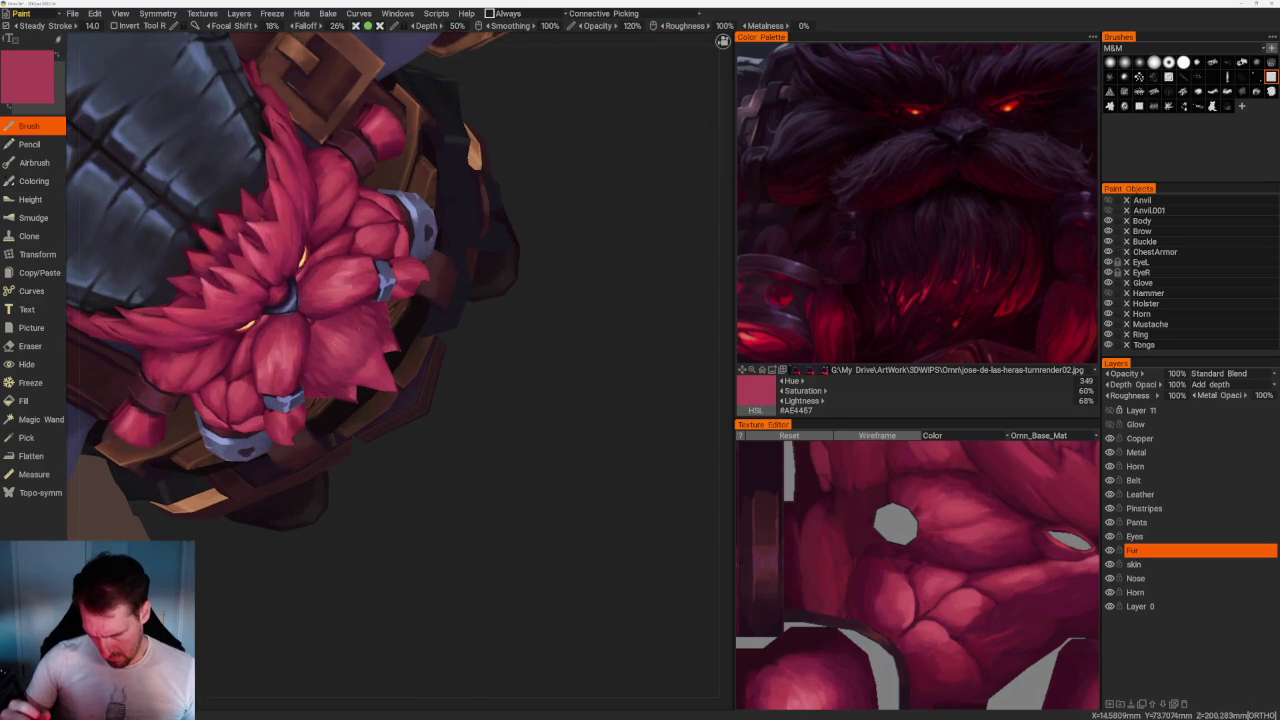
pyautogui.press('v')
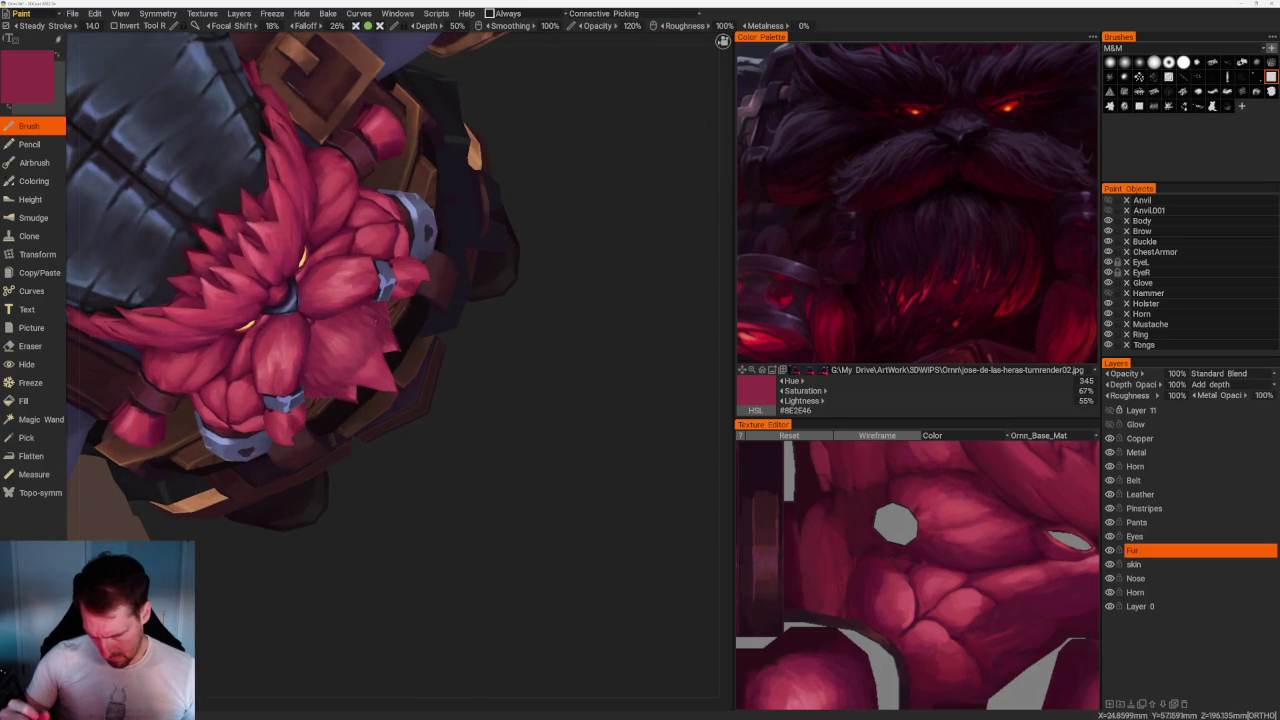
pyautogui.press('v')
pyautogui.press('v')
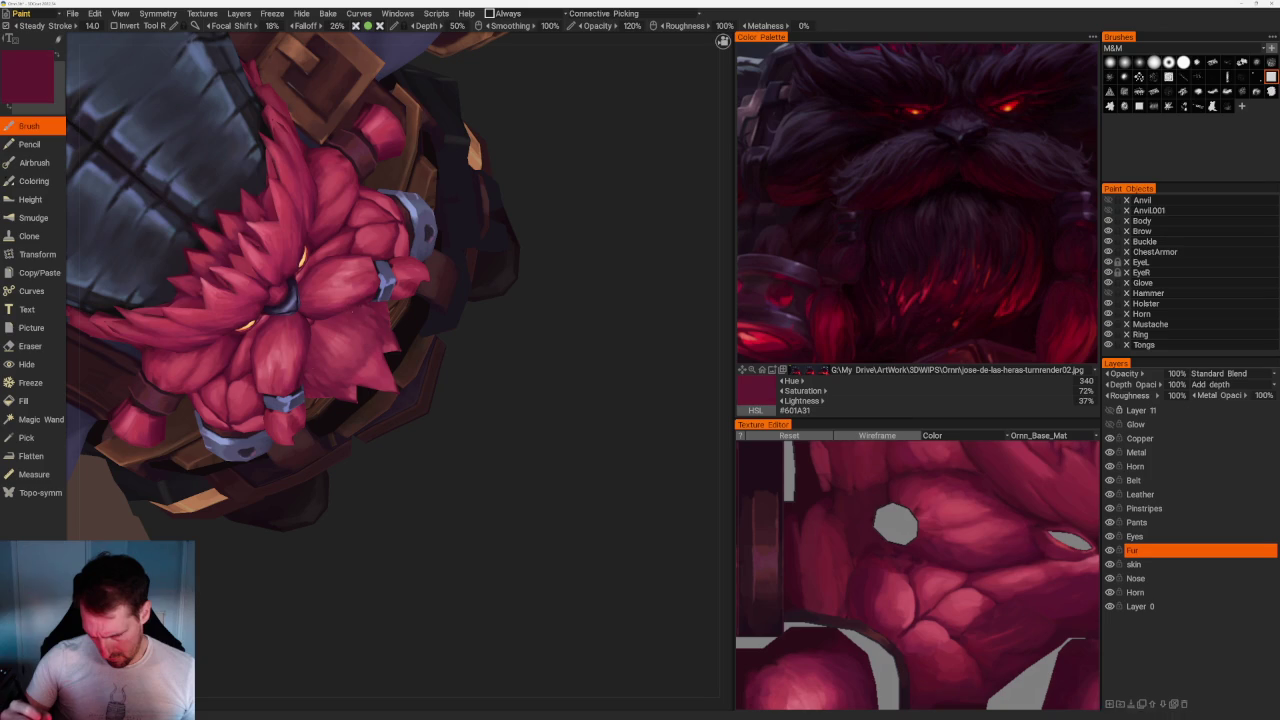
pyautogui.scroll(-5, 560, 429)
# Turn to a top-down view and sample lighter pink-reds from the shoulder fur.
pyautogui.moveTo(520, 257); pyautogui.dragTo(561, 247)
pyautogui.scroll(5, 443, 423)
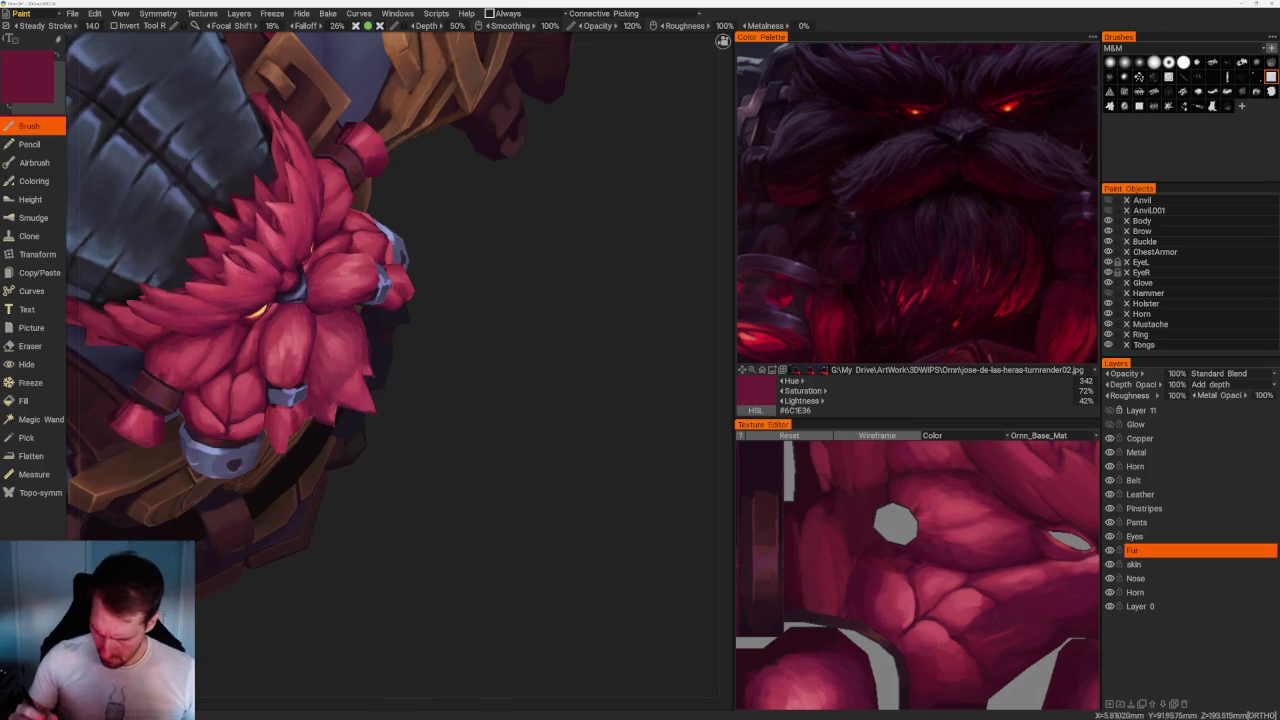
pyautogui.moveTo(560, 260); pyautogui.dragTo(535, 237)
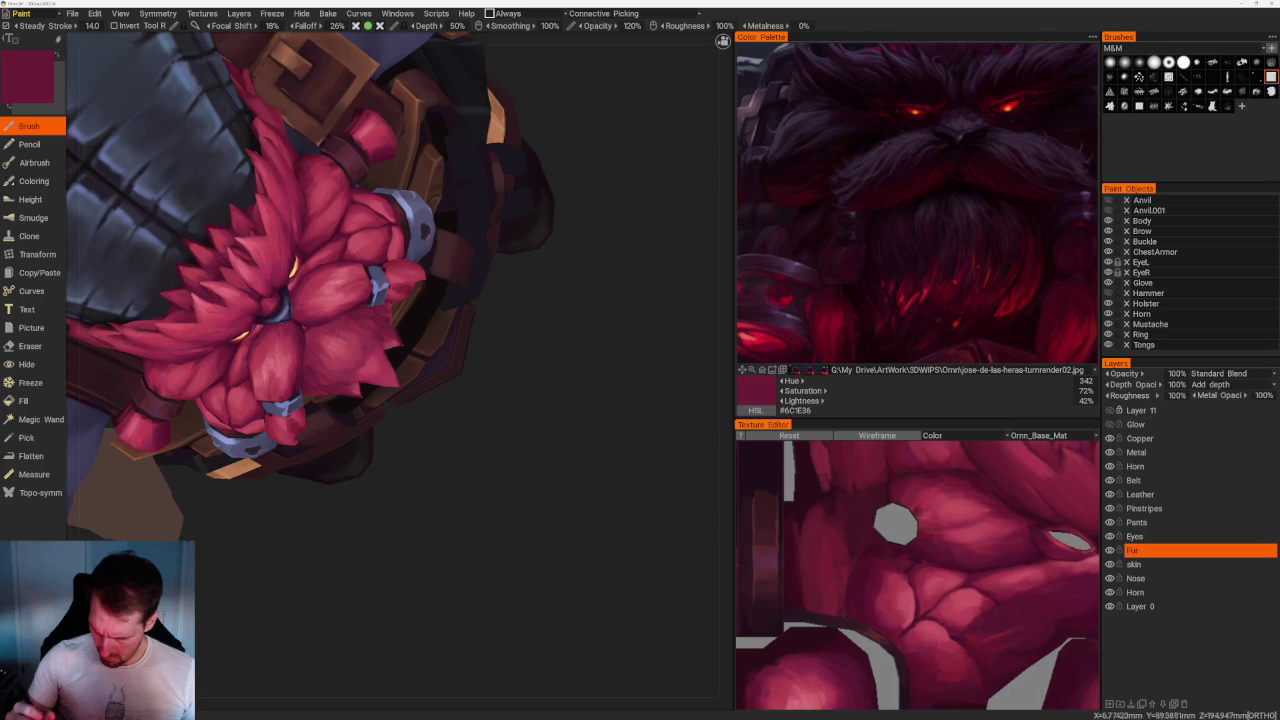
pyautogui.moveTo(560, 362); pyautogui.dragTo(443, 351)
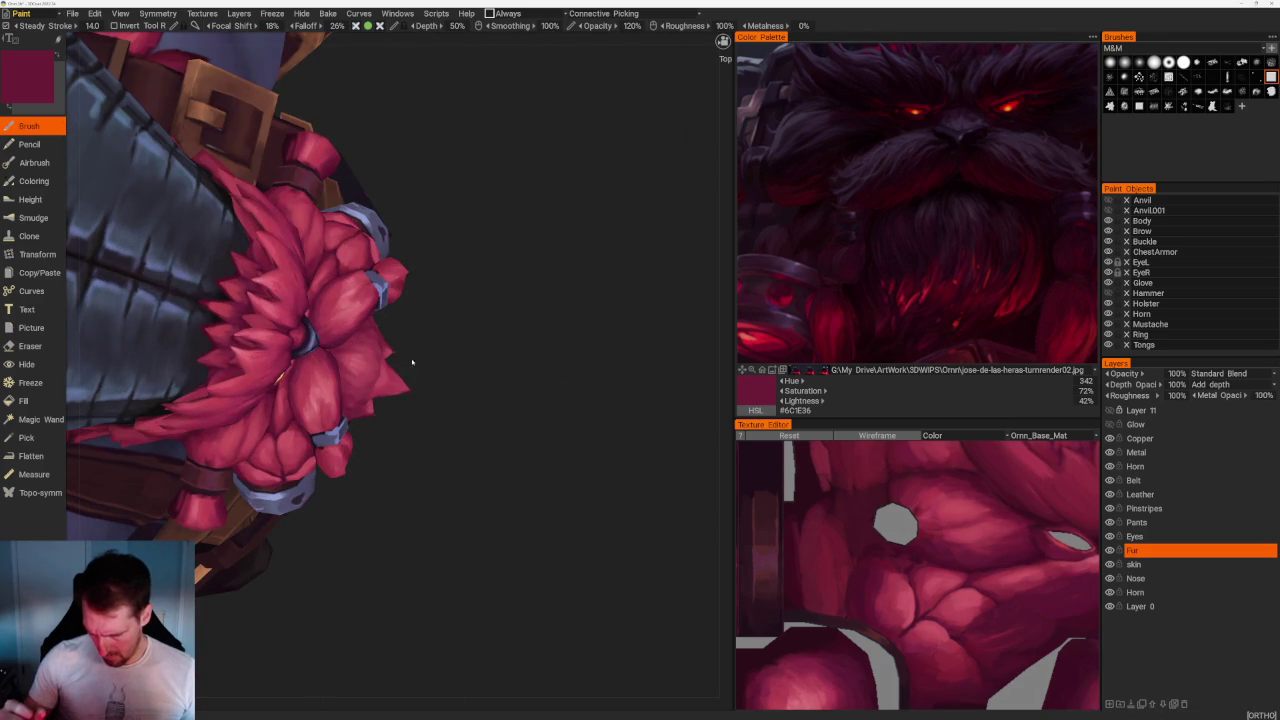
pyautogui.press('v')
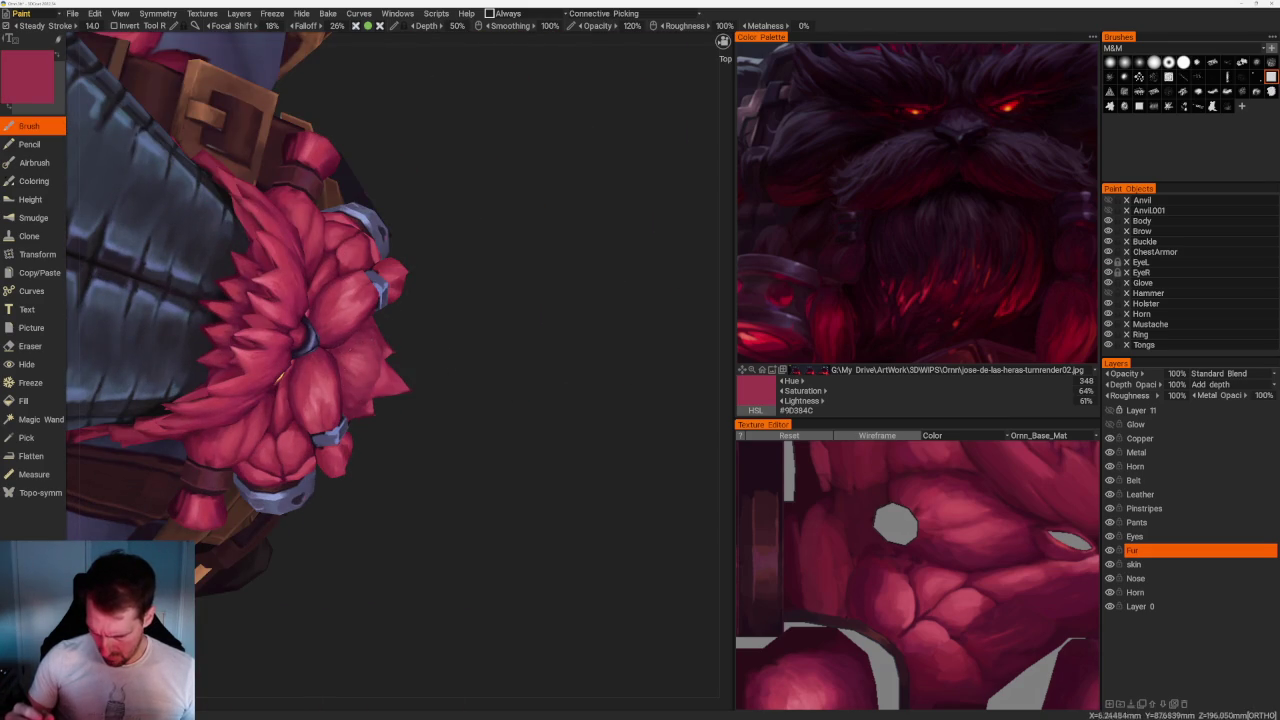
pyautogui.moveTo(470, 335); pyautogui.dragTo(450, 330)
pyautogui.press('v')
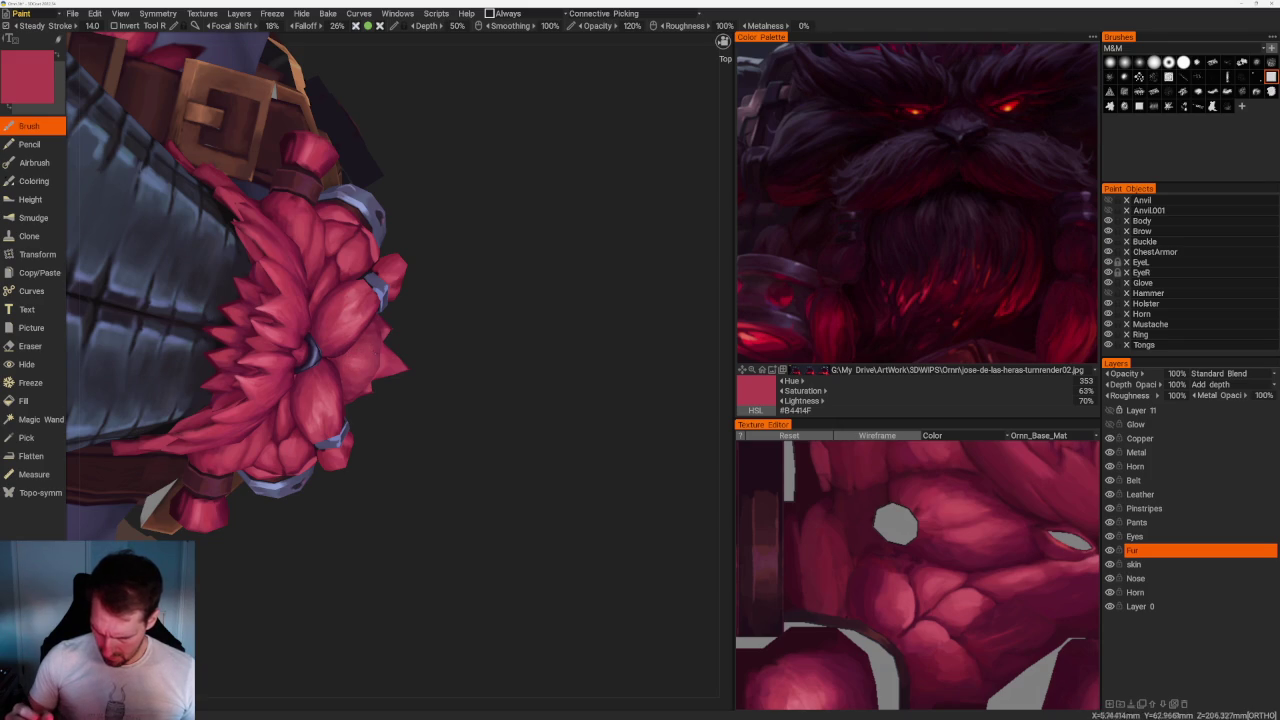
# Zoom in on the fur shoulder and sample a light pink highlight.
pyautogui.moveTo(470, 330); pyautogui.dragTo(520, 320)
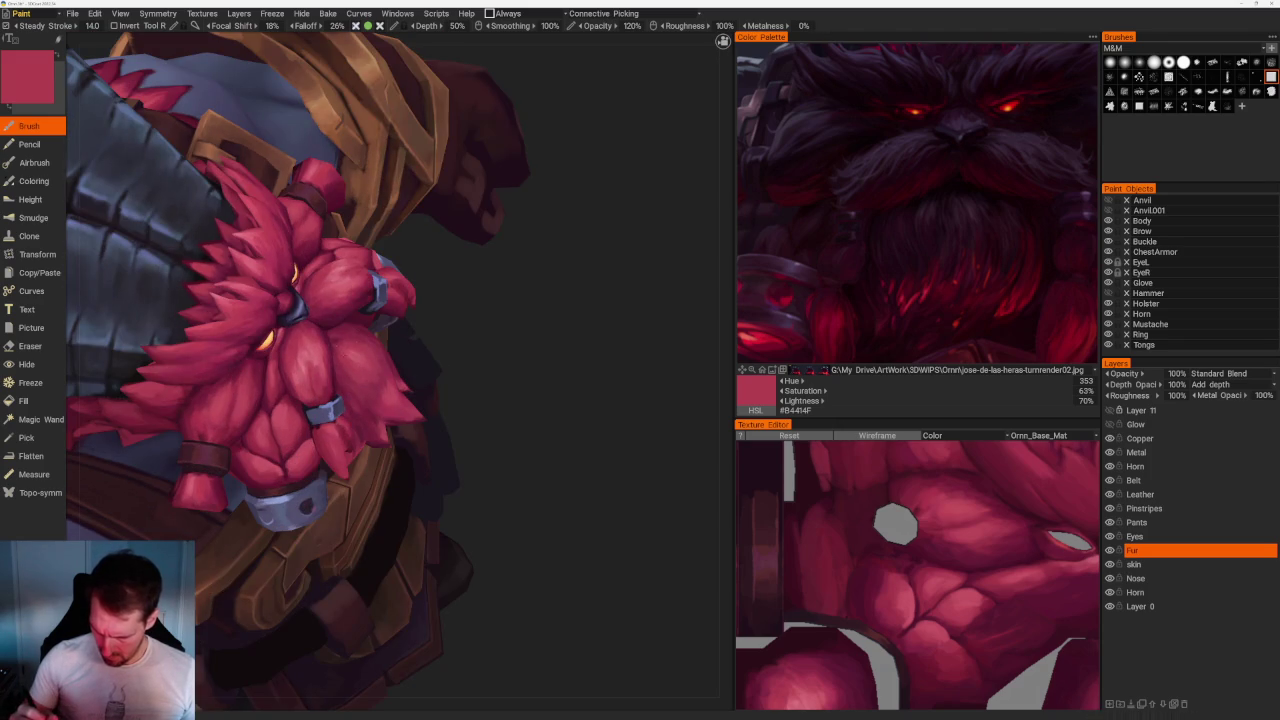
pyautogui.moveTo(480, 286); pyautogui.dragTo(500, 251, button='right')
pyautogui.moveTo(500, 251); pyautogui.dragTo(500, 280)
pyautogui.moveTo(500, 280)
pyautogui.mouseDown(button='right')
pyautogui.moveTo(550, 432)
pyautogui.moveTo(608, 494)
pyautogui.mouseUp(button='right')
pyautogui.moveTo(608, 494); pyautogui.dragTo(460, 240)
pyautogui.moveTo(460, 241); pyautogui.dragTo(539, 200, button='right')
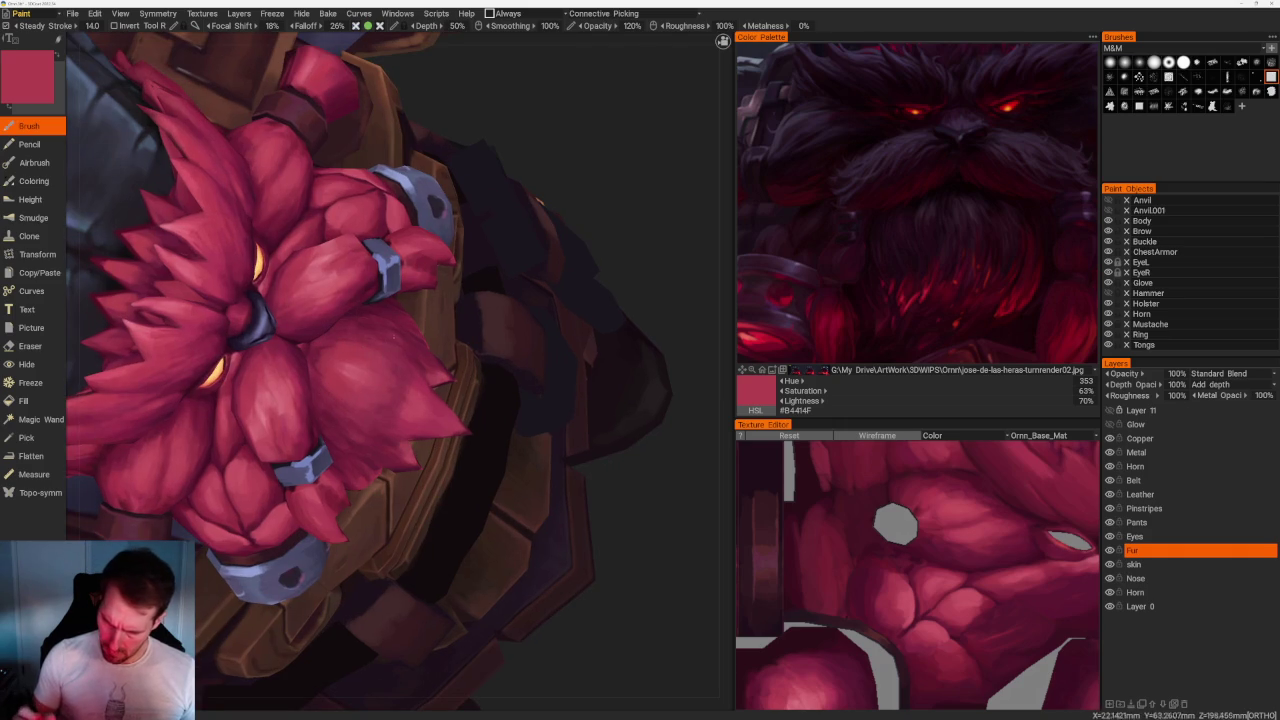
pyautogui.press('v')
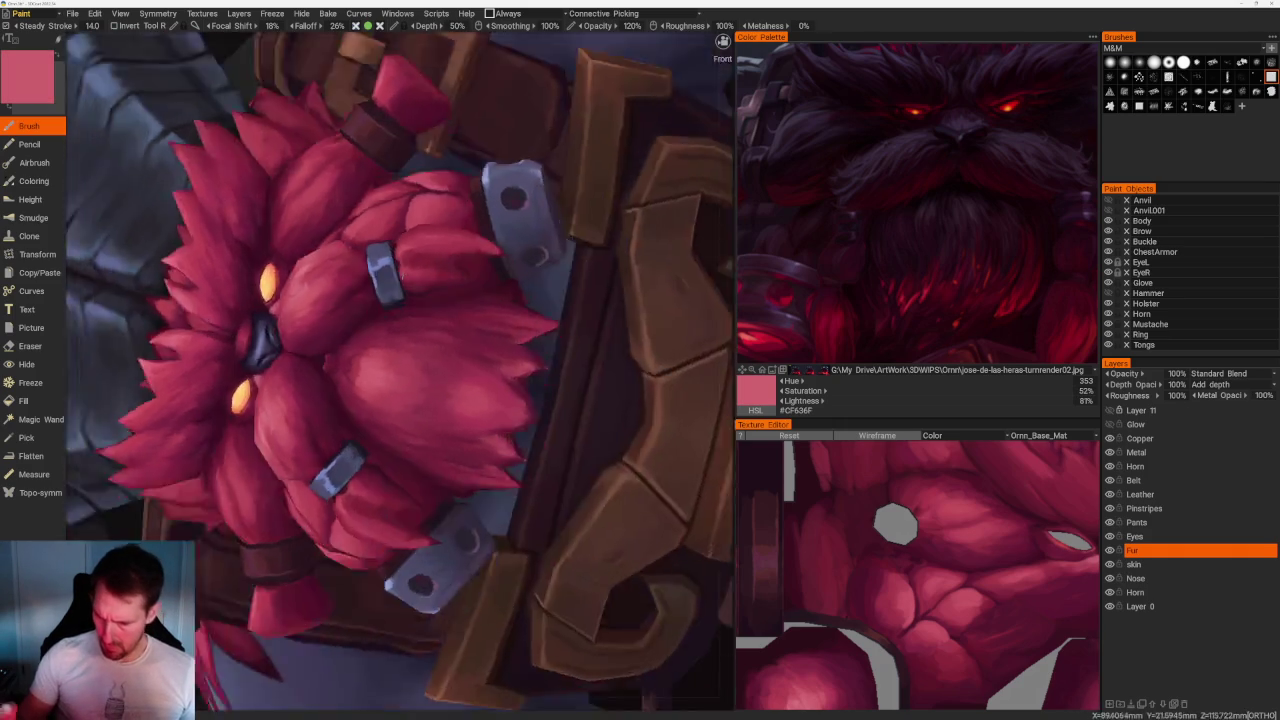
# Sample mid, dark and brighter fur pinks, ending on beard rose red #AC3853.
pyautogui.moveTo(600, 330)
pyautogui.mouseDown()
pyautogui.moveTo(634, 200)
pyautogui.moveTo(418, 415)
pyautogui.mouseUp()
pyautogui.press('v')
pyautogui.press('v')
pyautogui.press('v')
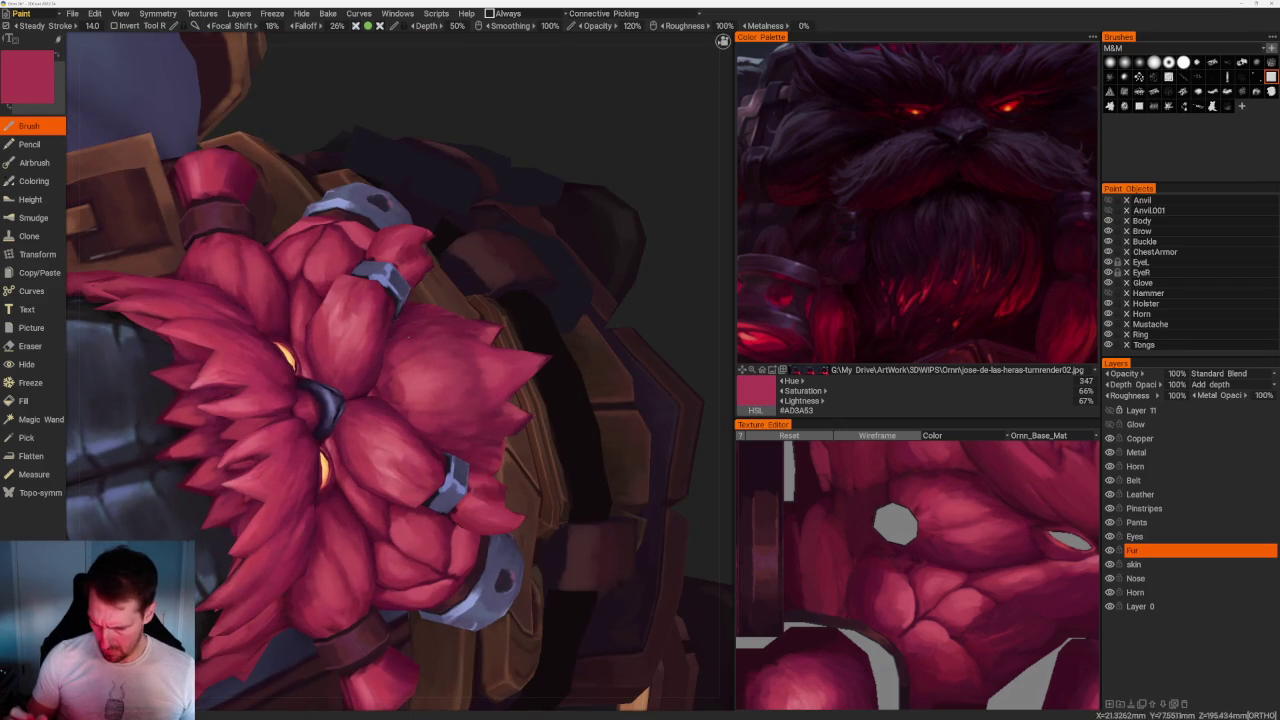
pyautogui.press('v')
pyautogui.moveTo(420, 400)
pyautogui.mouseDown(button='right')
pyautogui.moveTo(447, 223)
pyautogui.moveTo(483, 363)
pyautogui.mouseUp(button='right')
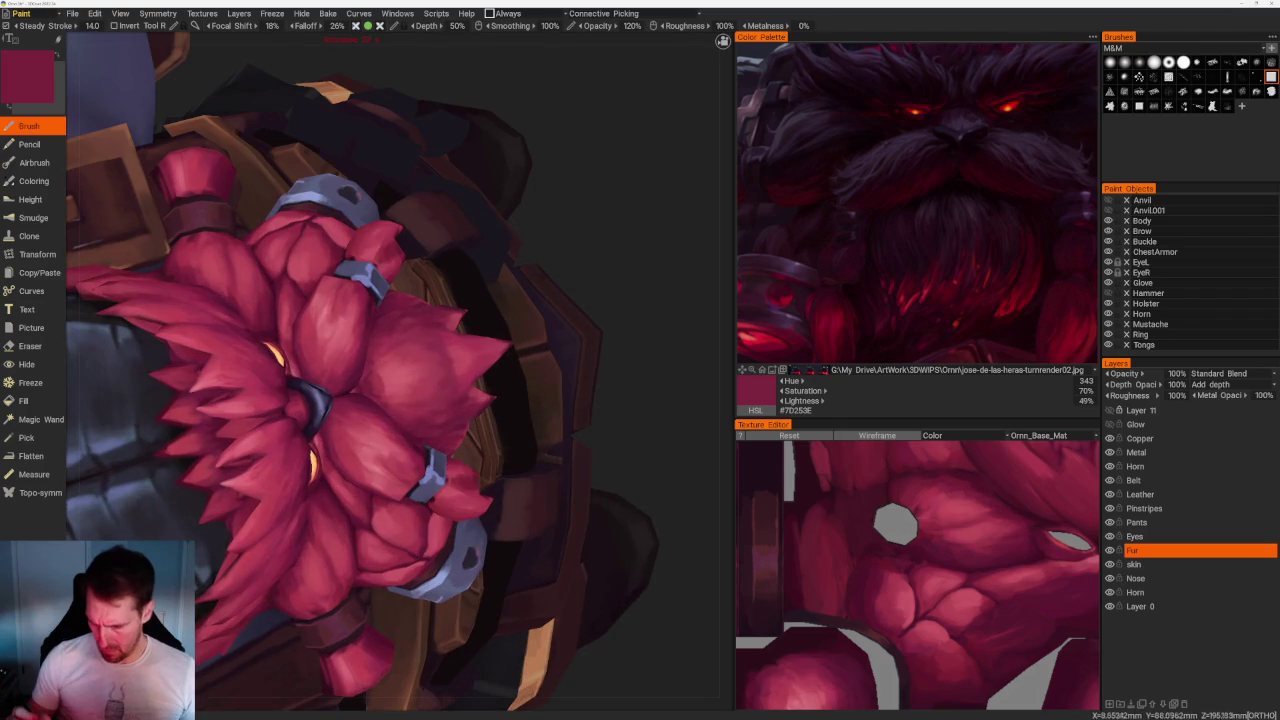
pyautogui.press('v')
pyautogui.press('v')
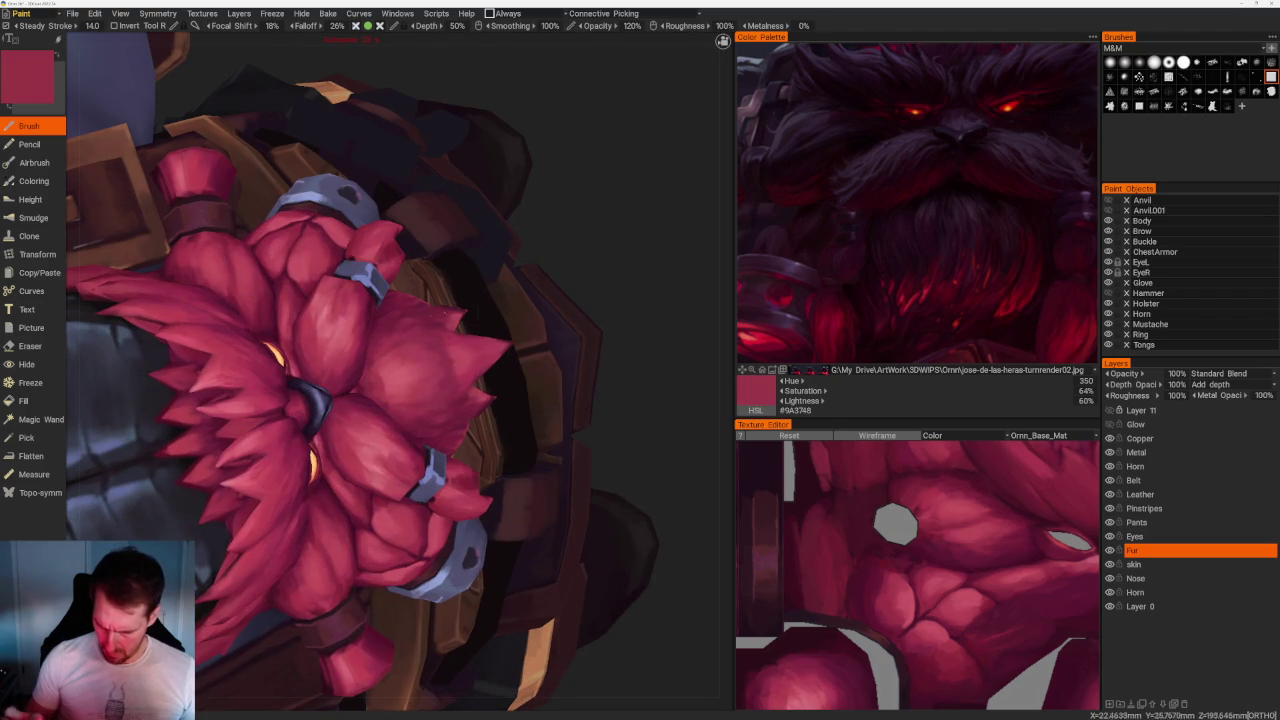
pyautogui.press('v')
pyautogui.scroll(-5, 443, 214)
pyautogui.moveTo(443, 214); pyautogui.dragTo(476, 230)
# Sample beard colours from light pink highlights down to a deep maroon for shadows.
pyautogui.scroll(3, 476, 230)
pyautogui.scroll(3, 476, 230)
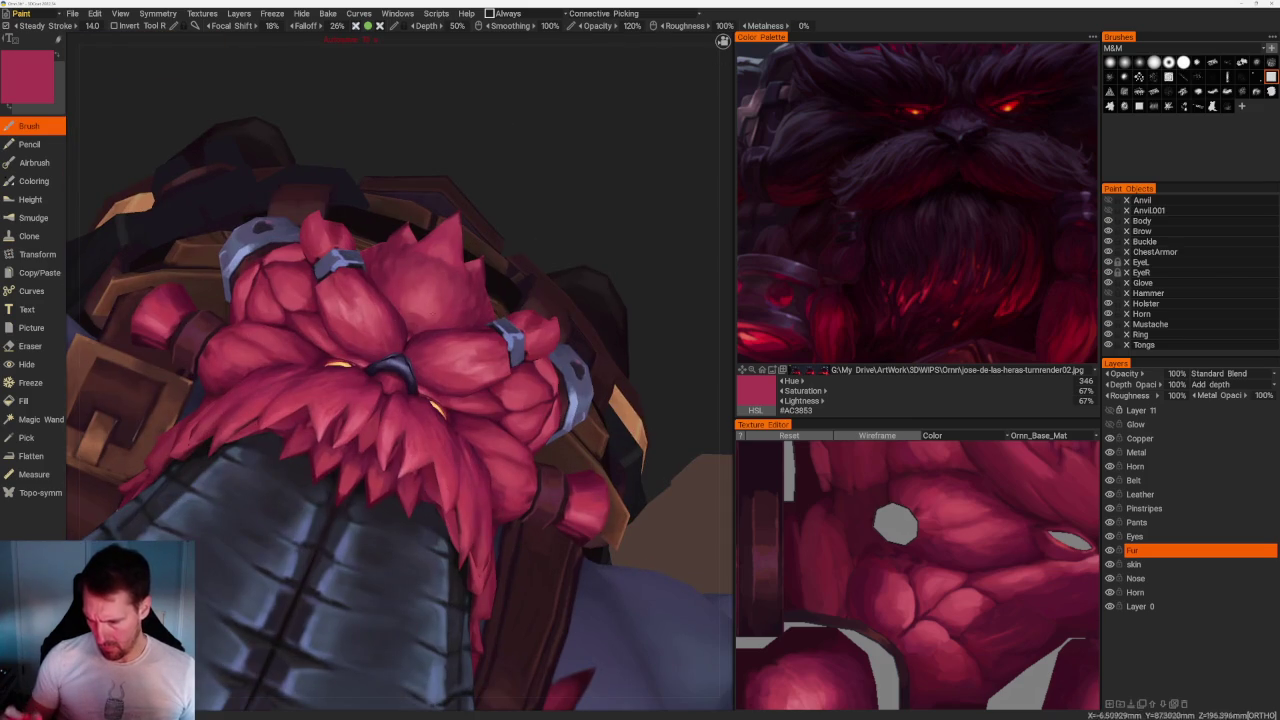
pyautogui.press('v')
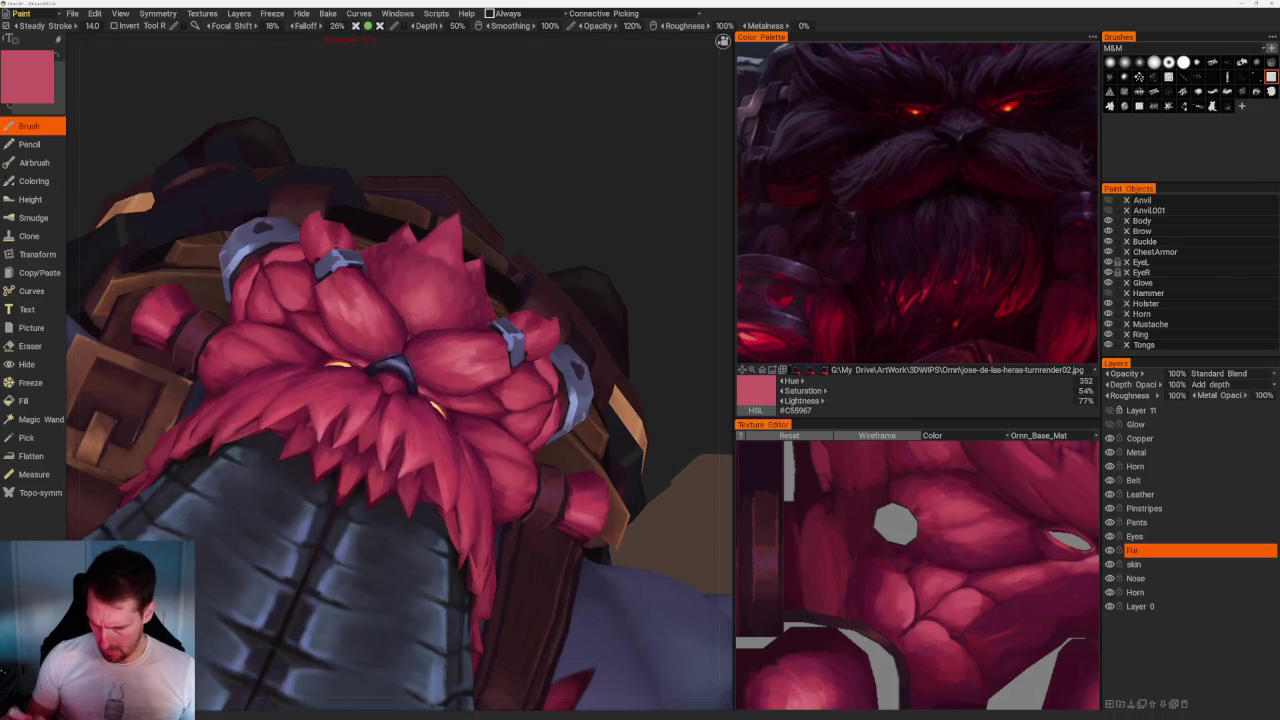
pyautogui.press('v')
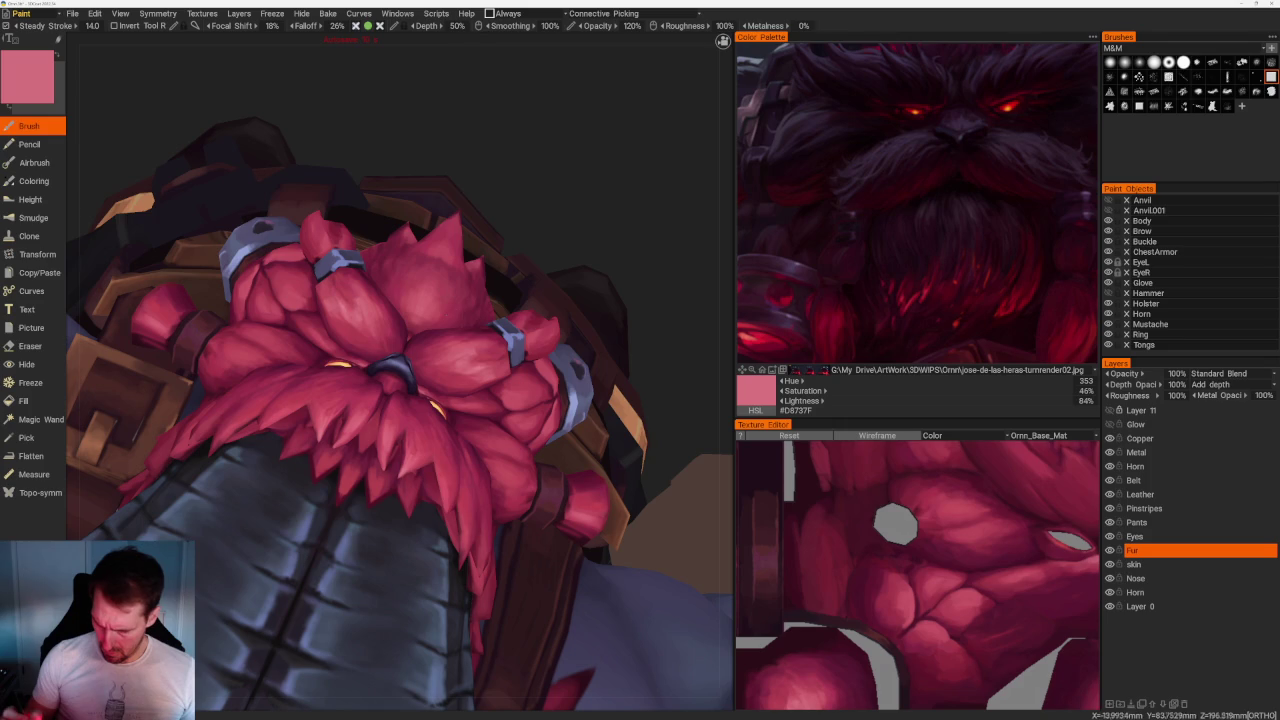
pyautogui.press('v')
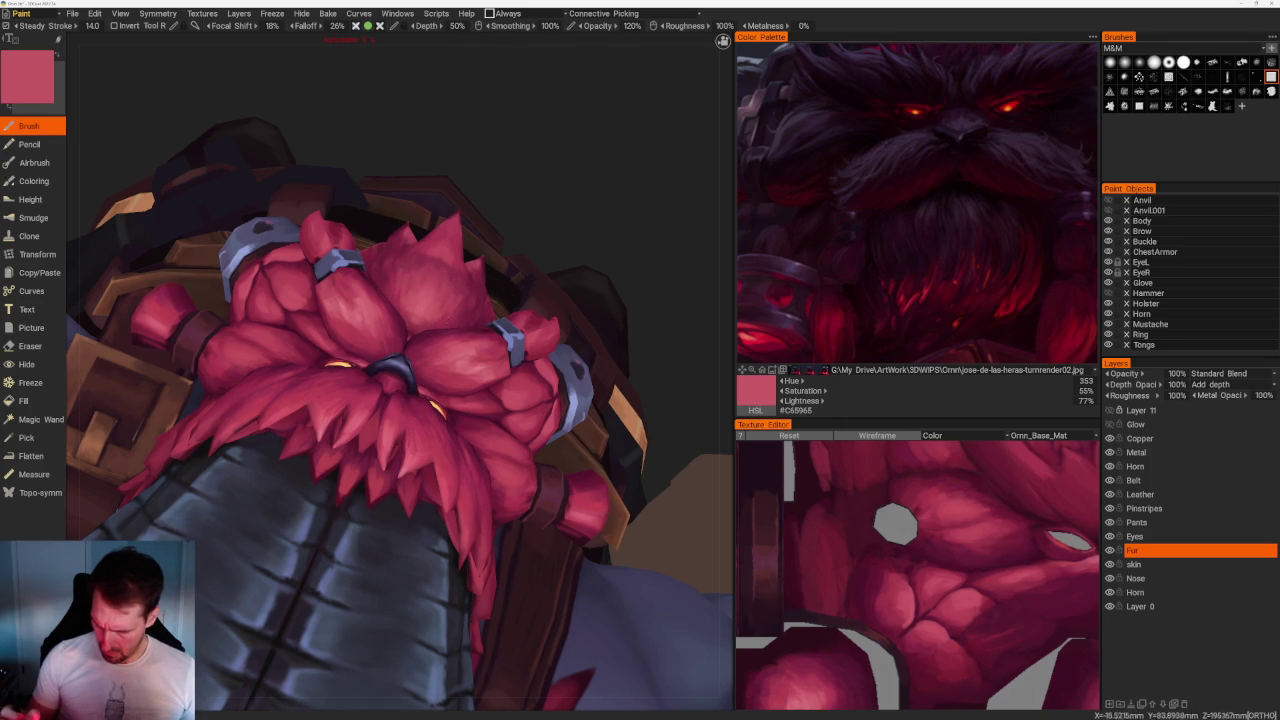
pyautogui.press('v')
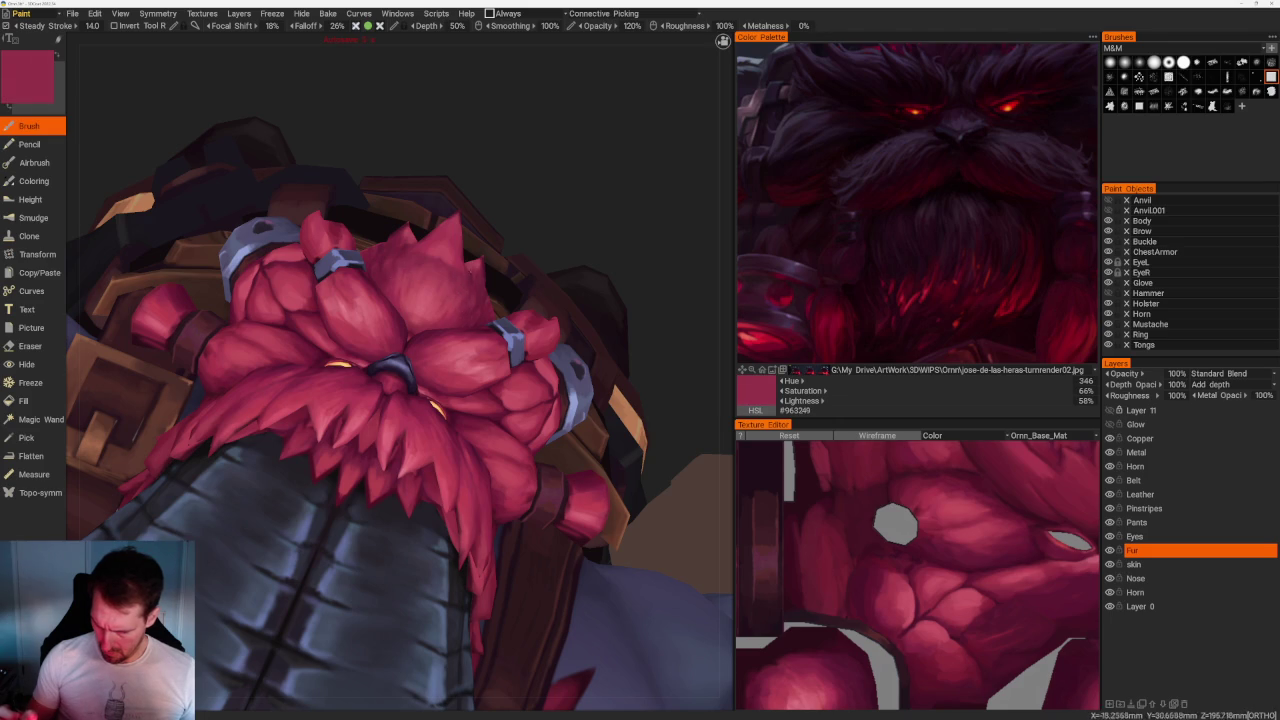
pyautogui.press('v')
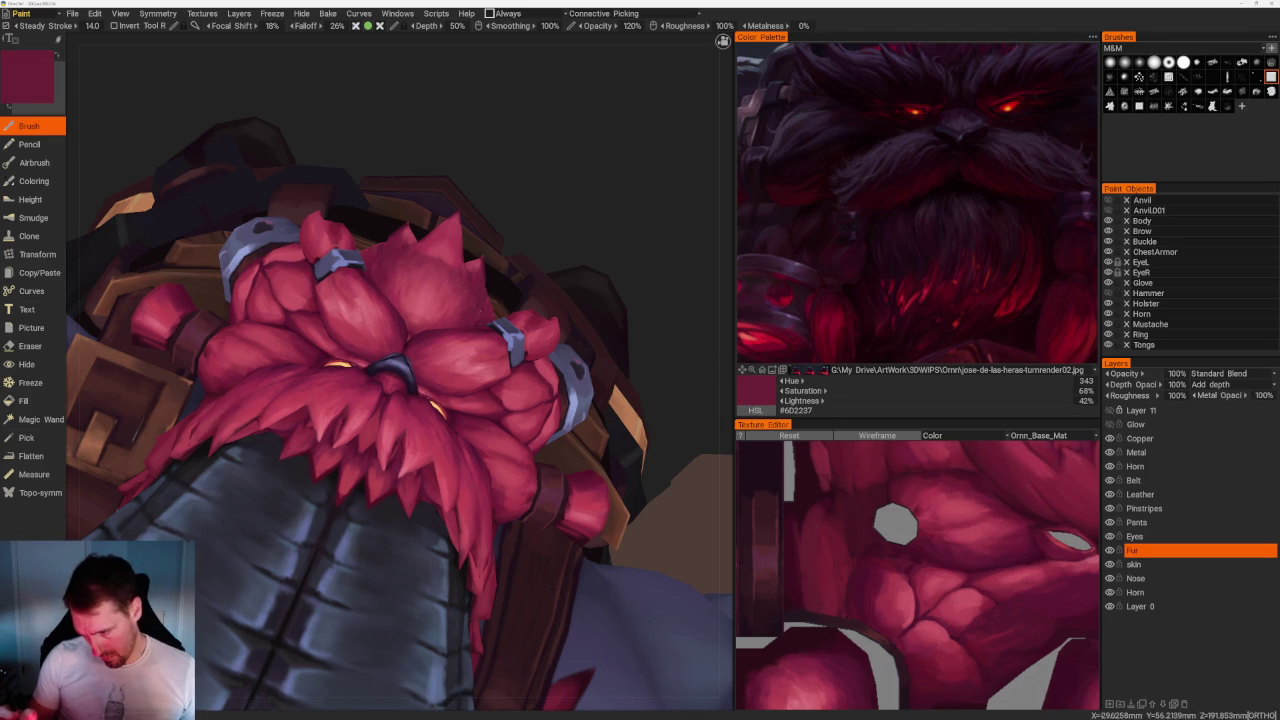
# Look up under the beard and sample the pinker fur rose red #A43D52.
pyautogui.press('F5')
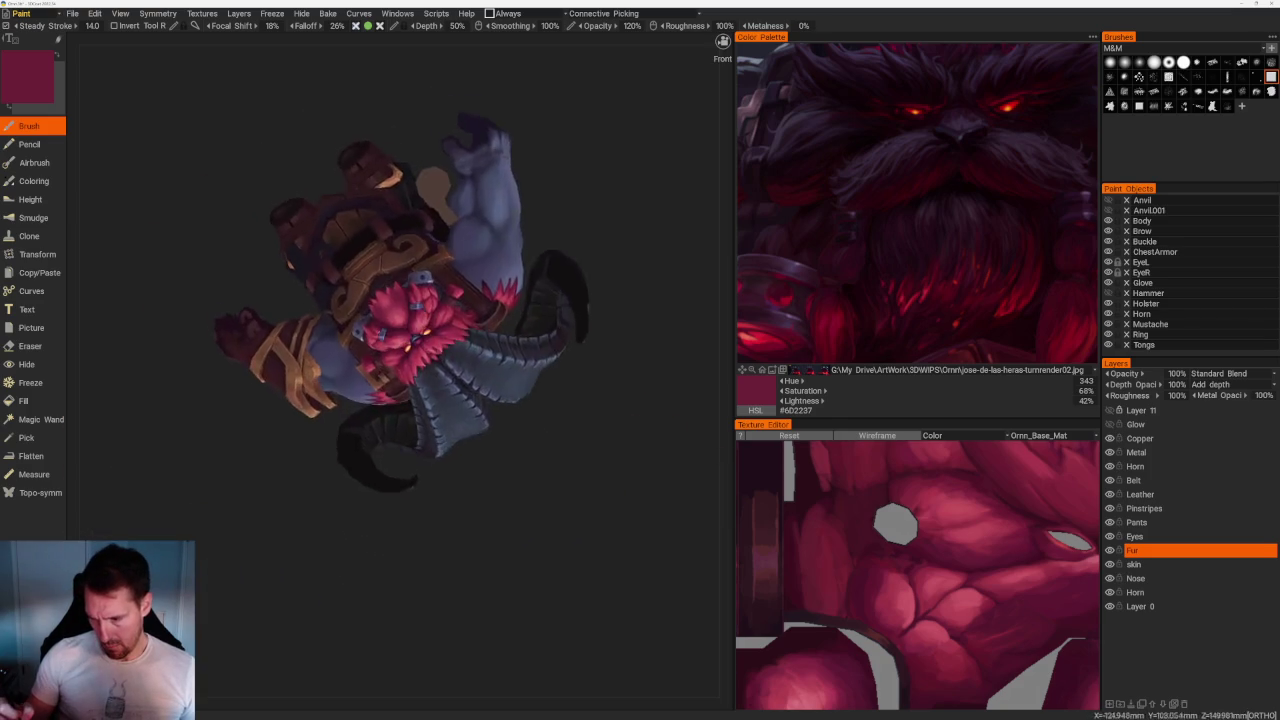
pyautogui.moveTo(528, 275); pyautogui.dragTo(500, 320)
pyautogui.scroll(2, 392, 370)
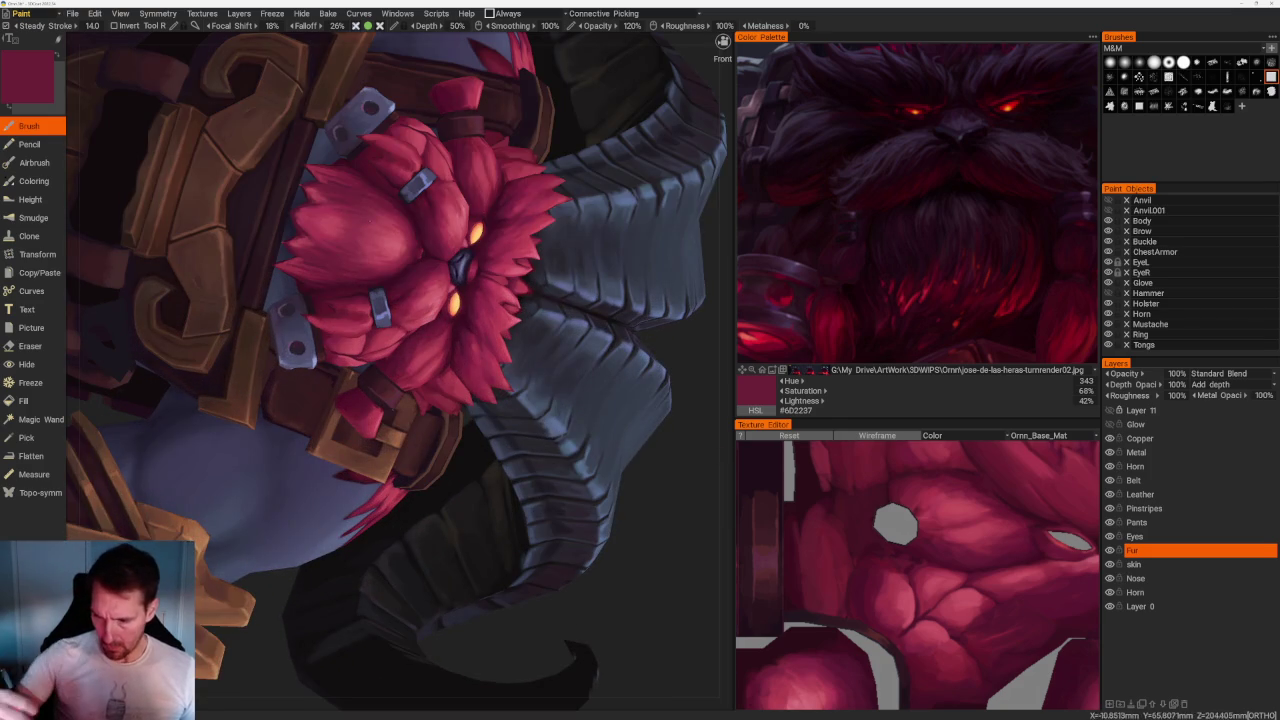
pyautogui.press('v')
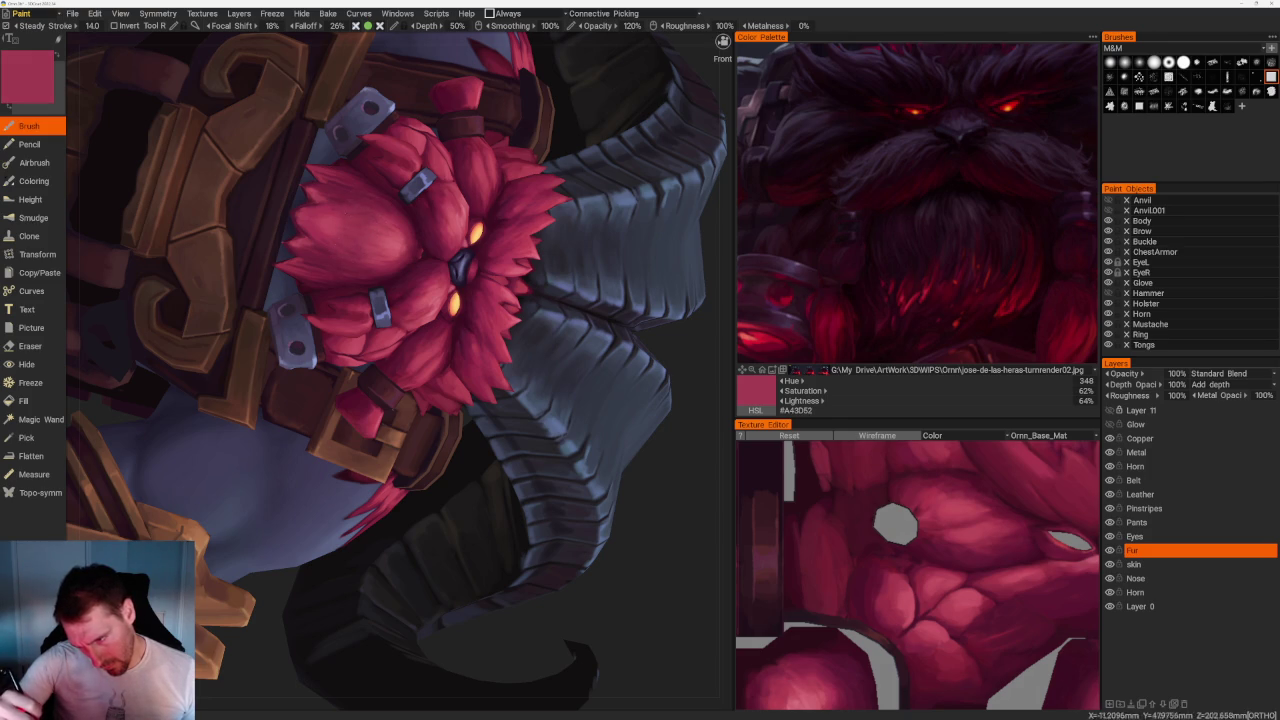
pyautogui.scroll(-10, 643, 329)
pyautogui.moveTo(643, 329)
pyautogui.mouseDown()
pyautogui.moveTo(515, 353)
pyautogui.moveTo(540, 363)
pyautogui.moveTo(523, 466)
pyautogui.mouseUp()
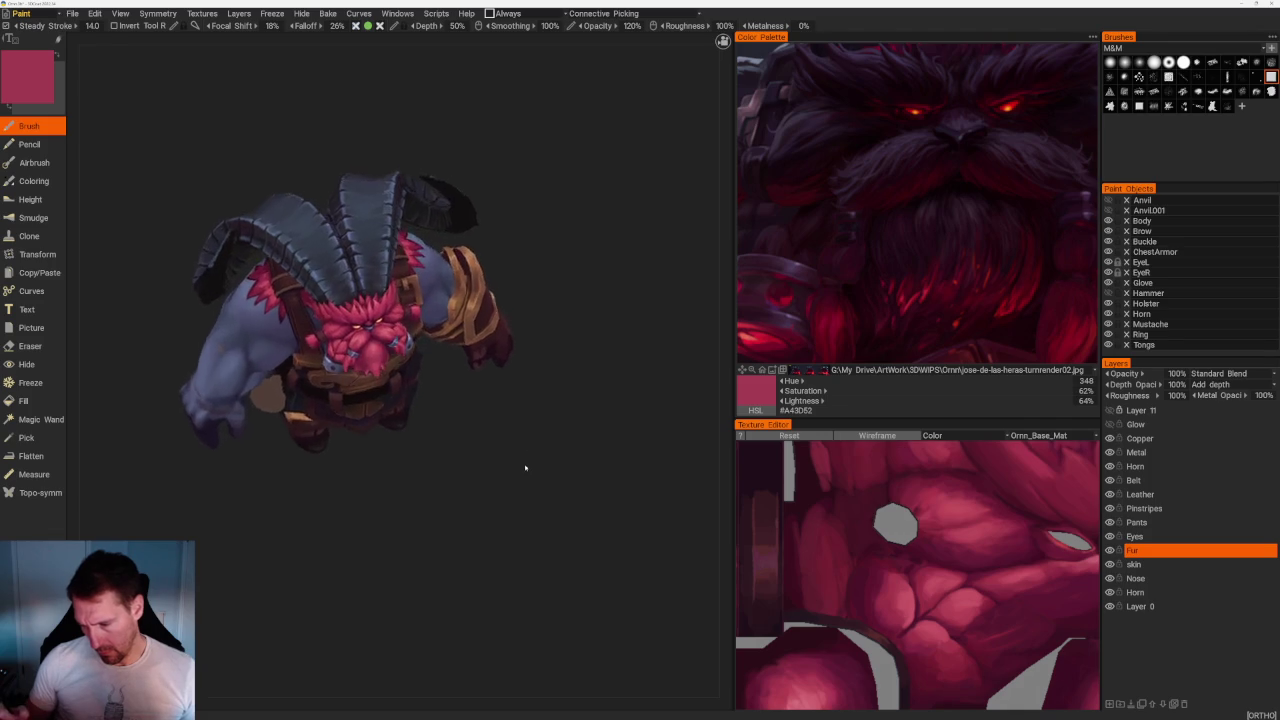
# From a three-quarter front view, sample beard pink, then darker red and wine-red shadow tones.
pyautogui.scroll(6, 523, 466)
pyautogui.press('v')
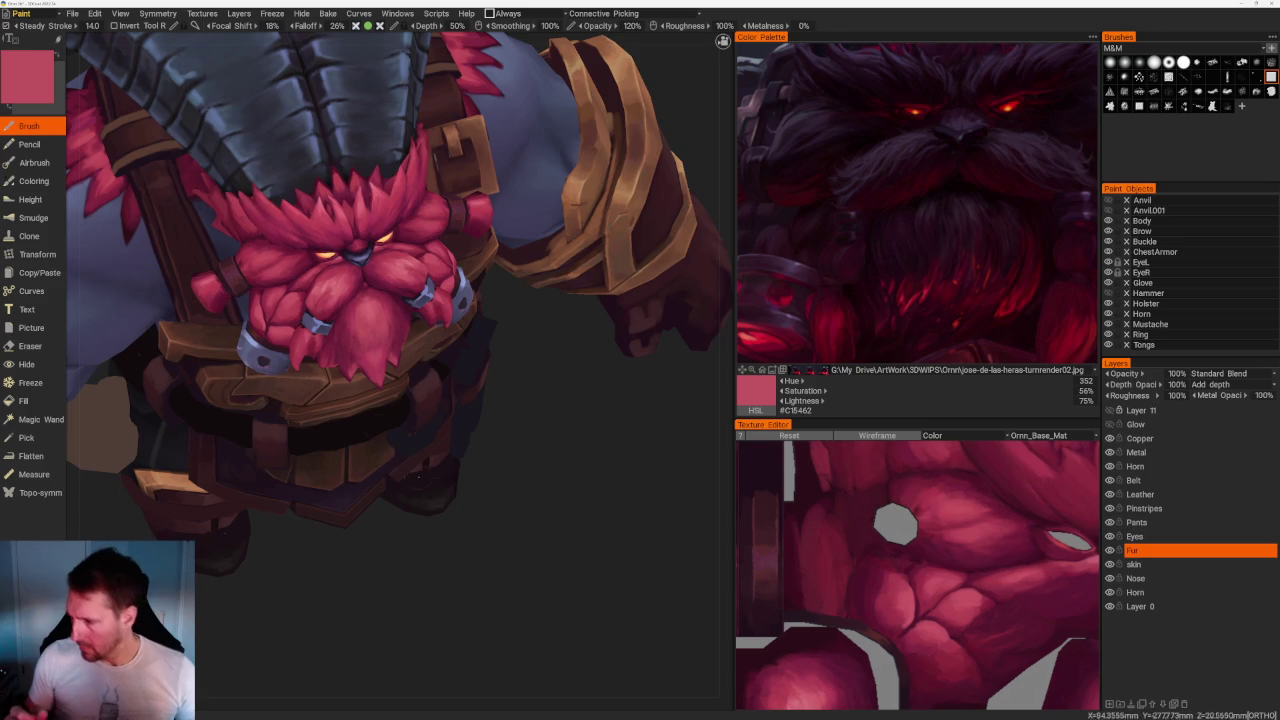
pyautogui.press('KP_1')
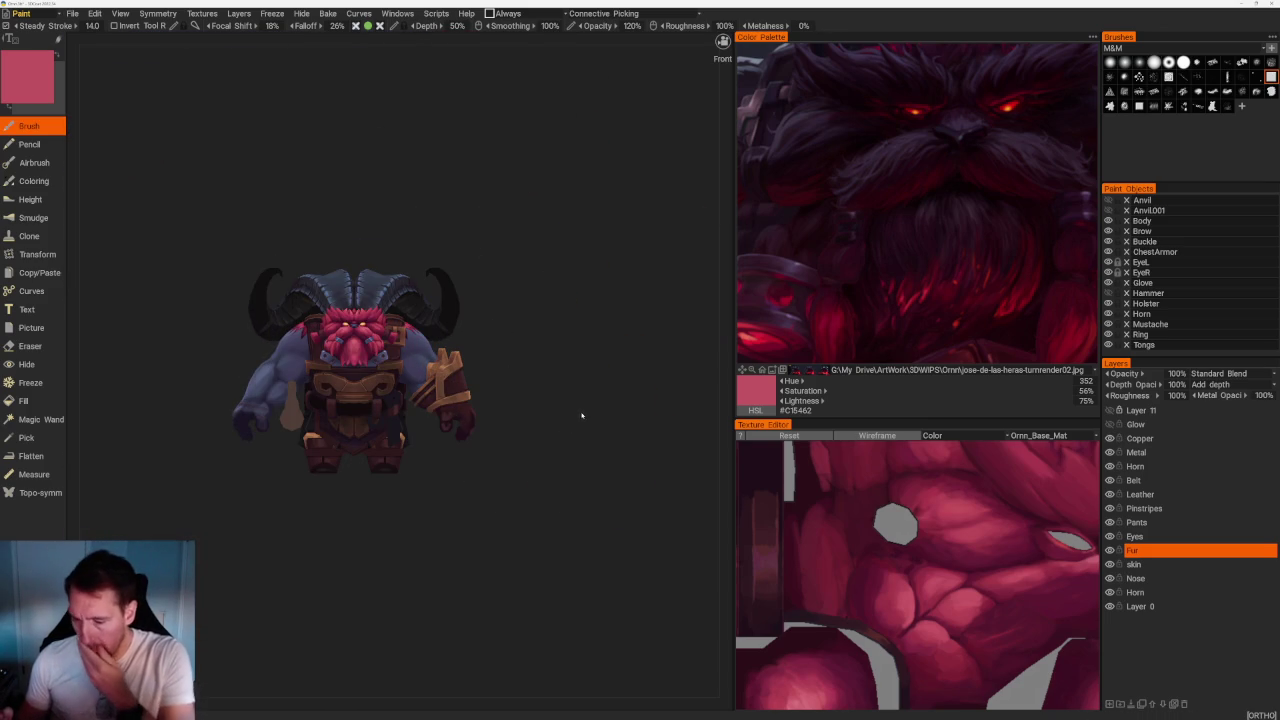
pyautogui.moveTo(586, 403)
pyautogui.mouseDown()
pyautogui.moveTo(550, 386)
pyautogui.moveTo(557, 417)
pyautogui.moveTo(566, 406)
pyautogui.mouseUp()
pyautogui.scroll(5, 629, 371)
pyautogui.scroll(5, 588, 467)
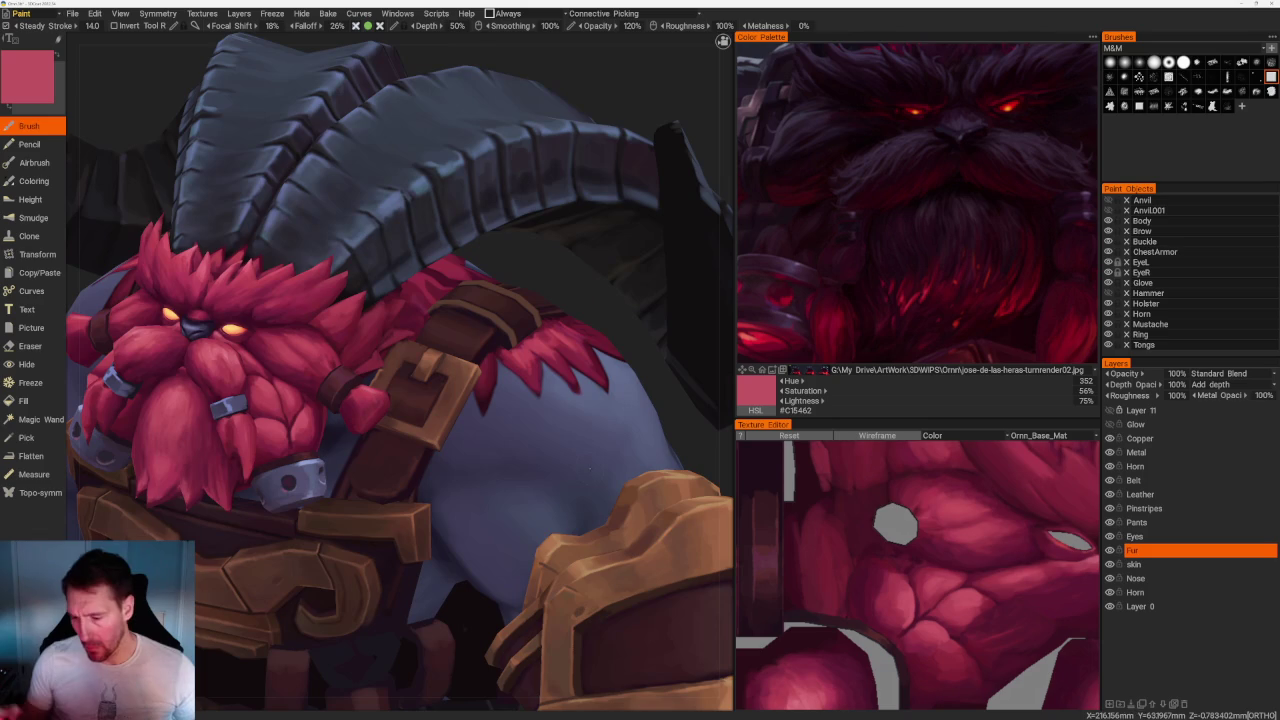
pyautogui.press('v')
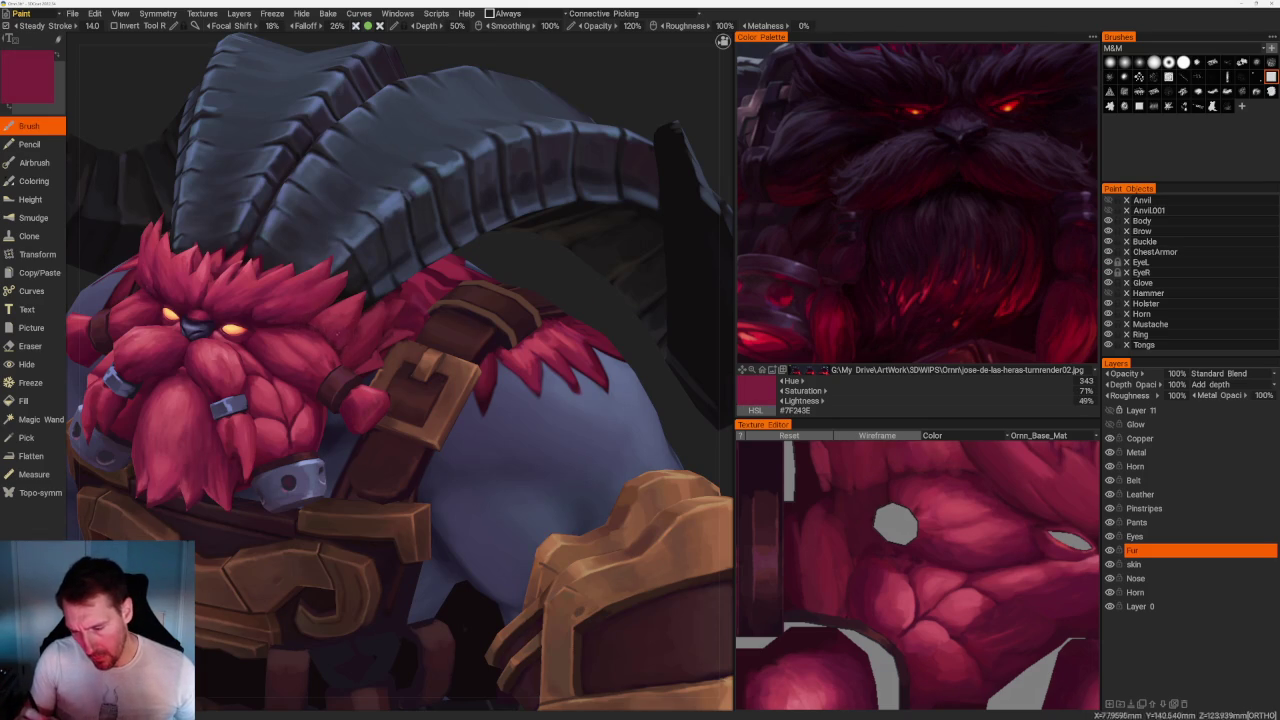
pyautogui.press('v')
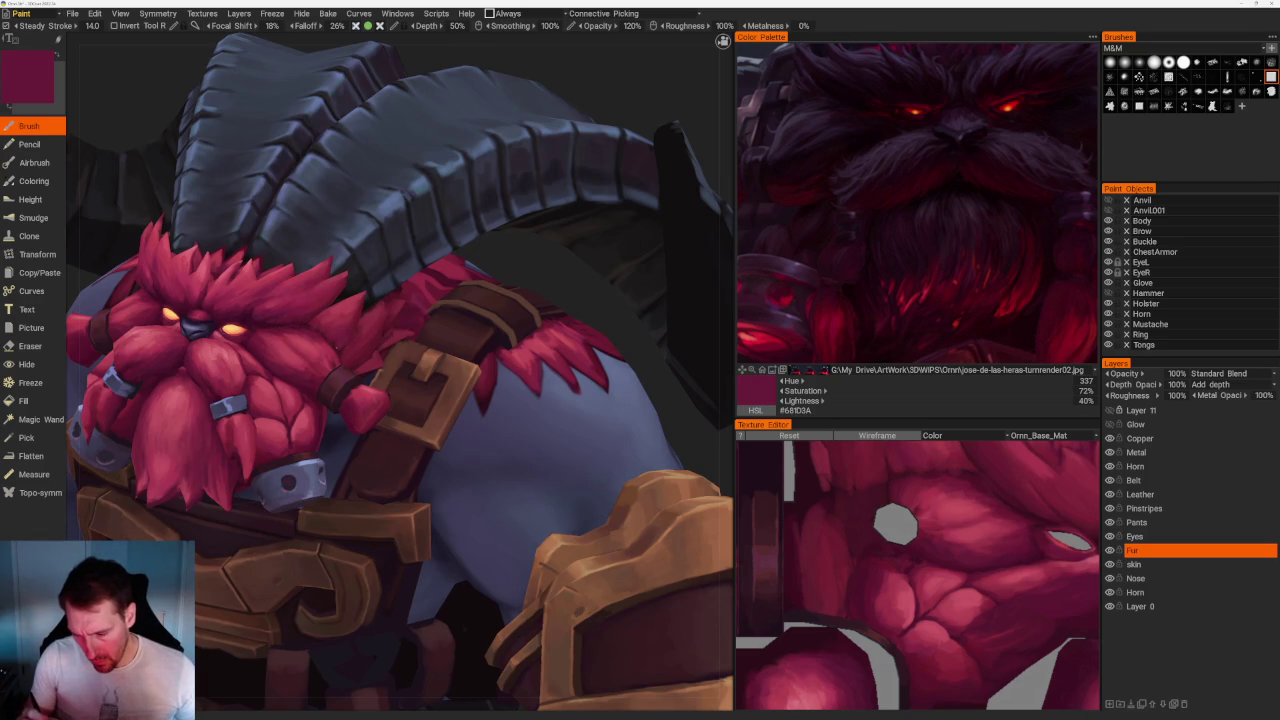
# Pick progressively darker beard maroons down to #3F0E23, then switch to the Right view.
pyautogui.scroll(-10, 397, 177)
pyautogui.moveTo(397, 177); pyautogui.dragTo(439, 198)
pyautogui.scroll(5, 439, 198)
pyautogui.scroll(3, 563, 300)
pyautogui.press('v')
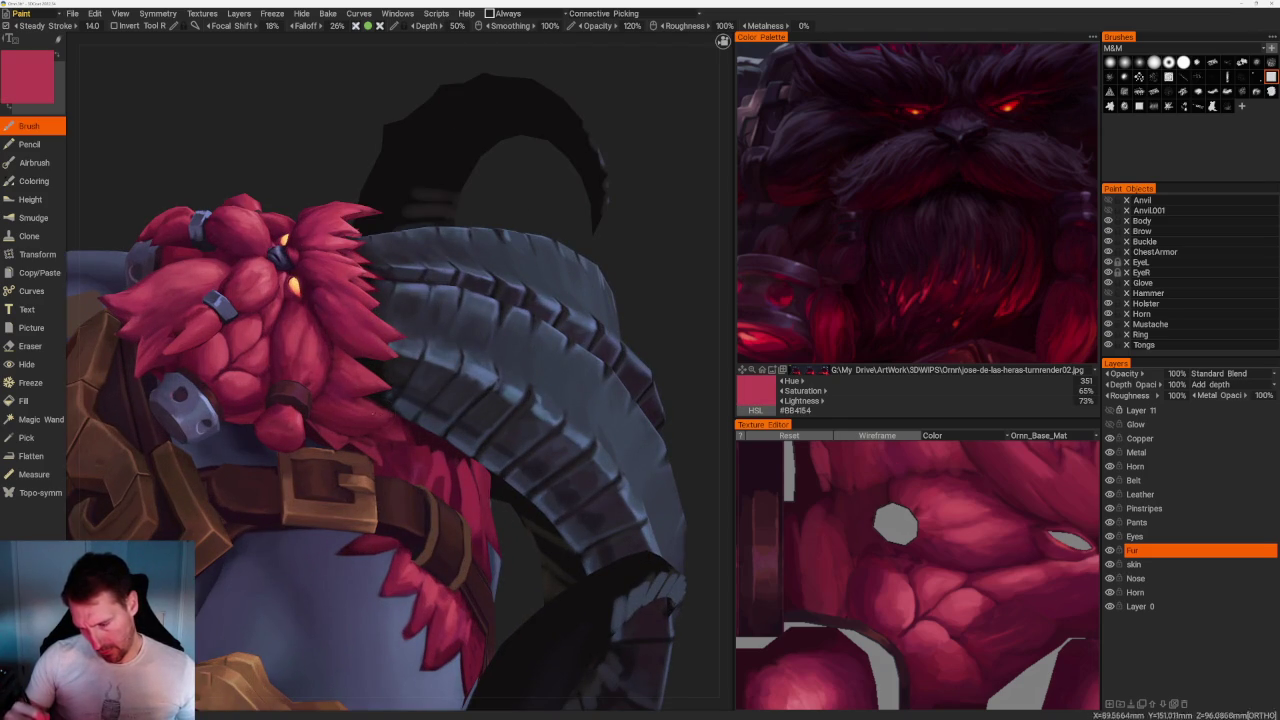
pyautogui.press('v')
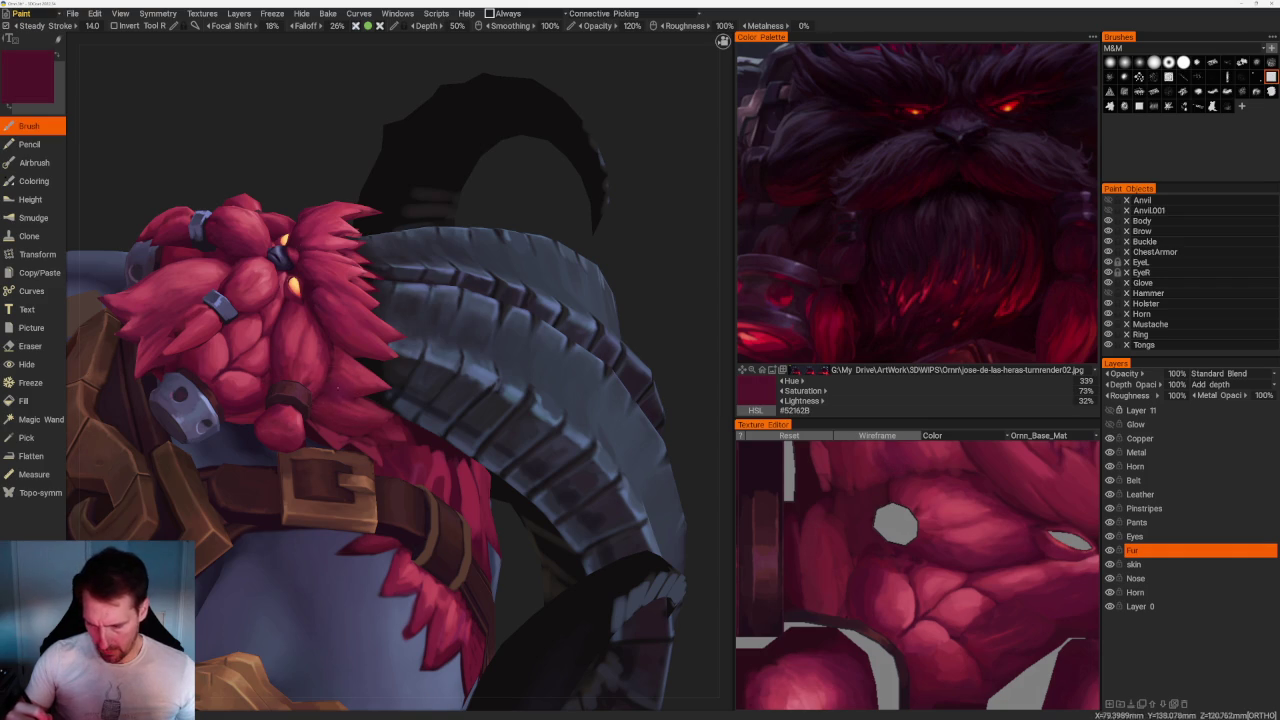
pyautogui.press('v')
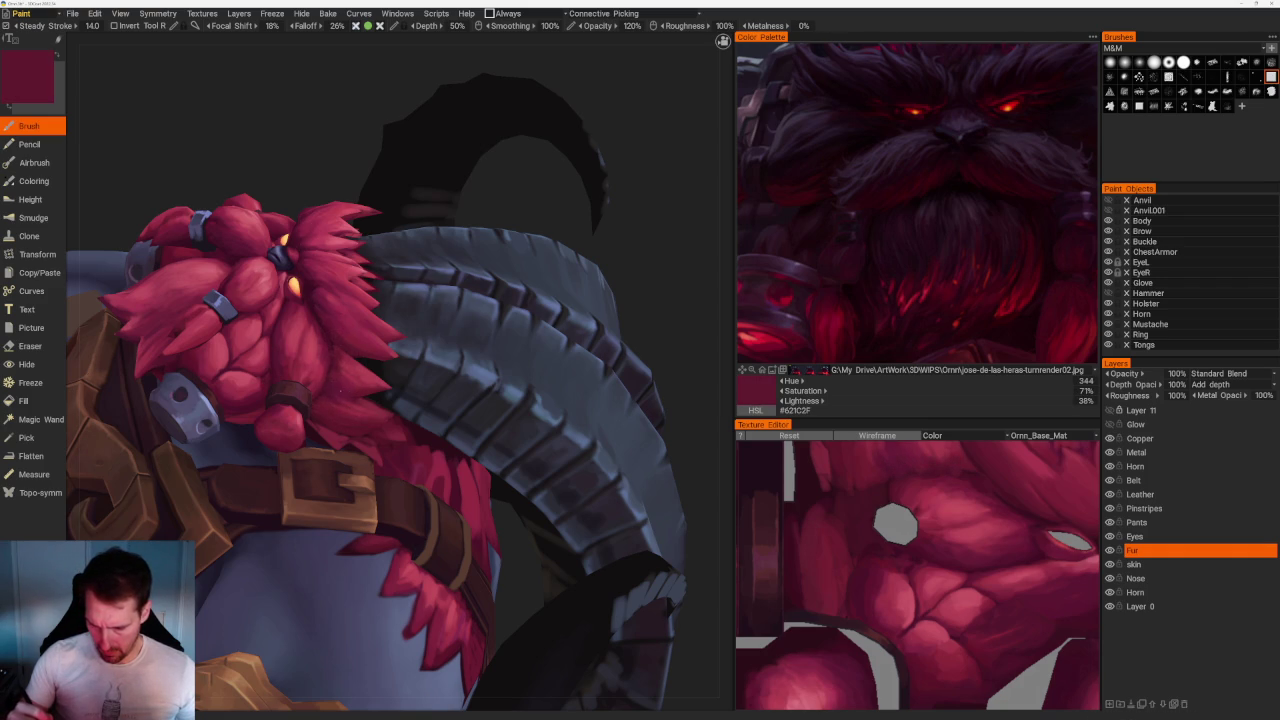
pyautogui.press('v')
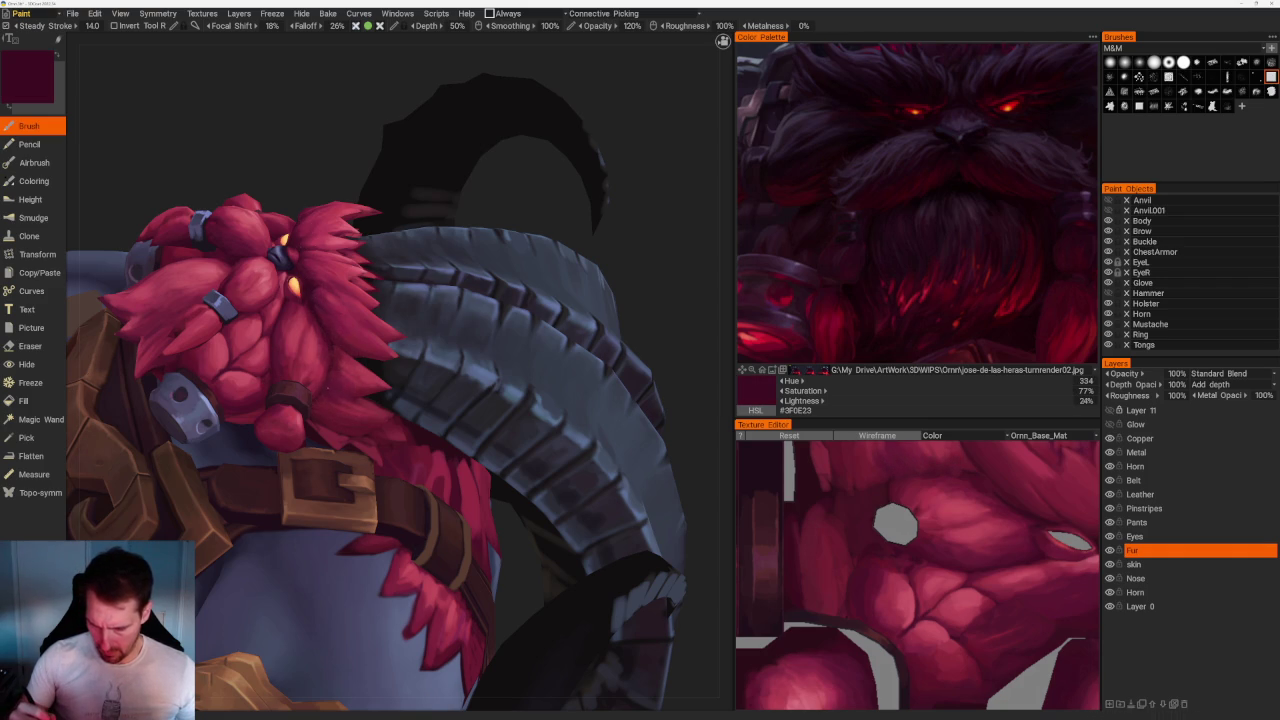
pyautogui.press('KP_6')
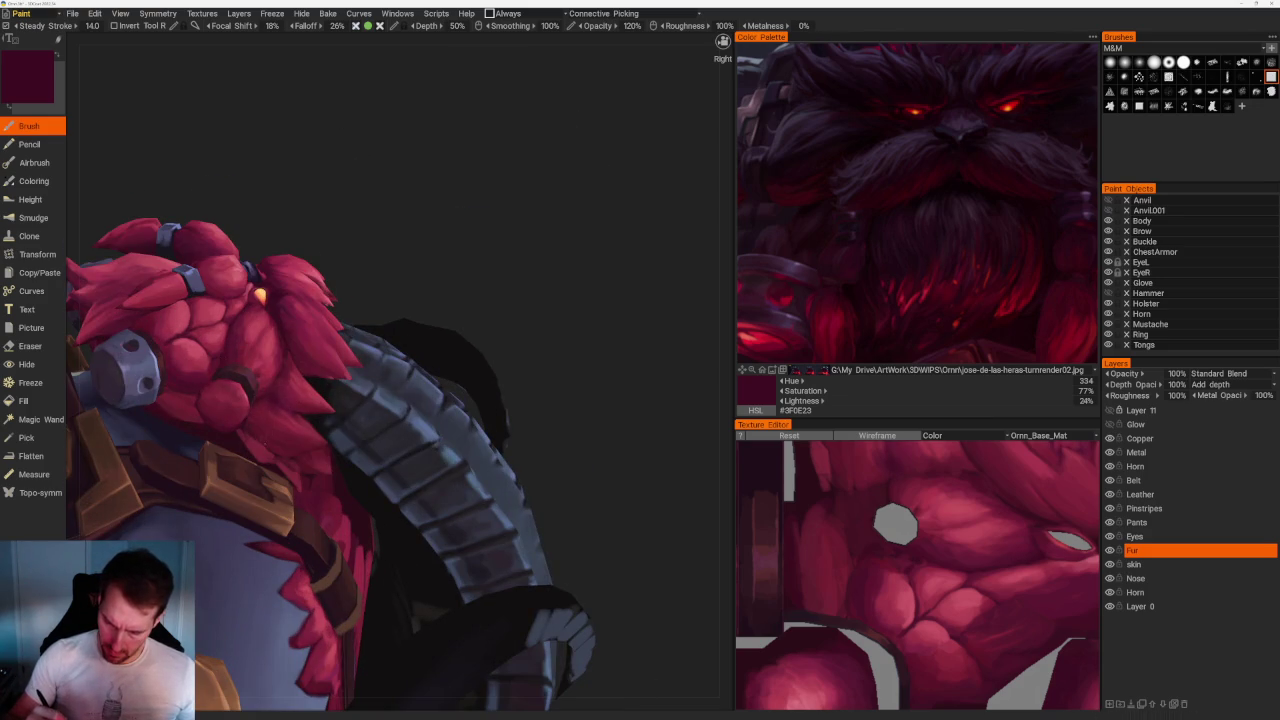
pyautogui.moveTo(440, 222); pyautogui.dragTo(520, 223, button='middle')
# Sample crimson, brighter and darker reds from the beard.
pyautogui.scroll(3, 362, 411)
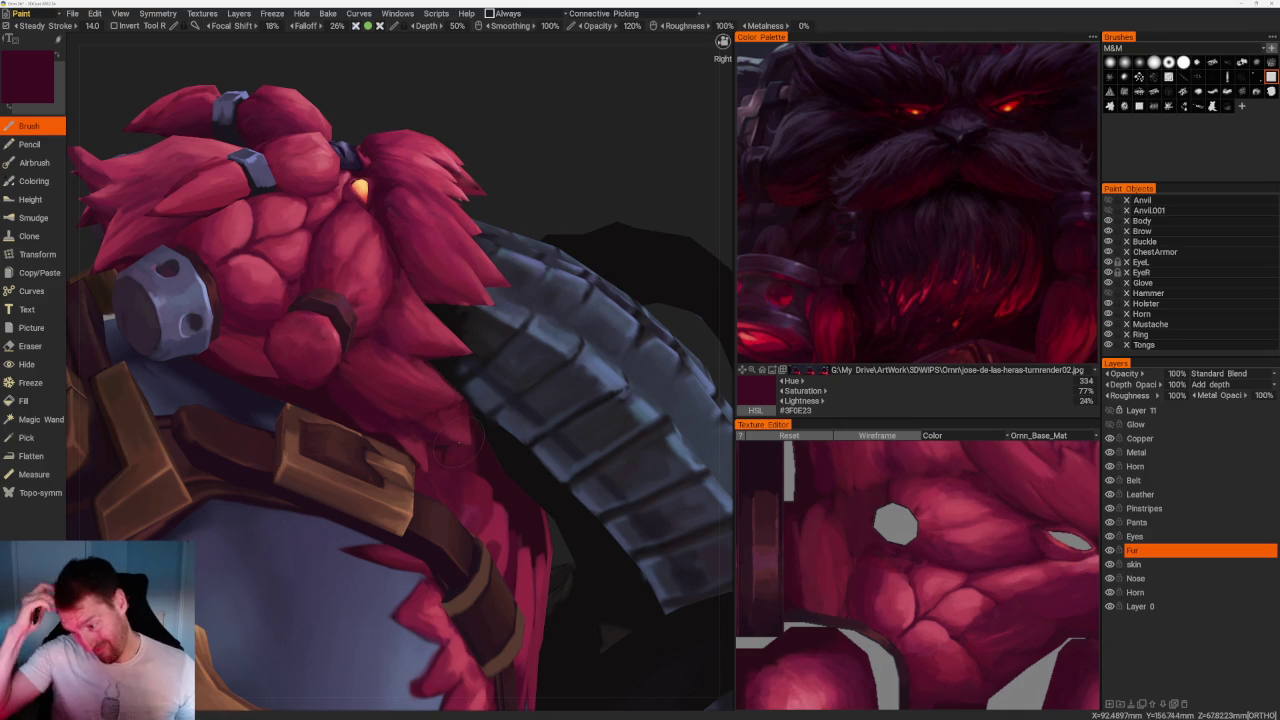
pyautogui.press('v')
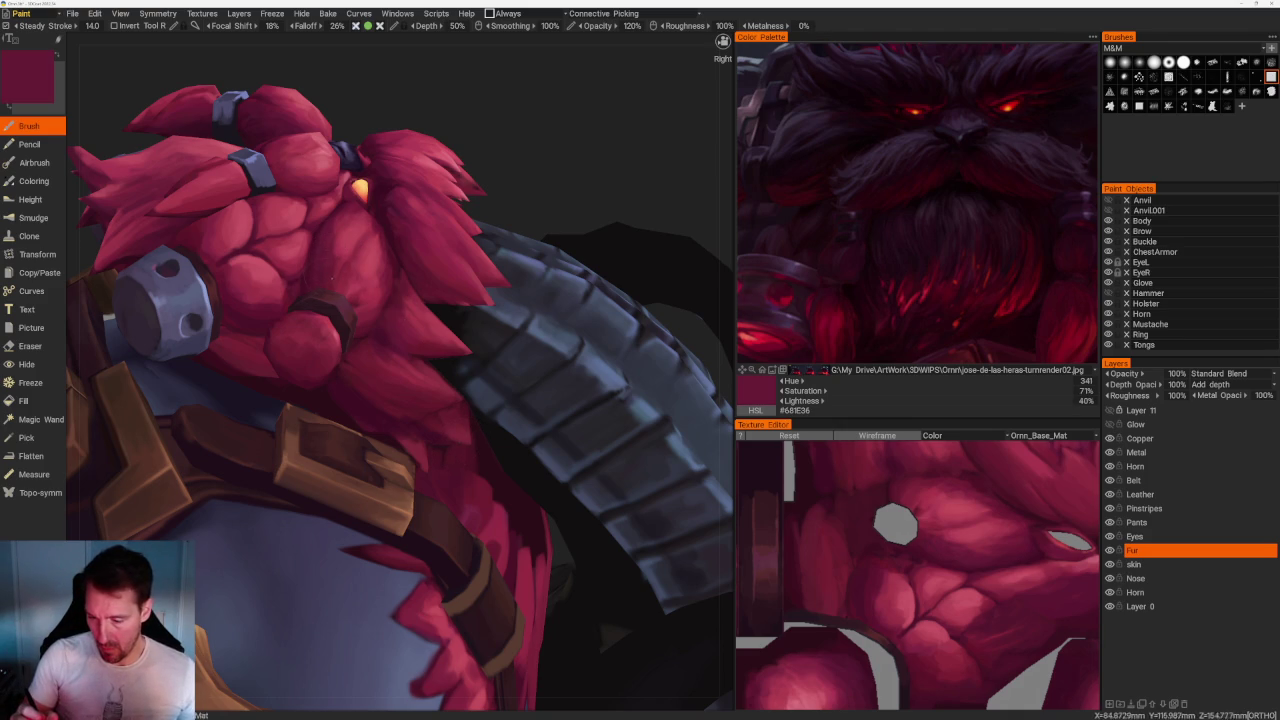
pyautogui.press('v')
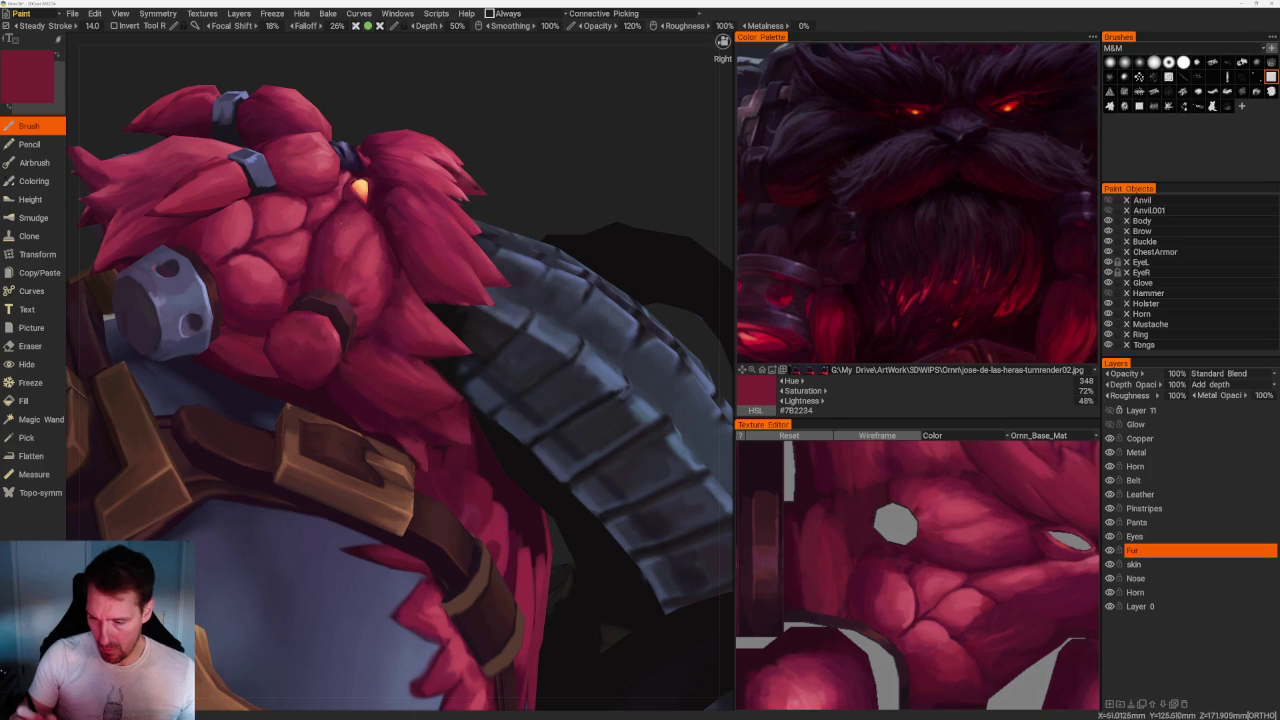
pyautogui.press('v')
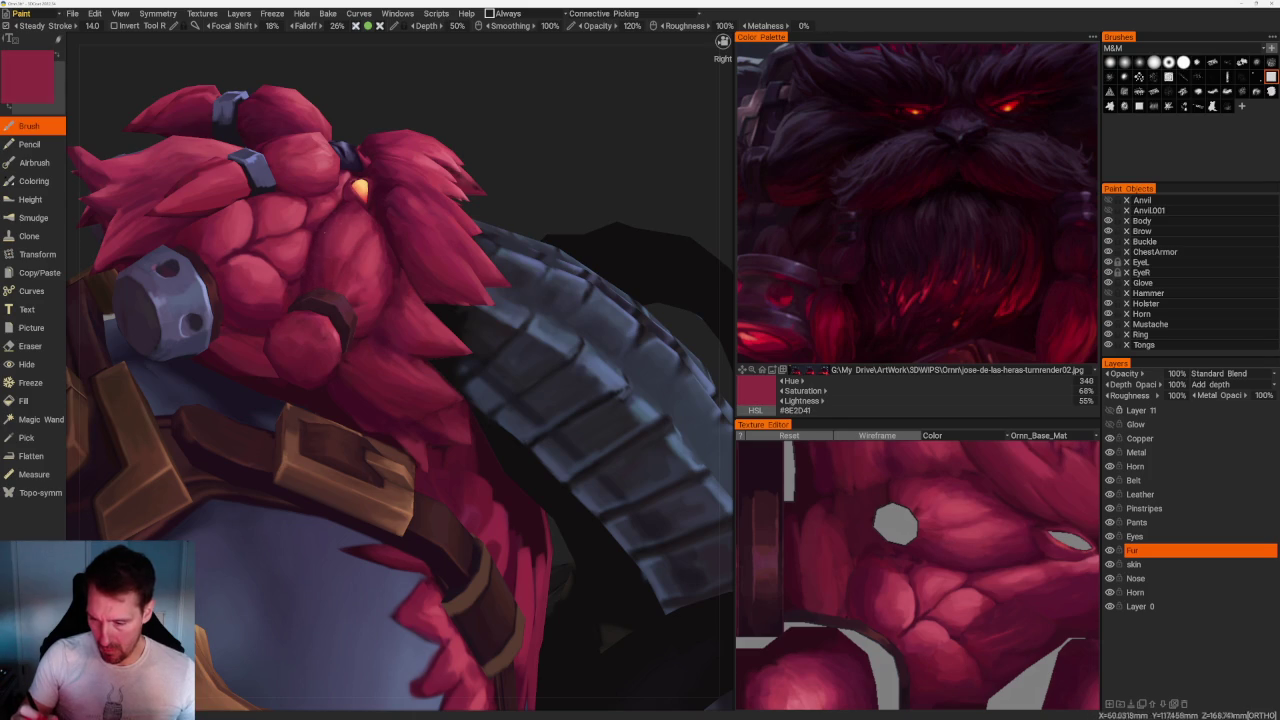
pyautogui.press('v')
pyautogui.scroll(-3, 455, 242)
pyautogui.scroll(-2, 455, 242)
# Sample a run of chest fur reds, from bright pink down to dark maroon.
pyautogui.moveTo(526, 240)
pyautogui.mouseDown()
pyautogui.moveTo(560, 360)
pyautogui.moveTo(480, 360)
pyautogui.mouseUp()
pyautogui.scroll(5, 420, 330)
pyautogui.press('v')
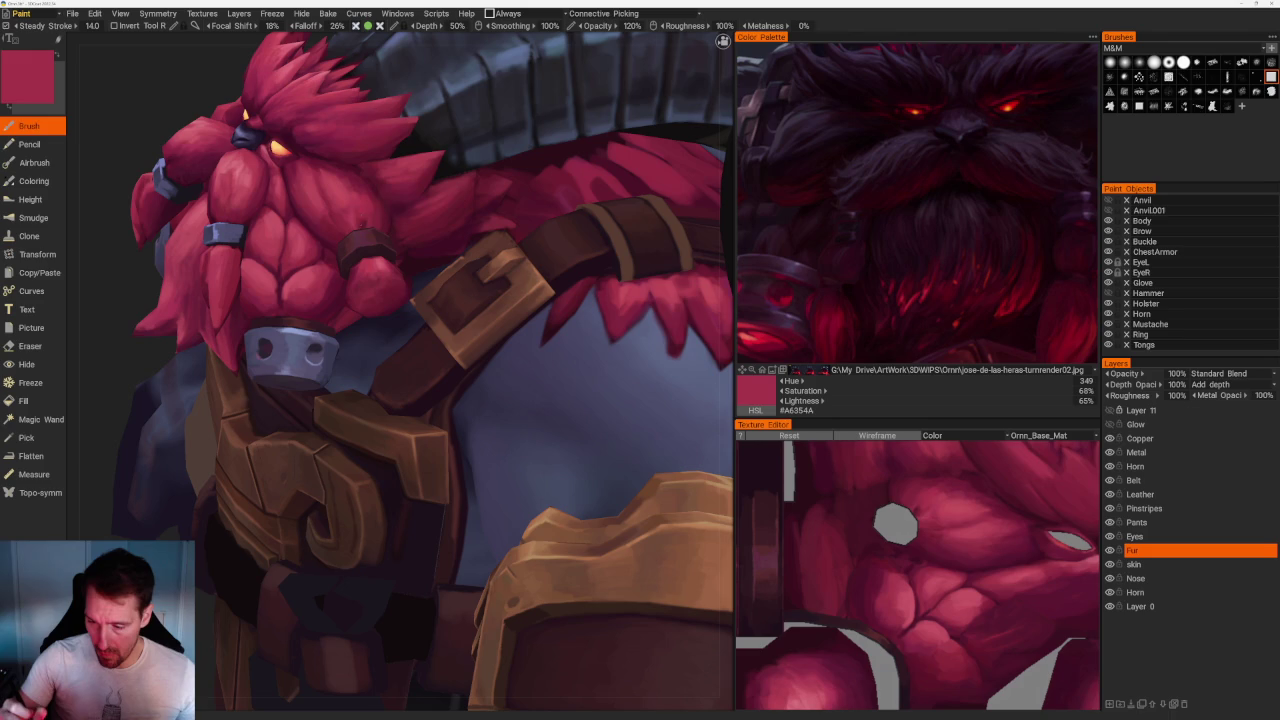
pyautogui.press('v')
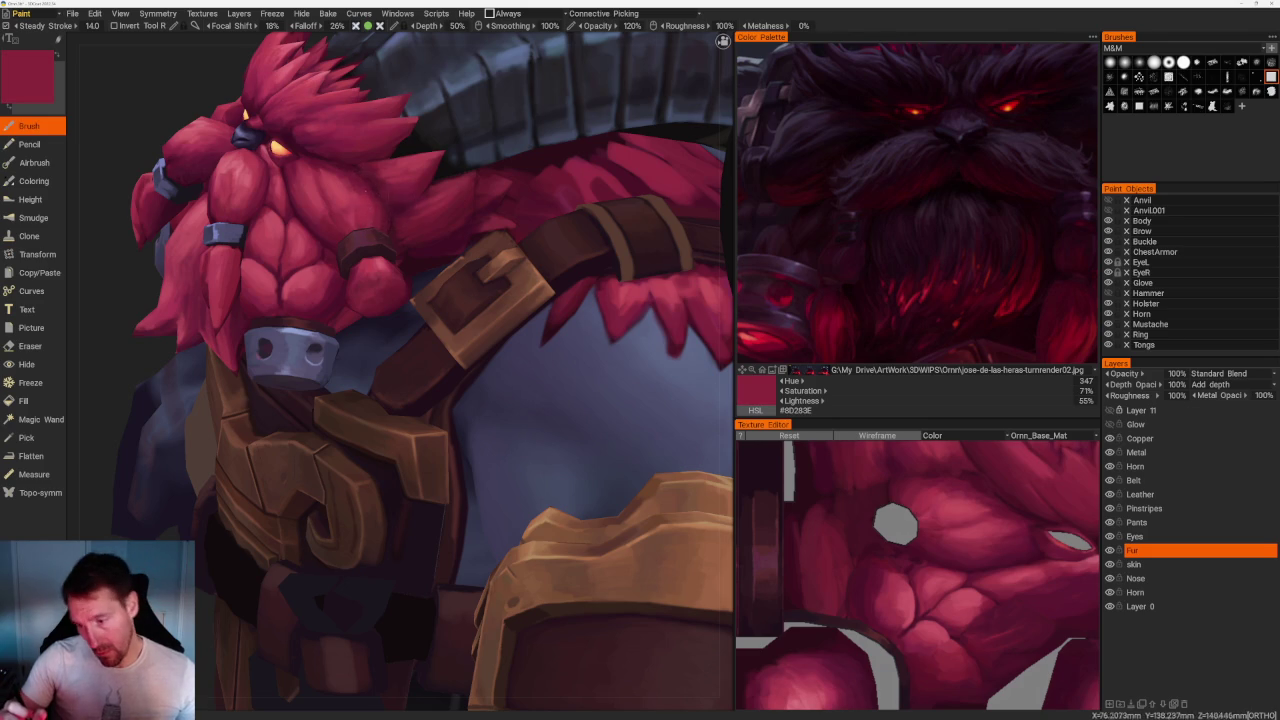
pyautogui.press('v')
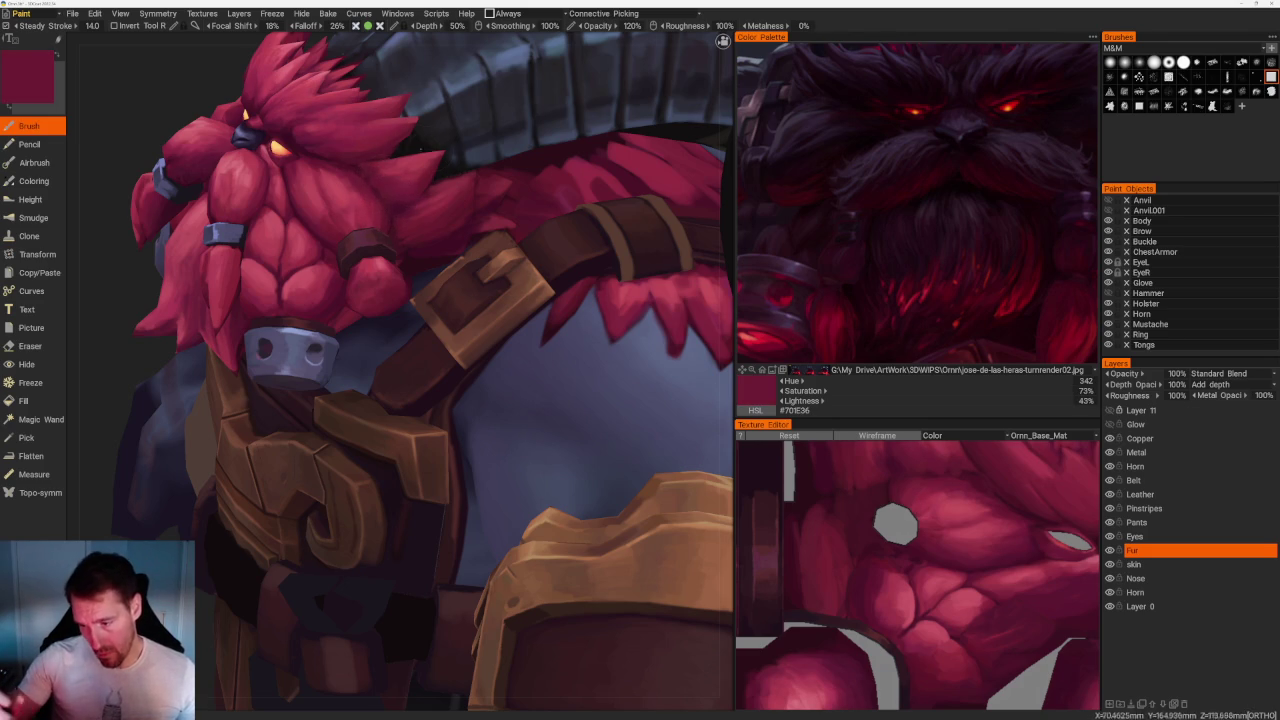
pyautogui.press('v')
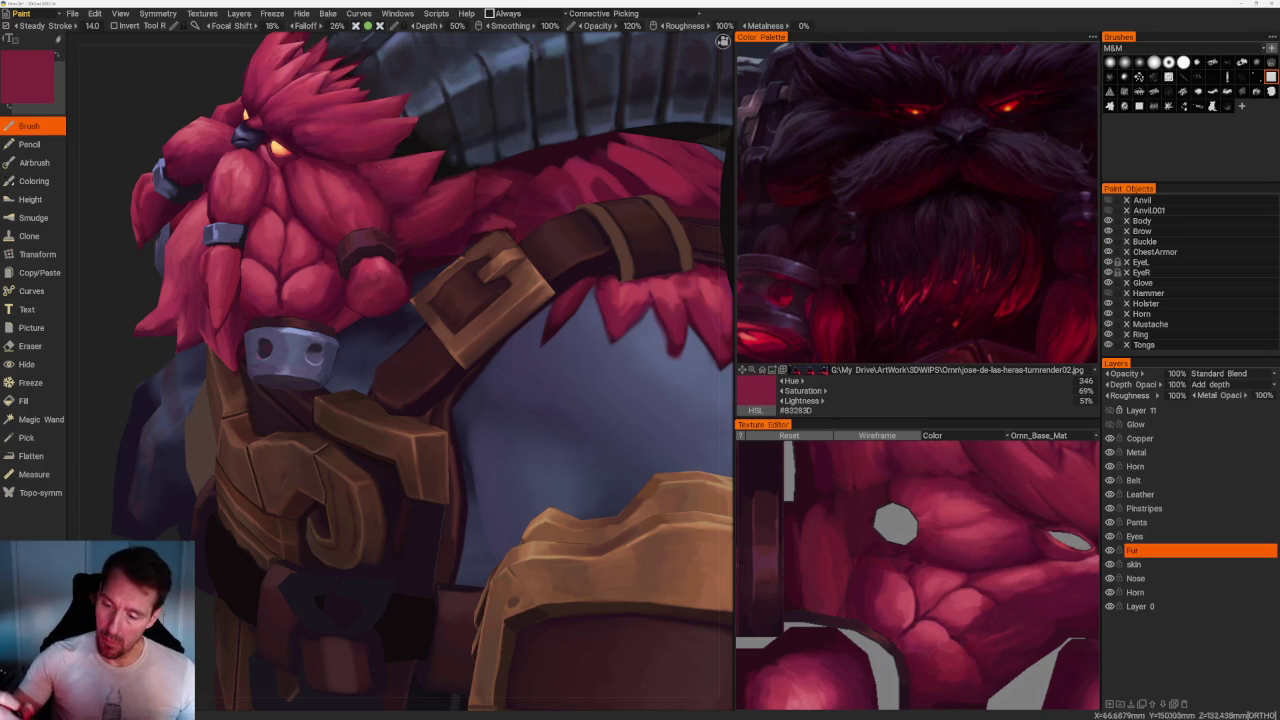
pyautogui.press('v')
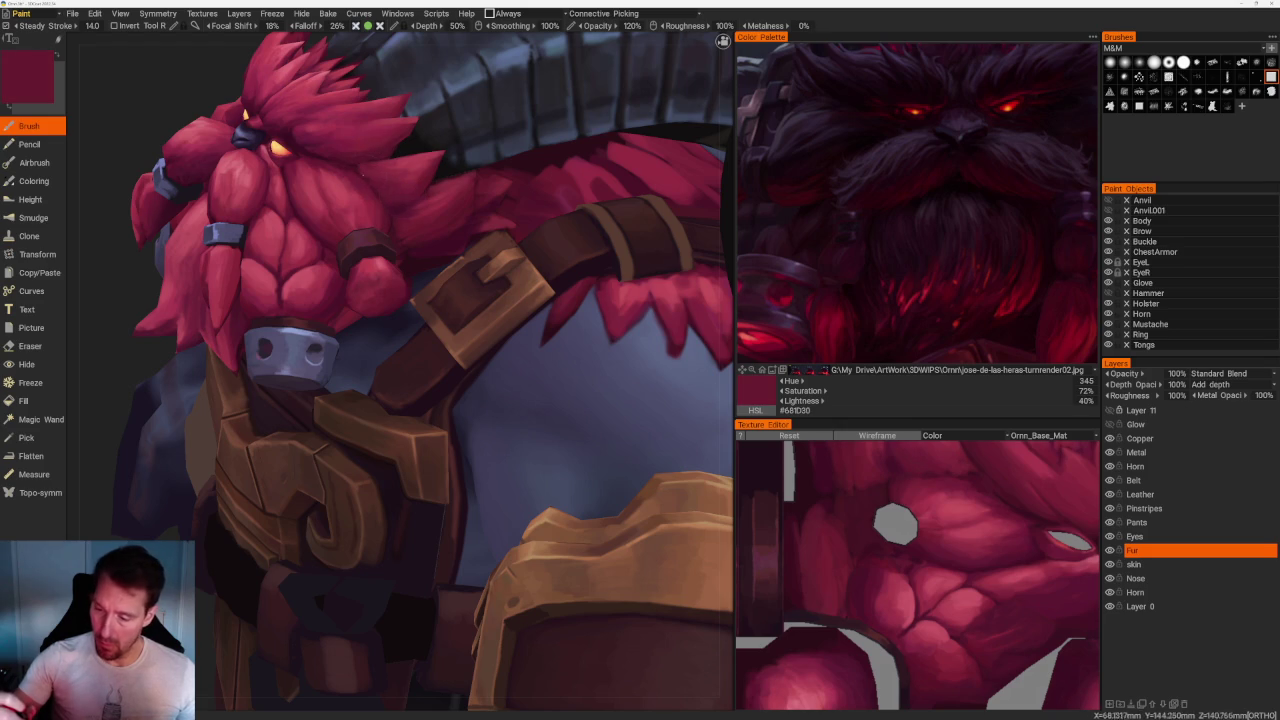
pyautogui.press('v')
pyautogui.press('v')
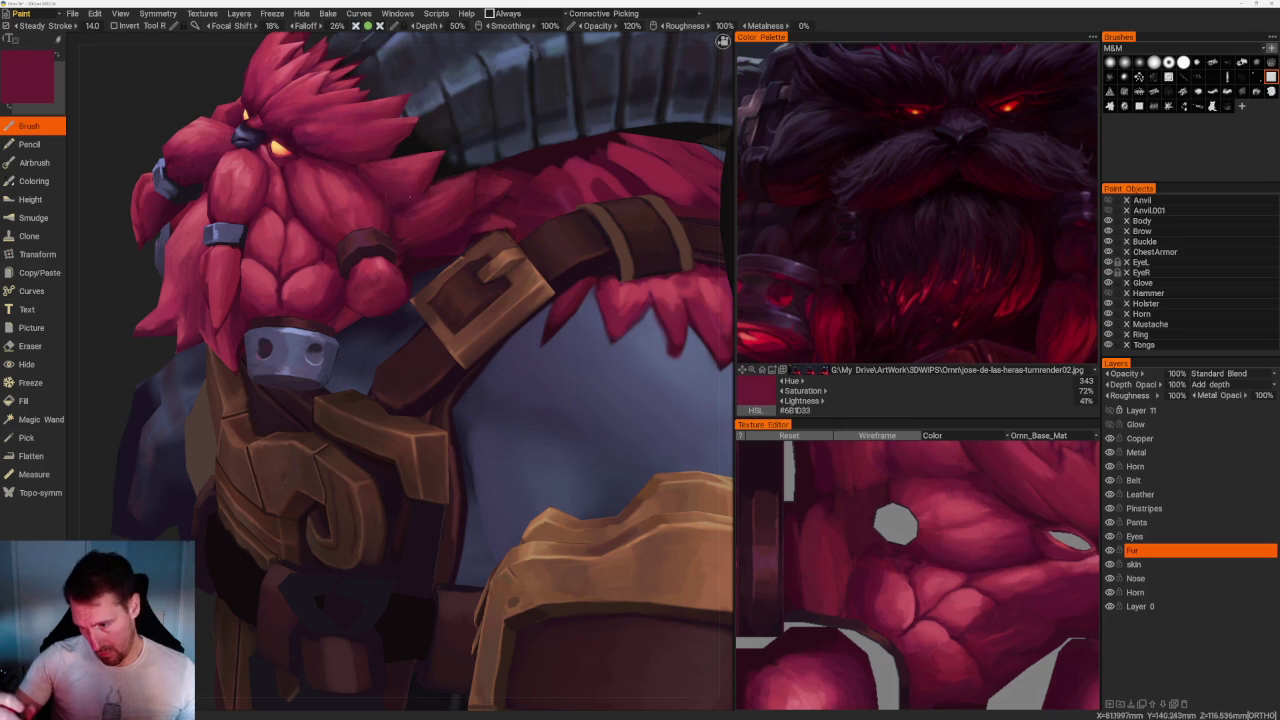
pyautogui.scroll(-2, 420, 370)
# Inspect the shoulder buckle and fur, then sample a lighter mid red, #882840.
pyautogui.keyDown('alt'); pyautogui.moveTo(420, 370); pyautogui.dragTo(480, 360); pyautogui.keyUp('alt')
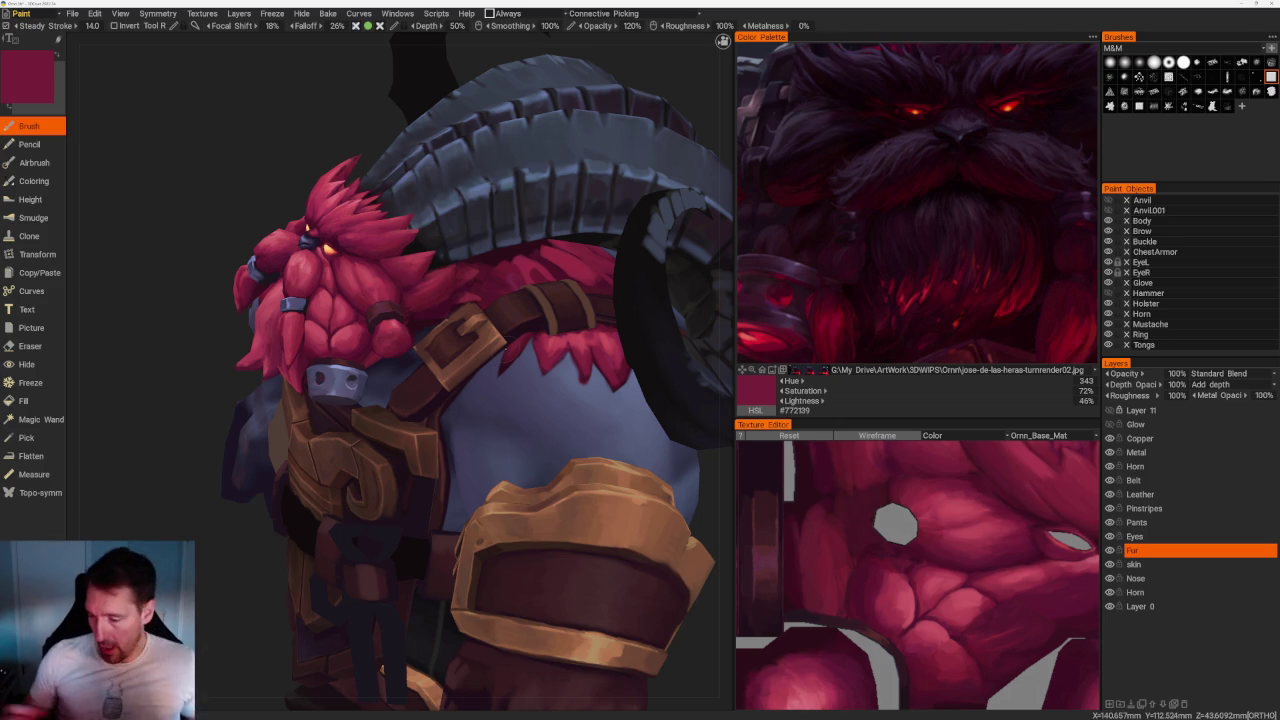
pyautogui.keyDown('alt'); pyautogui.moveTo(420, 370); pyautogui.dragTo(470, 360); pyautogui.keyUp('alt')
pyautogui.scroll(3, 400, 370)
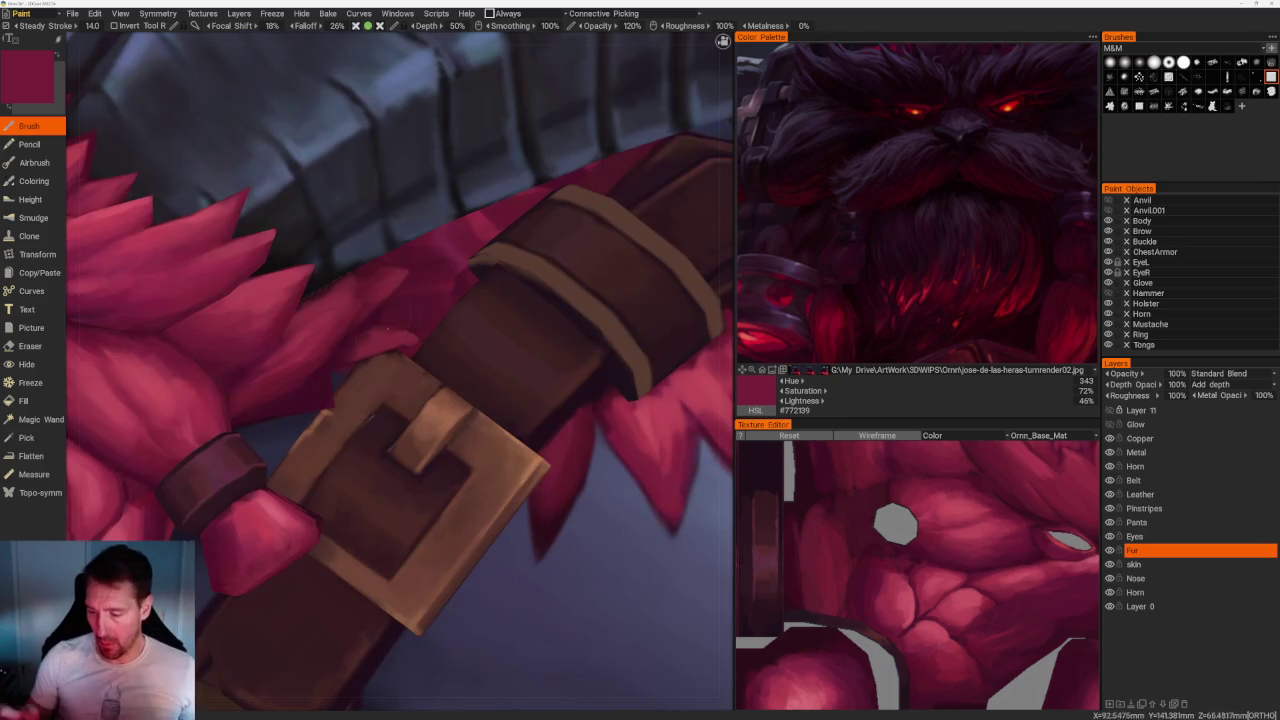
pyautogui.press('Home')
pyautogui.moveTo(503, 375)
pyautogui.keyDown('alt'); pyautogui.mouseDown()
pyautogui.moveTo(566, 231)
pyautogui.moveTo(580, 236)
pyautogui.mouseUp(); pyautogui.keyUp('alt')
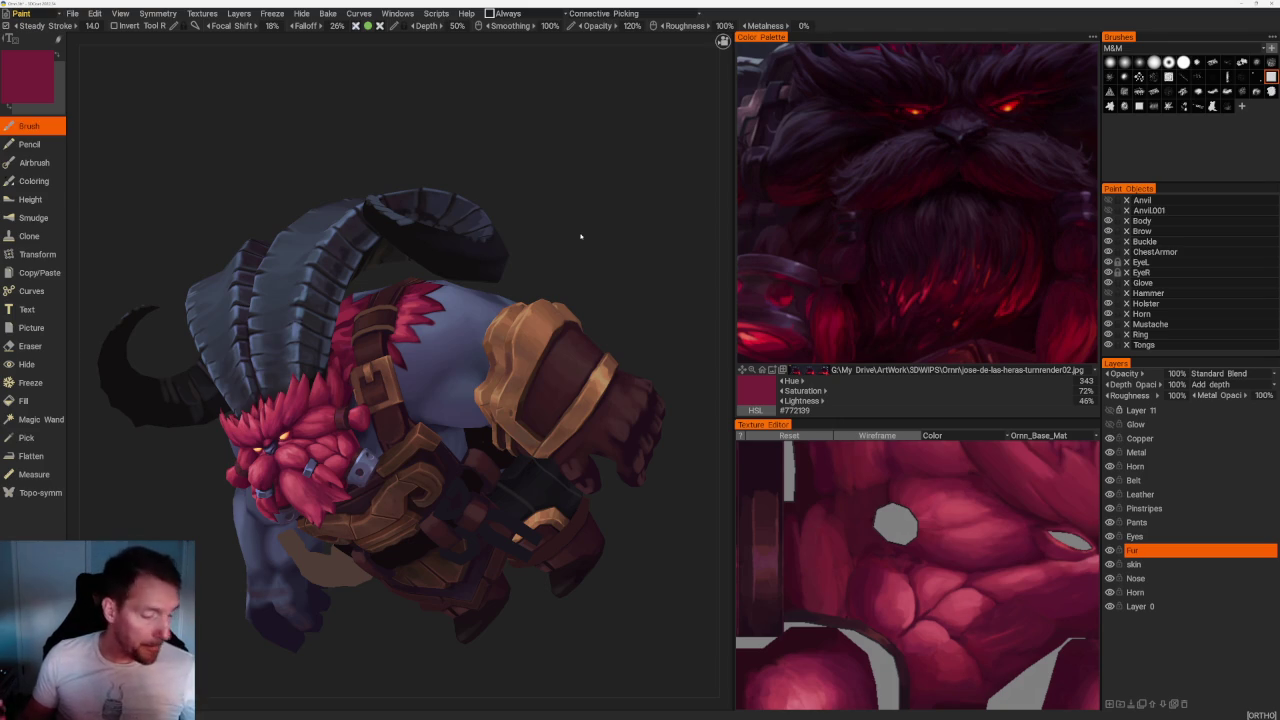
pyautogui.moveTo(620, 251); pyautogui.dragTo(632, 263)
pyautogui.scroll(5, 632, 263)
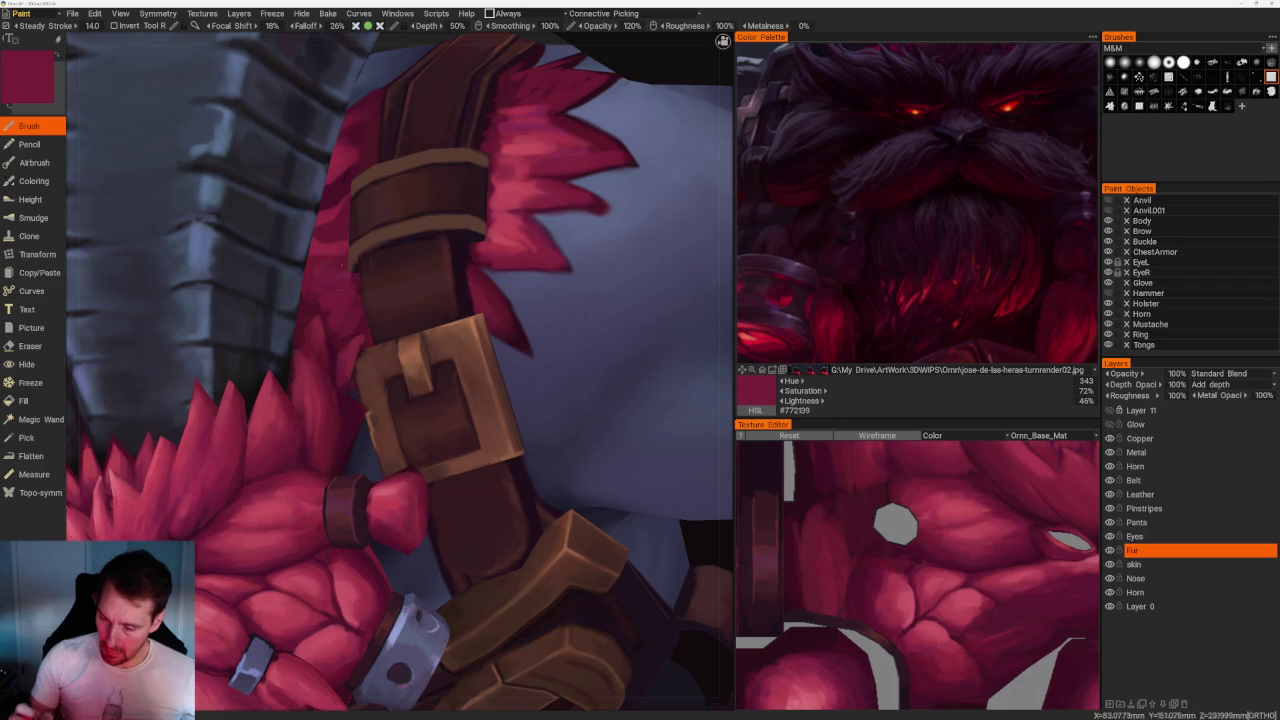
pyautogui.press('v')
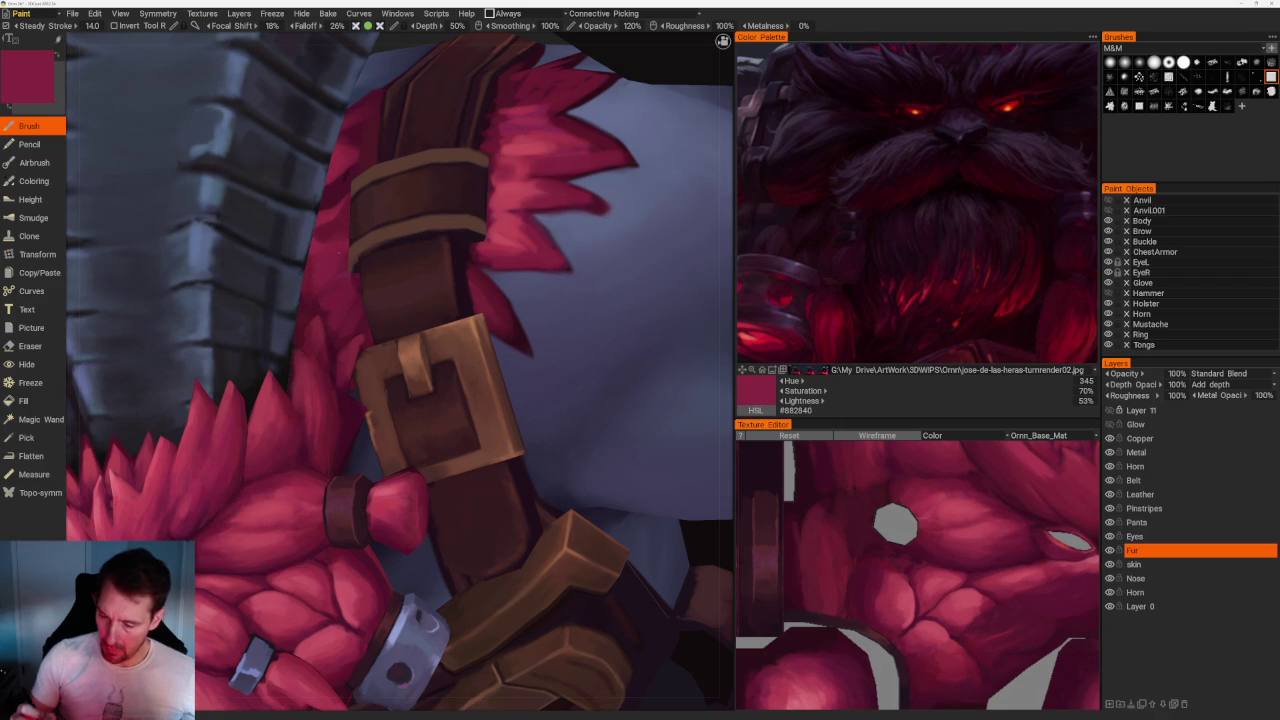
# Orbit from the front view to a low beard angle and select the Metal layer.
pyautogui.press('KP_1')
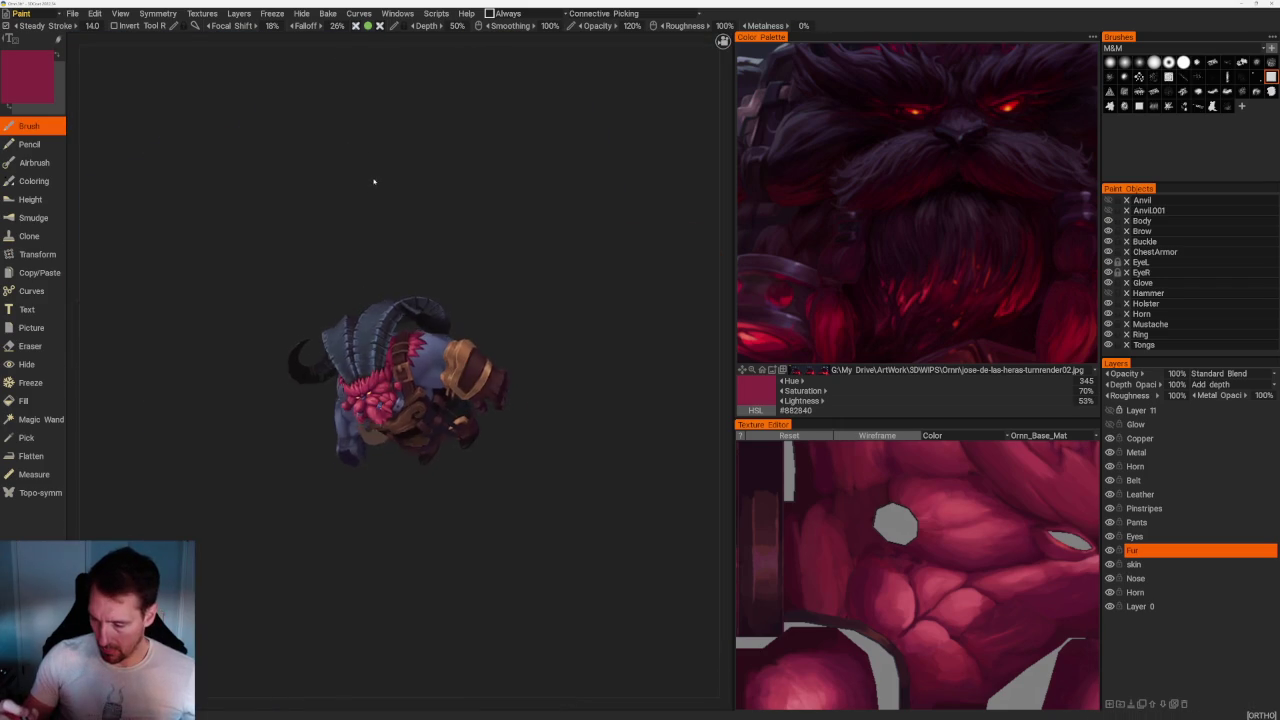
pyautogui.moveTo(385, 163)
pyautogui.mouseDown()
pyautogui.moveTo(403, 177)
pyautogui.moveTo(343, 217)
pyautogui.moveTo(386, 217)
pyautogui.moveTo(496, 288)
pyautogui.mouseUp()
pyautogui.scroll(5, 496, 288)
pyautogui.moveTo(400, 530)
pyautogui.mouseDown()
pyautogui.moveTo(389, 567)
pyautogui.moveTo(374, 560)
pyautogui.moveTo(386, 562)
pyautogui.mouseUp()
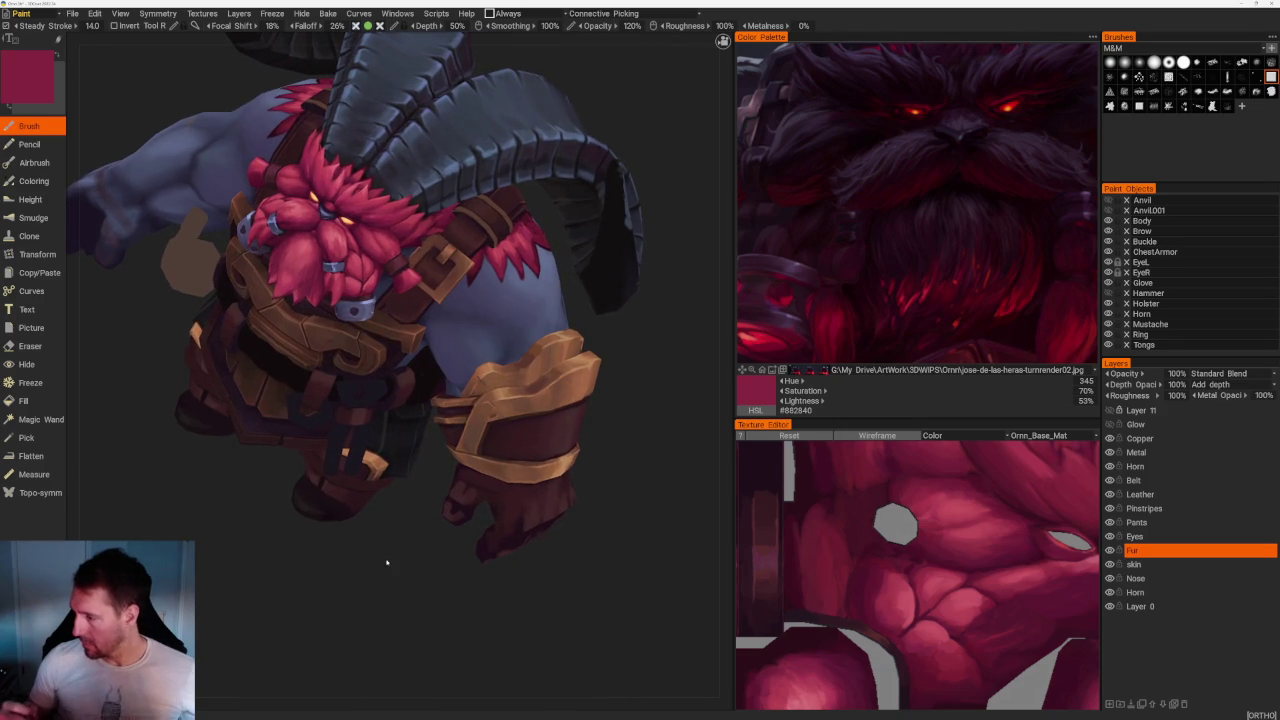
pyautogui.moveTo(368, 624)
pyautogui.mouseDown()
pyautogui.moveTo(560, 357)
pyautogui.moveTo(580, 491)
pyautogui.mouseUp()
pyautogui.click(1168, 550)
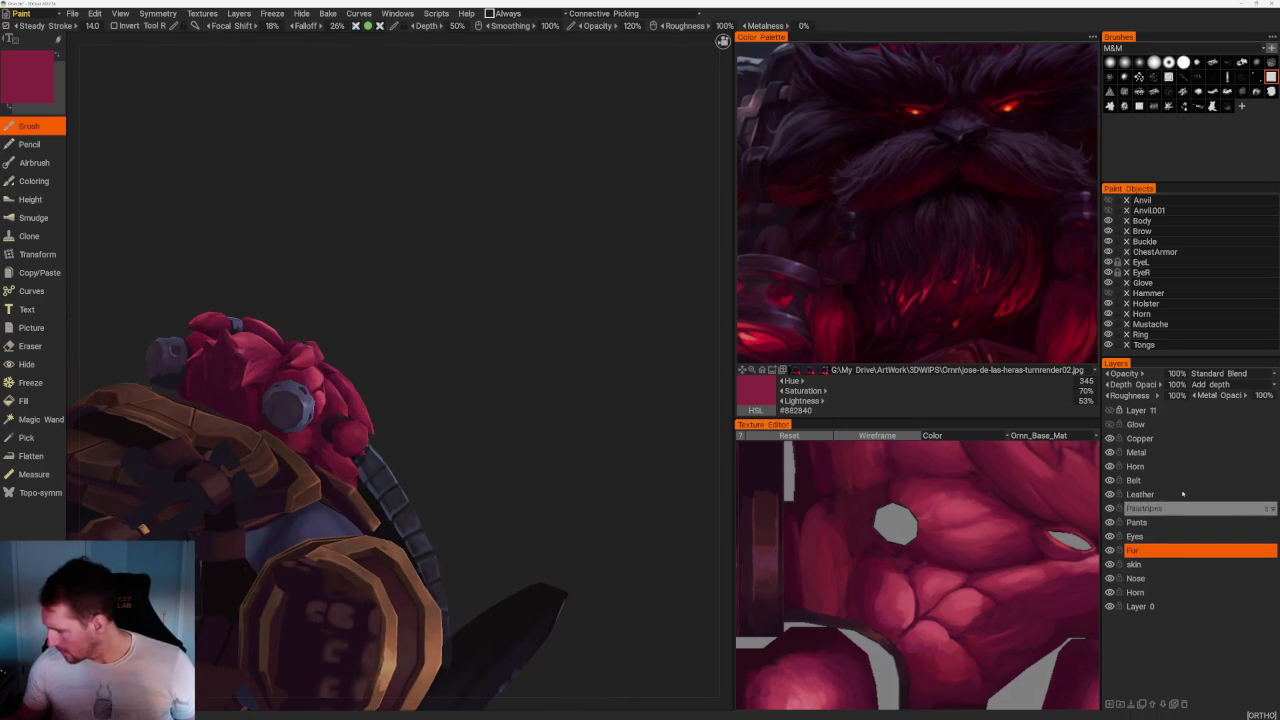
# On the Metal layer, paint near-black flame strokes on the beard bead.
pyautogui.click(1170, 452)
pyautogui.moveTo(555, 378); pyautogui.dragTo(549, 286)
pyautogui.press('v')
pyautogui.moveTo(549, 286); pyautogui.dragTo(356, 457, button='right')
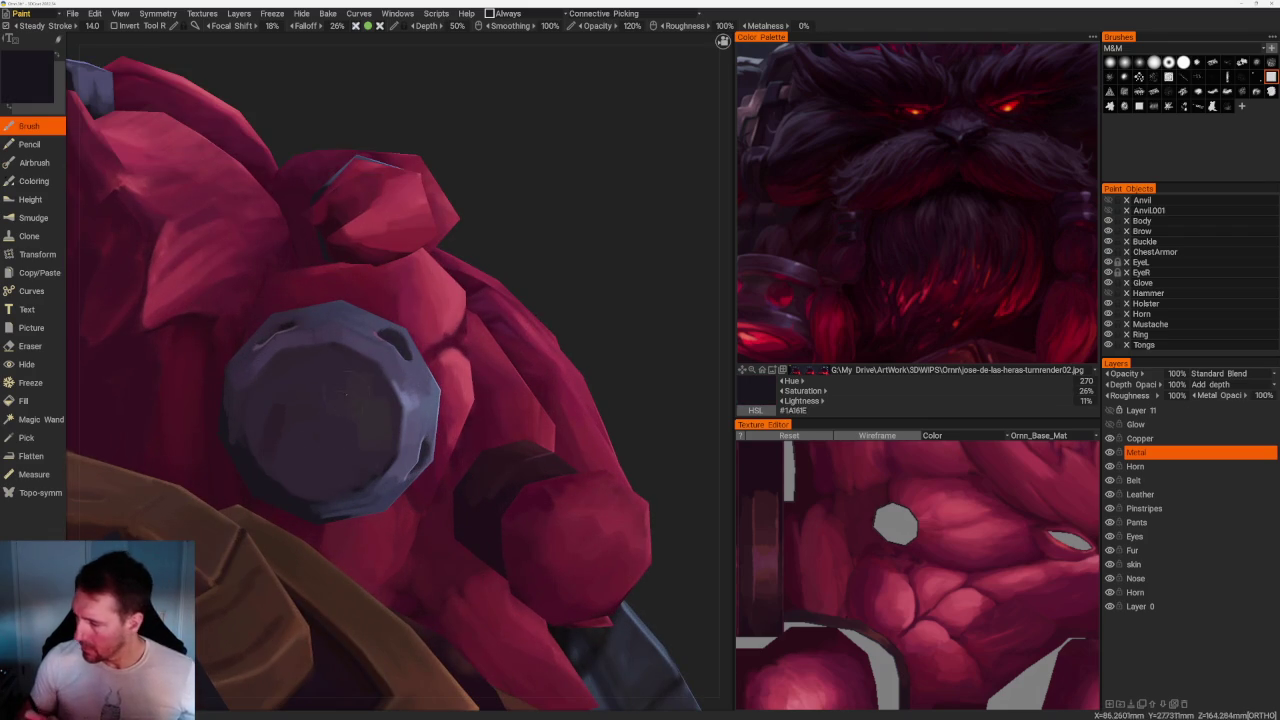
pyautogui.moveTo(309, 395)
pyautogui.mouseDown()
pyautogui.moveTo(322, 366)
pyautogui.moveTo(348, 362)
pyautogui.moveTo(347, 412)
pyautogui.moveTo(378, 398)
pyautogui.moveTo(362, 456)
pyautogui.mouseUp()
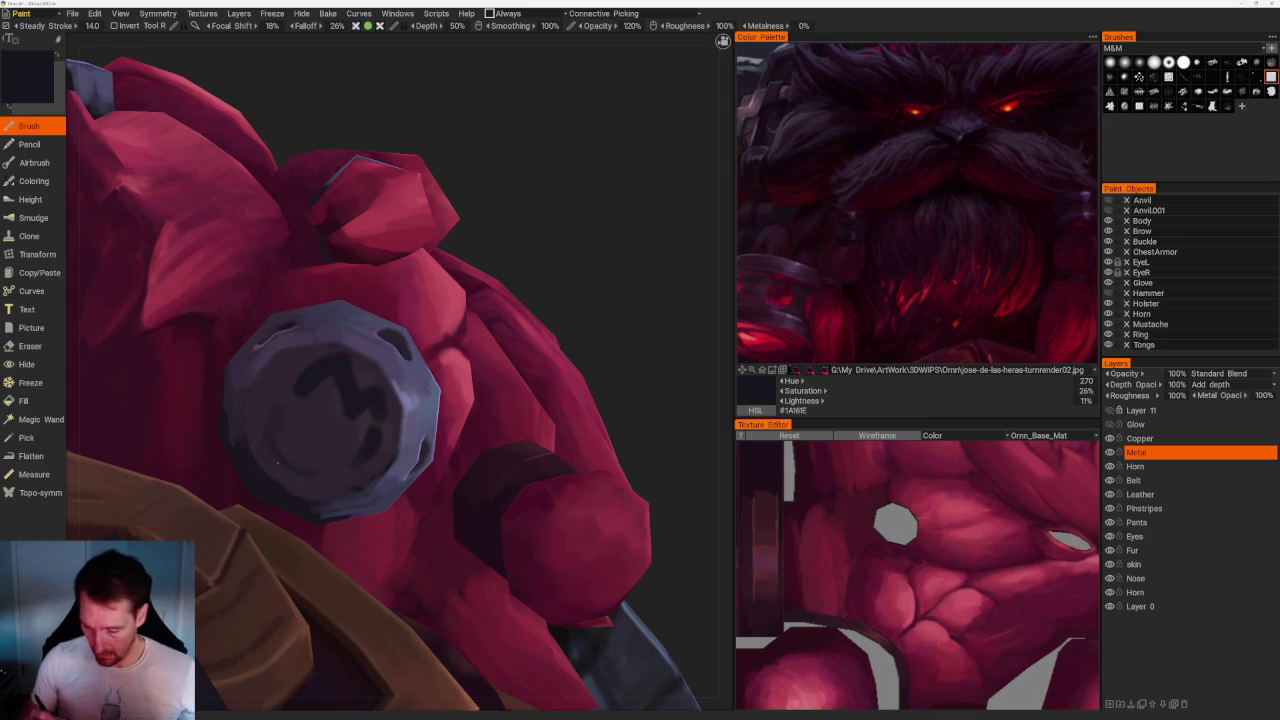
pyautogui.moveTo(315, 466)
pyautogui.mouseDown()
pyautogui.moveTo(284, 410)
pyautogui.moveTo(290, 366)
pyautogui.mouseUp()
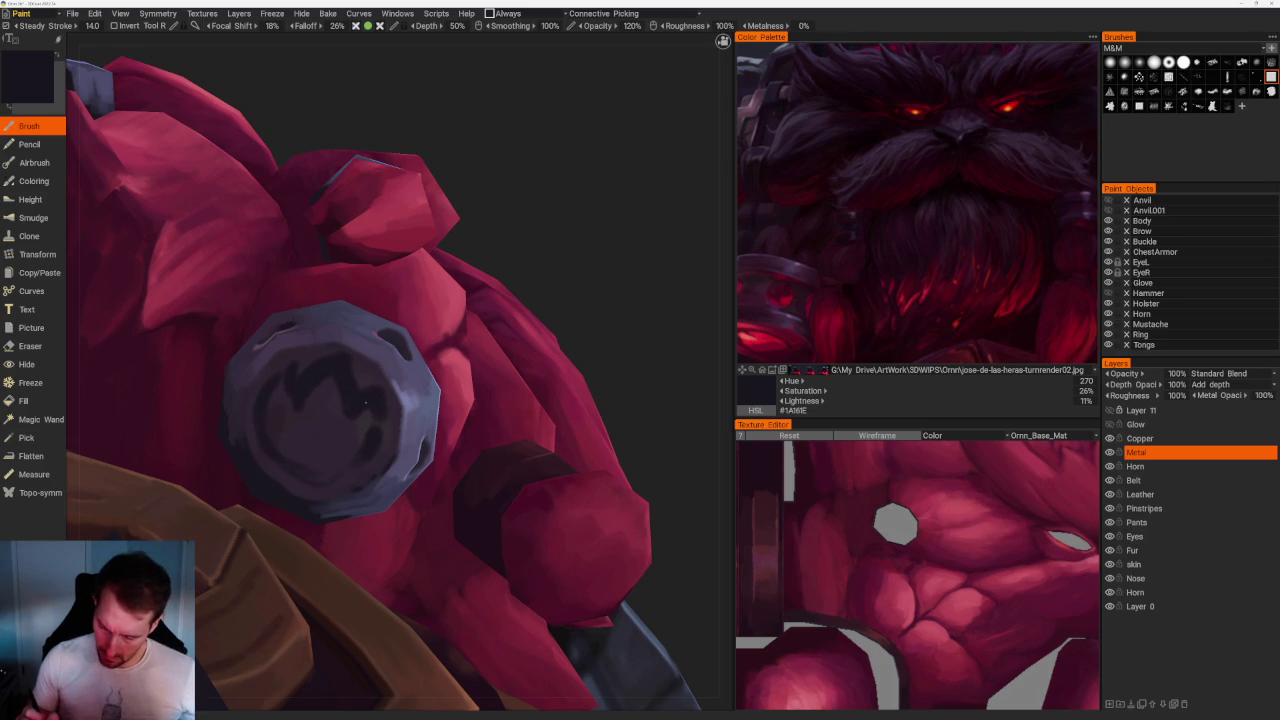
pyautogui.moveTo(380, 421)
pyautogui.mouseDown()
pyautogui.moveTo(350, 474)
pyautogui.moveTo(275, 468)
pyautogui.mouseUp()
# Sample grey-purple #4C4660 and paint a light ring around the flame emblem.
pyautogui.press('v')
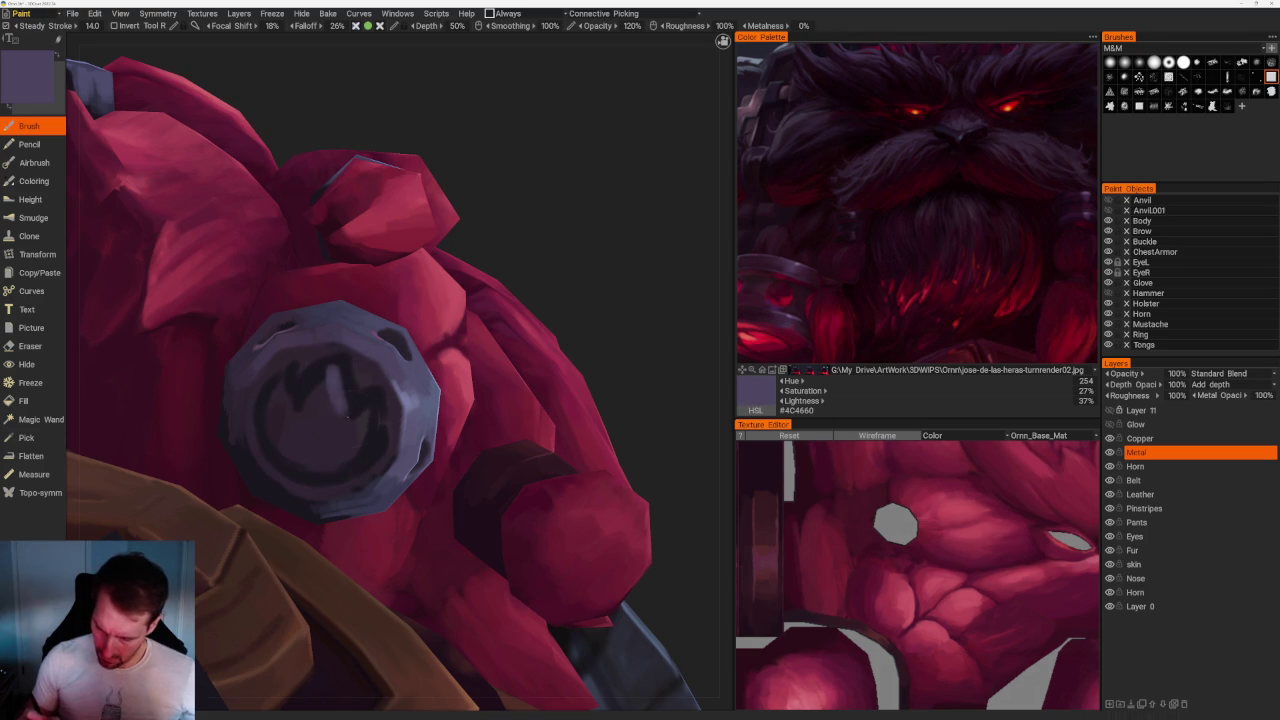
pyautogui.moveTo(353, 423)
pyautogui.mouseDown()
pyautogui.moveTo(365, 403)
pyautogui.moveTo(345, 462)
pyautogui.mouseUp()
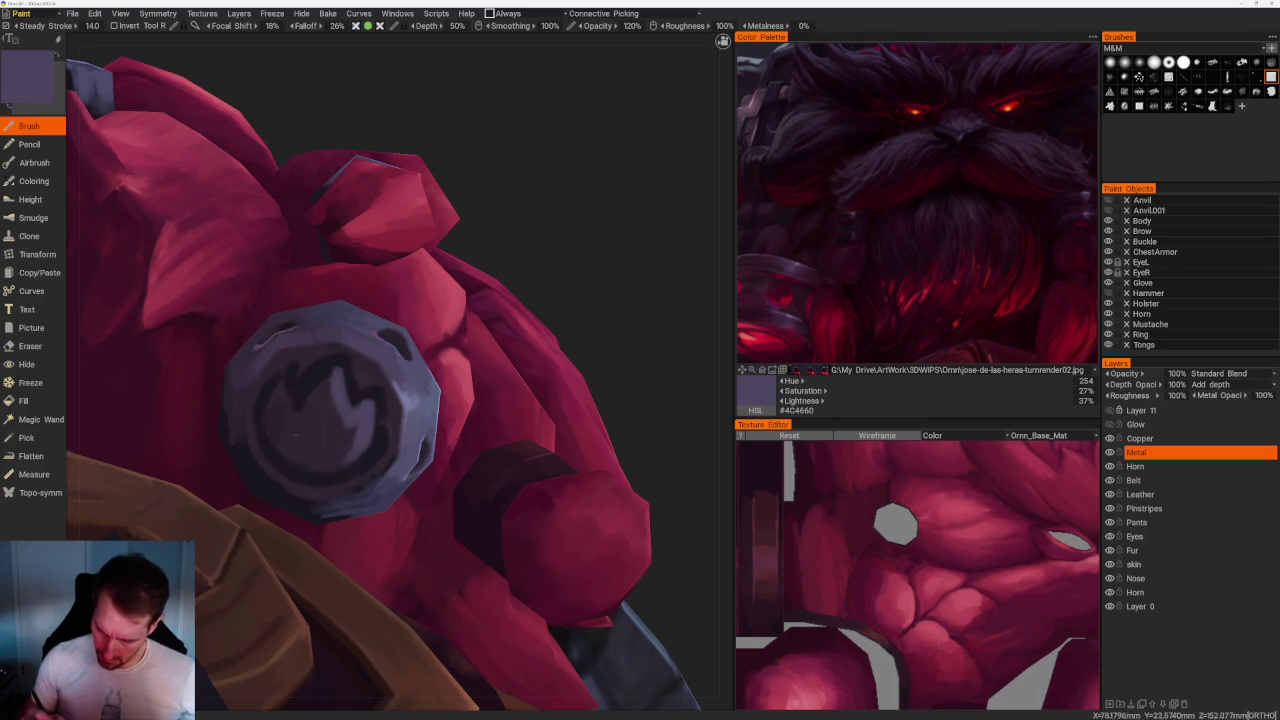
pyautogui.moveTo(326, 368)
pyautogui.mouseDown()
pyautogui.moveTo(310, 400)
pyautogui.moveTo(262, 420)
pyautogui.moveTo(356, 470)
pyautogui.mouseUp()
pyautogui.scroll(-5, 320, 209)
pyautogui.scroll(-3, 457, 200)
pyautogui.moveTo(457, 200); pyautogui.dragTo(540, 300)
pyautogui.scroll(4, 394, 466)
pyautogui.scroll(3, 406, 440)
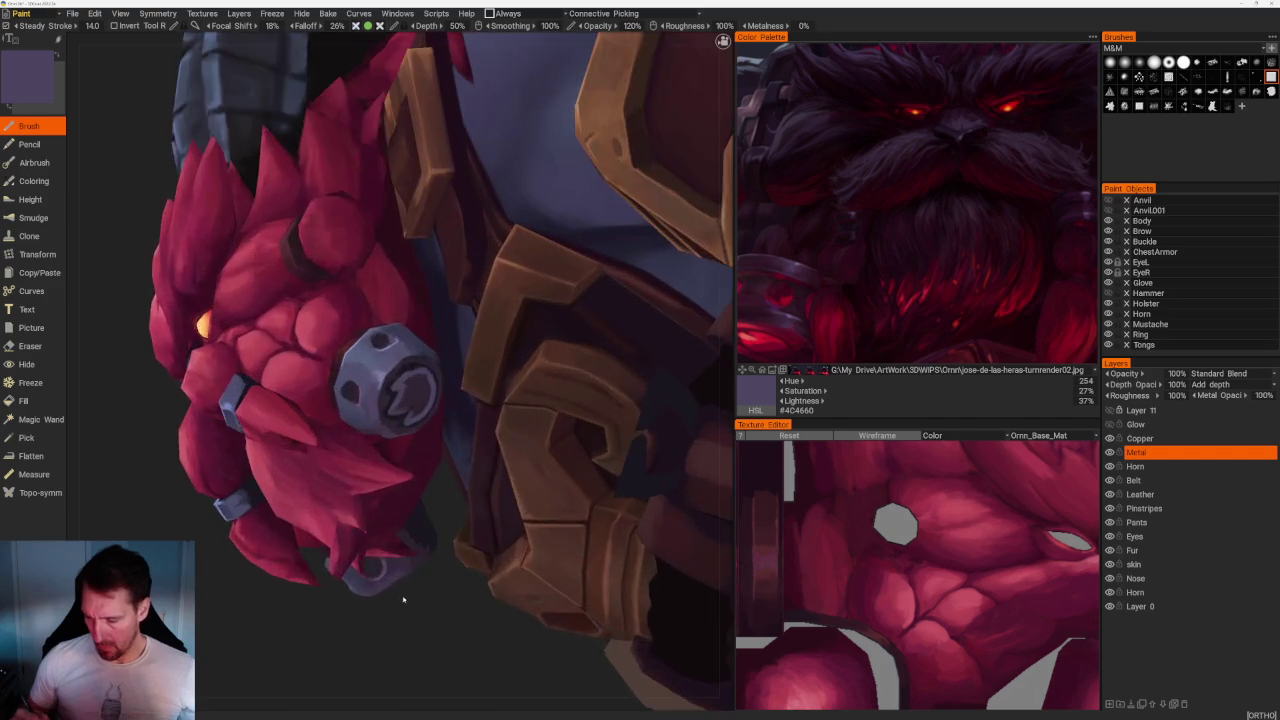
# Sample dark violet-grey #3D3548 and paint over the emblem's light spiral line.
pyautogui.scroll(3, 406, 433)
pyautogui.press('v')
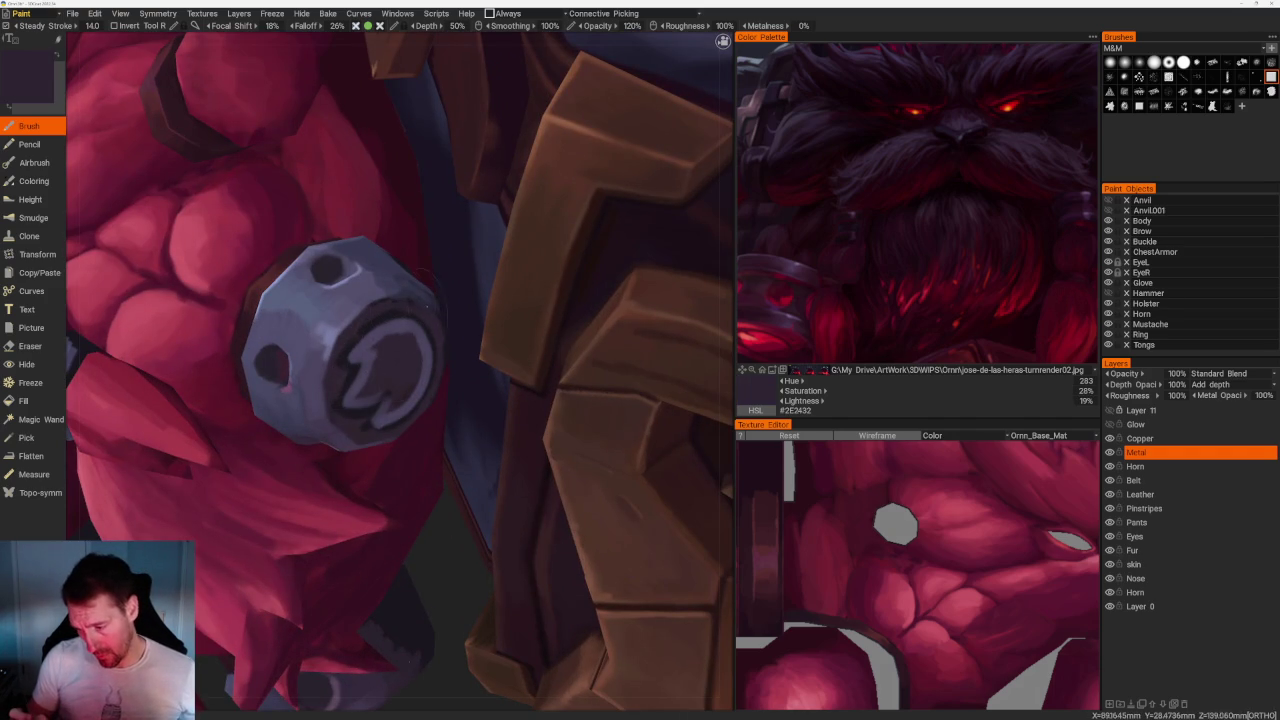
pyautogui.press('v')
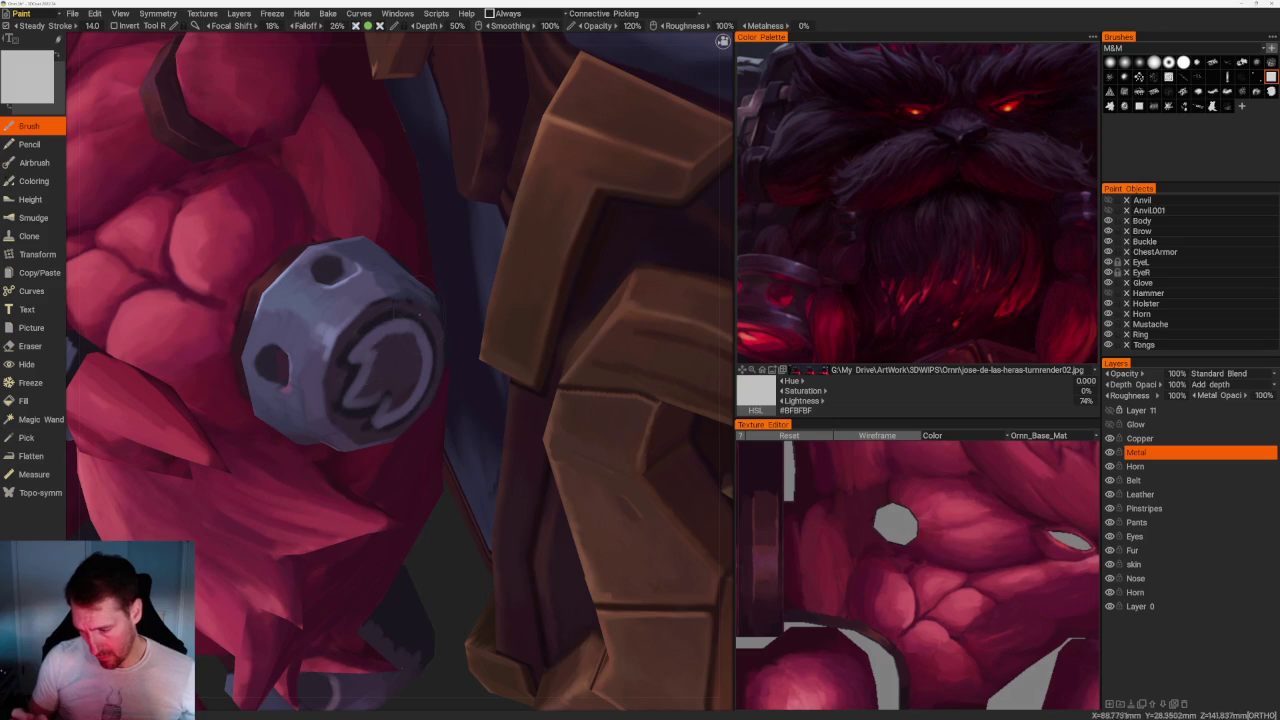
pyautogui.moveTo(394, 336); pyautogui.dragTo(370, 354)
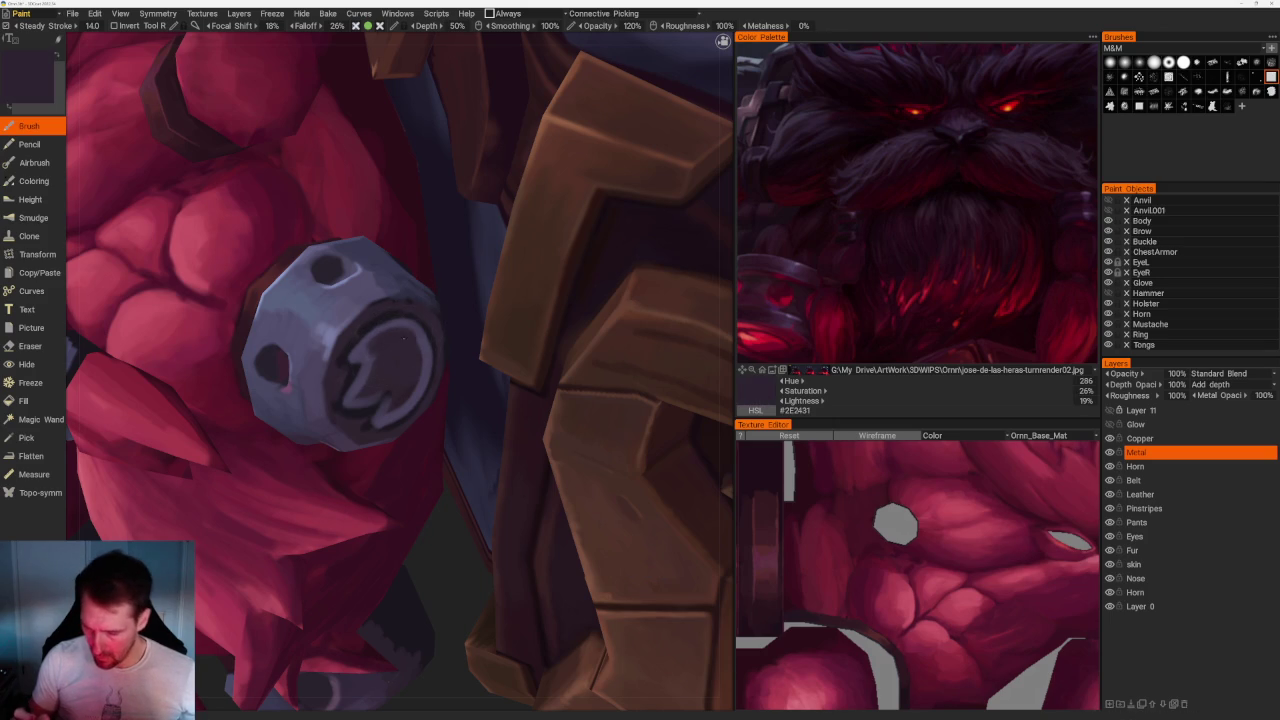
pyautogui.press('v')
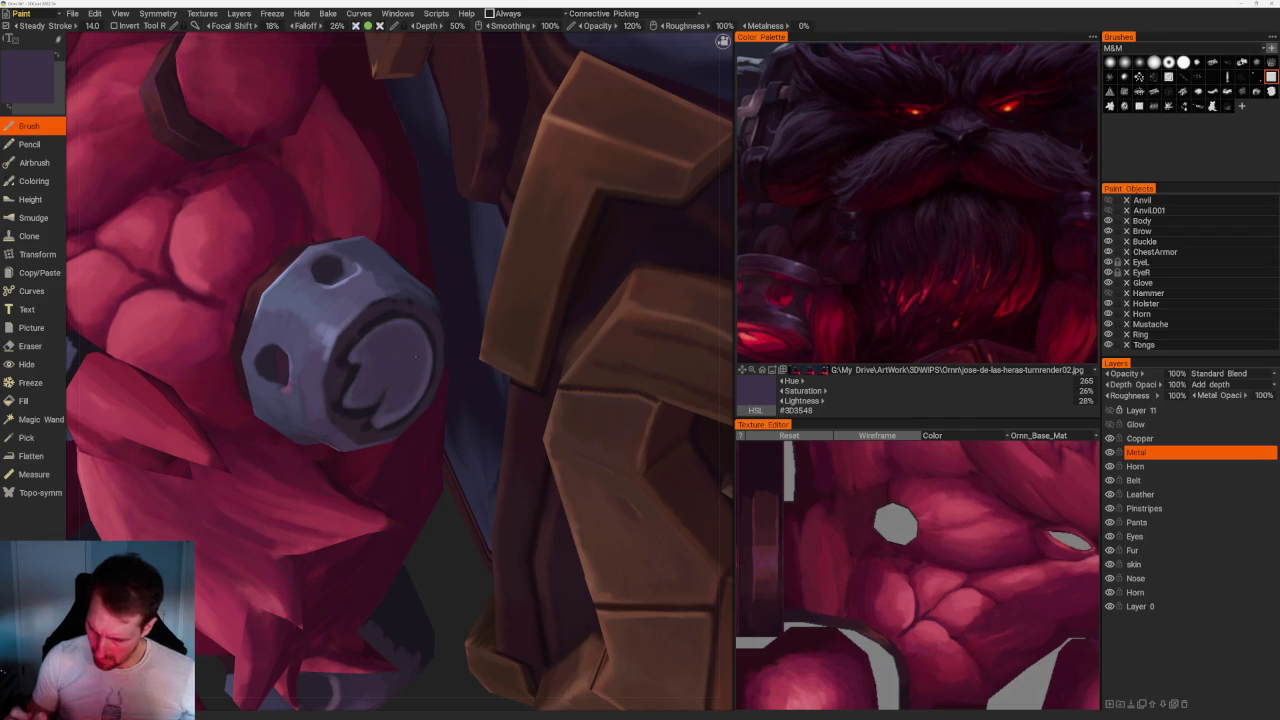
pyautogui.scroll(-6, 415, 352)
pyautogui.scroll(-4, 363, 131)
pyautogui.moveTo(363, 131)
pyautogui.mouseDown()
pyautogui.moveTo(306, 109)
pyautogui.moveTo(389, 224)
pyautogui.moveTo(400, 209)
pyautogui.moveTo(414, 277)
pyautogui.moveTo(543, 400)
pyautogui.moveTo(552, 386)
pyautogui.moveTo(534, 383)
pyautogui.moveTo(586, 334)
pyautogui.moveTo(580, 403)
pyautogui.mouseUp()
pyautogui.scroll(2, 543, 400)
pyautogui.scroll(2, 552, 386)
pyautogui.scroll(4, 597, 519)
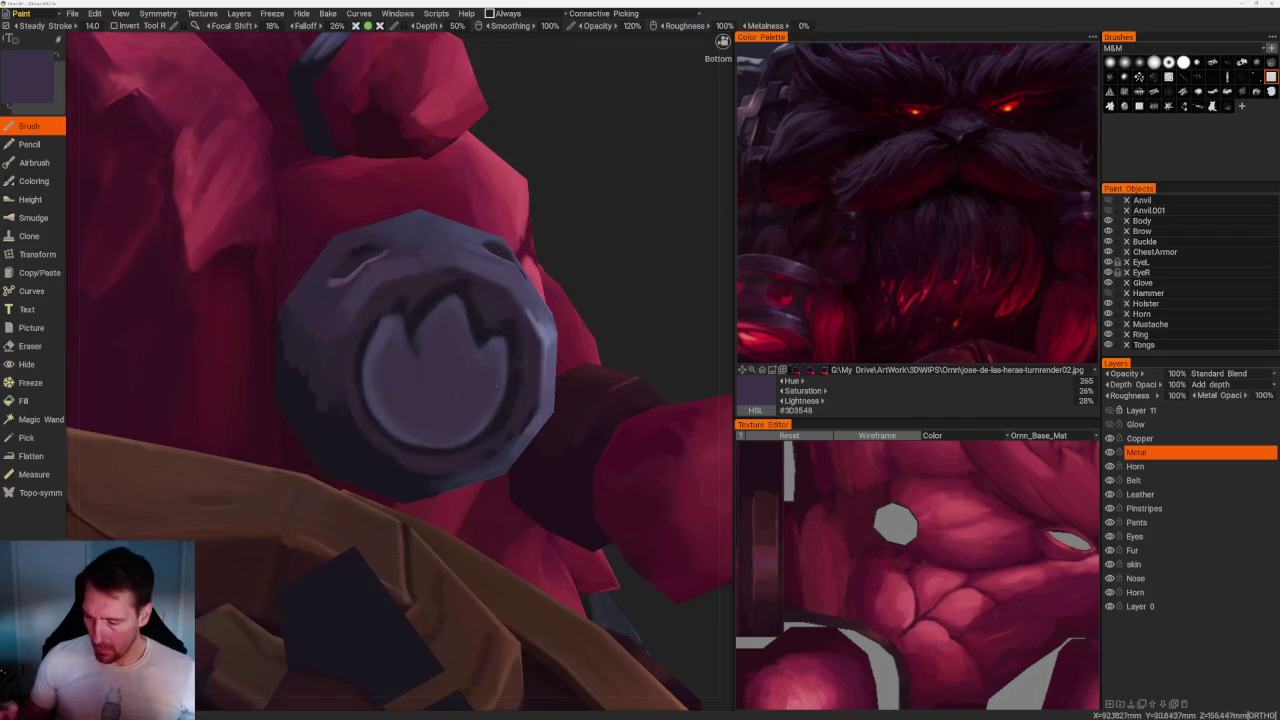
pyautogui.press('v')
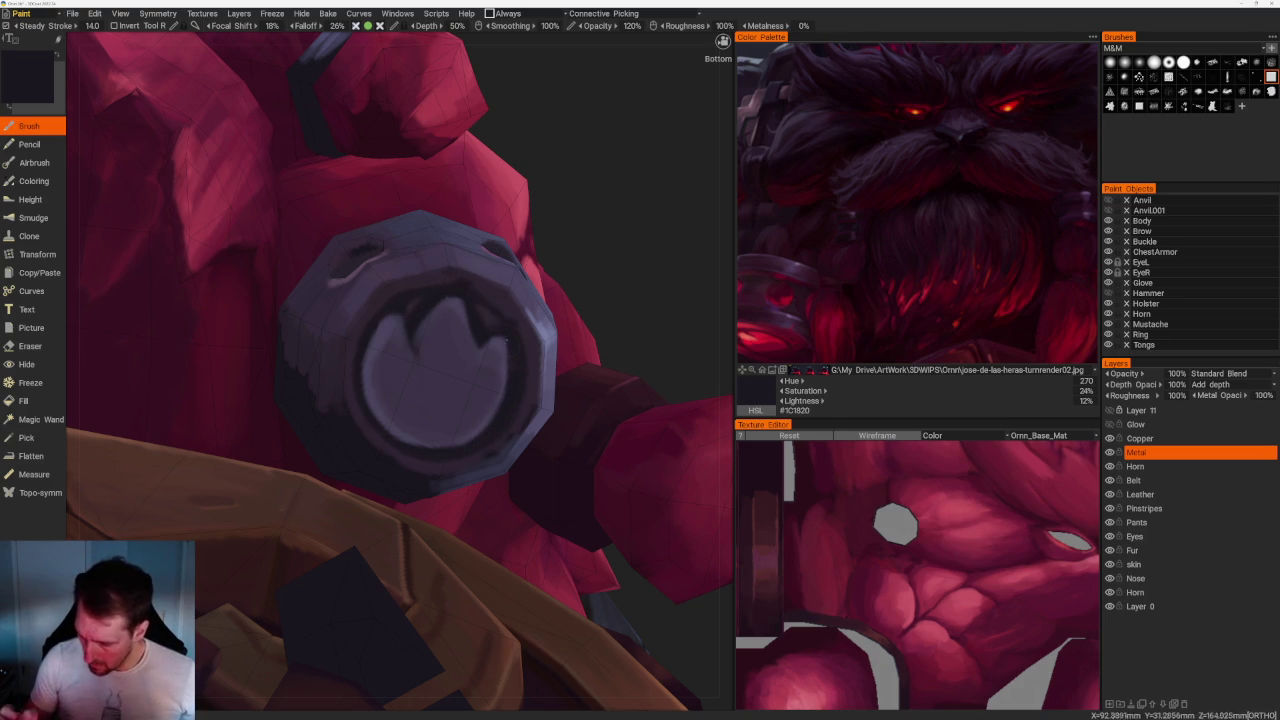
pyautogui.scroll(-5, 543, 243)
pyautogui.scroll(4, 470, 372)
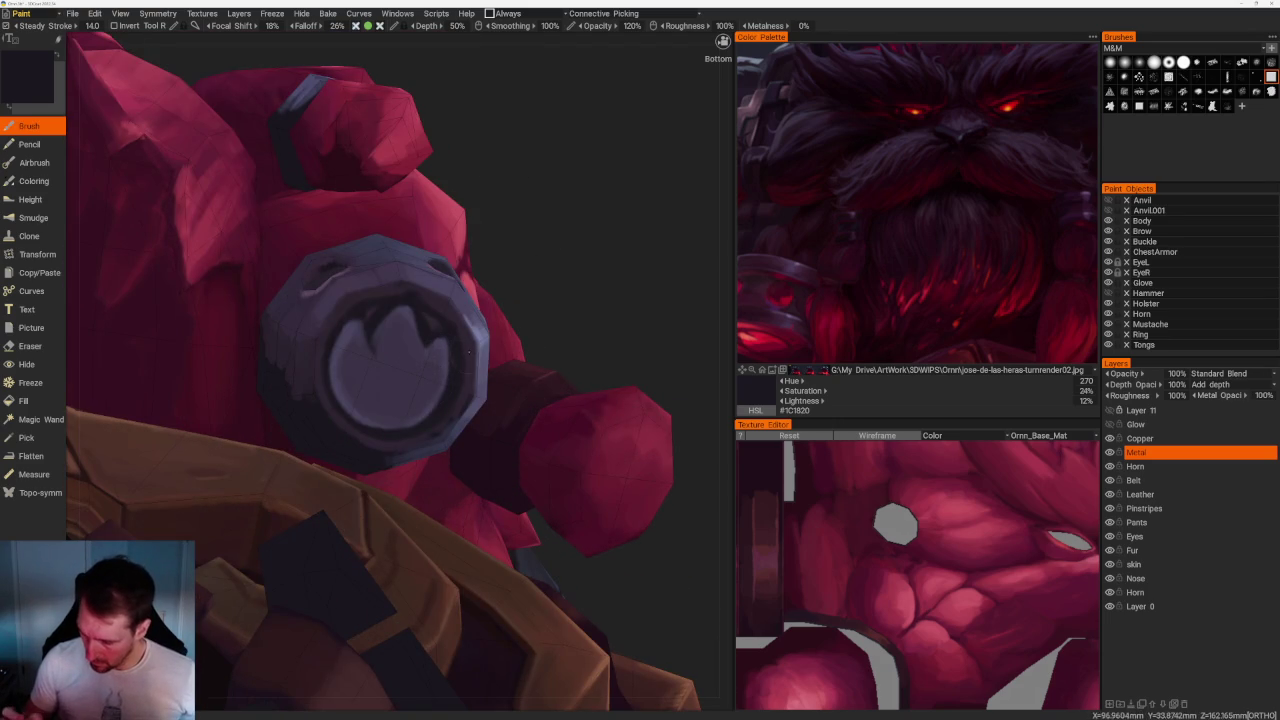
pyautogui.press('v')
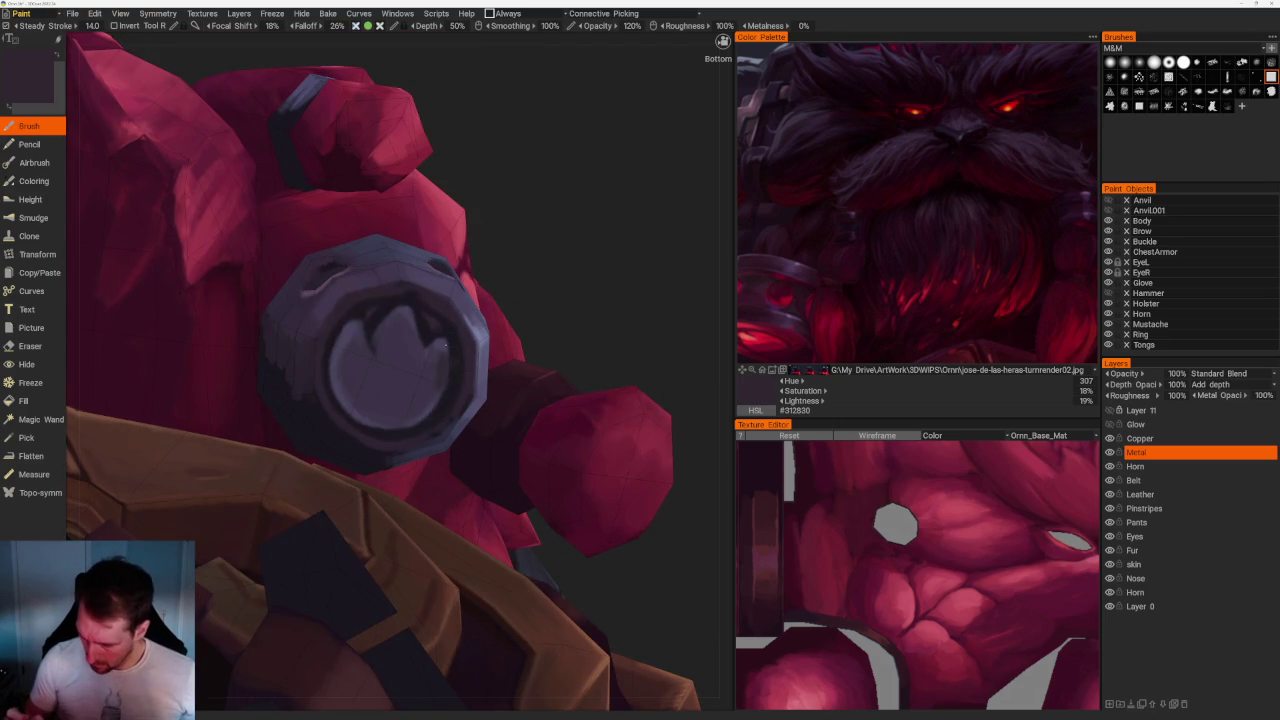
pyautogui.press('v')
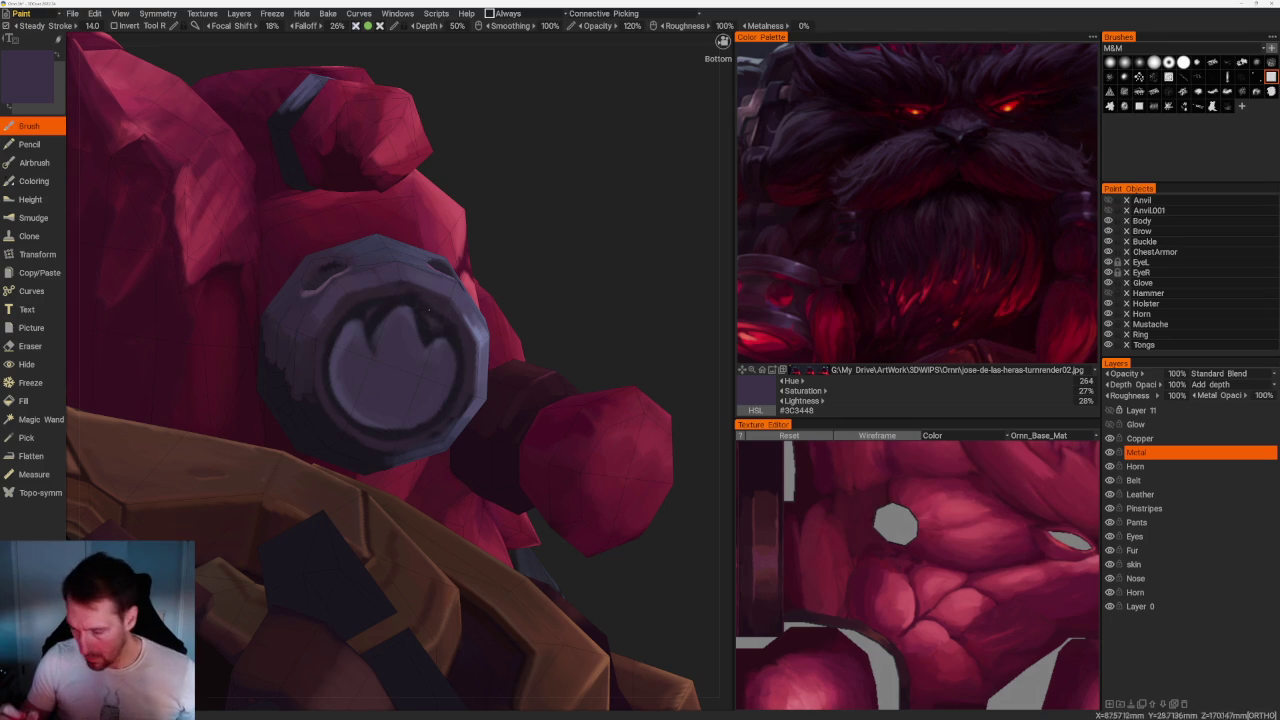
pyautogui.press('v')
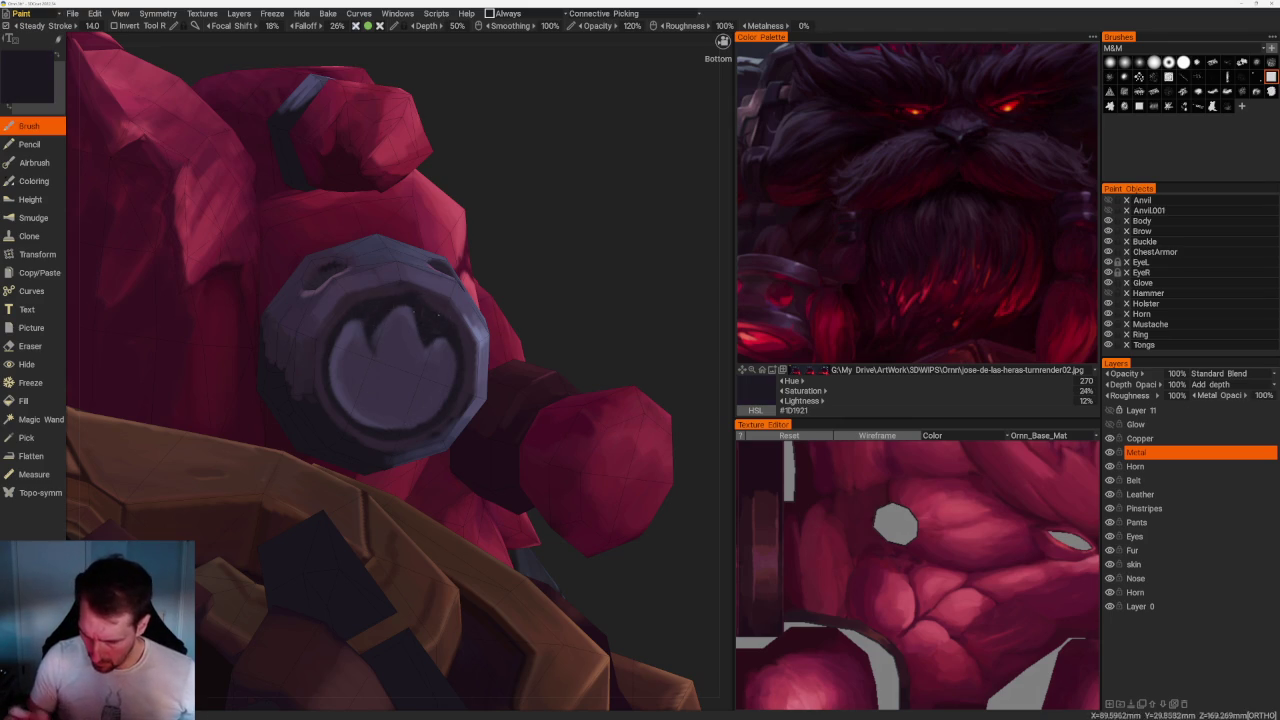
pyautogui.scroll(-5, 413, 312)
pyautogui.moveTo(369, 166); pyautogui.dragTo(534, 314)
pyautogui.scroll(5, 573, 426)
pyautogui.moveTo(573, 426); pyautogui.dragTo(606, 429)
pyautogui.scroll(2, 606, 429)
pyautogui.press('v')
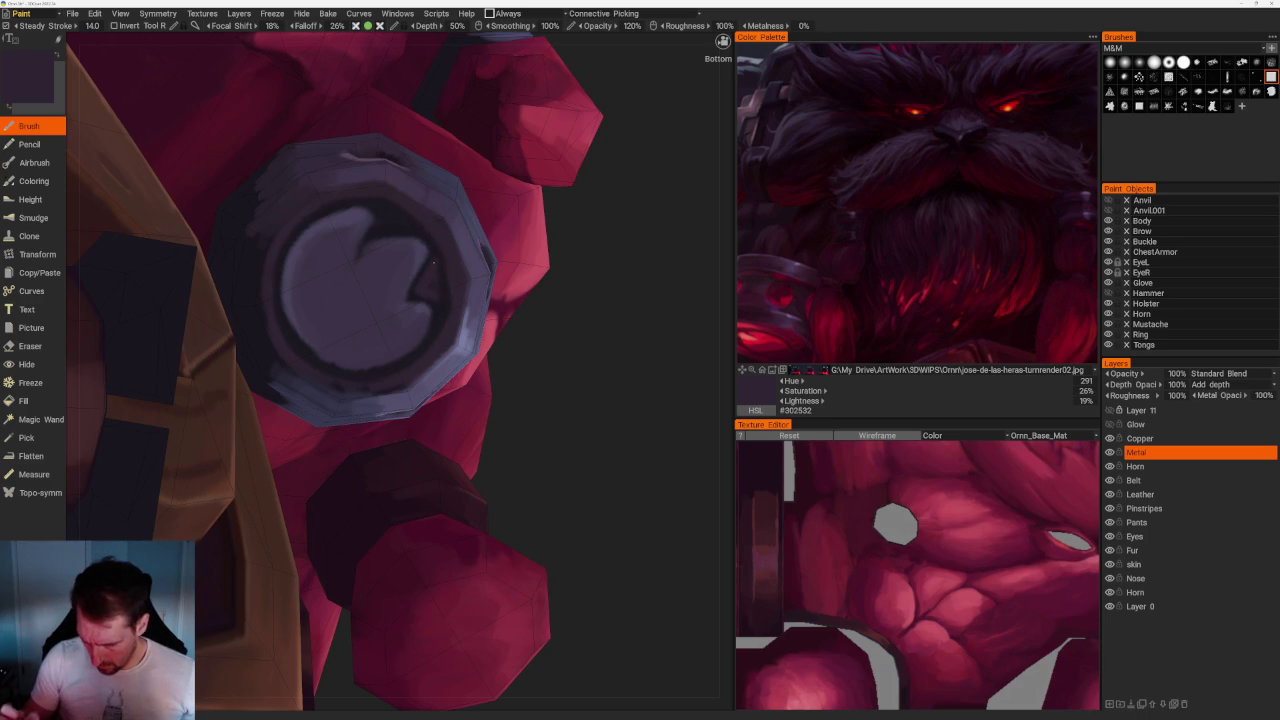
# Sample dark purples #1B171F and #302533, then paint over the disc's top, left and upper-left areas.
pyautogui.press('v')
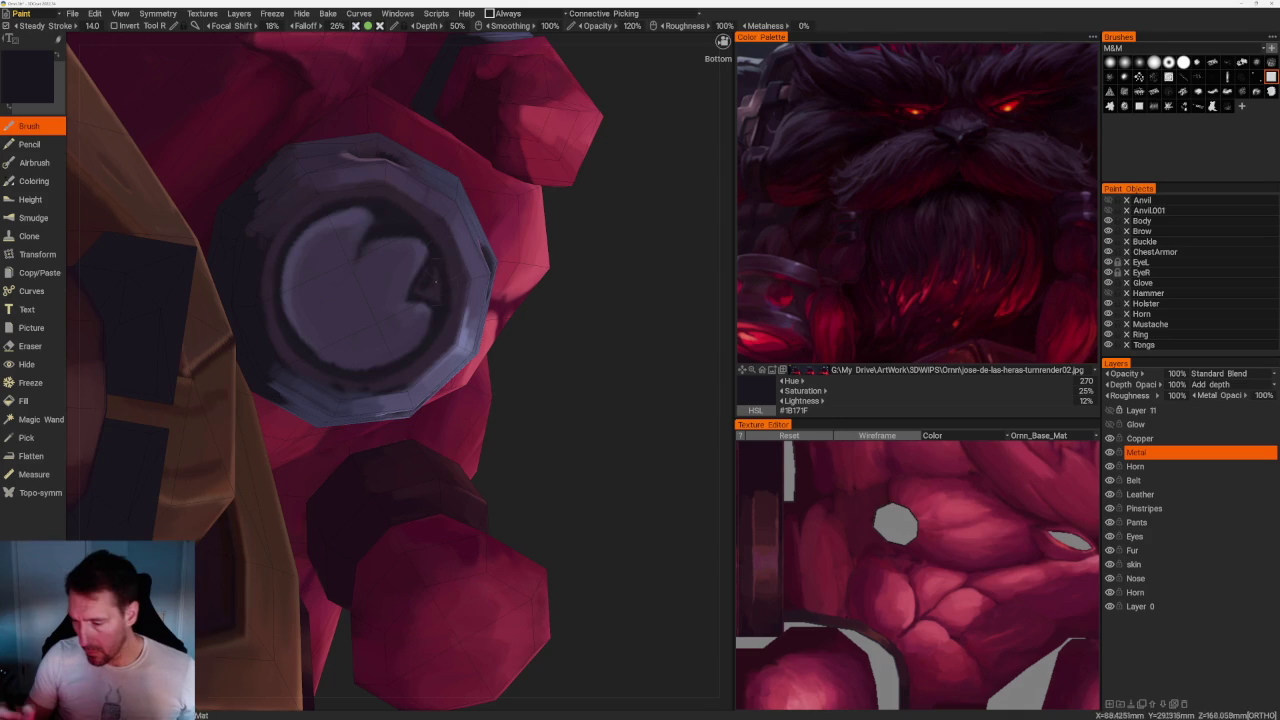
pyautogui.press('v')
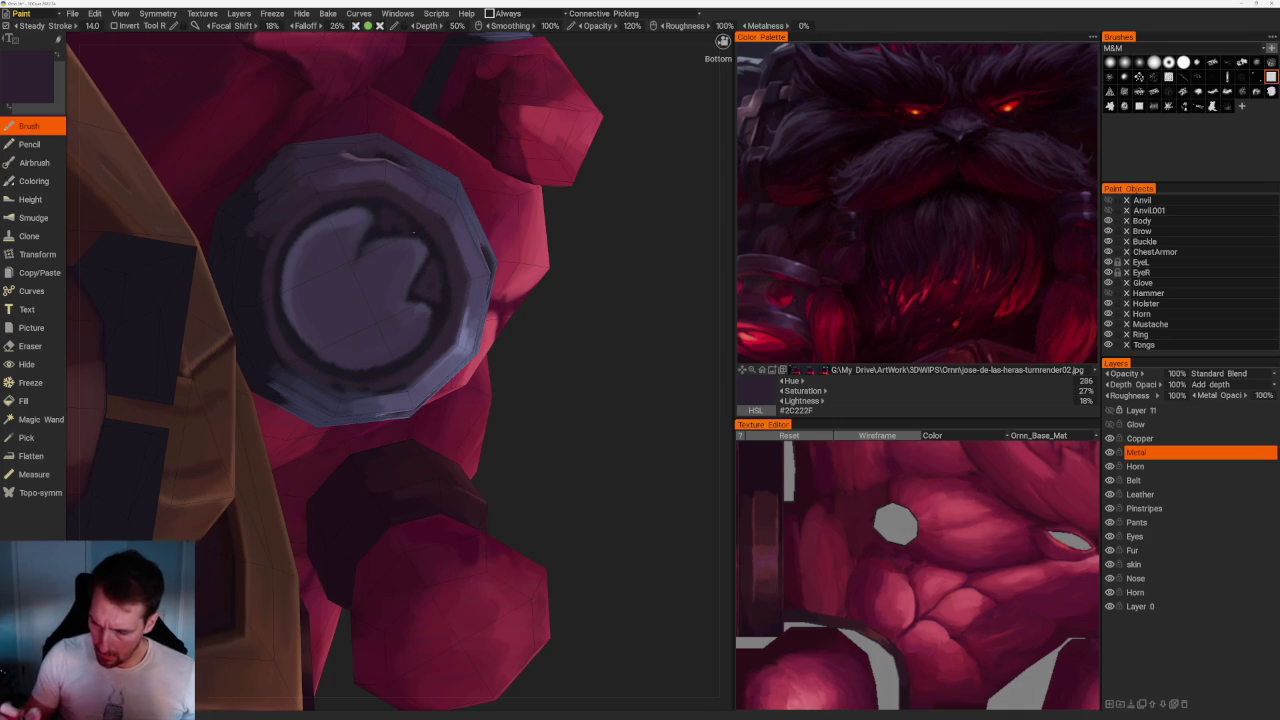
pyautogui.press('v')
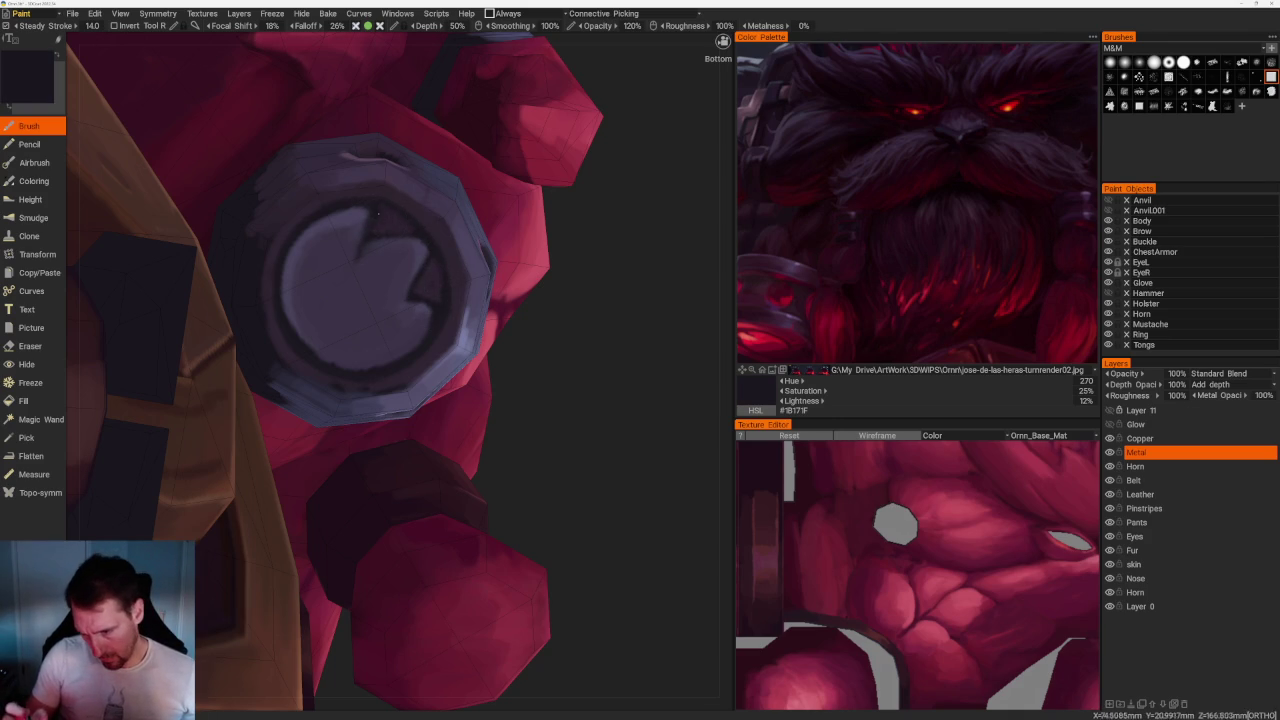
pyautogui.press('v')
pyautogui.moveTo(345, 218); pyautogui.dragTo(294, 278)
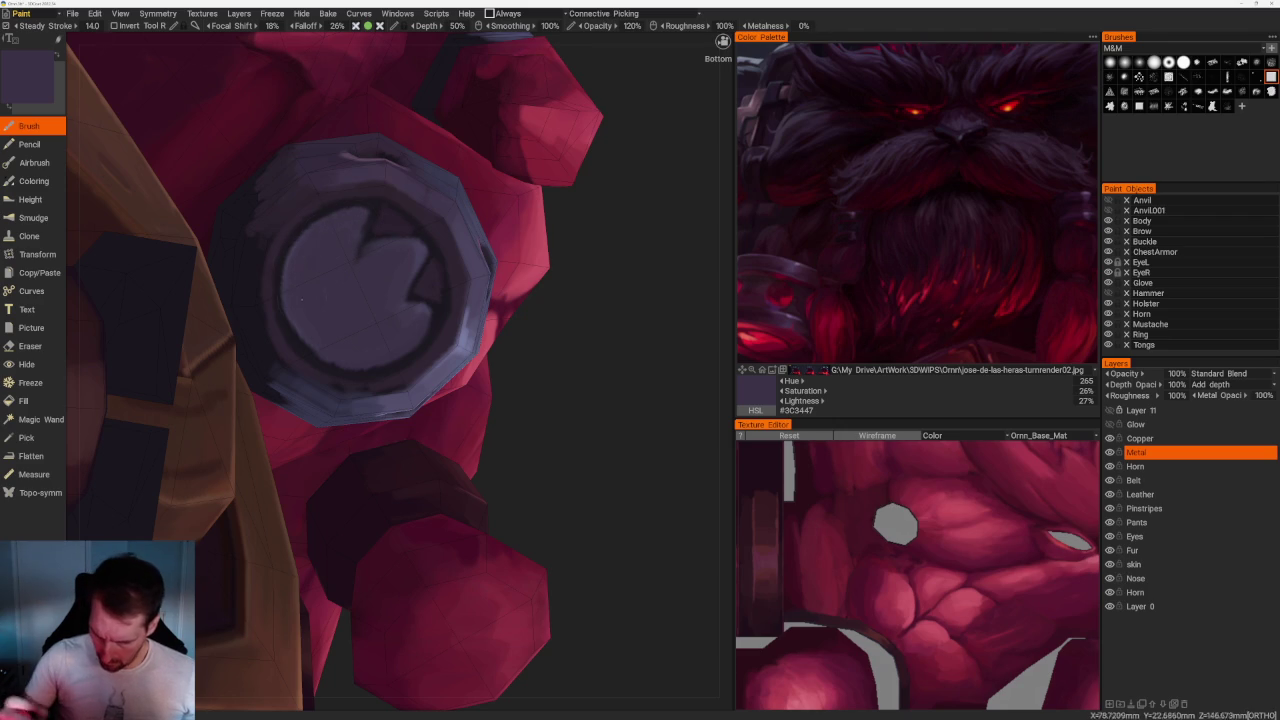
pyautogui.press('v')
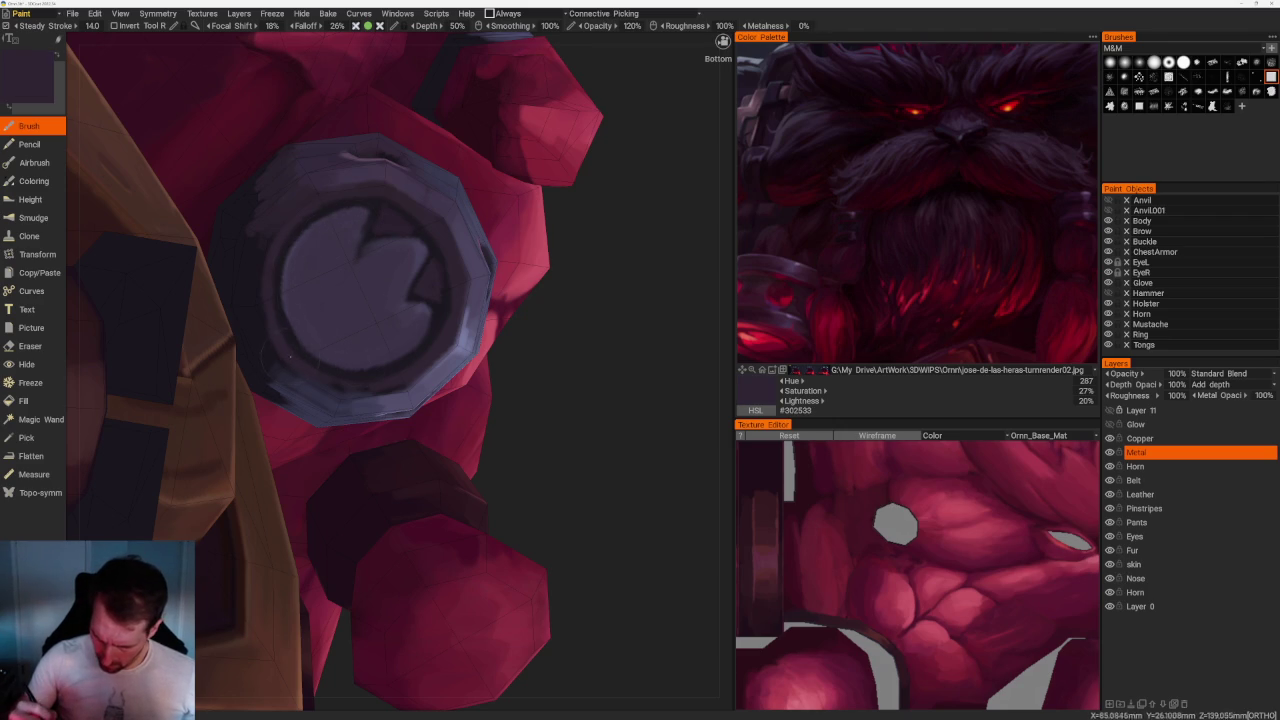
pyautogui.moveTo(314, 338); pyautogui.dragTo(301, 266)
pyautogui.moveTo(352, 216)
pyautogui.mouseDown()
pyautogui.moveTo(298, 264)
pyautogui.moveTo(345, 245)
pyautogui.moveTo(411, 251)
pyautogui.moveTo(380, 326)
pyautogui.moveTo(414, 310)
pyautogui.moveTo(397, 344)
pyautogui.moveTo(324, 352)
pyautogui.moveTo(340, 302)
pyautogui.moveTo(374, 278)
pyautogui.mouseUp()
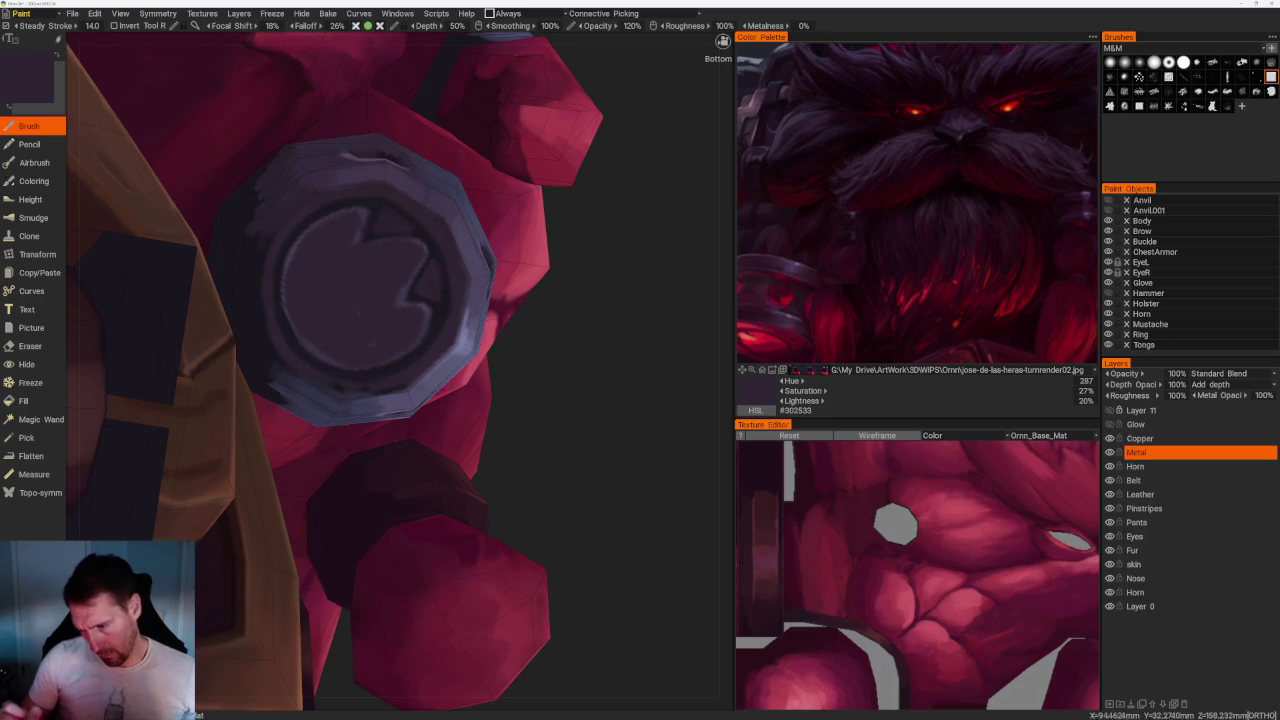
pyautogui.scroll(-10, 360, 300)
pyautogui.moveTo(380, 177)
pyautogui.mouseDown()
pyautogui.moveTo(451, 223)
pyautogui.moveTo(462, 255)
pyautogui.mouseUp()
pyautogui.scroll(3, 462, 255)
pyautogui.scroll(3, 500, 350)
pyautogui.scroll(3, 570, 430)
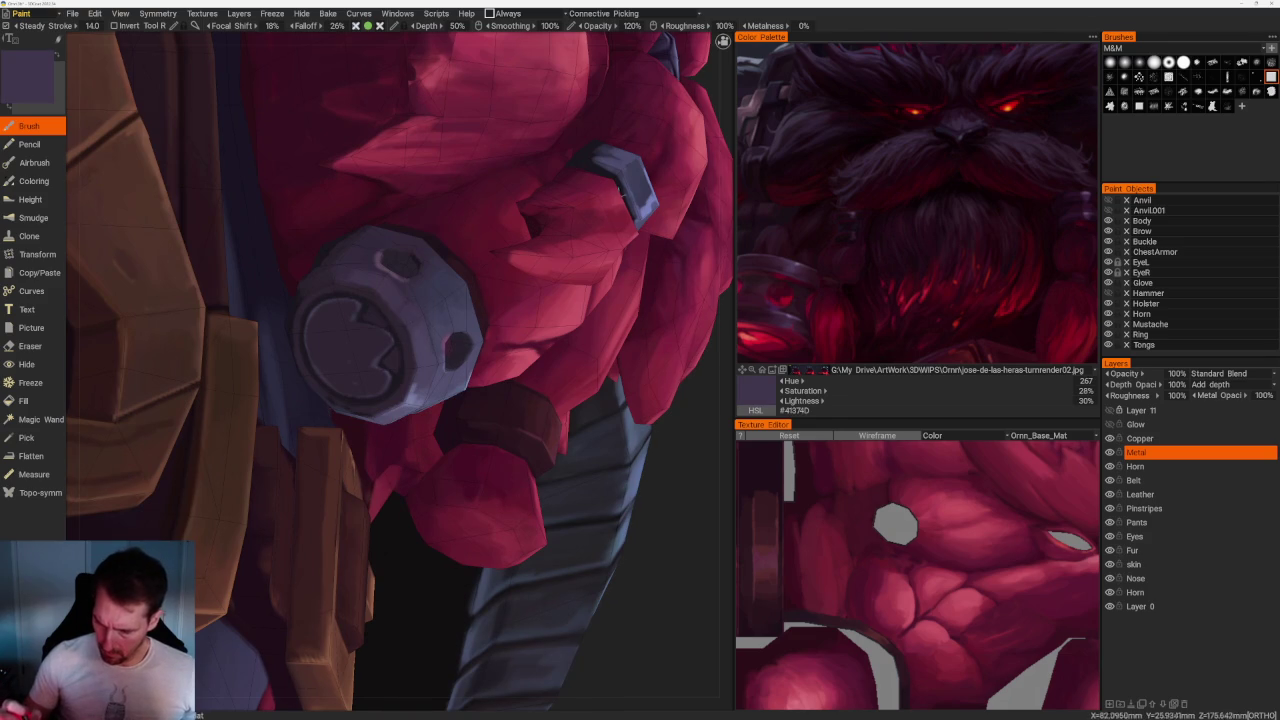
pyautogui.scroll(5, 410, 320)
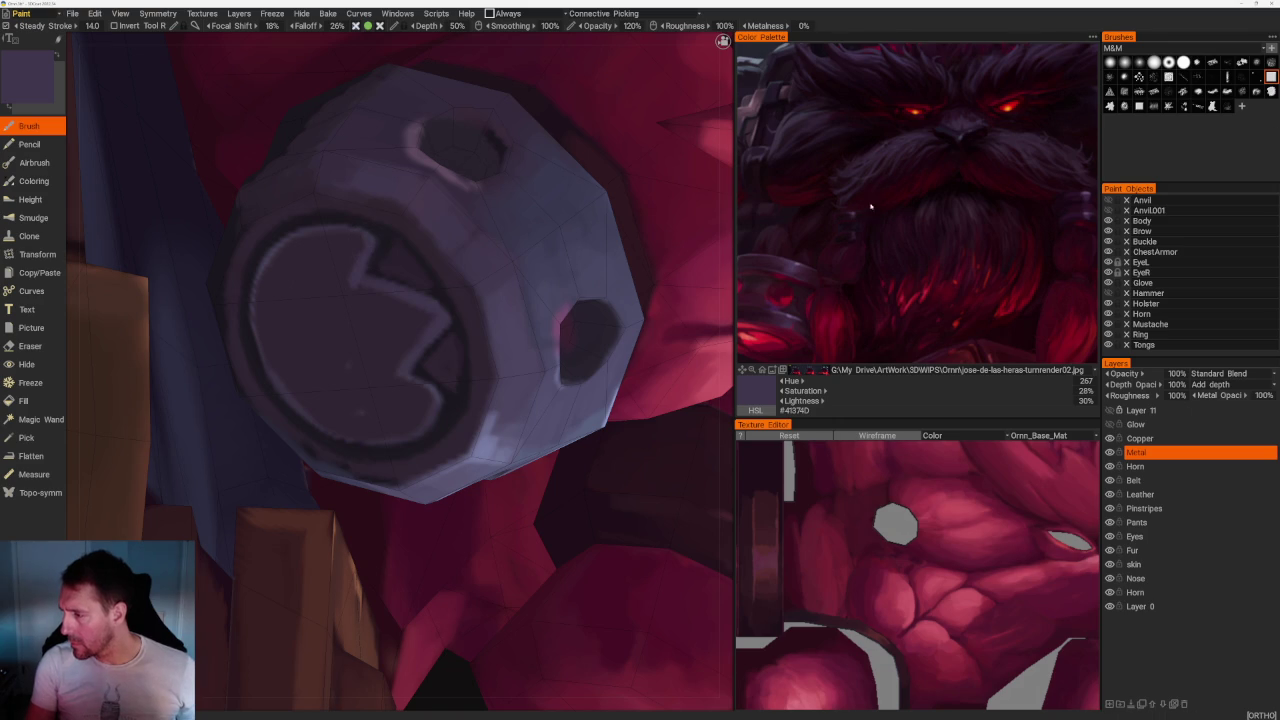
pyautogui.scroll(-3, 1010, 122)
pyautogui.scroll(2, 908, 223)
pyautogui.scroll(1, 923, 217)
pyautogui.scroll(-4, 923, 217)
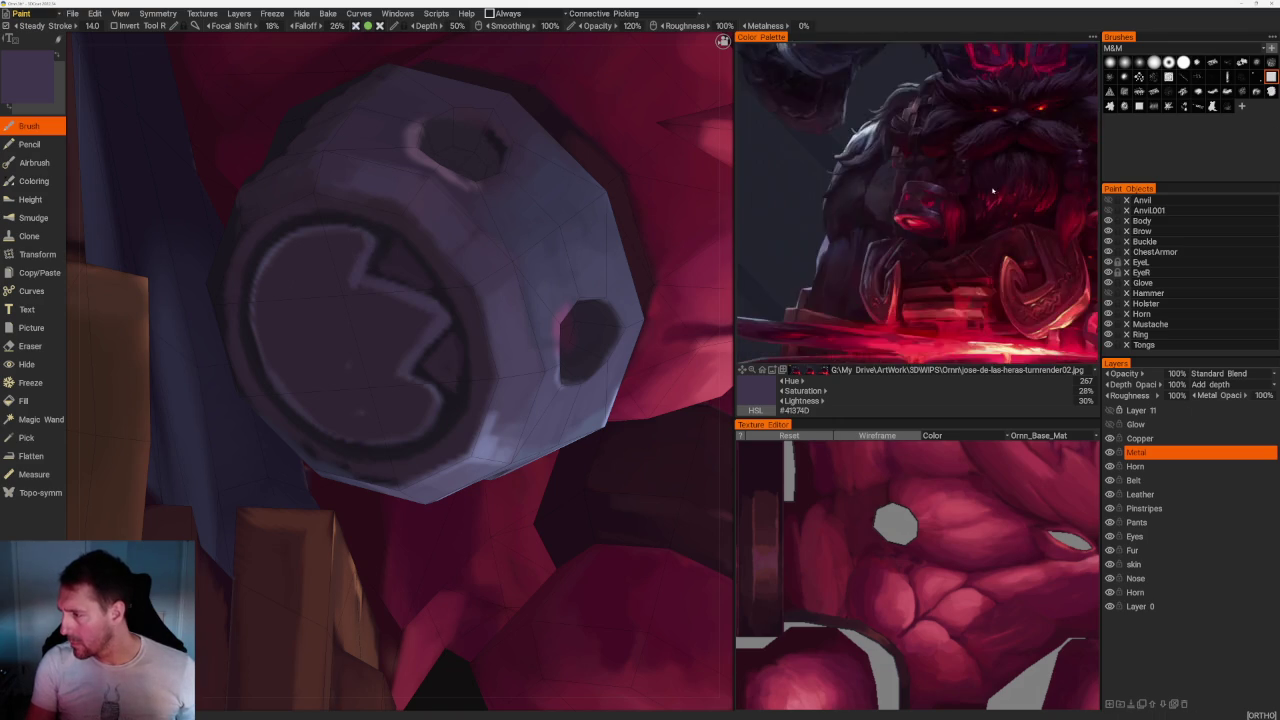
pyautogui.scroll(1, 919, 199)
pyautogui.scroll(3, 919, 199)
pyautogui.scroll(1, 940, 190)
pyautogui.scroll(1, 925, 175)
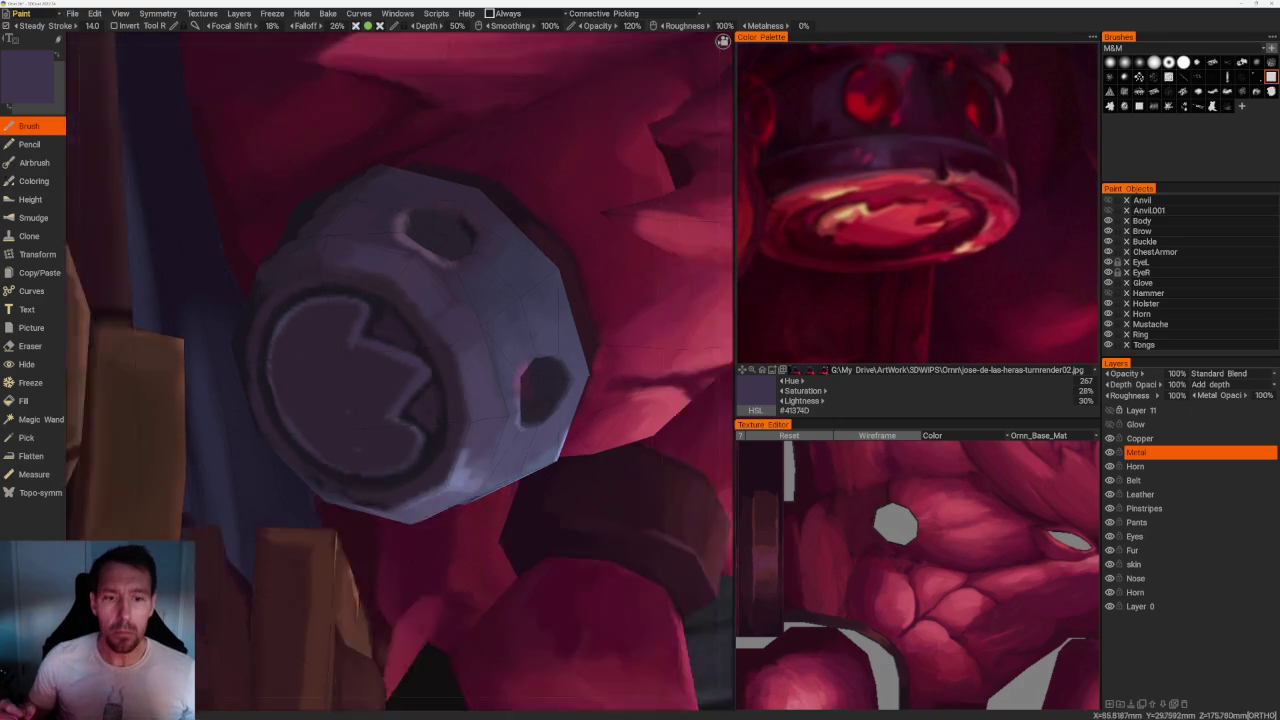
pyautogui.scroll(-5, 400, 360)
pyautogui.moveTo(606, 580)
pyautogui.mouseDown(button='middle')
pyautogui.moveTo(468, 559)
pyautogui.moveTo(443, 209)
pyautogui.mouseUp(button='middle')
pyautogui.scroll(3, 410, 355)
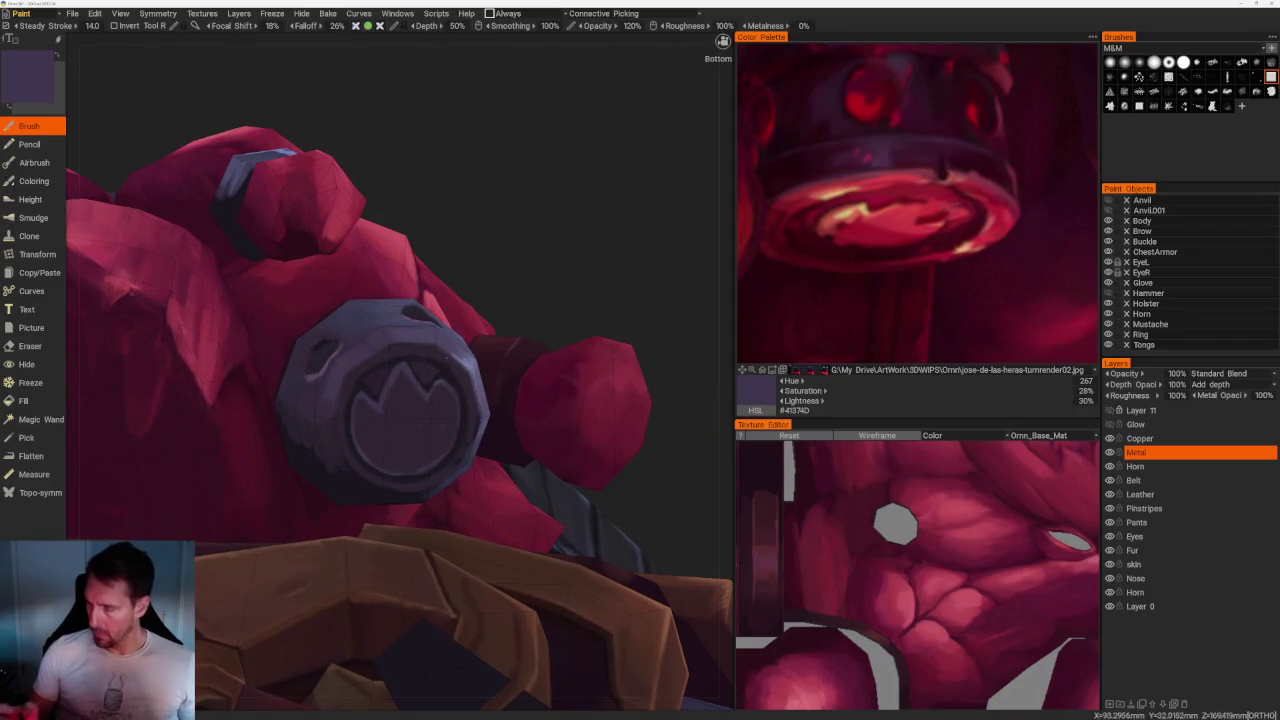
# Sample near-black and slightly lighter dark purples from the model, then zoom back in on the bead.
pyautogui.press('v')
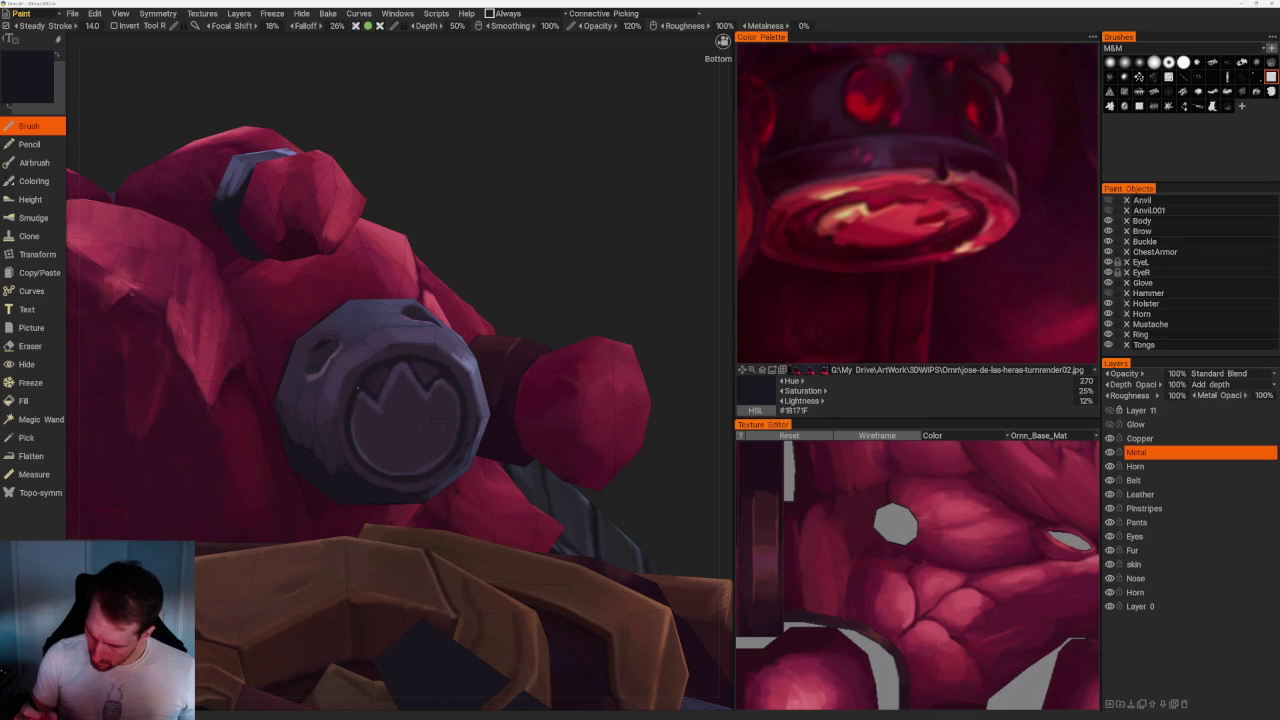
pyautogui.press('v')
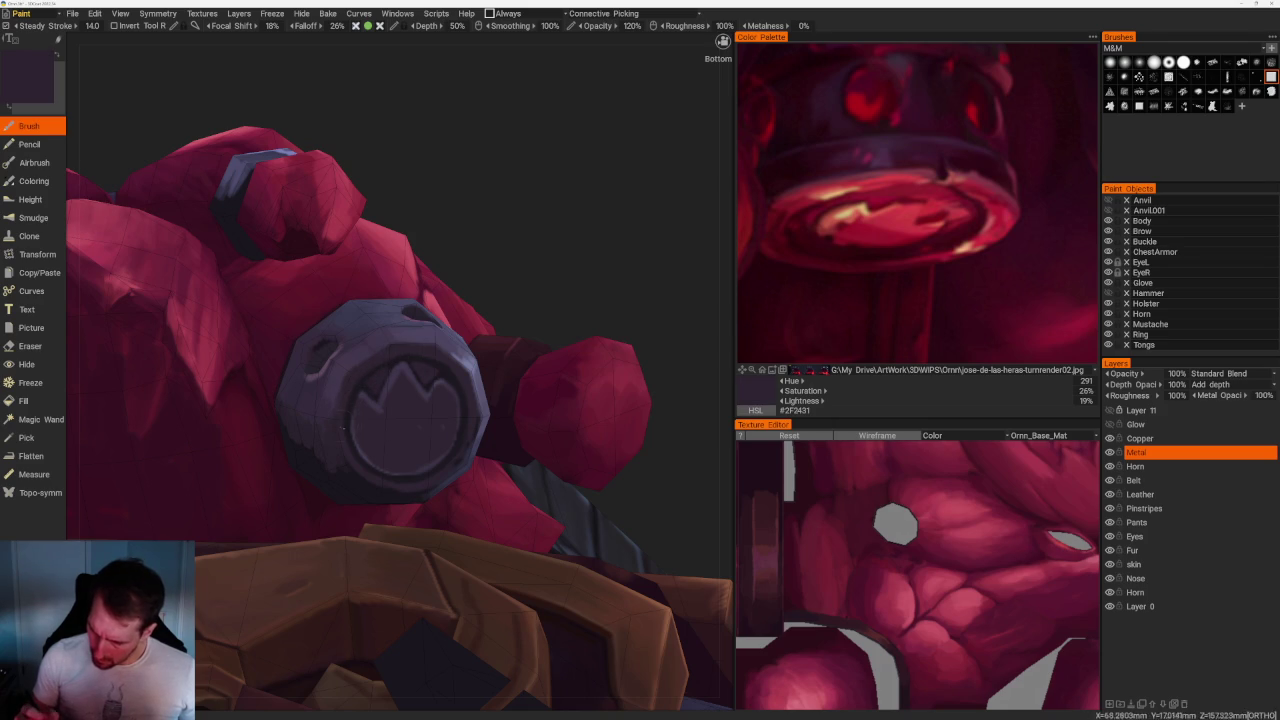
pyautogui.scroll(-5, 366, 476)
pyautogui.moveTo(414, 177)
pyautogui.mouseDown()
pyautogui.moveTo(517, 220)
pyautogui.moveTo(491, 240)
pyautogui.moveTo(516, 230)
pyautogui.mouseUp()
pyautogui.scroll(3, 516, 230)
pyautogui.scroll(3, 537, 283)
pyautogui.scroll(3, 563, 269)
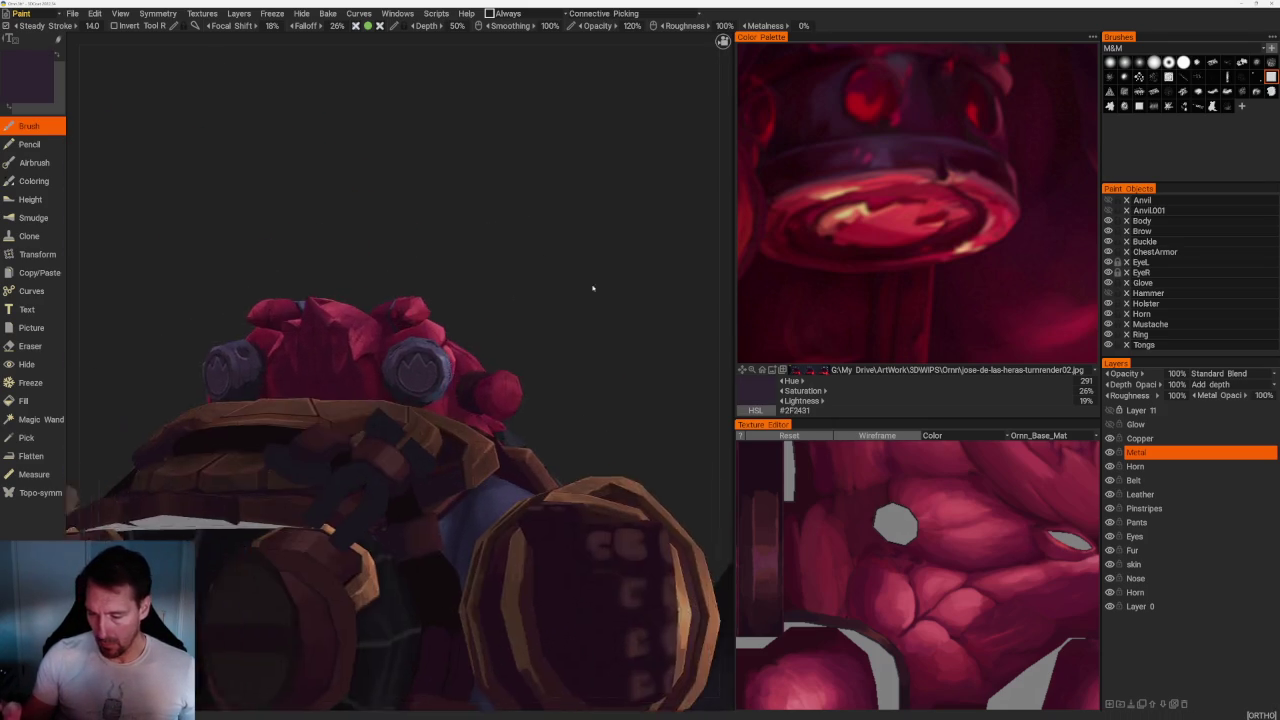
pyautogui.scroll(4, 586, 266)
# Resample the emblem's near-black and purple-grey shades, ending on very dark plum #2C212E.
pyautogui.press('v')
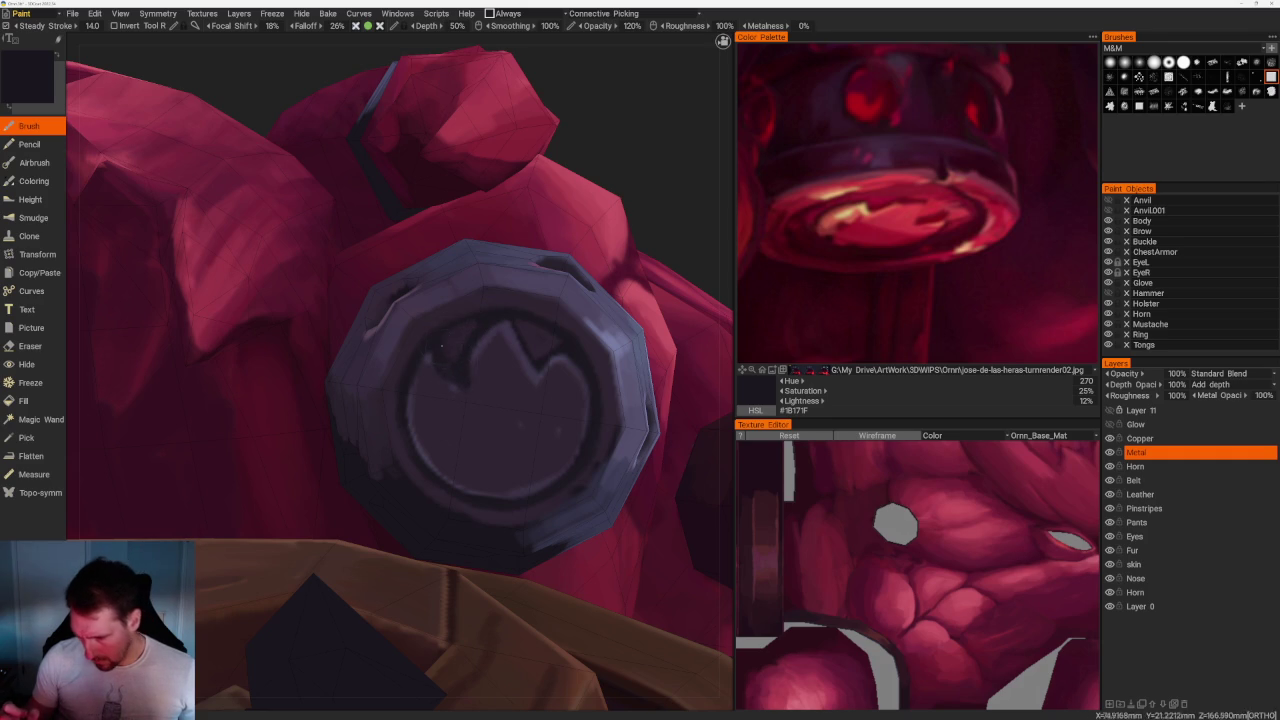
pyautogui.press('v')
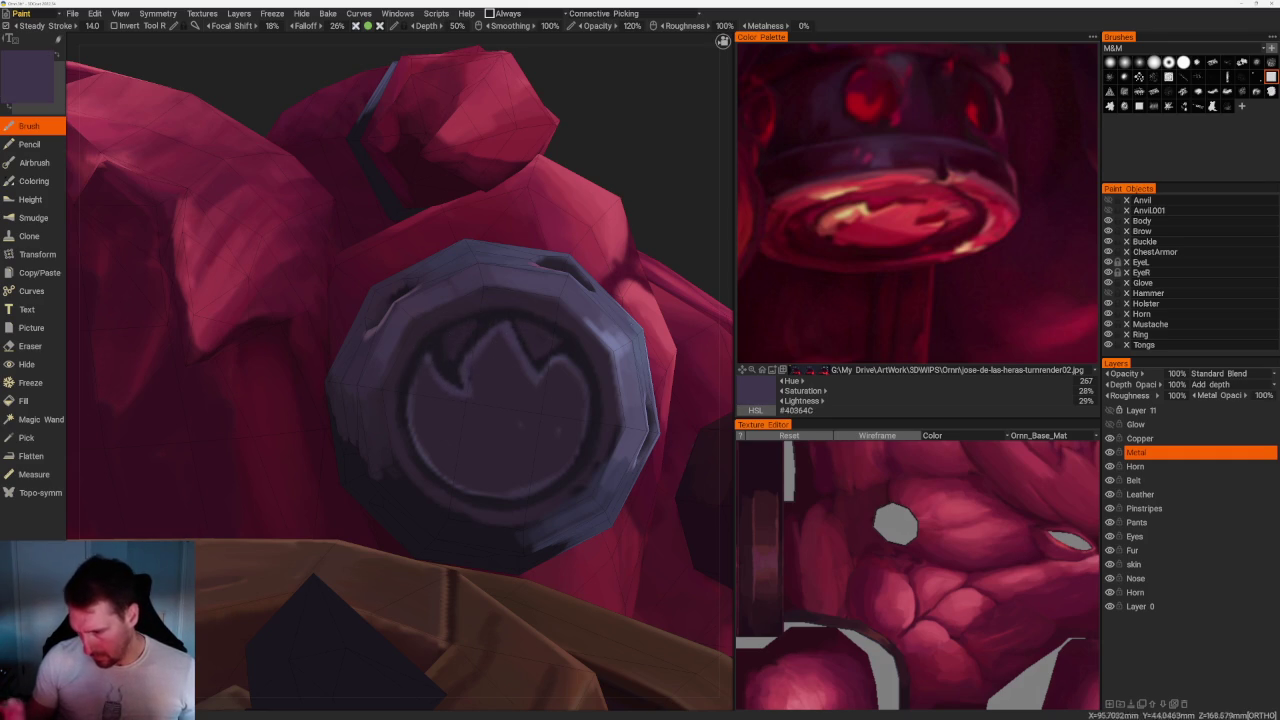
pyautogui.press('v')
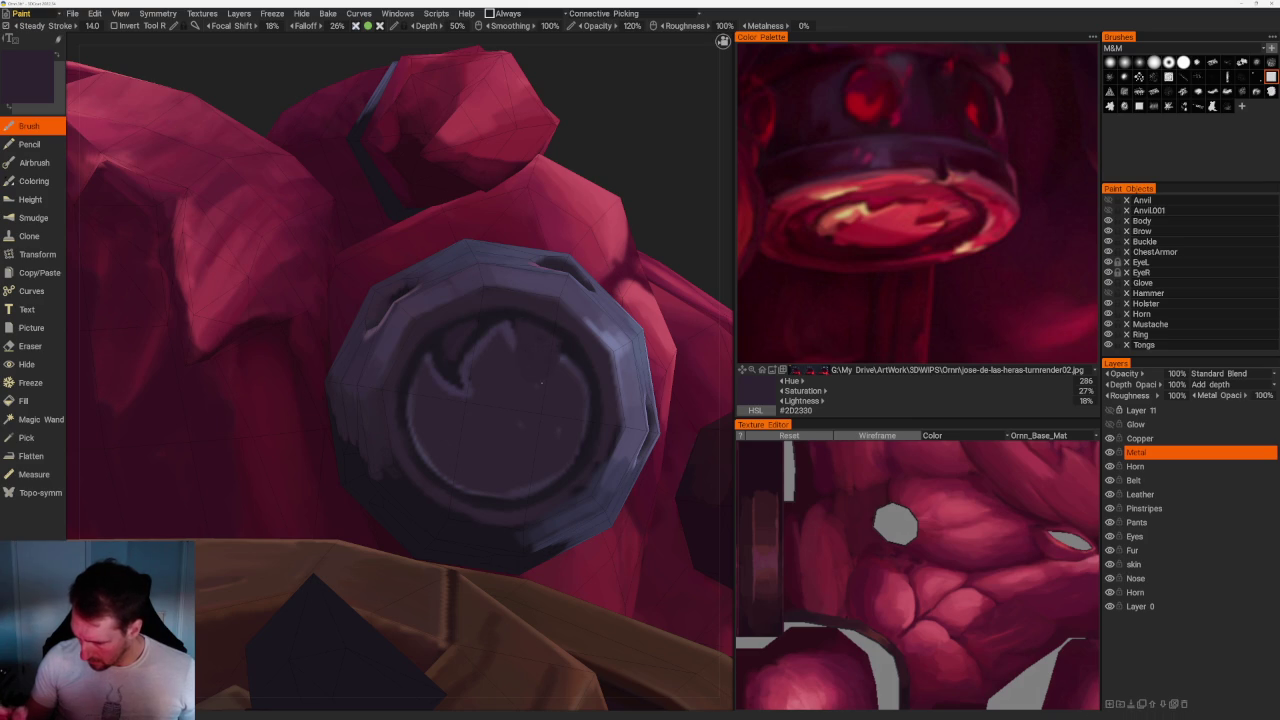
pyautogui.press('v')
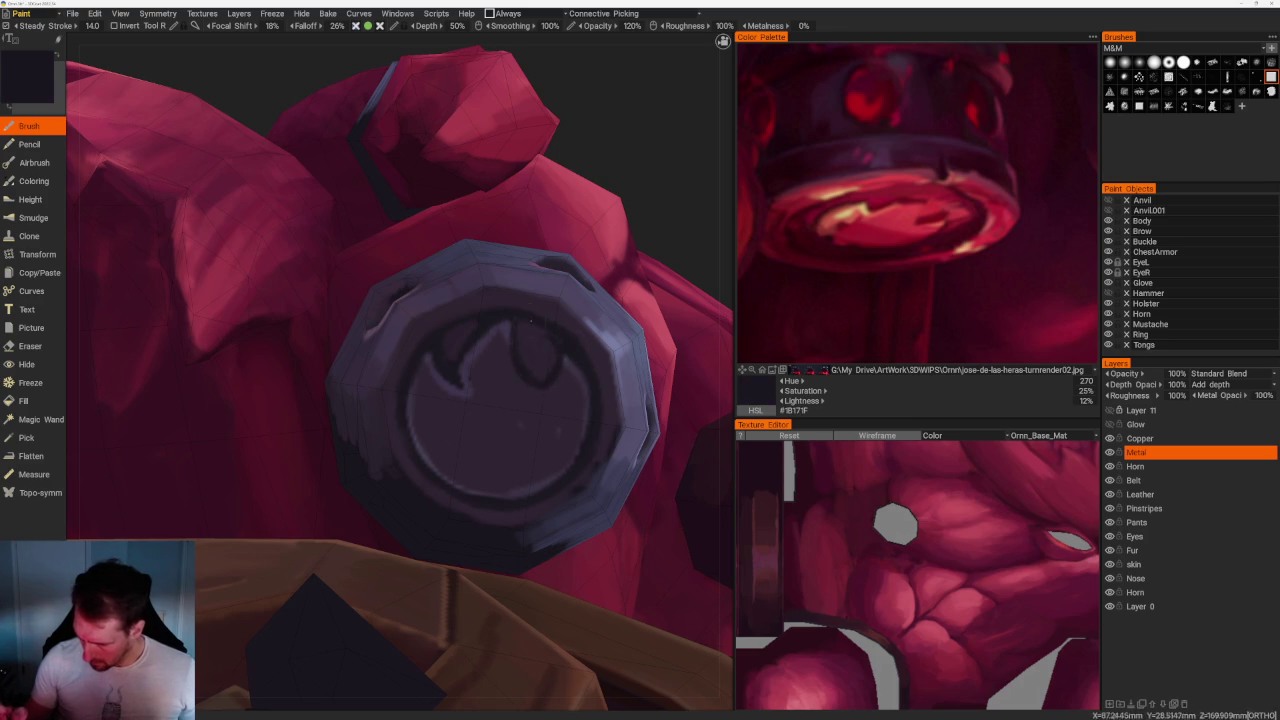
pyautogui.press('v')
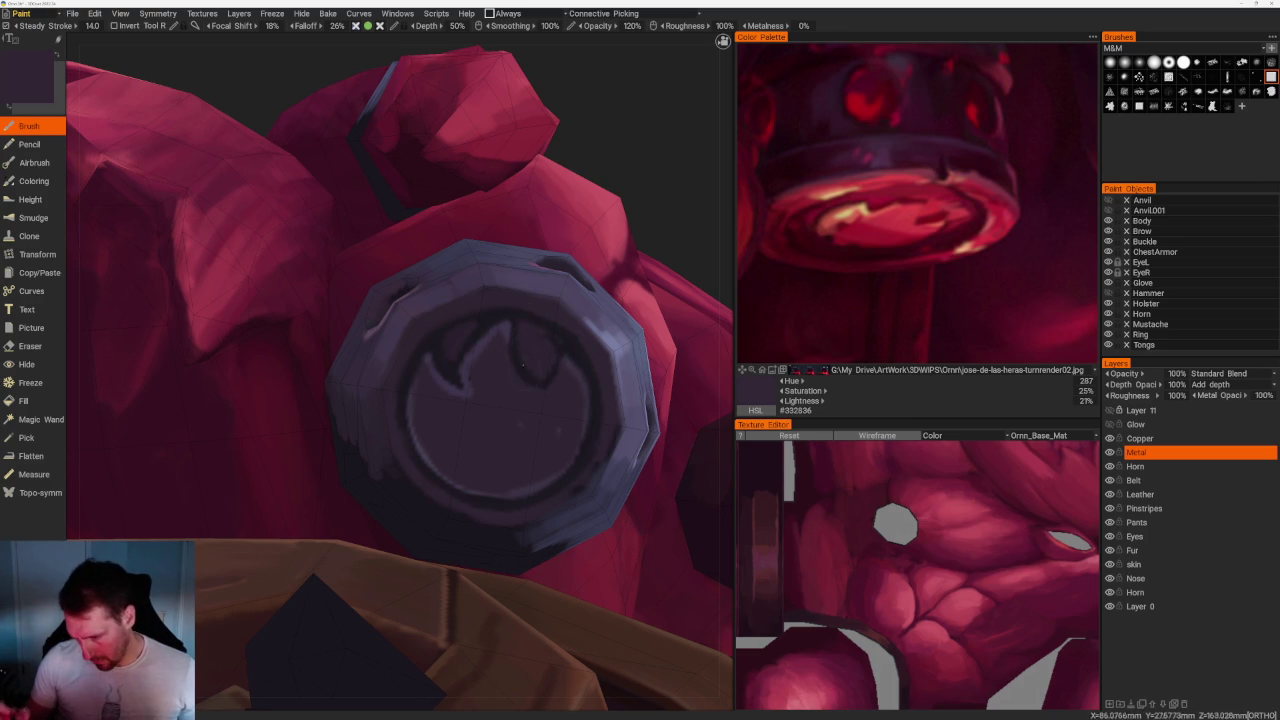
pyautogui.press('v')
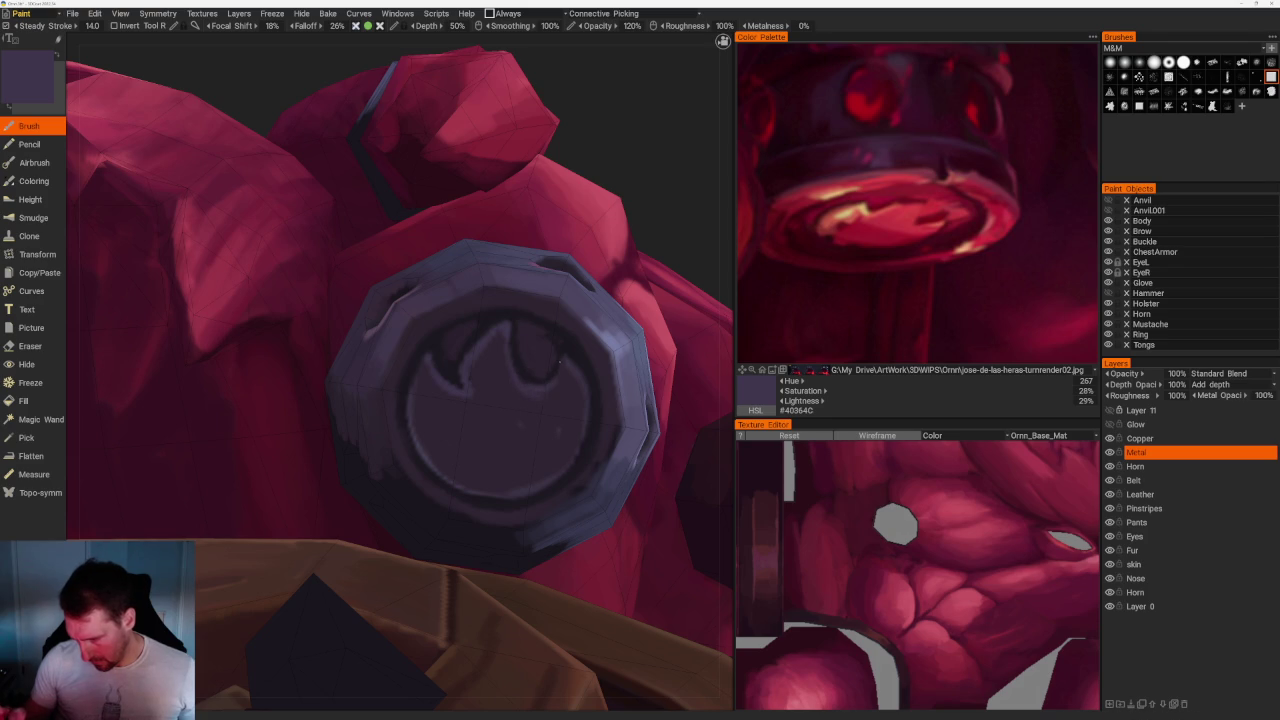
pyautogui.scroll(-10, 411, 177)
pyautogui.moveTo(411, 177)
pyautogui.mouseDown(button='middle')
pyautogui.moveTo(494, 237)
pyautogui.moveTo(457, 277)
pyautogui.moveTo(417, 263)
pyautogui.mouseUp(button='middle')
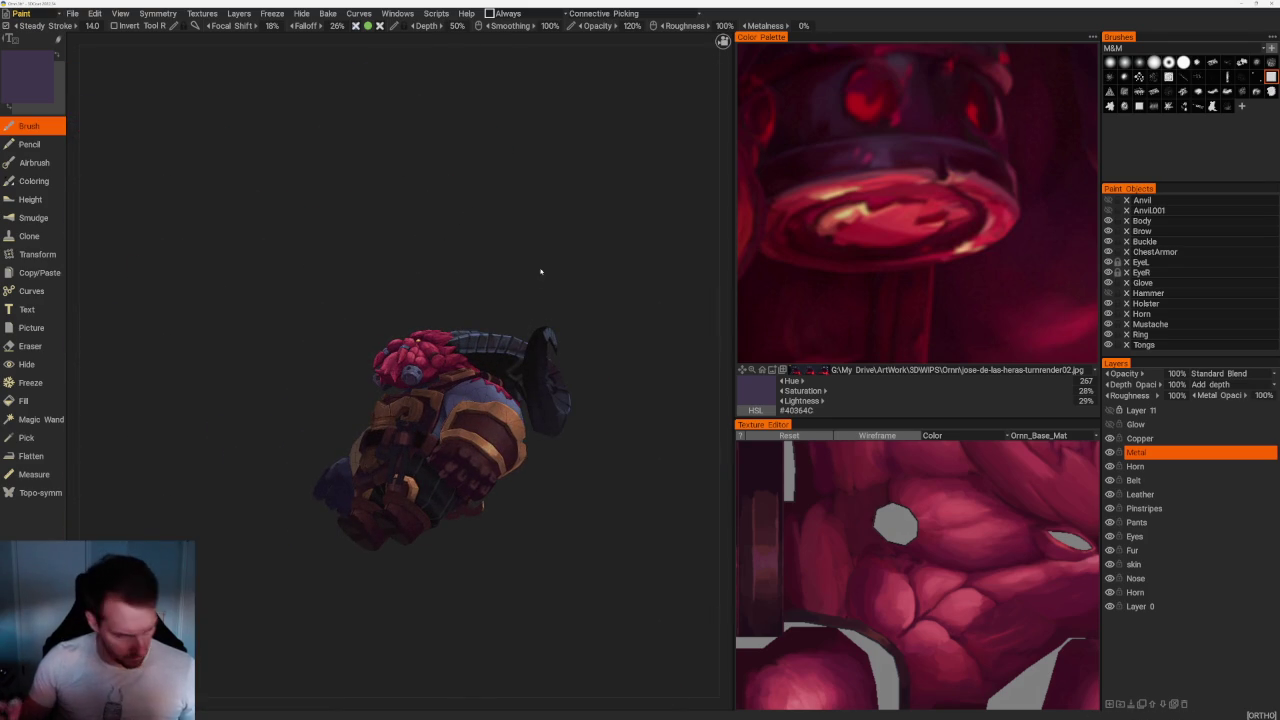
pyautogui.moveTo(523, 257)
pyautogui.mouseDown(button='middle')
pyautogui.moveTo(491, 220)
pyautogui.moveTo(548, 259)
pyautogui.moveTo(603, 334)
pyautogui.mouseUp(button='middle')
pyautogui.scroll(3, 503, 300)
pyautogui.scroll(2, 503, 300)
pyautogui.moveTo(503, 300); pyautogui.dragTo(577, 274, button='middle')
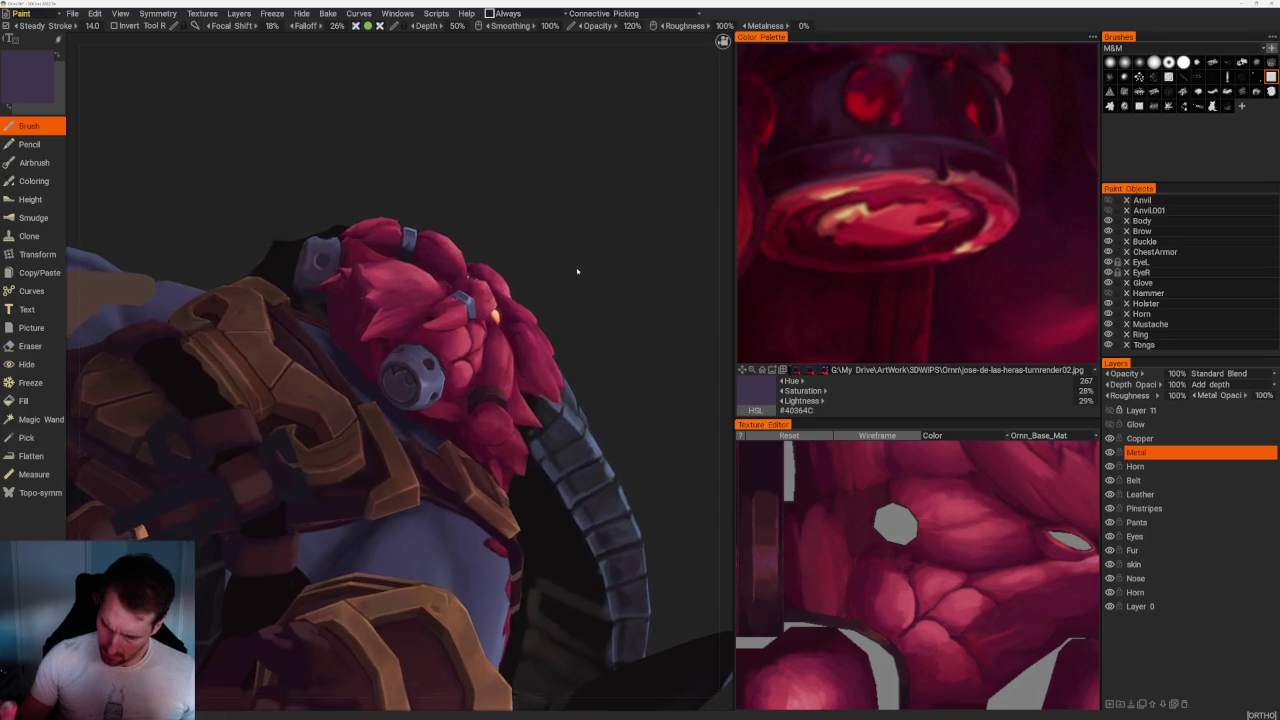
pyautogui.scroll(5, 417, 353)
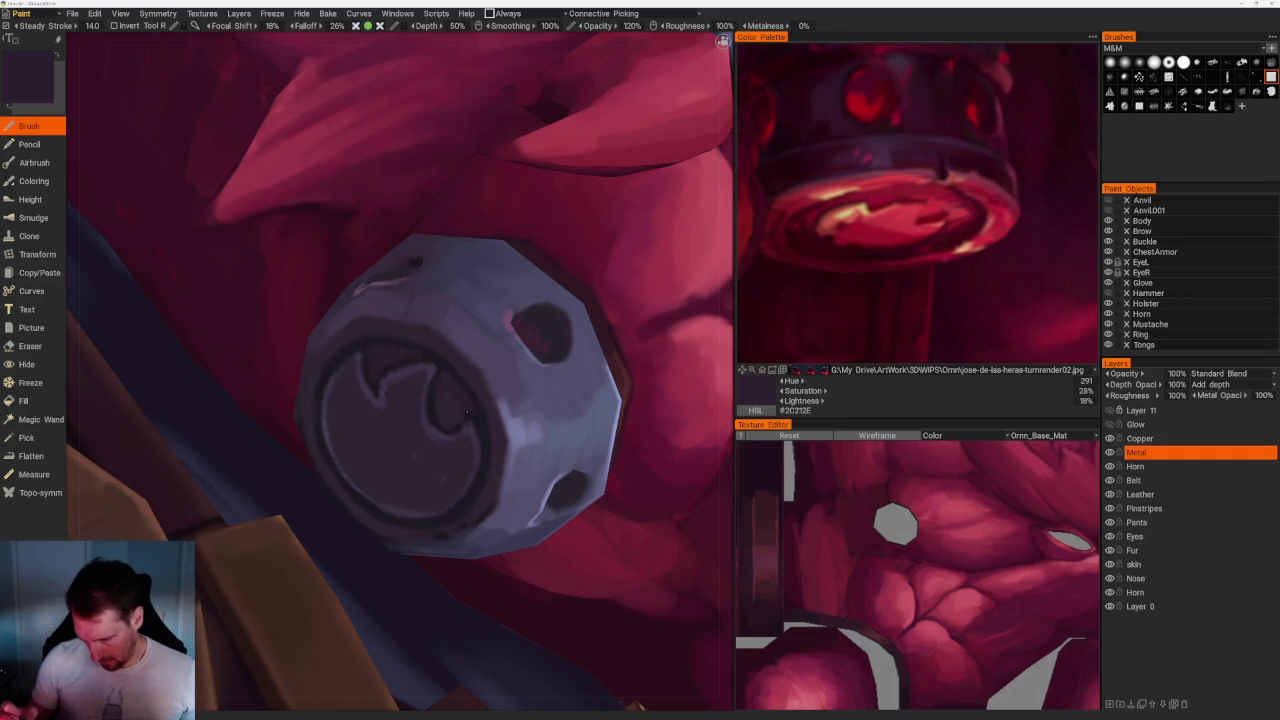
pyautogui.scroll(-5, 432, 399)
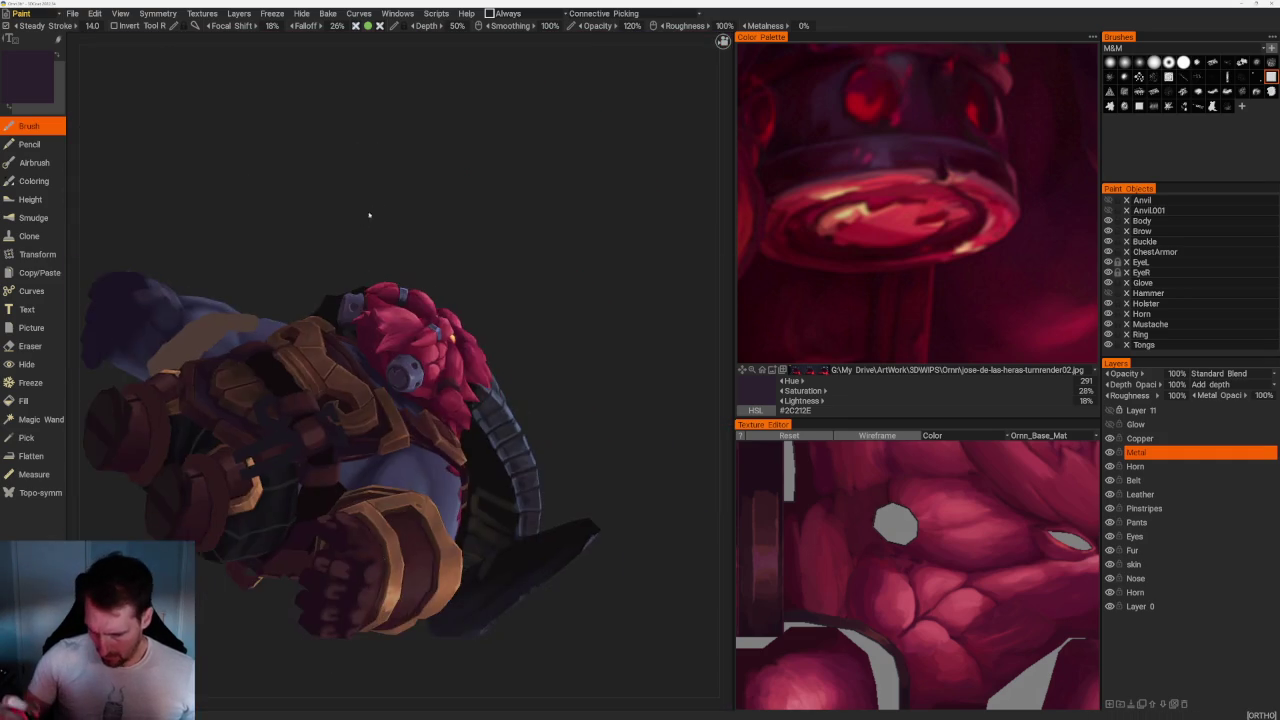
# Sample mid and darker purple-greys from the bolt, ending on dark plum #312634, and lower brush Smoothing.
pyautogui.moveTo(360, 217); pyautogui.dragTo(430, 230)
pyautogui.scroll(6, 390, 358)
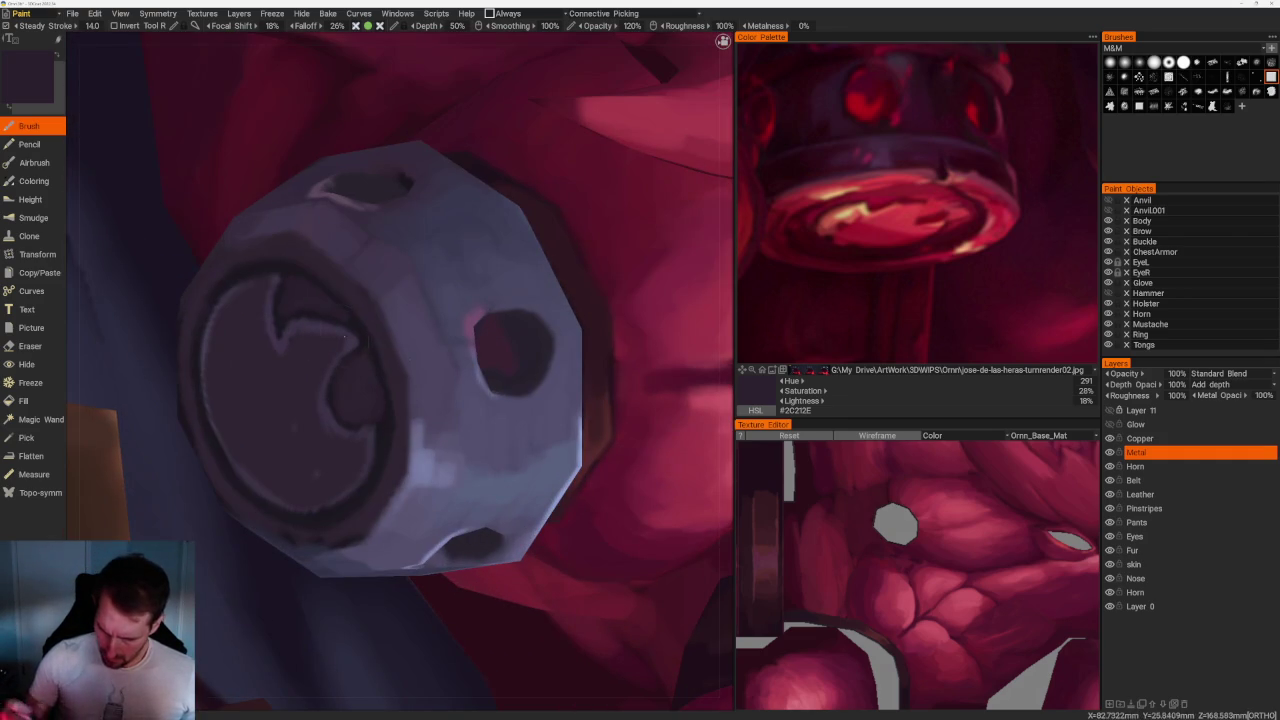
pyautogui.press('v')
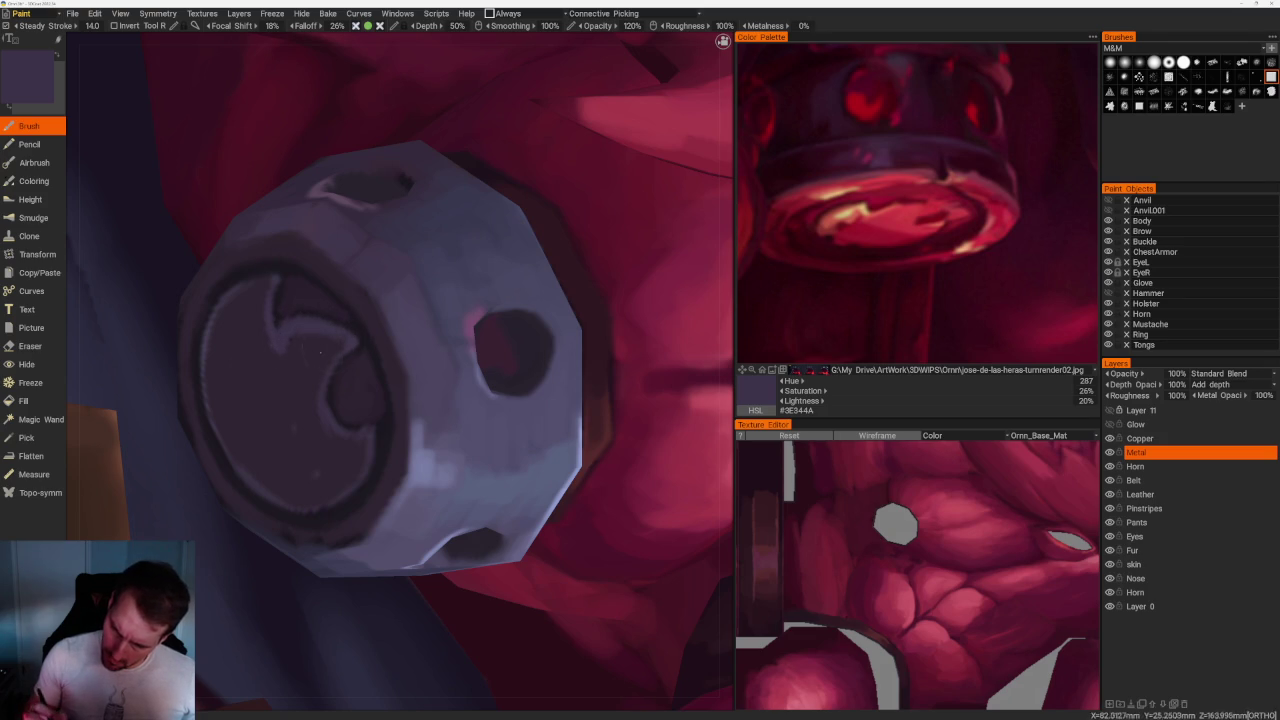
pyautogui.press('v')
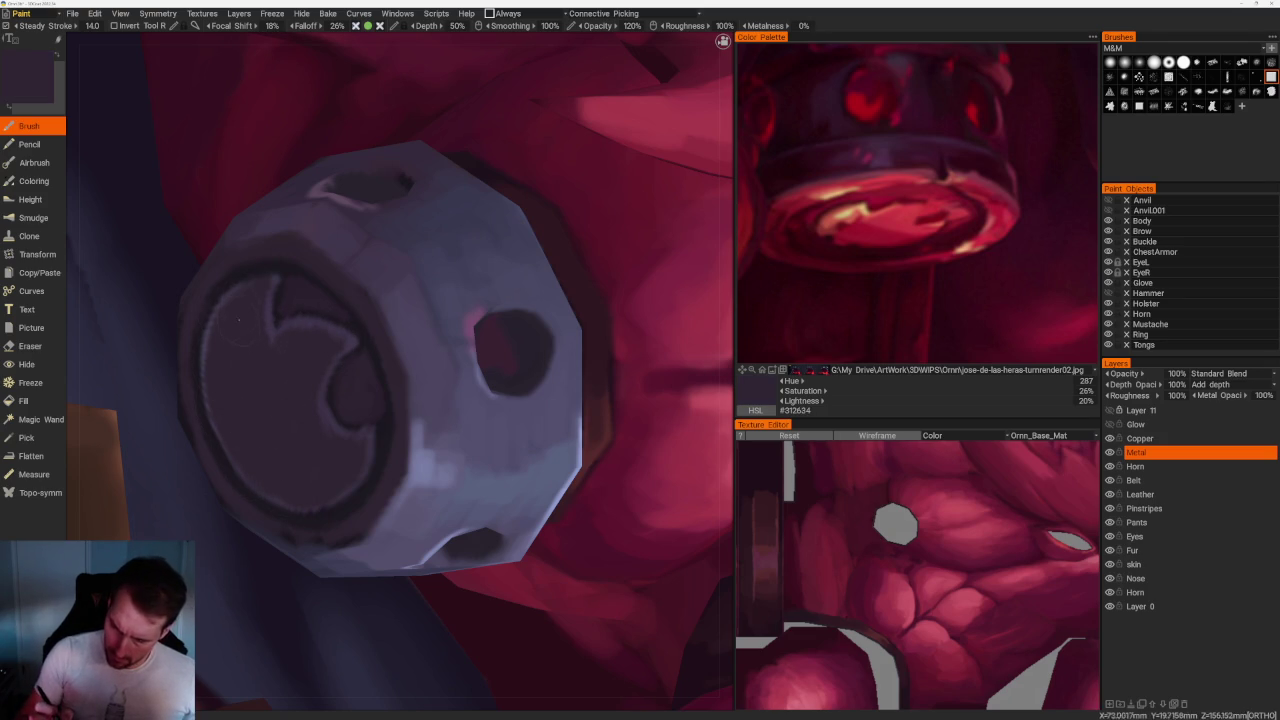
pyautogui.moveTo(549, 26); pyautogui.dragTo(552, 26)
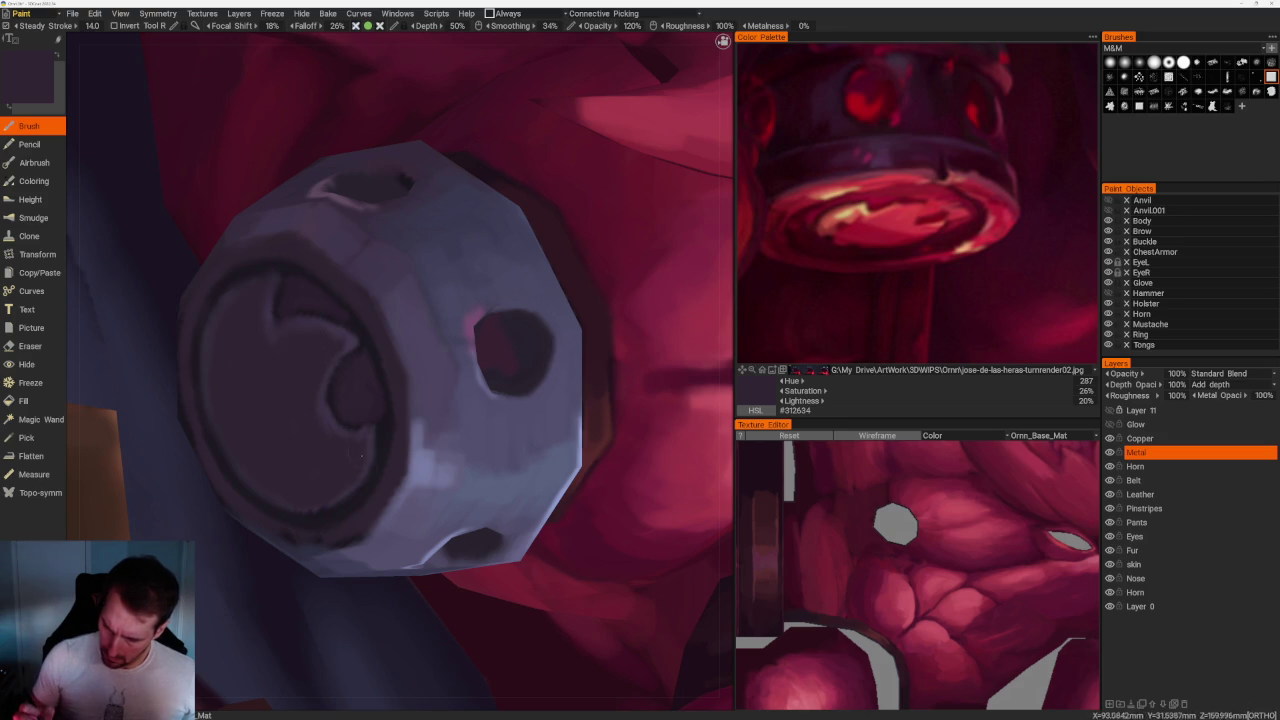
pyautogui.scroll(-5, 571, 300)
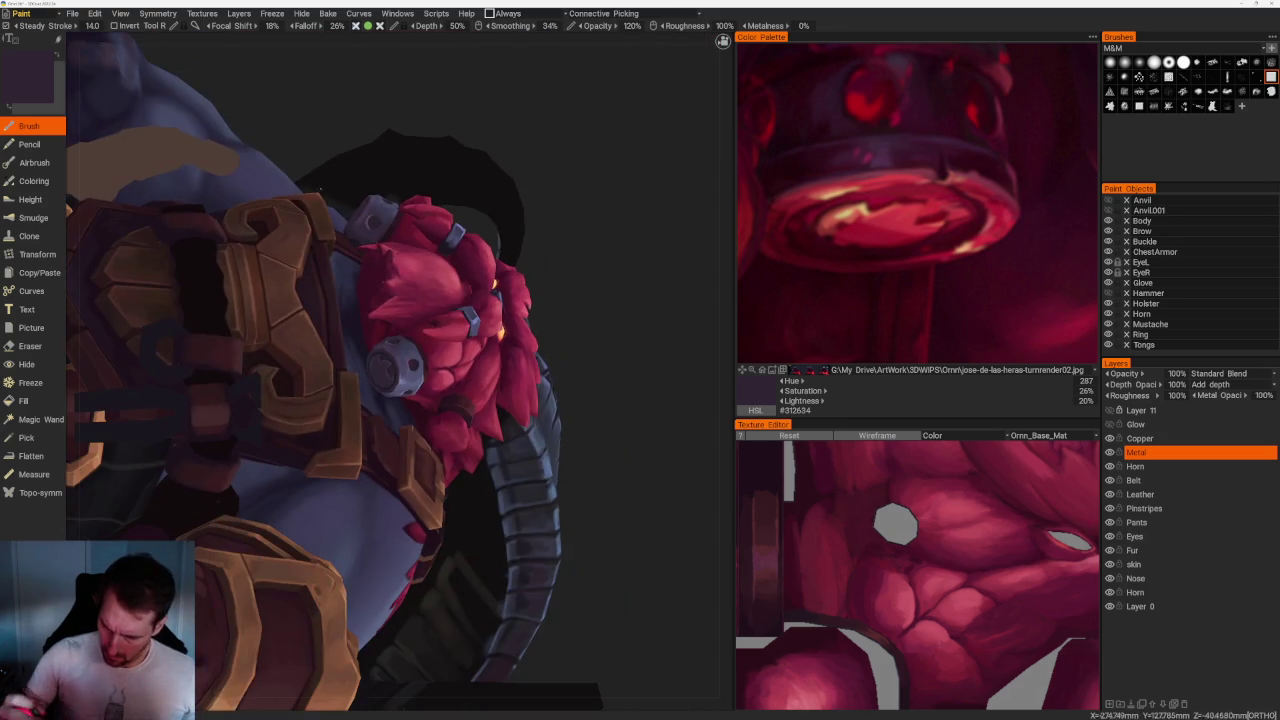
pyautogui.moveTo(571, 300); pyautogui.dragTo(576, 282)
pyautogui.scroll(5, 576, 282)
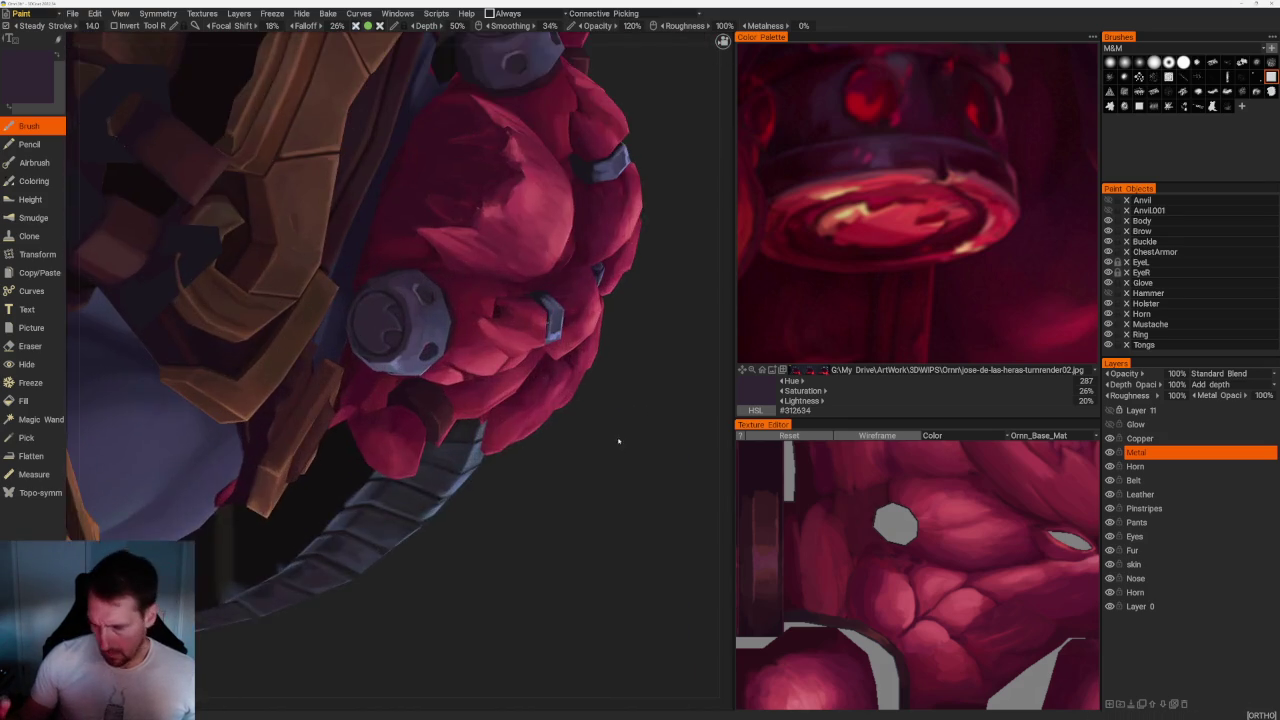
pyautogui.scroll(5, 614, 437)
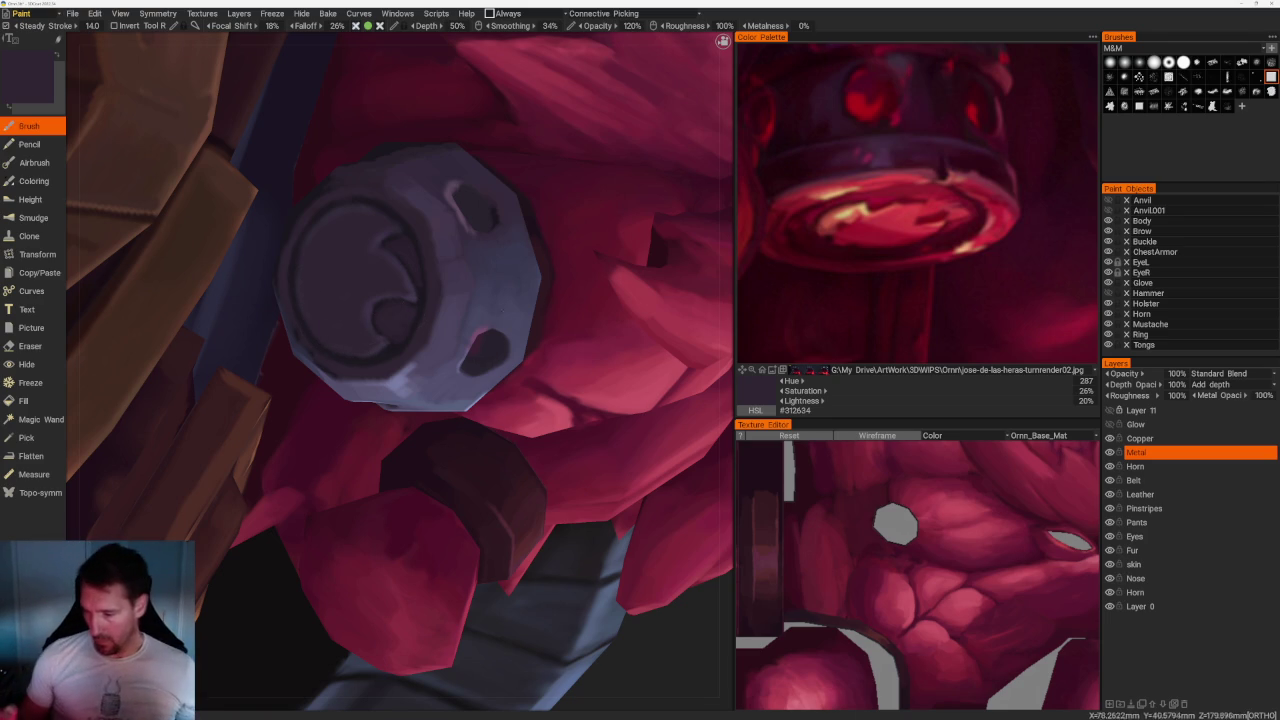
pyautogui.scroll(-5, 580, 300)
pyautogui.moveTo(580, 300); pyautogui.dragTo(568, 305)
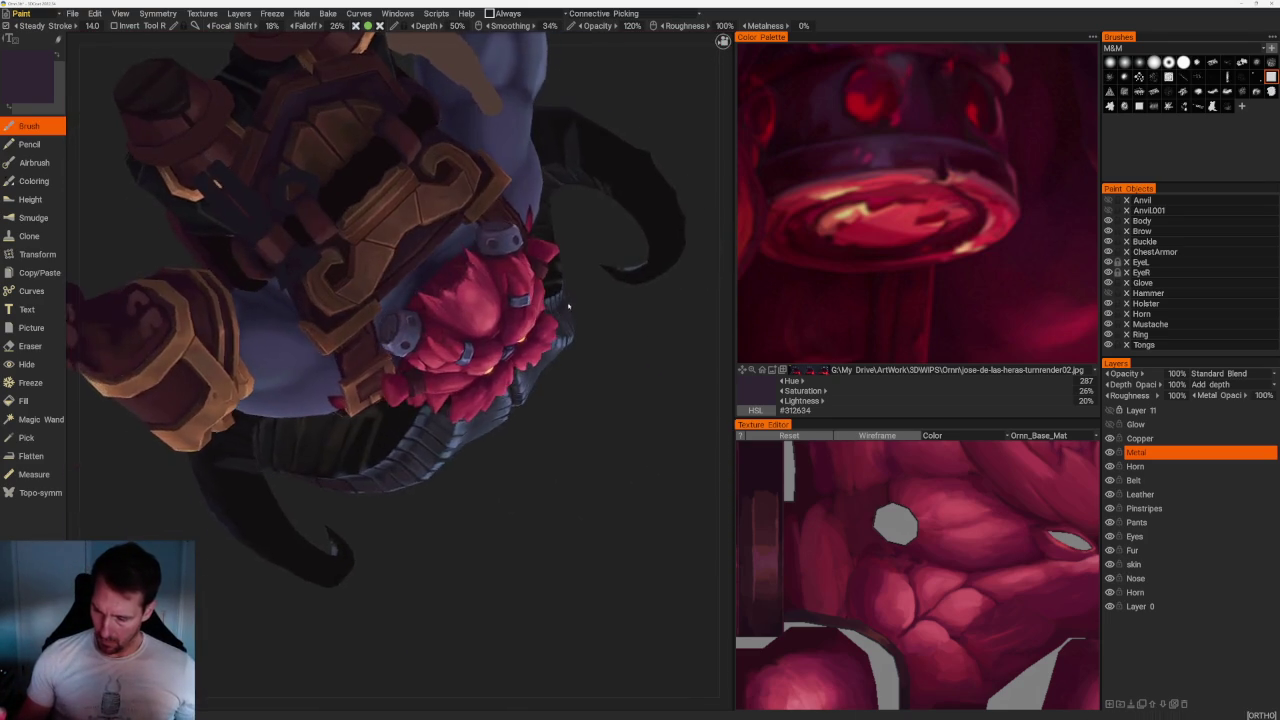
# Darken the inside of the bolt's right hole and the light rim to its left.
pyautogui.scroll(3, 568, 305)
pyautogui.scroll(2, 568, 305)
pyautogui.scroll(2, 448, 262)
pyautogui.scroll(2, 448, 262)
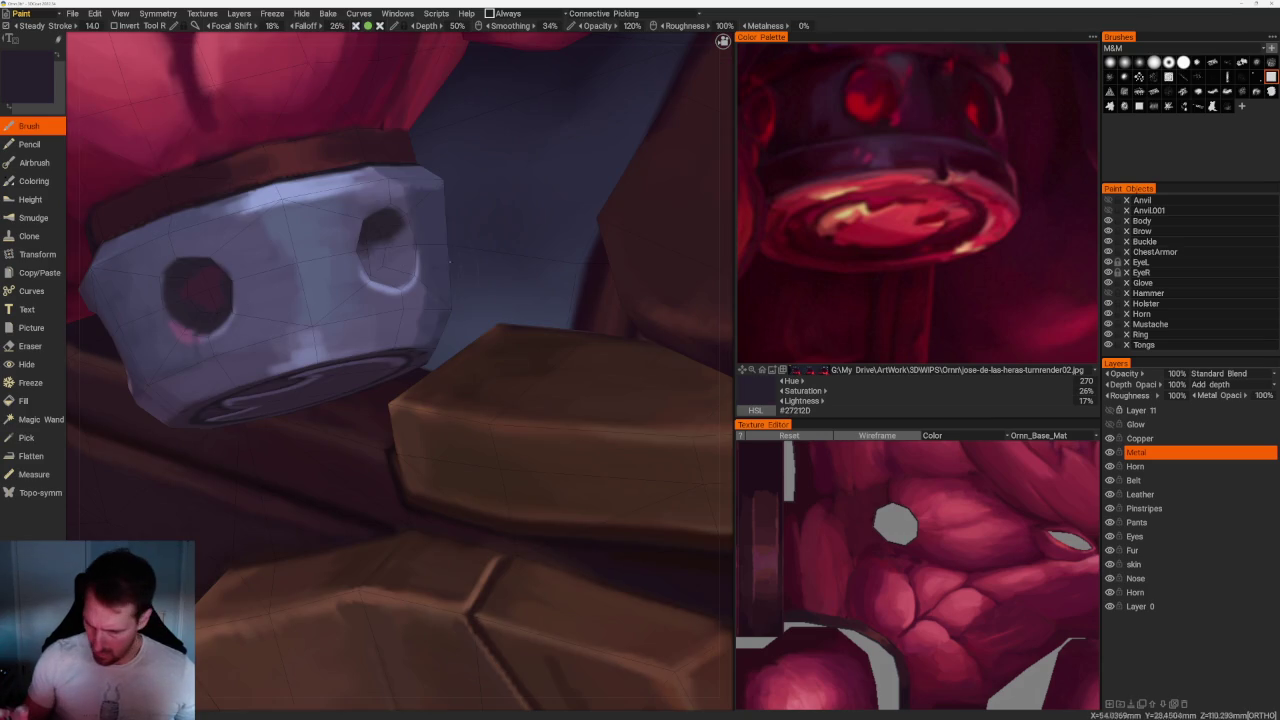
pyautogui.moveTo(390, 236)
pyautogui.mouseDown()
pyautogui.moveTo(398, 250)
pyautogui.moveTo(375, 242)
pyautogui.moveTo(143, 296)
pyautogui.mouseUp()
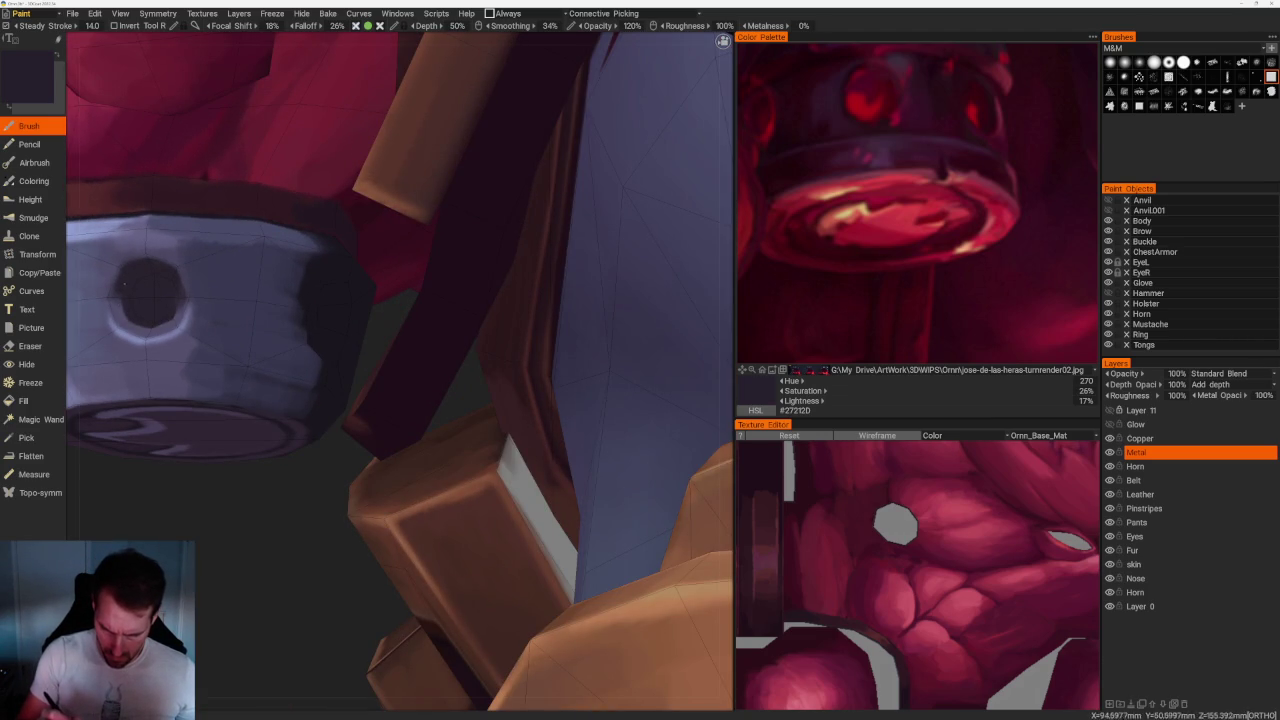
pyautogui.press('v')
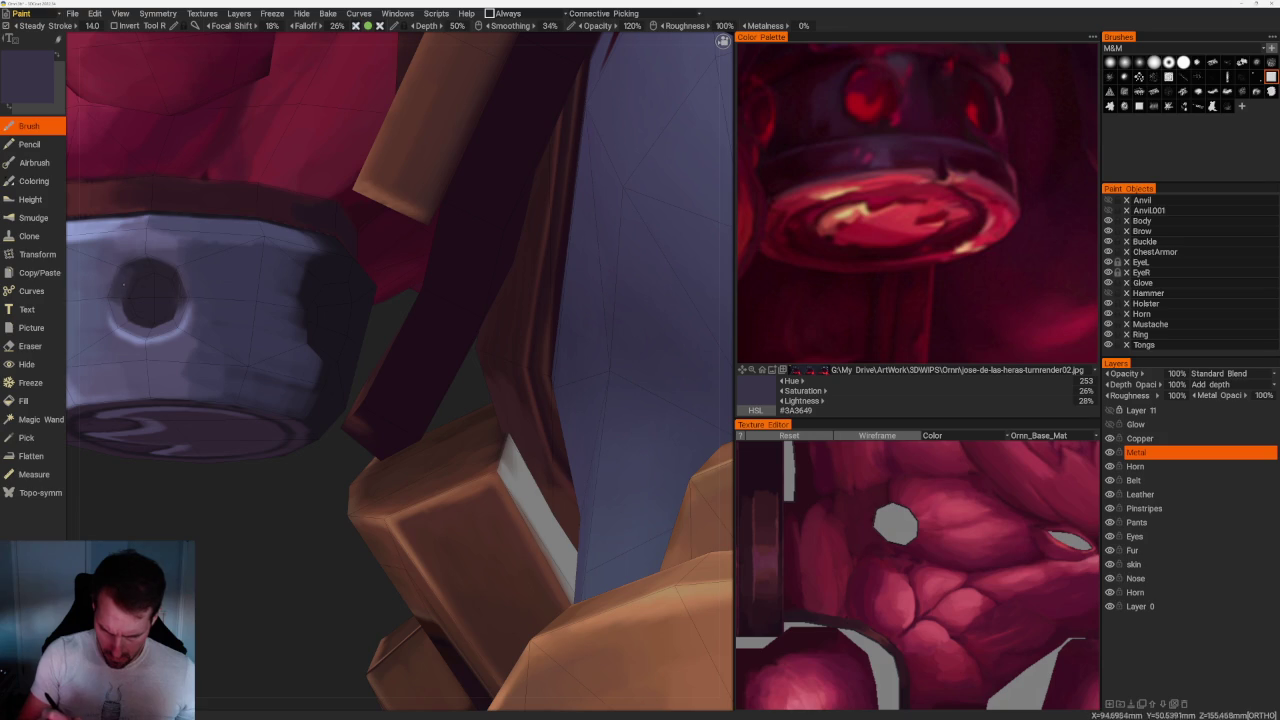
pyautogui.moveTo(124, 316); pyautogui.dragTo(124, 290)
# Turn to face the beard bead and sample darker and lighter metal tones, ending on #67698D.
pyautogui.moveTo(300, 300)
pyautogui.mouseDown(button='right')
pyautogui.moveTo(370, 300)
pyautogui.moveTo(310, 300)
pyautogui.mouseUp(button='right')
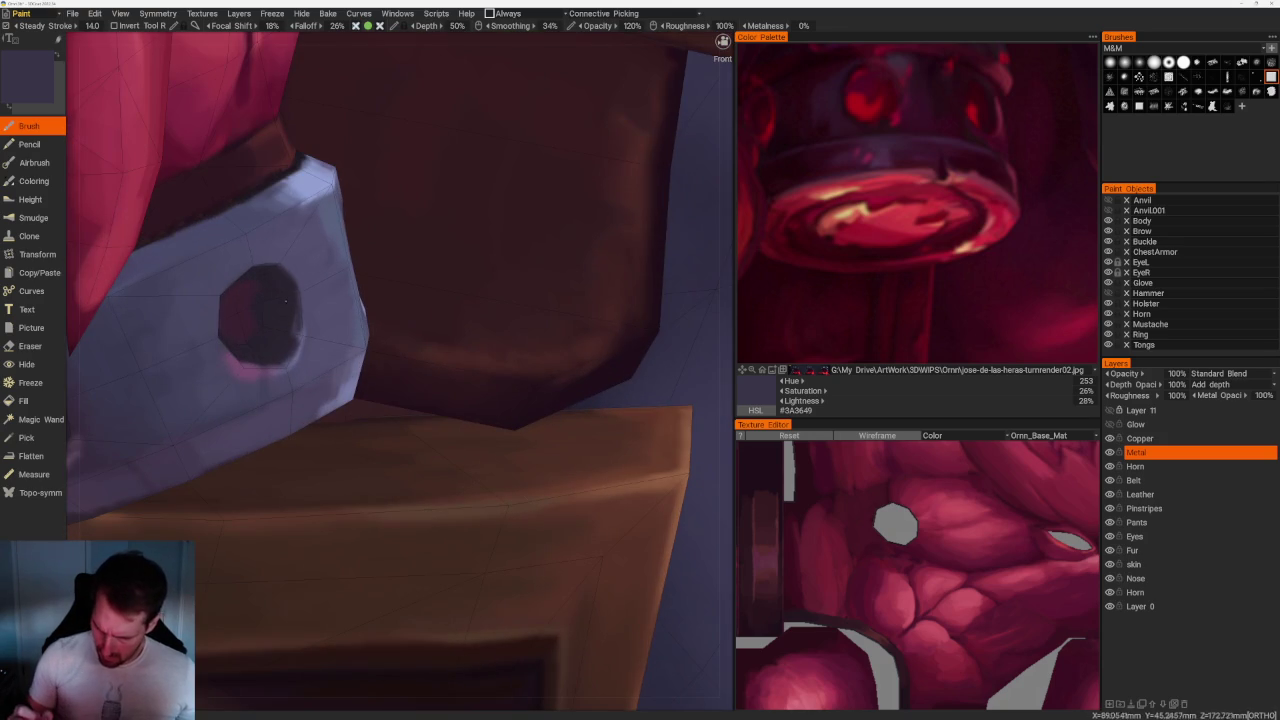
pyautogui.scroll(-2, 278, 320)
pyautogui.scroll(-6, 278, 320)
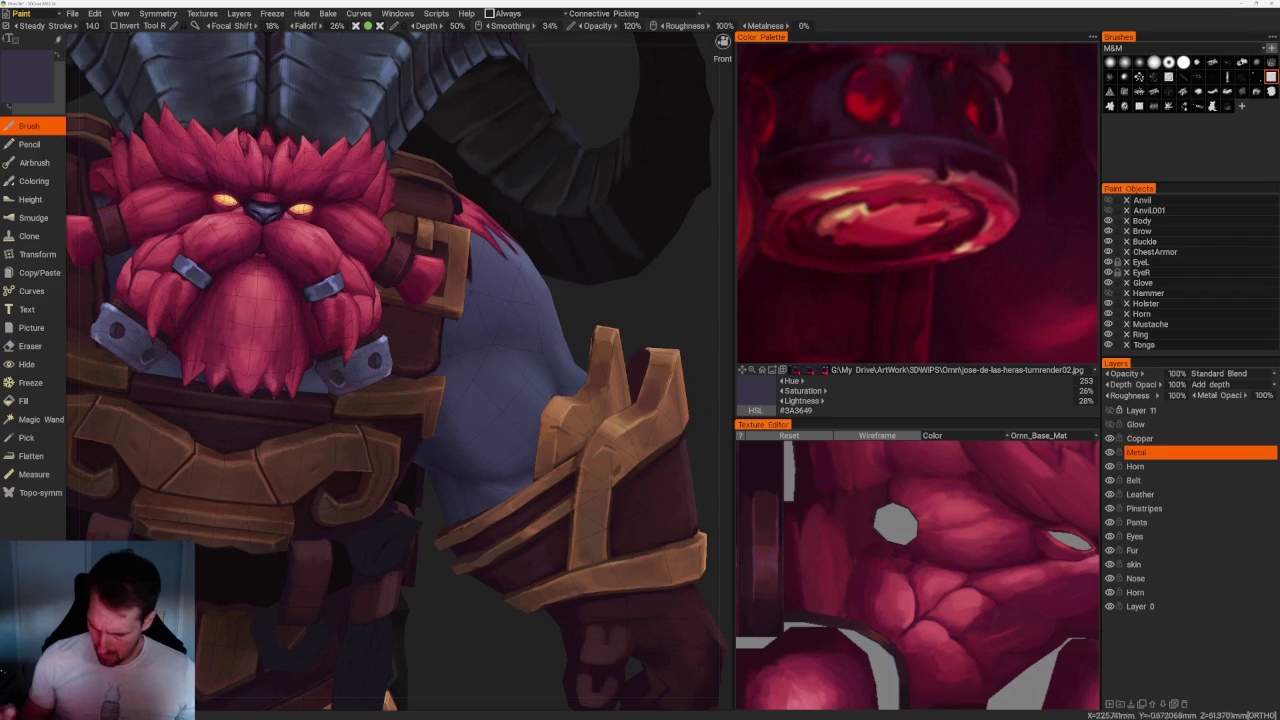
pyautogui.moveTo(278, 320); pyautogui.dragTo(372, 300, button='right')
pyautogui.scroll(5, 373, 211)
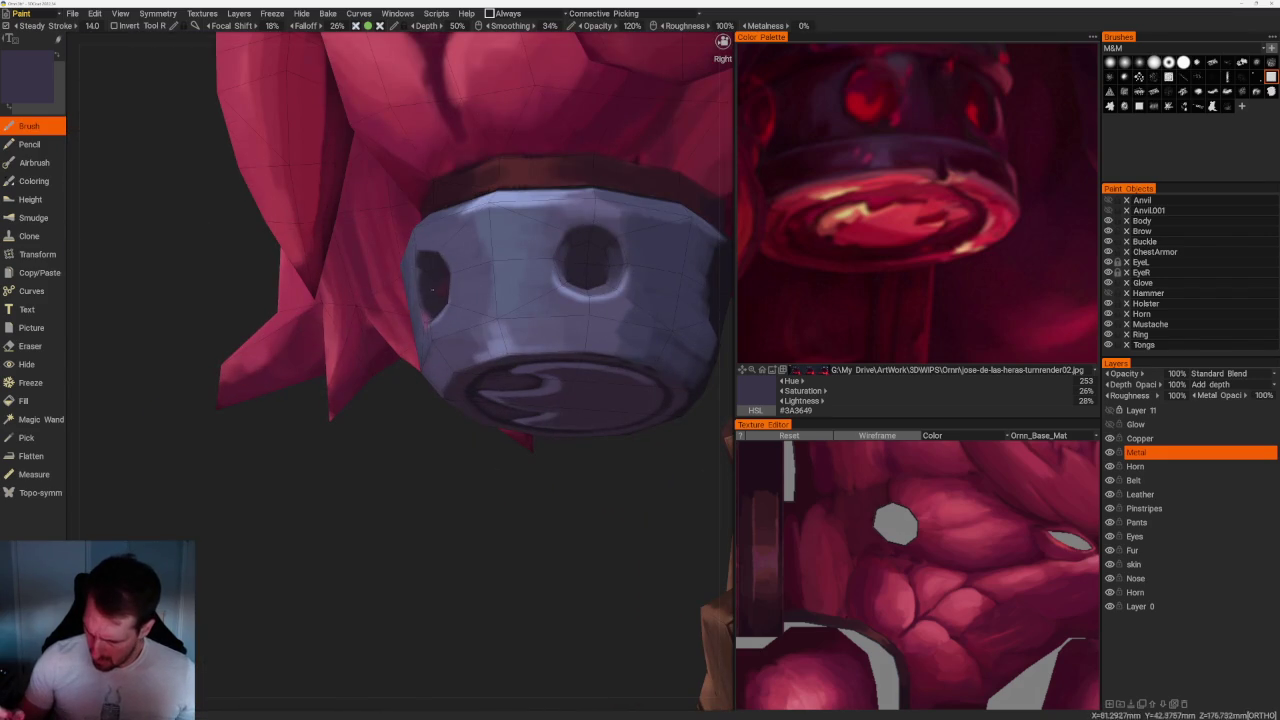
pyautogui.moveTo(480, 560); pyautogui.dragTo(523, 560, button='right')
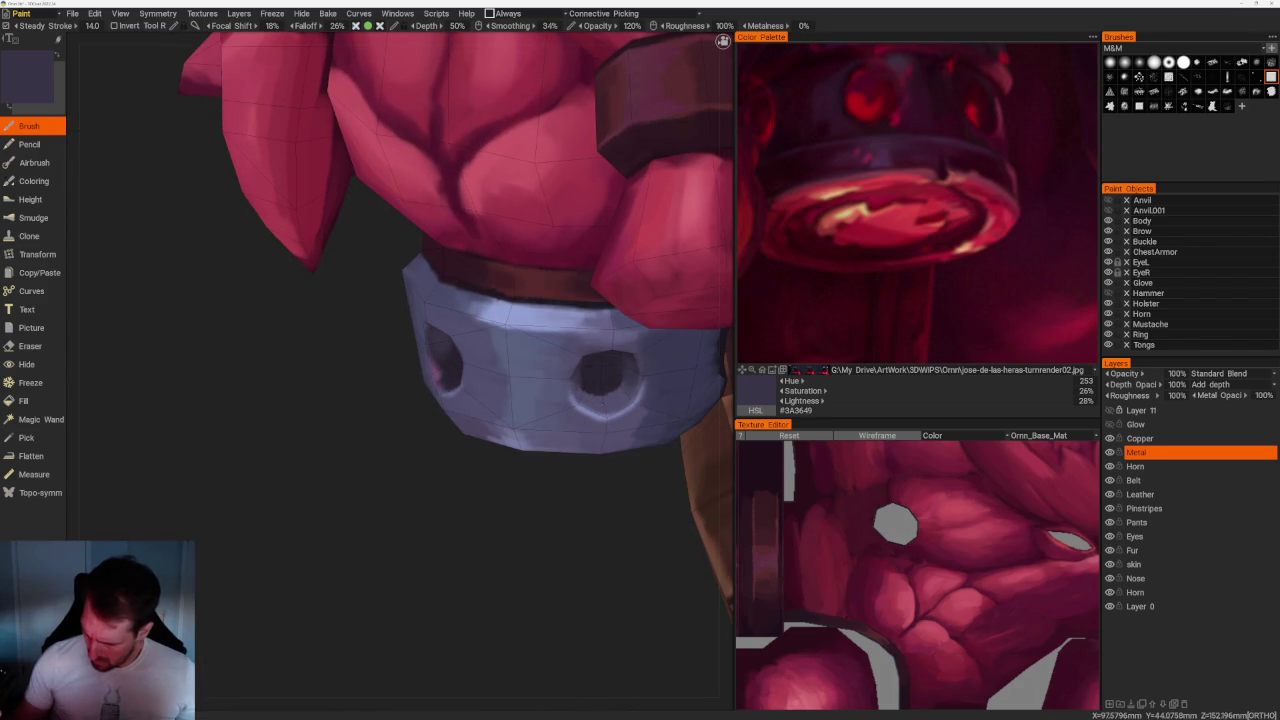
pyautogui.moveTo(440, 375); pyautogui.dragTo(360, 365, button='right')
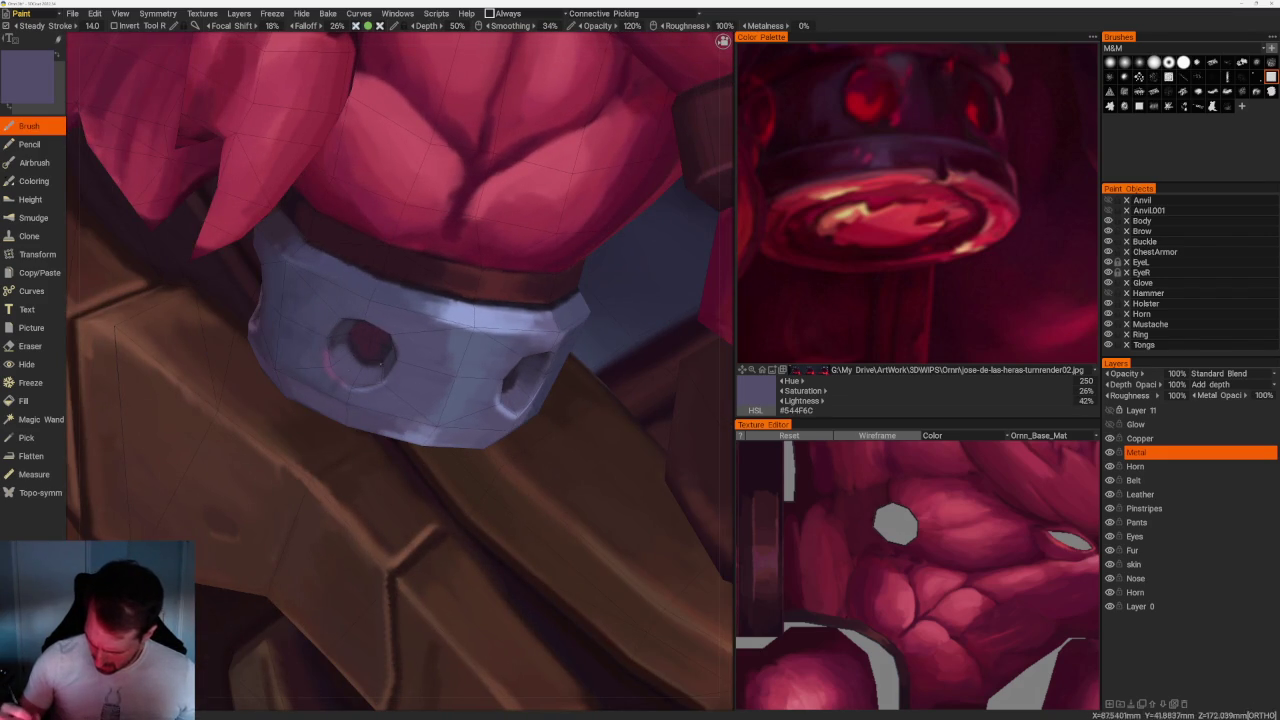
pyautogui.press('v')
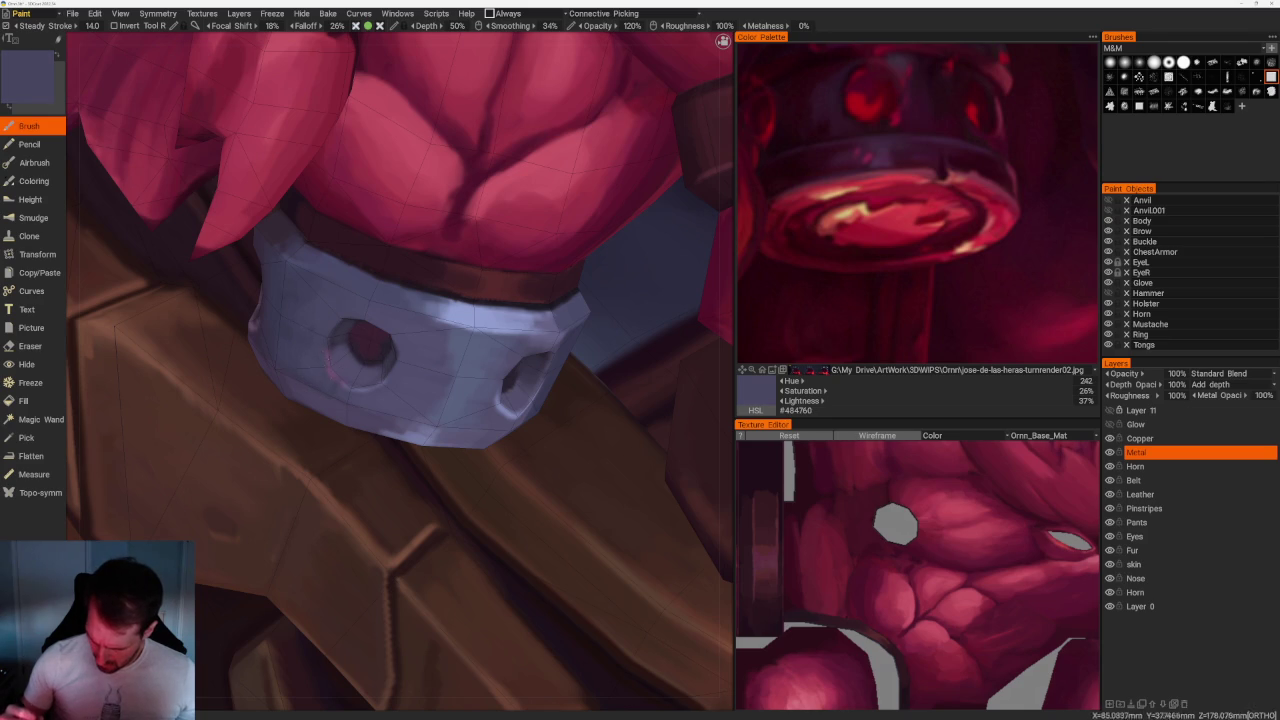
pyautogui.press('v')
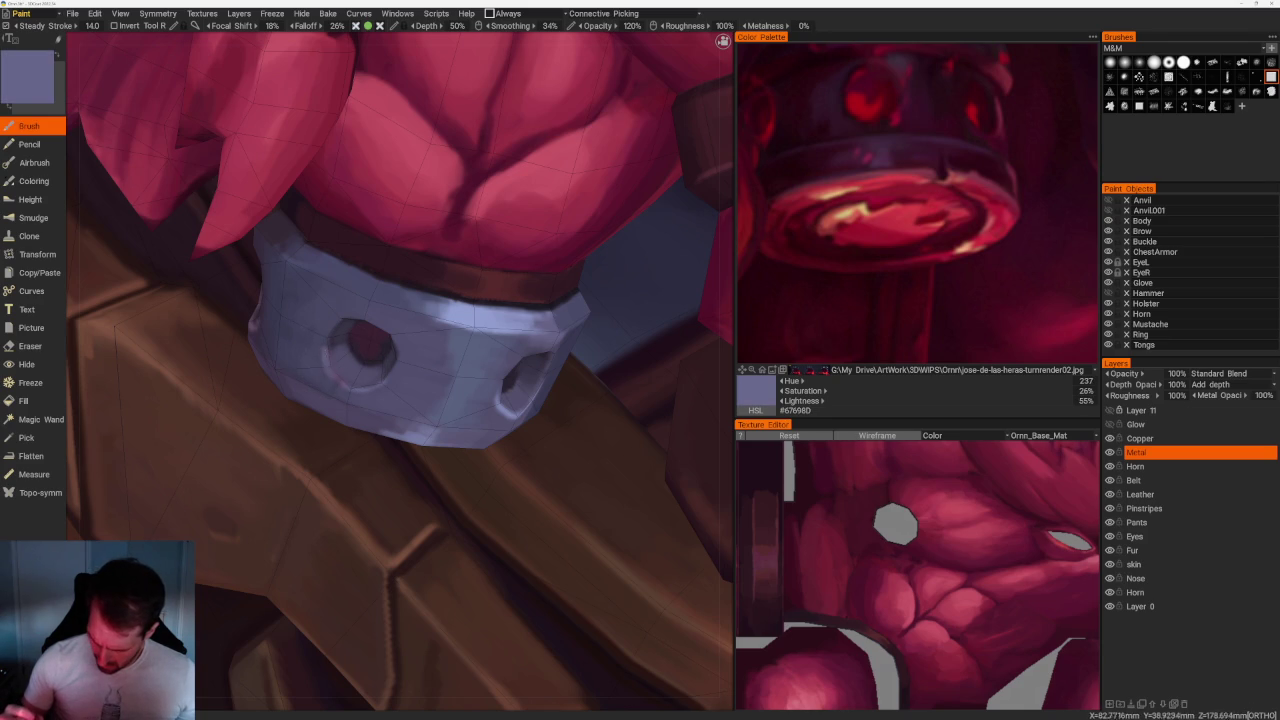
pyautogui.scroll(-10, 400, 370)
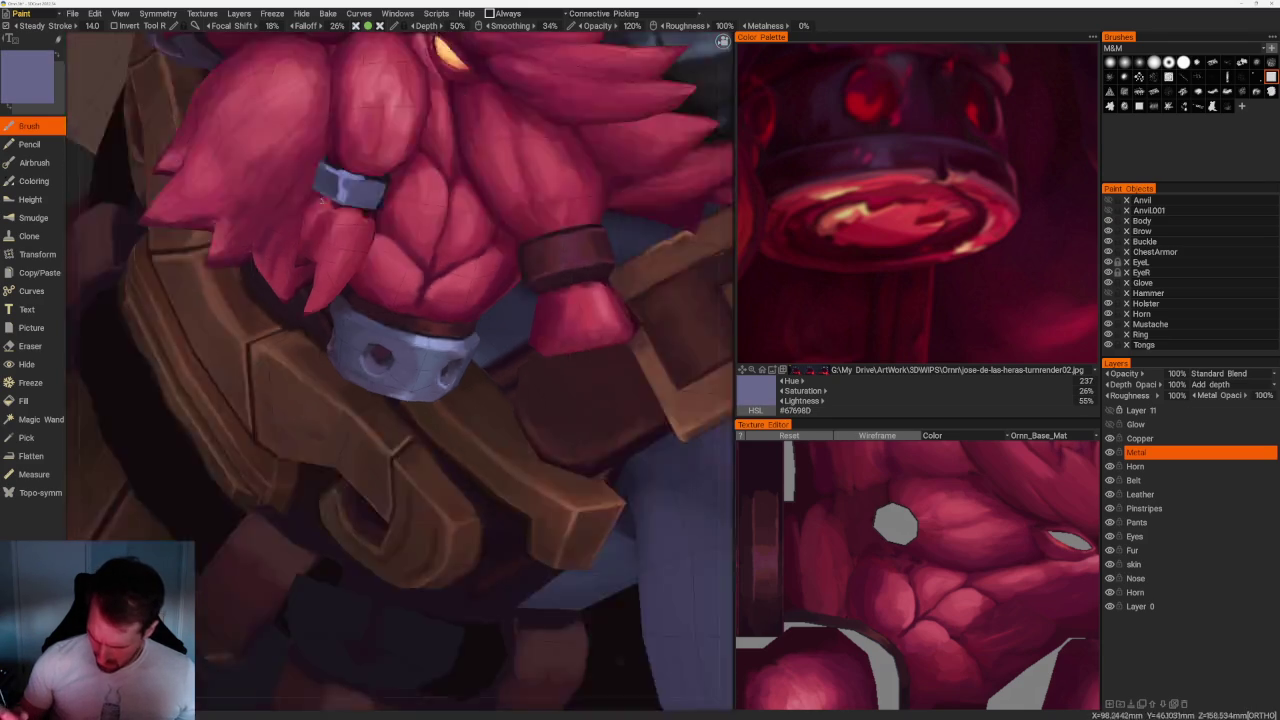
pyautogui.moveTo(250, 170); pyautogui.dragTo(328, 162)
pyautogui.scroll(5, 328, 162)
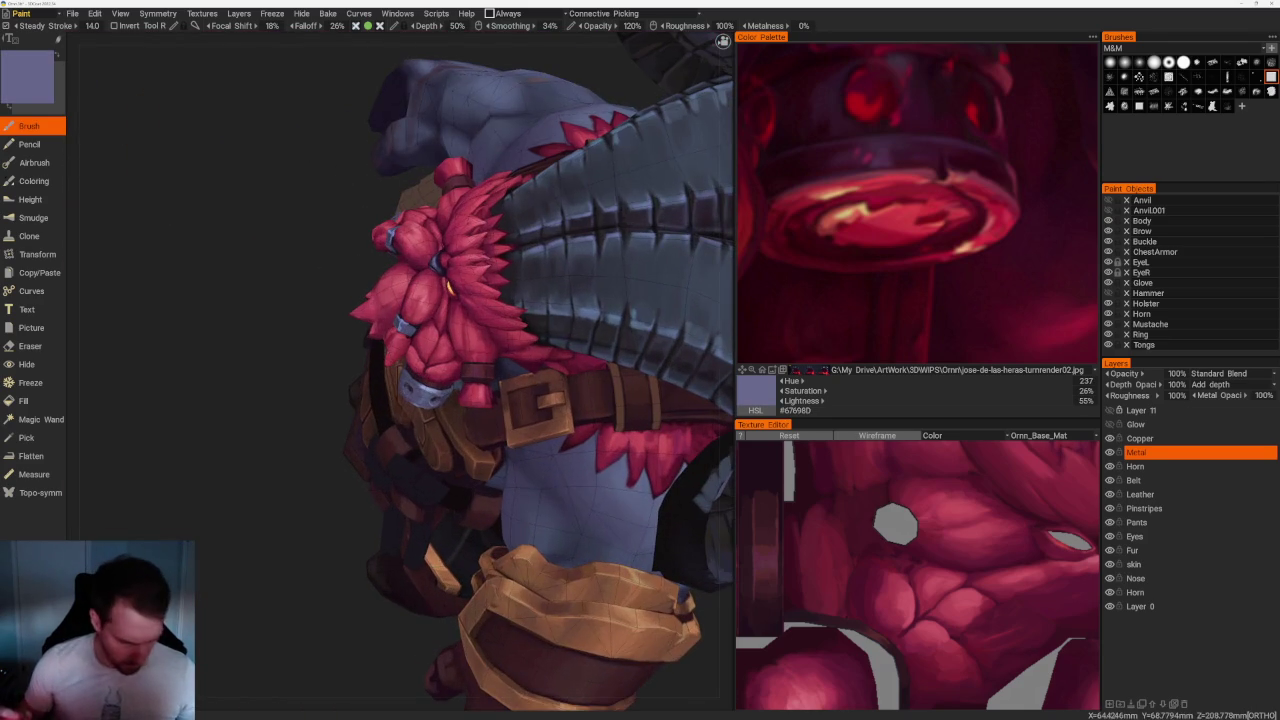
# Pick near-black and paint dark shadow inside the bead's lower hole.
pyautogui.moveTo(283, 503)
pyautogui.mouseDown()
pyautogui.moveTo(300, 480)
pyautogui.moveTo(420, 440)
pyautogui.mouseUp()
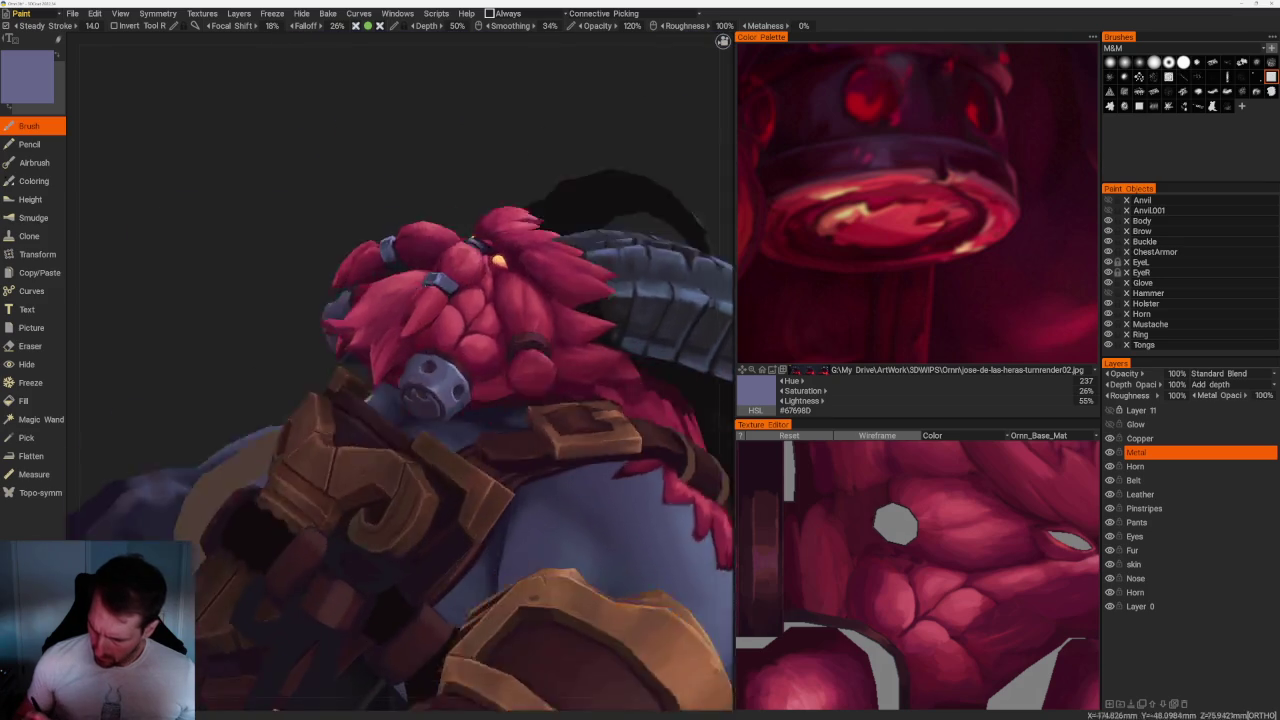
pyautogui.scroll(5, 495, 425)
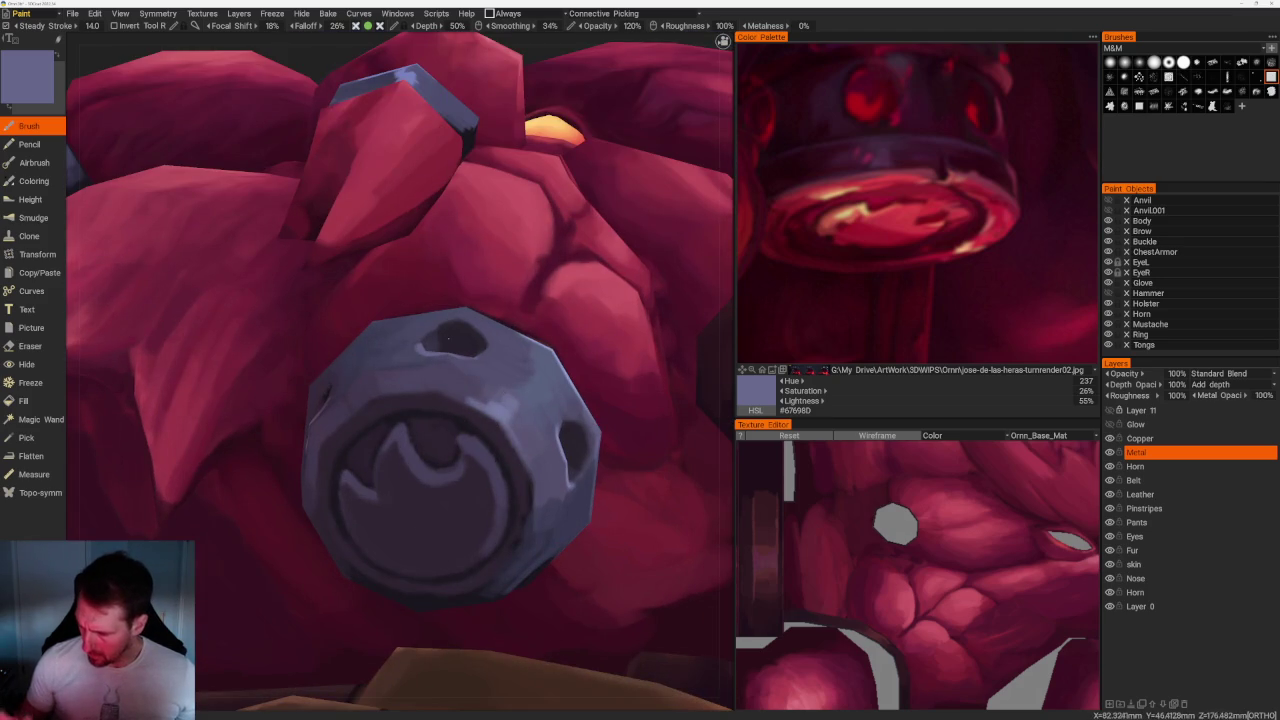
pyautogui.press('v')
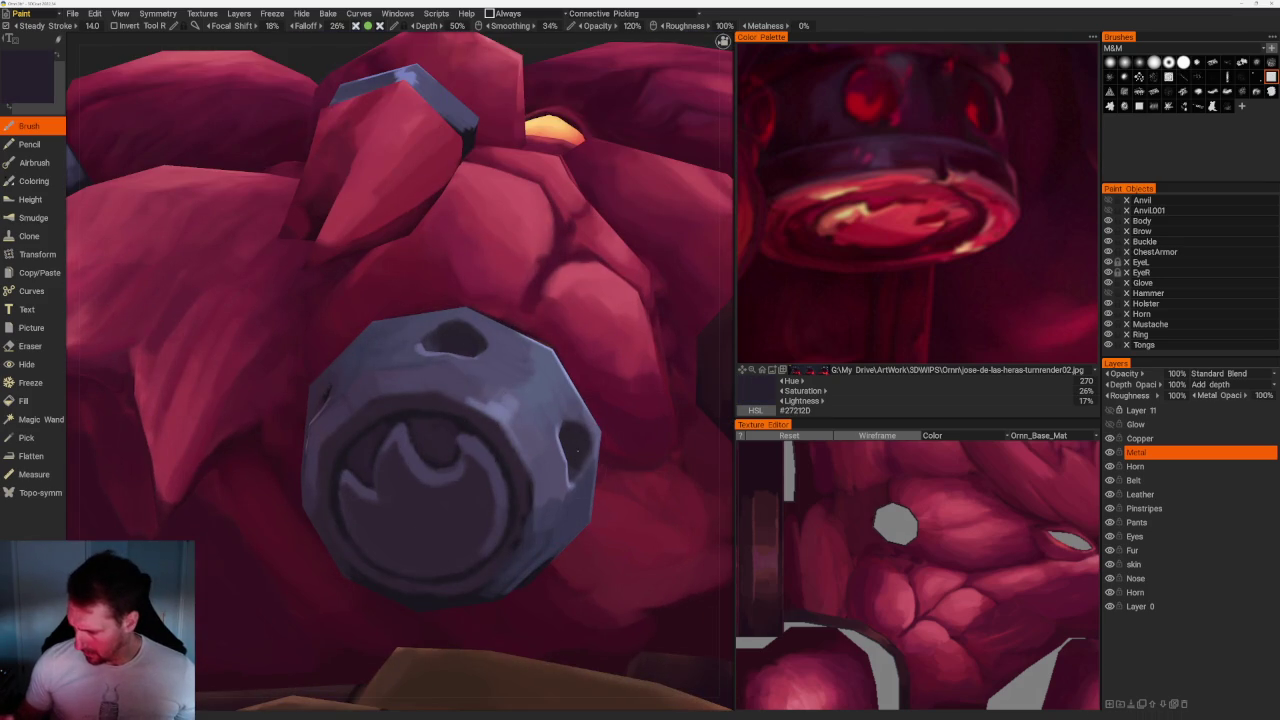
pyautogui.scroll(-5, 389, 152)
pyautogui.scroll(-5, 389, 152)
pyautogui.moveTo(389, 152)
pyautogui.mouseDown()
pyautogui.moveTo(480, 220)
pyautogui.moveTo(451, 206)
pyautogui.moveTo(443, 157)
pyautogui.moveTo(451, 229)
pyautogui.moveTo(480, 200)
pyautogui.mouseUp()
pyautogui.scroll(5, 443, 157)
pyautogui.scroll(5, 454, 370)
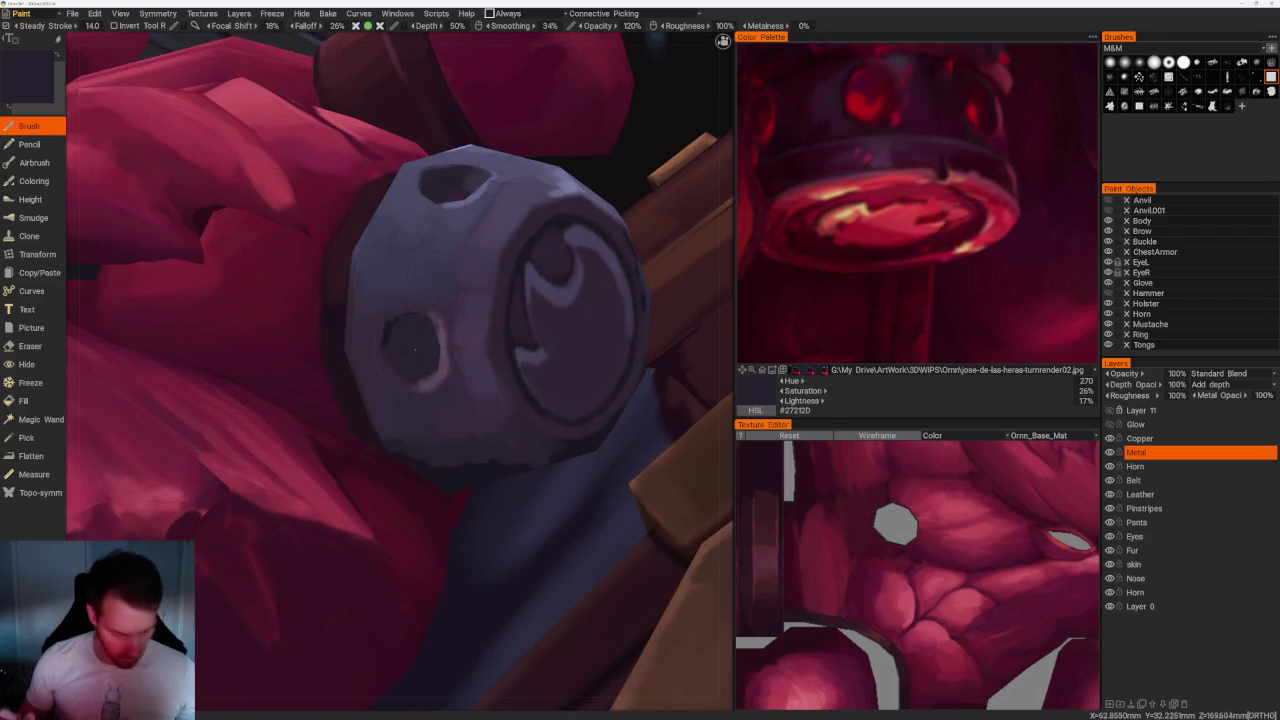
pyautogui.moveTo(415, 358); pyautogui.dragTo(436, 161)
pyautogui.press('v')
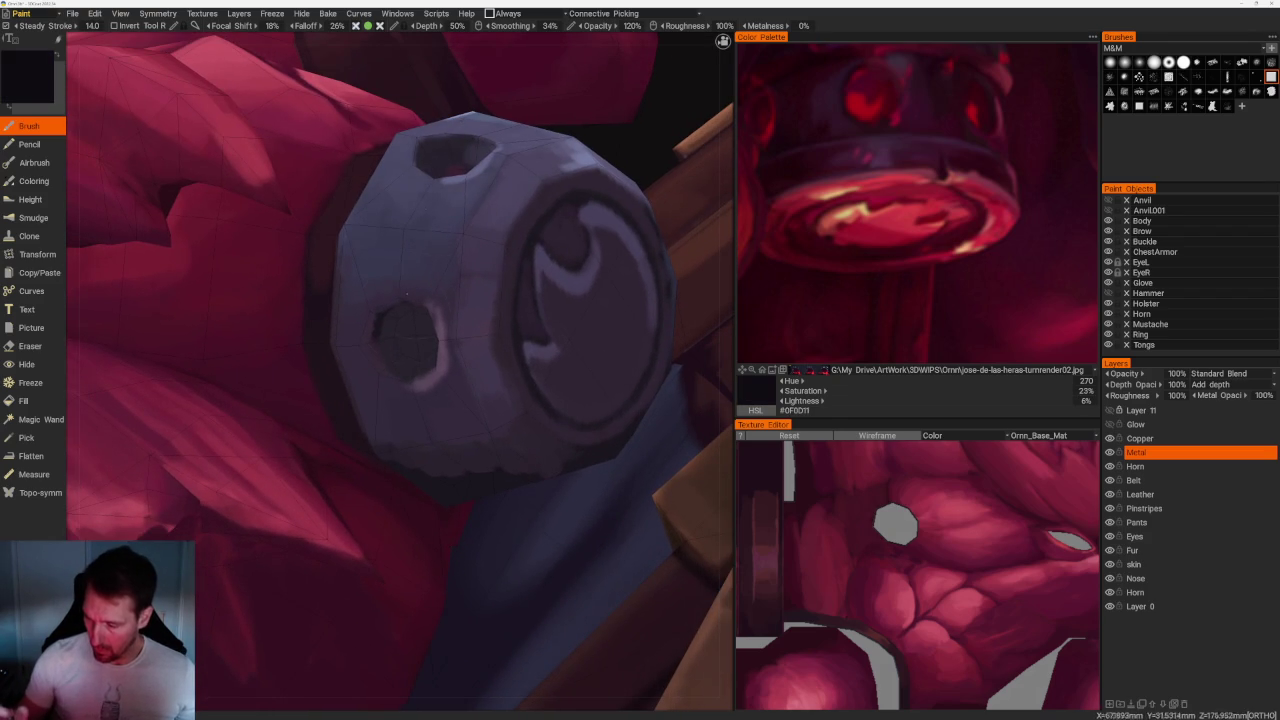
pyautogui.moveTo(392, 322); pyautogui.dragTo(407, 363)
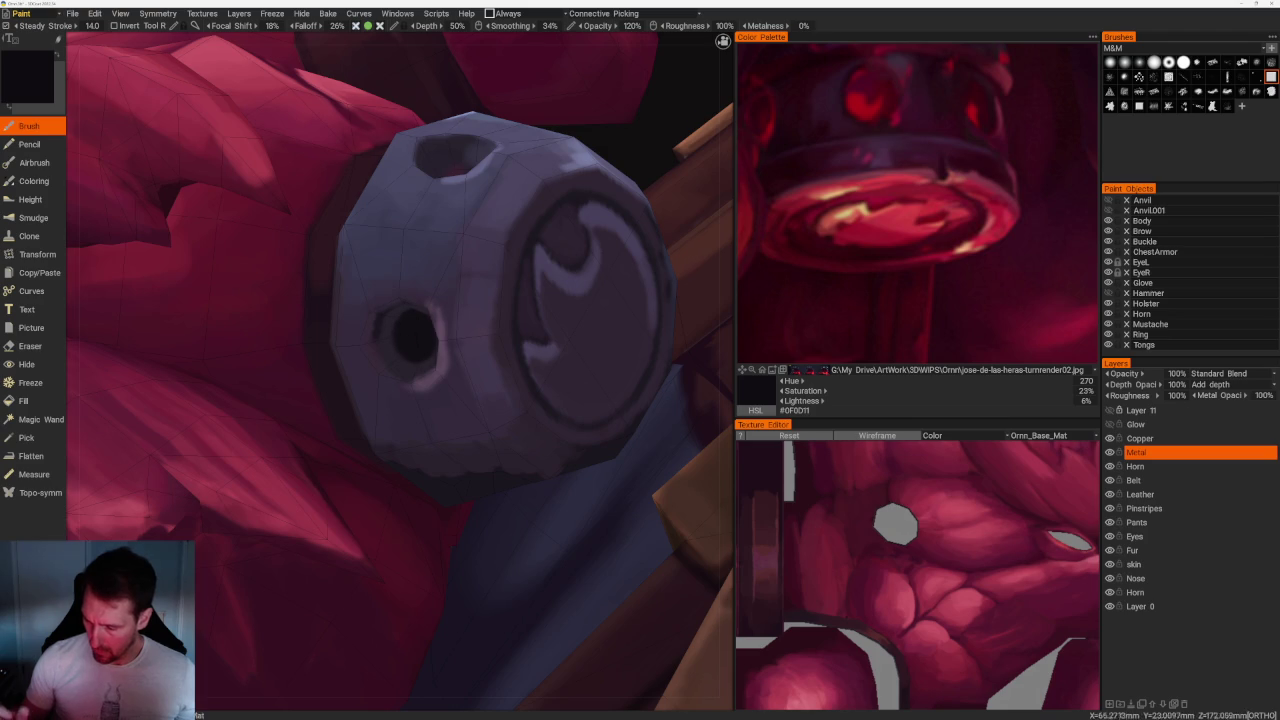
# Darken the inside of the bead's upper hole, deepening it from a side angle.
pyautogui.scroll(-5, 406, 334)
pyautogui.moveTo(374, 106); pyautogui.dragTo(625, 491)
pyautogui.scroll(5, 407, 350)
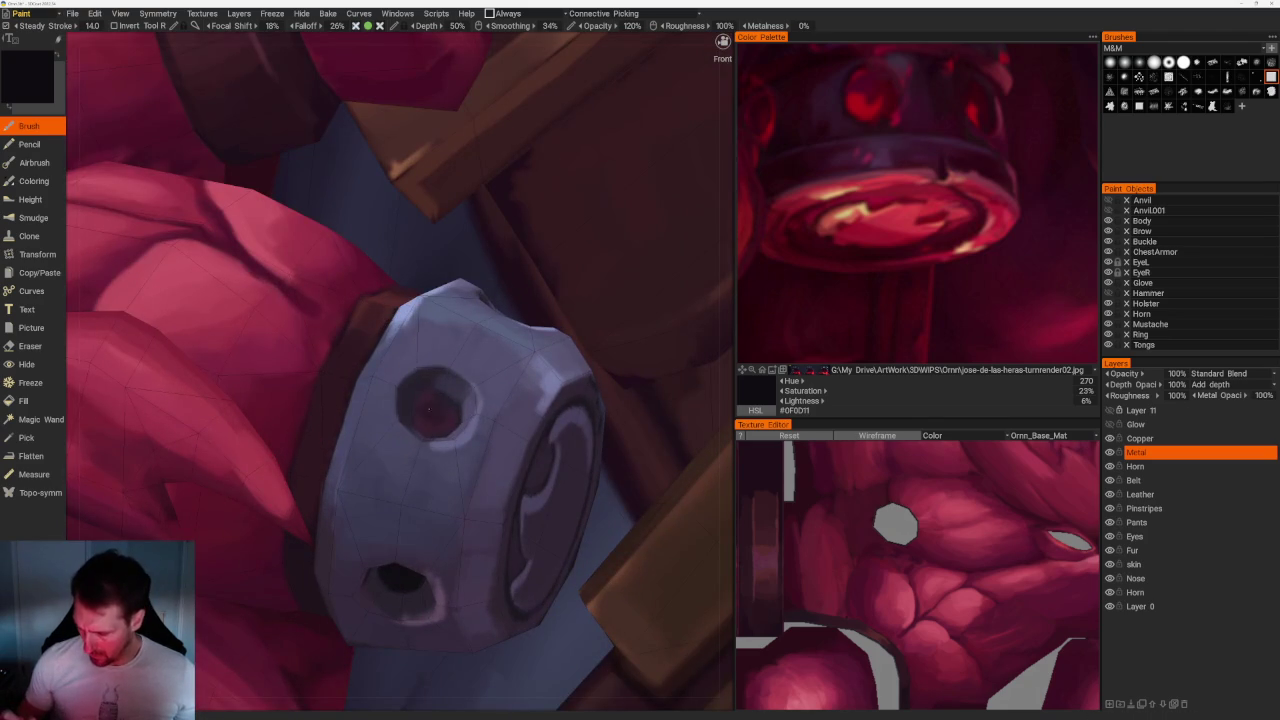
pyautogui.moveTo(432, 408); pyautogui.dragTo(431, 415)
pyautogui.scroll(-5, 410, 380)
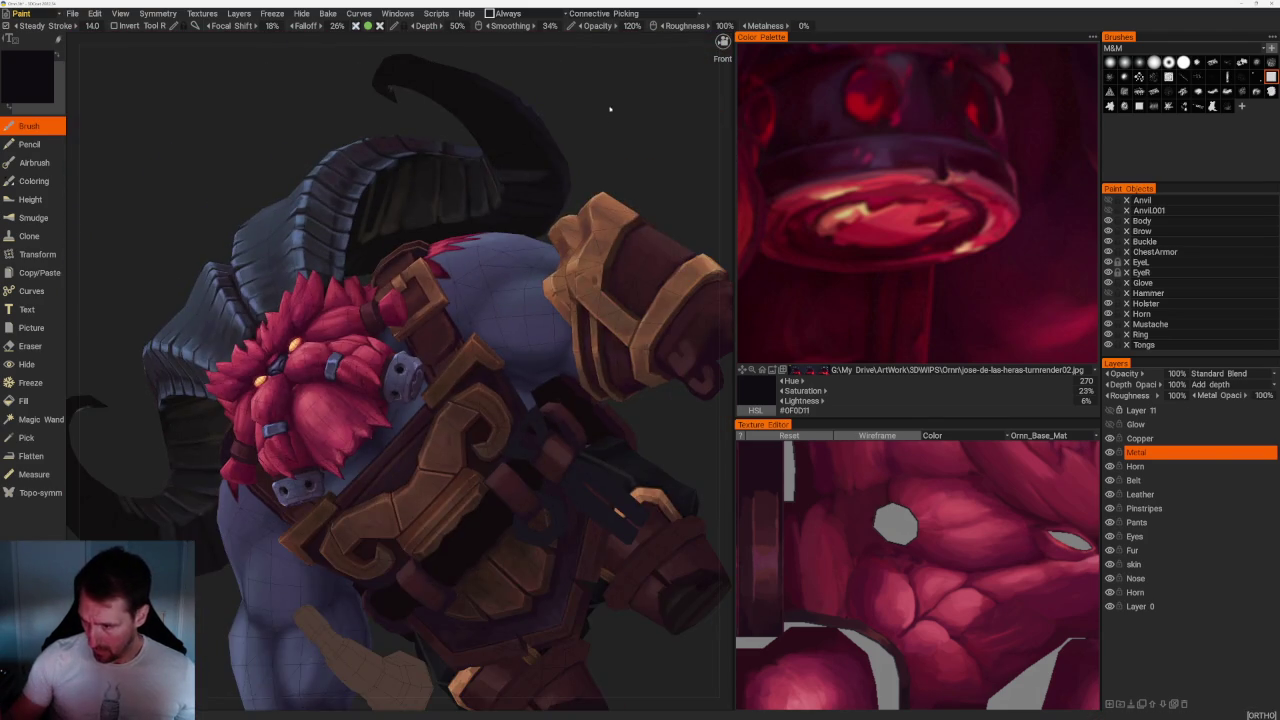
pyautogui.moveTo(608, 108); pyautogui.dragTo(500, 112)
pyautogui.scroll(5, 440, 311)
pyautogui.scroll(2, 440, 311)
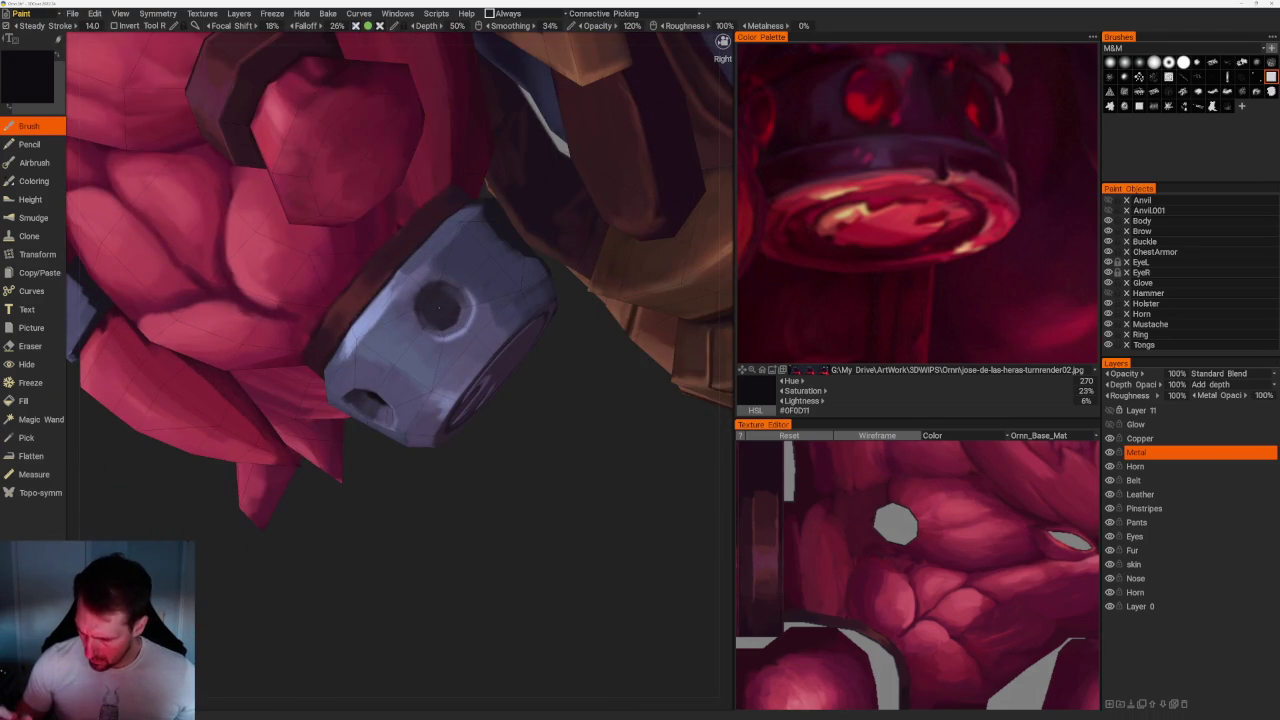
pyautogui.moveTo(436, 303); pyautogui.dragTo(437, 312)
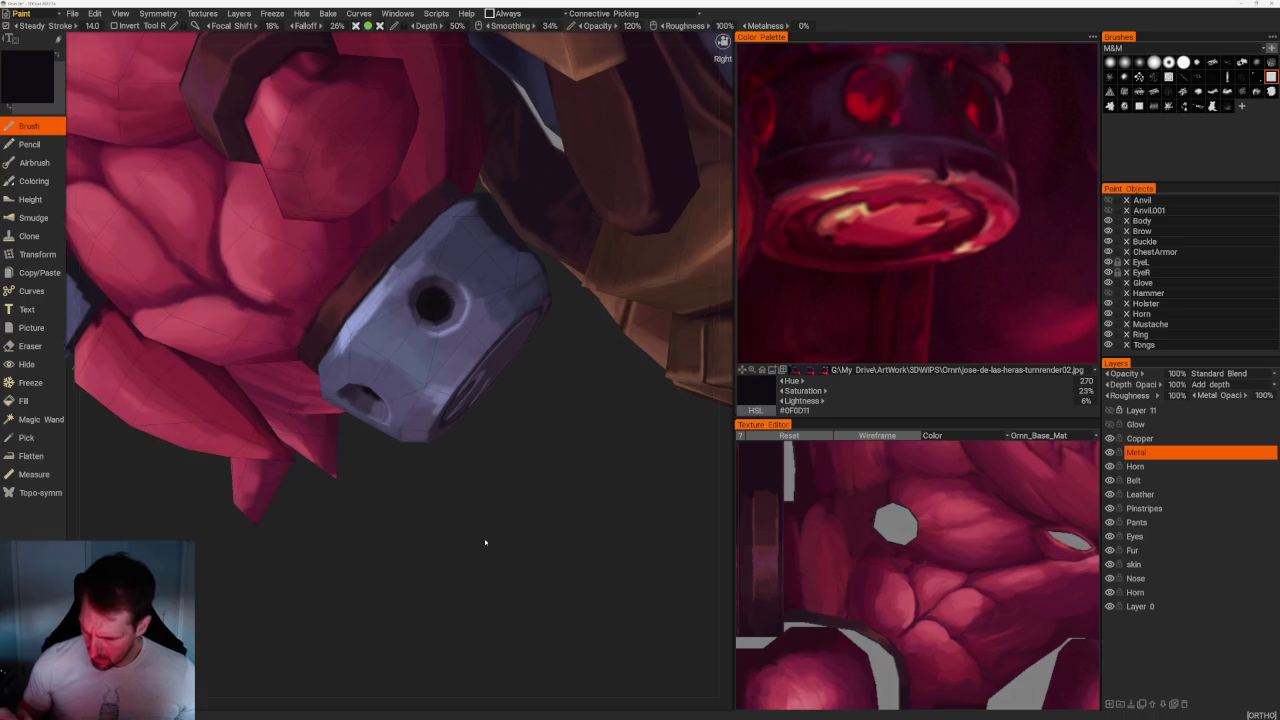
pyautogui.scroll(-5, 500, 560)
pyautogui.moveTo(389, 551)
pyautogui.mouseDown()
pyautogui.moveTo(500, 529)
pyautogui.moveTo(500, 480)
pyautogui.moveTo(430, 555)
pyautogui.moveTo(486, 517)
pyautogui.mouseUp()
pyautogui.scroll(3, 531, 597)
pyautogui.scroll(3, 531, 597)
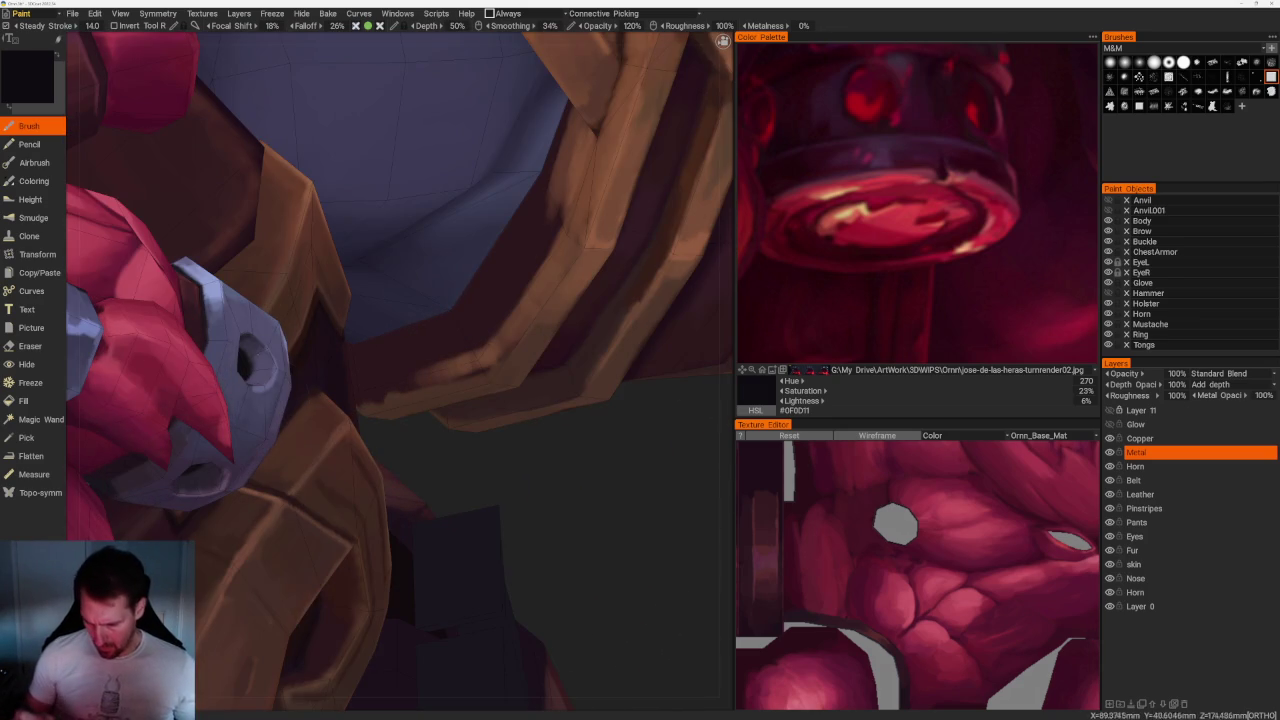
# Sample grey-purple and dark purple metal tones from the bead, ending on deep violet-grey #332A3C.
pyautogui.press('v')
pyautogui.moveTo(531, 597); pyautogui.dragTo(480, 470)
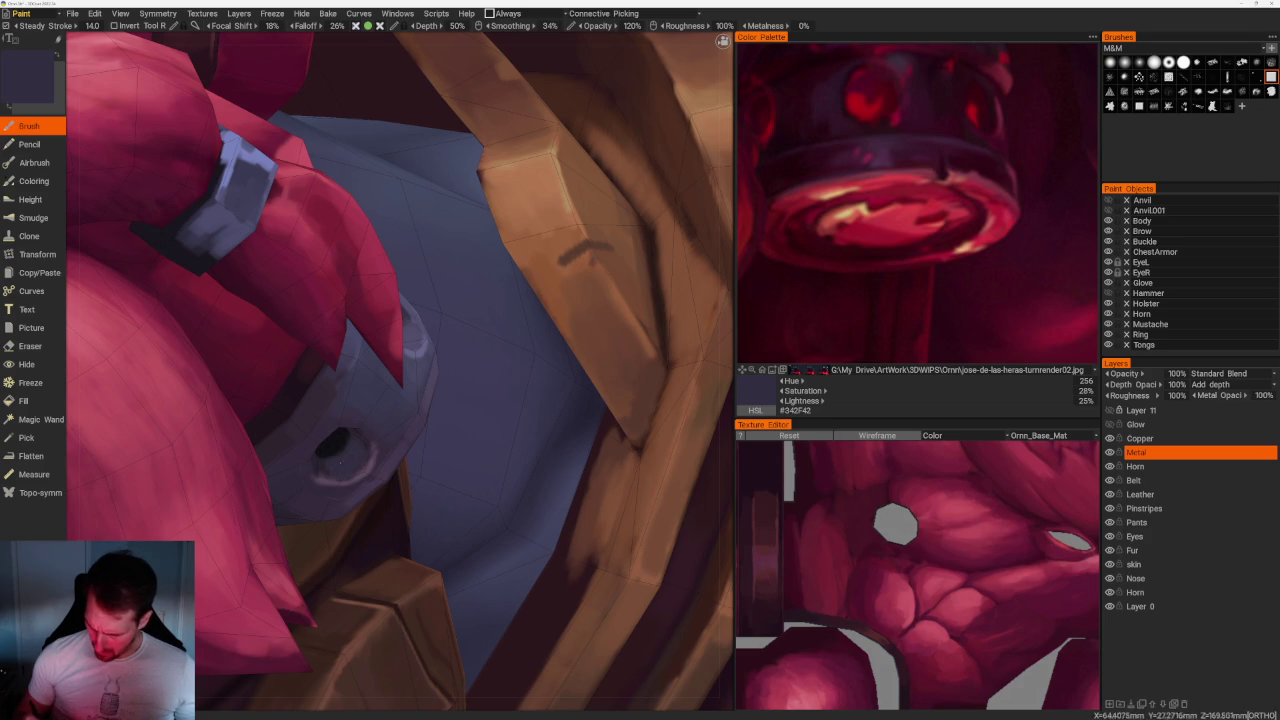
pyautogui.scroll(-5, 400, 194)
pyautogui.moveTo(400, 194)
pyautogui.mouseDown()
pyautogui.moveTo(537, 200)
pyautogui.moveTo(509, 183)
pyautogui.moveTo(551, 528)
pyautogui.moveTo(528, 320)
pyautogui.mouseUp()
pyautogui.scroll(5, 528, 320)
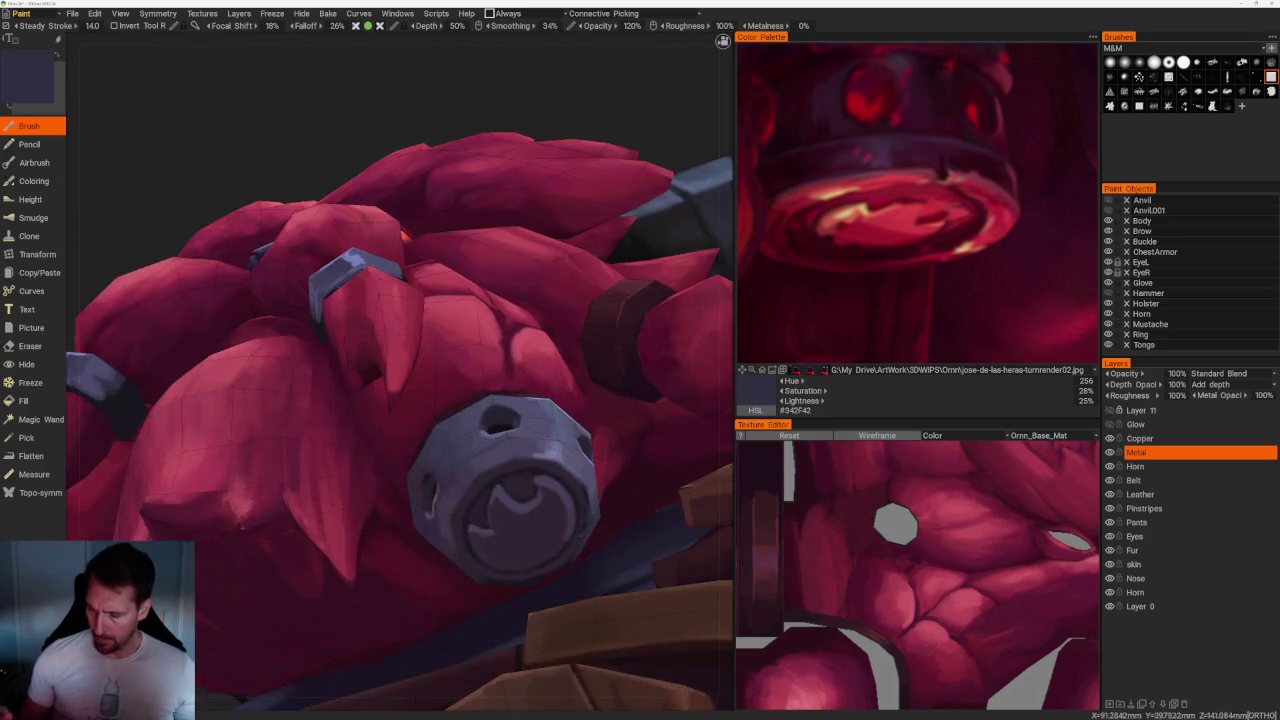
pyautogui.scroll(1, 528, 320)
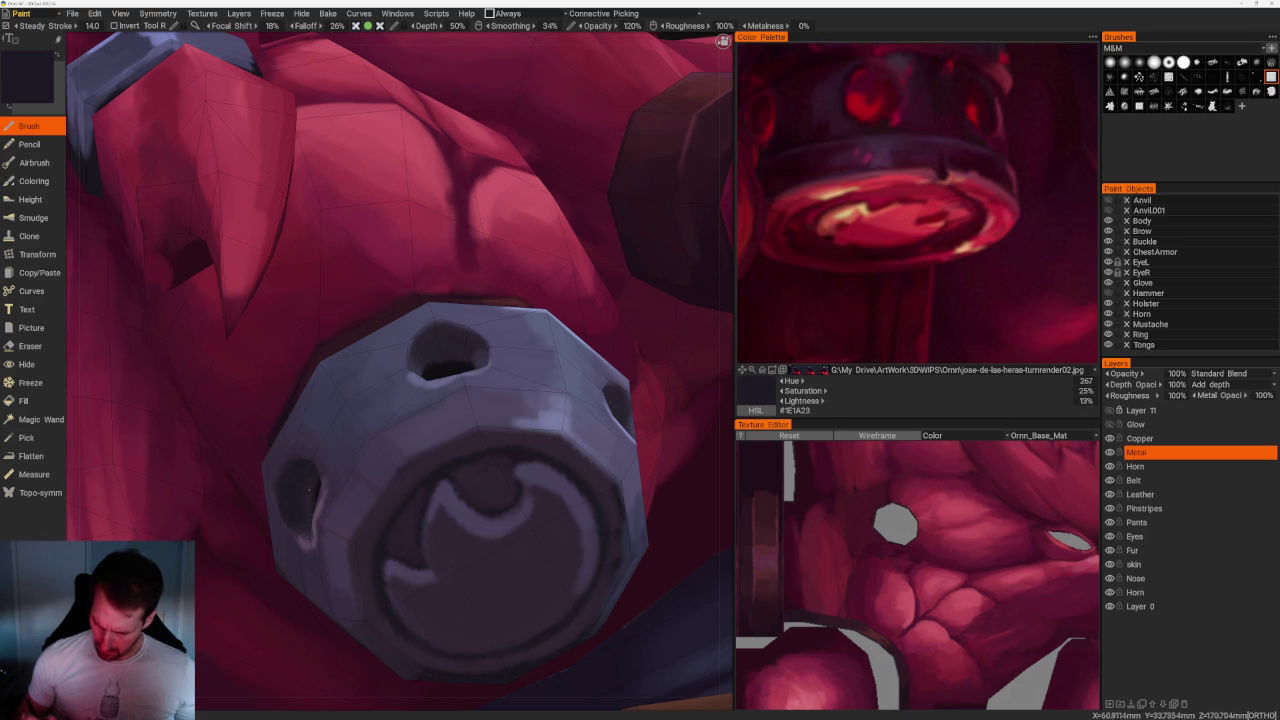
pyautogui.scroll(-5, 335, 523)
pyautogui.moveTo(246, 171)
pyautogui.mouseDown()
pyautogui.moveTo(314, 137)
pyautogui.moveTo(329, 149)
pyautogui.moveTo(349, 129)
pyautogui.moveTo(346, 106)
pyautogui.mouseUp()
pyautogui.scroll(3, 346, 106)
pyautogui.scroll(3, 534, 374)
pyautogui.scroll(2, 280, 335)
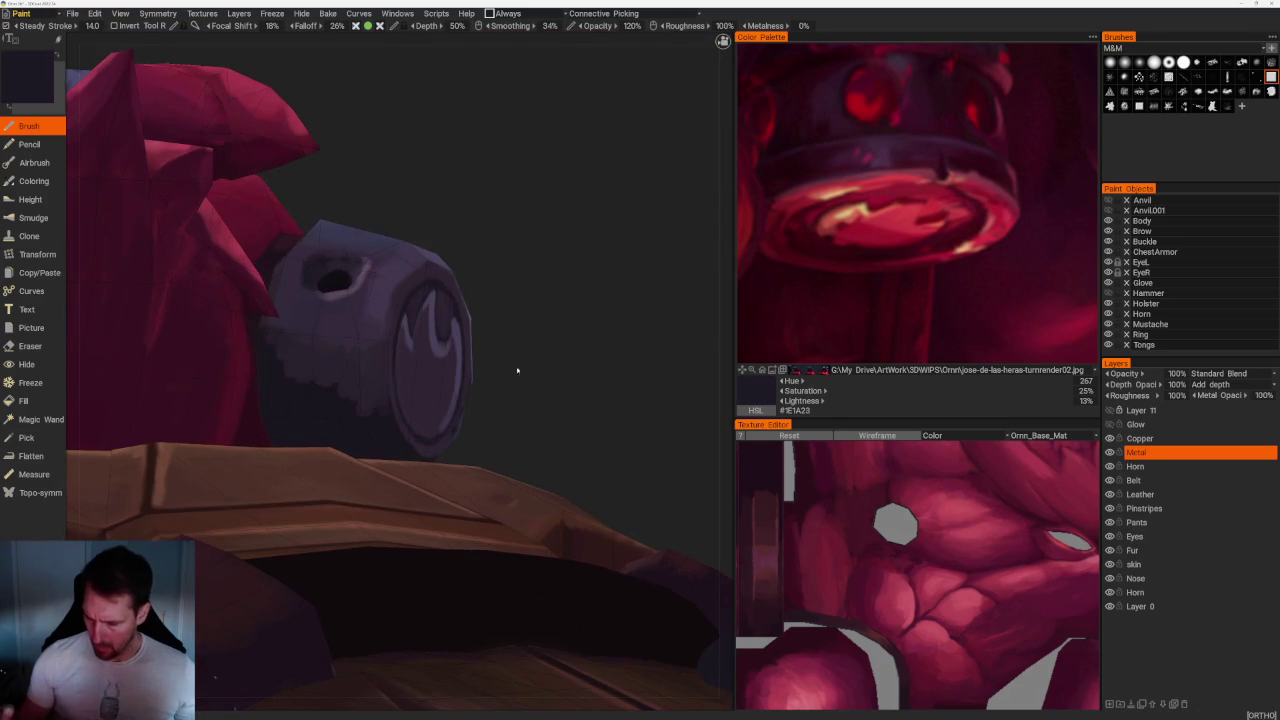
pyautogui.press('v')
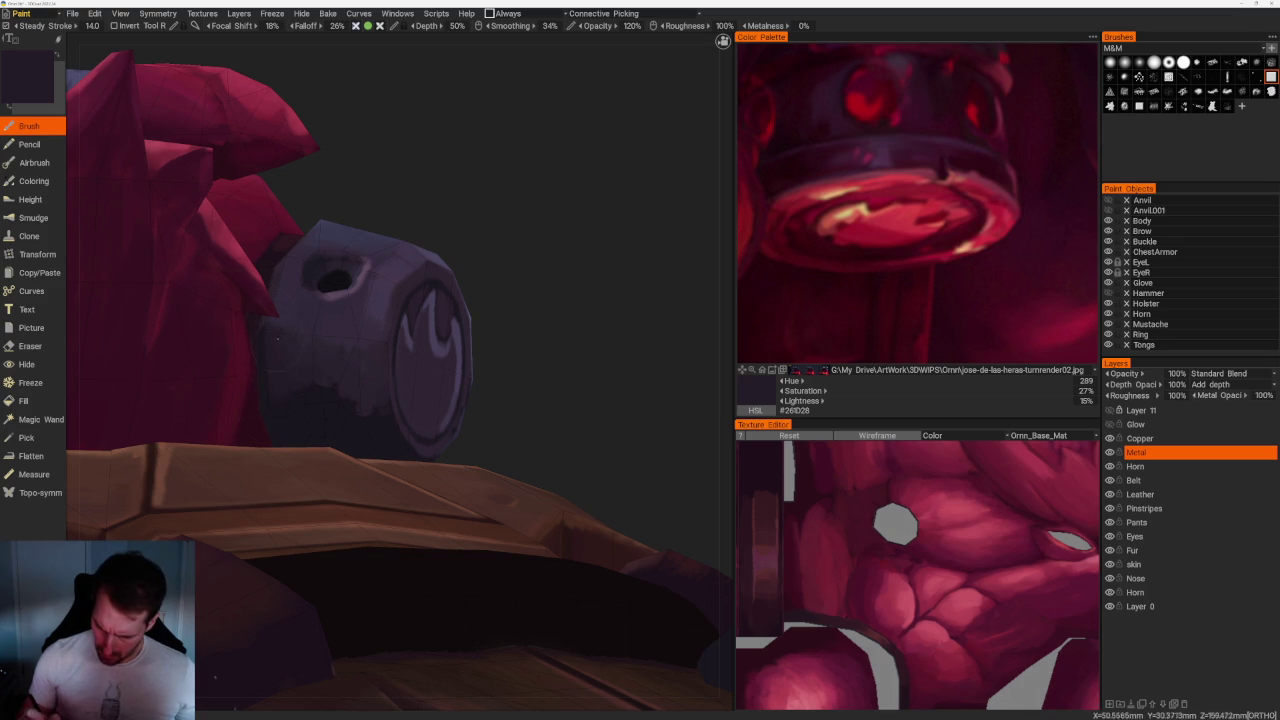
pyautogui.press('v')
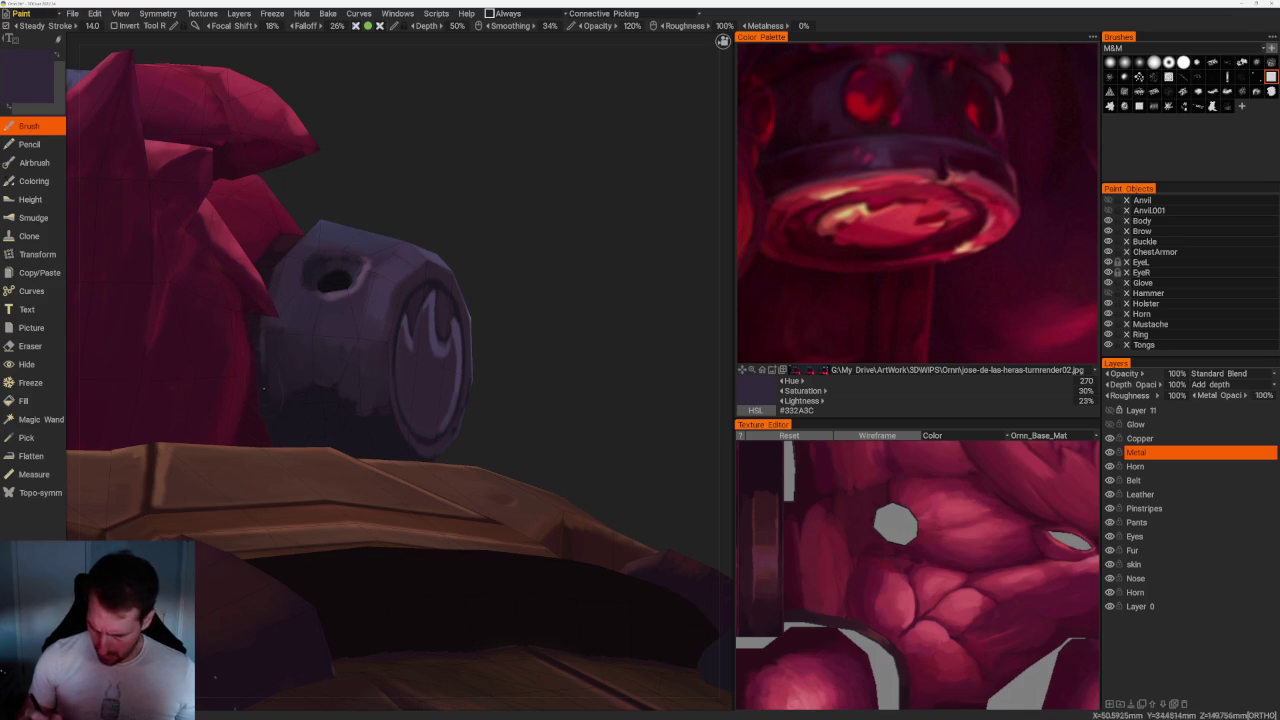